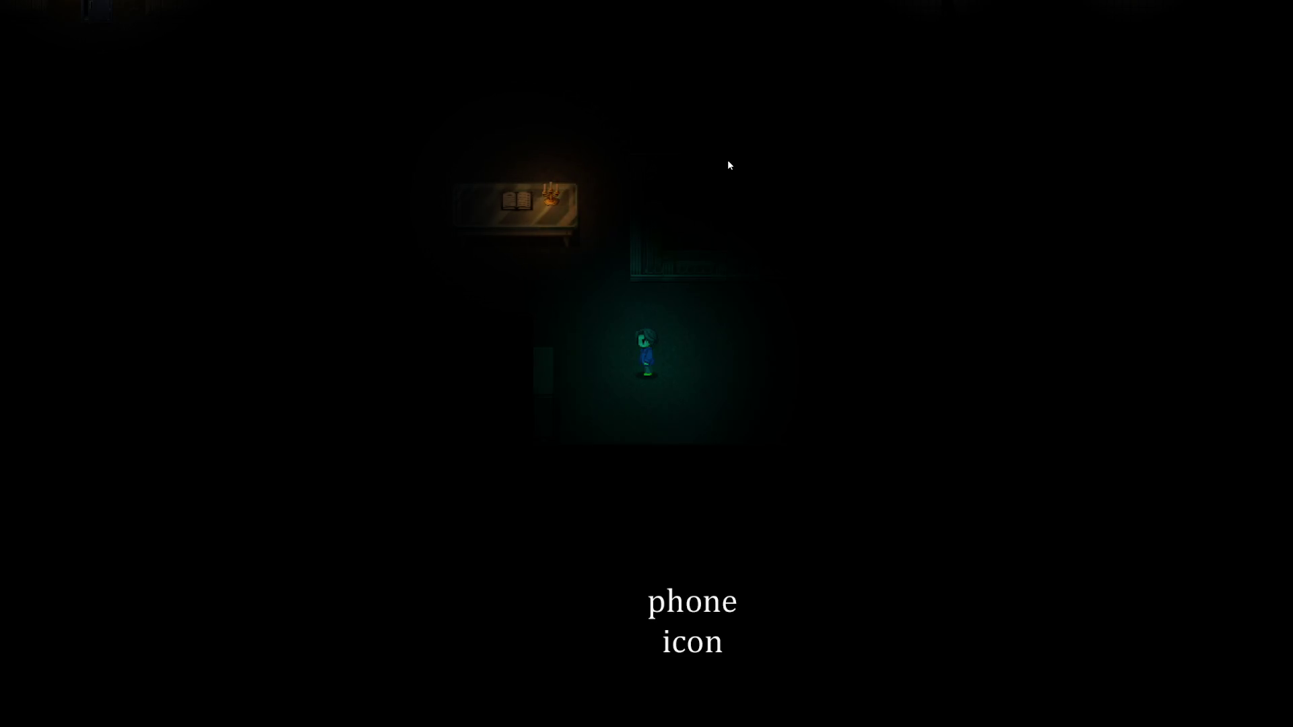
# Walk up-left toward the lit table and back down-right, then quit the dark office playtest
pyautogui.press('Up')
pyautogui.press('Left')
pyautogui.press('Right')
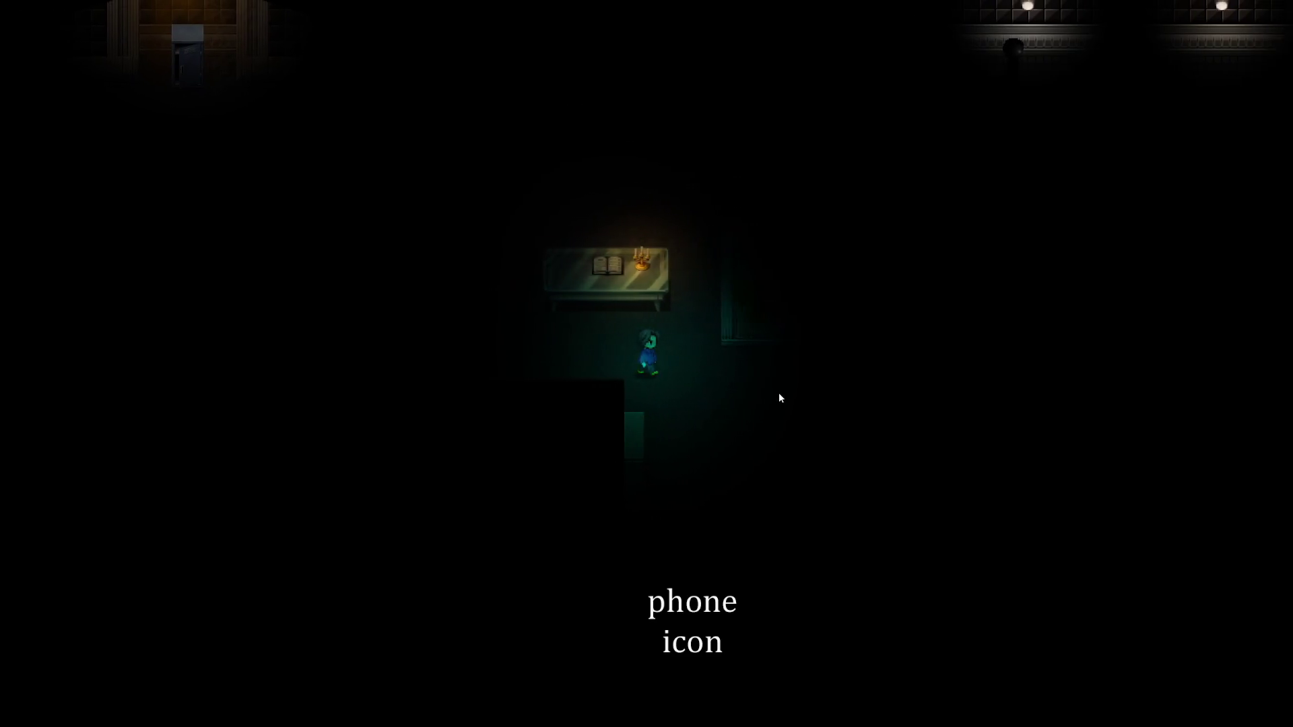
pyautogui.press('Down')
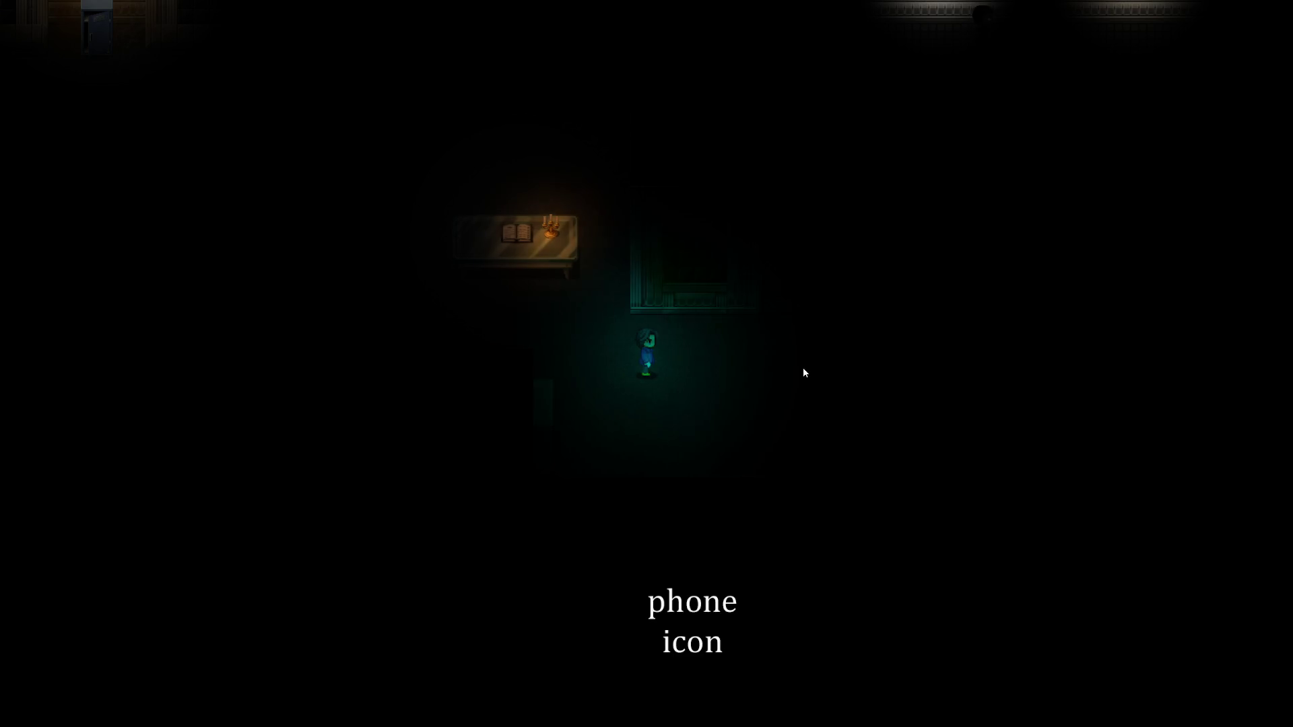
pyautogui.scroll(-1, 802, 372)
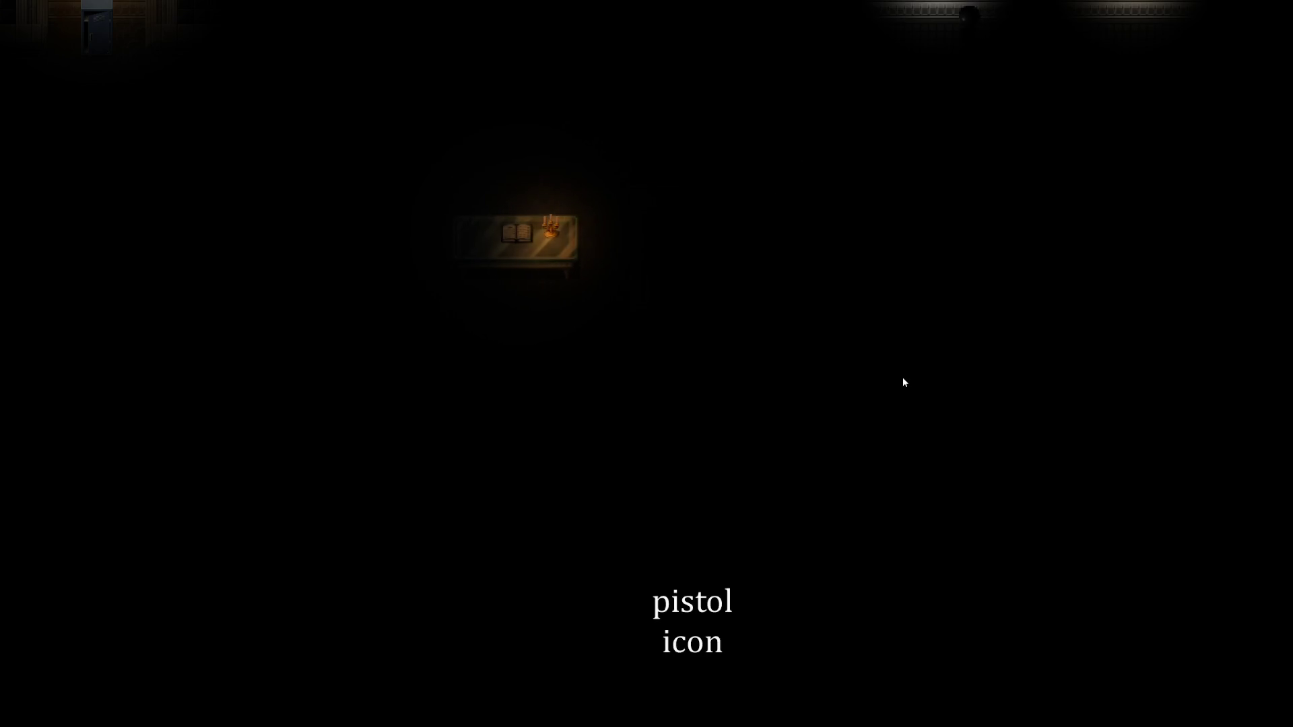
pyautogui.hotkey('alt', 'F4')
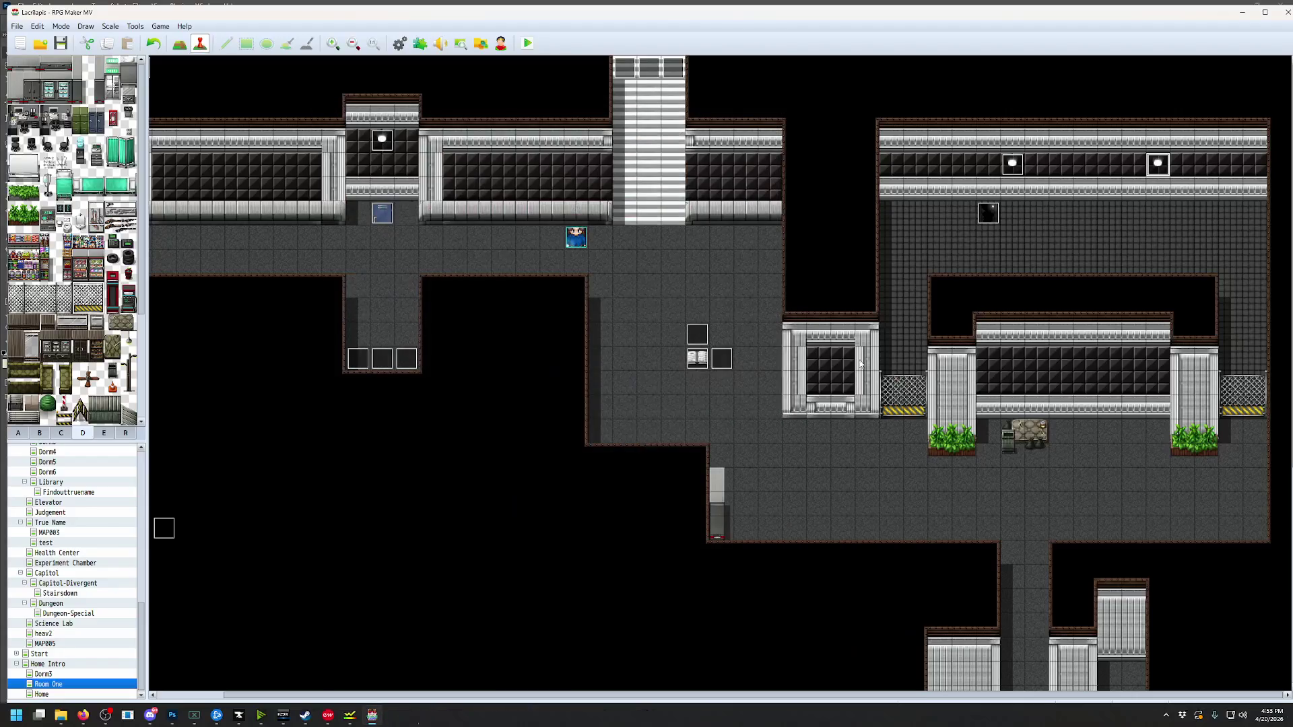
# Save the project and open KhasUltraLighting.js from the plugins folder in Notepad
pyautogui.click(61, 44)
pyautogui.click(61, 715)
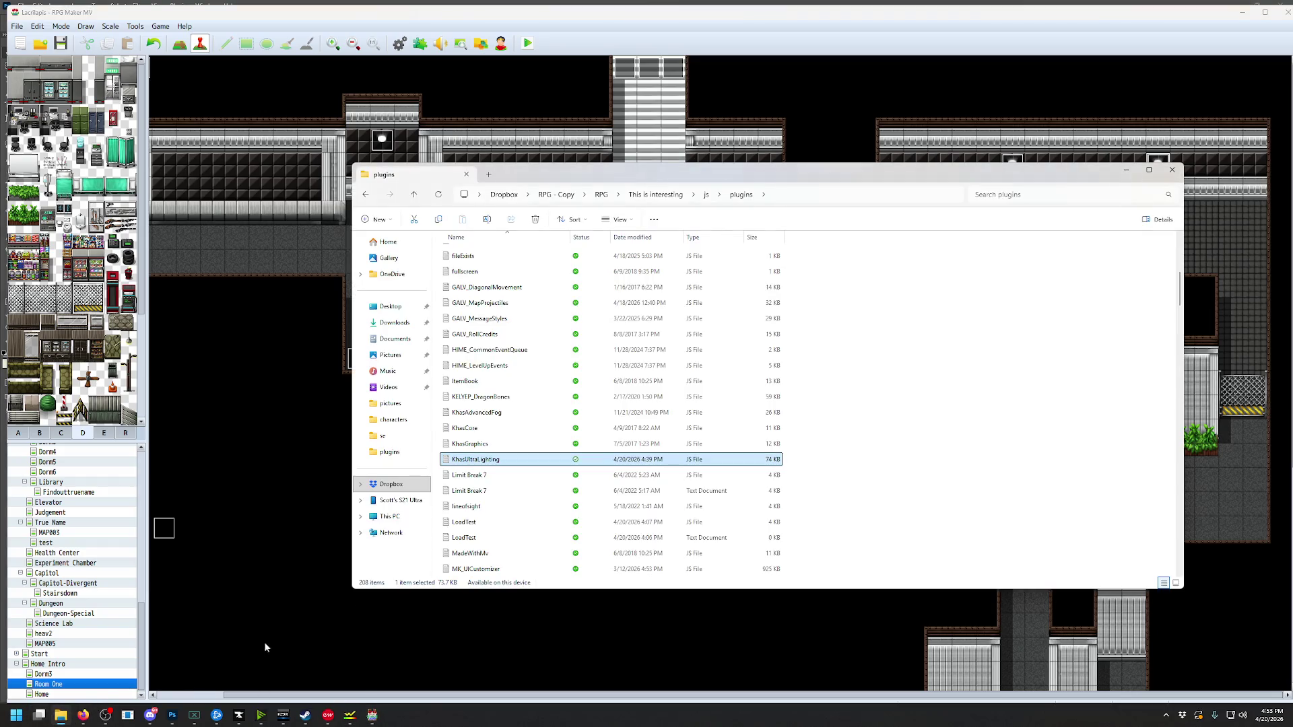
pyautogui.doubleClick(492, 461)
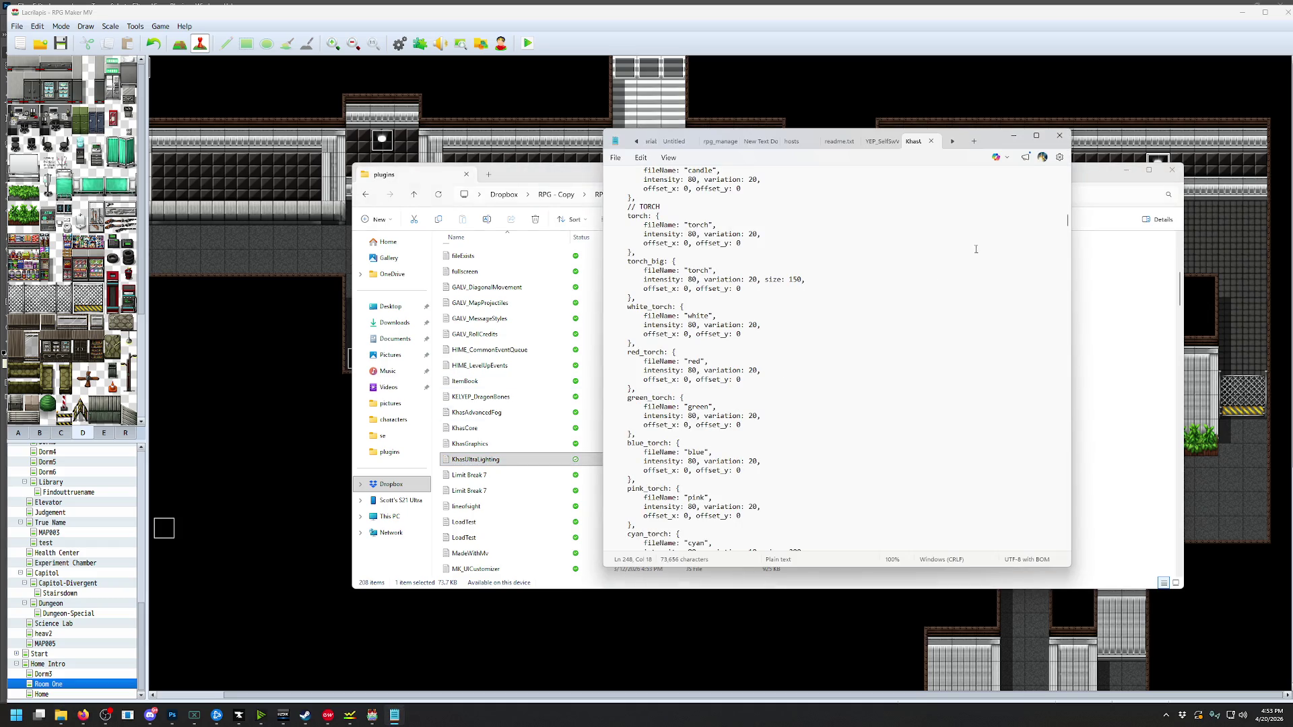
pyautogui.moveTo(1067, 222); pyautogui.dragTo(1067, 215)
# Delete ', size: 150' from the halogen light entry and close Notepad
pyautogui.click(757, 253)
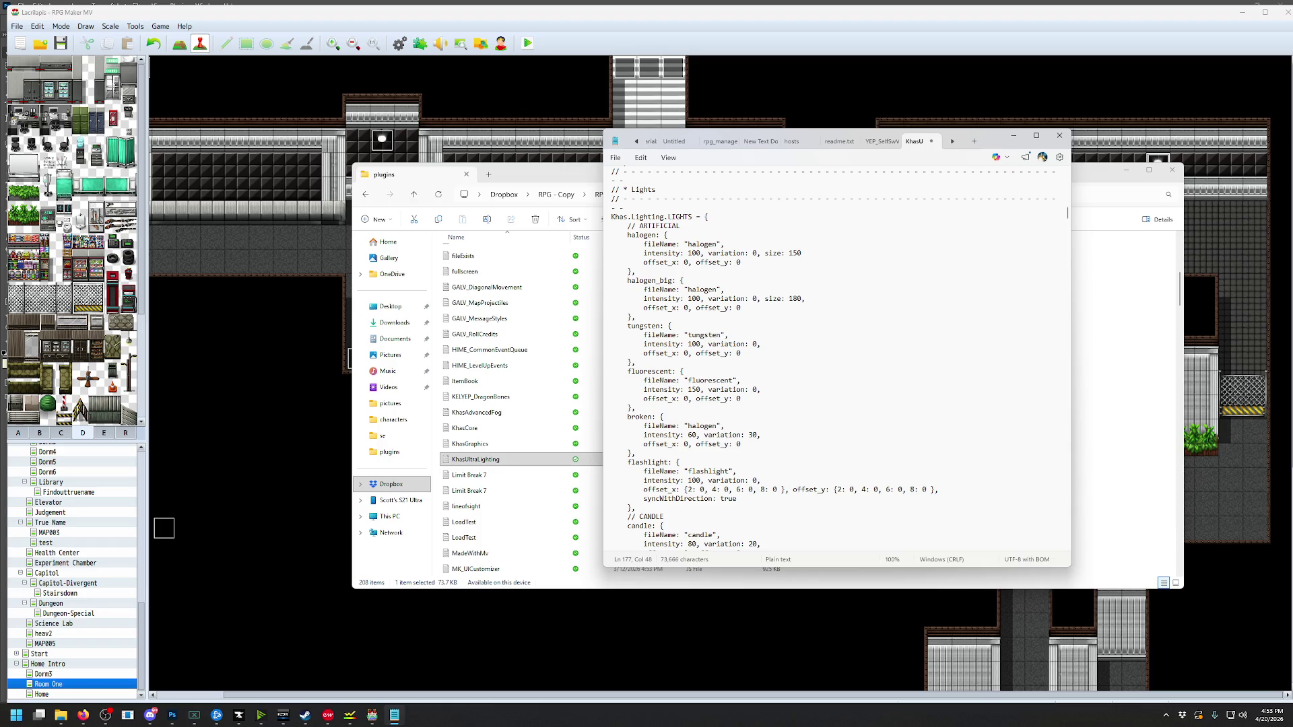
pyautogui.press('BackSpace')
pyautogui.press('BackSpace')
pyautogui.press('BackSpace')
pyautogui.click(1059, 135)
# Close the plugins folder, then cut and paste the right-hand halogen lamp event onto another wall tile
pyautogui.click(1171, 170)
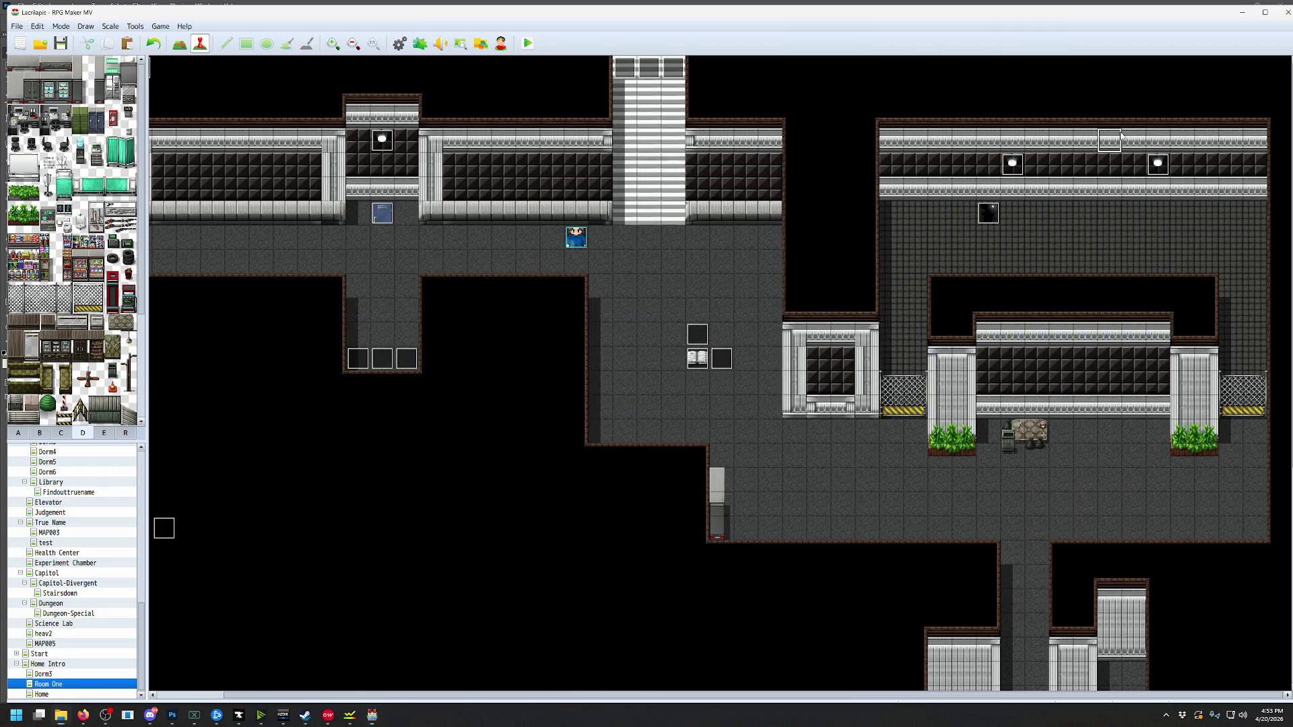
pyautogui.click(1153, 168)
pyautogui.hotkey('ctrl', 'x')
pyautogui.click(1068, 168)
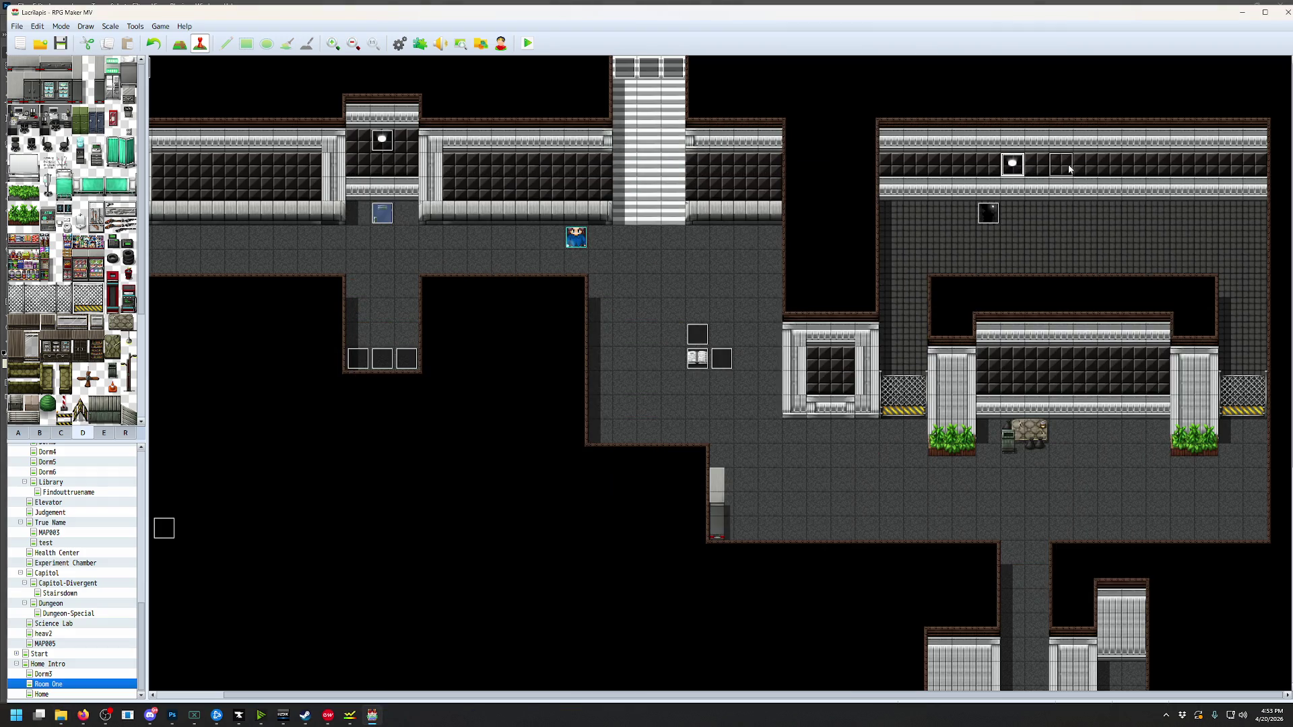
pyautogui.hotkey('ctrl', 'v')
# Check that the lamp event's comment reads [light halogen_big], leaving it unchanged
pyautogui.doubleClick(1060, 168)
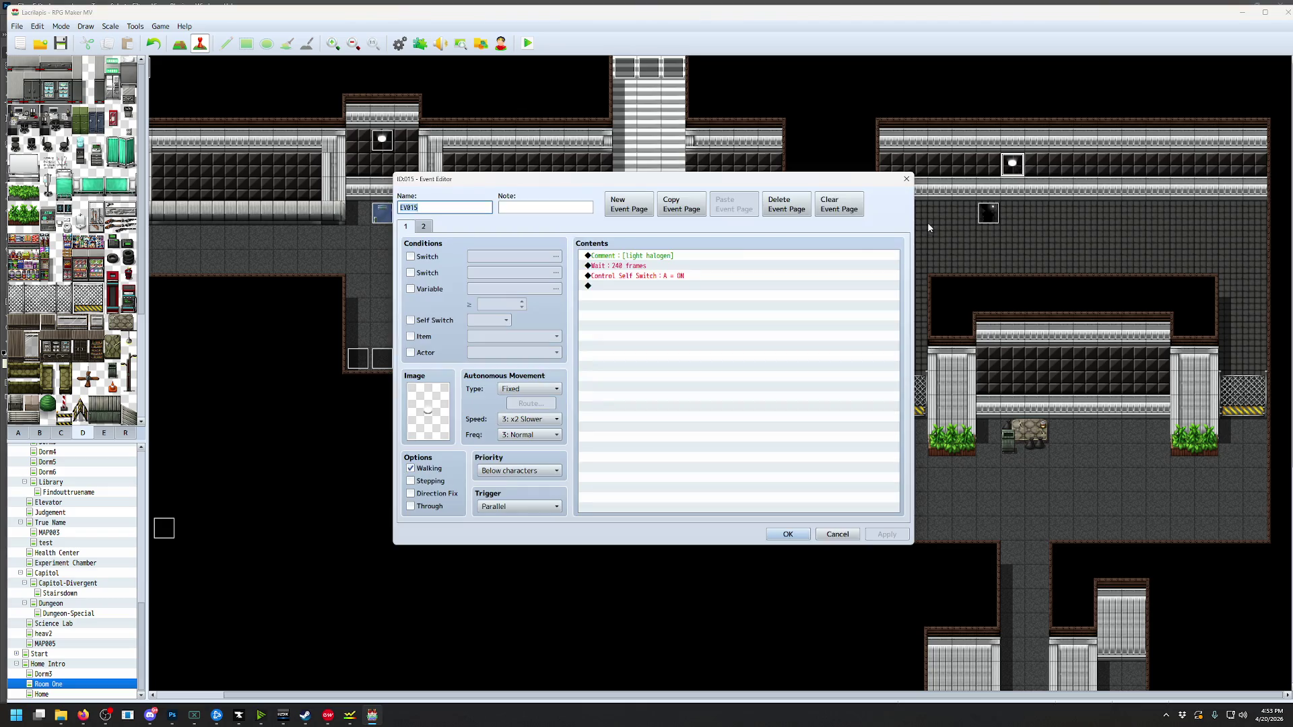
pyautogui.doubleClick(697, 256)
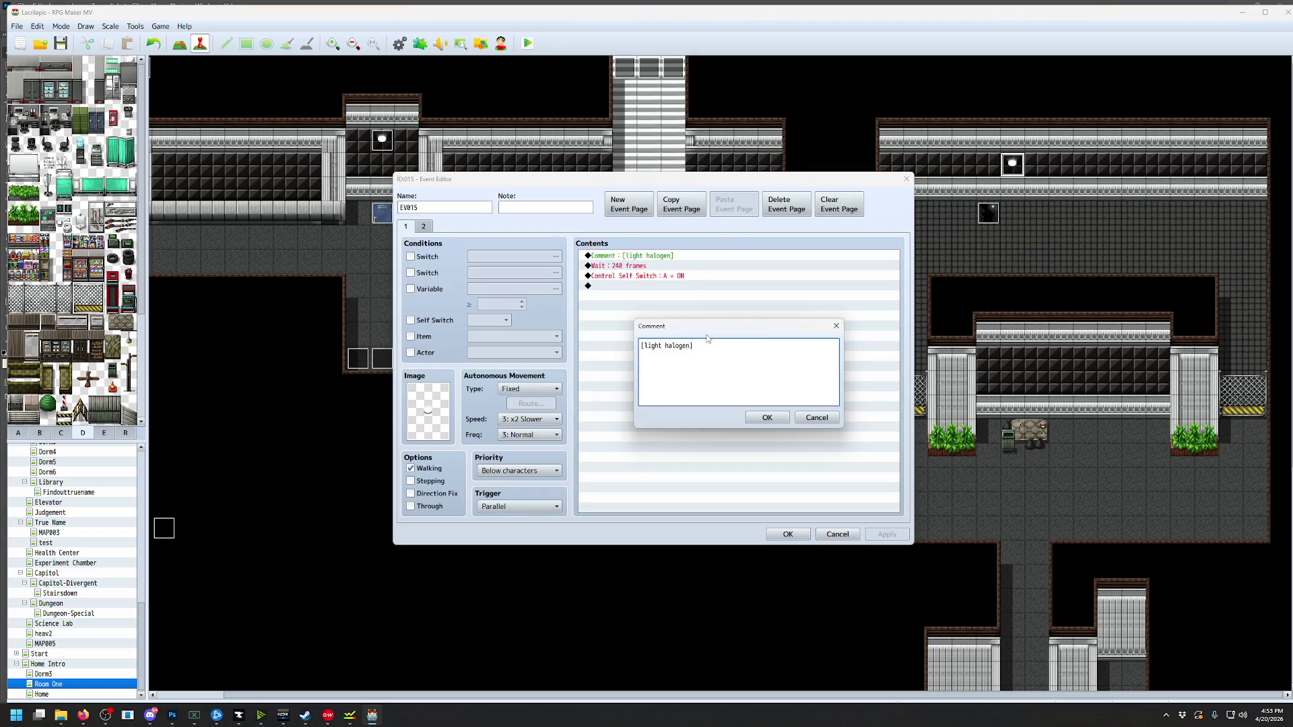
pyautogui.click(767, 417)
pyautogui.click(788, 534)
# Save and playtest the map, then drag the lamp event up onto the top wall
pyautogui.hotkey('alt', 'F4')
pyautogui.press('Return')
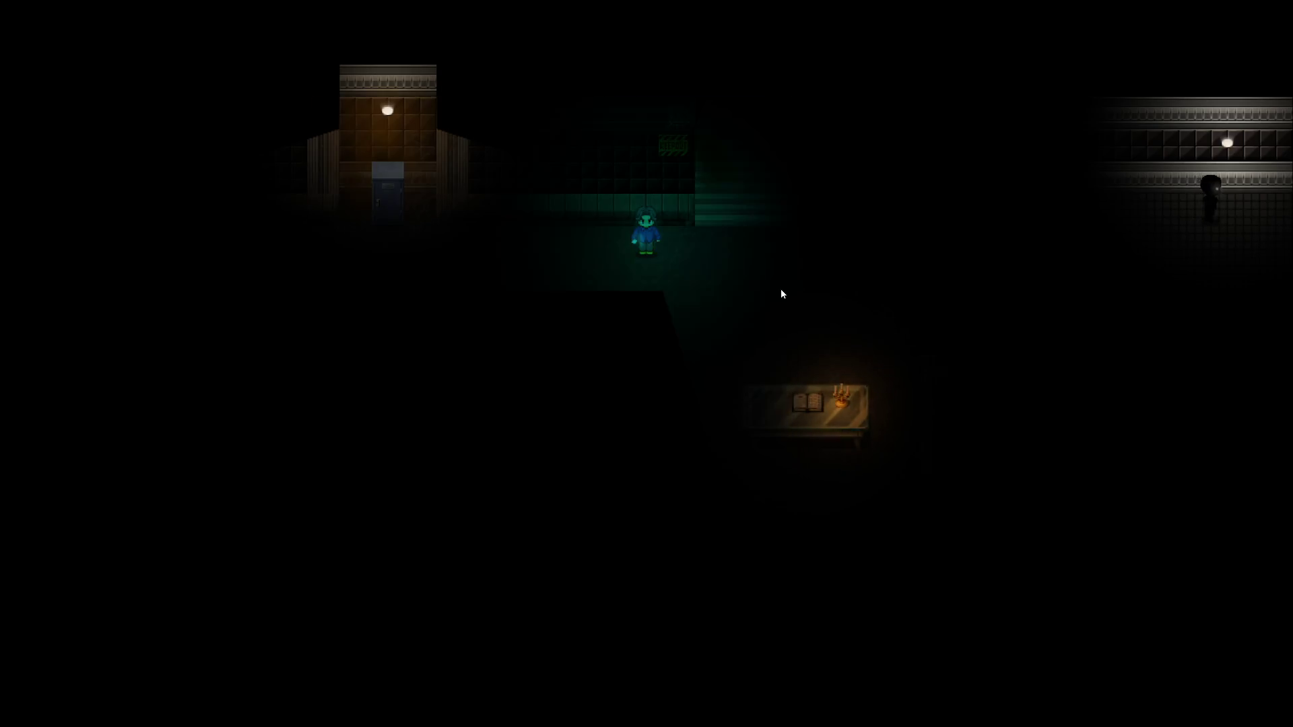
pyautogui.hotkey('alt', 'F4')
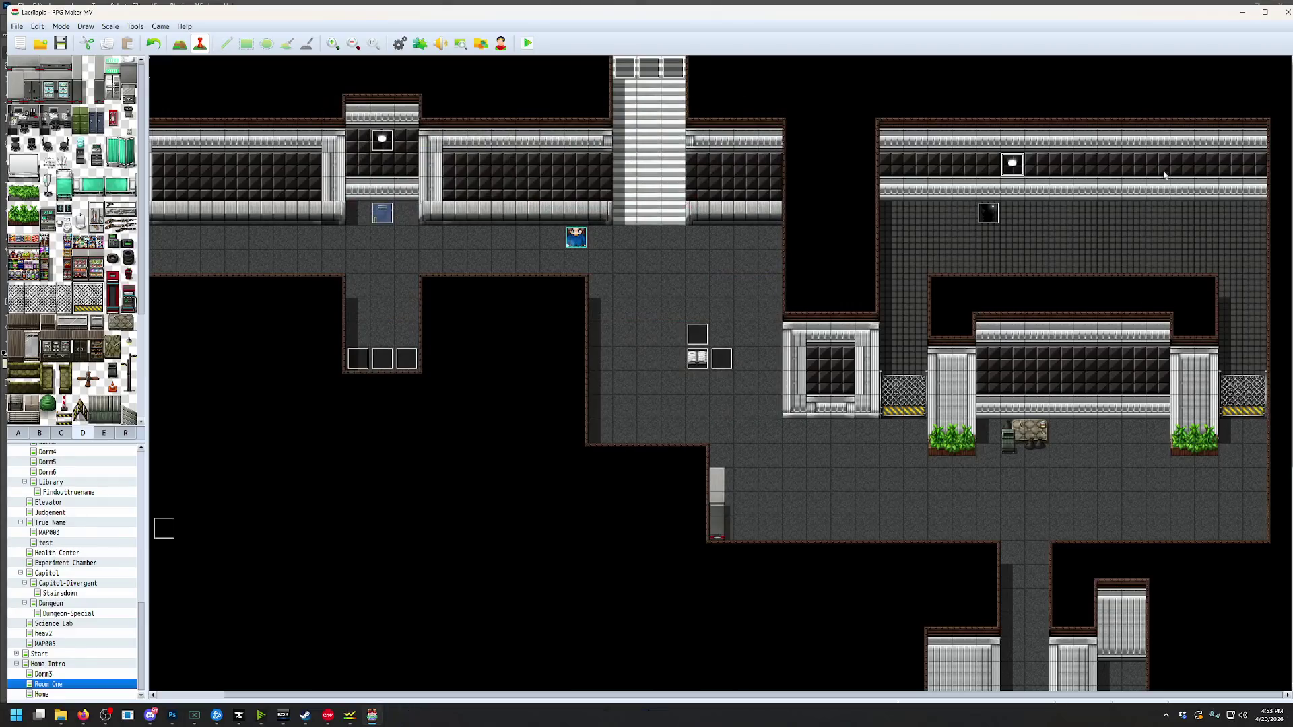
pyautogui.moveTo(1061, 144)
pyautogui.mouseDown()
pyautogui.moveTo(1092, 148)
pyautogui.moveTo(1014, 142)
pyautogui.moveTo(1037, 143)
pyautogui.mouseUp()
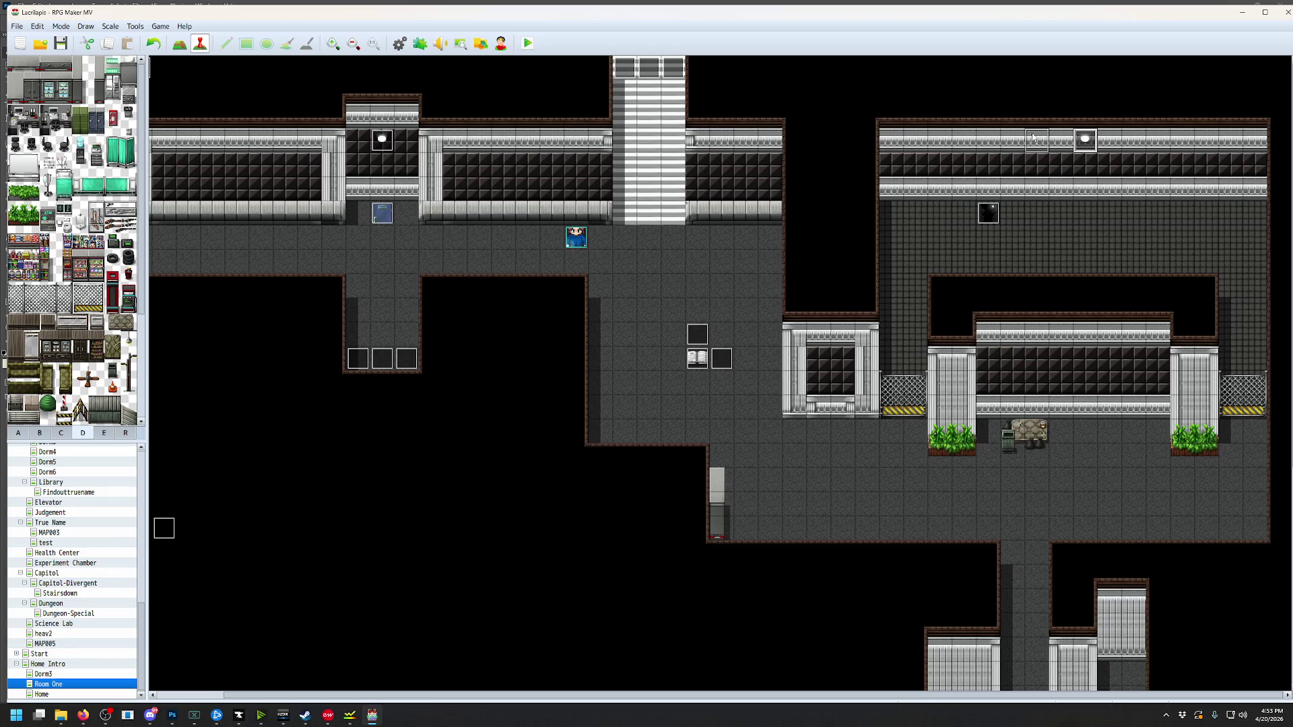
pyautogui.click(528, 43)
pyautogui.click(598, 380)
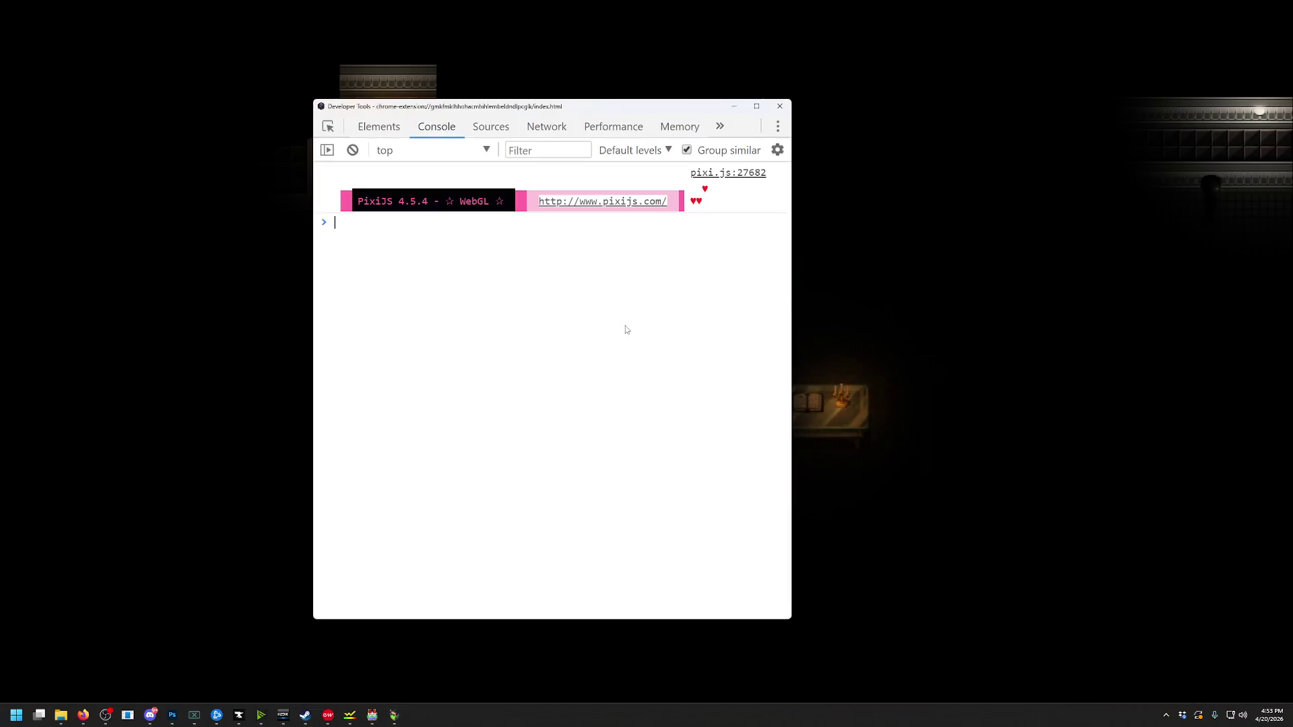
pyautogui.press('Right')
pyautogui.press('Right')
pyautogui.press('Right')
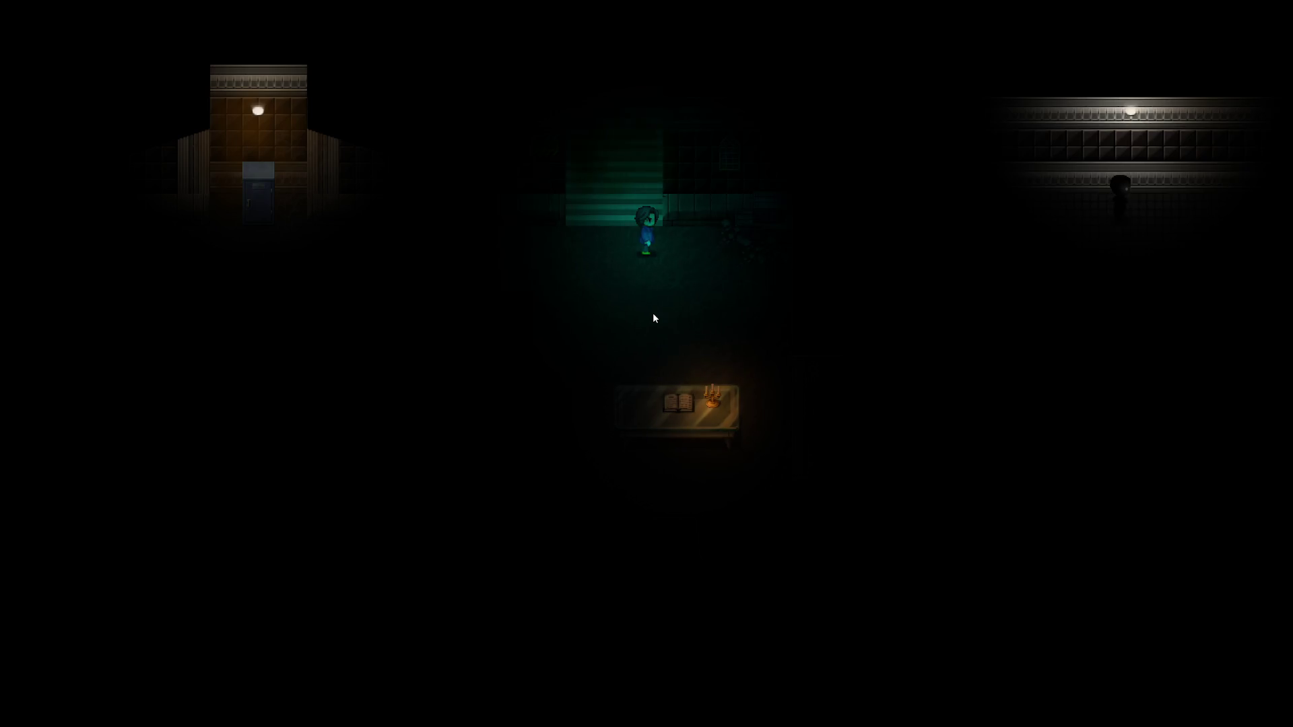
pyautogui.hotkey('alt', 'F4')
# Review the shadowy figure's movement route, then move event EV011 a few tiles right
pyautogui.doubleClick(993, 214)
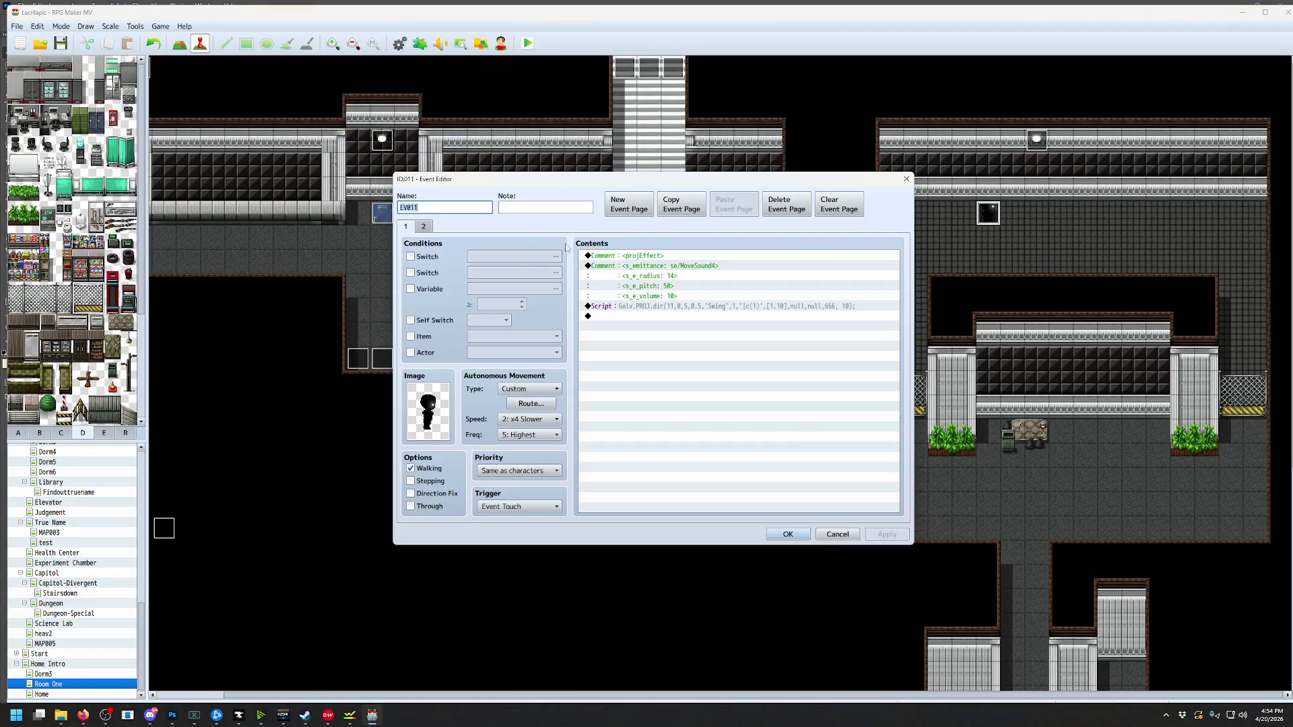
pyautogui.click(530, 403)
pyautogui.click(489, 317)
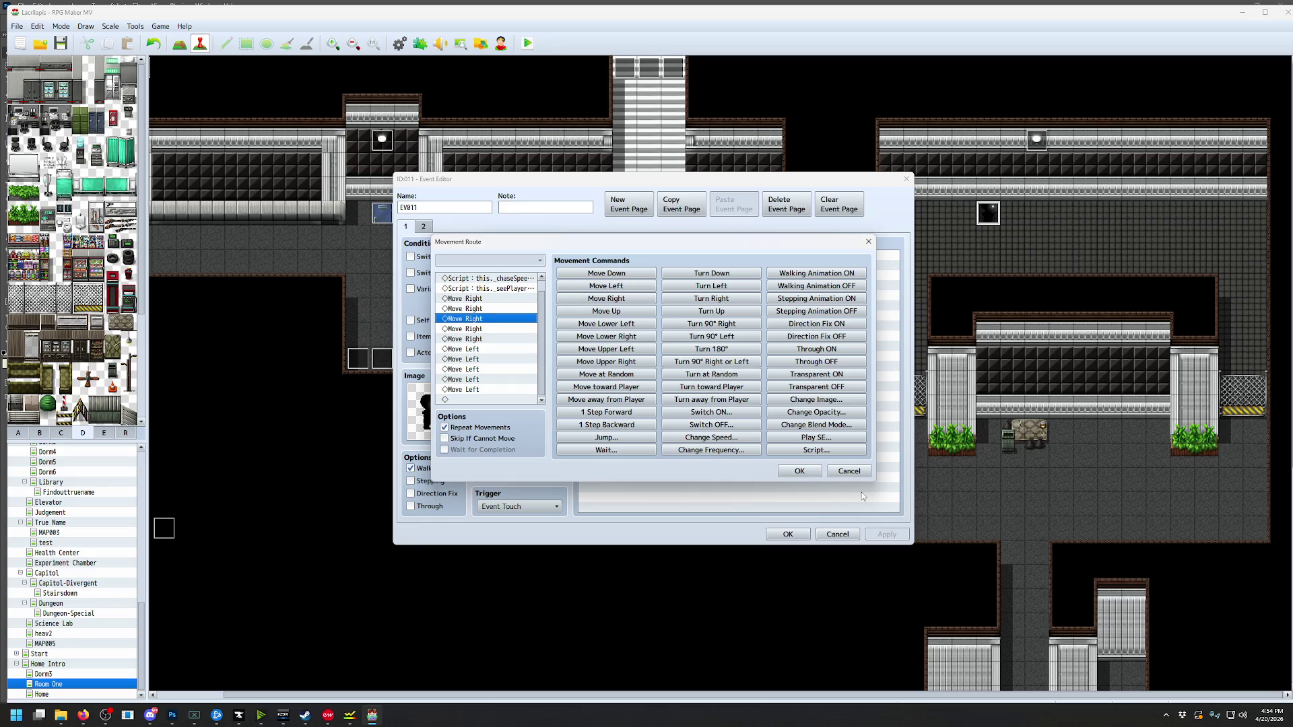
pyautogui.click(849, 471)
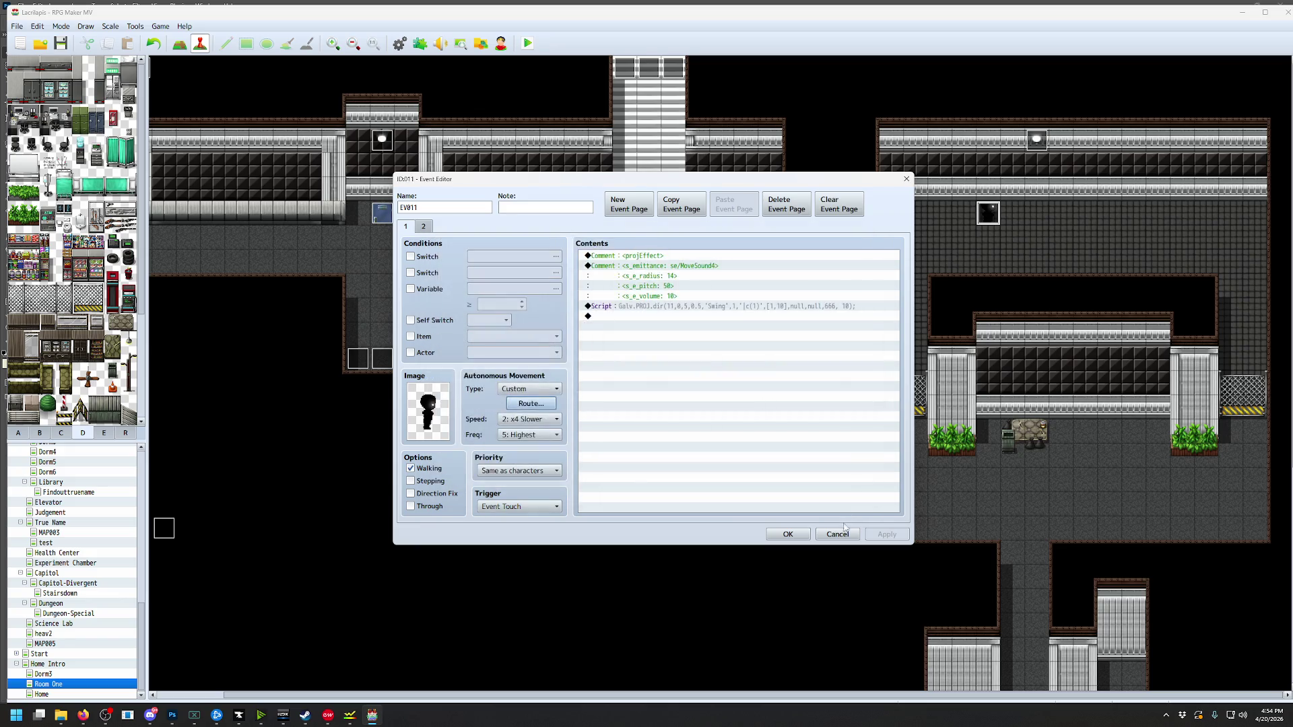
pyautogui.click(837, 534)
pyautogui.moveTo(992, 220); pyautogui.dragTo(1089, 218)
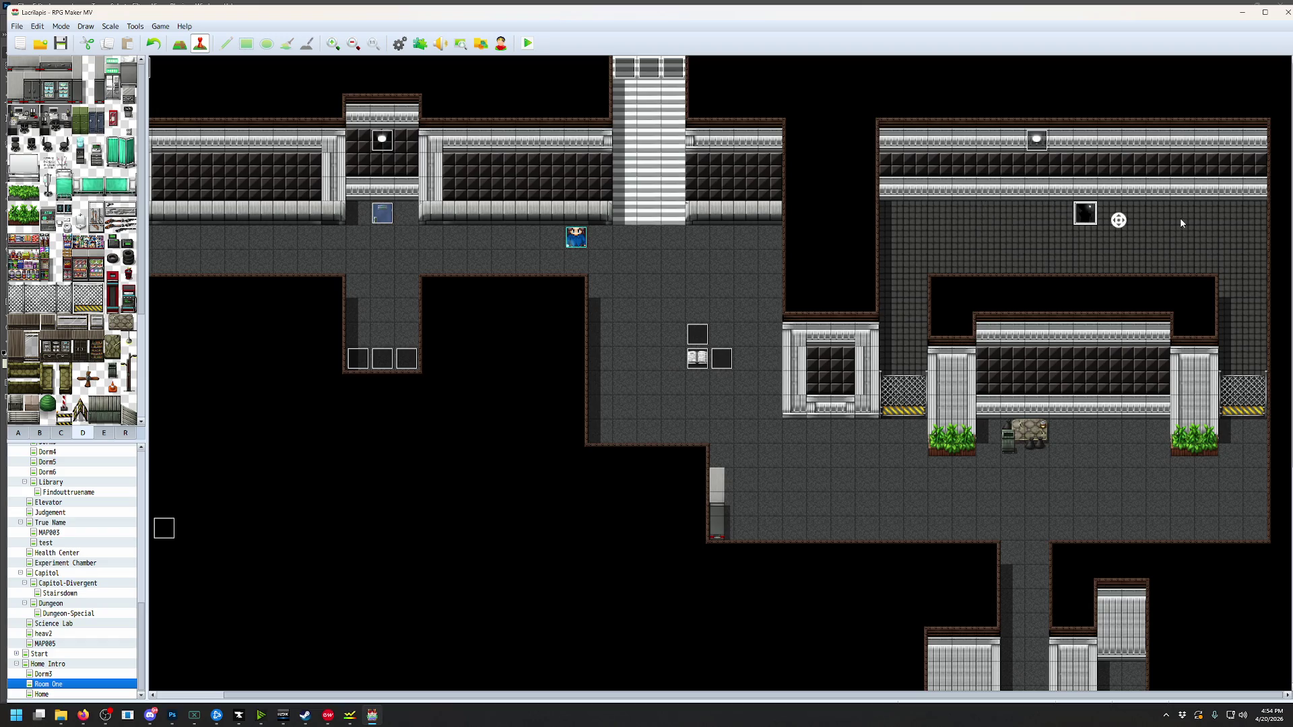
# Add another Move Right and another Move Left step to EV011's route
pyautogui.doubleClick(1086, 214)
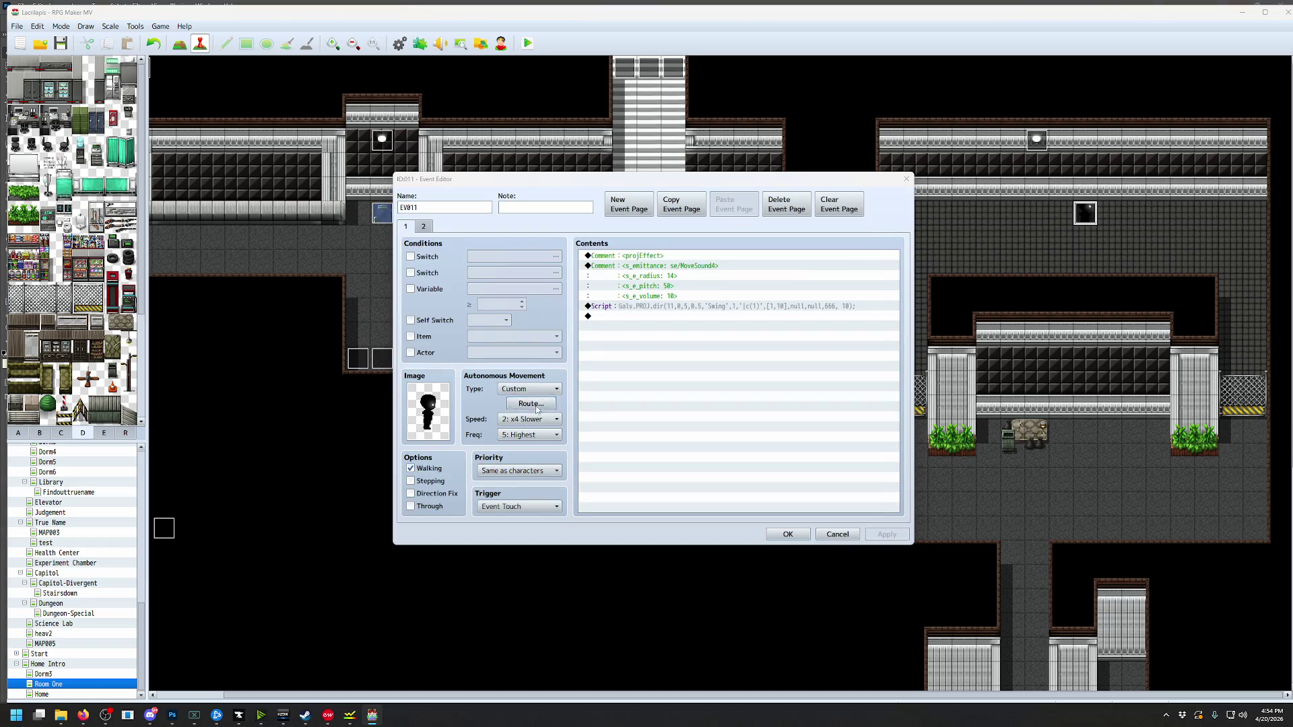
pyautogui.click(532, 406)
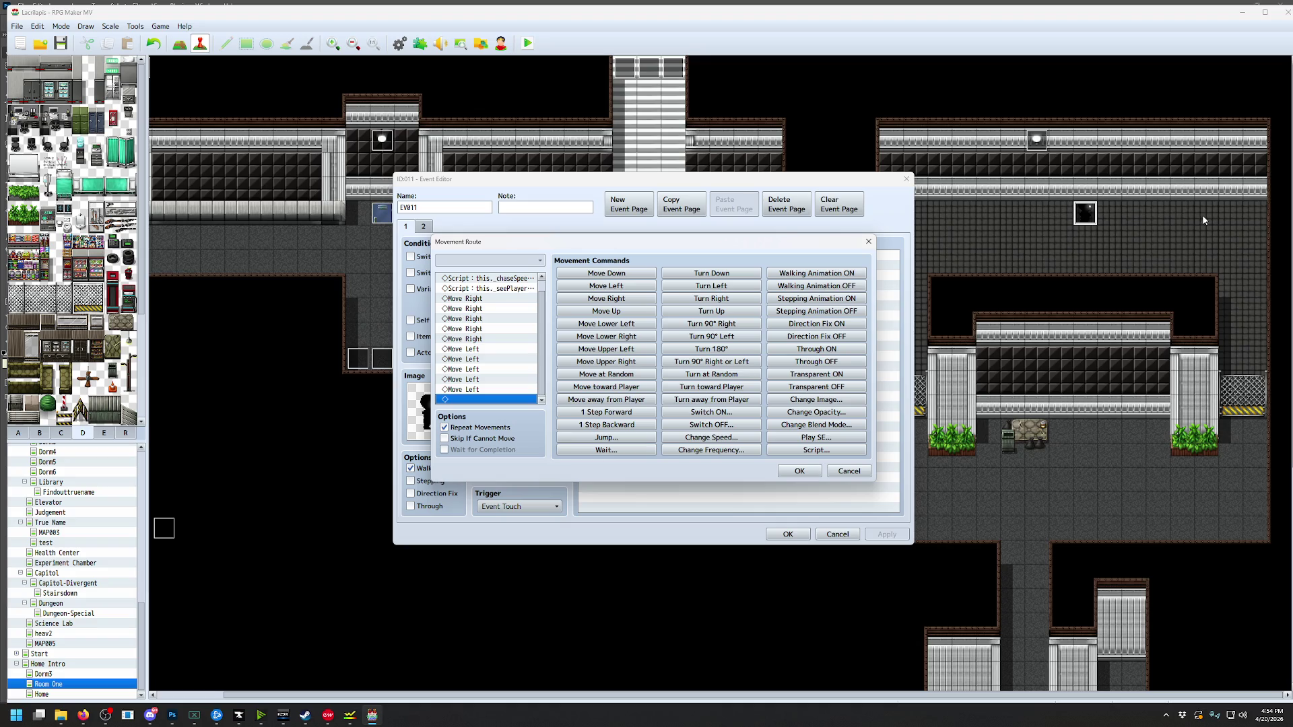
pyautogui.click(482, 338)
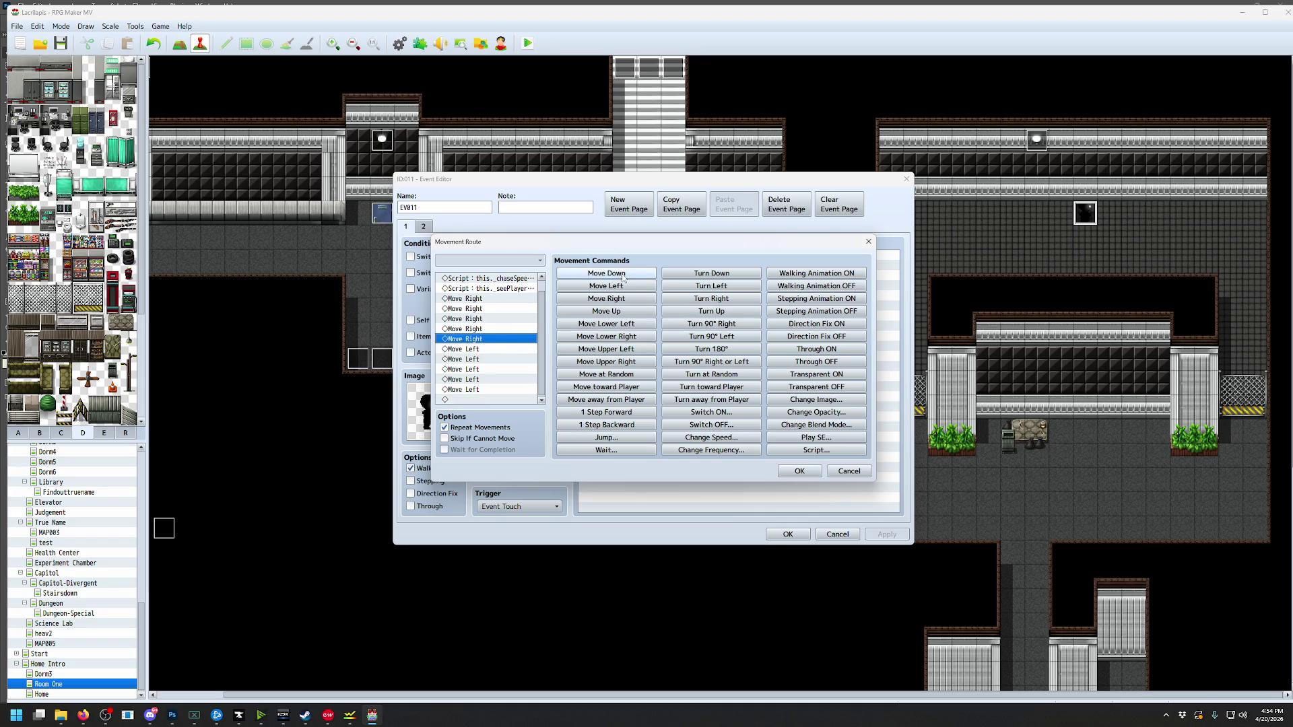
pyautogui.click(609, 301)
pyautogui.click(473, 369)
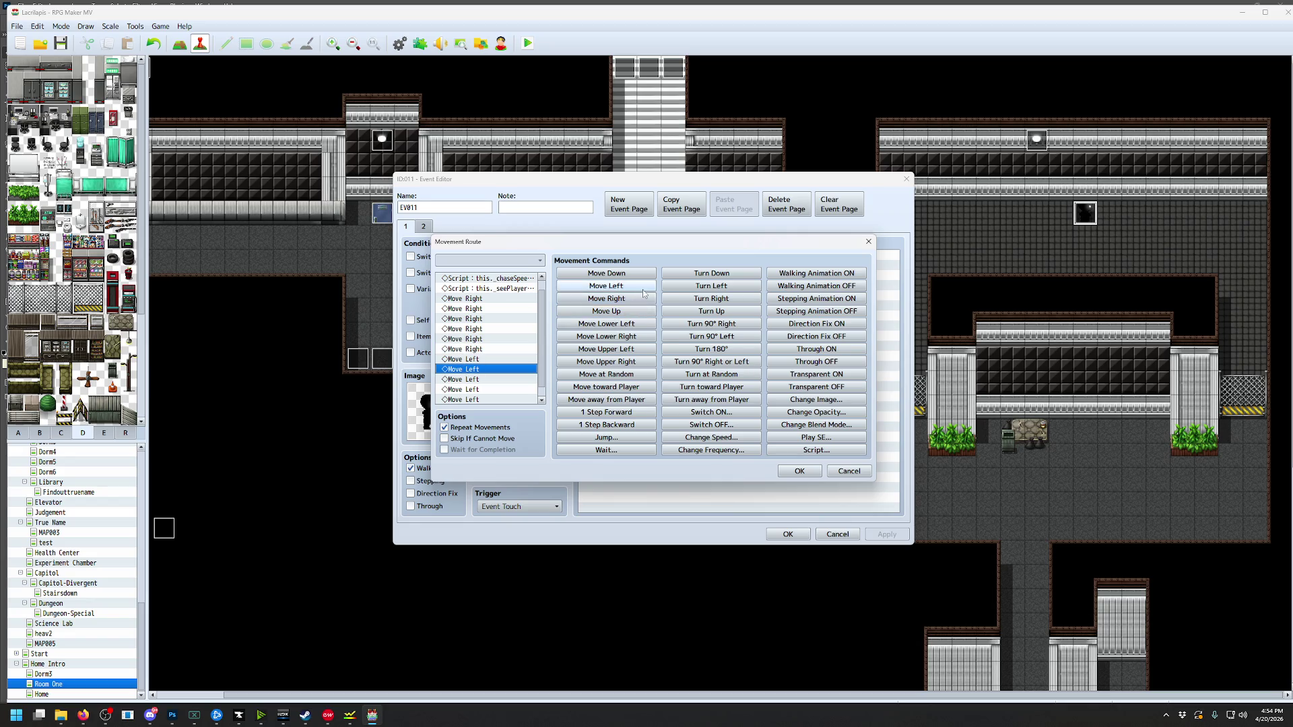
pyautogui.click(606, 286)
# Append a 120-frame Wait to the end of the route and confirm both dialogs
pyautogui.scroll(-1, 502, 356)
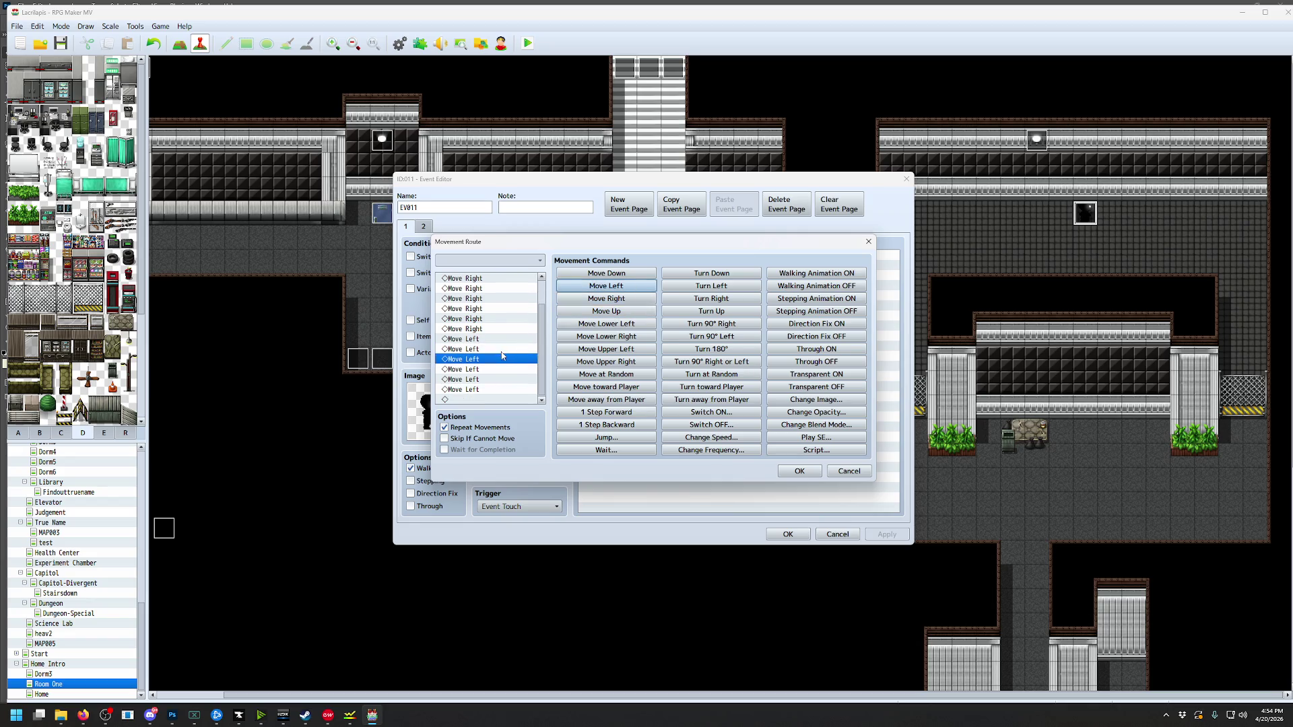
pyautogui.click(463, 400)
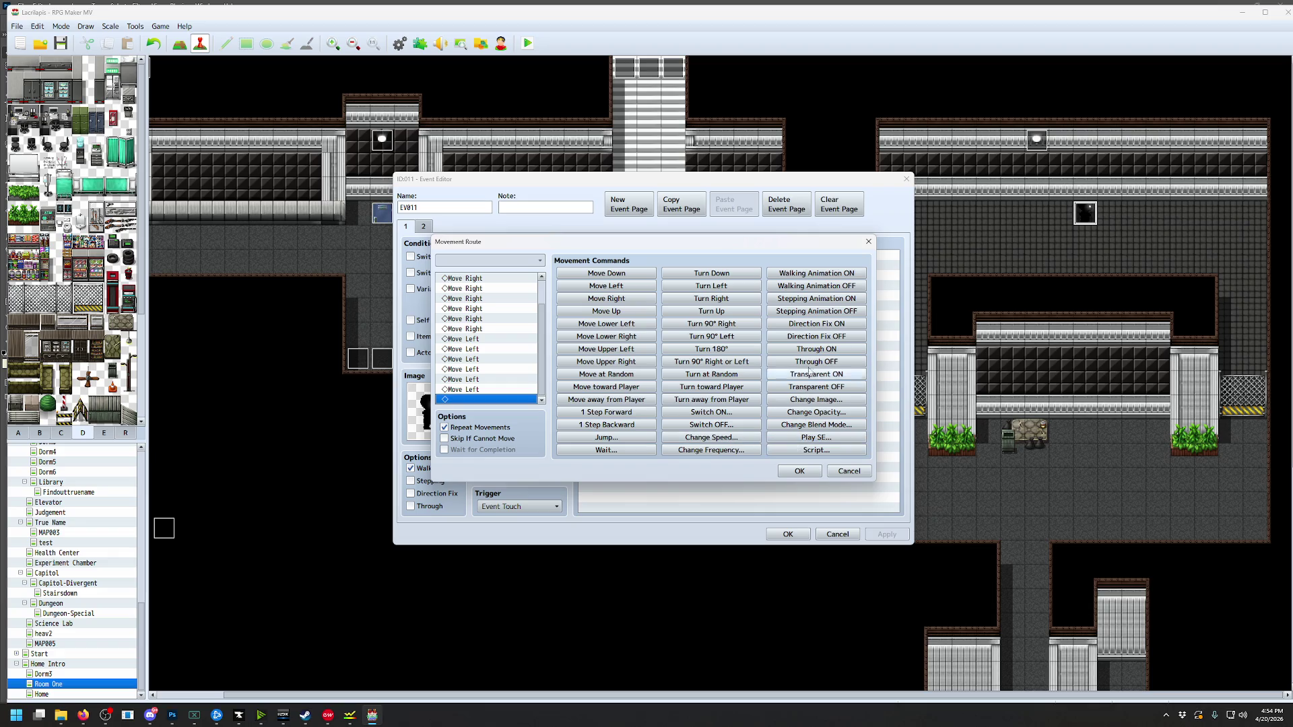
pyautogui.click(605, 451)
pyautogui.write('120')
pyautogui.click(637, 384)
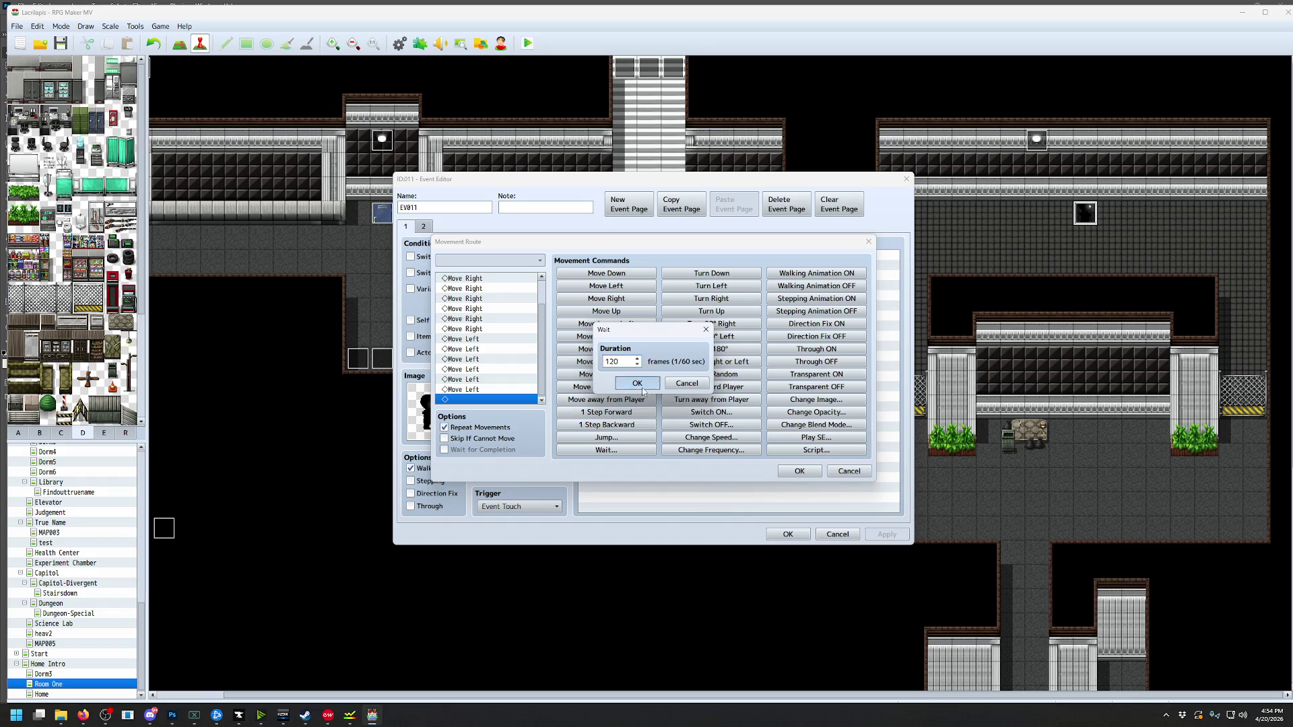
pyautogui.click(798, 472)
pyautogui.click(788, 534)
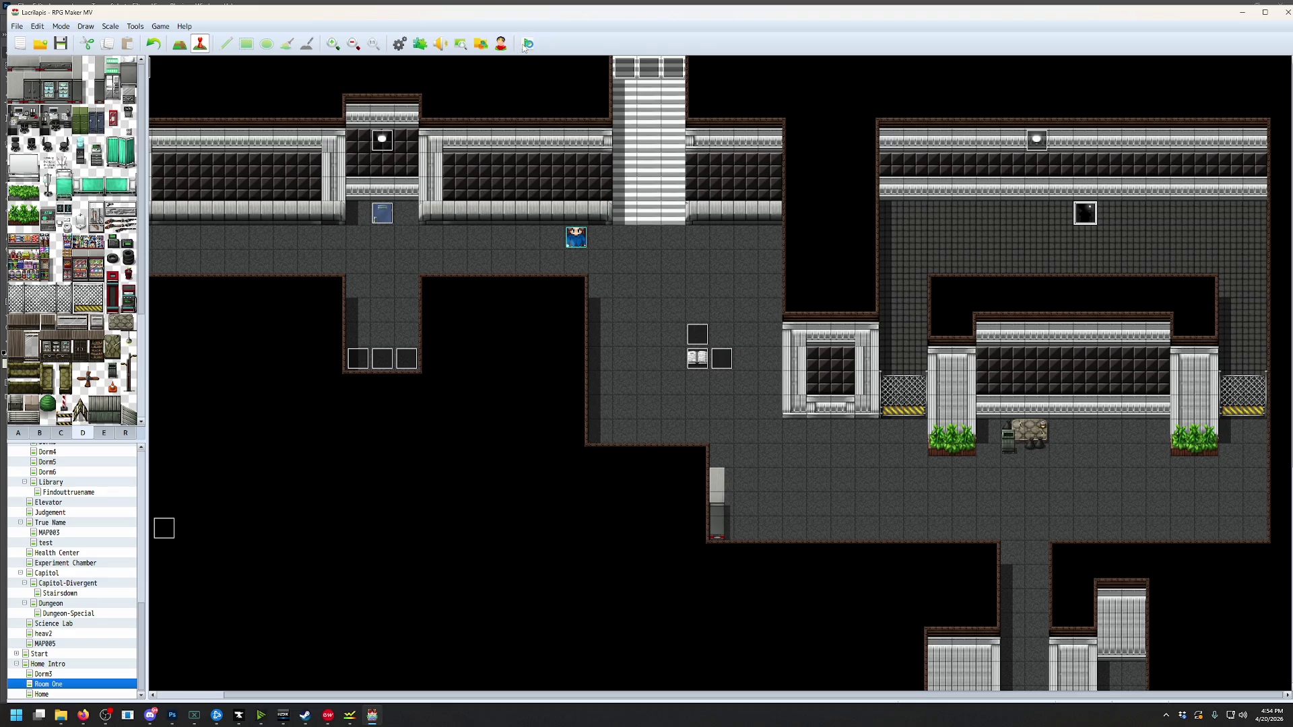
pyautogui.click(527, 44)
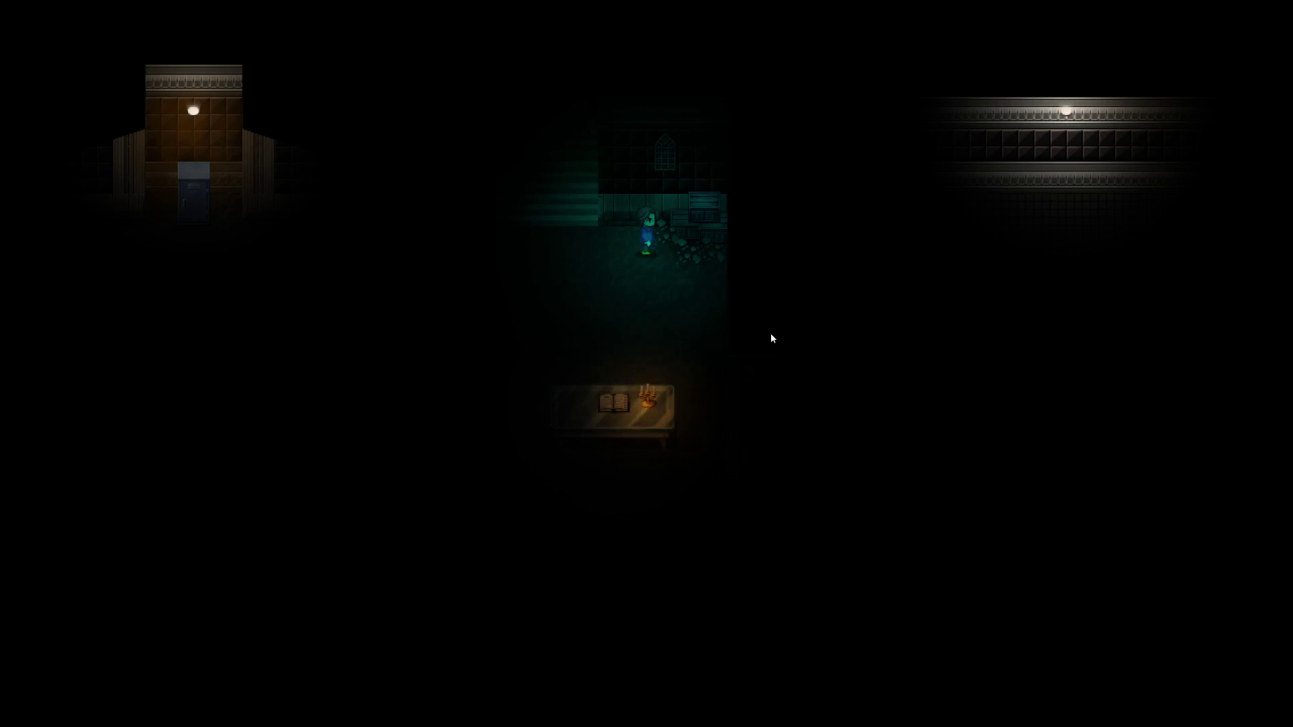
pyautogui.press('Right')
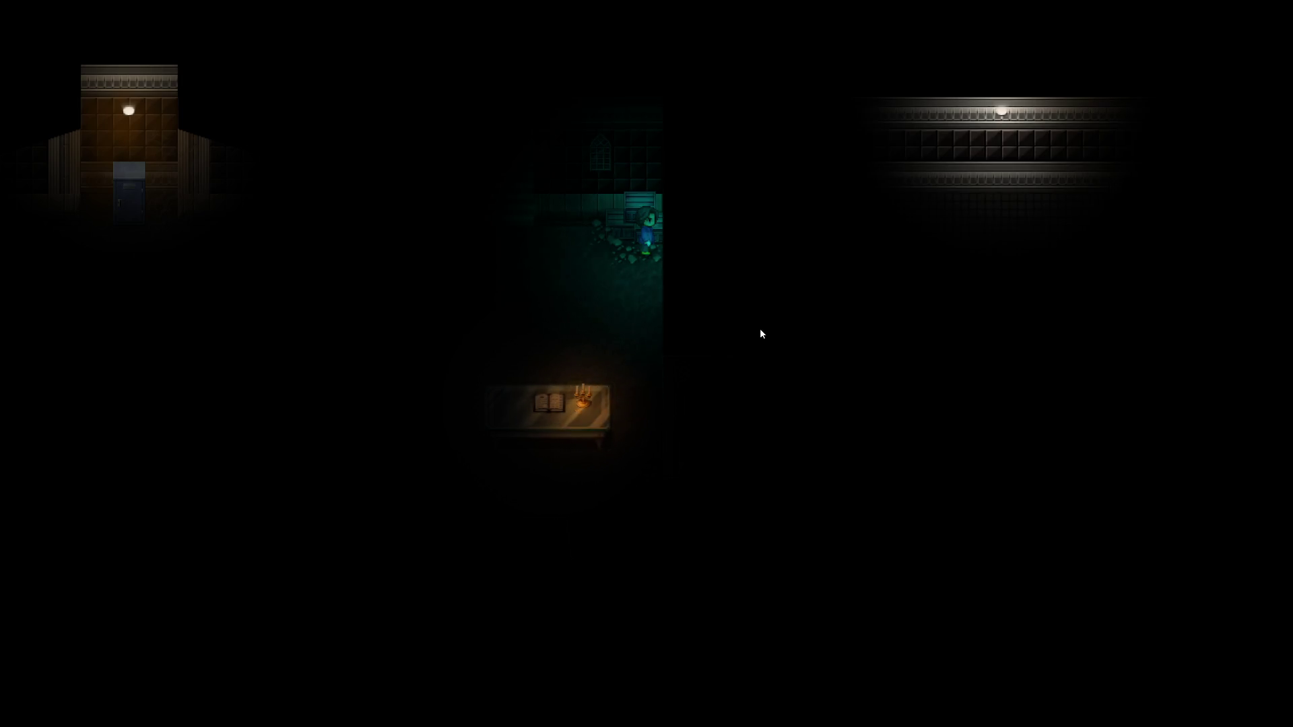
pyautogui.hotkey('alt', 'F4')
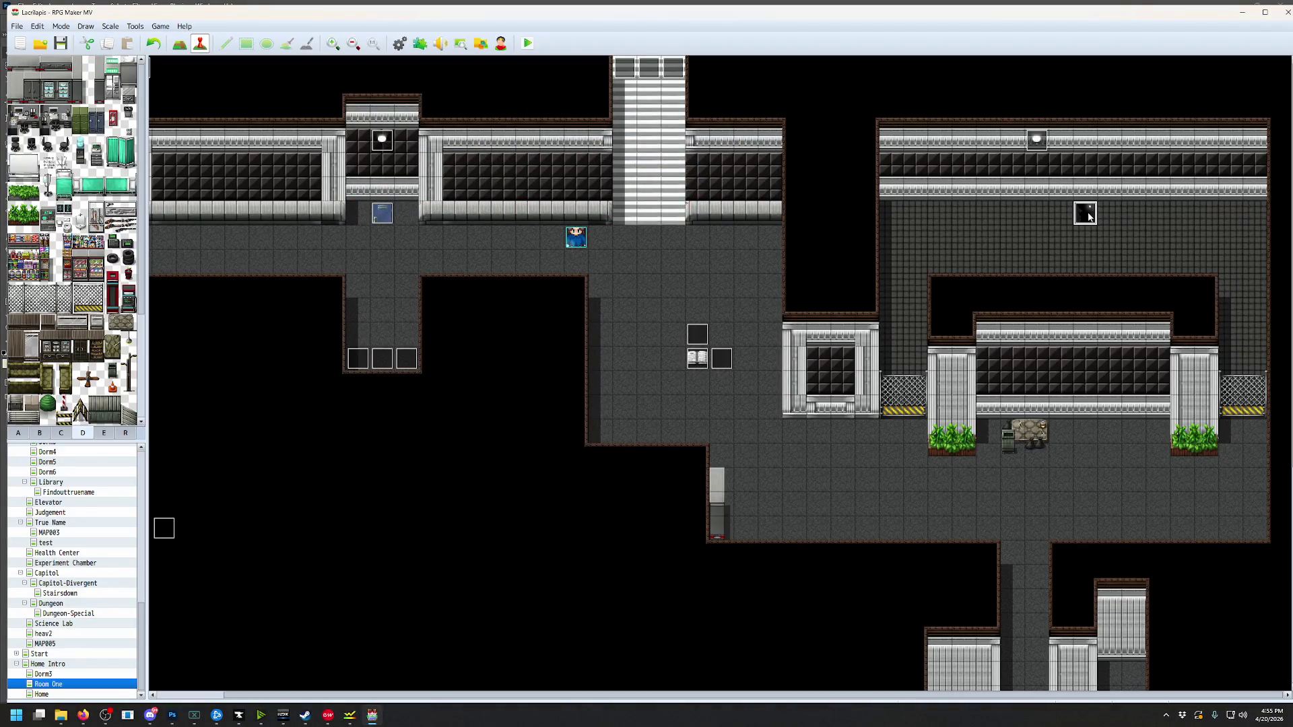
# Reopen EV011's movement route and review its commands
pyautogui.doubleClick(1089, 216)
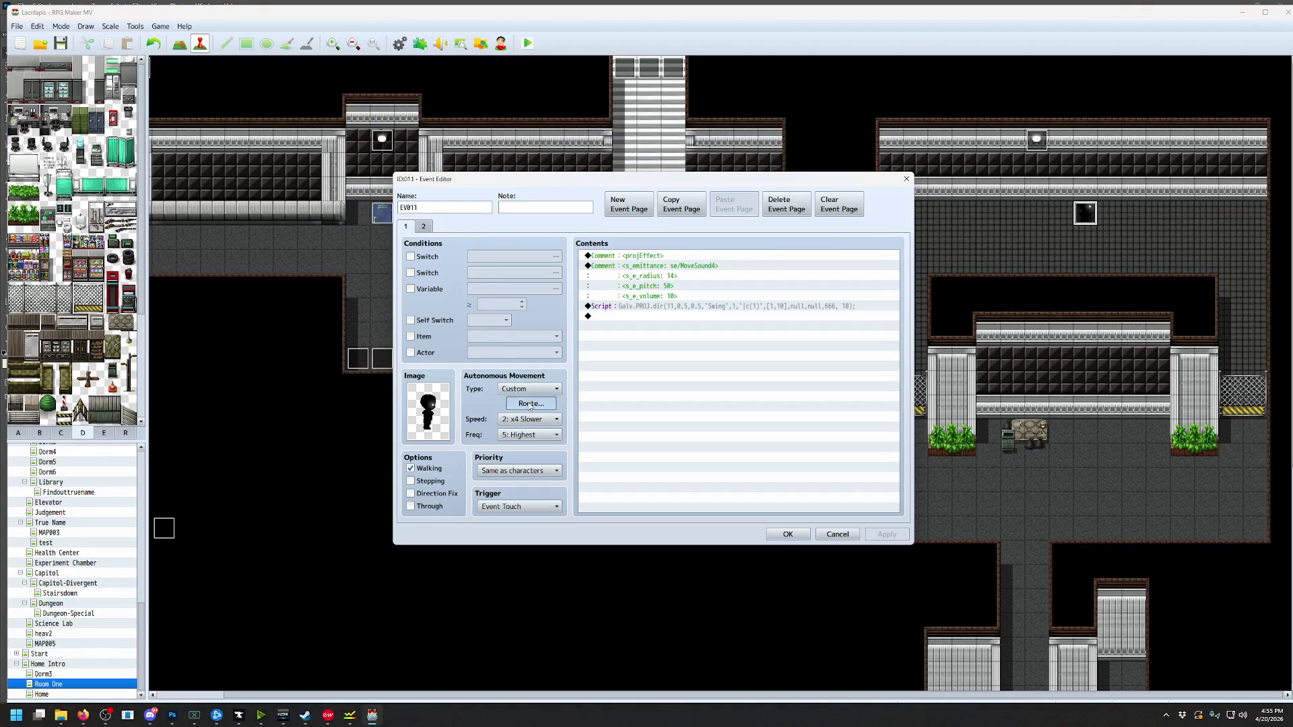
pyautogui.click(531, 404)
pyautogui.moveTo(542, 332)
pyautogui.mouseDown()
pyautogui.moveTo(538, 260)
pyautogui.moveTo(539, 341)
pyautogui.moveTo(538, 315)
pyautogui.mouseUp()
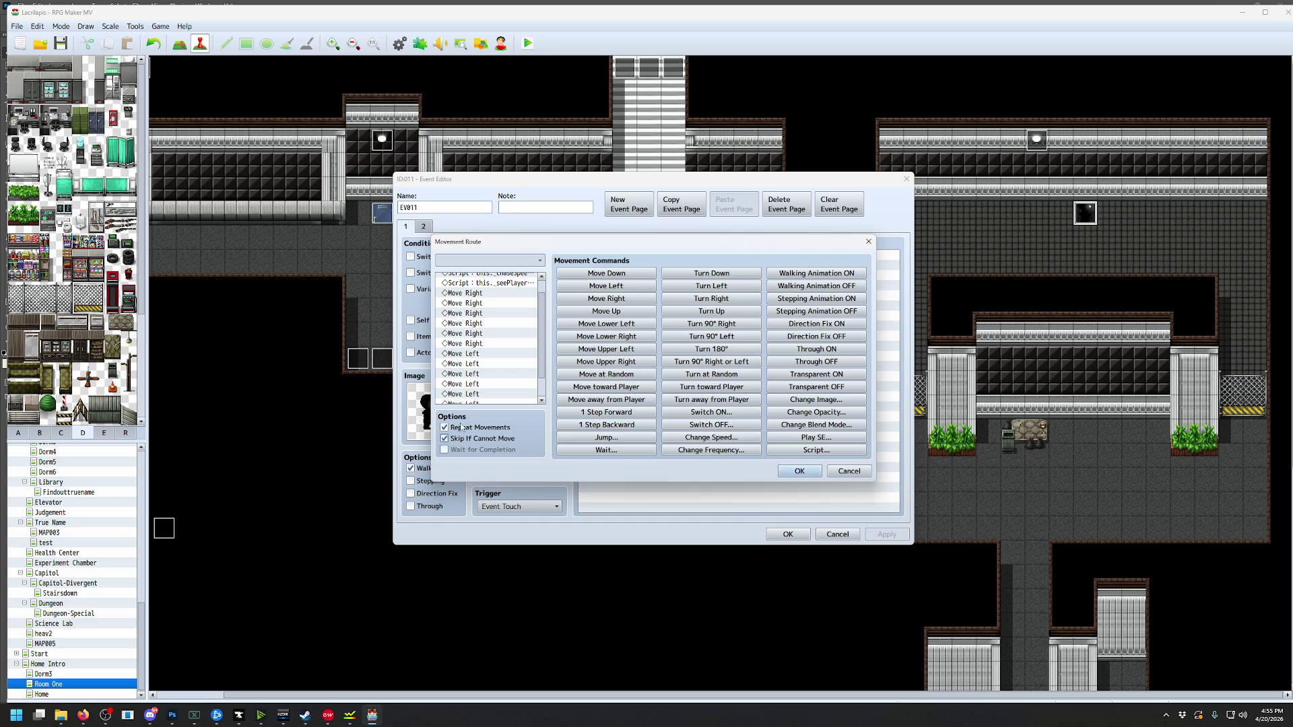
# Close EV011's dialogs, then save the changes and start a playtest
pyautogui.click(799, 471)
pyautogui.click(788, 534)
pyautogui.click(527, 43)
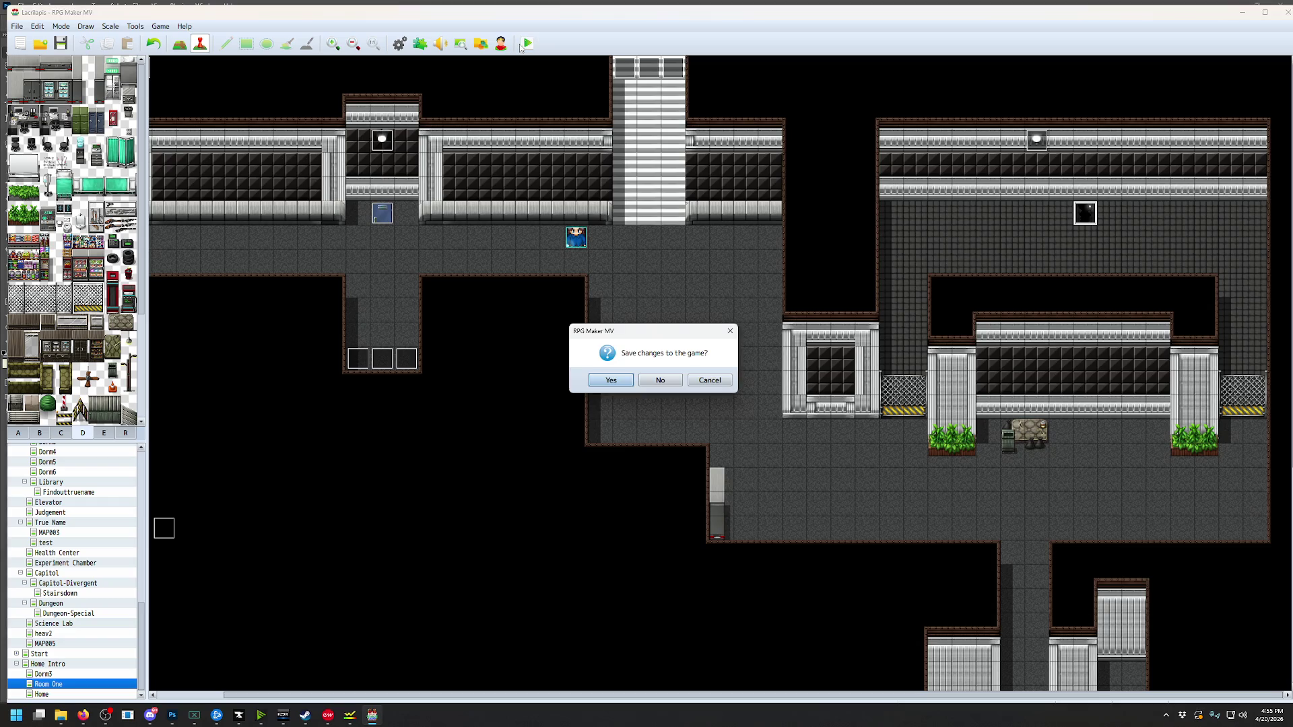
pyautogui.click(607, 383)
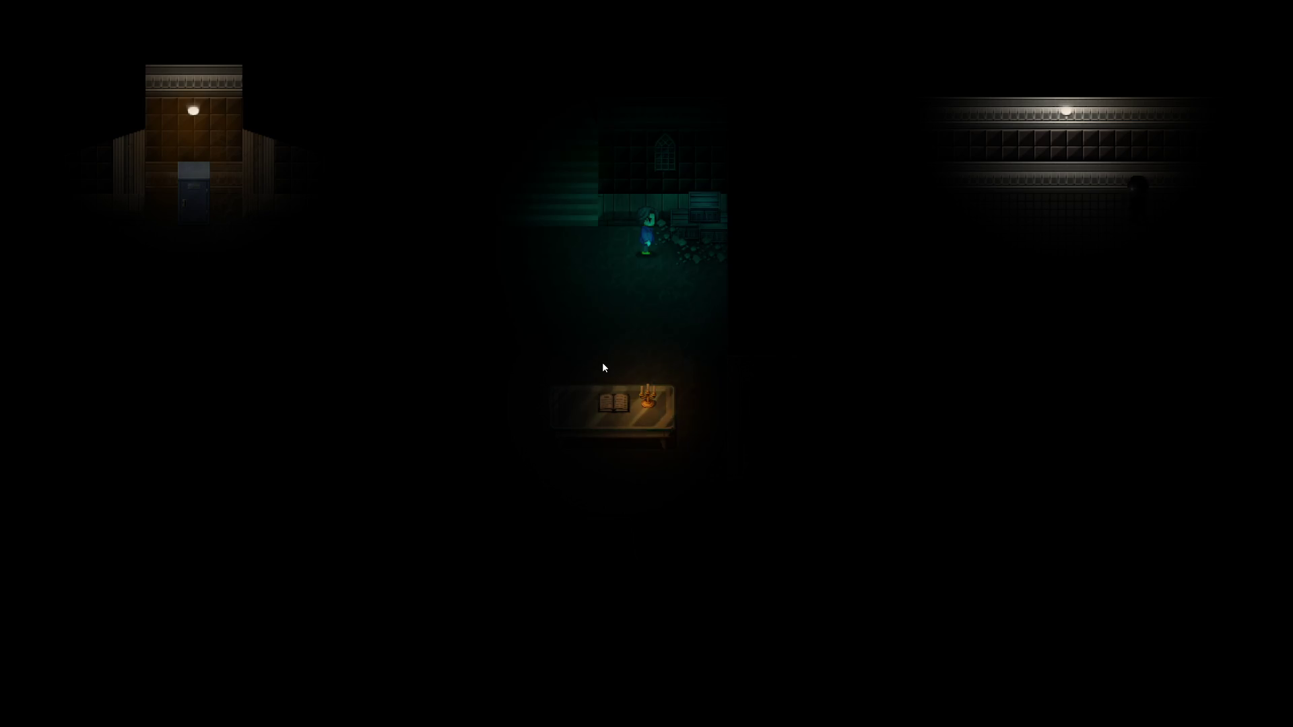
# Walk right in the playtest, quit it, and open event EV011's settings
pyautogui.press('Right')
pyautogui.press('Right')
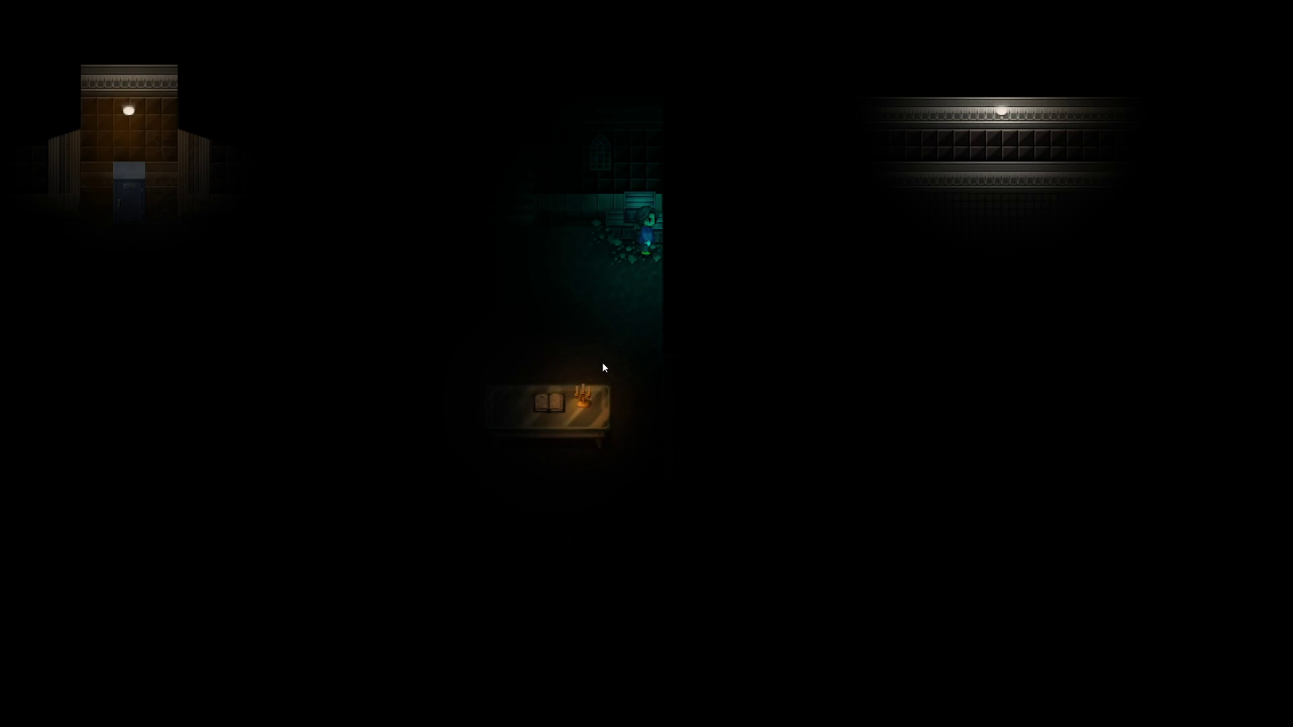
pyautogui.hotkey('alt', 'F4')
pyautogui.doubleClick(1092, 212)
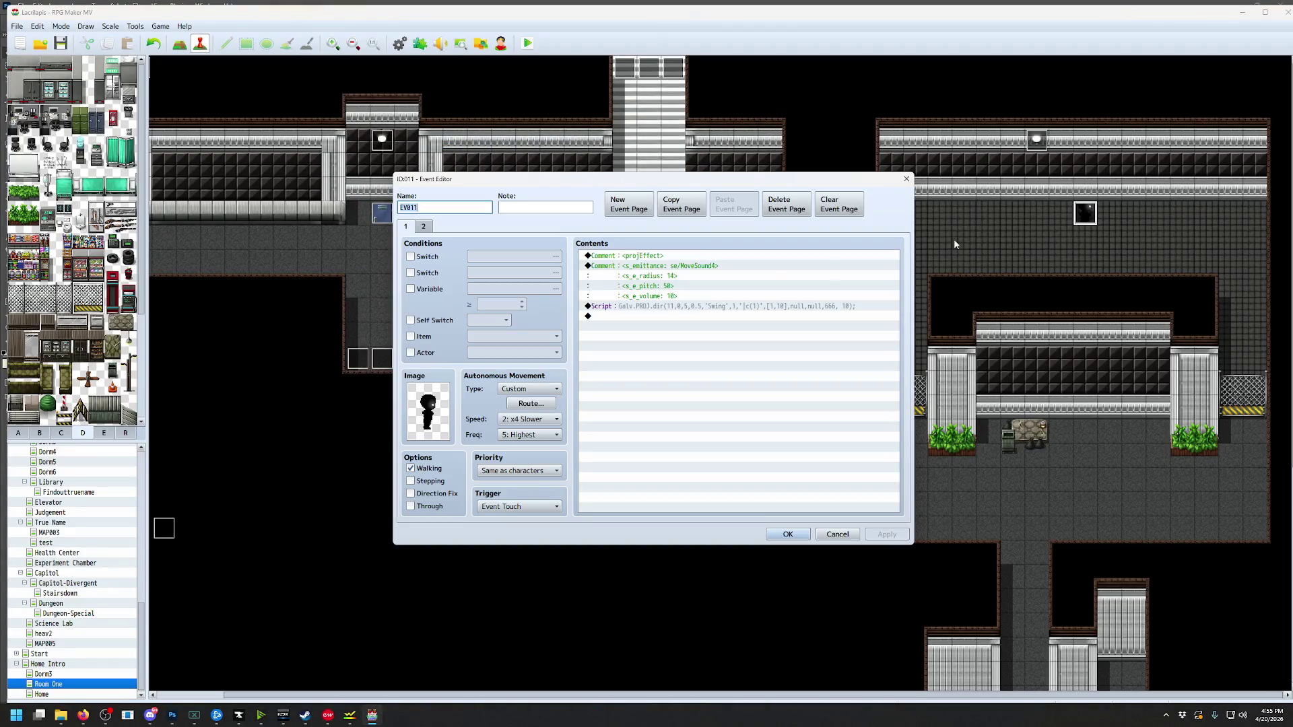
# In EV011's route, check the seePlayer script and delete the Move Right and Move Left steps
pyautogui.click(531, 402)
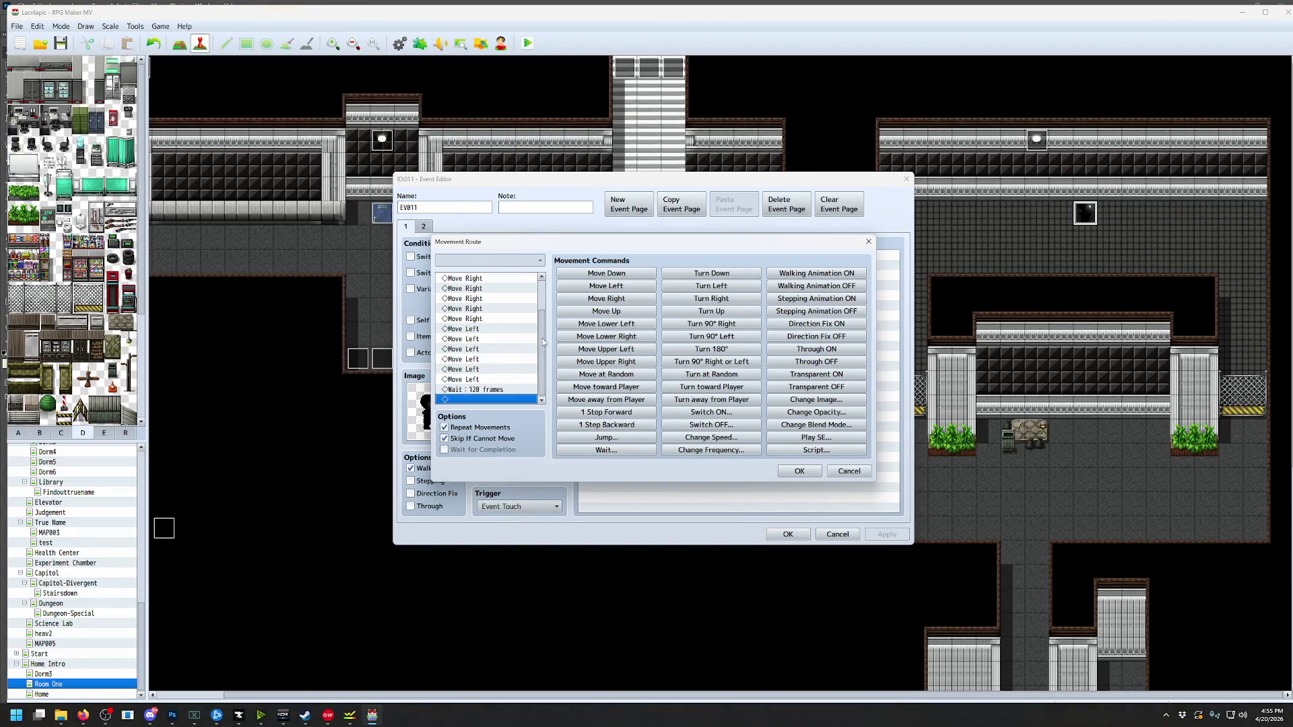
pyautogui.moveTo(543, 342); pyautogui.dragTo(546, 285)
pyautogui.doubleClick(516, 299)
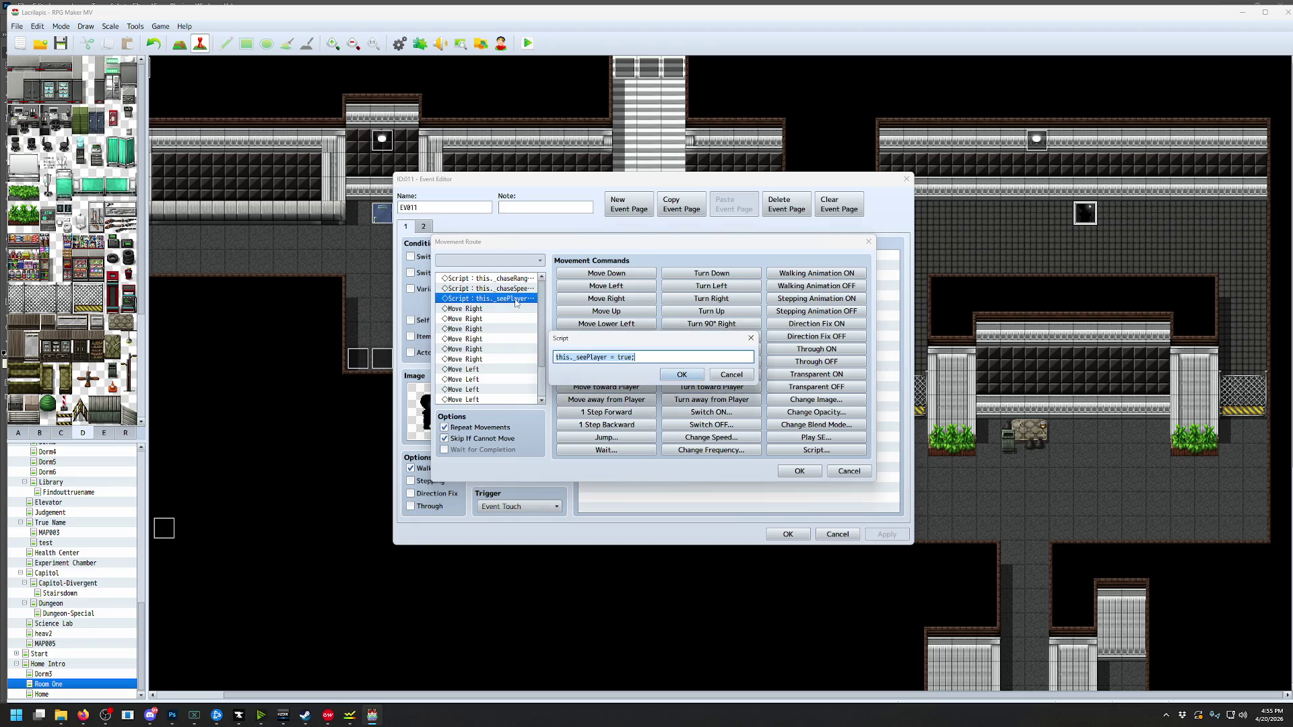
pyautogui.click(731, 379)
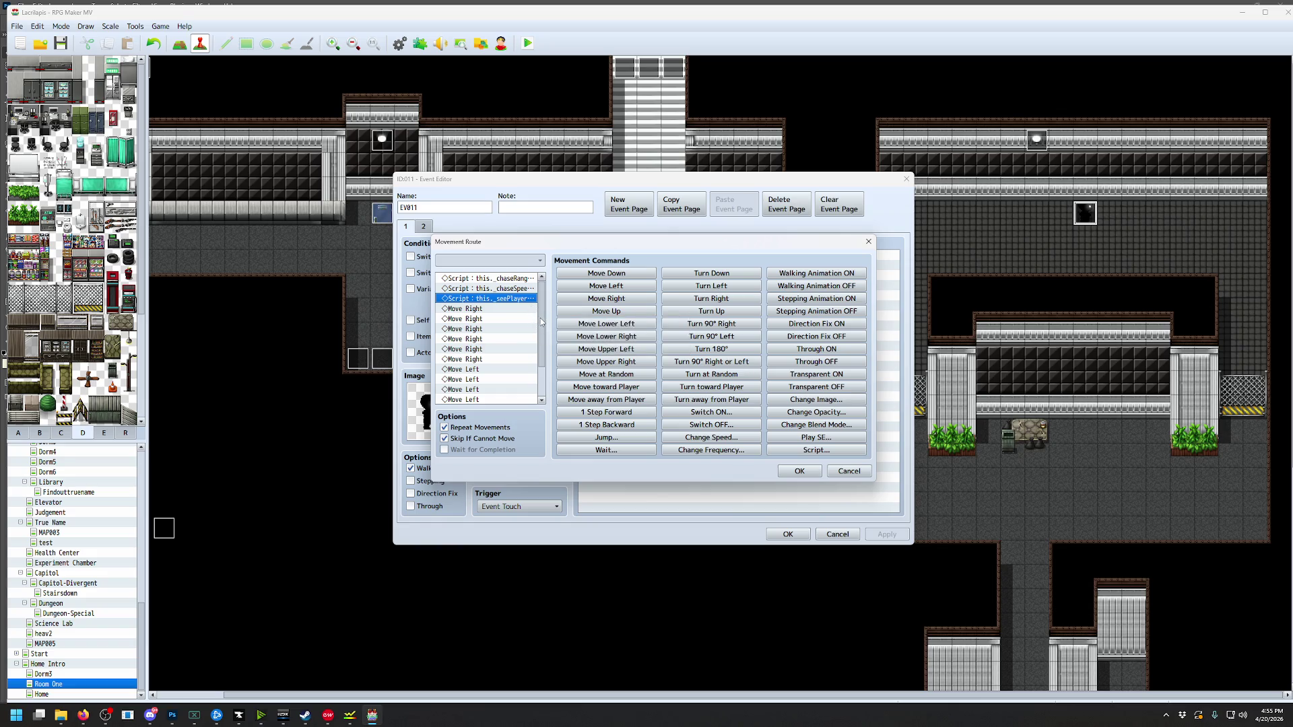
pyautogui.click(497, 309)
pyautogui.press('Delete')
pyautogui.press('Delete')
pyautogui.press('Delete')
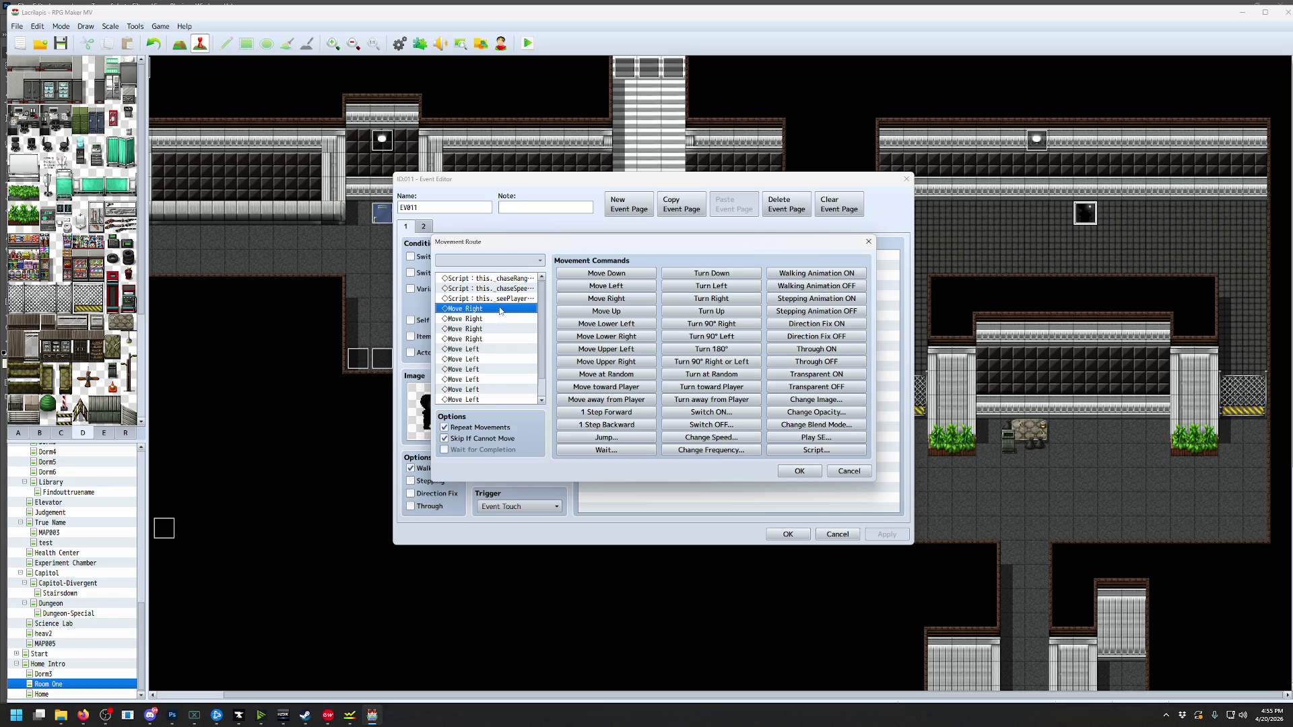
pyautogui.press('Delete')
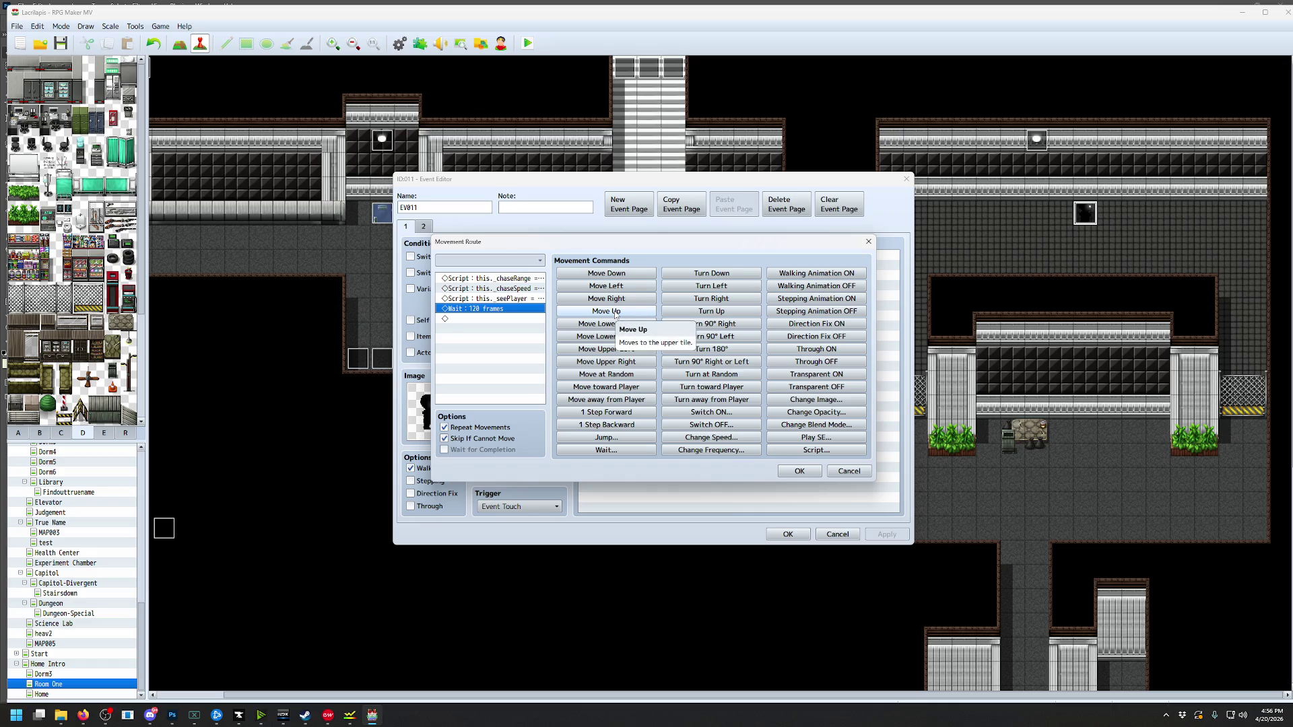
# Add three Move Up steps and set the following Wait to 240 frames
pyautogui.click(614, 314)
pyautogui.click(615, 313)
pyautogui.click(615, 314)
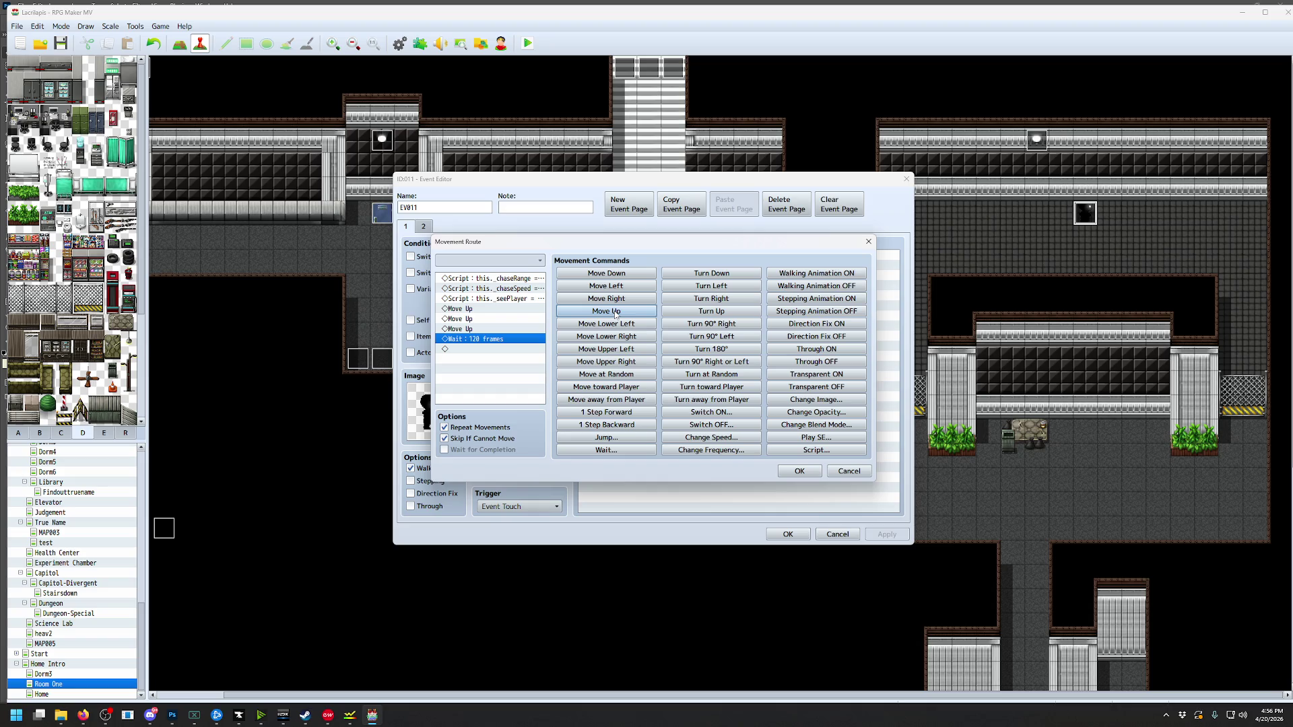
pyautogui.doubleClick(493, 340)
pyautogui.write('240')
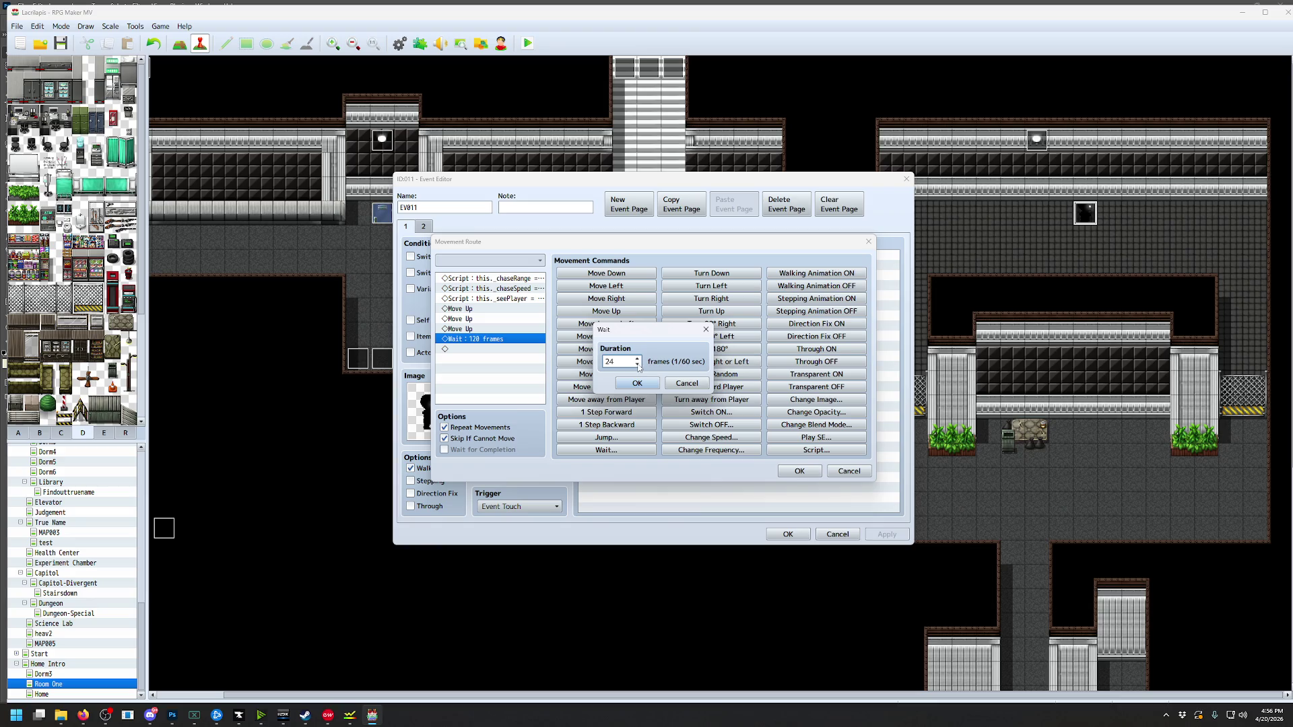
pyautogui.click(636, 382)
# Add Move Down steps, copy the 240-frame Wait into the route, and confirm both dialogs
pyautogui.click(606, 272)
pyautogui.click(606, 273)
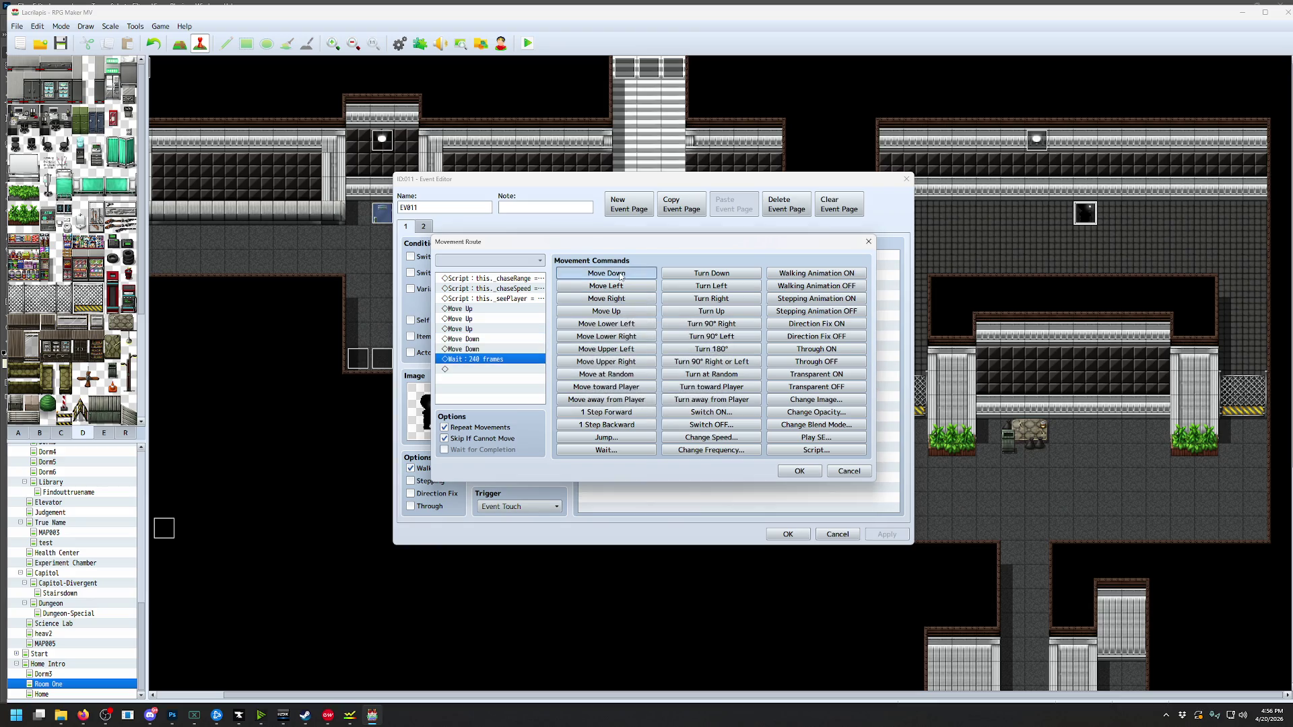
pyautogui.click(606, 273)
pyautogui.hotkey('ctrl', 'c')
pyautogui.click(521, 338)
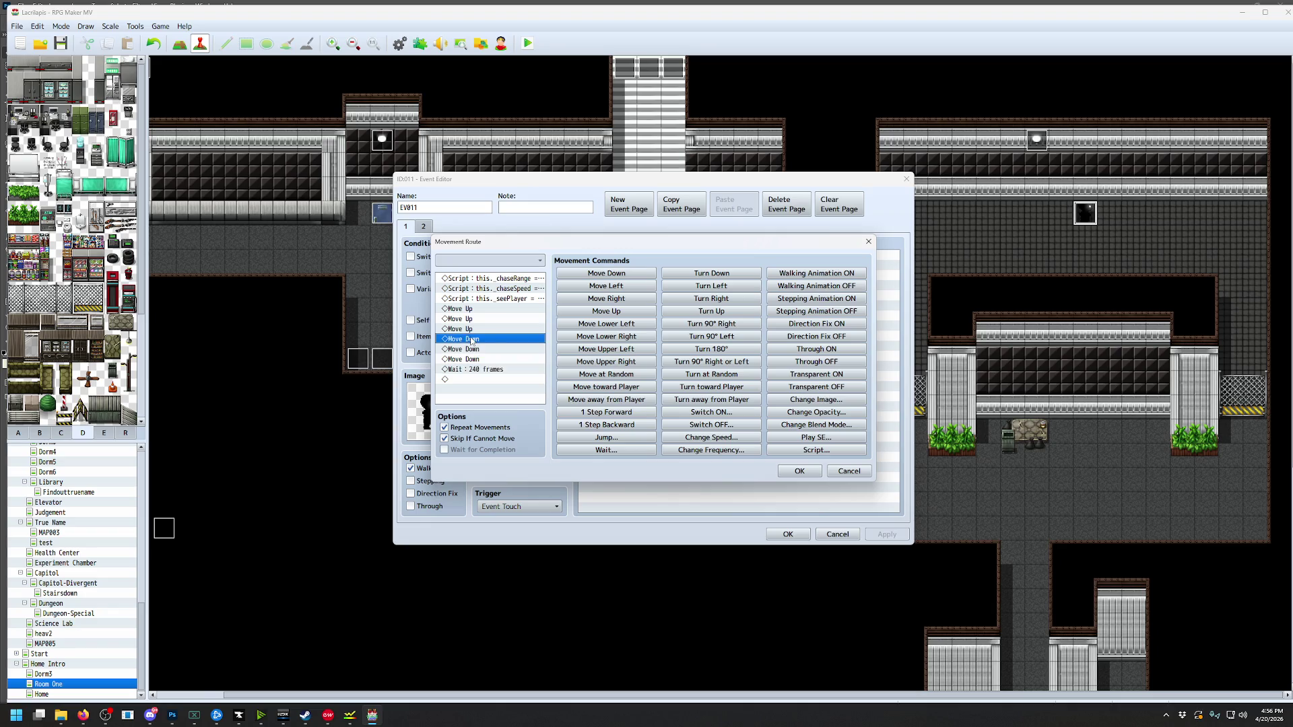
pyautogui.hotkey('ctrl', 'v')
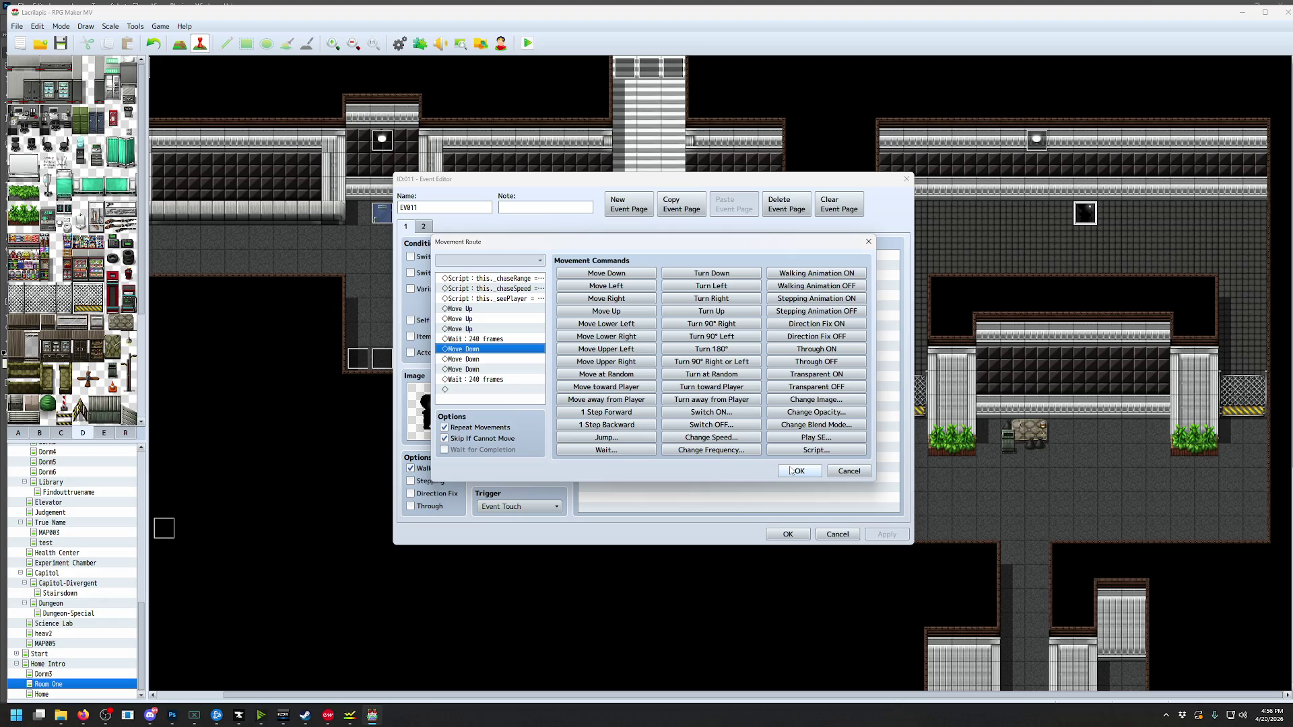
pyautogui.click(799, 471)
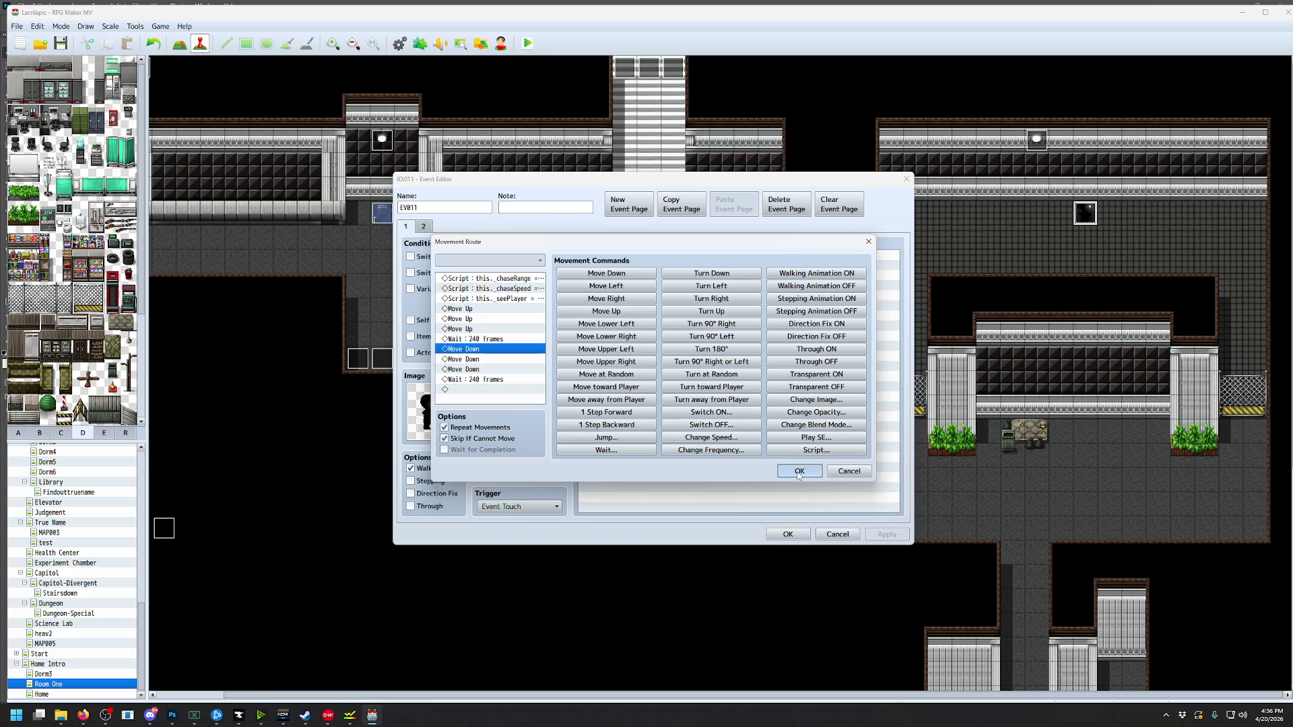
pyautogui.click(788, 534)
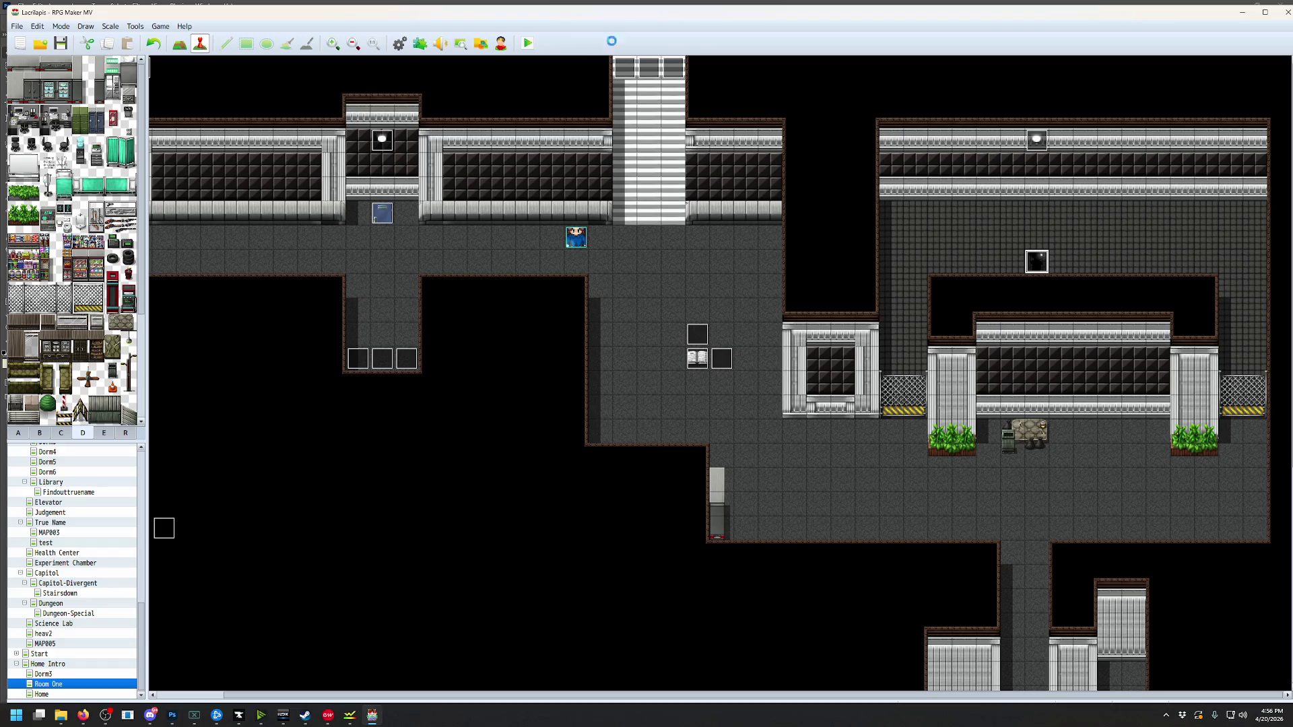
pyautogui.hotkey('ctrl', 'r')
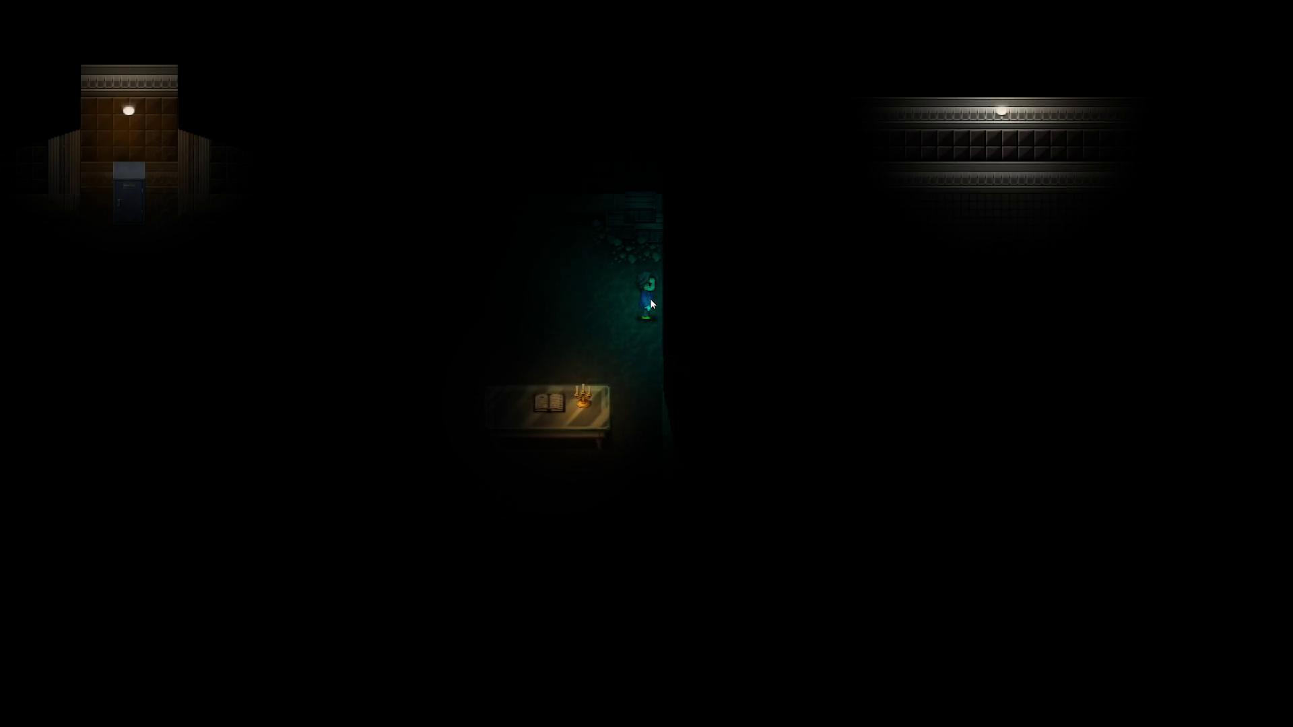
pyautogui.hotkey('alt', 'F4')
pyautogui.doubleClick(1038, 261)
# Delete the Wait after EV011's Move Up steps and confirm the route
pyautogui.click(655, 296)
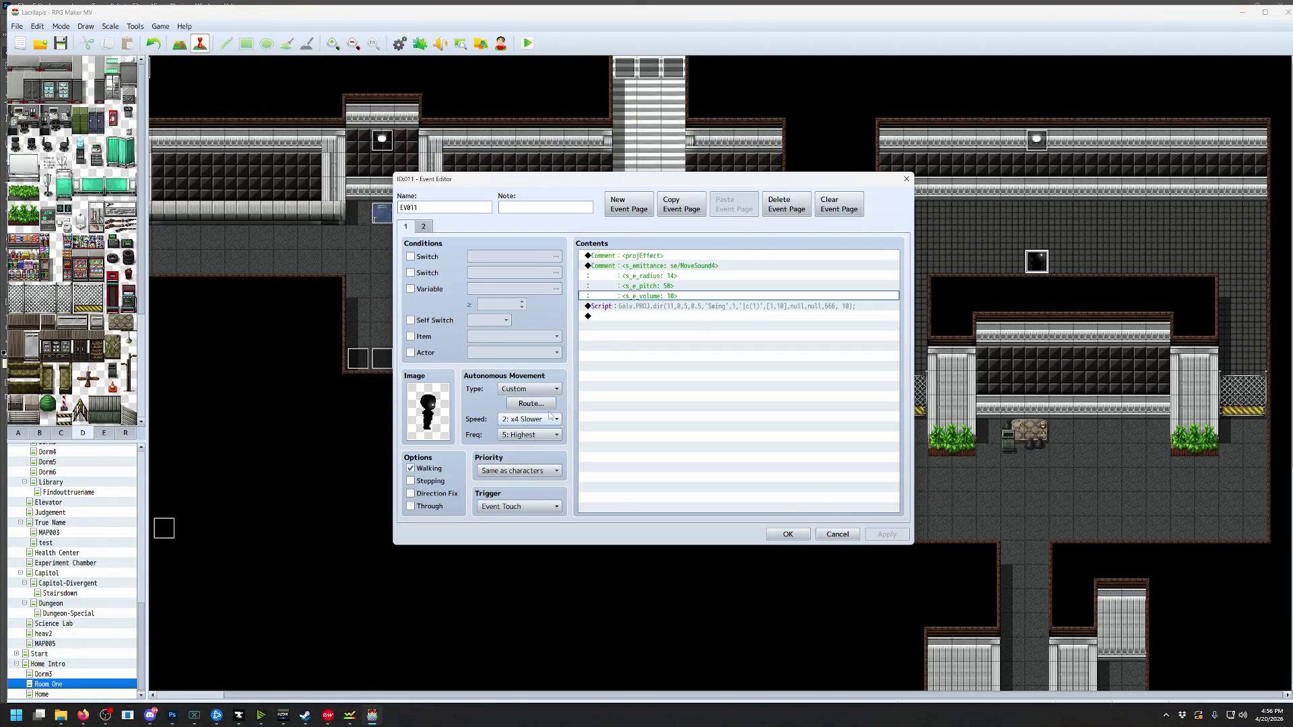
pyautogui.click(542, 404)
pyautogui.click(481, 340)
pyautogui.press('Delete')
pyautogui.click(490, 371)
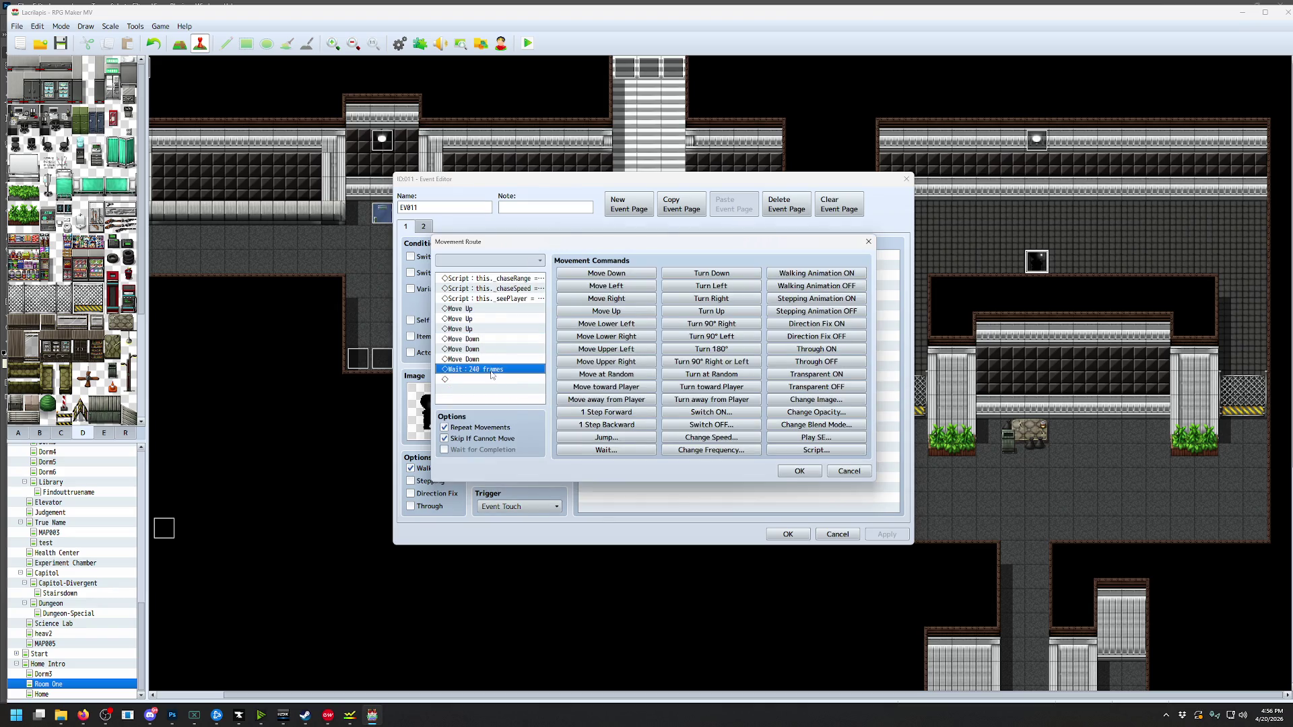
pyautogui.click(798, 472)
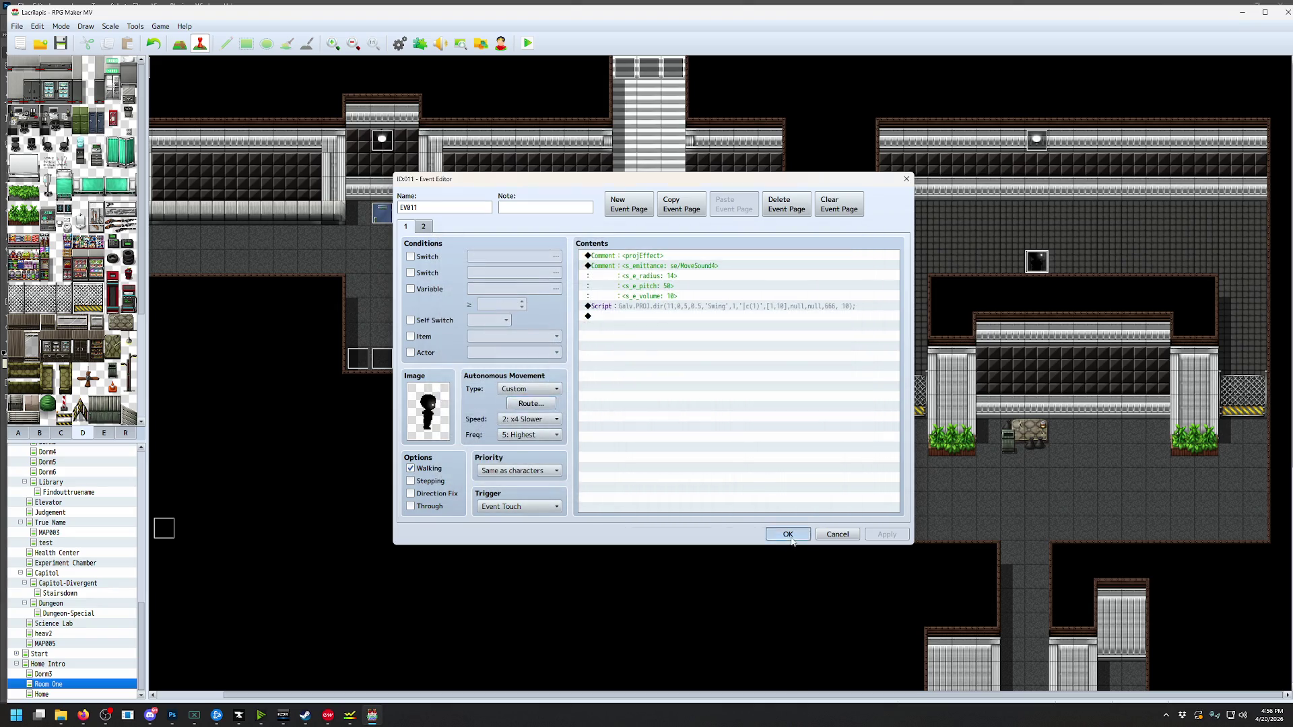
pyautogui.click(788, 534)
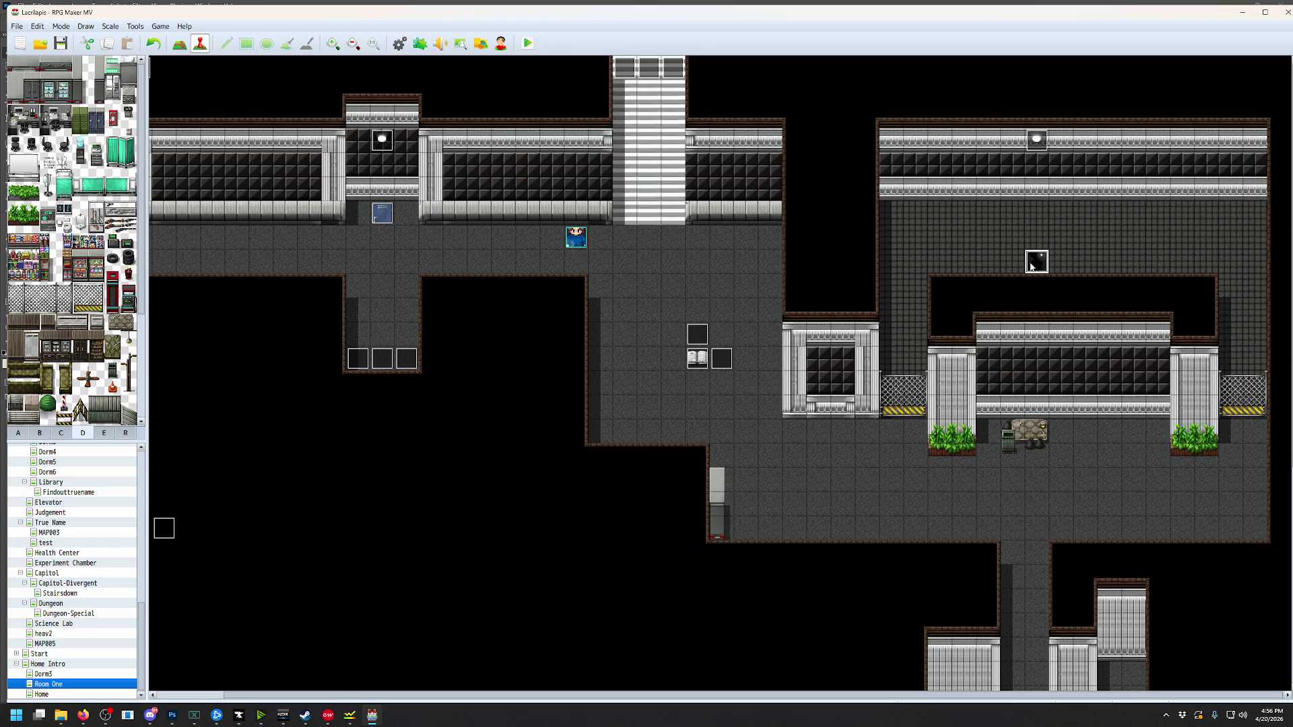
# Change EV011's cs_e_radius comment from 14 to 18, then save and playtest
pyautogui.doubleClick(1031, 267)
pyautogui.doubleClick(643, 277)
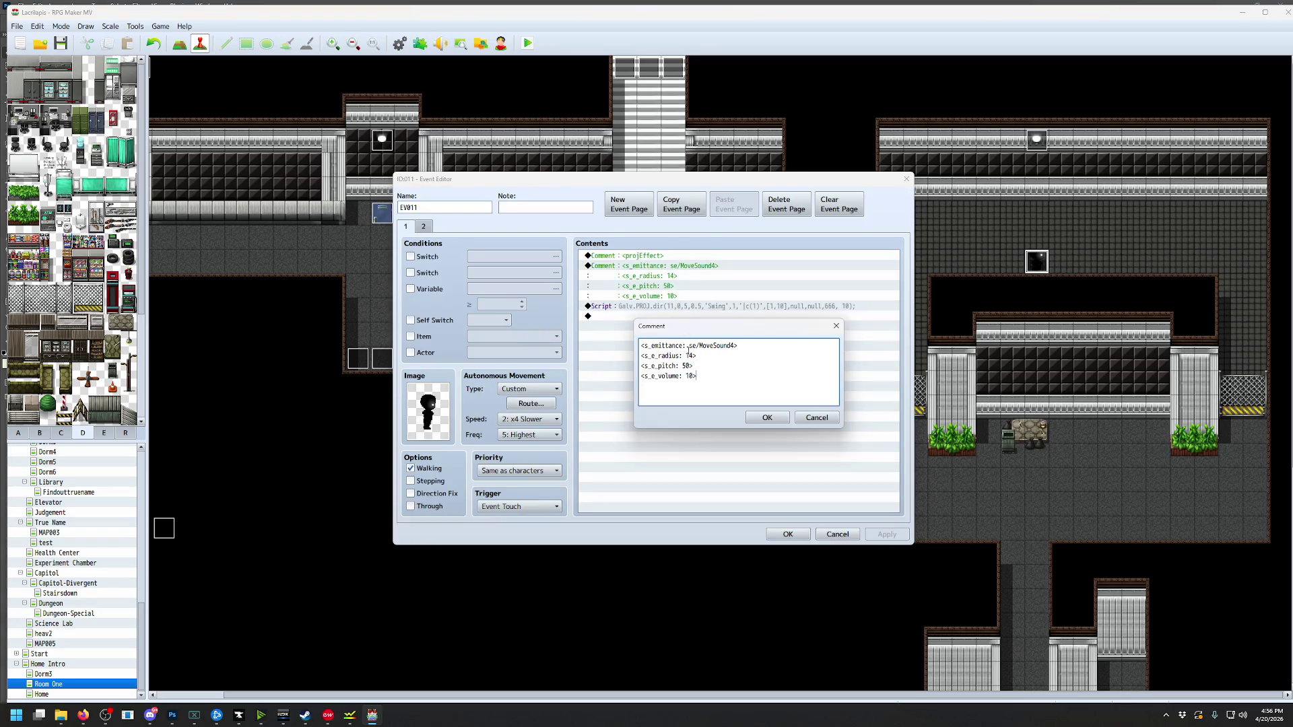
pyautogui.click(767, 418)
pyautogui.click(788, 534)
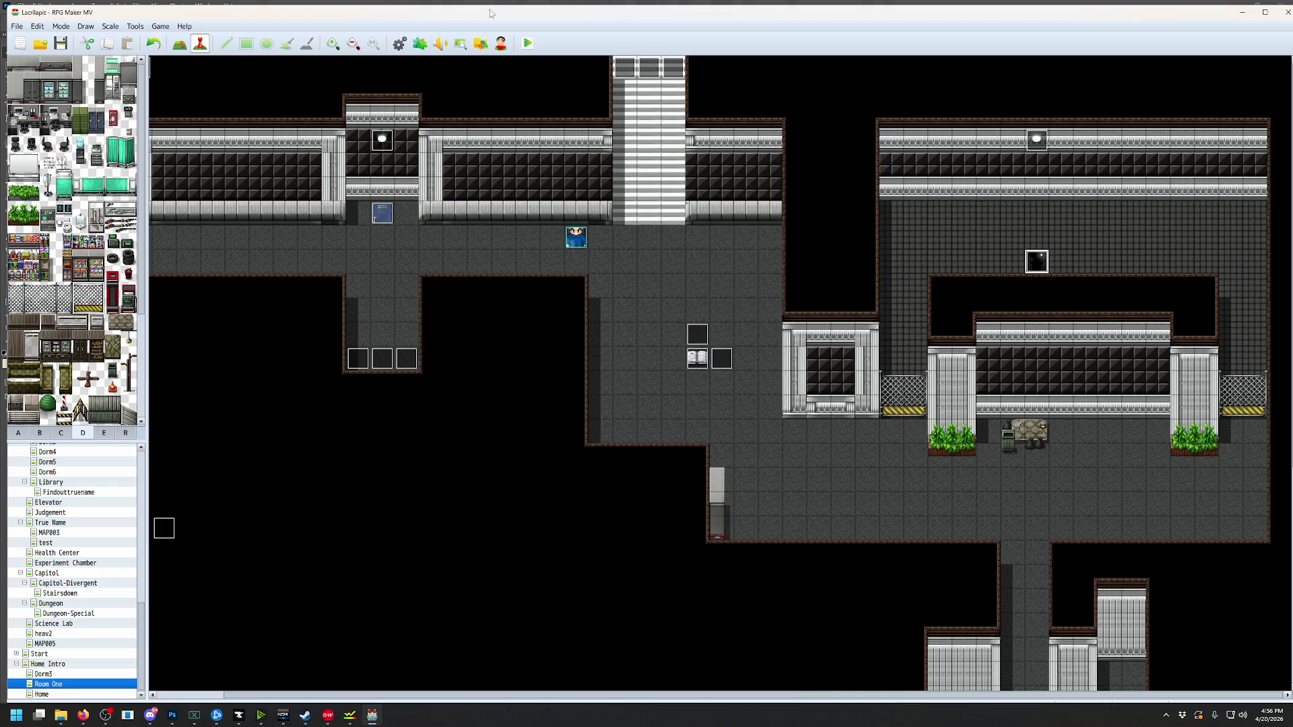
pyautogui.click(527, 45)
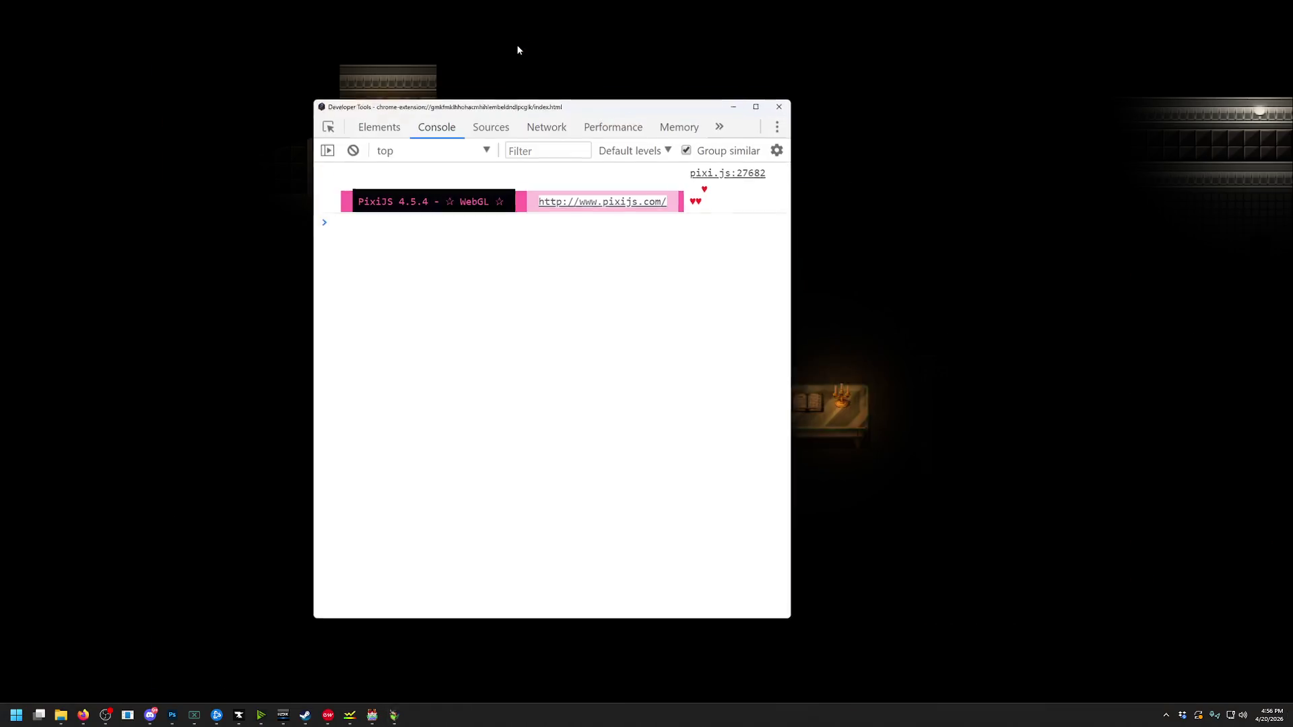
pyautogui.press('Right')
pyautogui.press('Down')
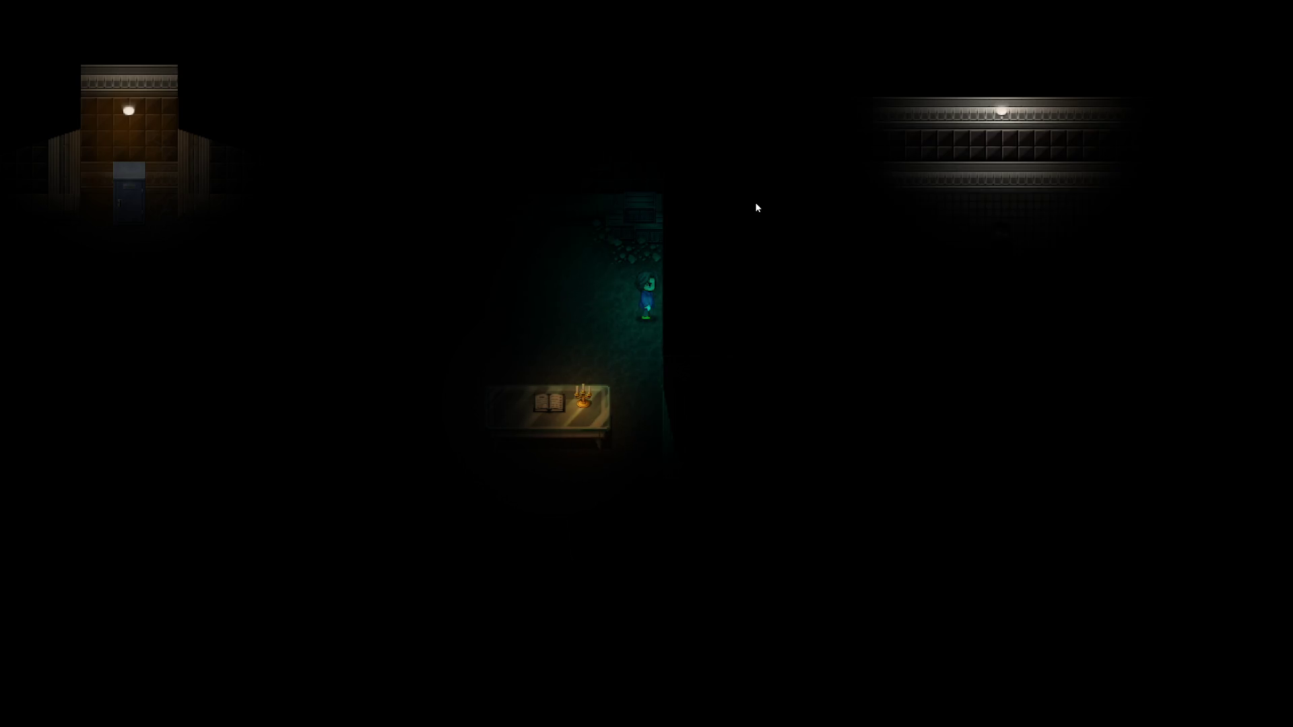
pyautogui.press('Down')
pyautogui.press('Right')
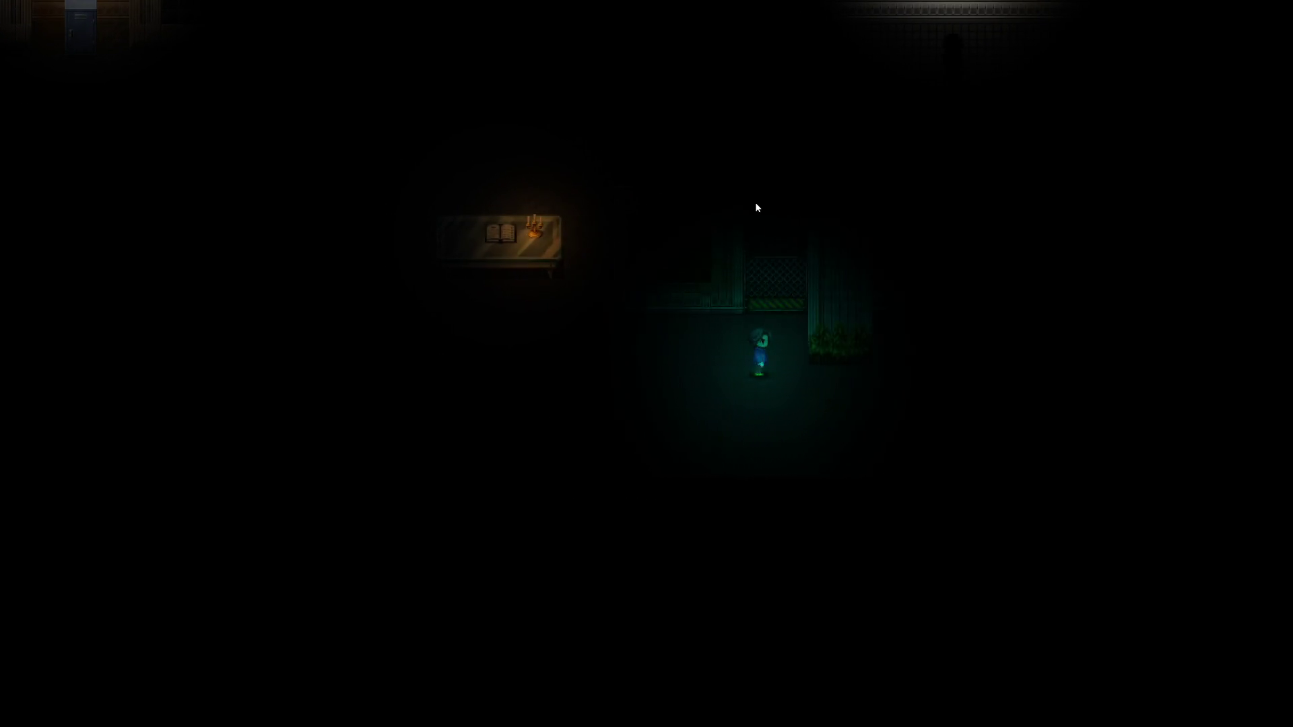
pyautogui.press('Down')
pyautogui.press('Down')
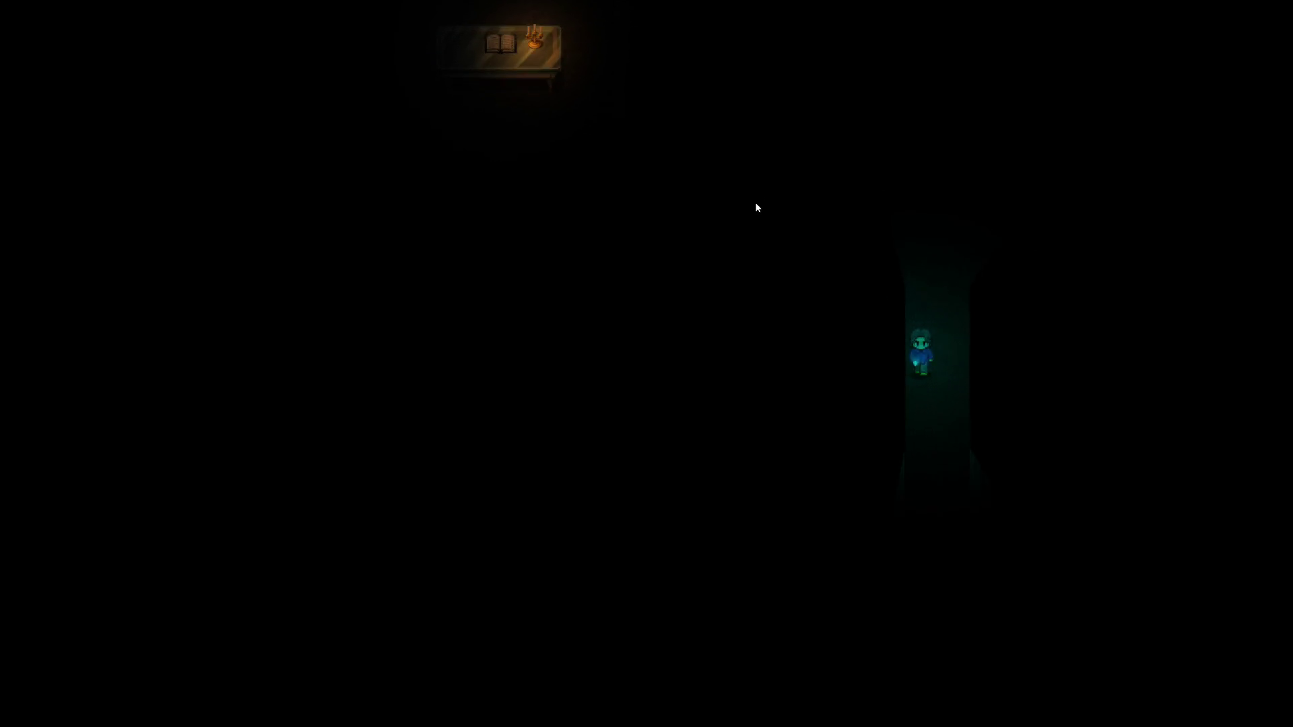
pyautogui.press('Up')
pyautogui.press('Left')
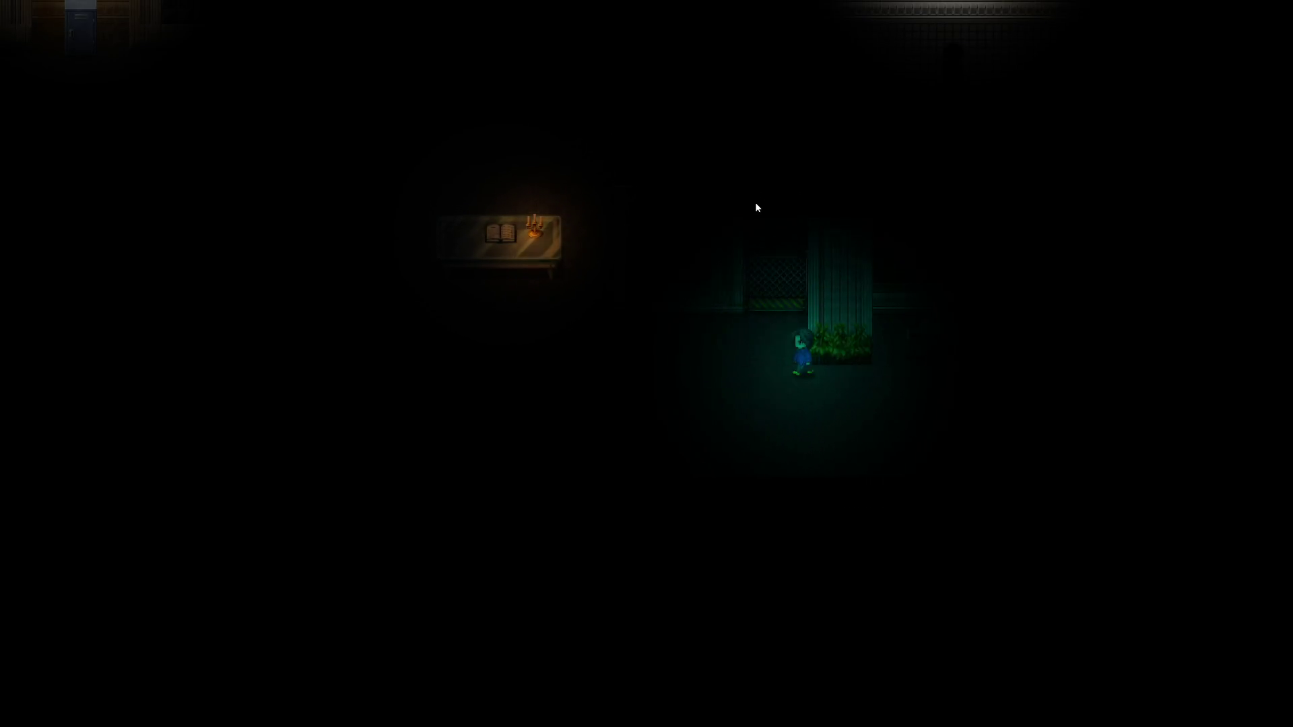
pyautogui.hotkey('alt', 'F4')
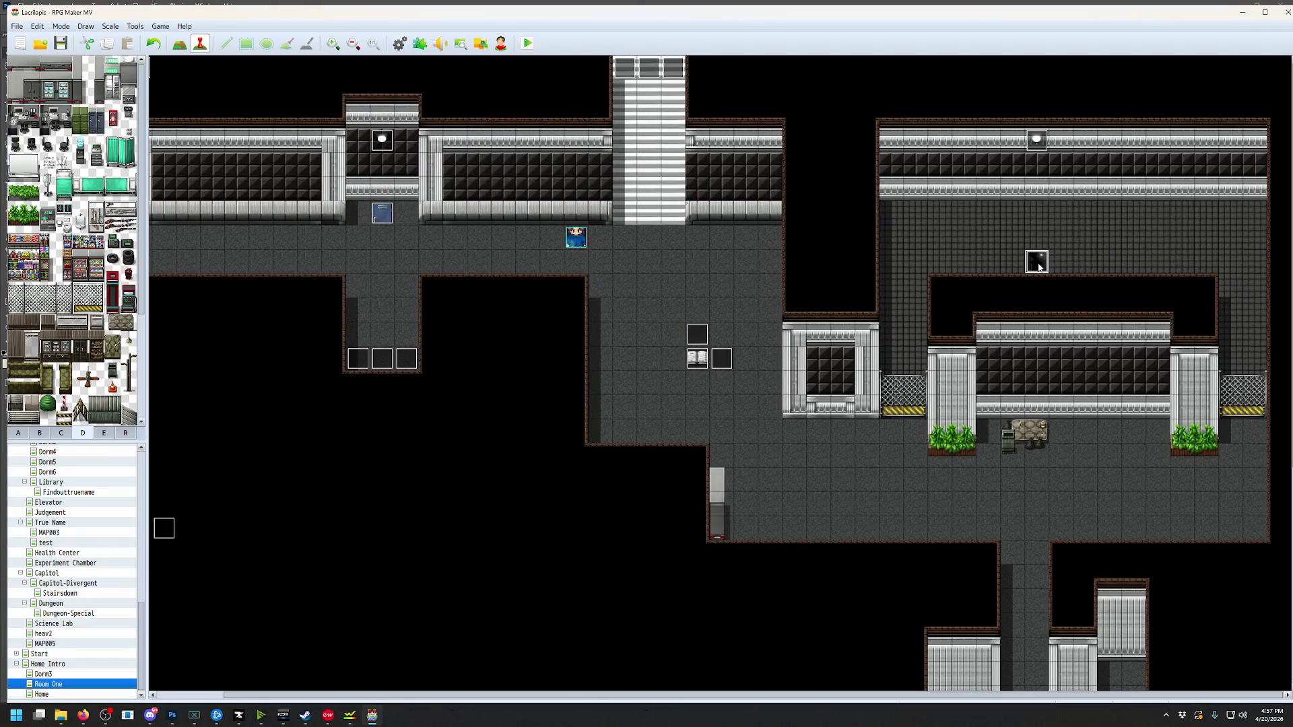
# In EV011's movement route, insert seven Move Right steps at the start
pyautogui.doubleClick(899, 212)
pyautogui.click(518, 404)
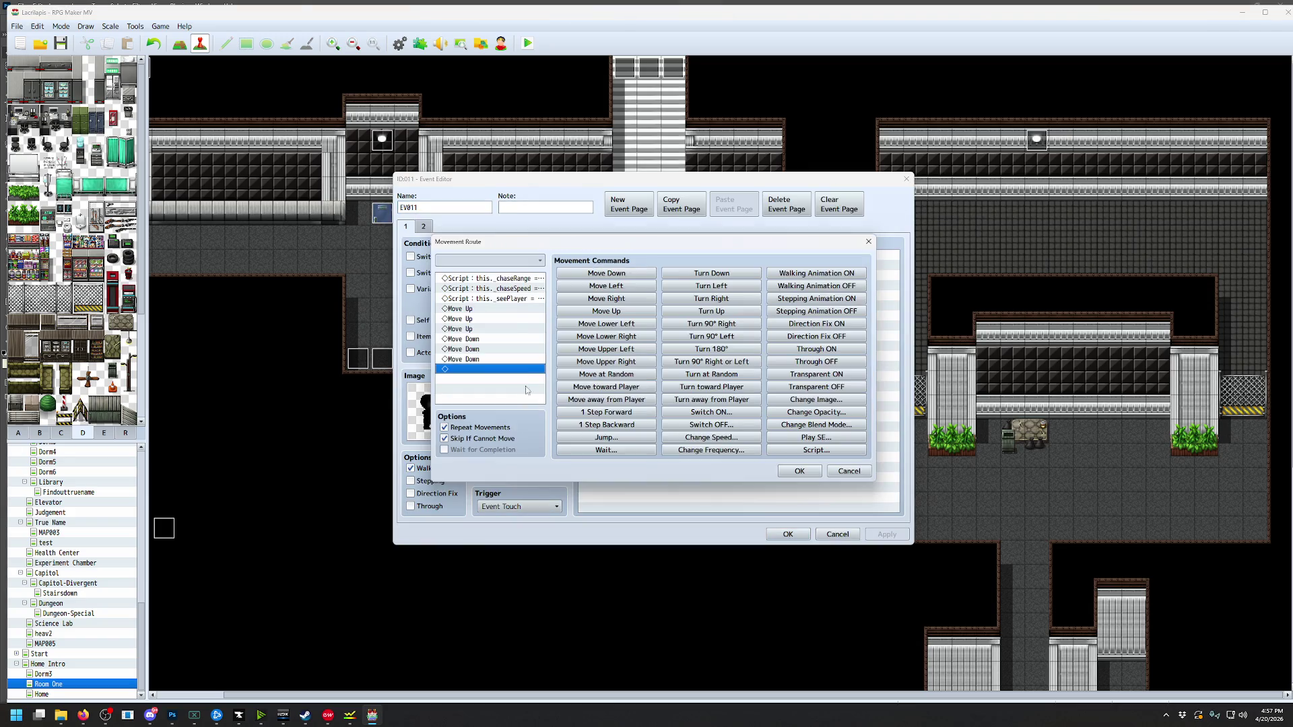
pyautogui.click(472, 308)
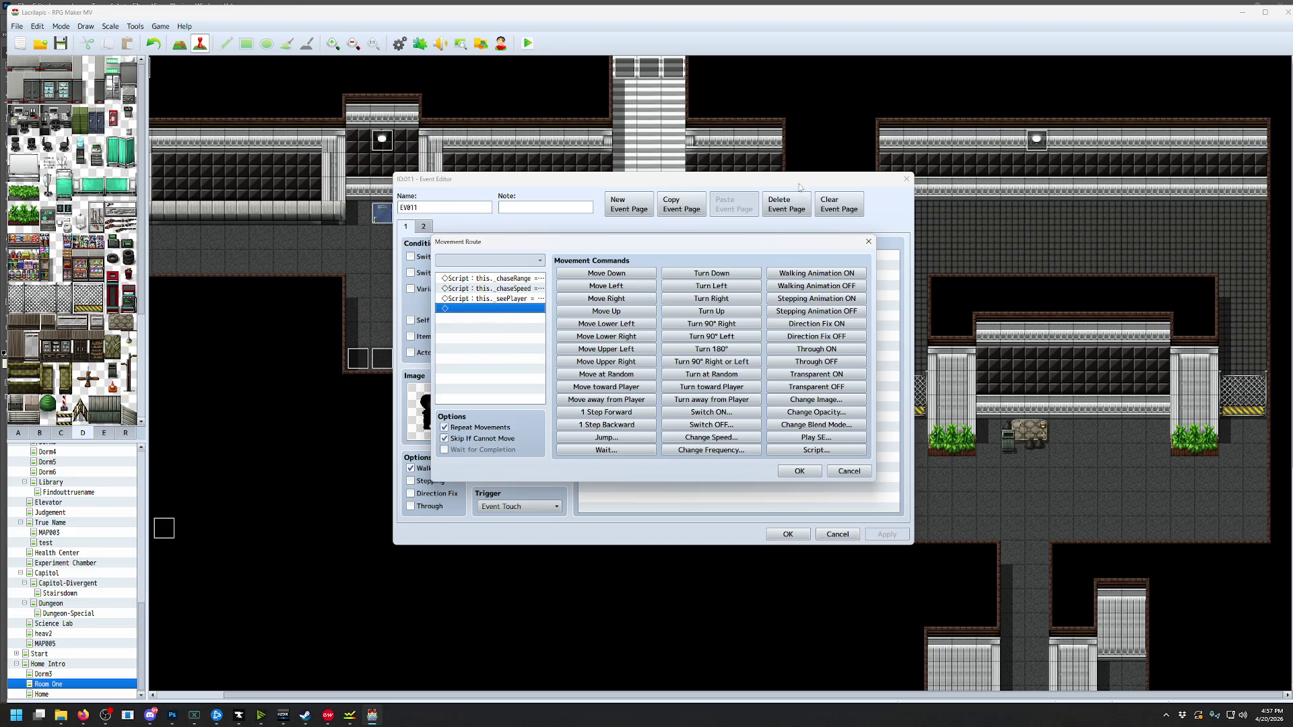
pyautogui.click(631, 299)
pyautogui.click(631, 300)
pyautogui.click(631, 300)
pyautogui.click(631, 300)
pyautogui.click(631, 300)
pyautogui.click(631, 299)
pyautogui.click(631, 300)
pyautogui.click(631, 300)
pyautogui.click(631, 299)
pyautogui.click(631, 299)
pyautogui.click(631, 300)
pyautogui.click(631, 300)
pyautogui.click(631, 299)
# Add seven Move Left steps, confirm both dialogs, and save before the playtest starts
pyautogui.click(629, 288)
pyautogui.click(628, 288)
pyautogui.click(628, 288)
pyautogui.click(628, 288)
pyautogui.click(628, 288)
pyautogui.click(628, 289)
pyautogui.click(629, 288)
pyautogui.click(628, 289)
pyautogui.click(628, 288)
pyautogui.click(628, 288)
pyautogui.click(628, 288)
pyautogui.click(628, 288)
pyautogui.click(628, 289)
pyautogui.click(799, 470)
pyautogui.click(788, 534)
pyautogui.click(527, 43)
pyautogui.click(613, 379)
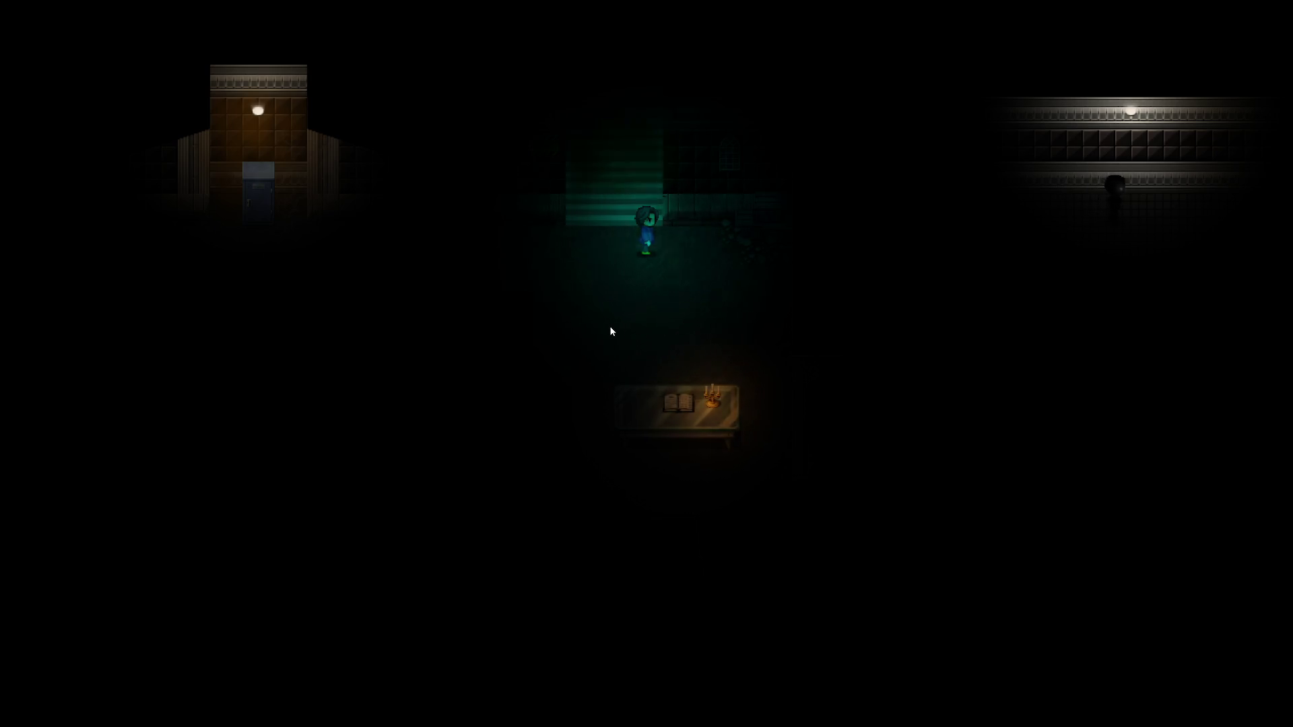
# Walk right, then down and along the corridor, and quit the playtest
pyautogui.press('Right')
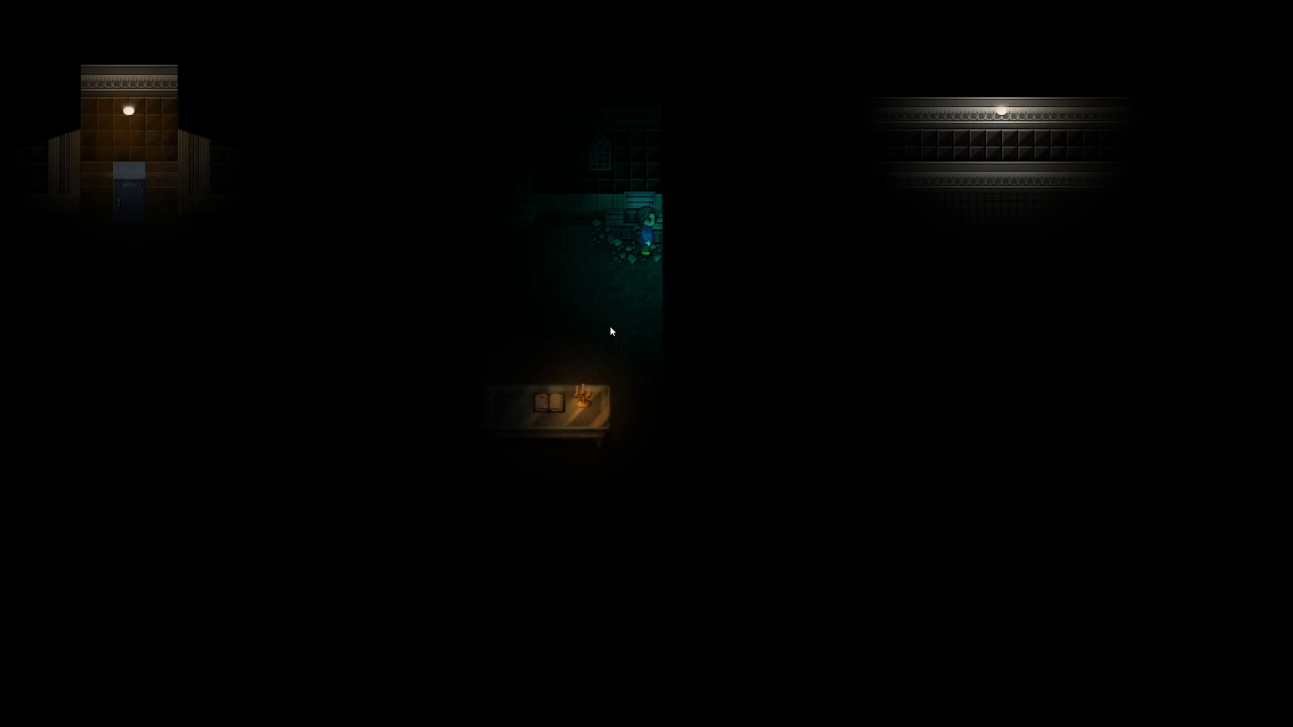
pyautogui.press('Down')
pyautogui.press('Right')
pyautogui.press('Down')
pyautogui.press('Right')
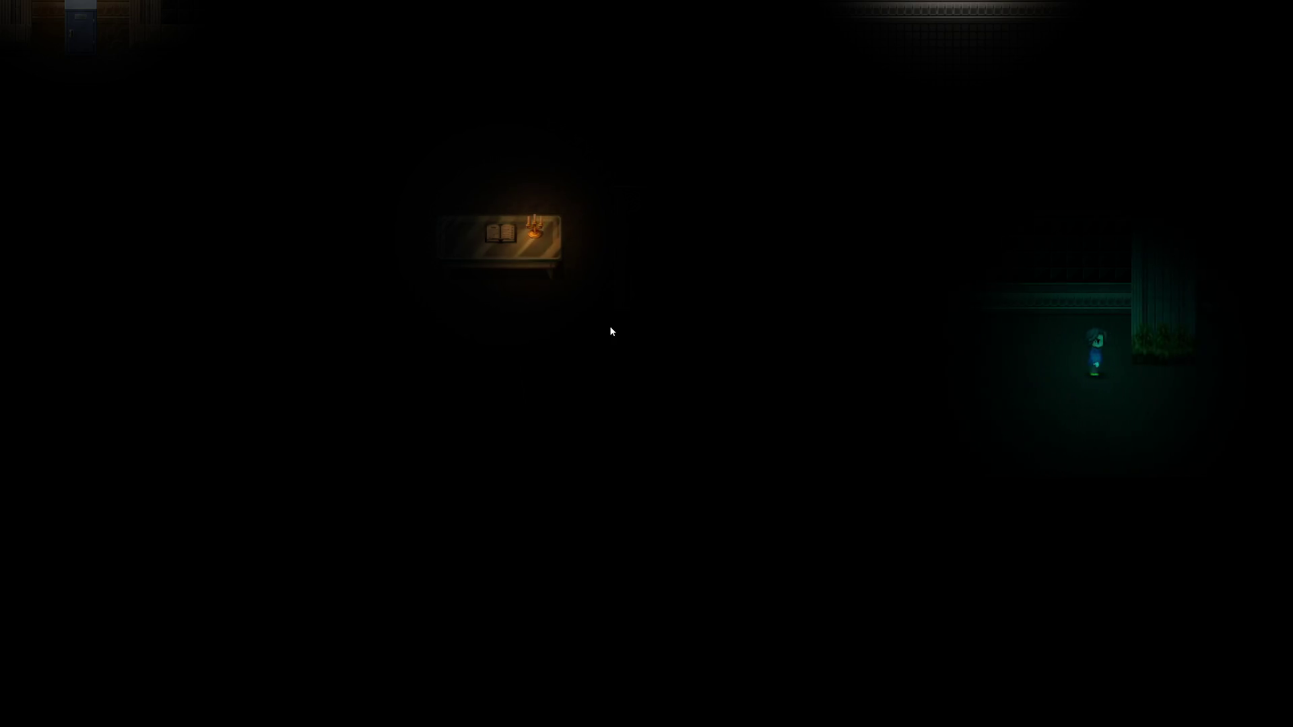
pyautogui.hotkey('alt', 'F4')
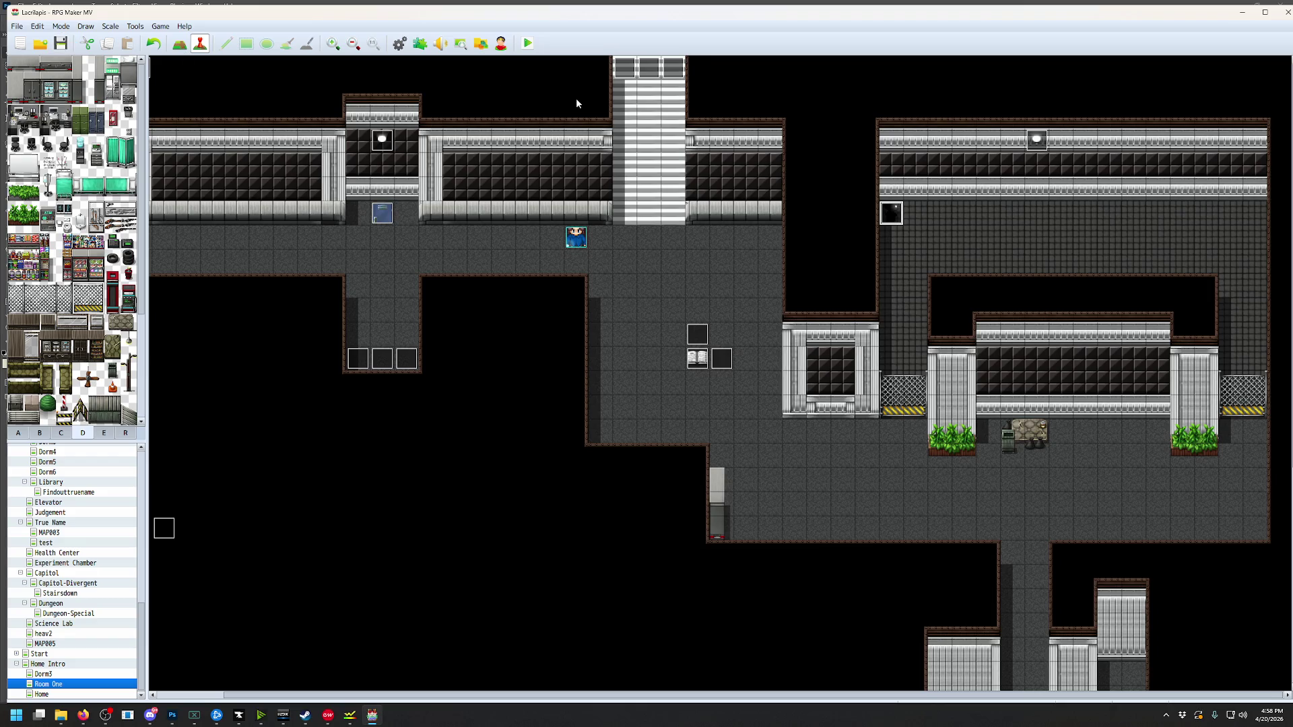
# Paste a copy of the ceiling light event onto the lower-right room's back wall, then save and playtest
pyautogui.click(1039, 142)
pyautogui.click(1062, 350)
pyautogui.click(1054, 358)
pyautogui.hotkey('ctrl', 'v')
pyautogui.click(527, 43)
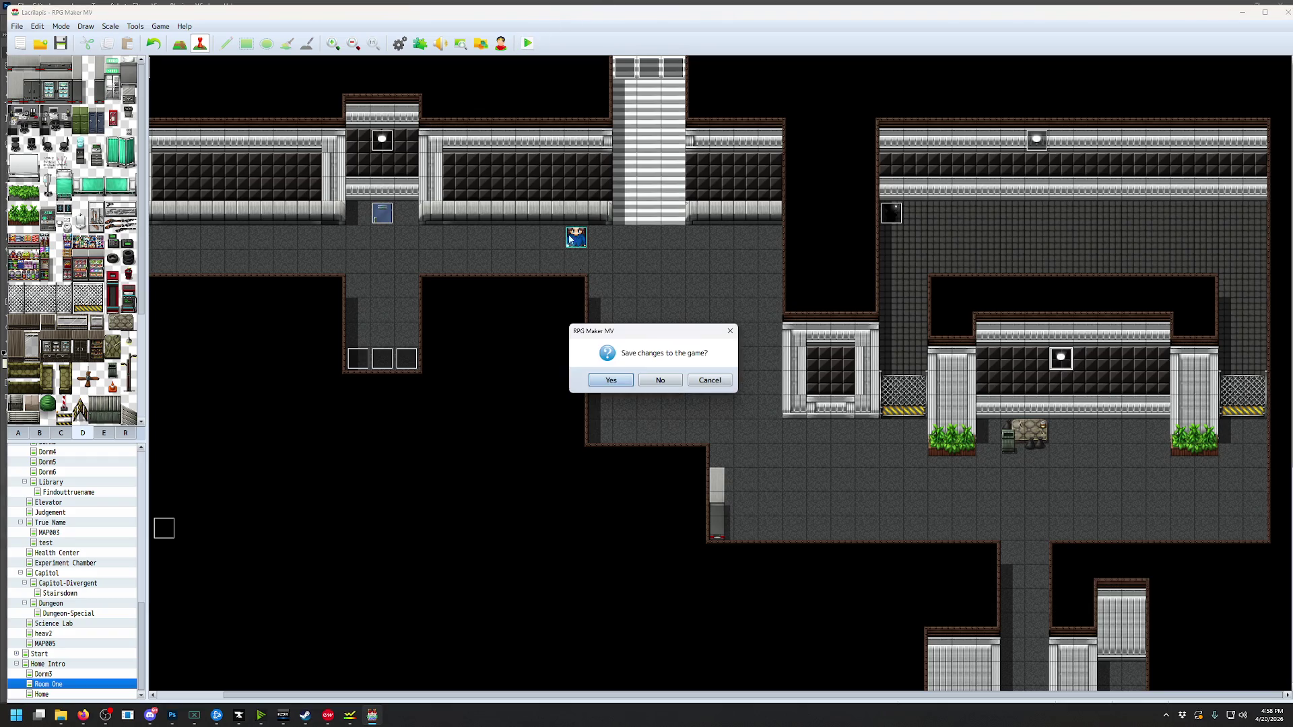
pyautogui.click(611, 380)
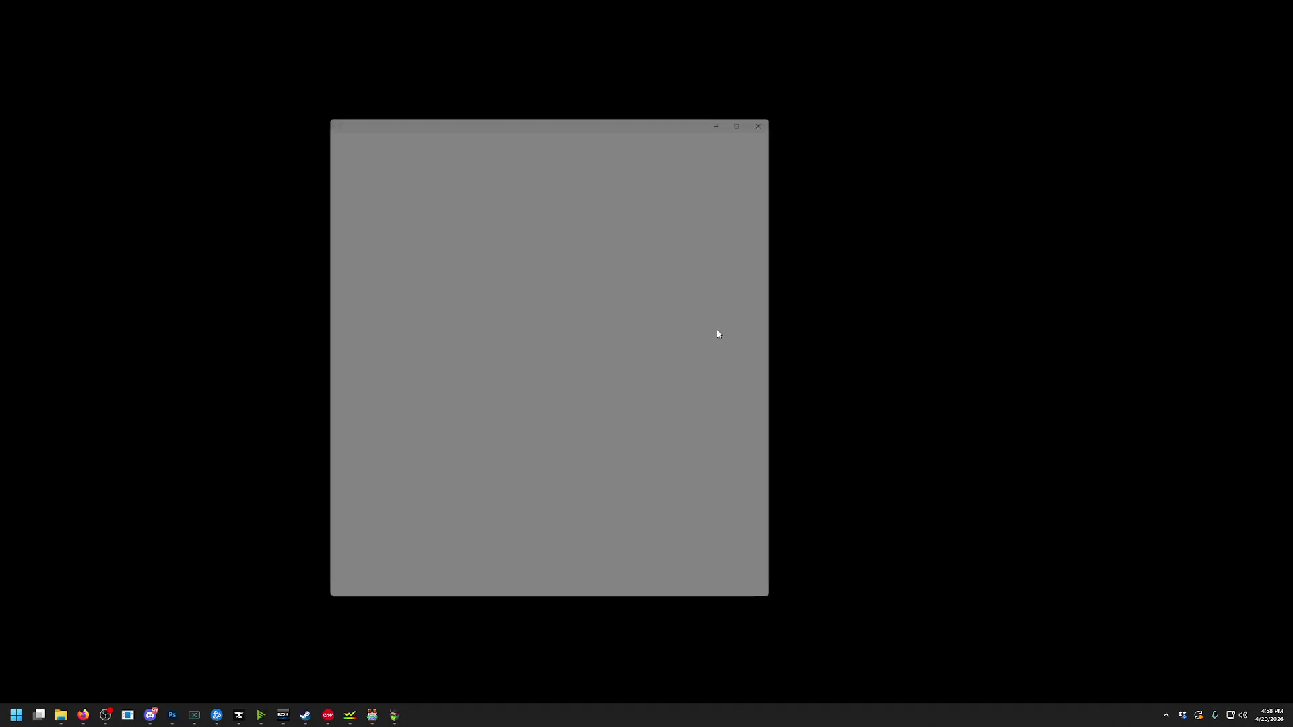
# Walk the character past the table into the newly lit room and back, then close the game
pyautogui.press('Right')
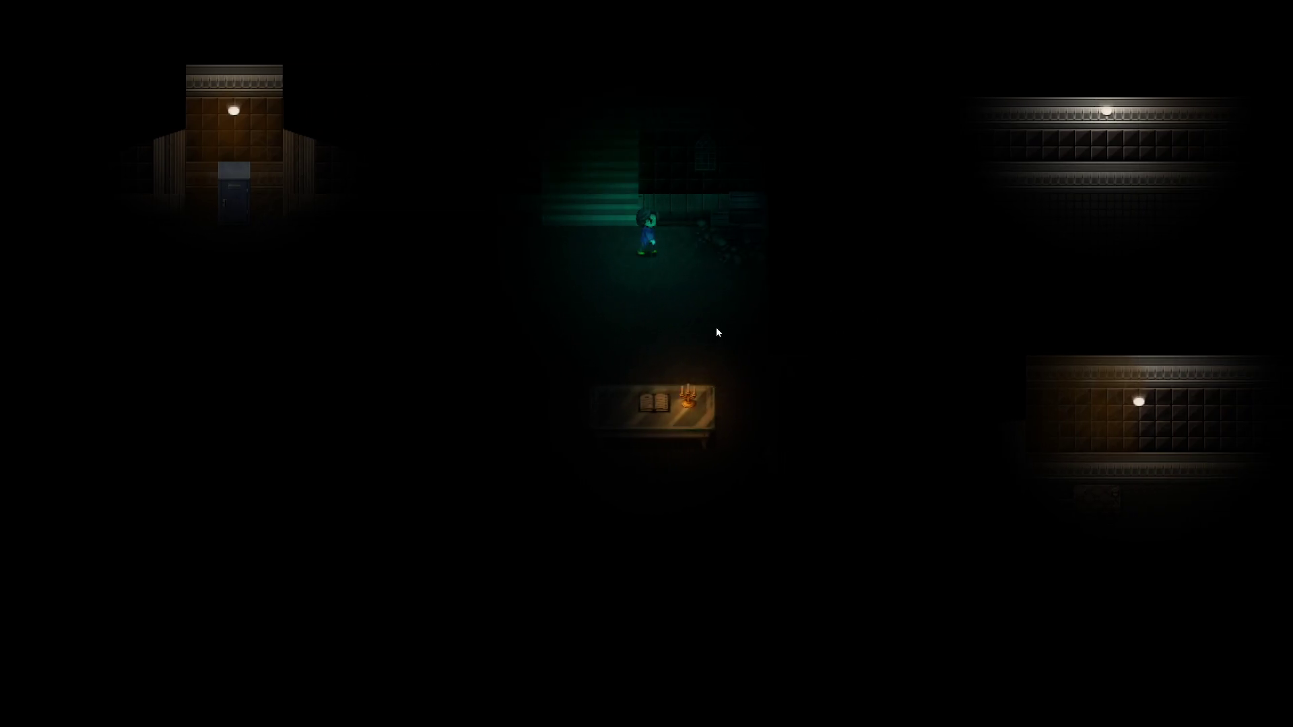
pyautogui.press('Down')
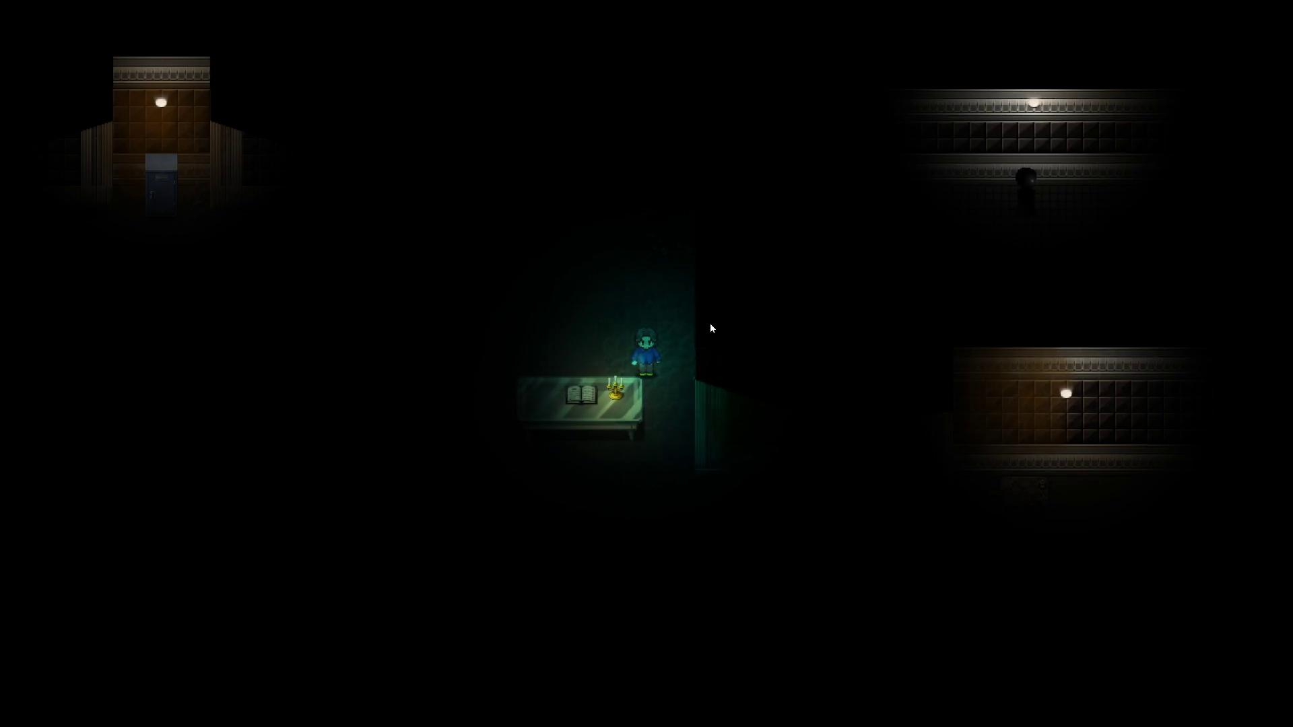
pyautogui.press('Down')
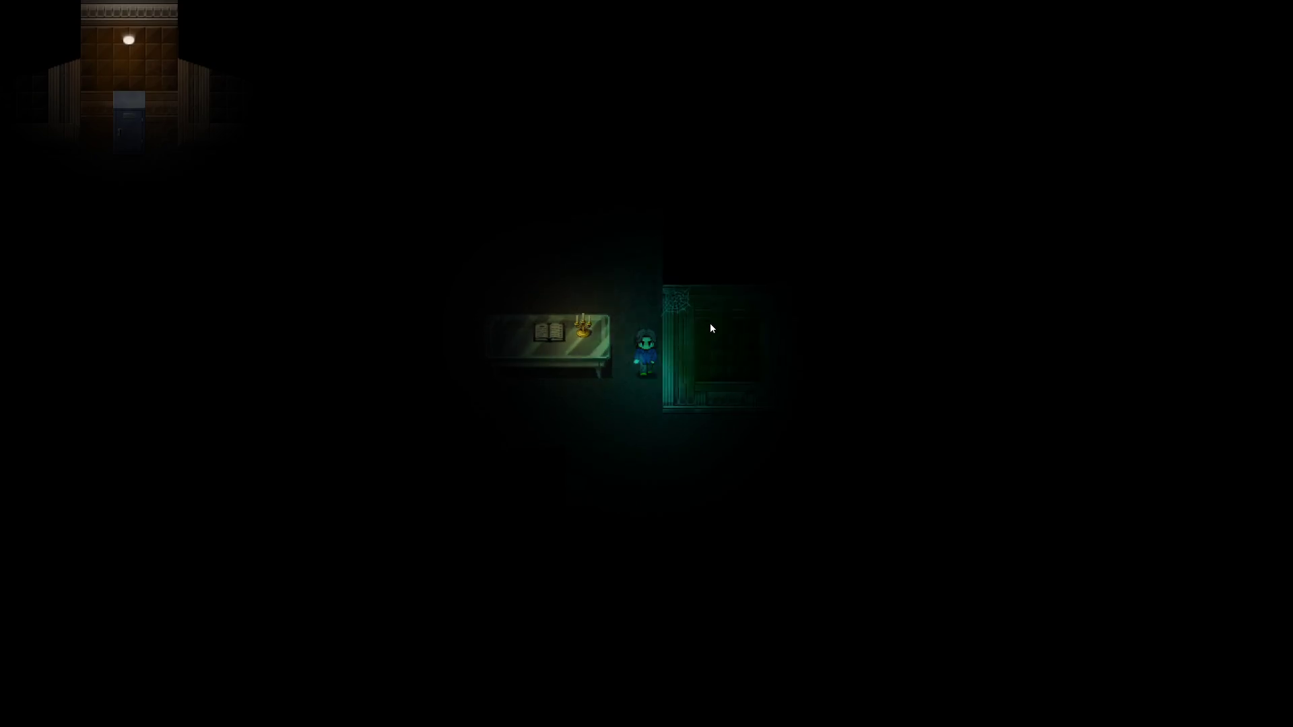
pyautogui.press('Right')
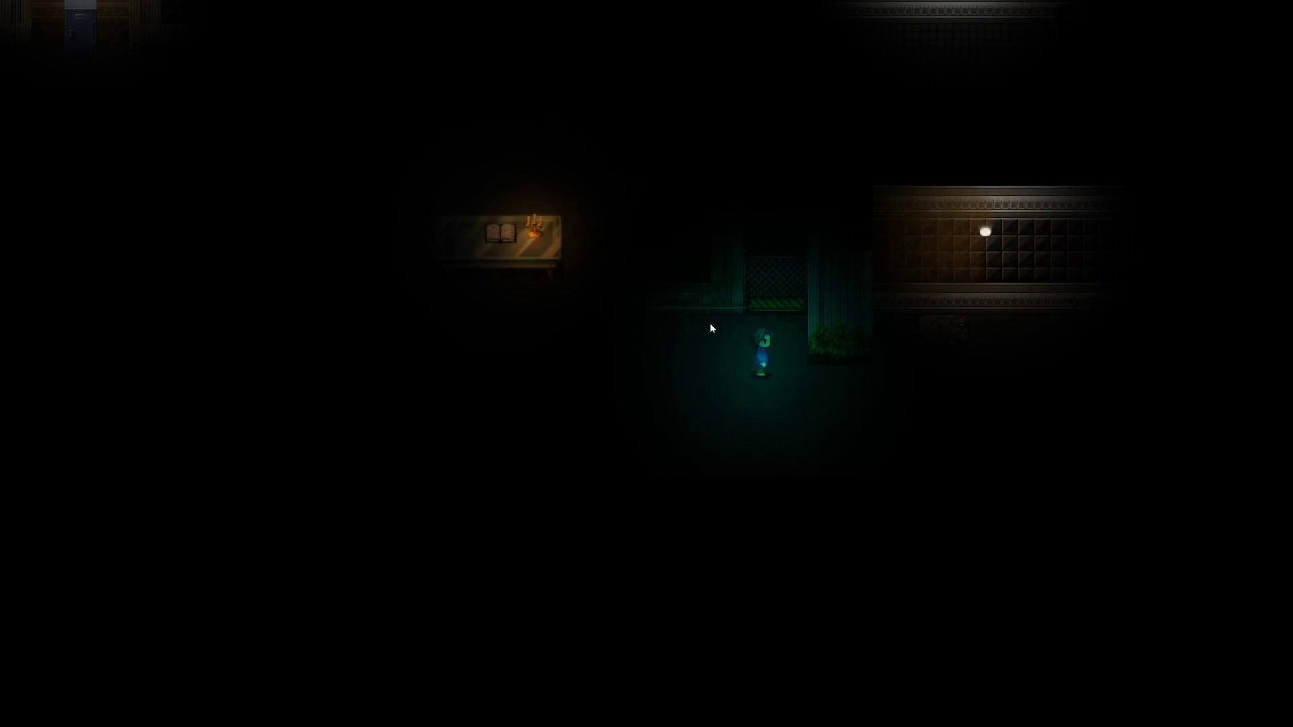
pyautogui.press('Right')
pyautogui.press('Left')
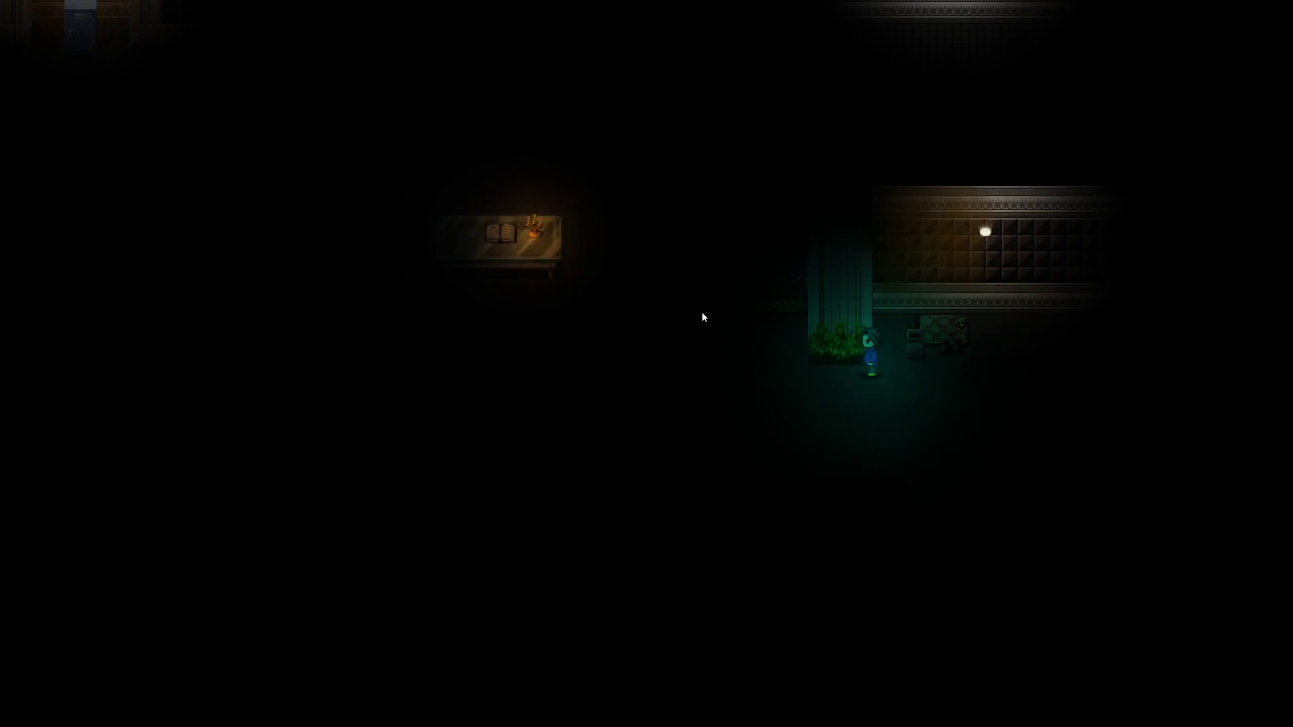
pyautogui.press('Right')
pyautogui.press('Left')
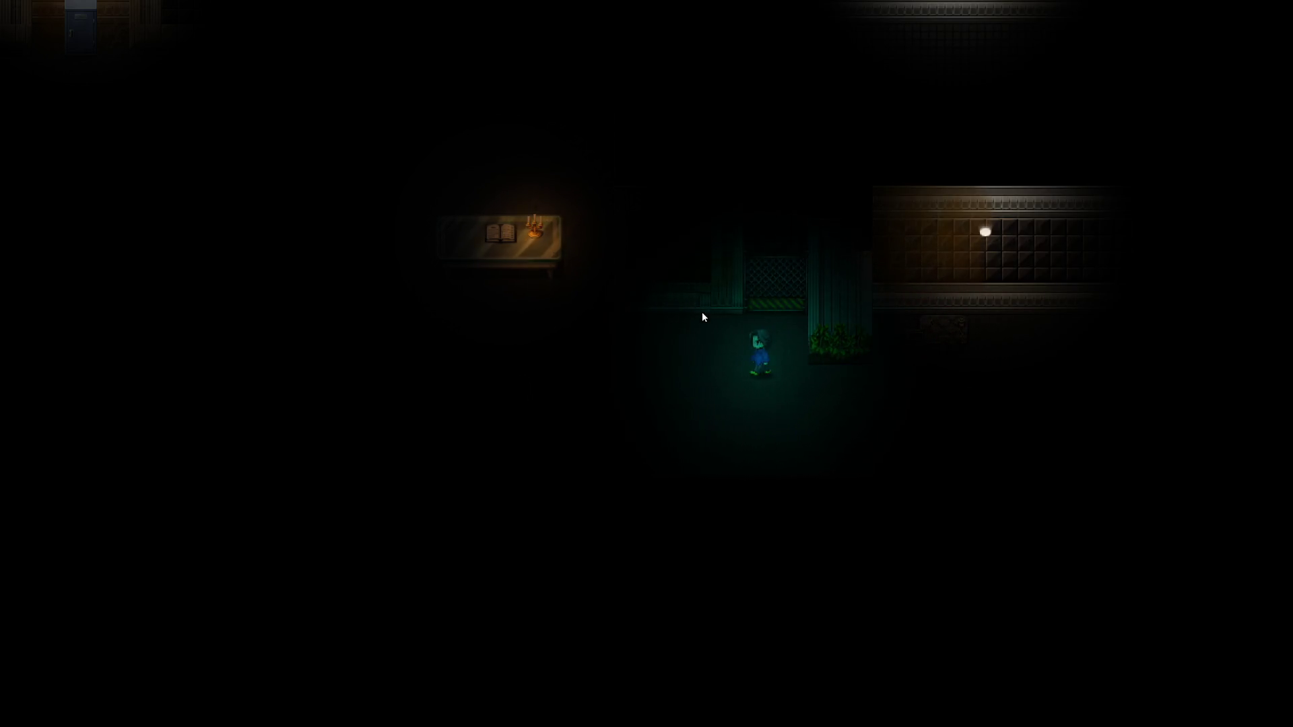
pyautogui.press('Left')
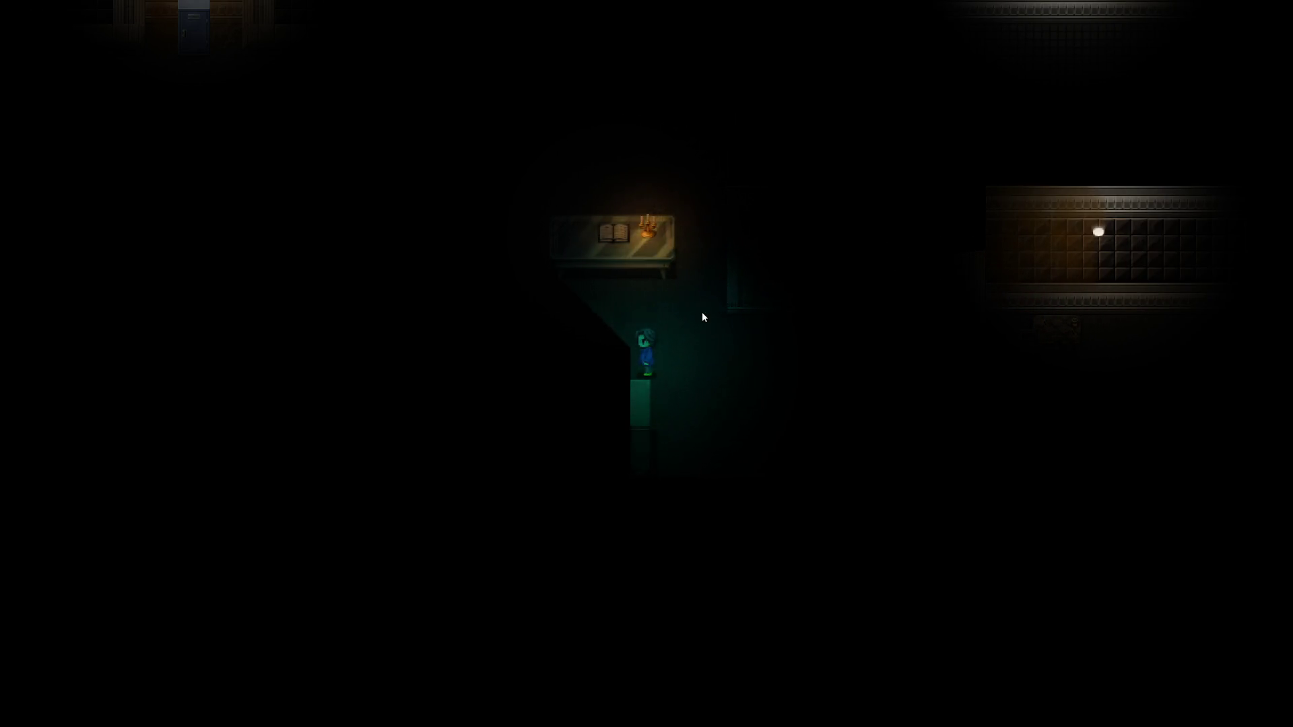
pyautogui.press('Up')
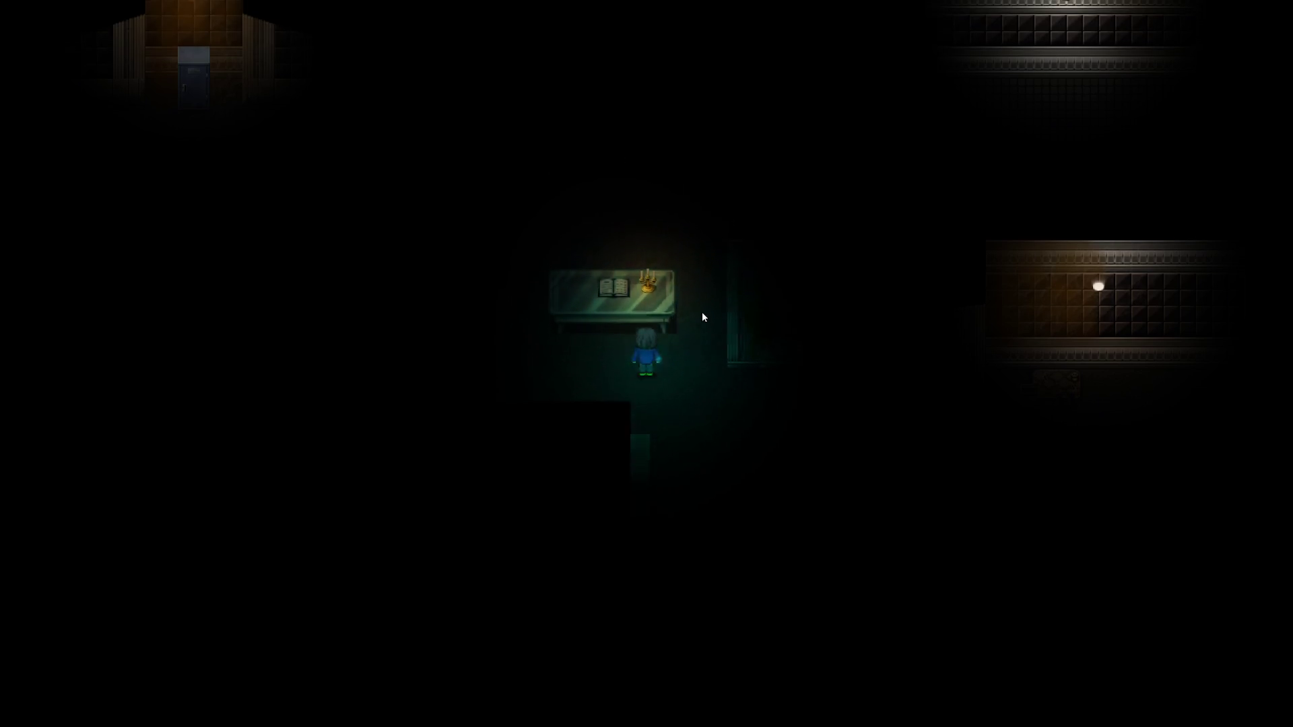
pyautogui.press('Right')
pyautogui.press('Up')
pyautogui.press('Up')
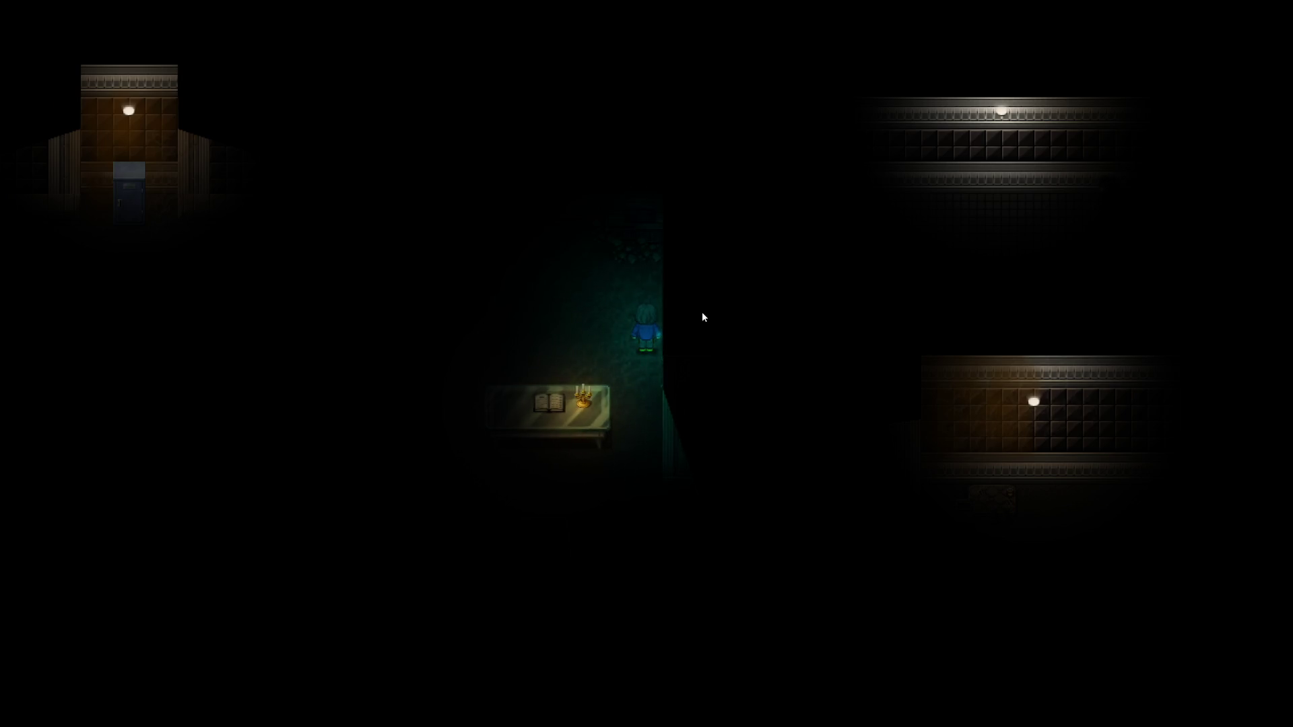
pyautogui.press('Left')
pyautogui.hotkey('alt', 'F4')
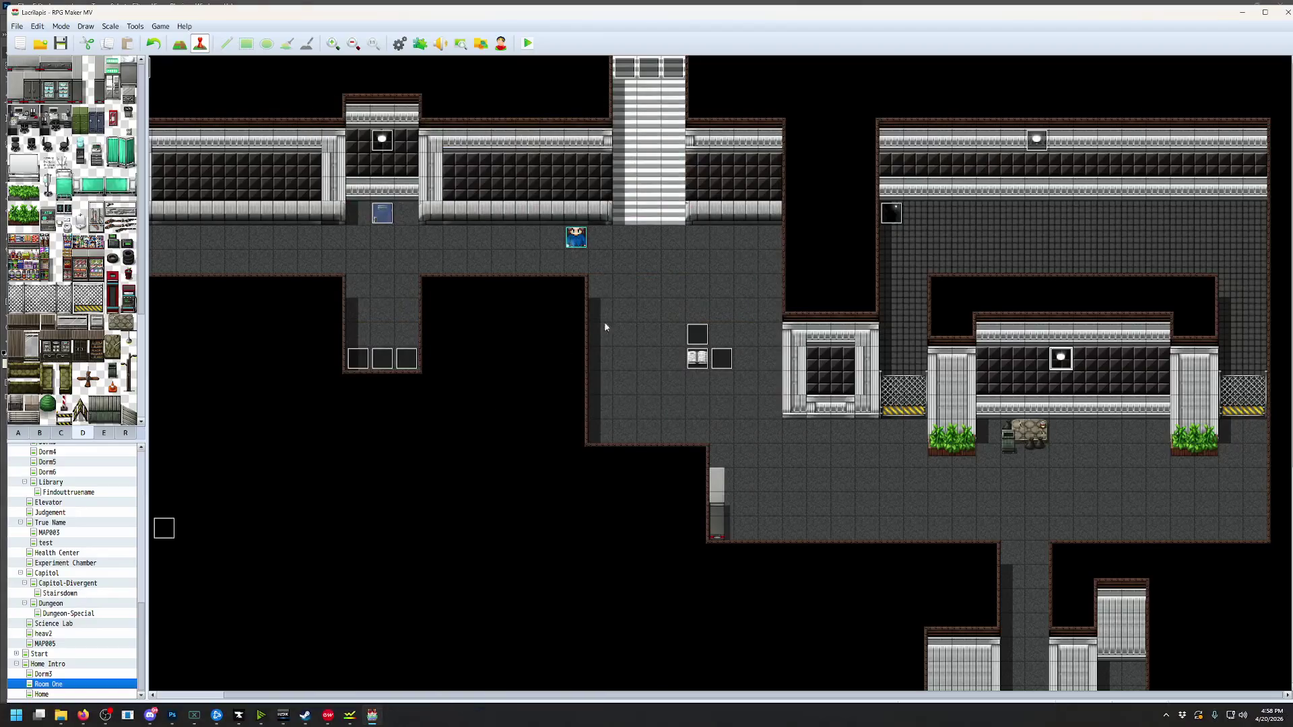
# Change the Room One map note to [ambient_light 4] in its properties
pyautogui.rightClick(59, 684)
pyautogui.click(92, 586)
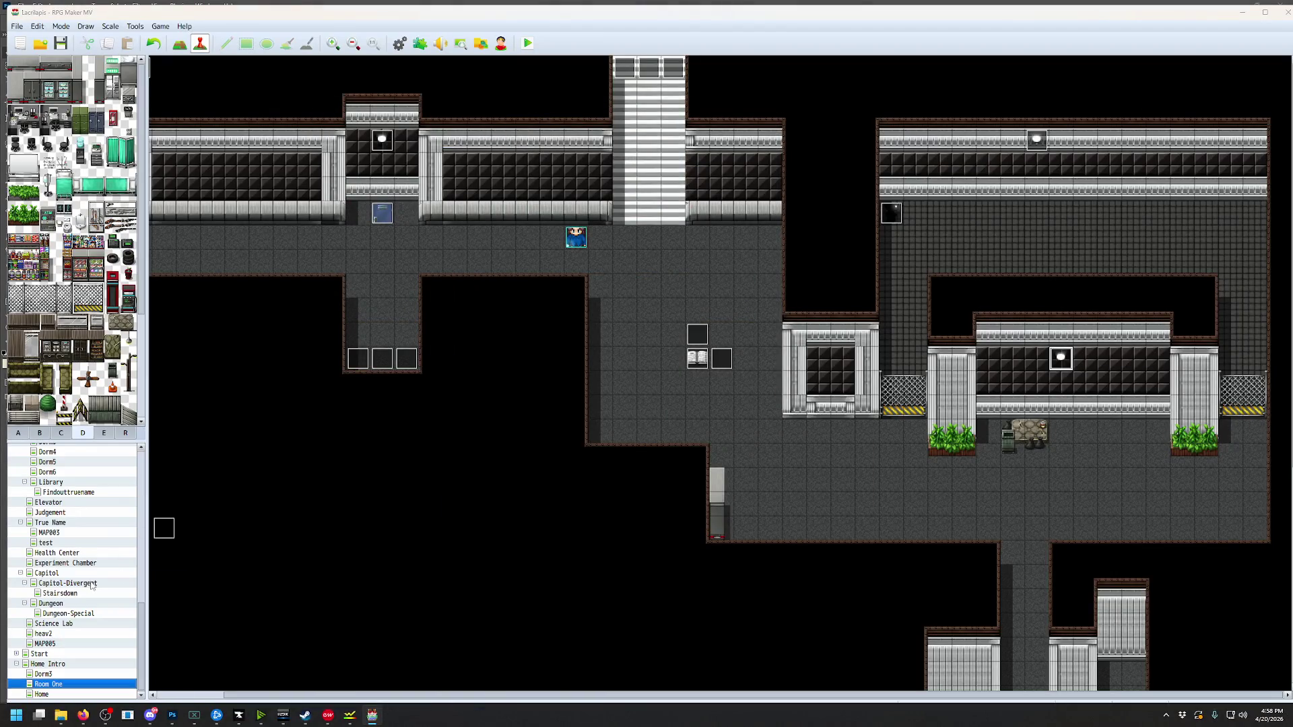
pyautogui.click(623, 398)
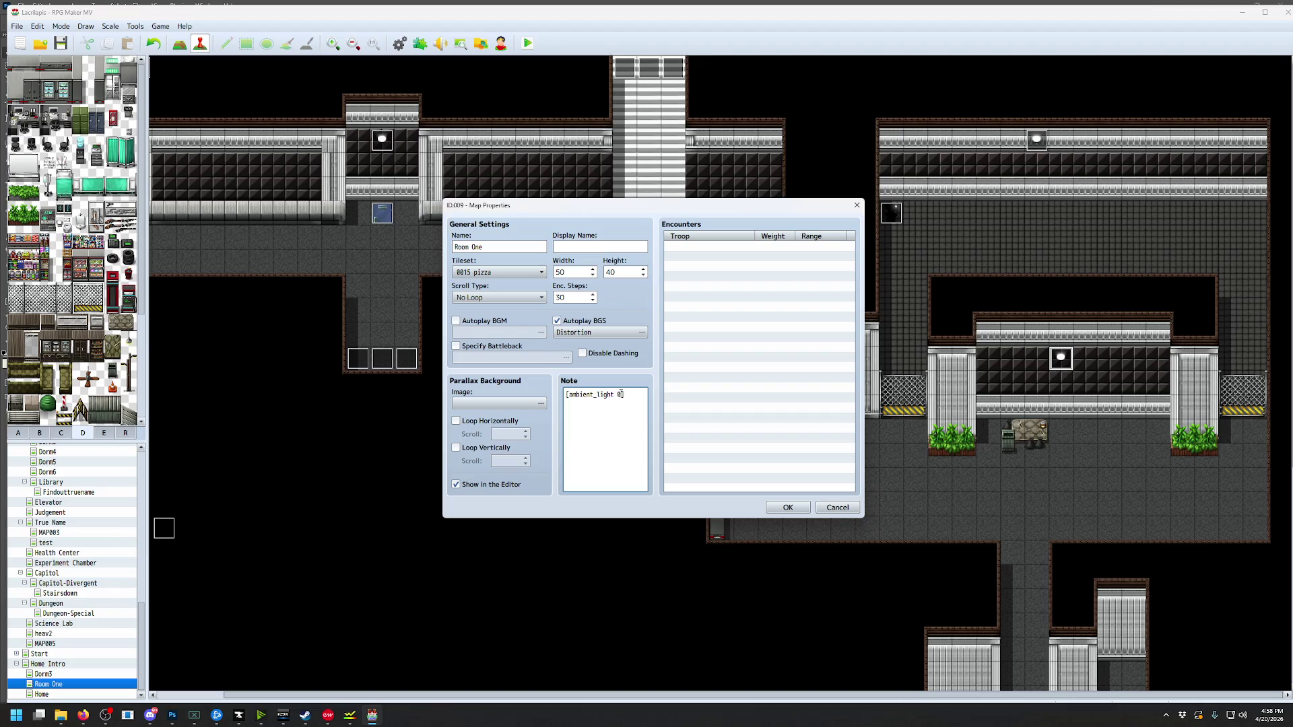
pyautogui.click(787, 507)
# Save and playtest the map with the new ambient light, walking past the table before closing
pyautogui.click(527, 43)
pyautogui.click(614, 380)
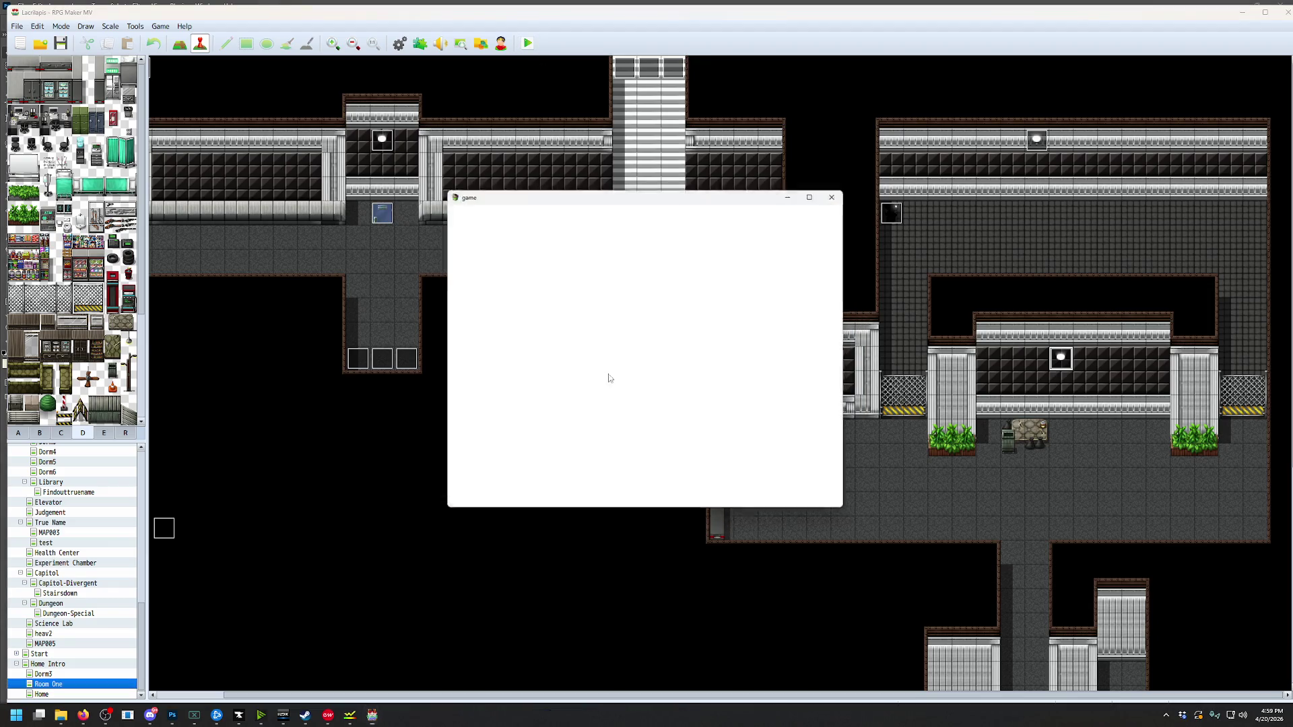
pyautogui.press('Down')
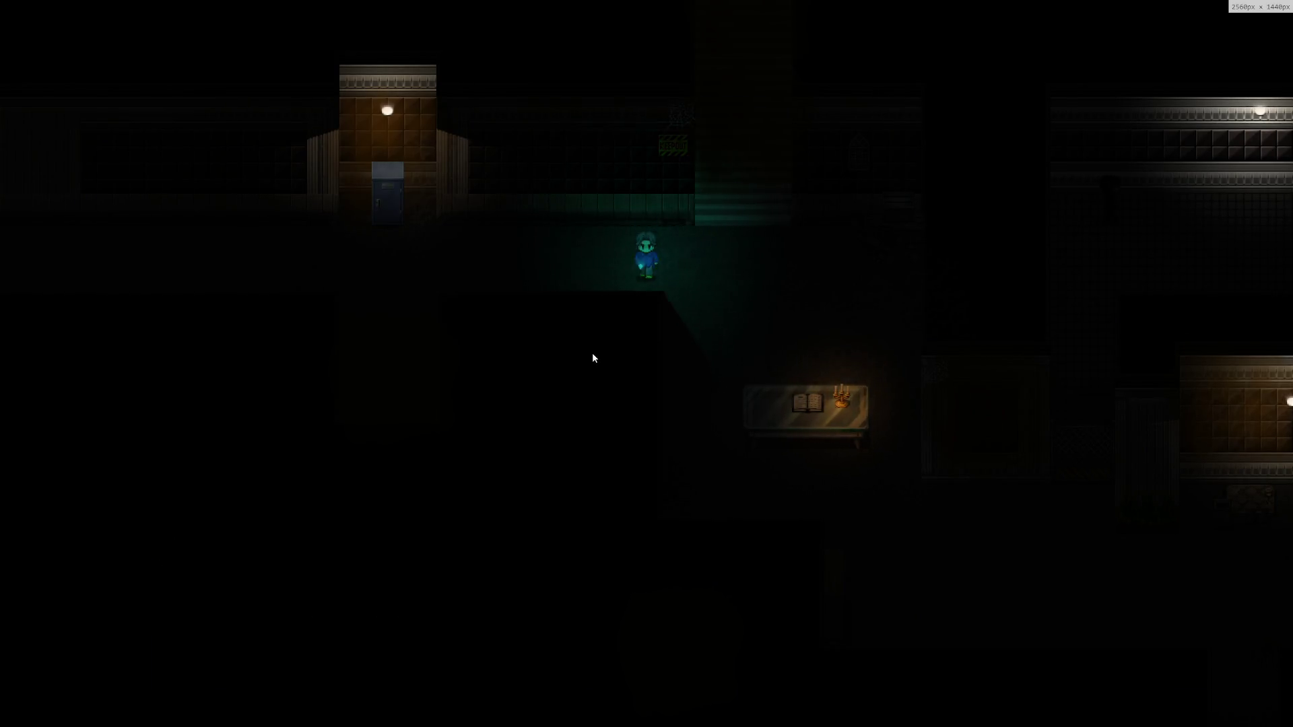
pyautogui.press('Right')
pyautogui.press('Right')
pyautogui.press('Right')
pyautogui.press('Right')
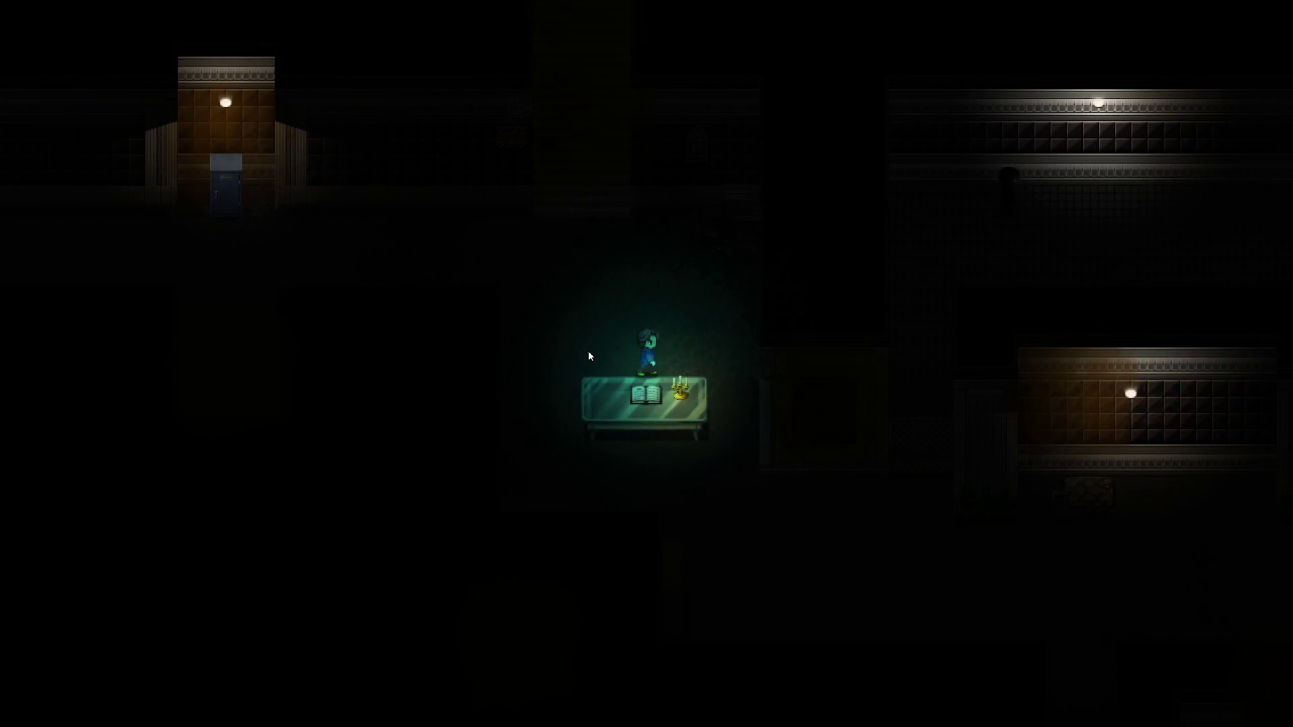
pyautogui.press('Right')
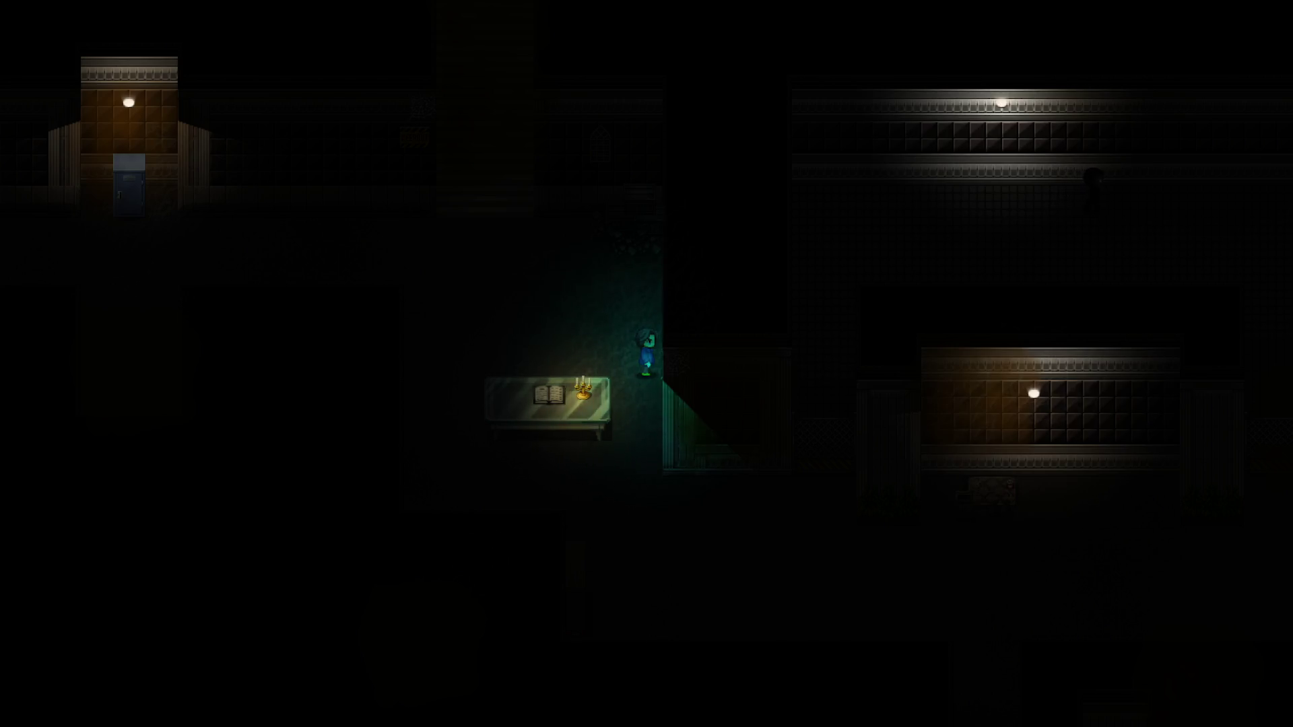
pyautogui.press('Down')
pyautogui.press('Down')
pyautogui.press('Down')
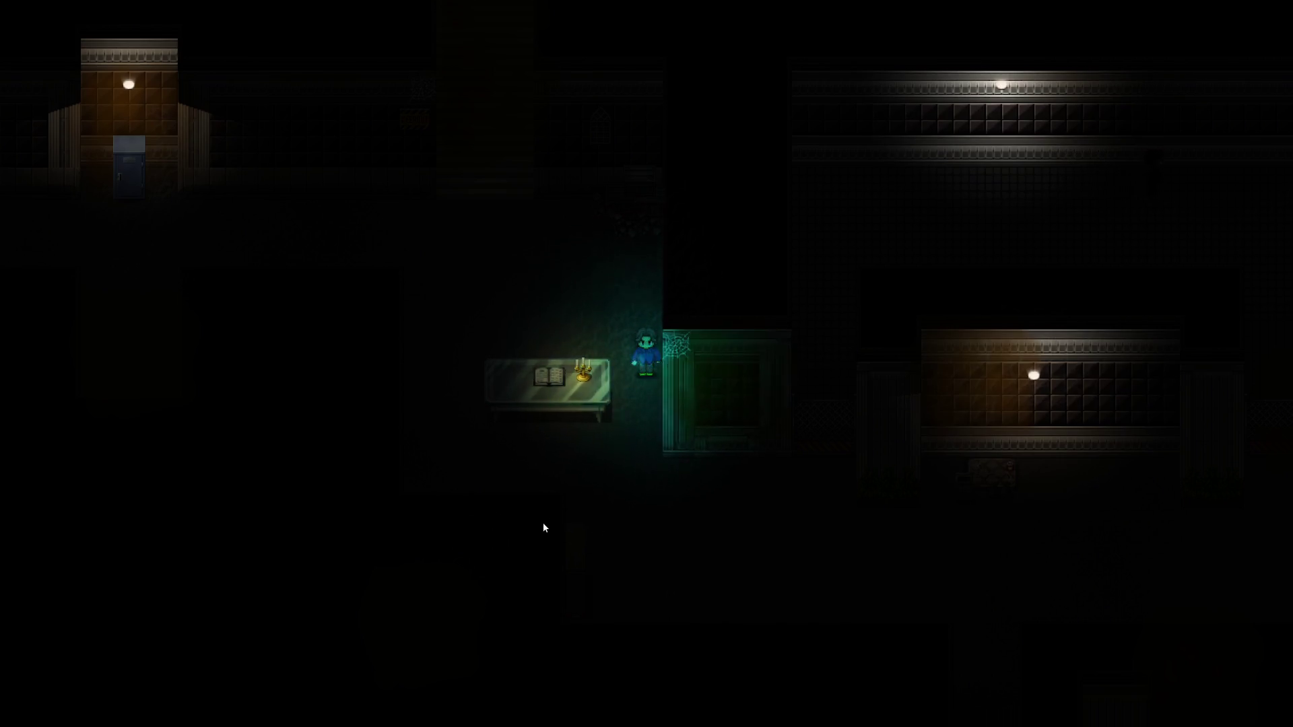
pyautogui.hotkey('alt', 'F4')
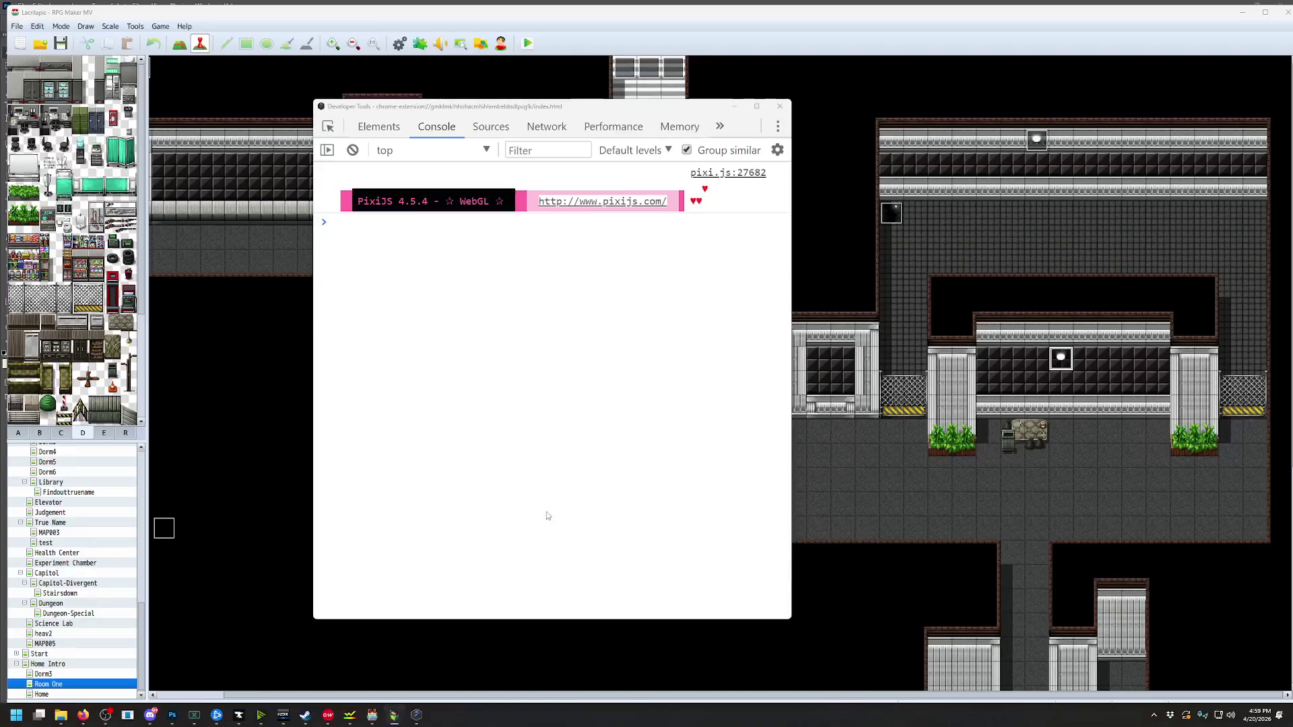
# Cut the wall light event and playtest again, walking into the lower-right room before closing
pyautogui.hotkey('ctrl', 'x')
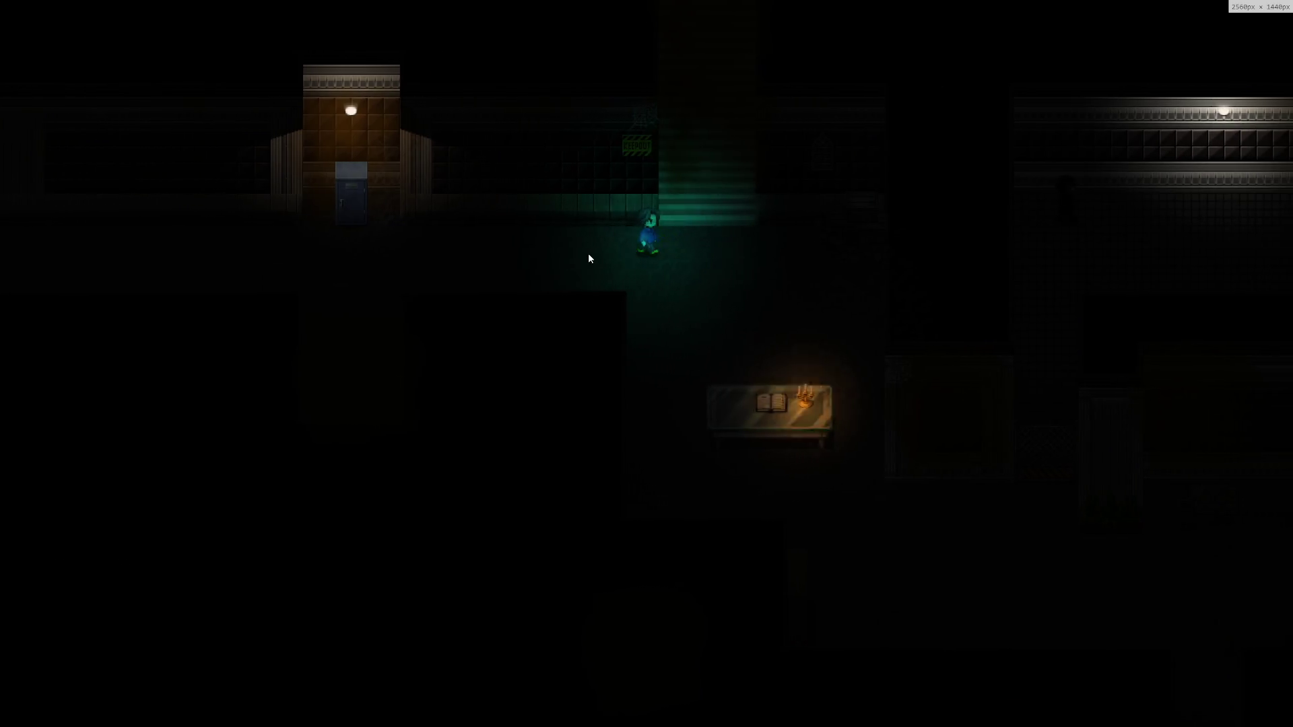
pyautogui.press('Down')
pyautogui.press('Right')
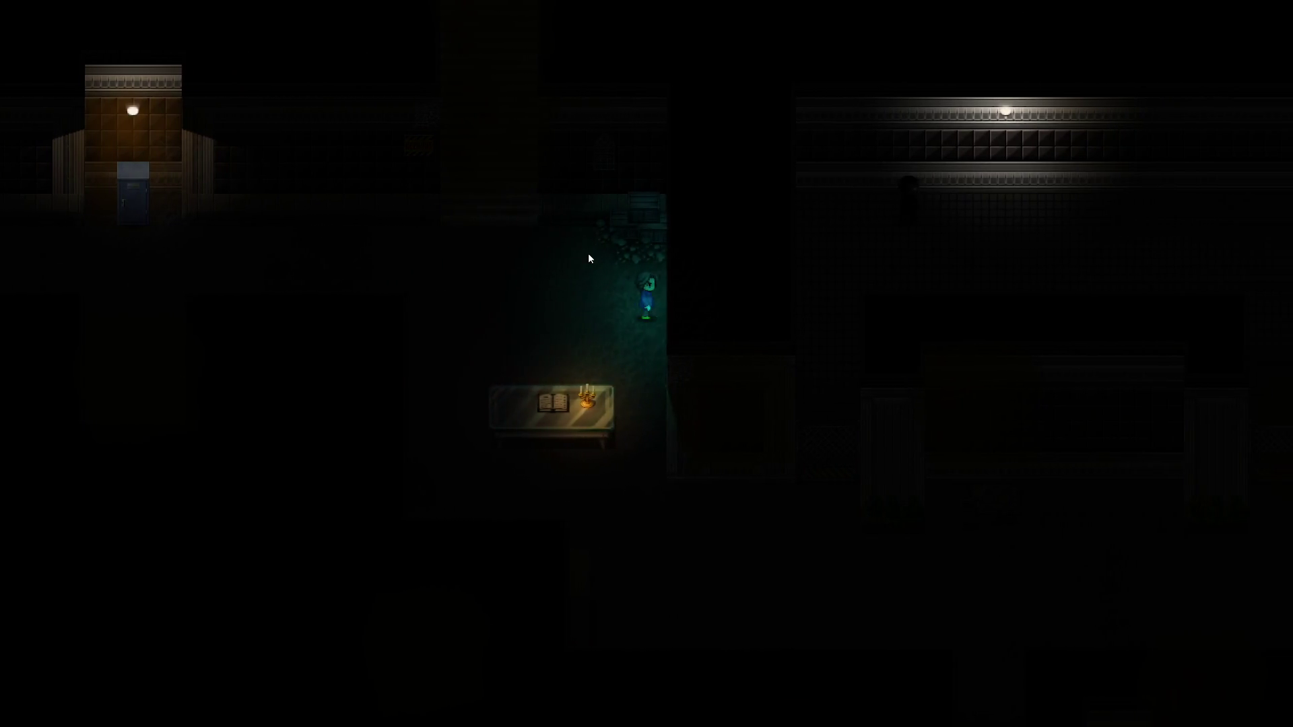
pyautogui.press('Down')
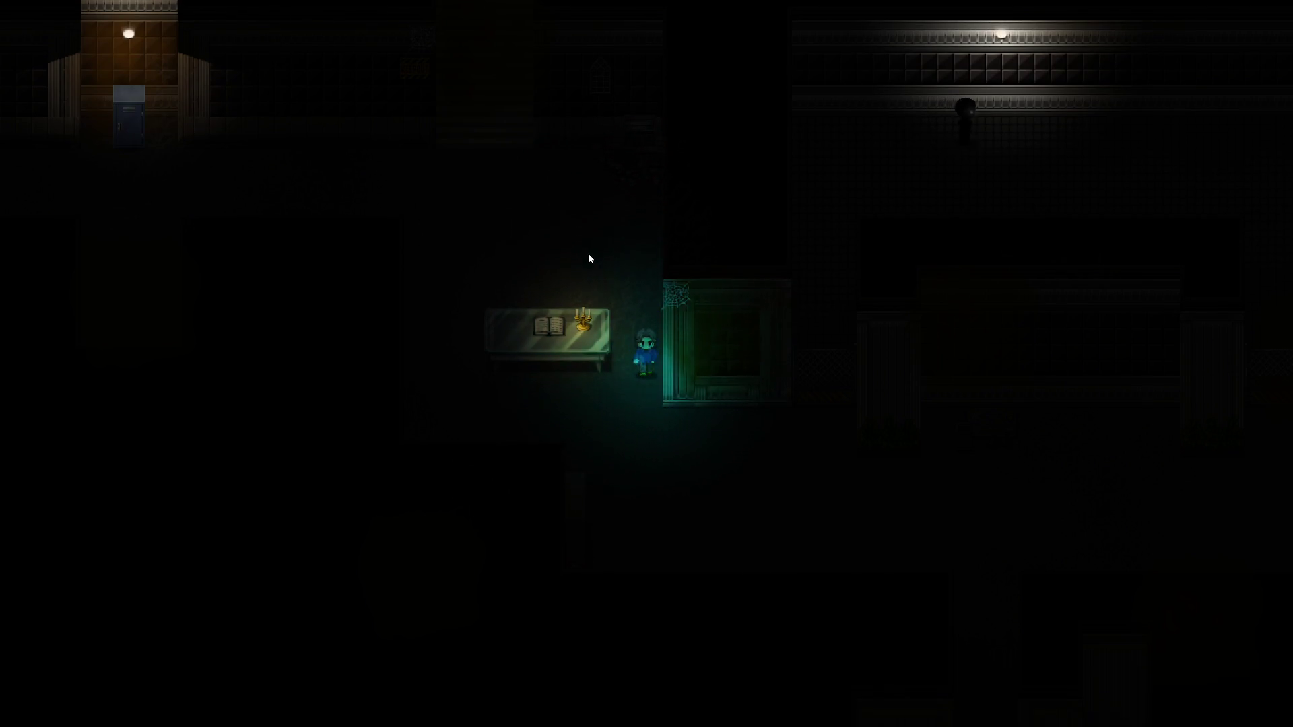
pyautogui.press('Down')
pyautogui.press('Right')
pyautogui.press('Right')
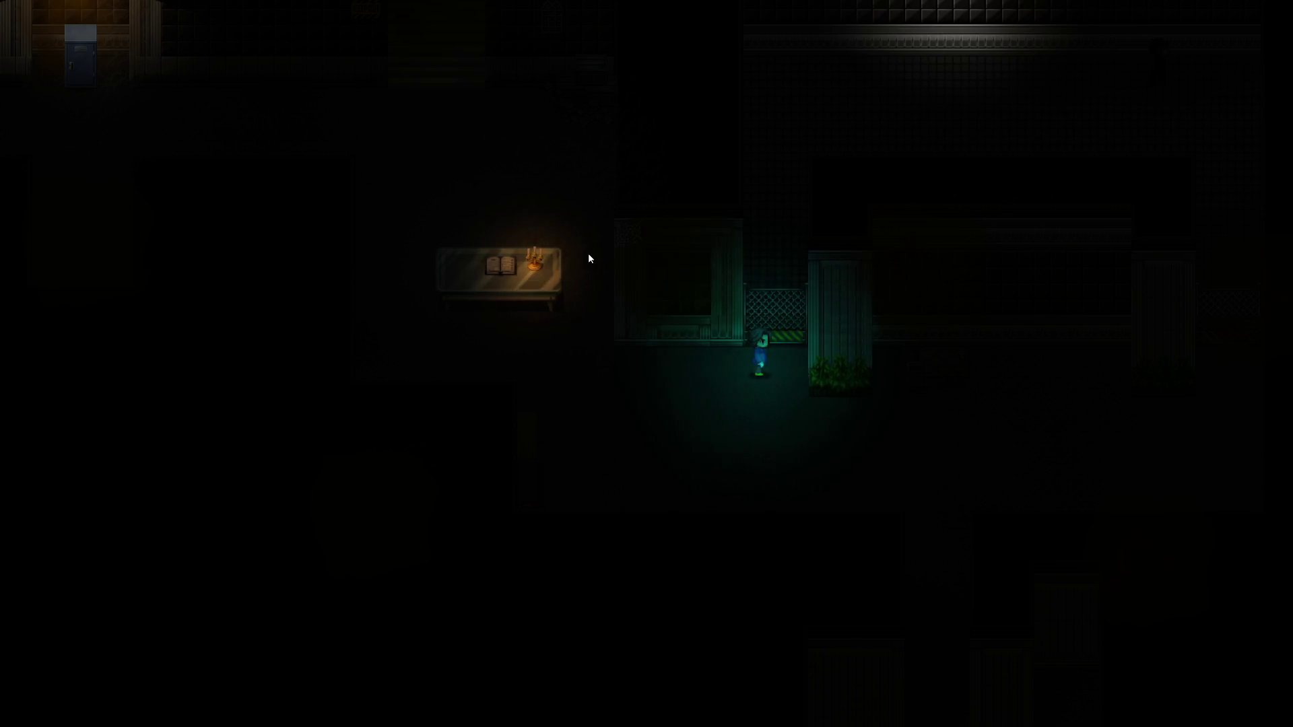
pyautogui.press('Up')
pyautogui.press('Down')
pyautogui.press('Right')
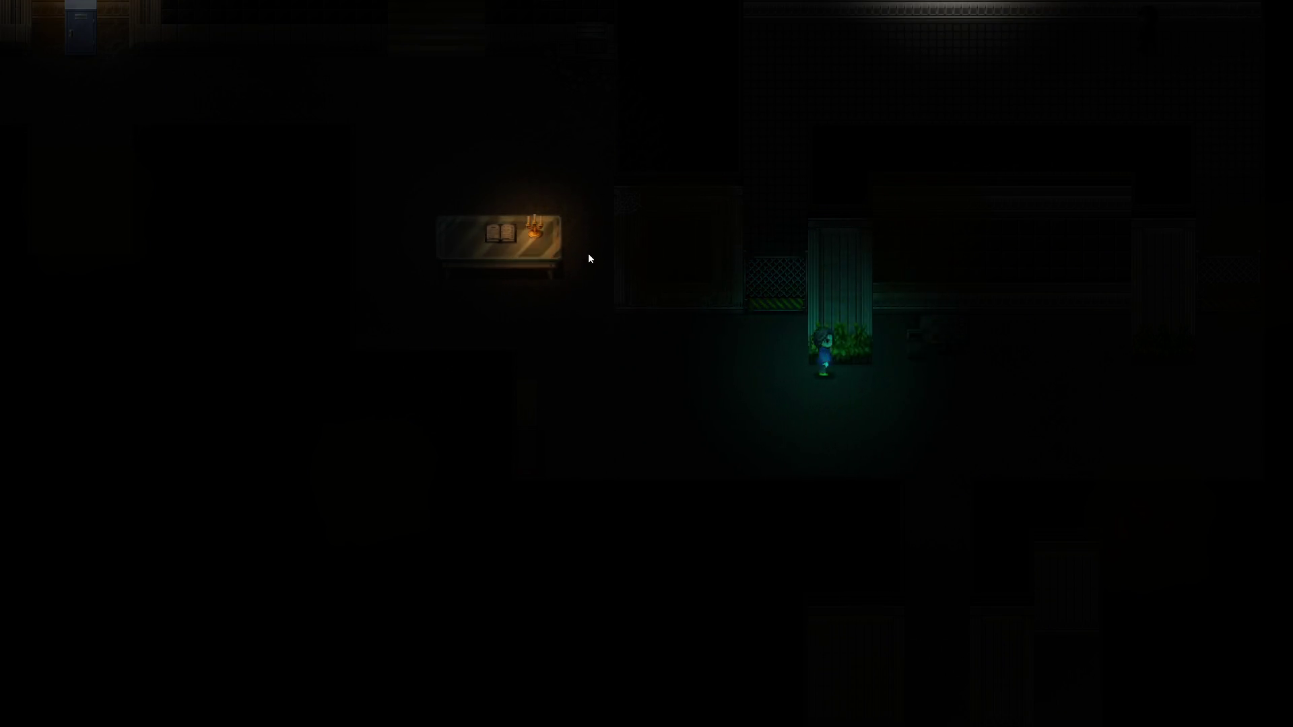
pyautogui.press('Up')
pyautogui.press('Right')
pyautogui.press('Left')
pyautogui.press('Left')
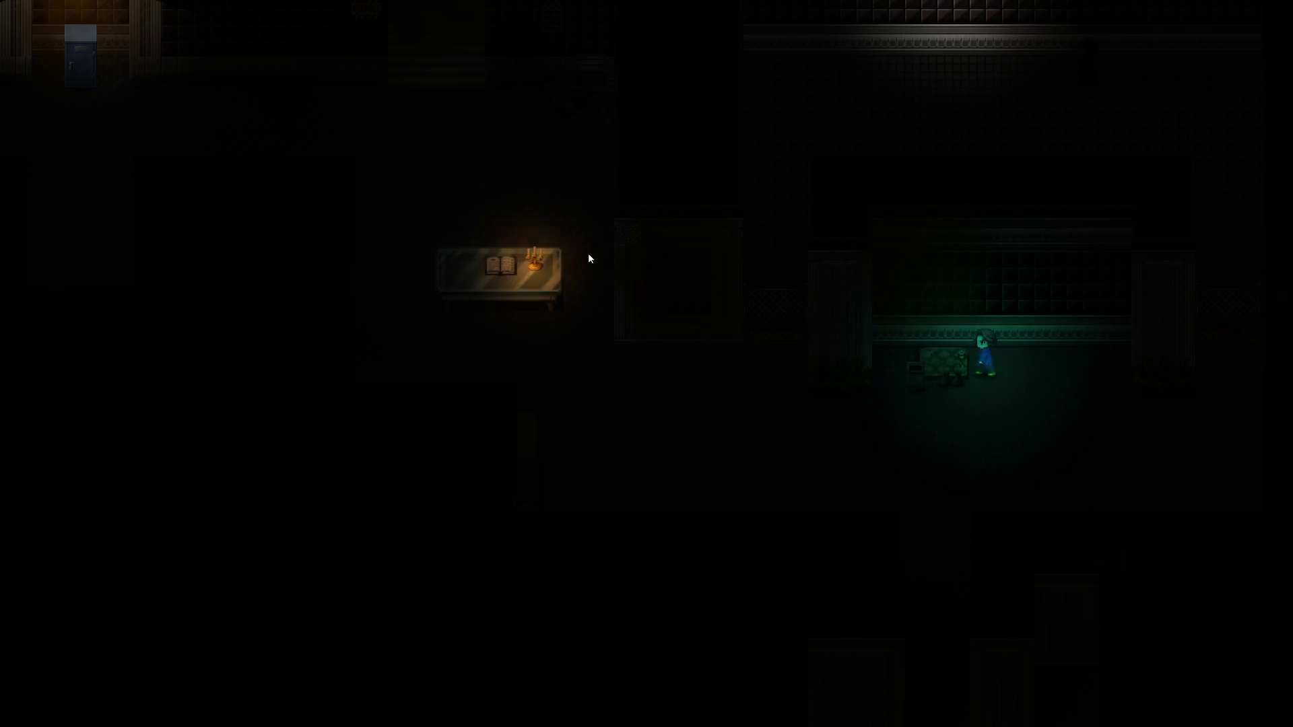
pyautogui.hotkey('alt', 'F4')
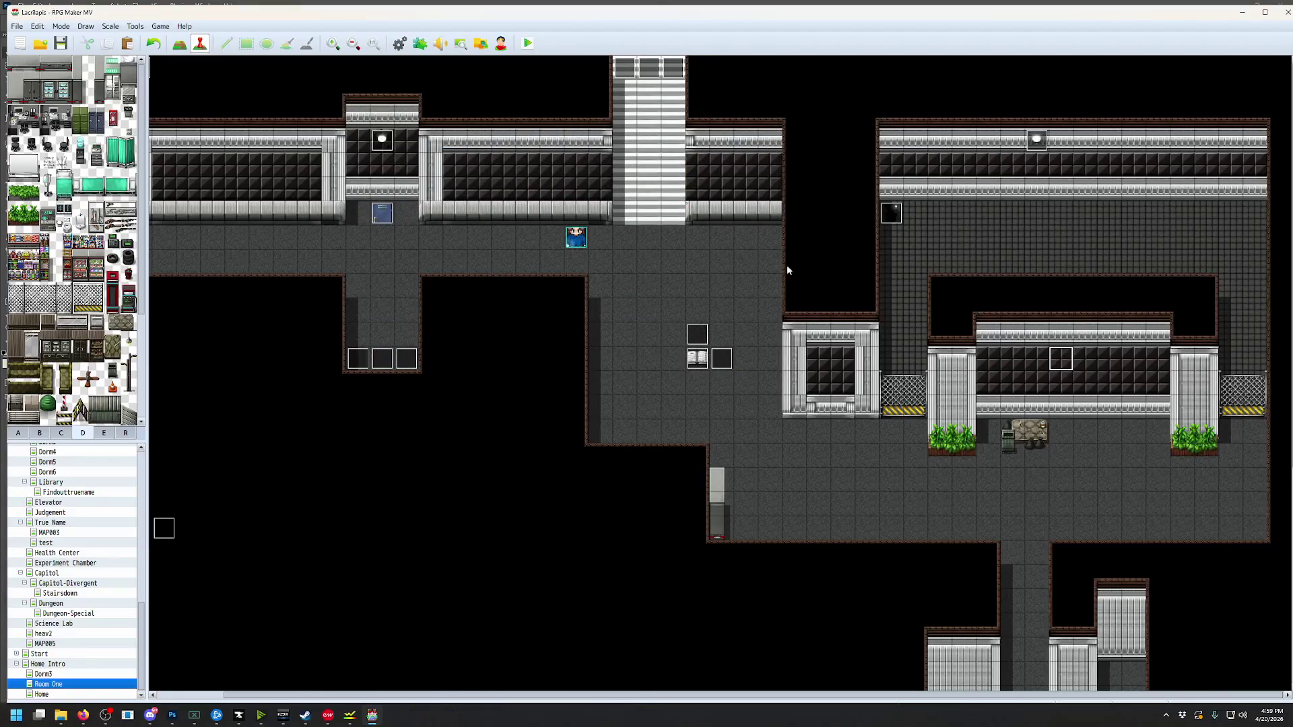
# Paint region 1 beside the rock and across the tiles flanking the central wall, saving midway
pyautogui.press('F7')
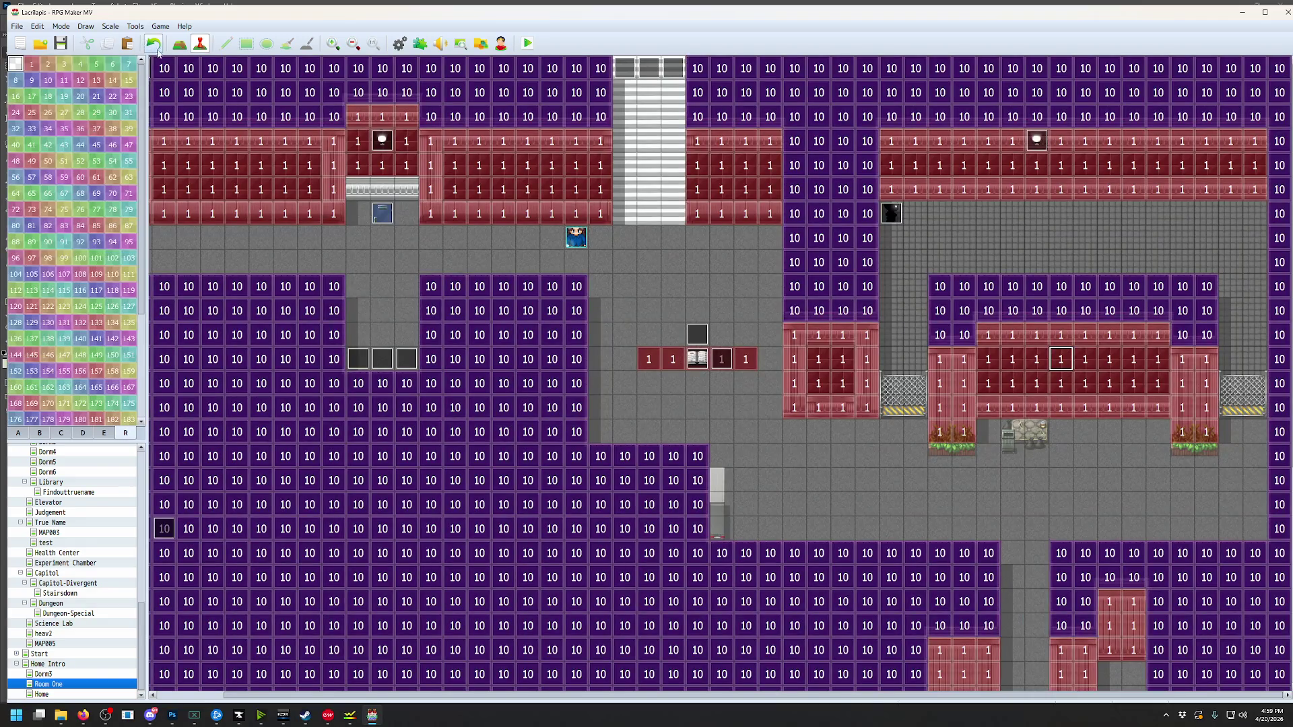
pyautogui.click(228, 44)
pyautogui.click(1010, 435)
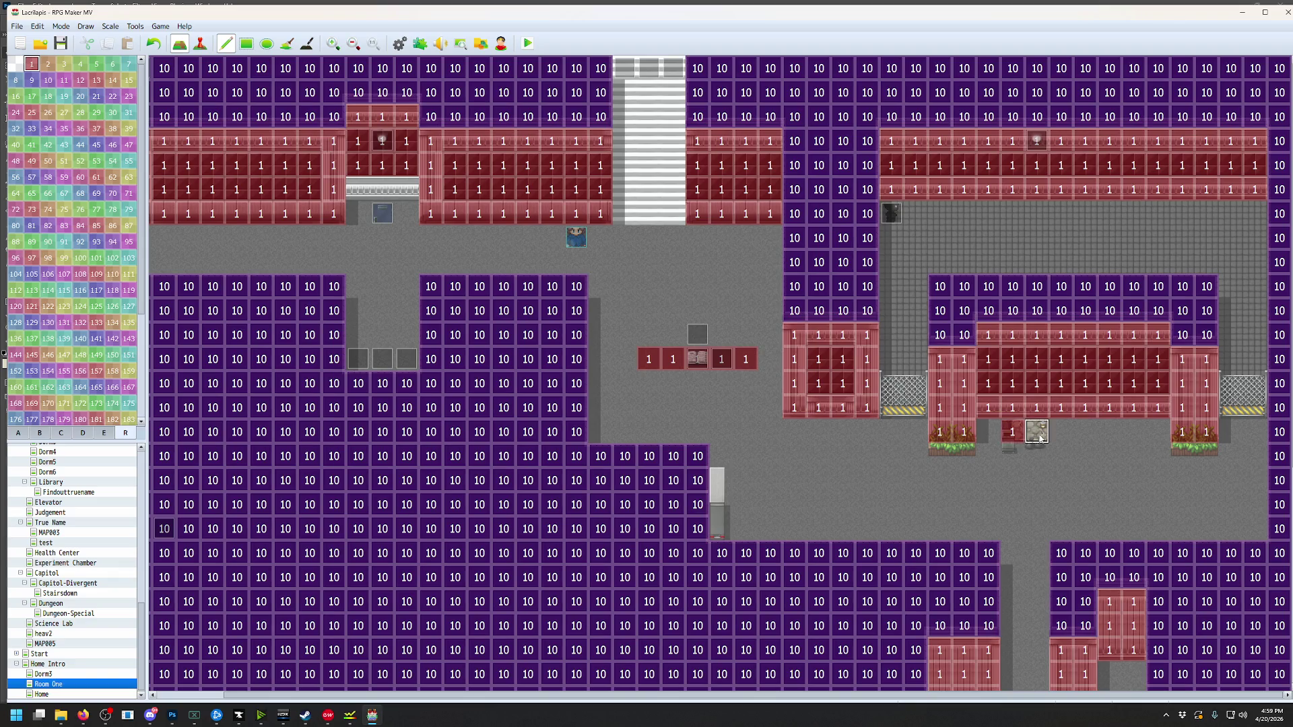
pyautogui.hotkey('ctrl', 's')
pyautogui.click(897, 389)
pyautogui.moveTo(899, 393)
pyautogui.mouseDown()
pyautogui.moveTo(914, 406)
pyautogui.moveTo(916, 387)
pyautogui.moveTo(1205, 386)
pyautogui.moveTo(1255, 408)
pyautogui.moveTo(1232, 408)
pyautogui.mouseUp()
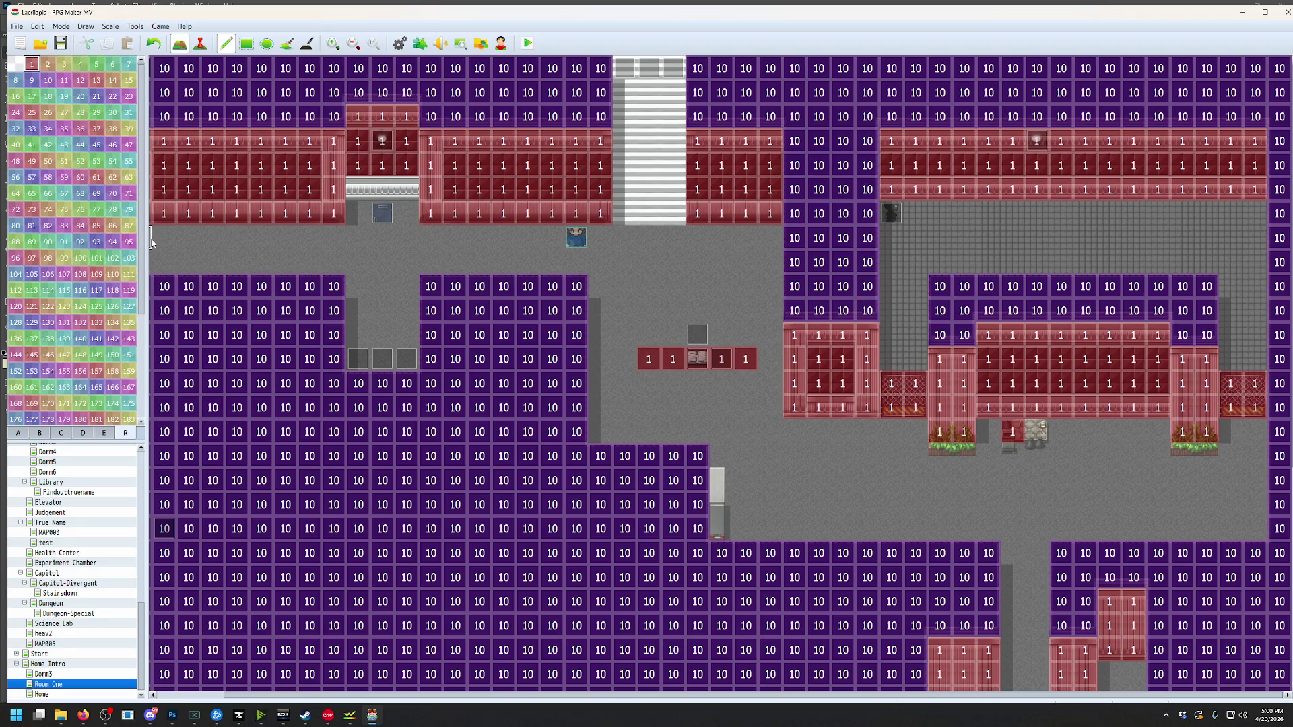
pyautogui.click(83, 434)
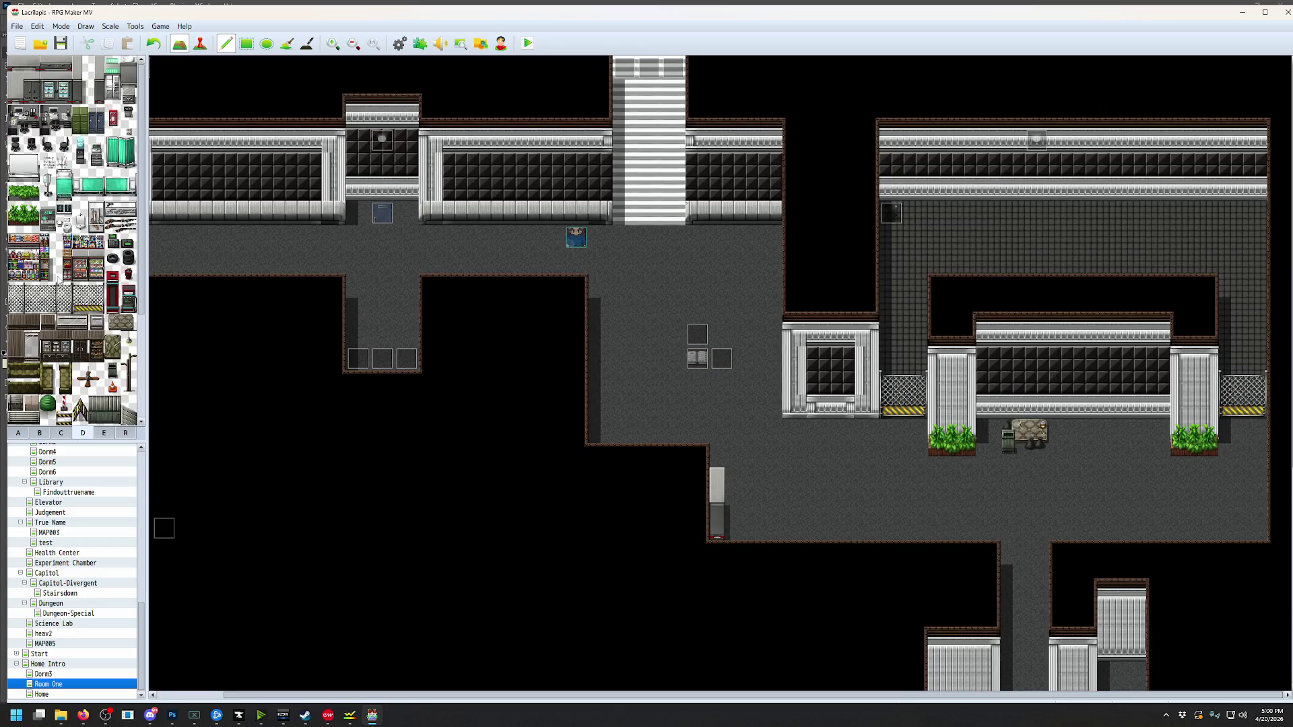
# Show tab A's wall and floor autotiles and pan the map down to the lower corridors
pyautogui.scroll(-1, 98, 237)
pyautogui.scroll(-4, 98, 237)
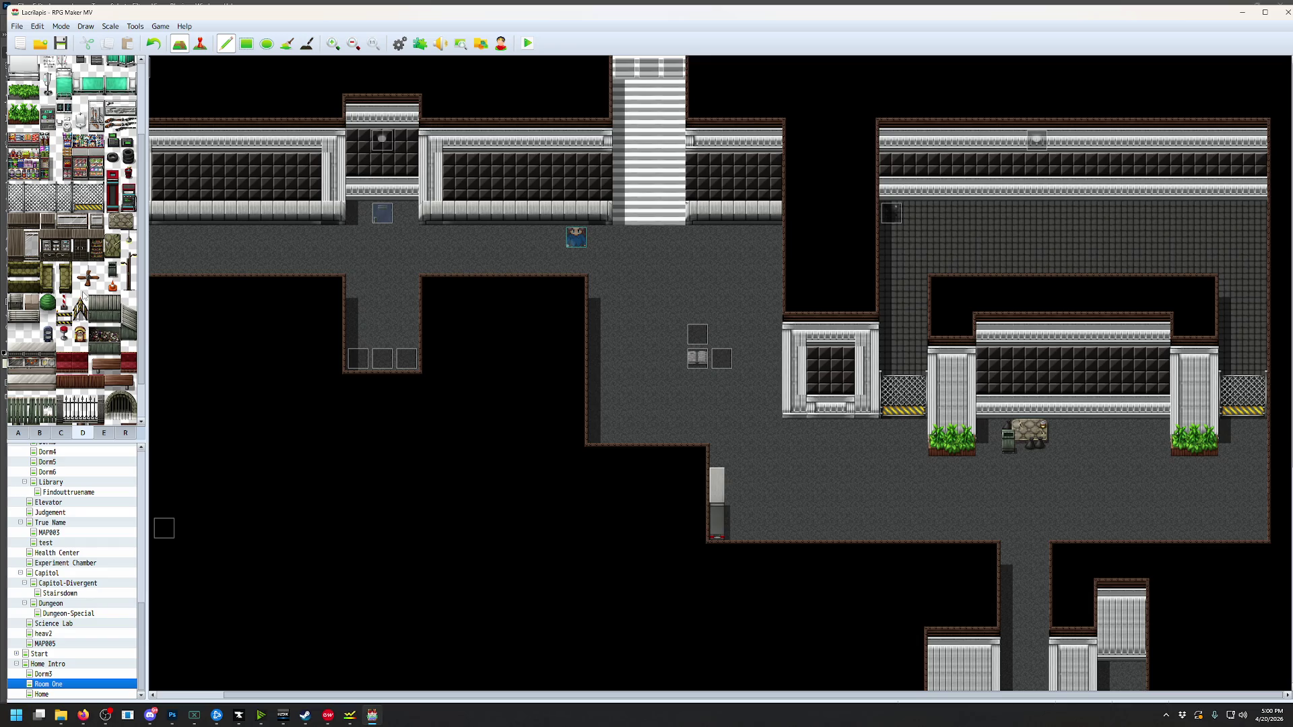
pyautogui.scroll(-2, 84, 294)
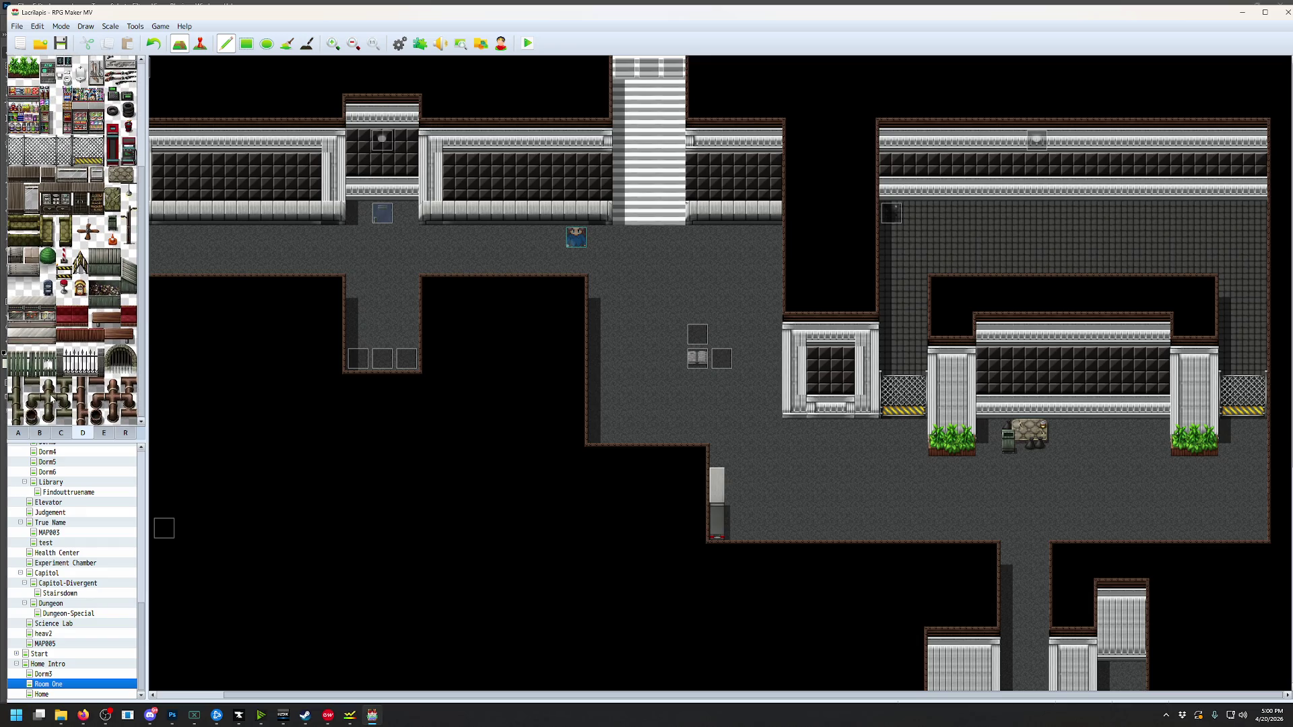
pyautogui.click(62, 433)
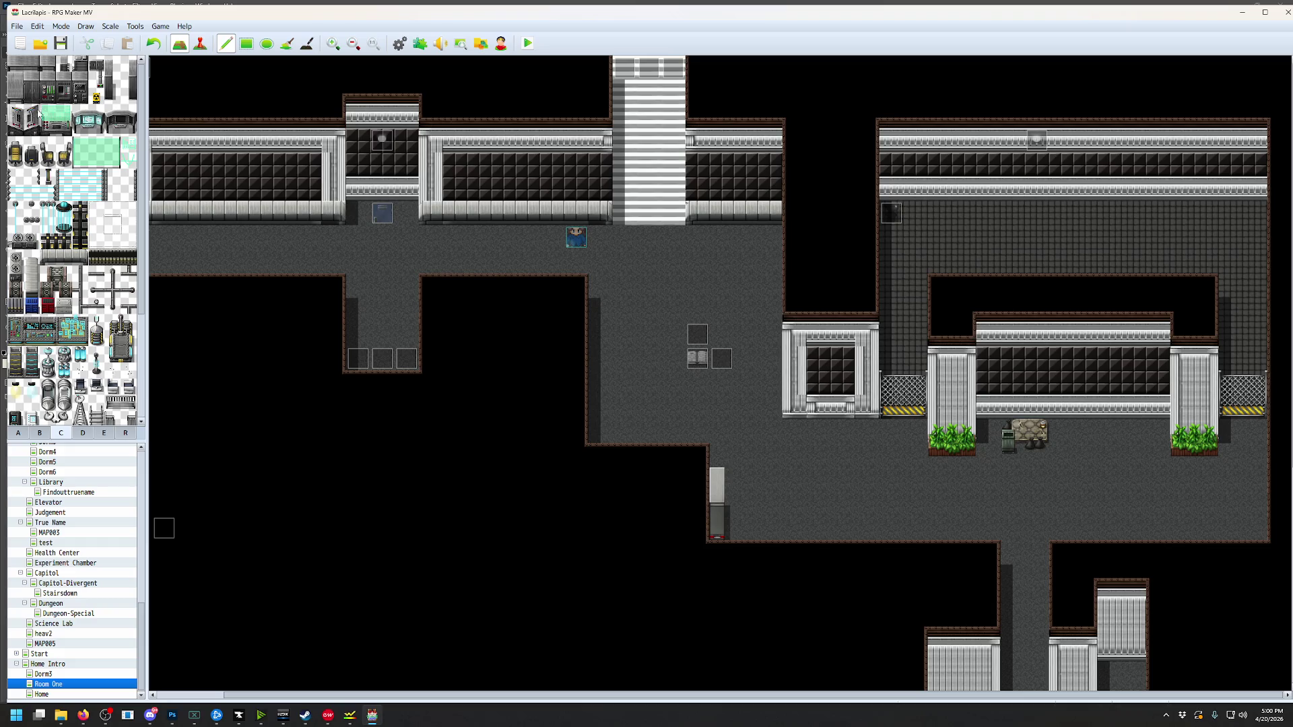
pyautogui.middleClick(898, 413)
pyautogui.middleClick(853, 514)
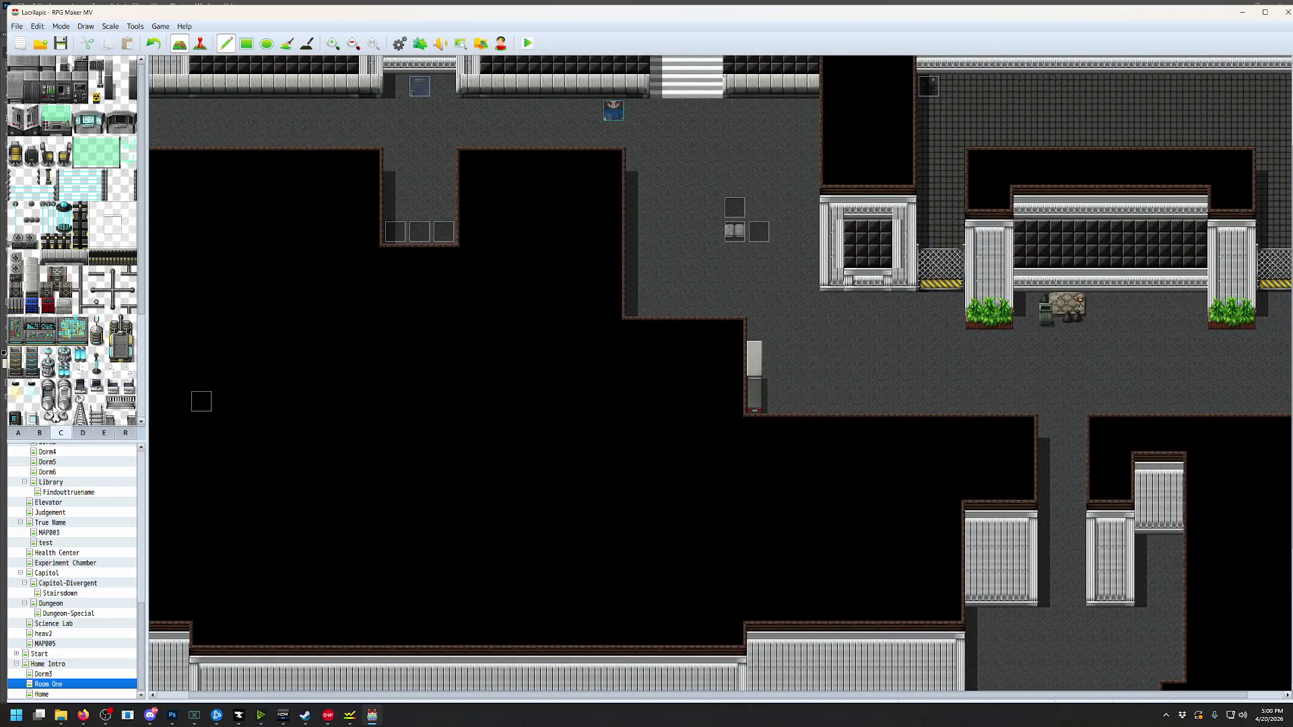
pyautogui.click(18, 433)
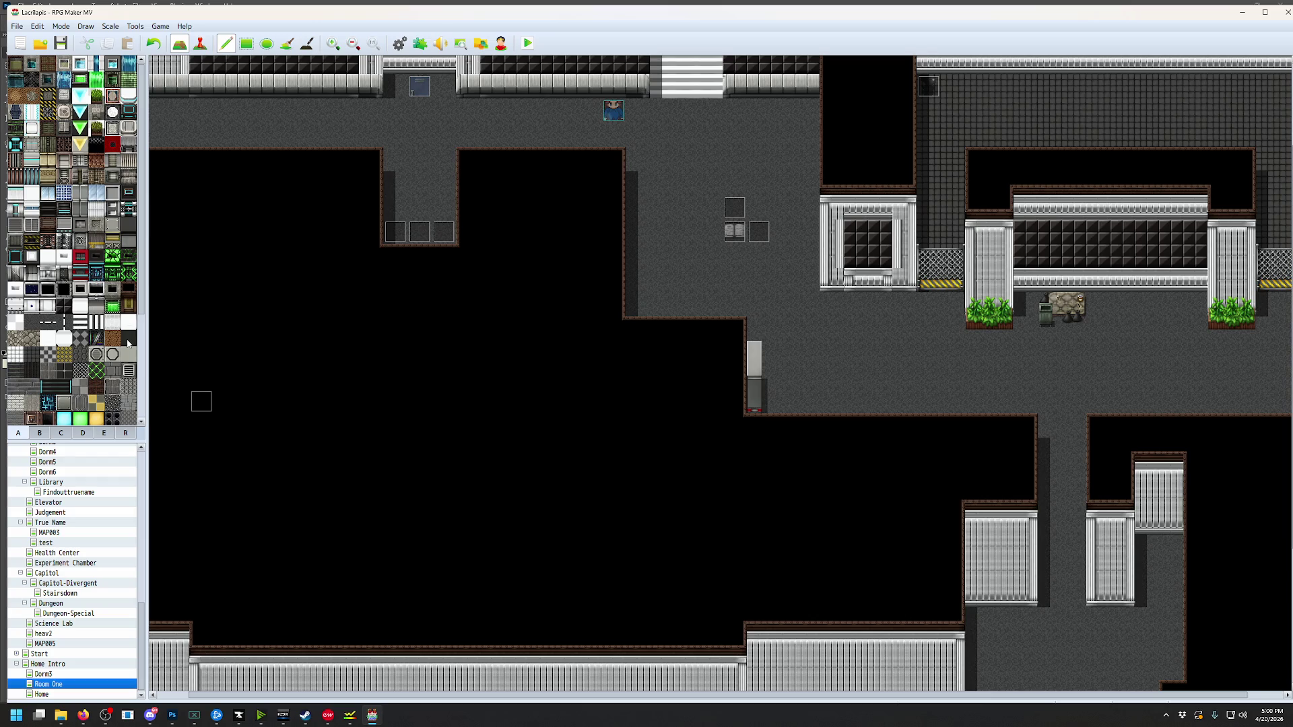
pyautogui.middleClick(565, 395)
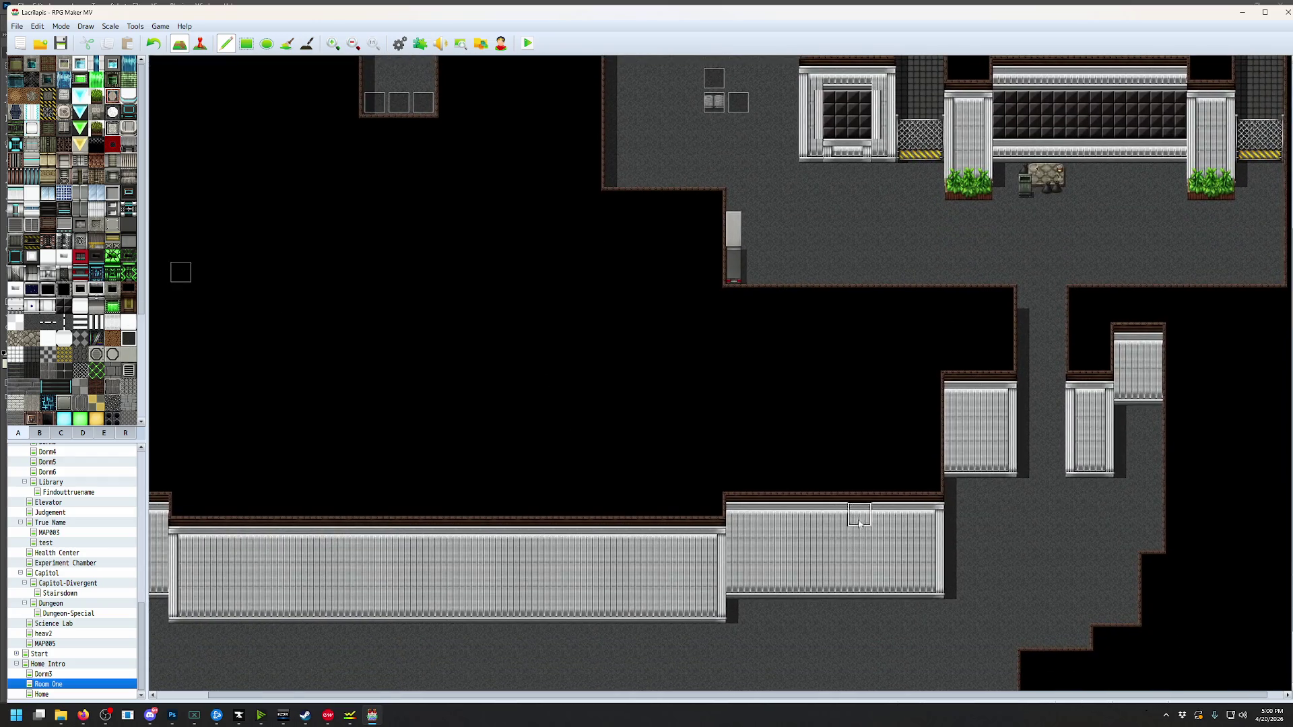
# Fill the long lower wall and left panel with the dark window wall using rectangles
pyautogui.click(245, 43)
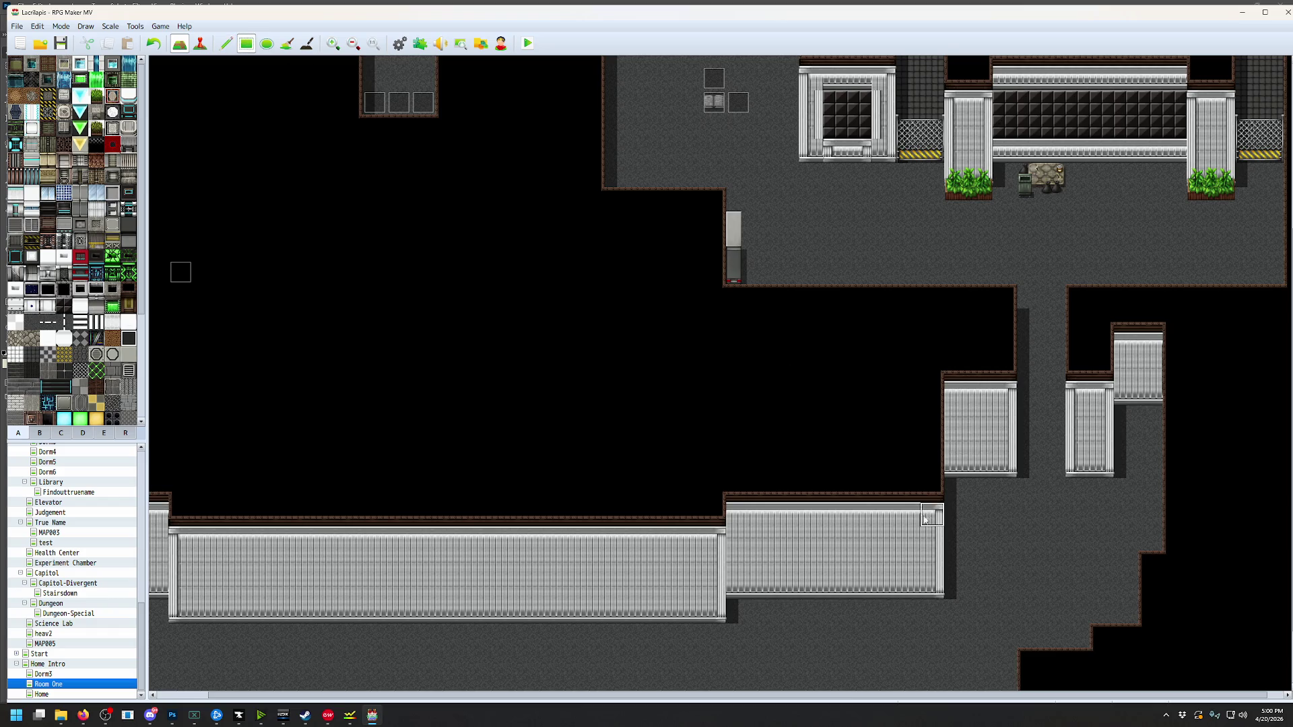
pyautogui.moveTo(915, 535)
pyautogui.mouseDown()
pyautogui.moveTo(801, 539)
pyautogui.moveTo(767, 553)
pyautogui.mouseUp()
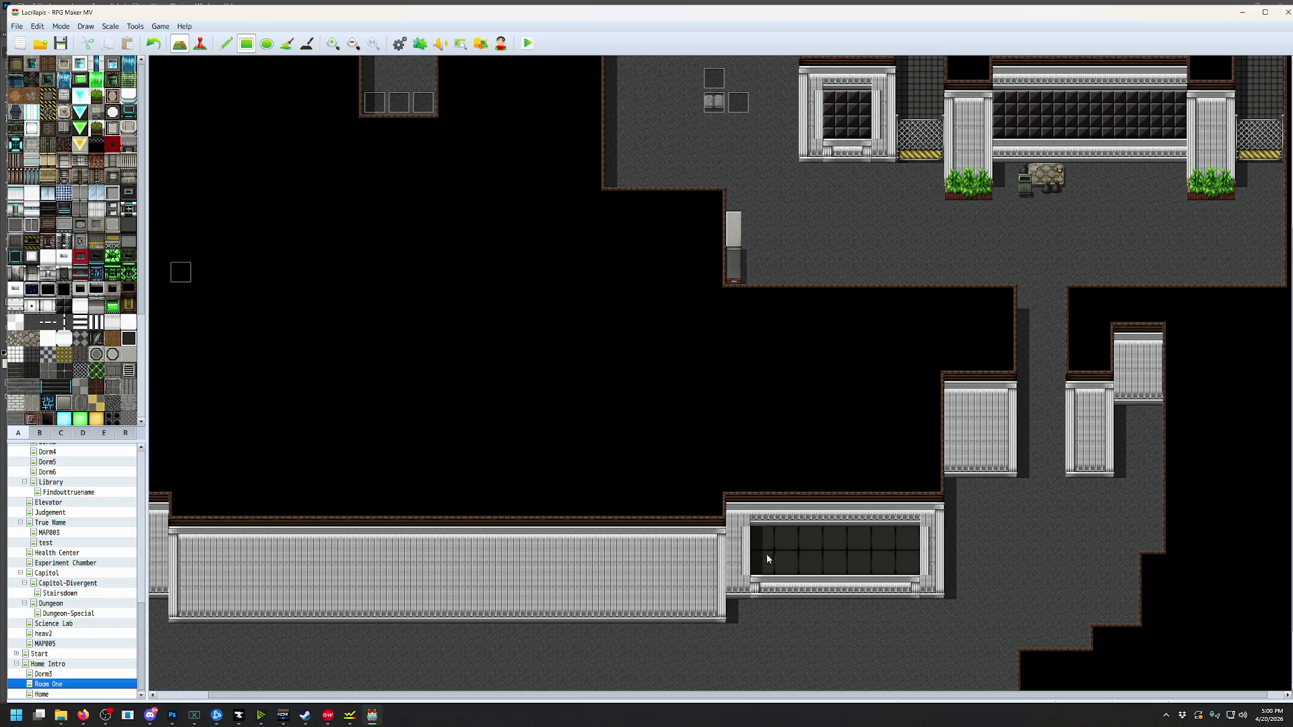
pyautogui.hotkey('ctrl', 'z')
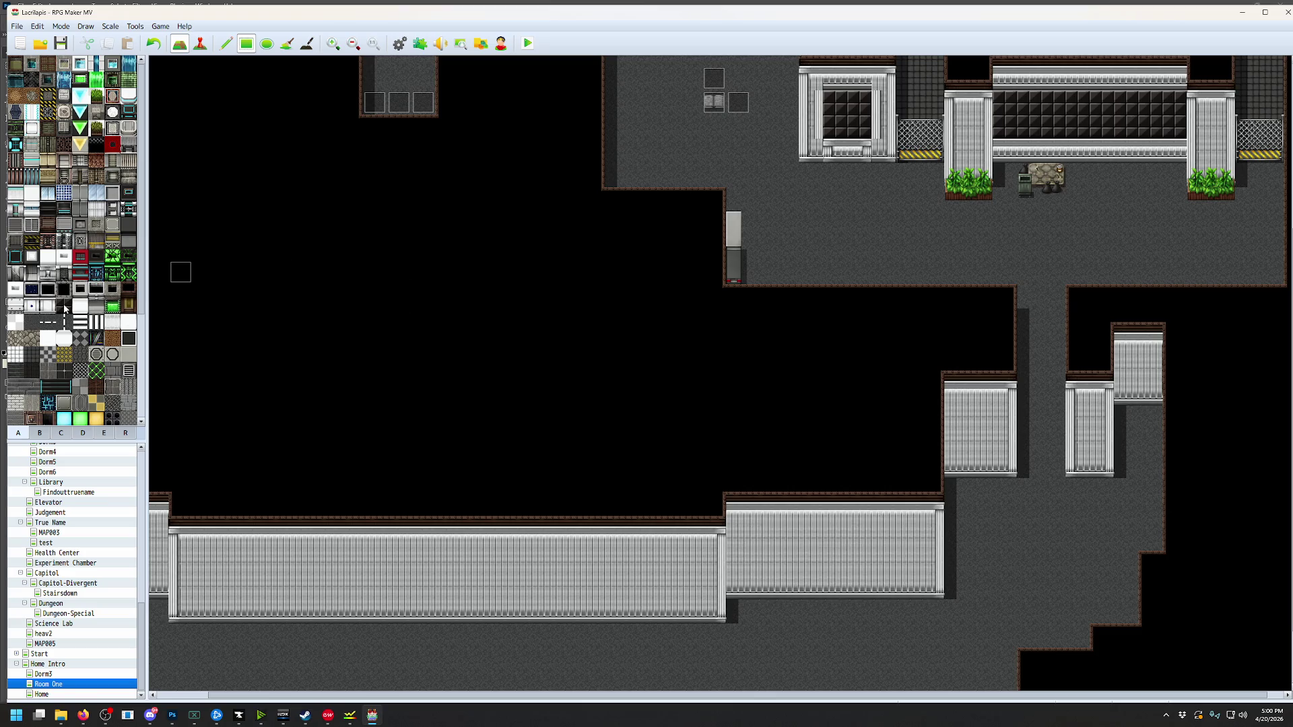
pyautogui.moveTo(913, 539)
pyautogui.mouseDown()
pyautogui.moveTo(753, 566)
pyautogui.moveTo(307, 569)
pyautogui.moveTo(192, 586)
pyautogui.mouseUp()
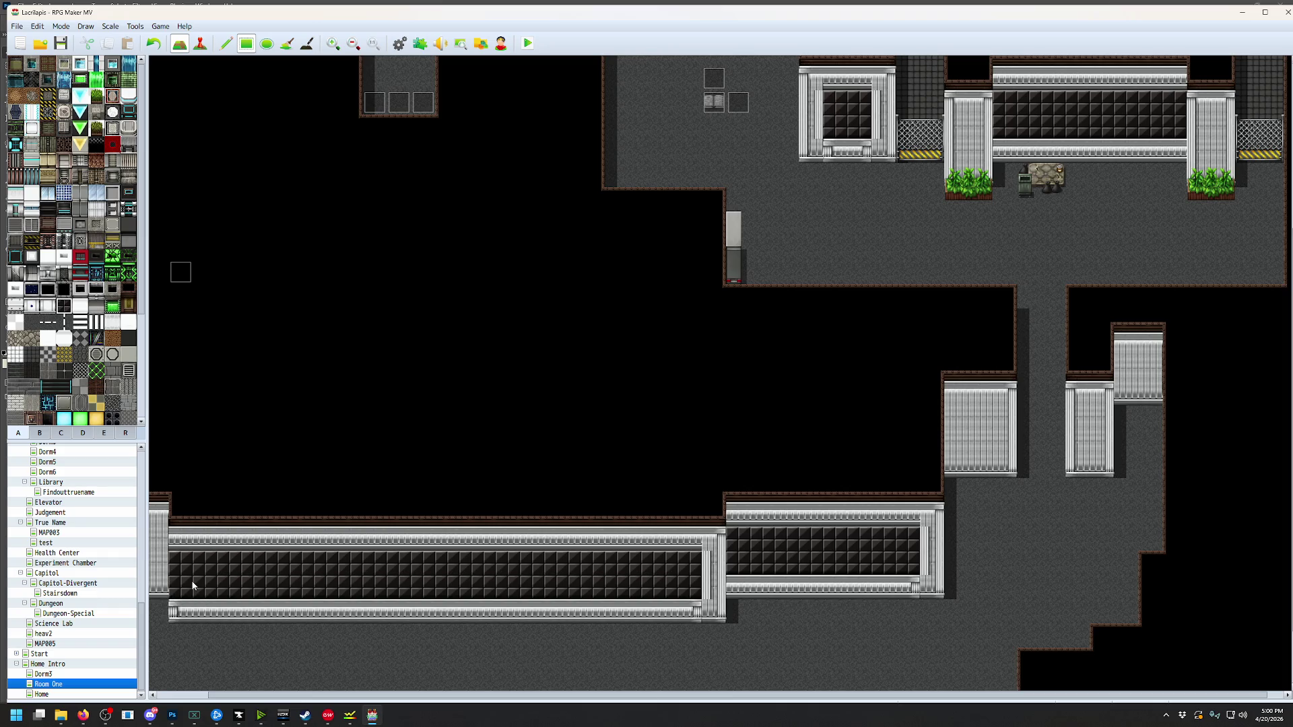
pyautogui.hscroll(-2, 192, 586)
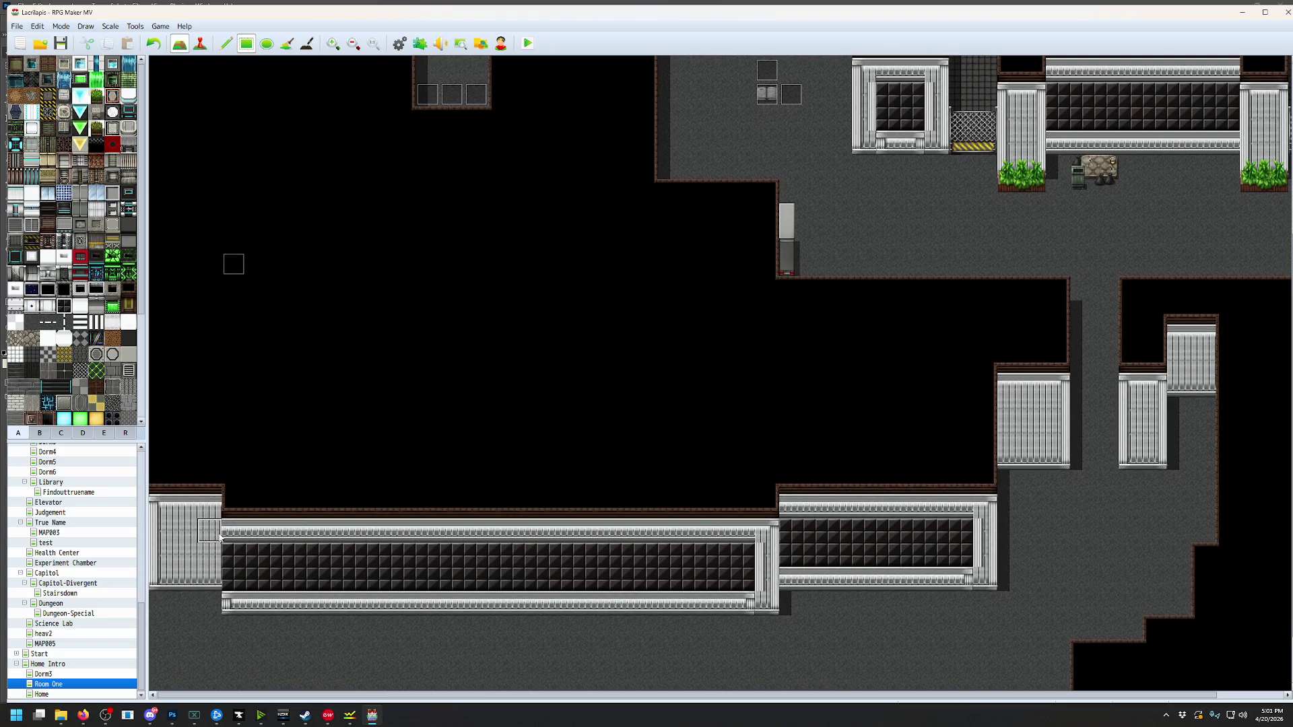
pyautogui.moveTo(164, 535); pyautogui.dragTo(204, 548)
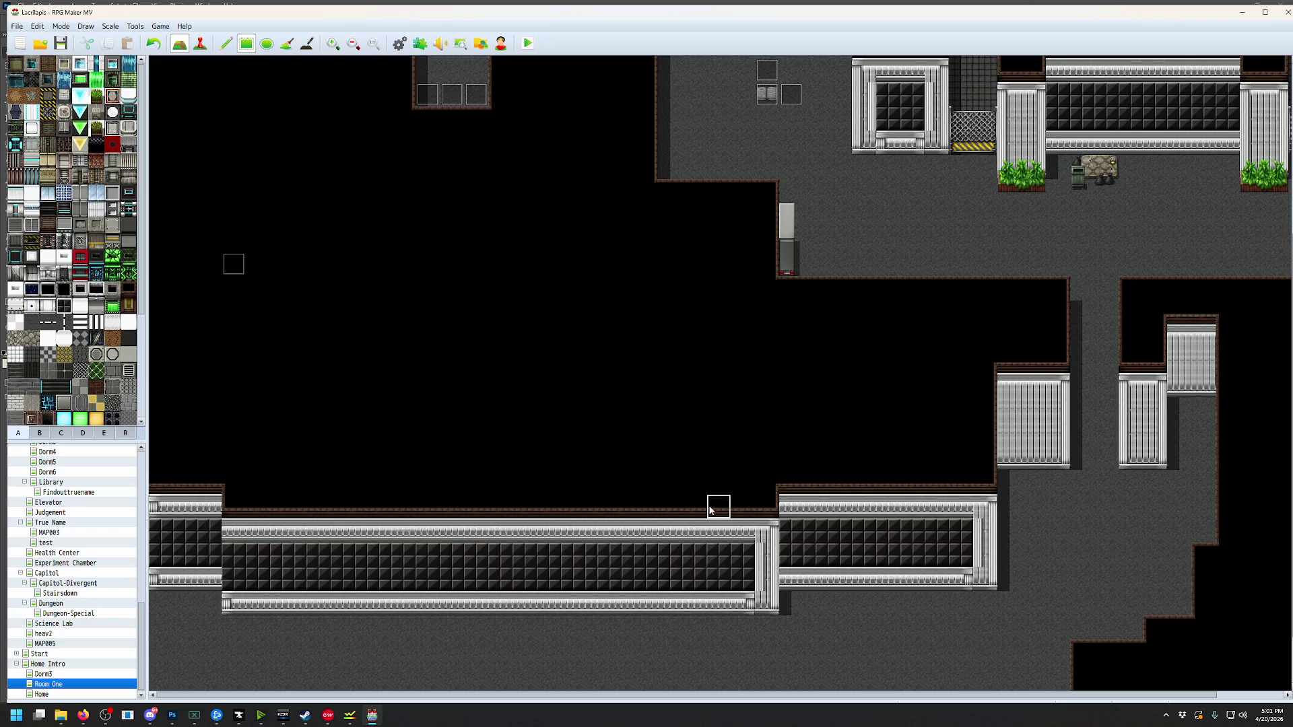
# Paint the upper and small right wall panels with the dark rail-and-window pattern, keeping the pillar
pyautogui.scroll(1, 711, 510)
pyautogui.hscroll(3, 710, 509)
pyautogui.moveTo(943, 436); pyautogui.dragTo(983, 458)
pyautogui.click(980, 454)
pyautogui.click(985, 458)
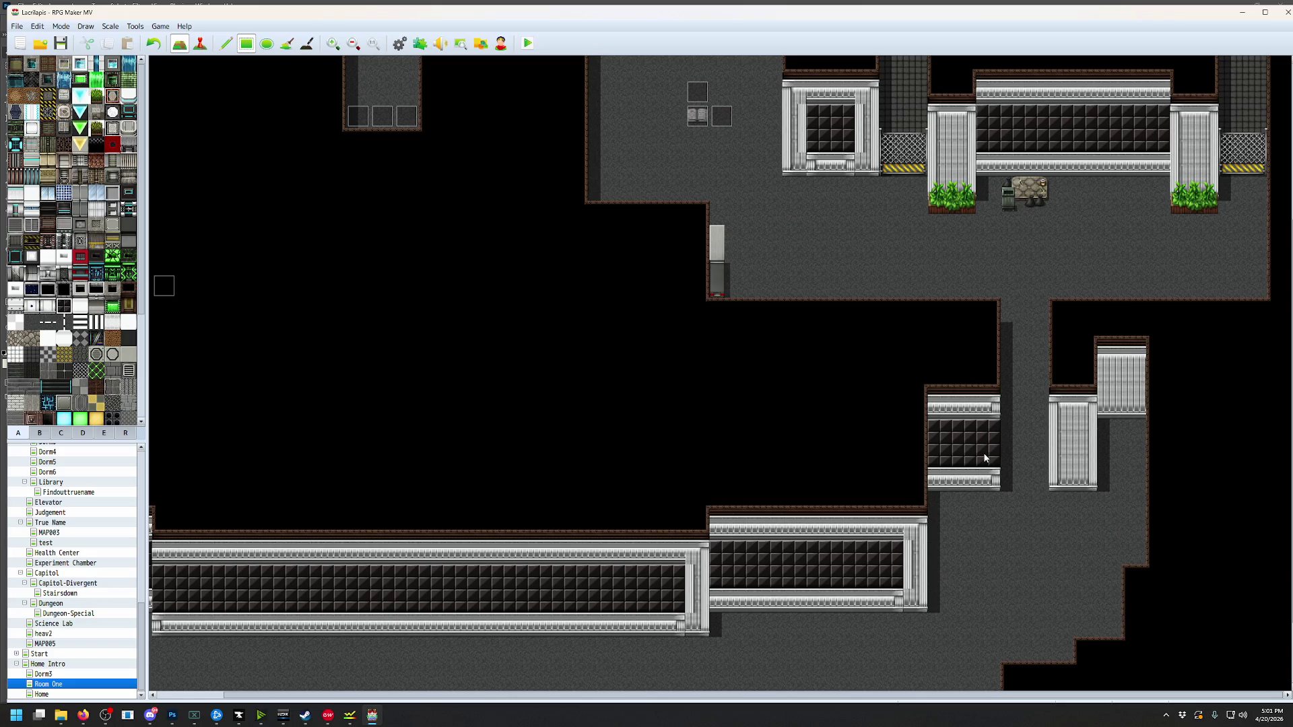
pyautogui.moveTo(1052, 409); pyautogui.dragTo(1094, 477)
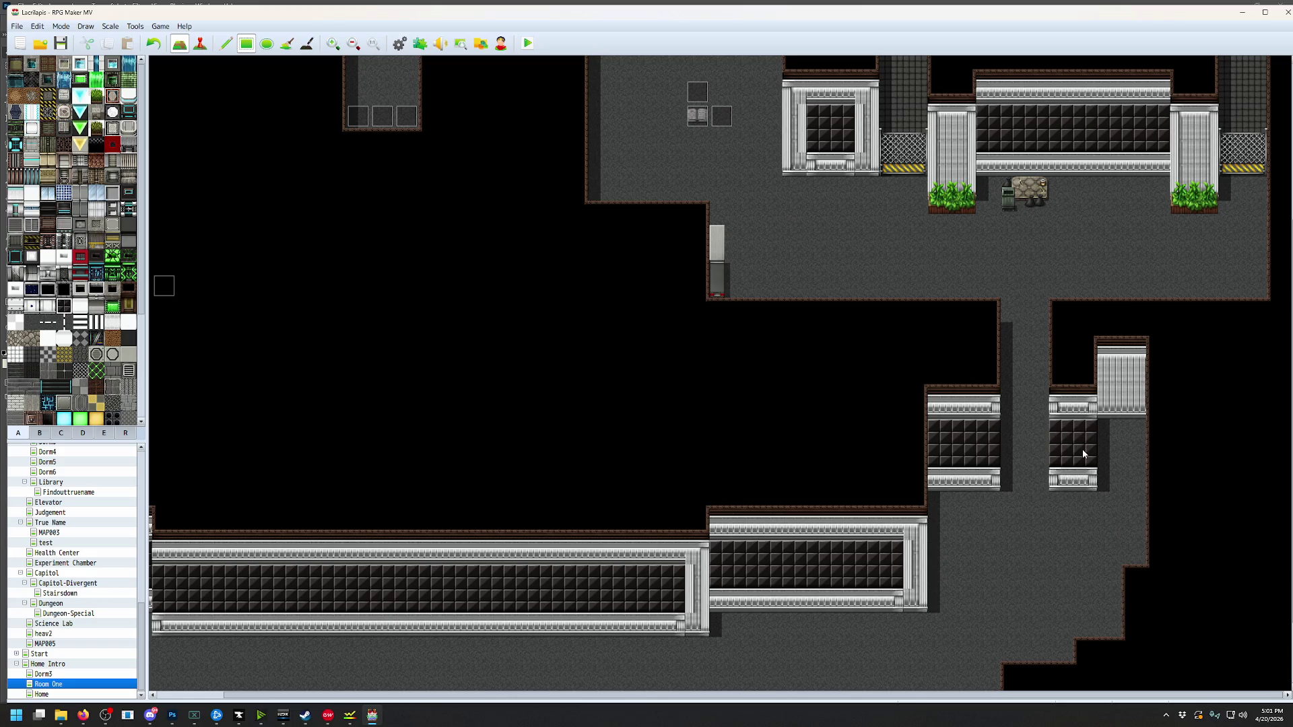
pyautogui.moveTo(1115, 417); pyautogui.dragTo(1126, 384)
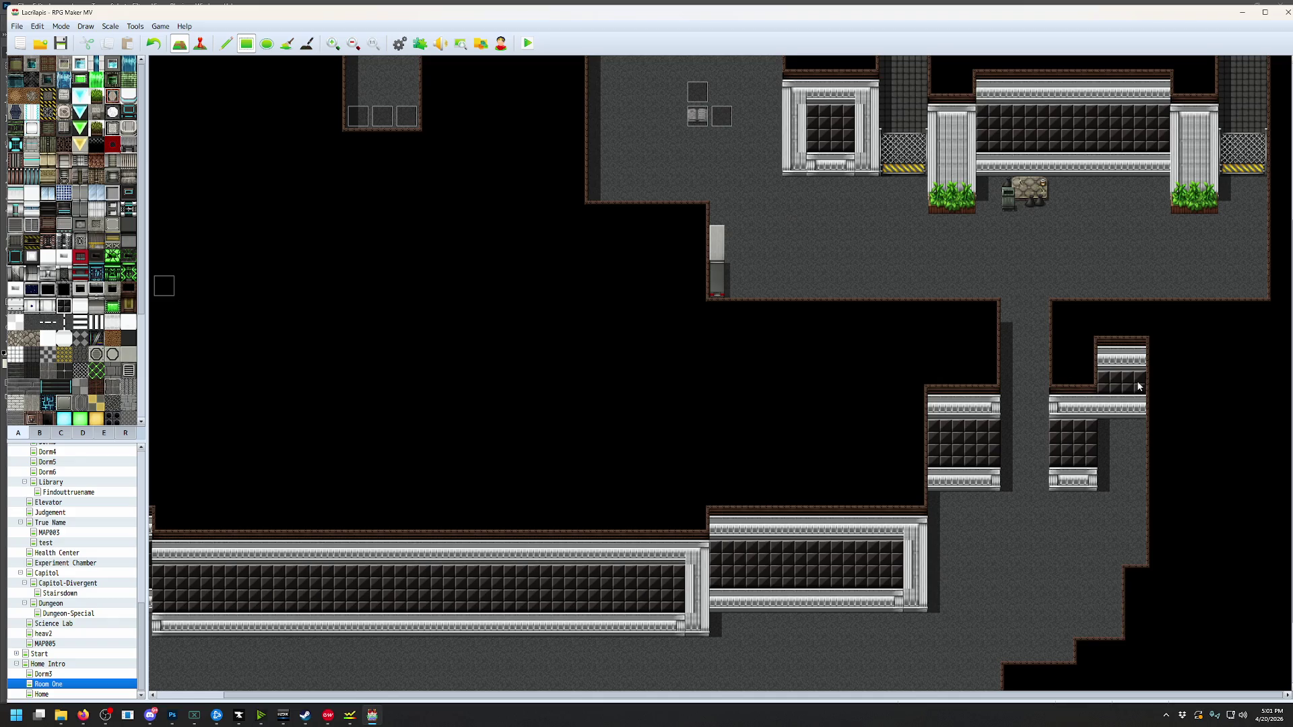
pyautogui.hotkey('ctrl', 'z')
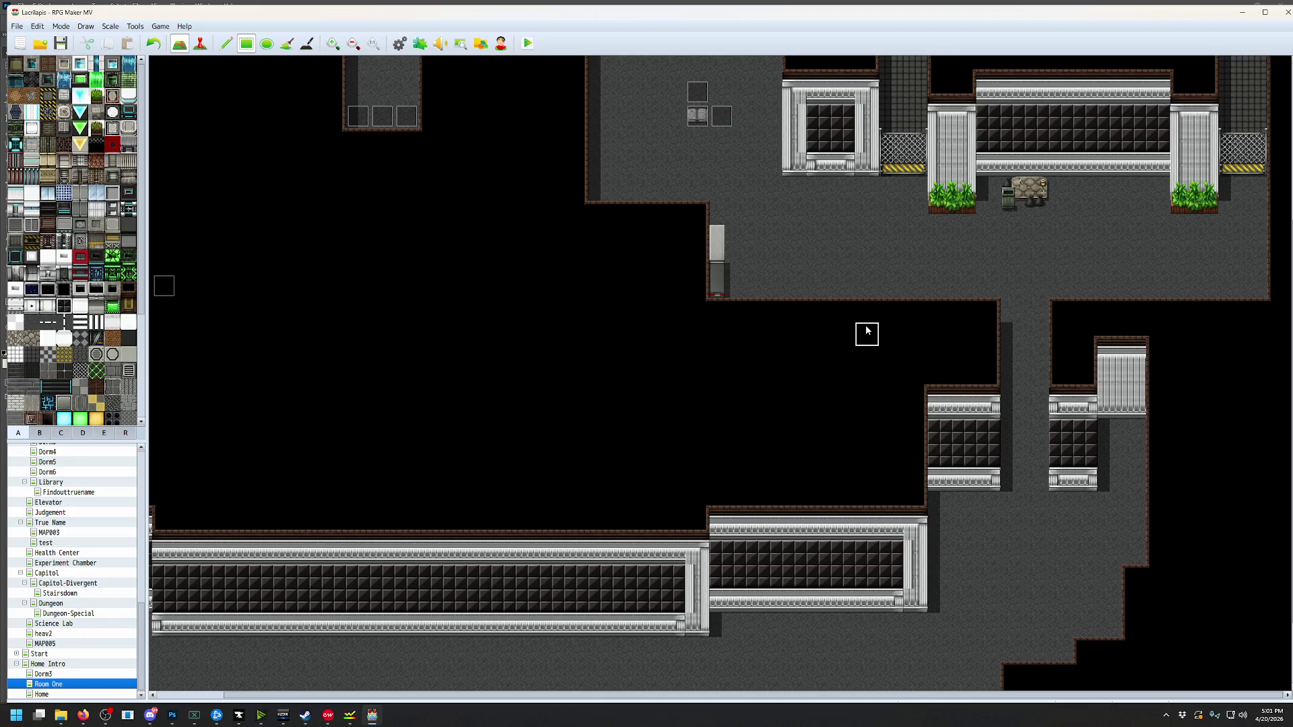
# Pan around the map to review the repainted corridor walls, then switch to another window
pyautogui.scroll(5, 938, 332)
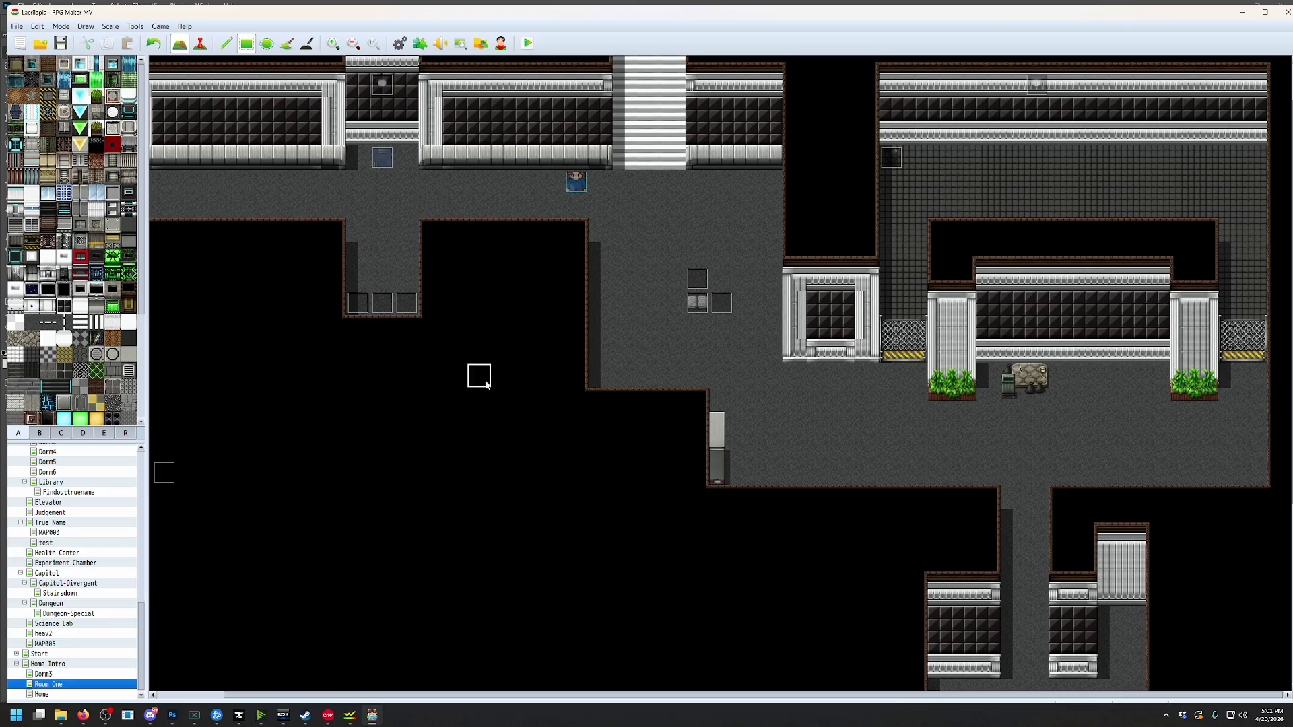
pyautogui.middleClick(563, 375)
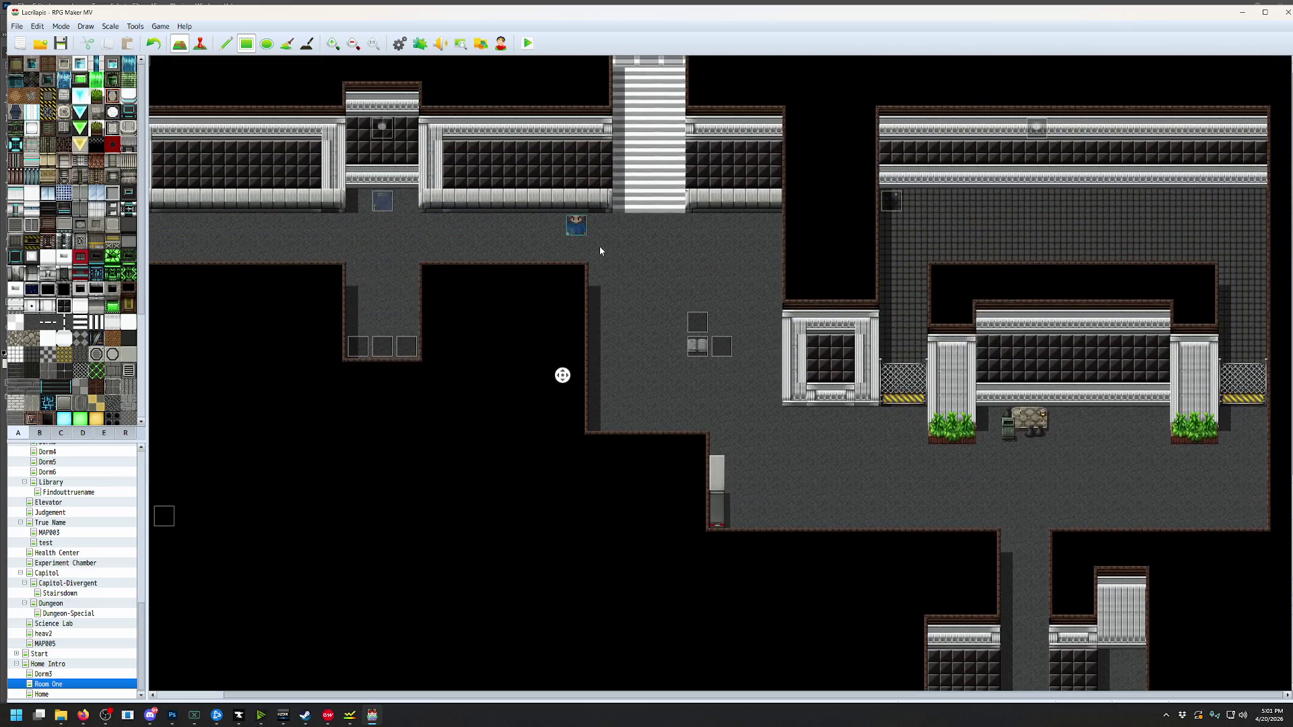
pyautogui.middleClick(600, 248)
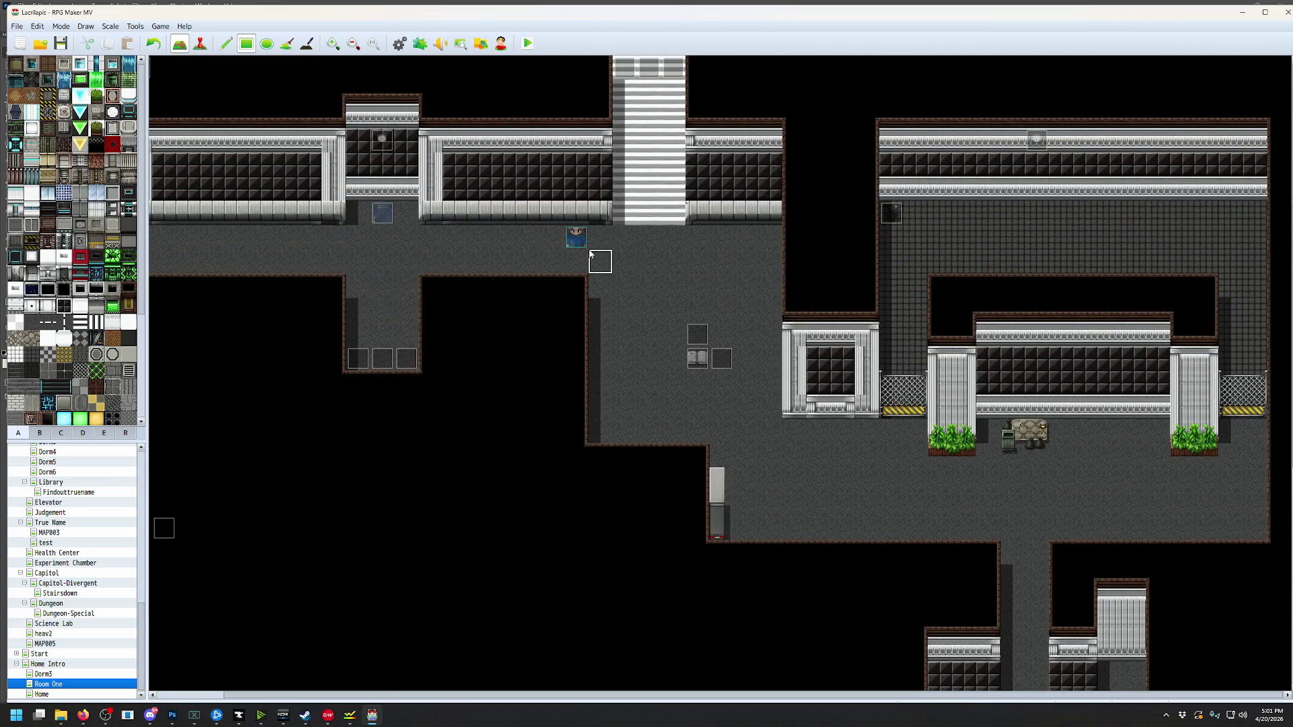
pyautogui.middleClick(586, 269)
pyautogui.middleClick(549, 414)
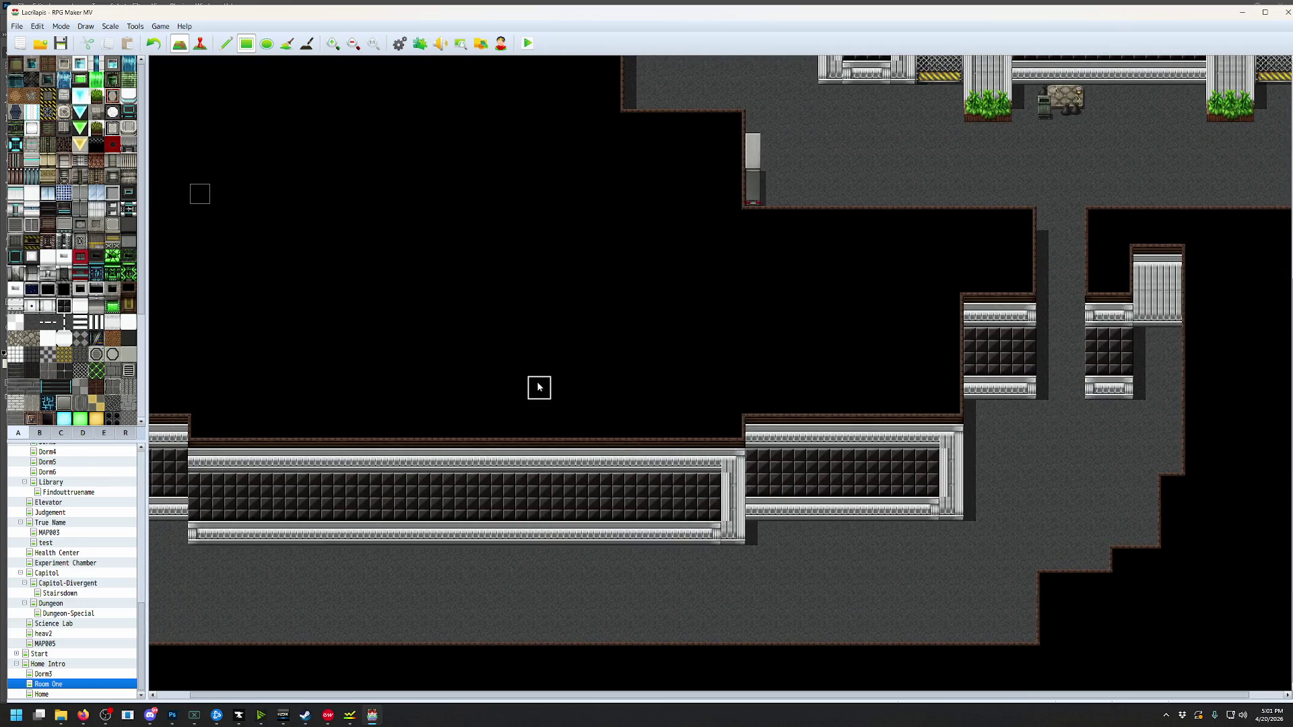
pyautogui.middleClick(523, 361)
pyautogui.middleClick(402, 271)
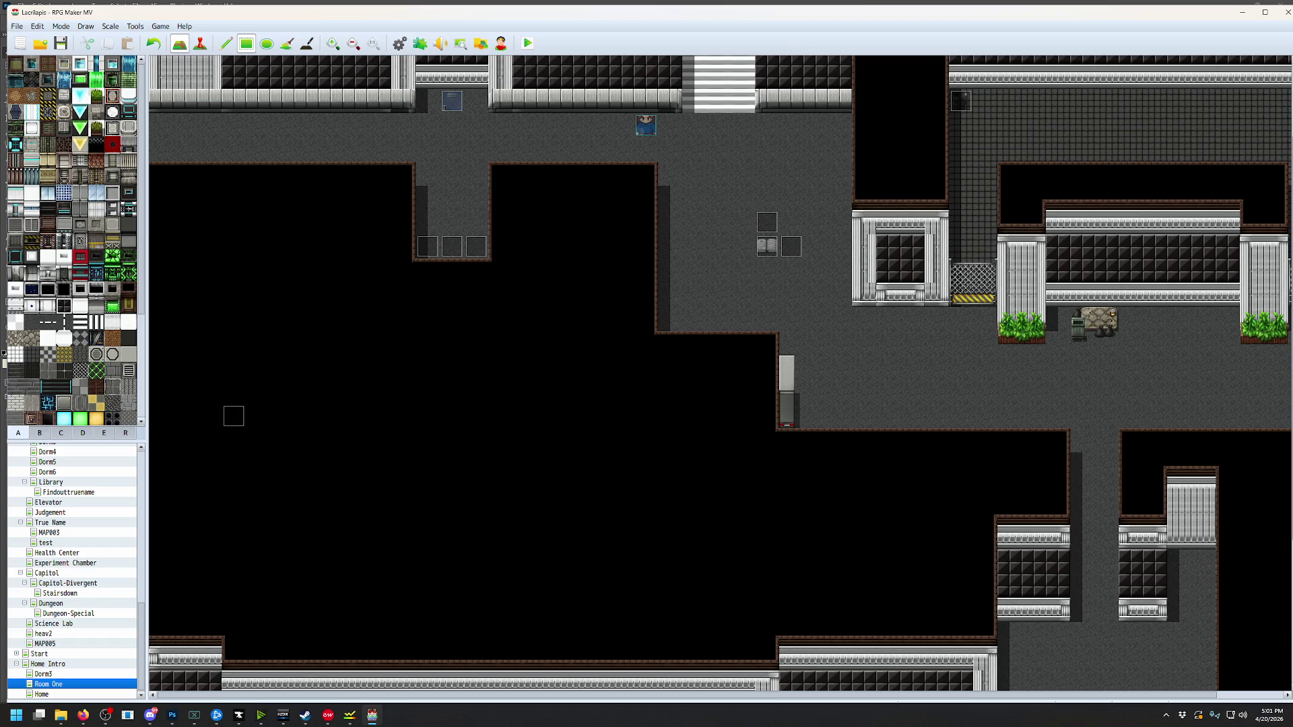
pyautogui.hotkey('alt', 'Tab')
pyautogui.scroll(2, 788, 344)
pyautogui.hscroll(3, 787, 343)
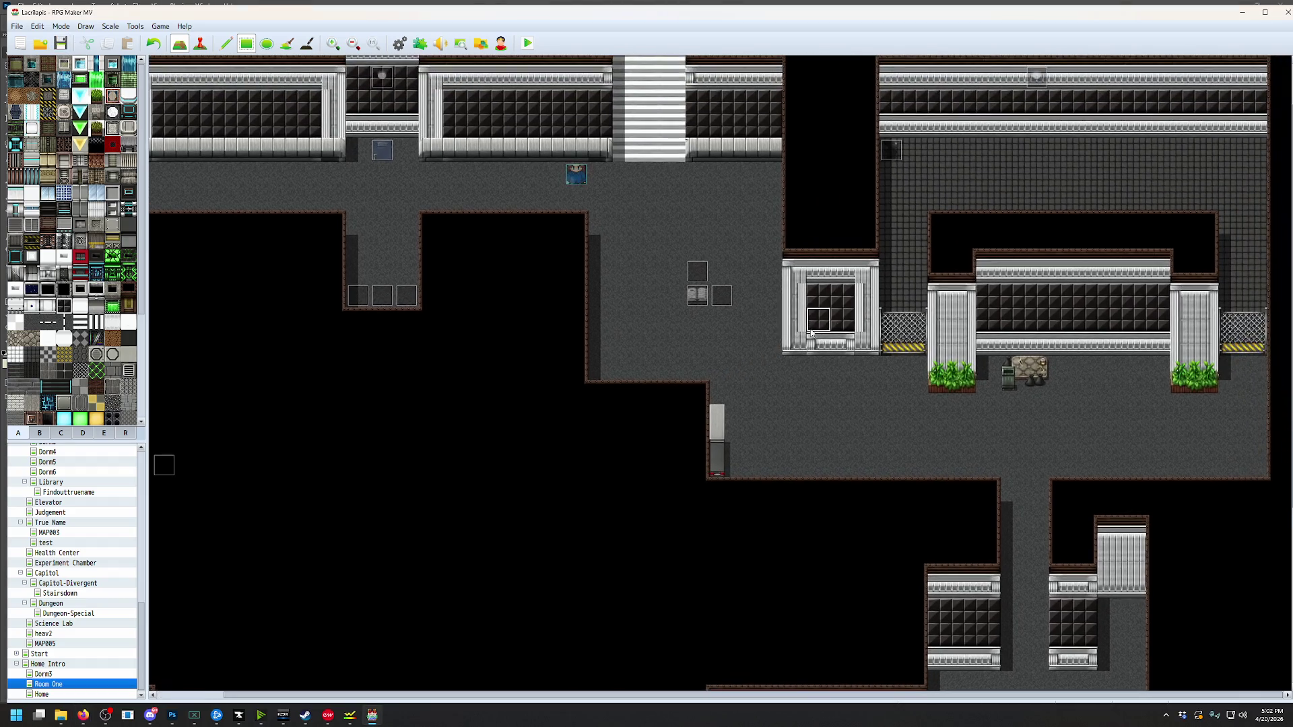
pyautogui.click(81, 433)
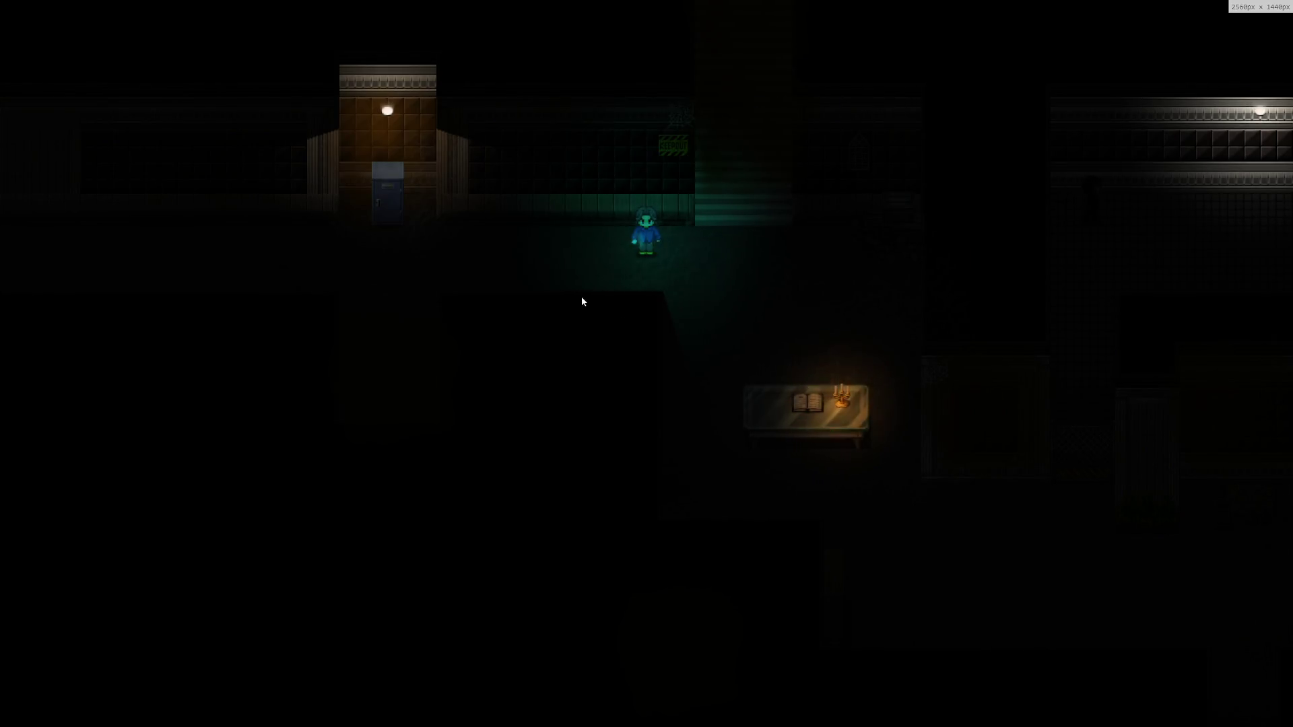
# Walk the character toward the table with the book, then end the playtest
pyautogui.press('Down')
pyautogui.press('Right')
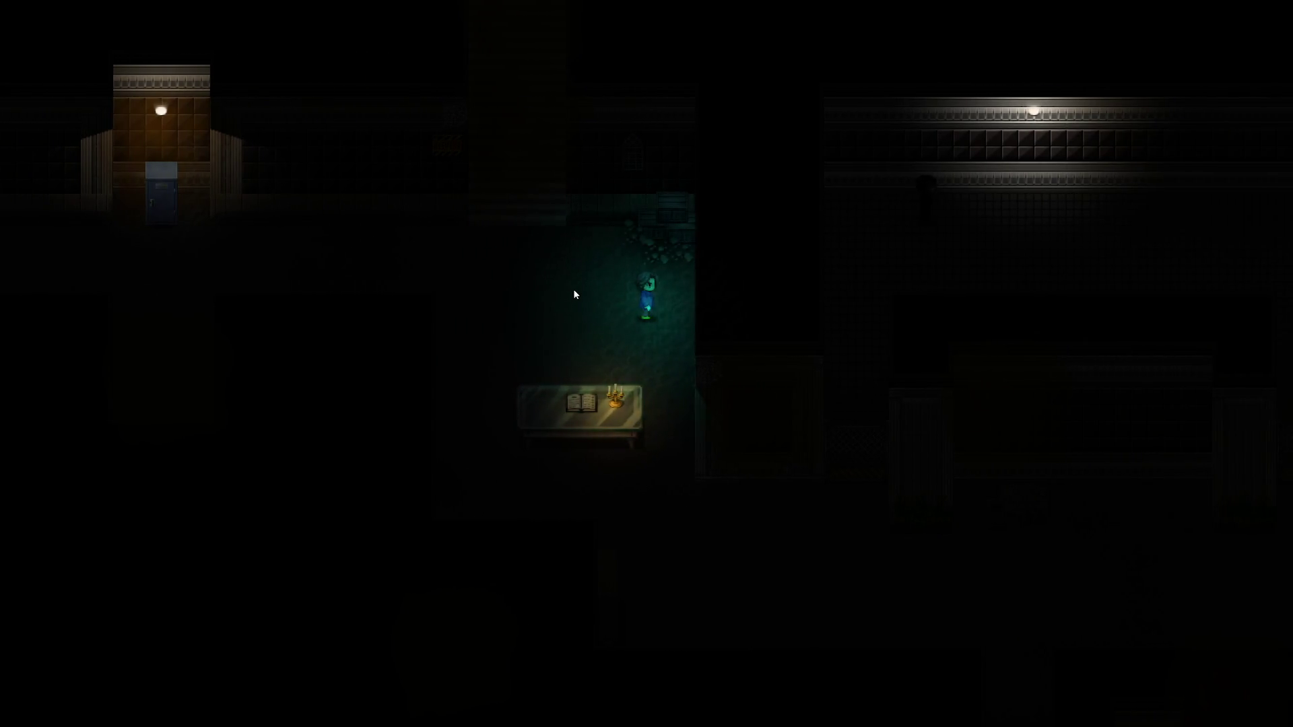
pyautogui.press('Down')
pyautogui.press('Down')
pyautogui.press('Down')
pyautogui.press('Down')
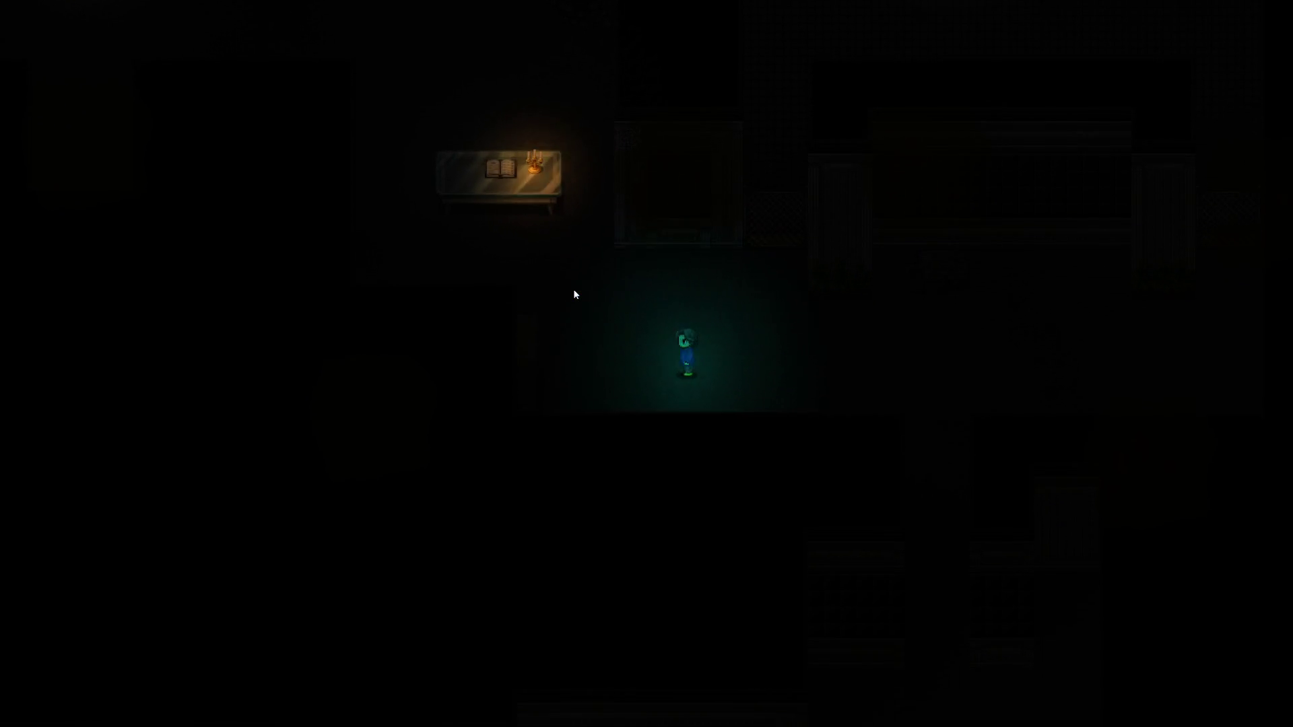
pyautogui.press('Right')
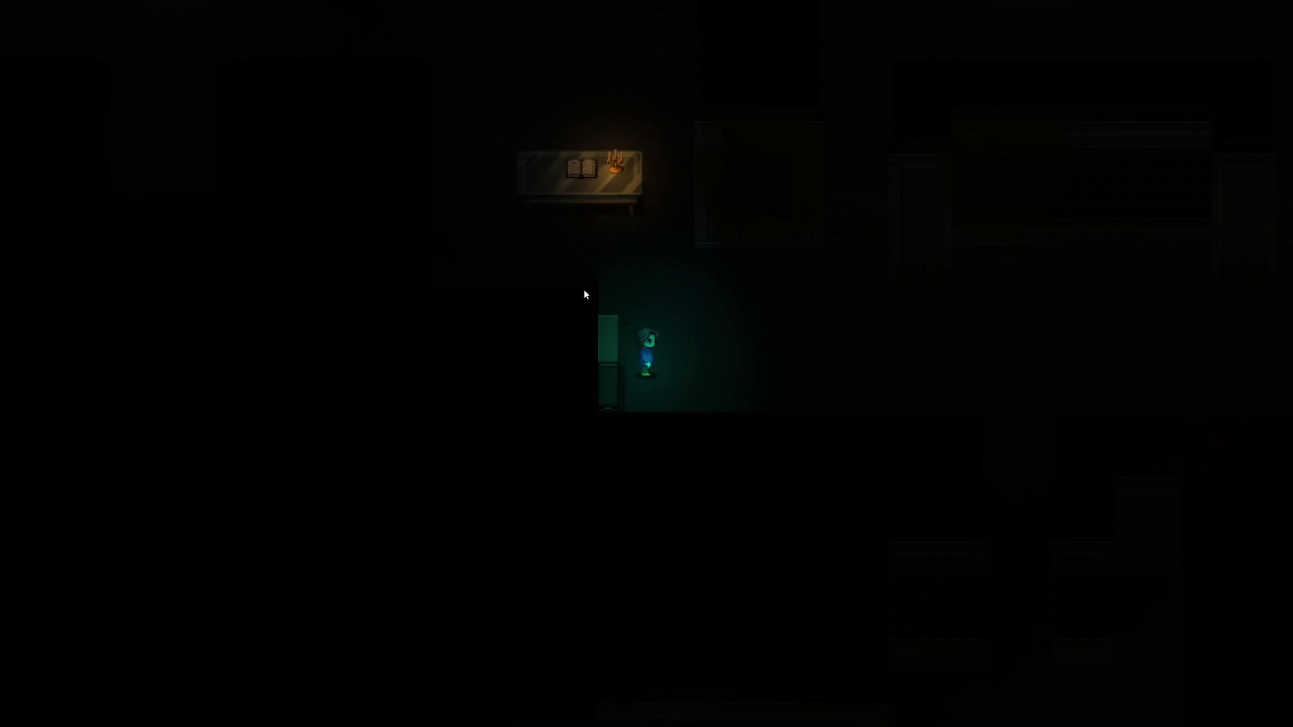
pyautogui.hotkey('alt', 'F4')
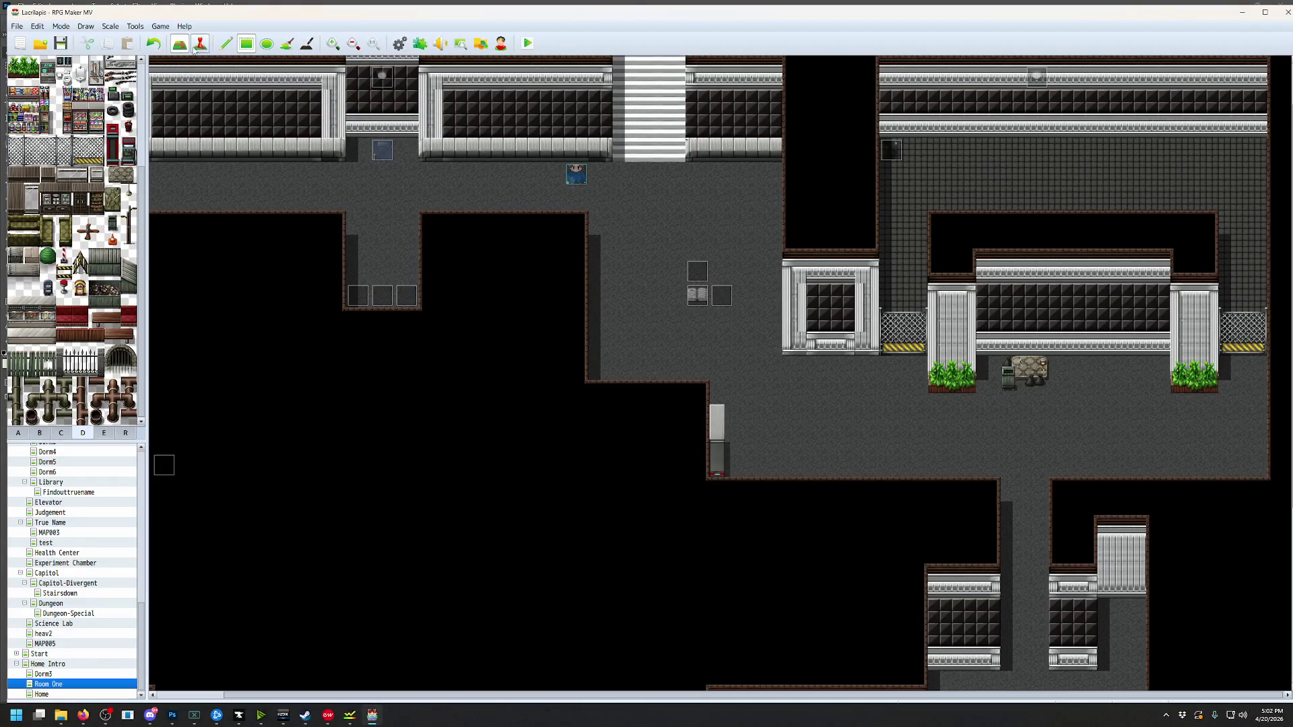
# Paint region 1 onto three cells in a column beside the corridor pillar and playtest
pyautogui.click(200, 43)
pyautogui.click(126, 433)
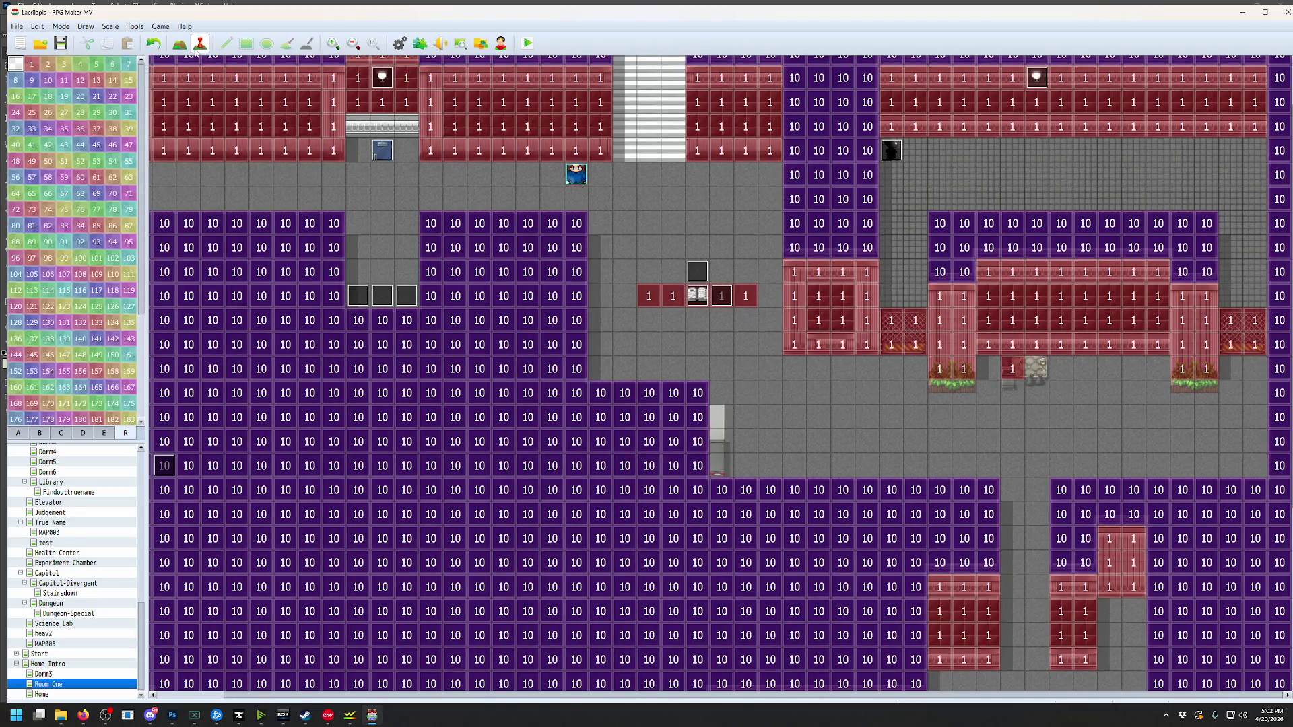
pyautogui.click(179, 43)
pyautogui.click(32, 64)
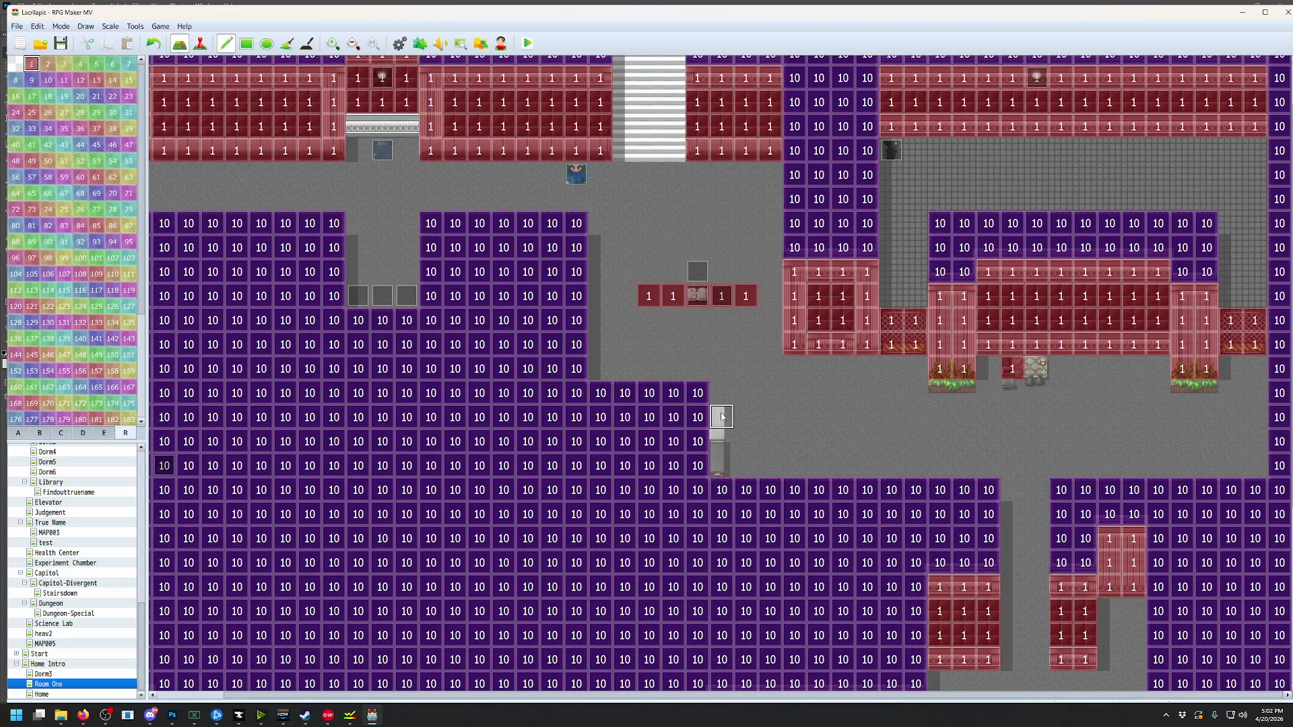
pyautogui.moveTo(721, 416); pyautogui.dragTo(721, 465)
pyautogui.click(528, 43)
# Save and launch the playtest, leading the girl out of the table room into the top hallway
pyautogui.click(599, 381)
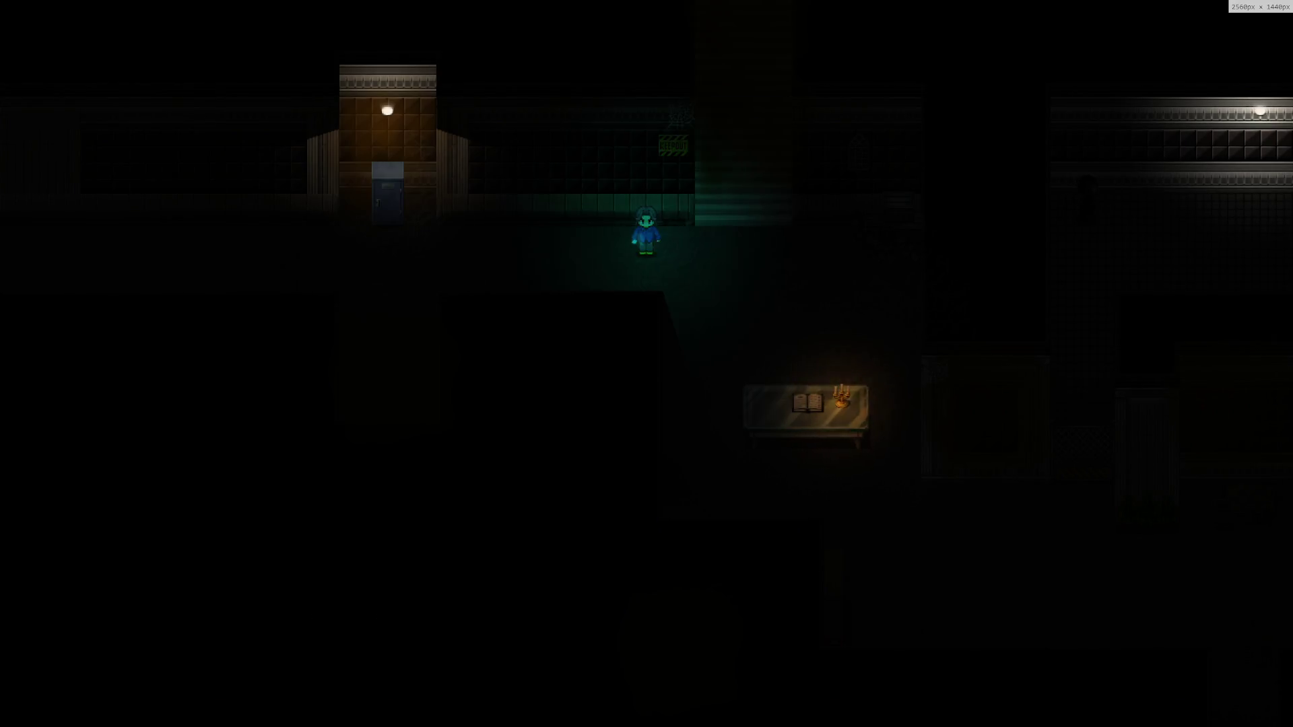
pyautogui.click(847, 343)
pyautogui.moveTo(848, 344); pyautogui.dragTo(847, 344)
pyautogui.press('Up')
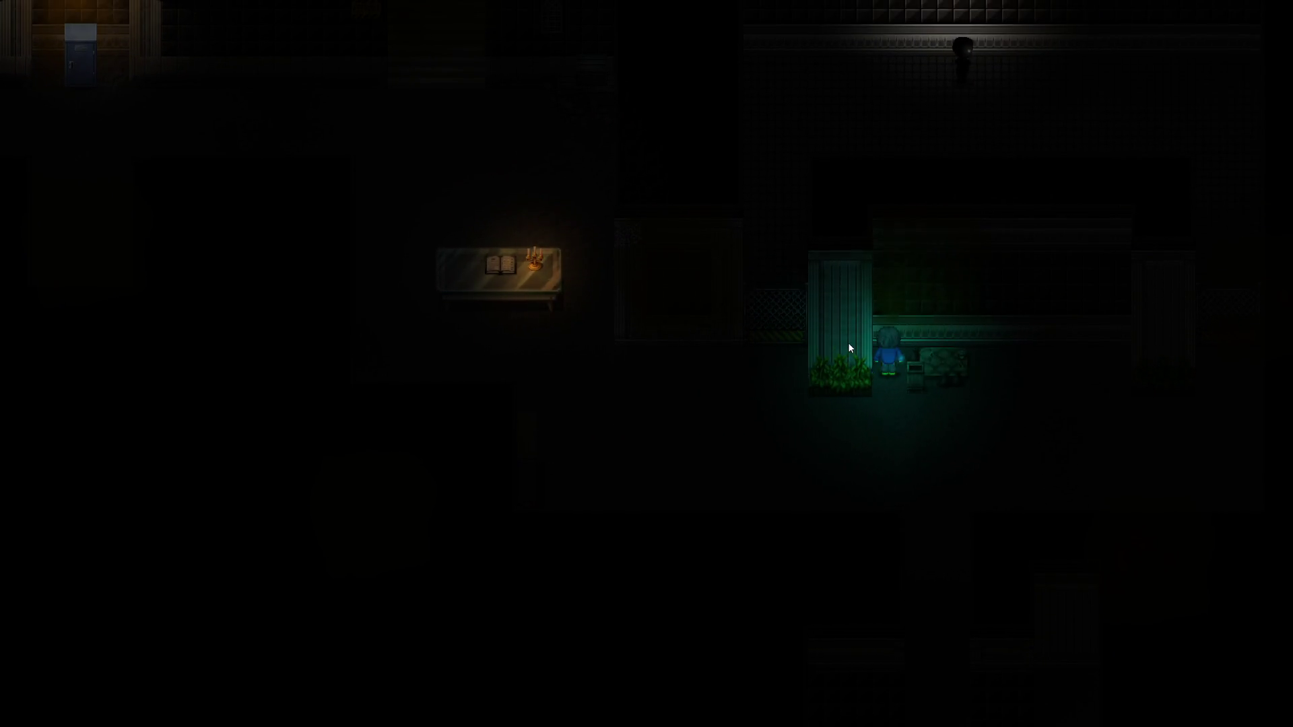
pyautogui.press('Right')
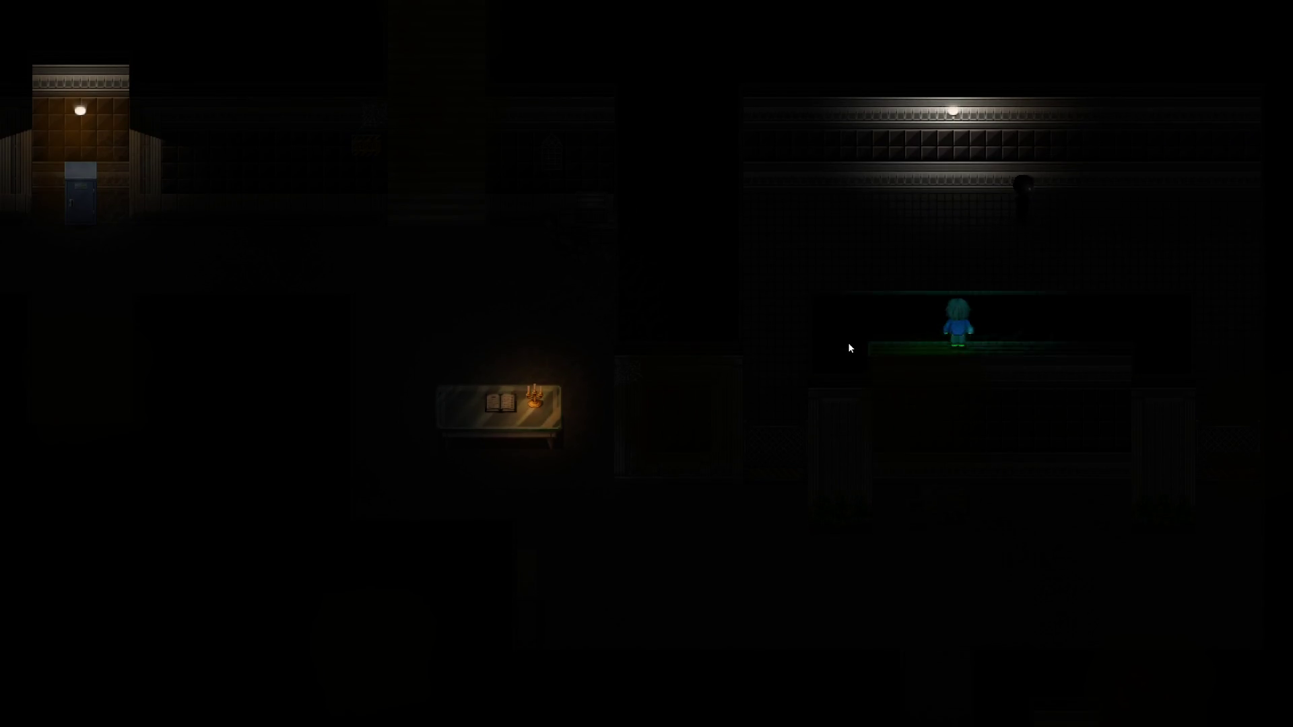
pyautogui.press('Up')
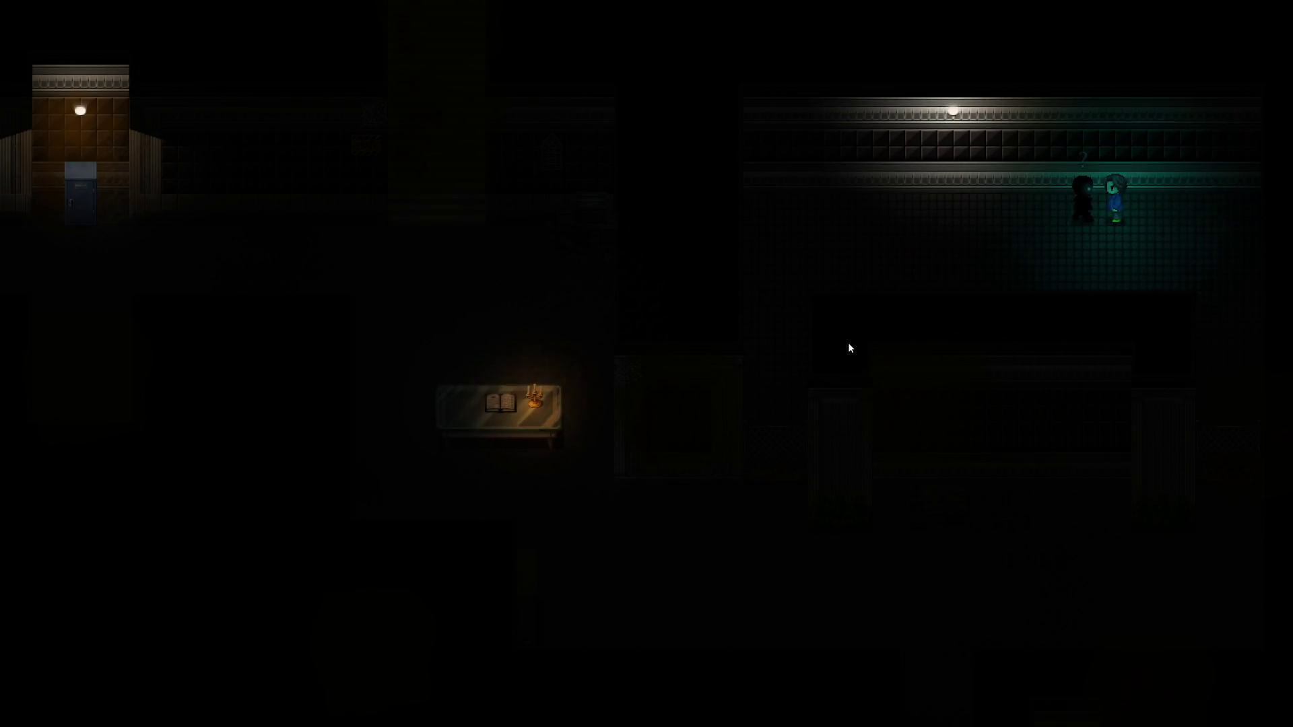
pyautogui.press('Right')
pyautogui.press('Down')
pyautogui.press('Down')
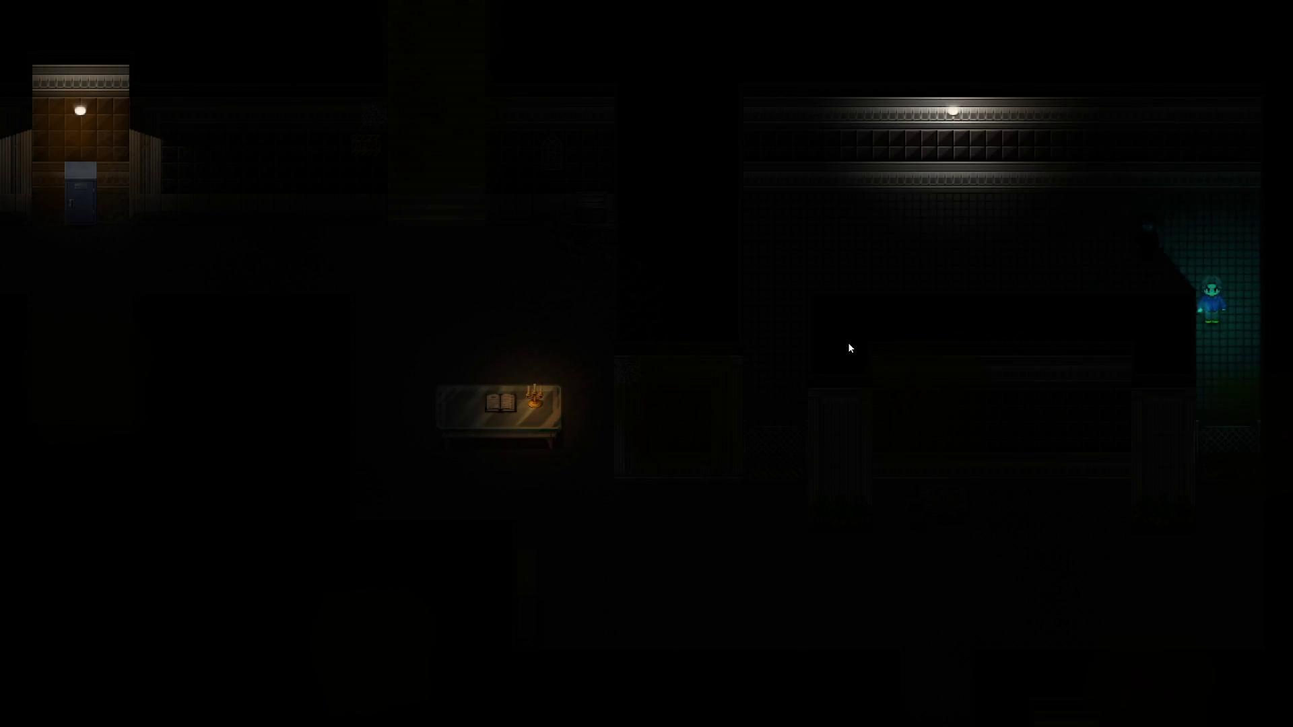
# Walk down through the green room into the lower corridor and open the doodad editor with F10
pyautogui.press('Left')
pyautogui.press('Left')
pyautogui.press('Up')
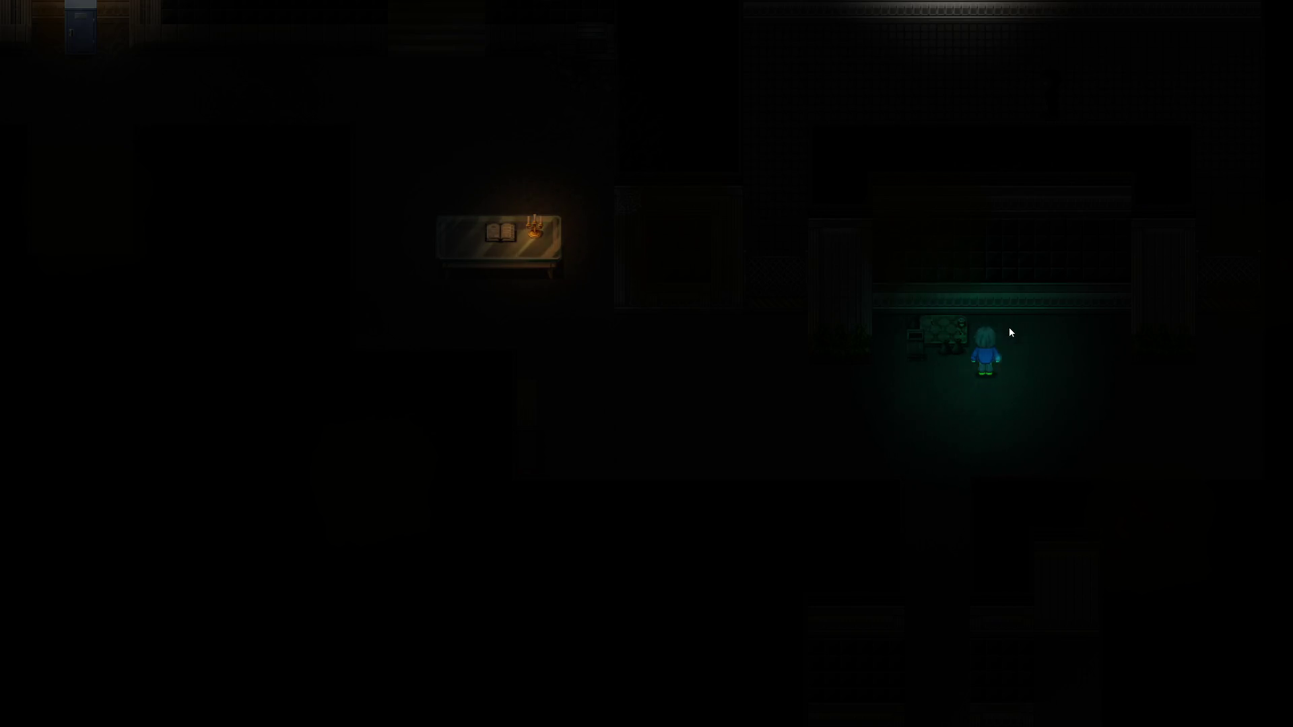
pyautogui.press('Left')
pyautogui.press('Down')
pyautogui.press('Down')
pyautogui.press('Left')
pyautogui.press('Down')
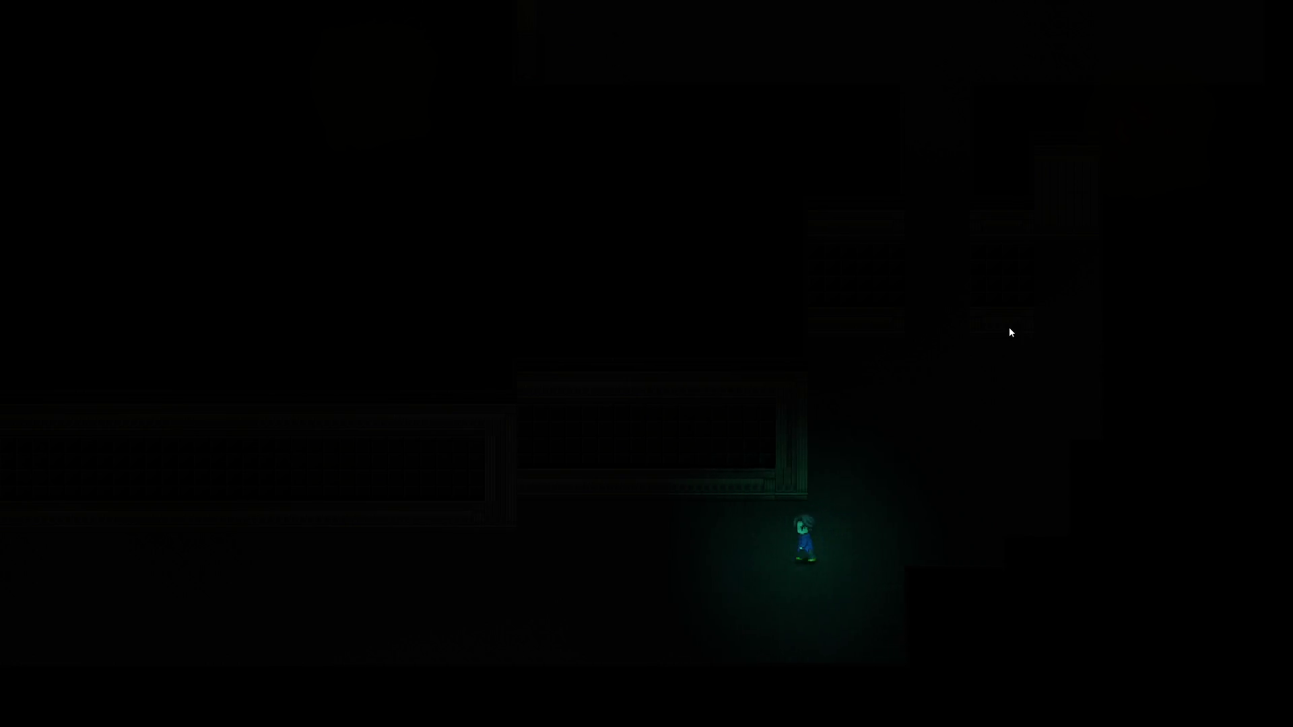
pyautogui.press('Right')
pyautogui.press('Up')
pyautogui.press('F10')
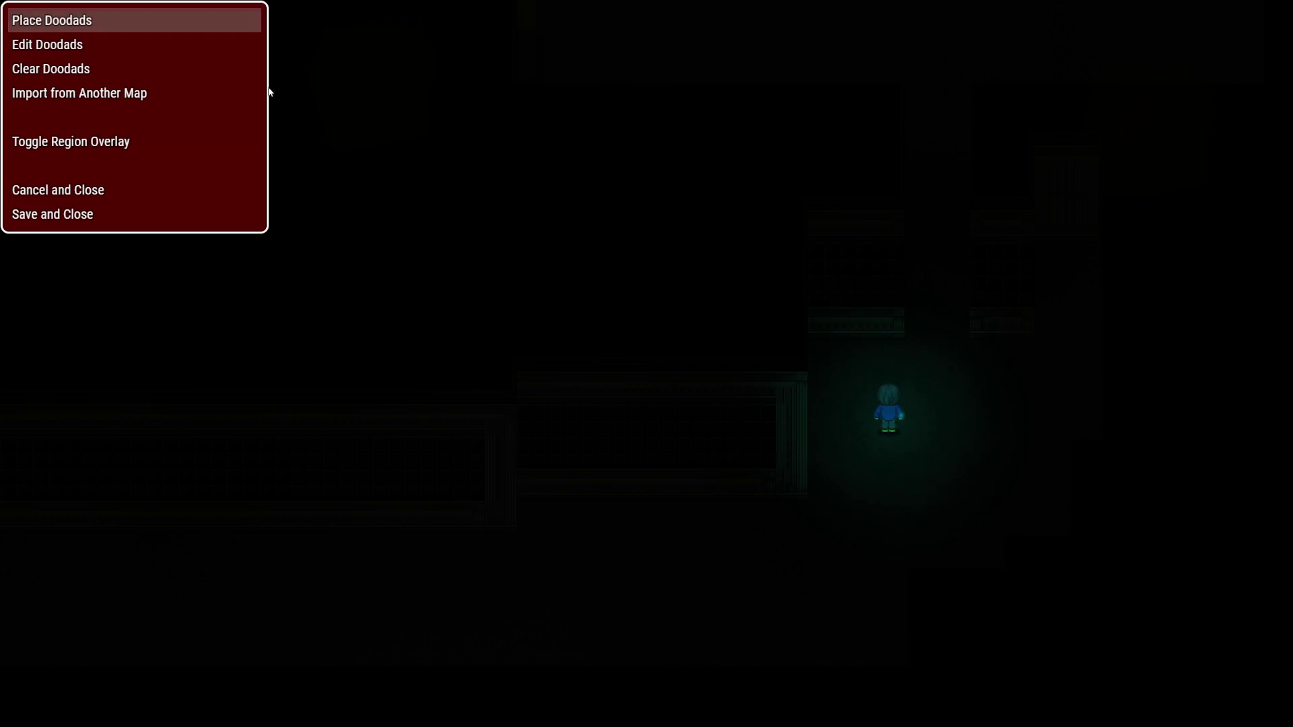
# Place Pebbles B rocks from the Rocks folder along the corridor wall
pyautogui.click(97, 22)
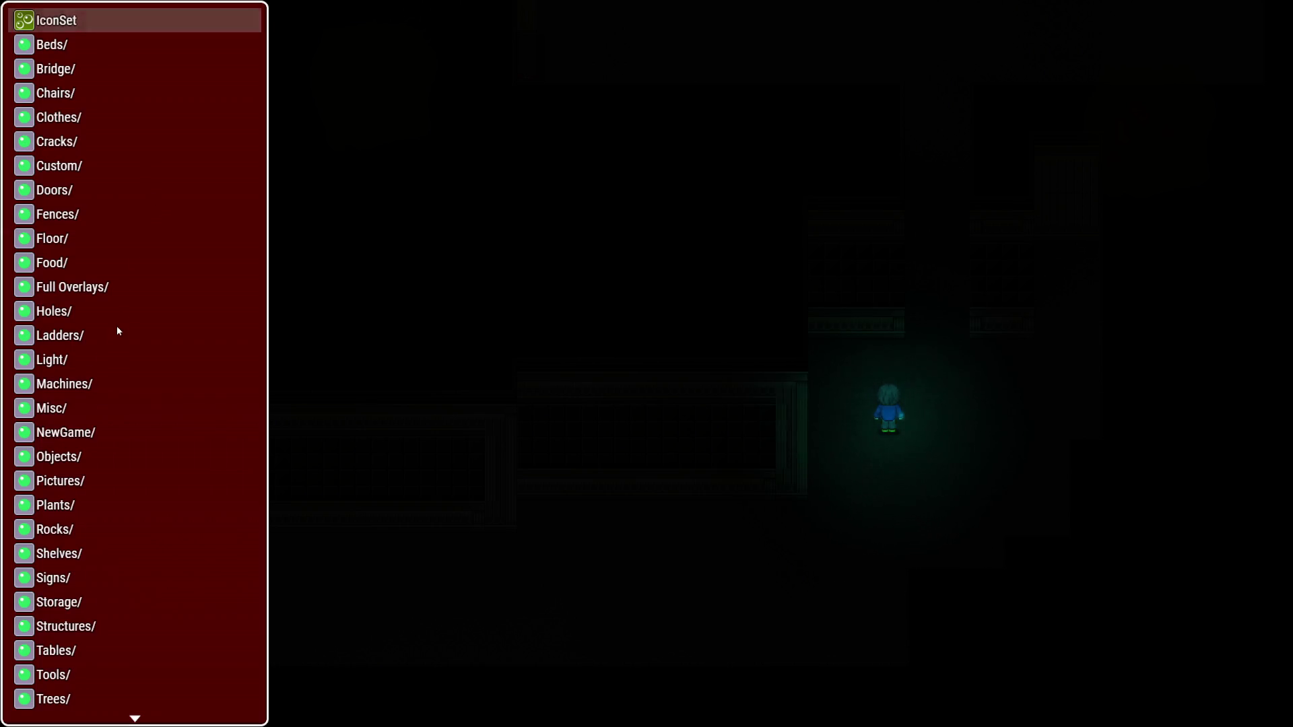
pyautogui.scroll(-1, 116, 325)
pyautogui.click(74, 502)
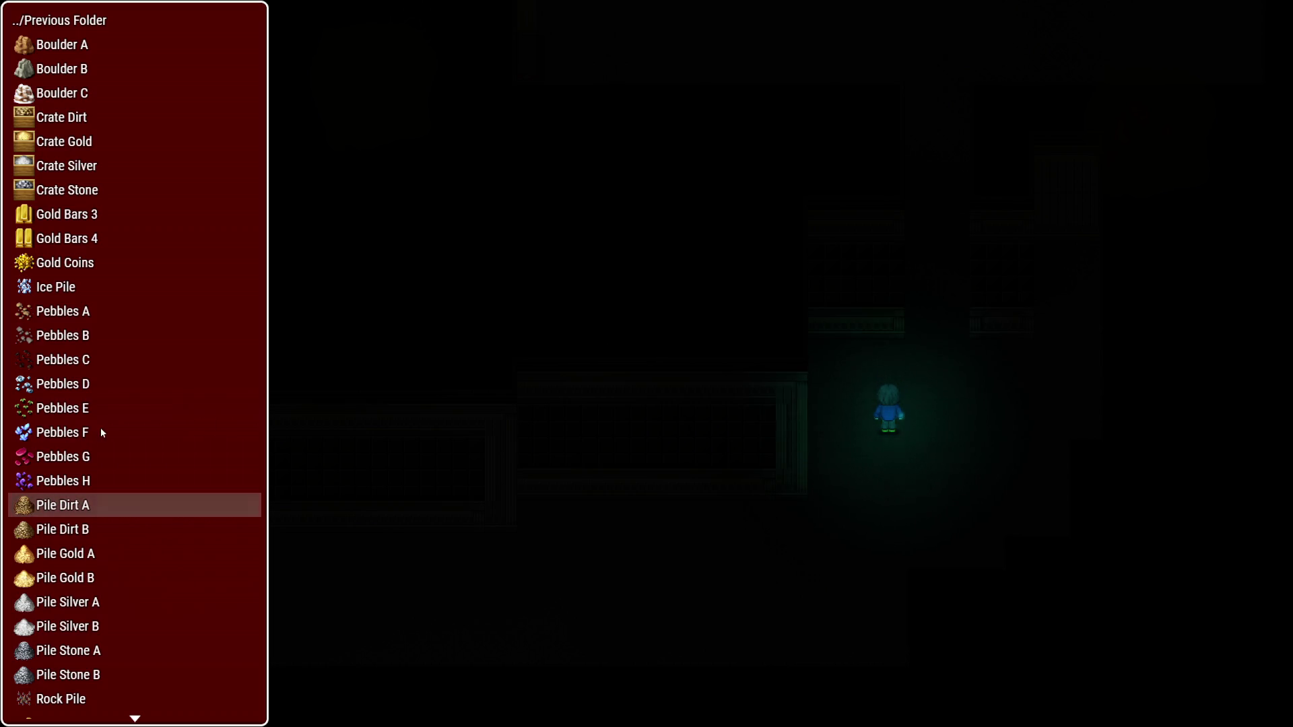
pyautogui.click(78, 340)
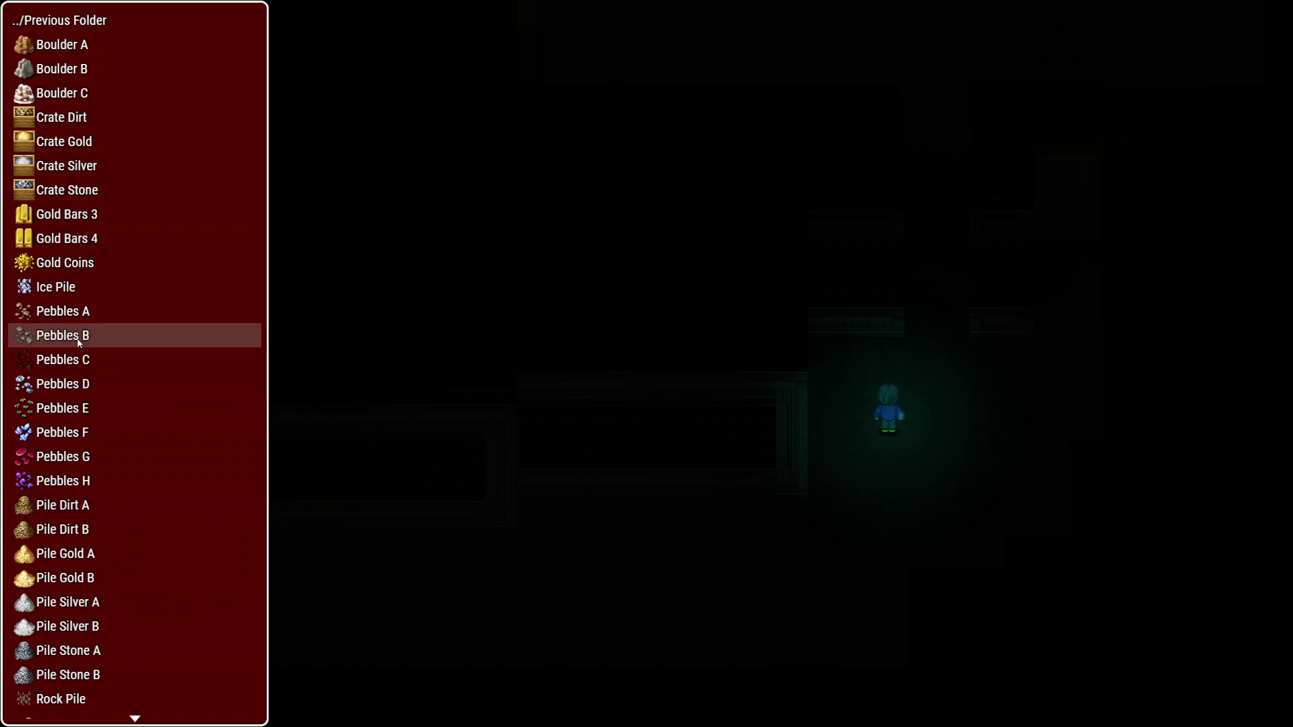
pyautogui.click(79, 340)
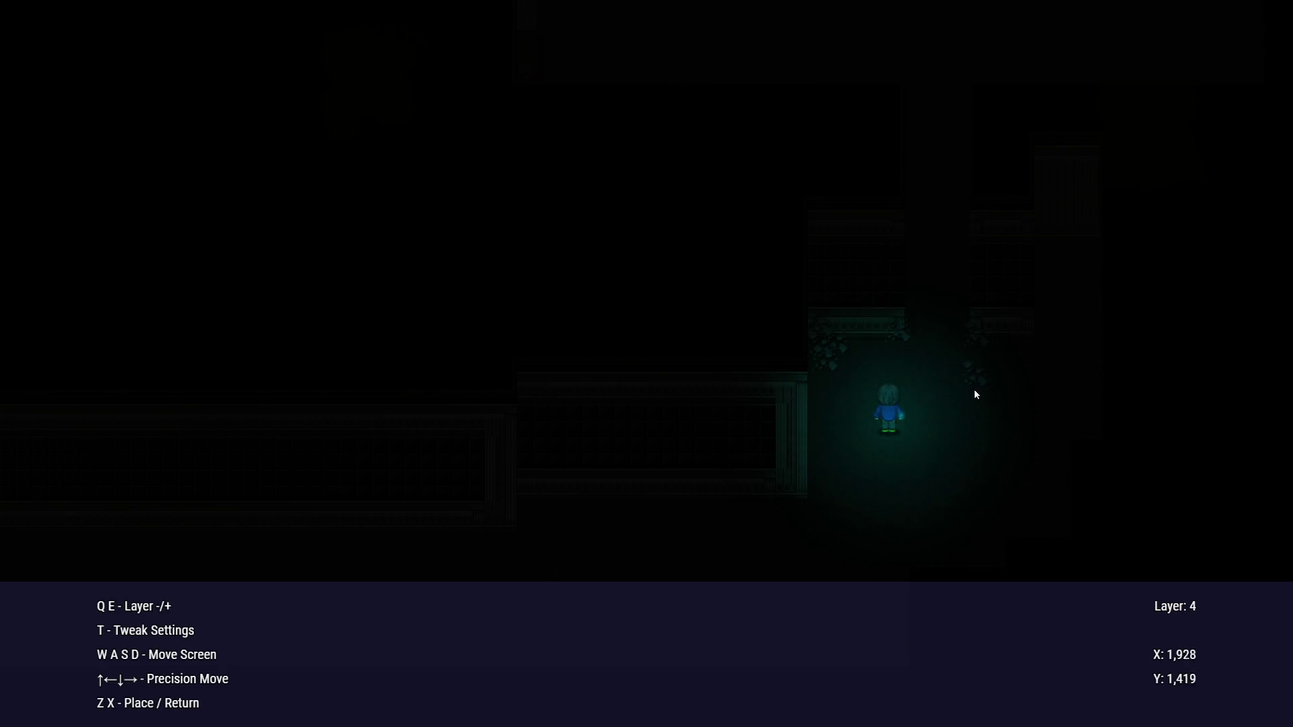
# Save and close the doodad editor, then walk along the wall past the new pebbles
pyautogui.press('x')
pyautogui.press('x')
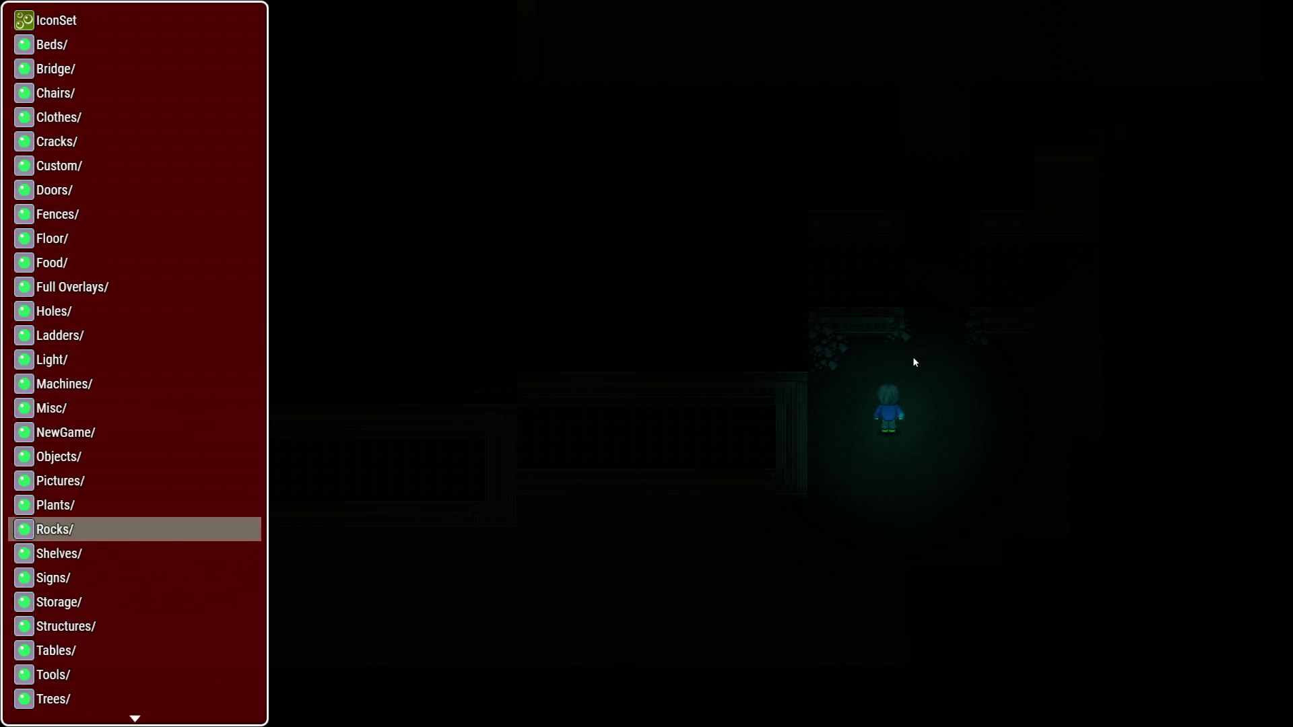
pyautogui.press('x')
pyautogui.press('Up')
pyautogui.press('Return')
pyautogui.press('Right')
pyautogui.press('Up')
pyautogui.press('Left')
pyautogui.press('Right')
pyautogui.press('Left')
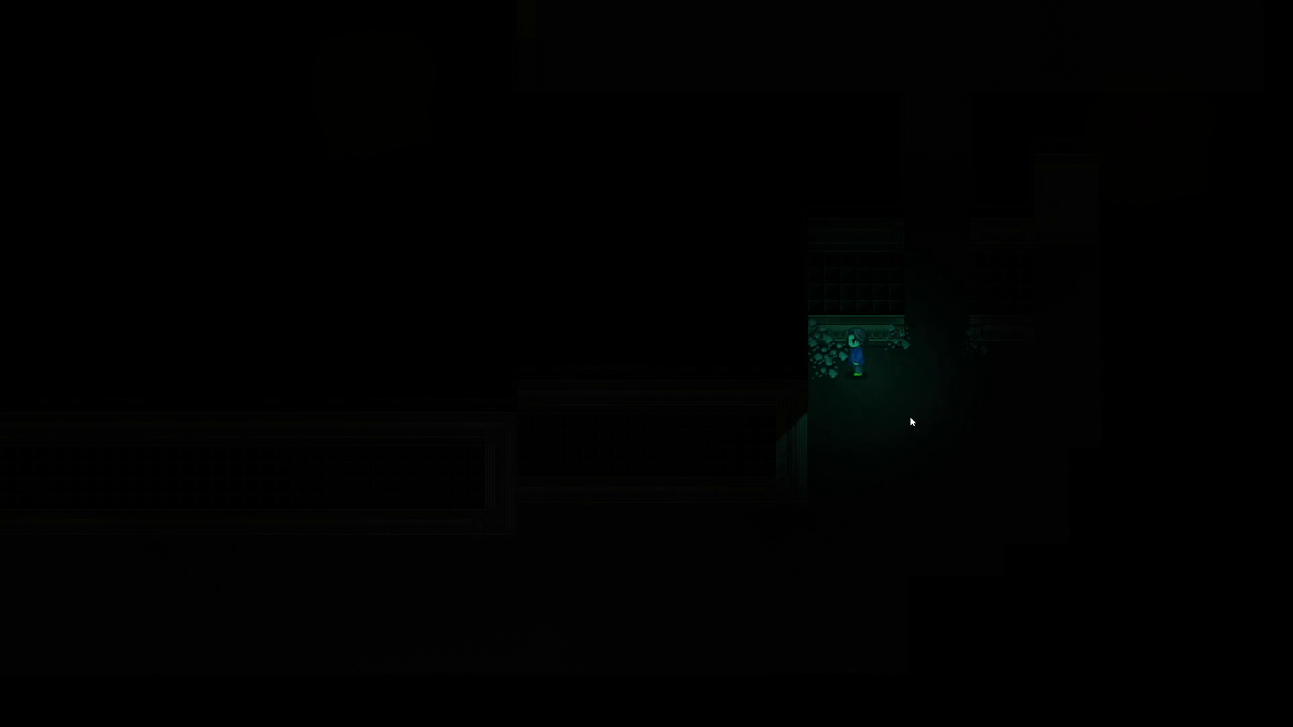
# Walk up the corridor past the lit desk to the table room's lower-left corner
pyautogui.press('Right')
pyautogui.press('Up')
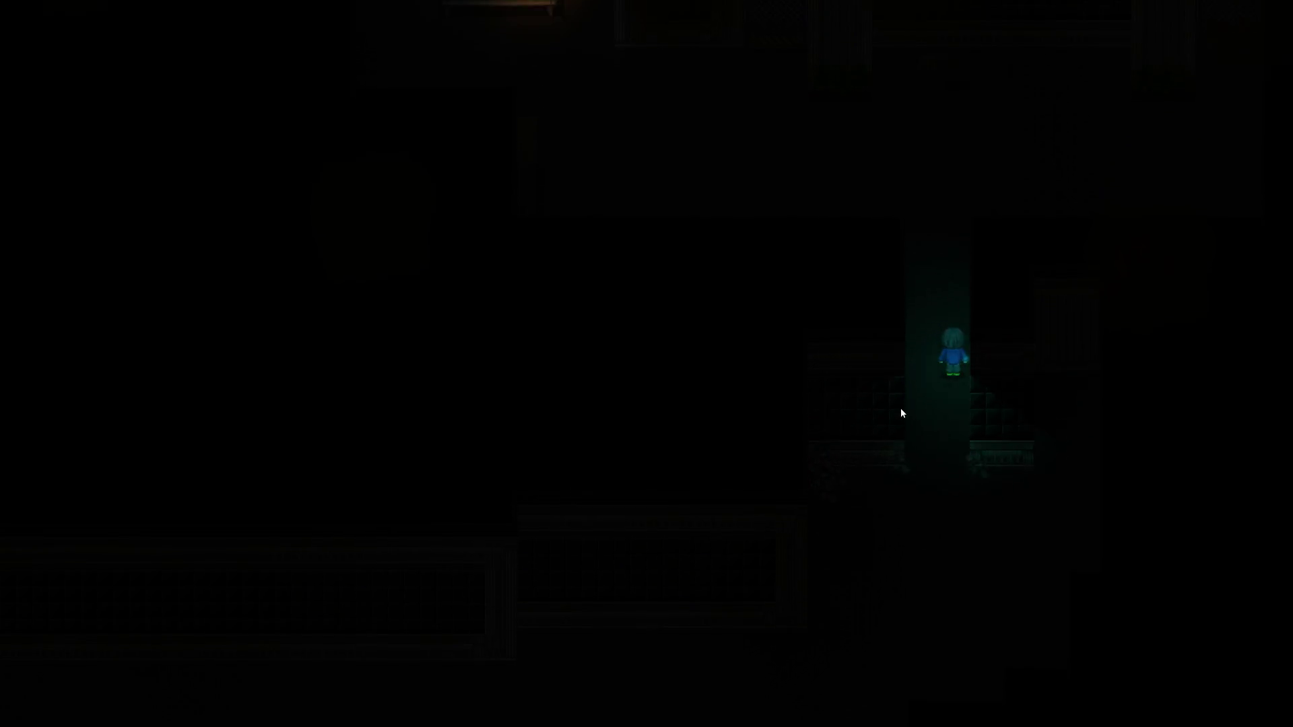
pyautogui.press('Up')
pyautogui.press('Left')
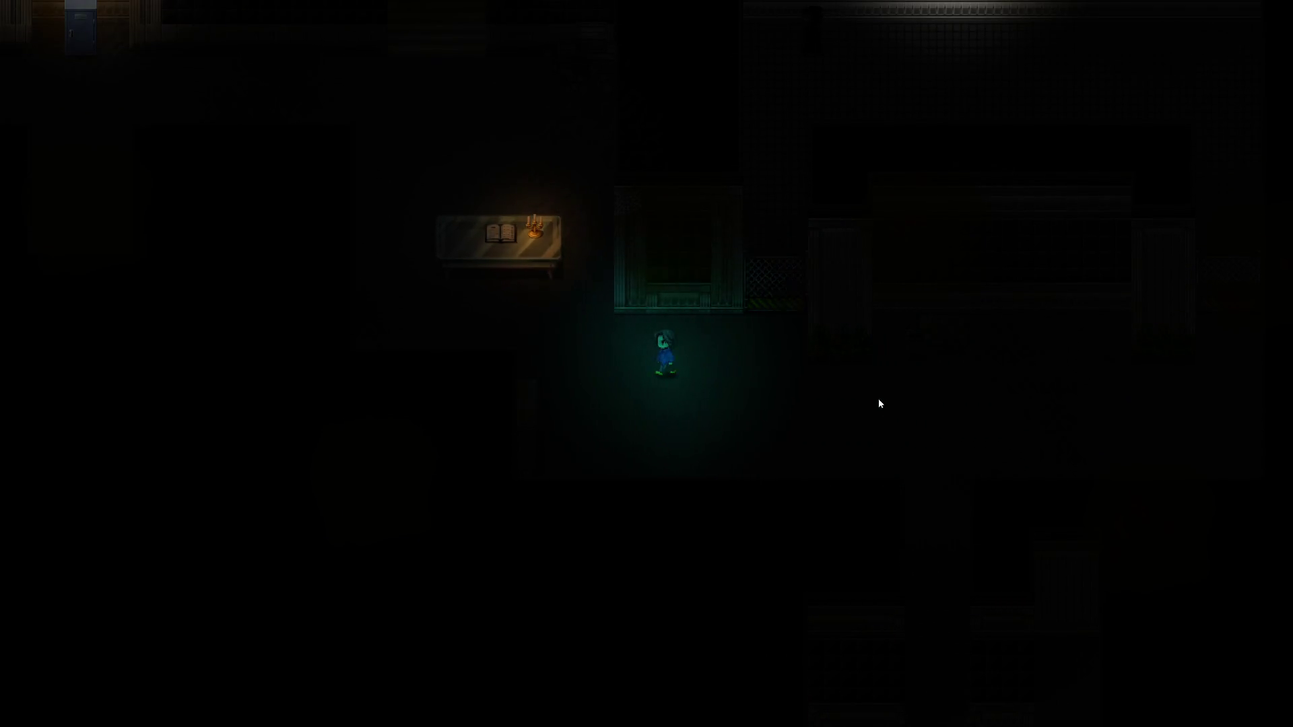
pyautogui.press('Left')
pyautogui.press('Up')
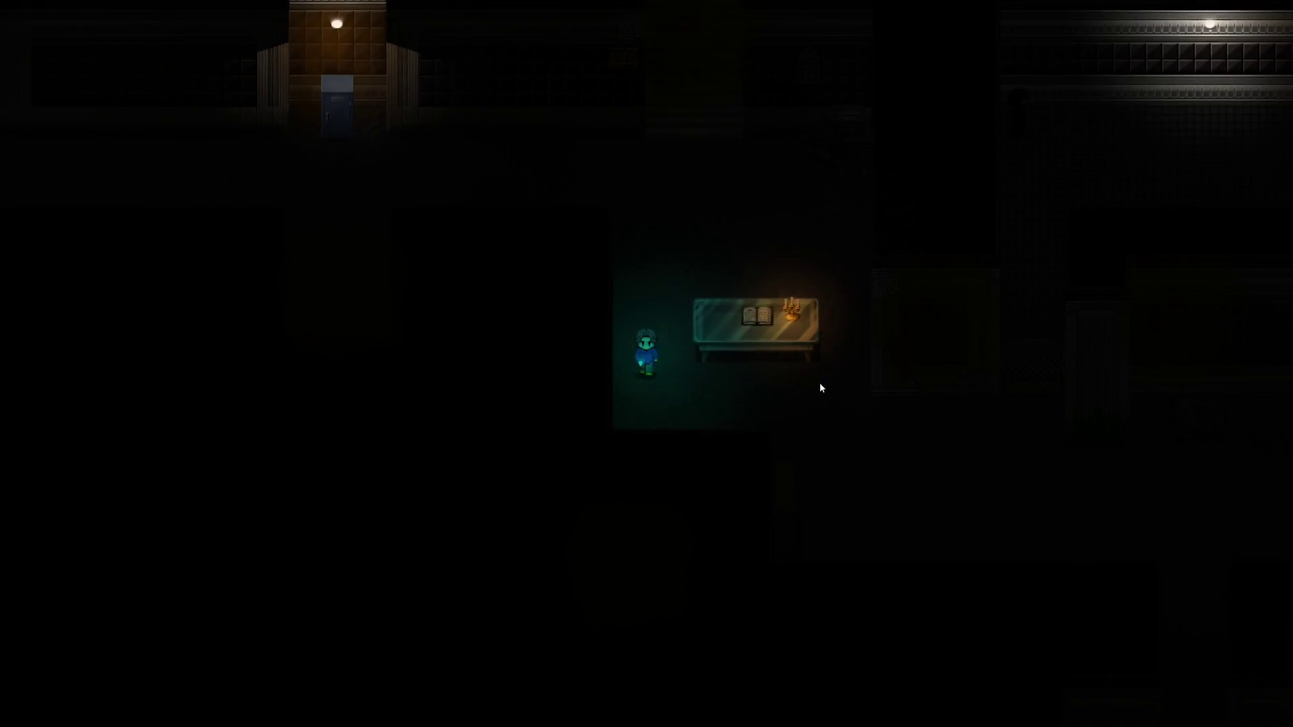
pyautogui.press('Right')
# Place Pebbles B rocks on layer 3 in the corner, then save and close the doodad editor
pyautogui.press('F10')
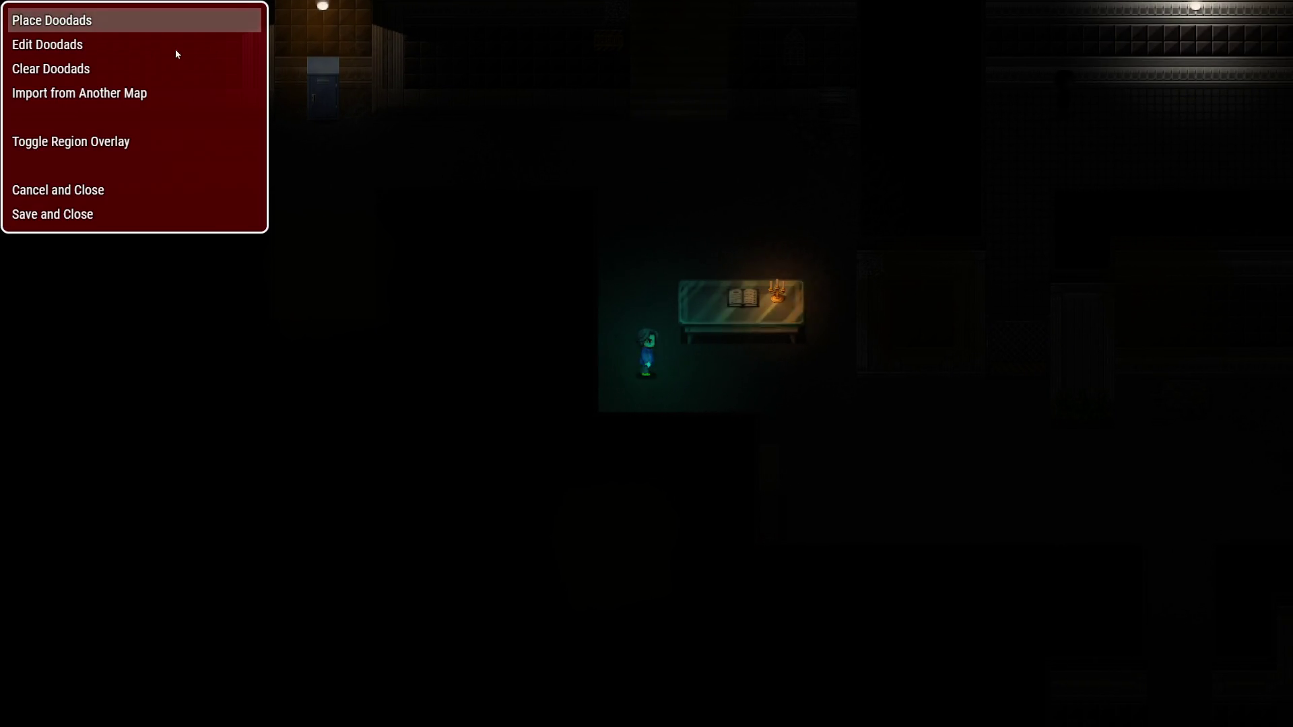
pyautogui.click(79, 18)
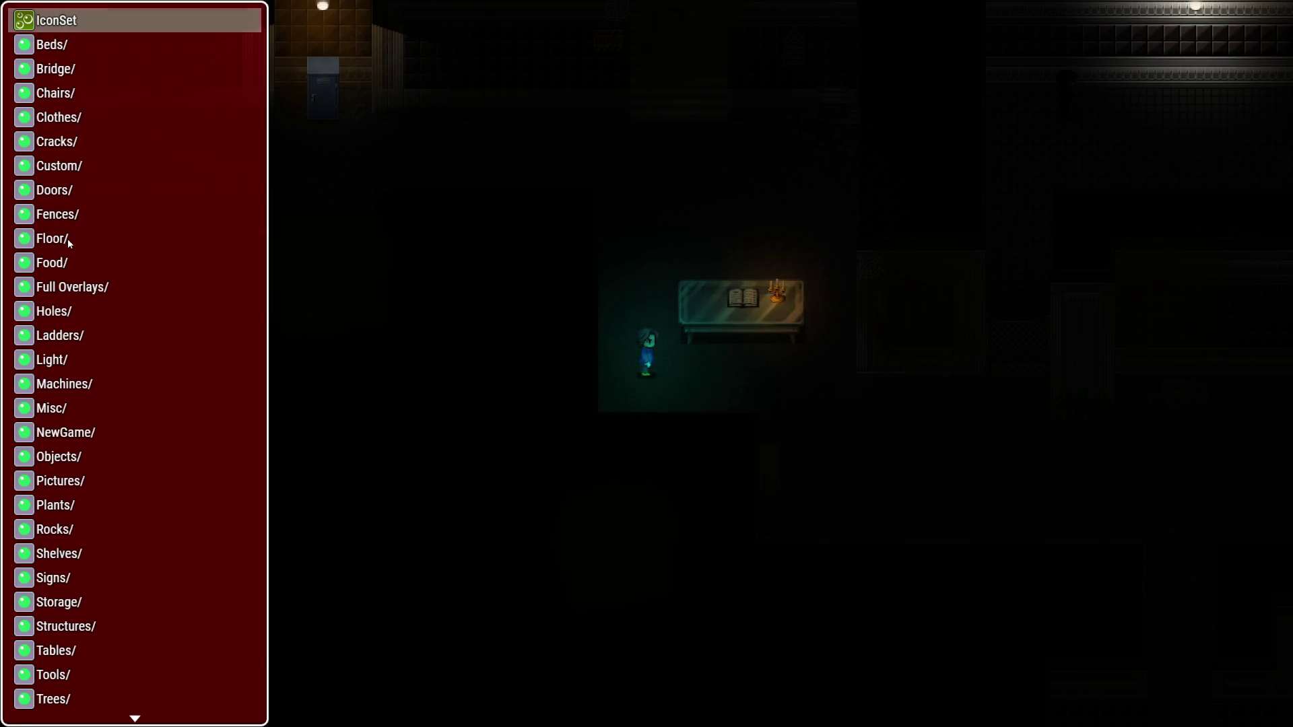
pyautogui.click(76, 529)
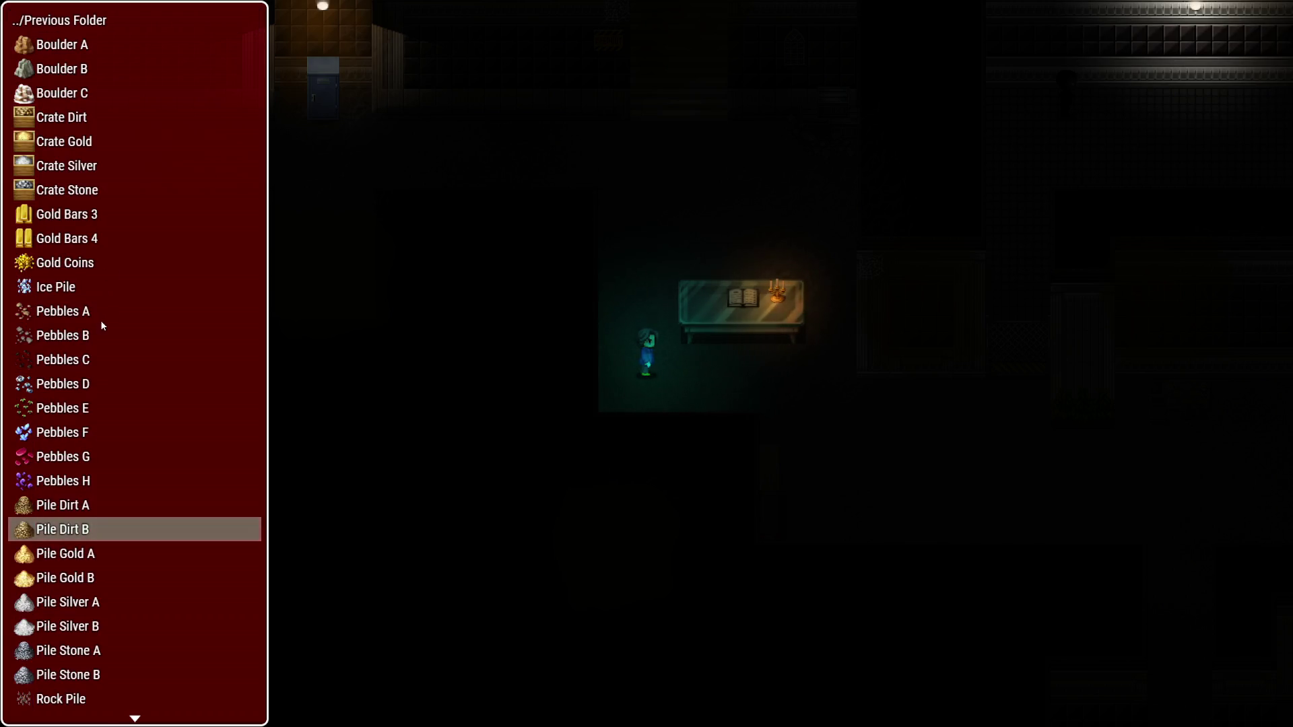
pyautogui.click(81, 337)
pyautogui.press('q')
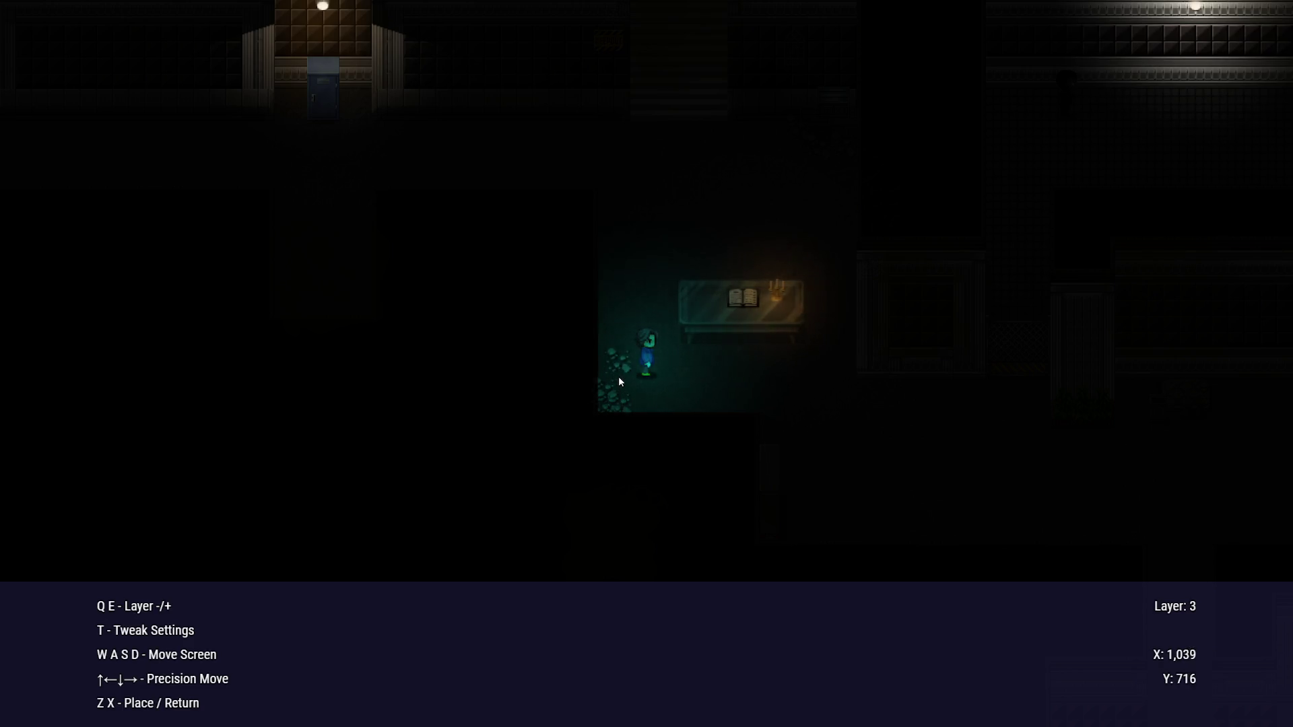
pyautogui.press('d')
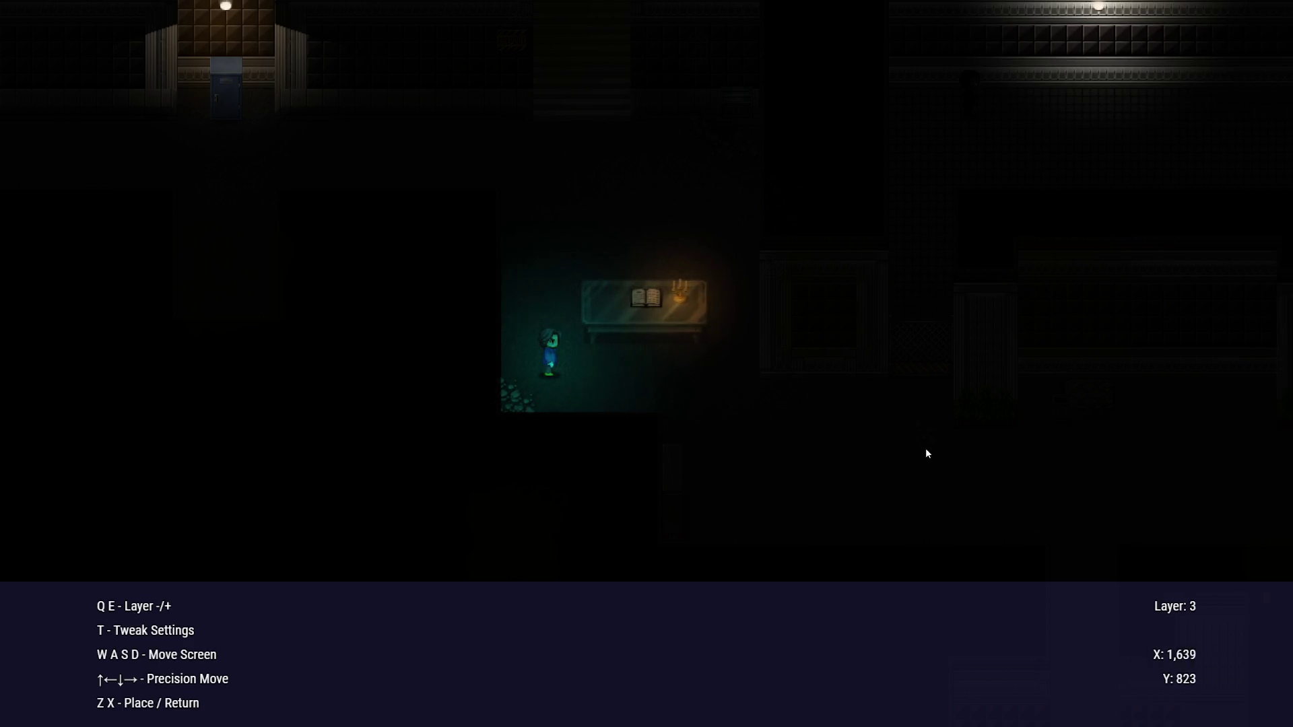
pyautogui.press('x')
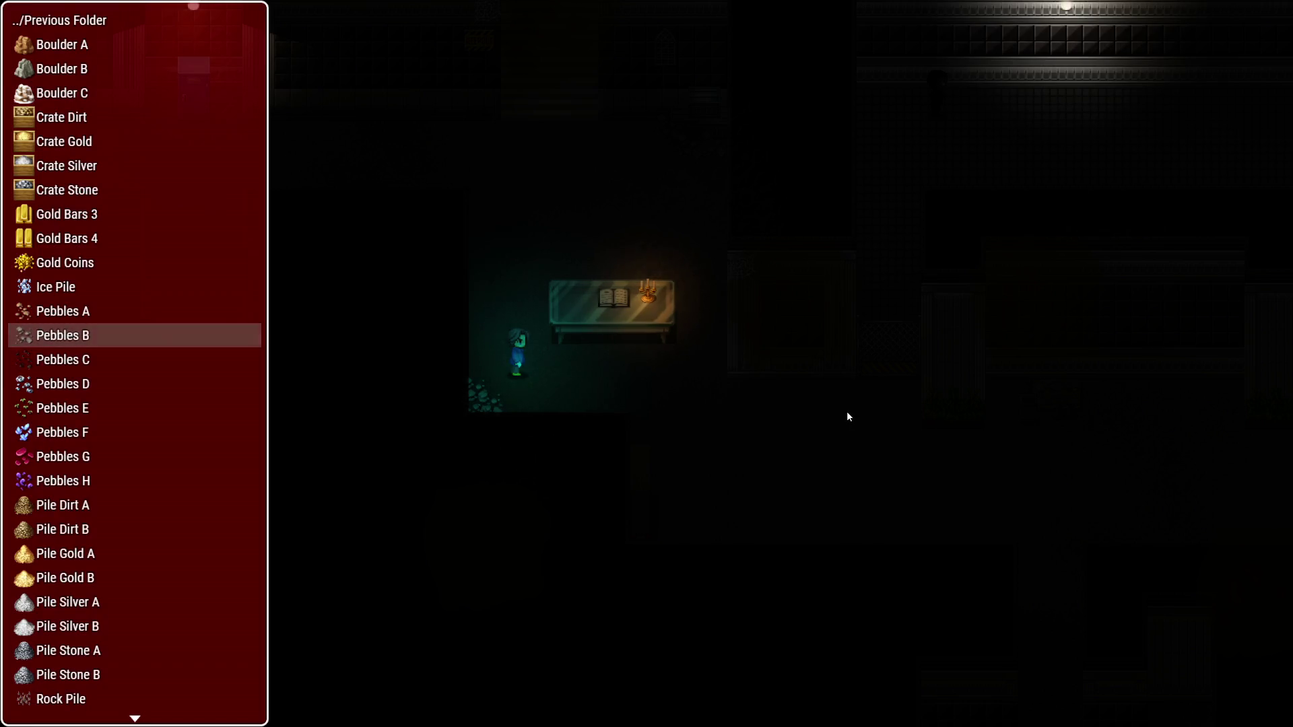
pyautogui.press('x')
pyautogui.press('x')
pyautogui.press('Up')
pyautogui.press('Return')
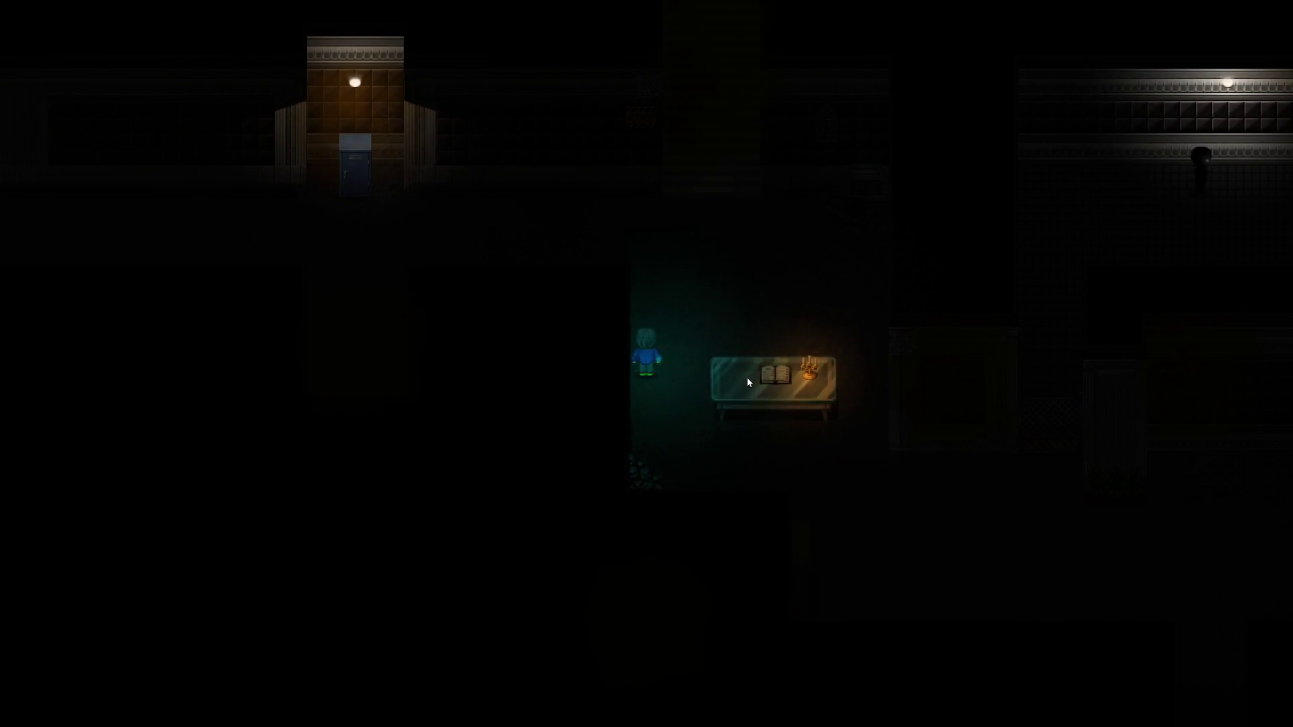
# Search the locker and dismiss the found pistol message
pyautogui.press('Left')
pyautogui.press('Up')
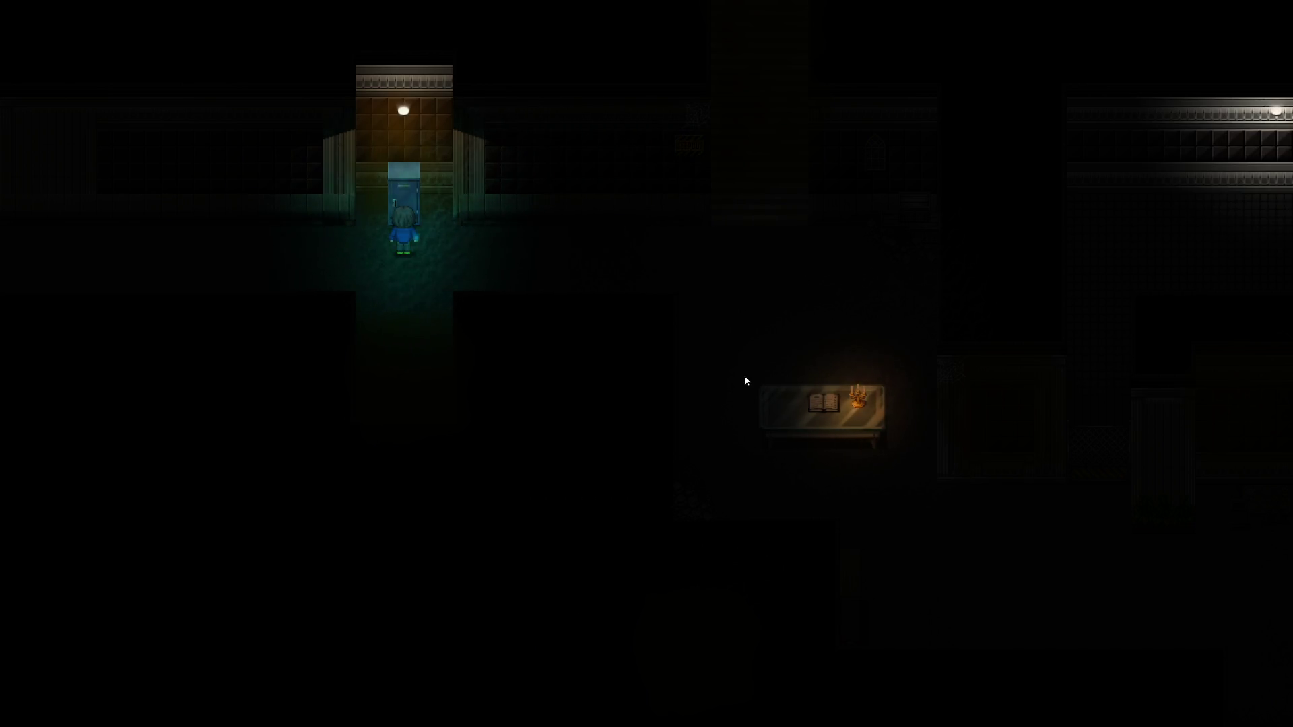
pyautogui.press('Return')
pyautogui.press('Return')
pyautogui.press('Right')
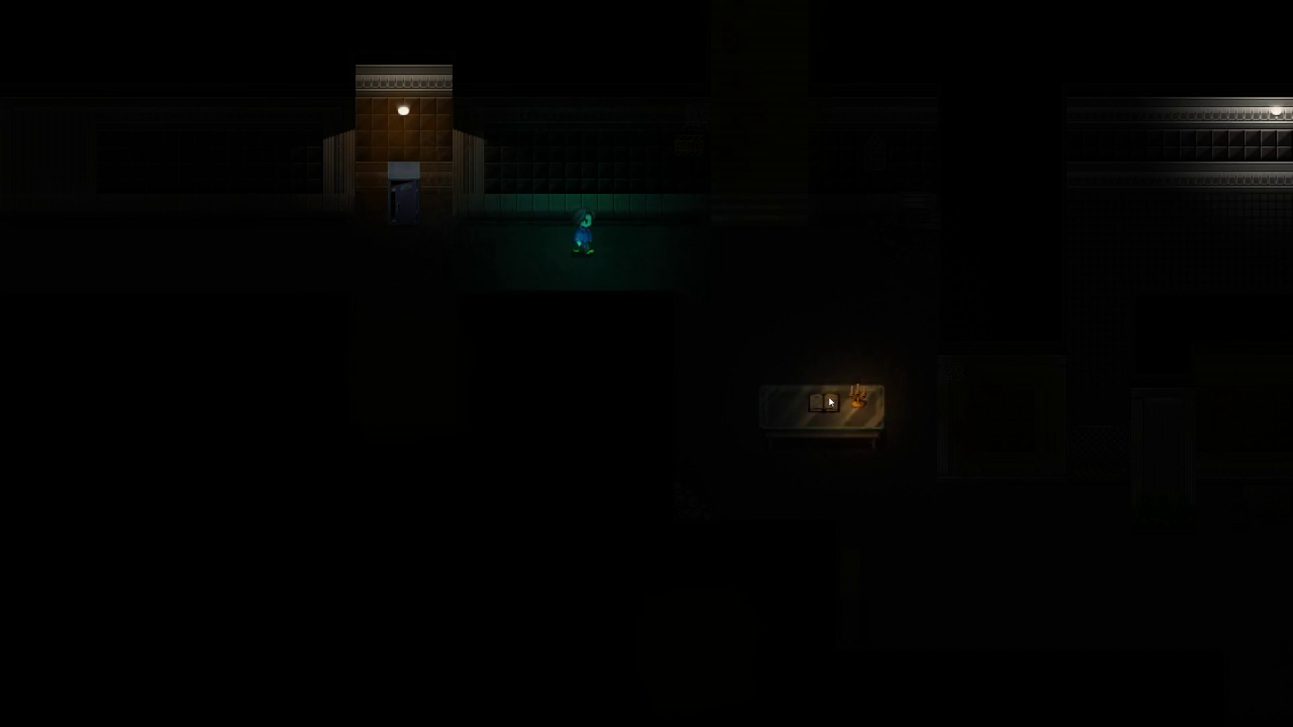
# Walk the hero right along the corridor, stepping up and down a few tiles
pyautogui.press('Right')
pyautogui.press('Down')
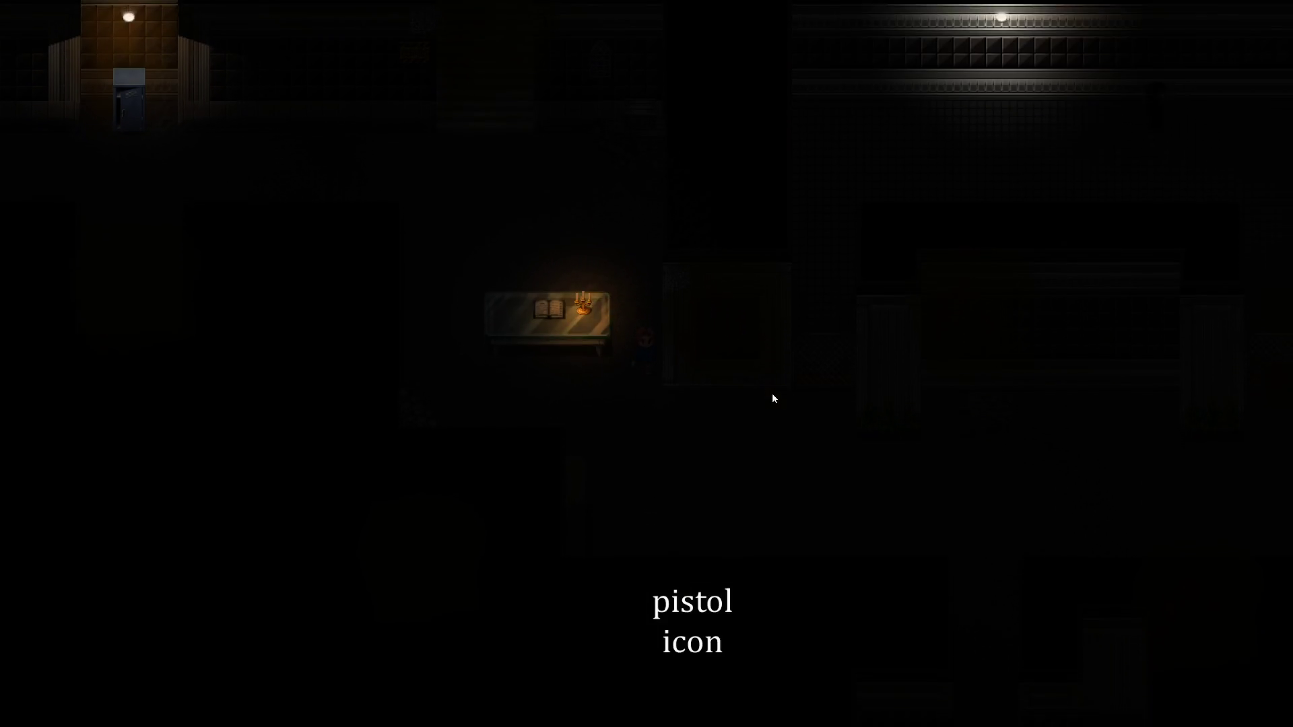
pyautogui.press('Right')
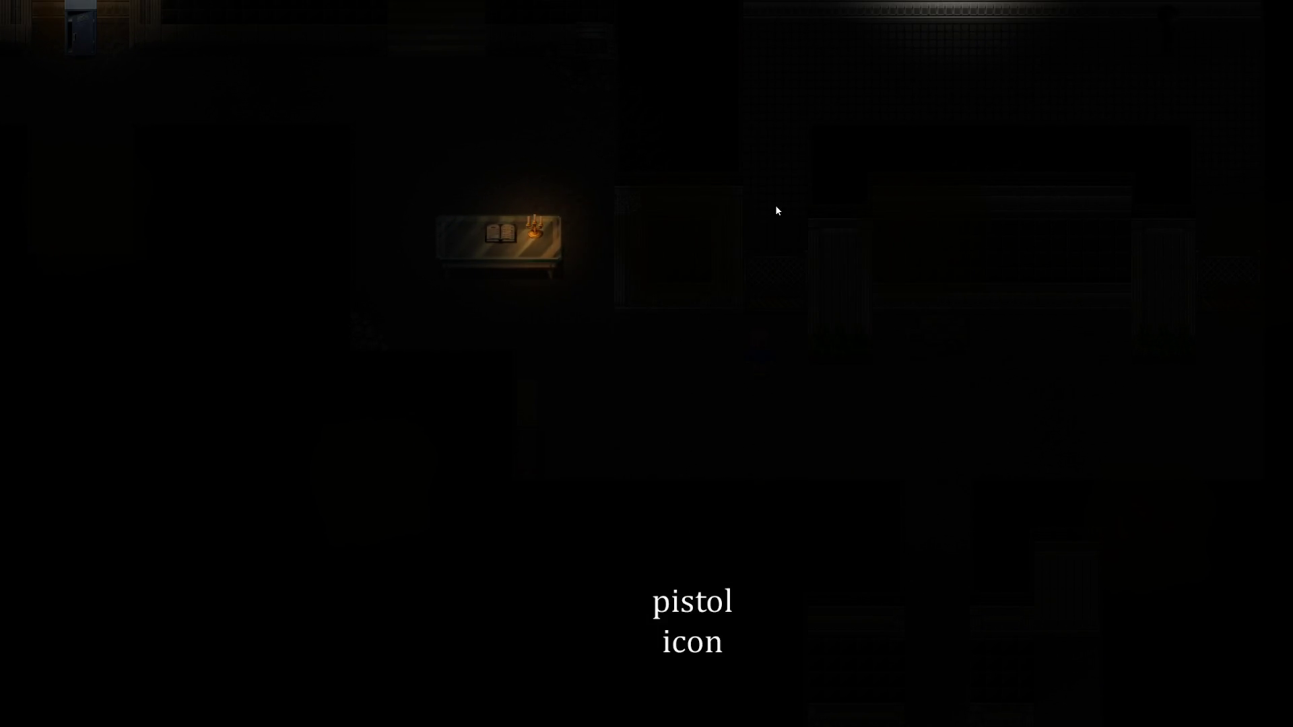
pyautogui.press('Up')
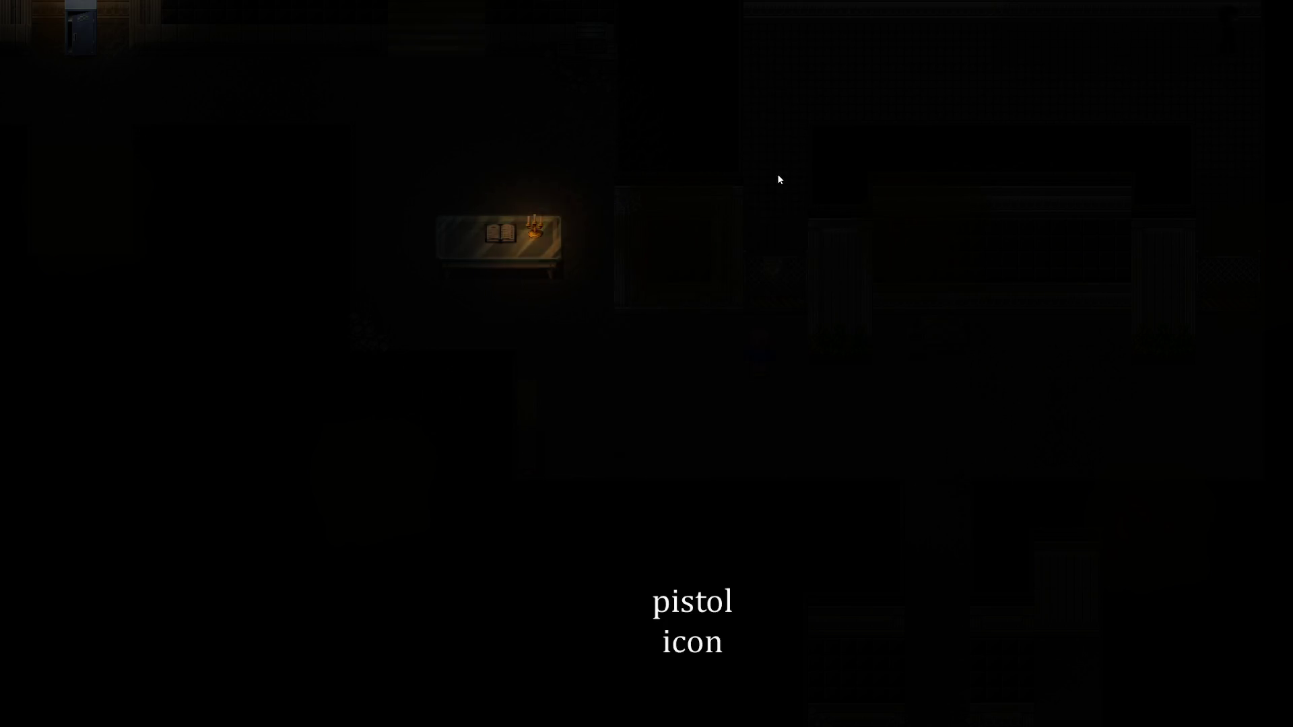
pyautogui.press('Down')
pyautogui.press('Down')
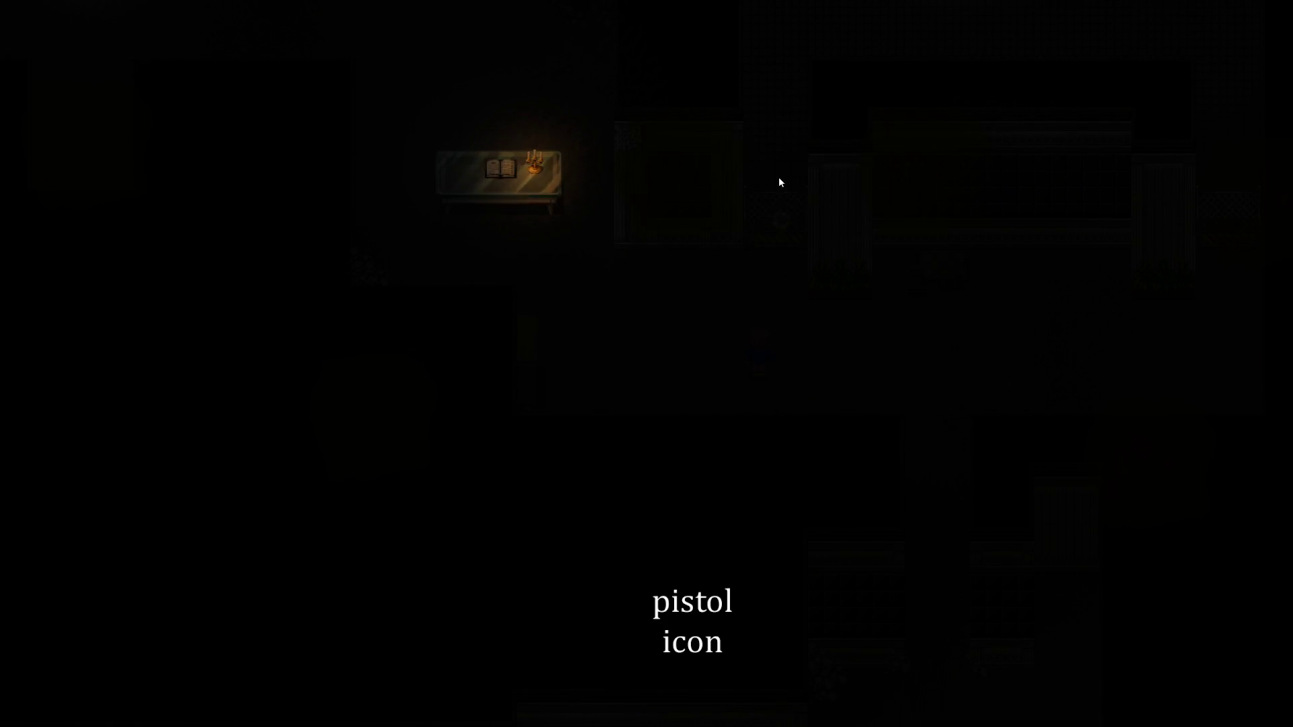
pyautogui.press('Up')
pyautogui.press('Up')
pyautogui.press('Left')
pyautogui.press('Left')
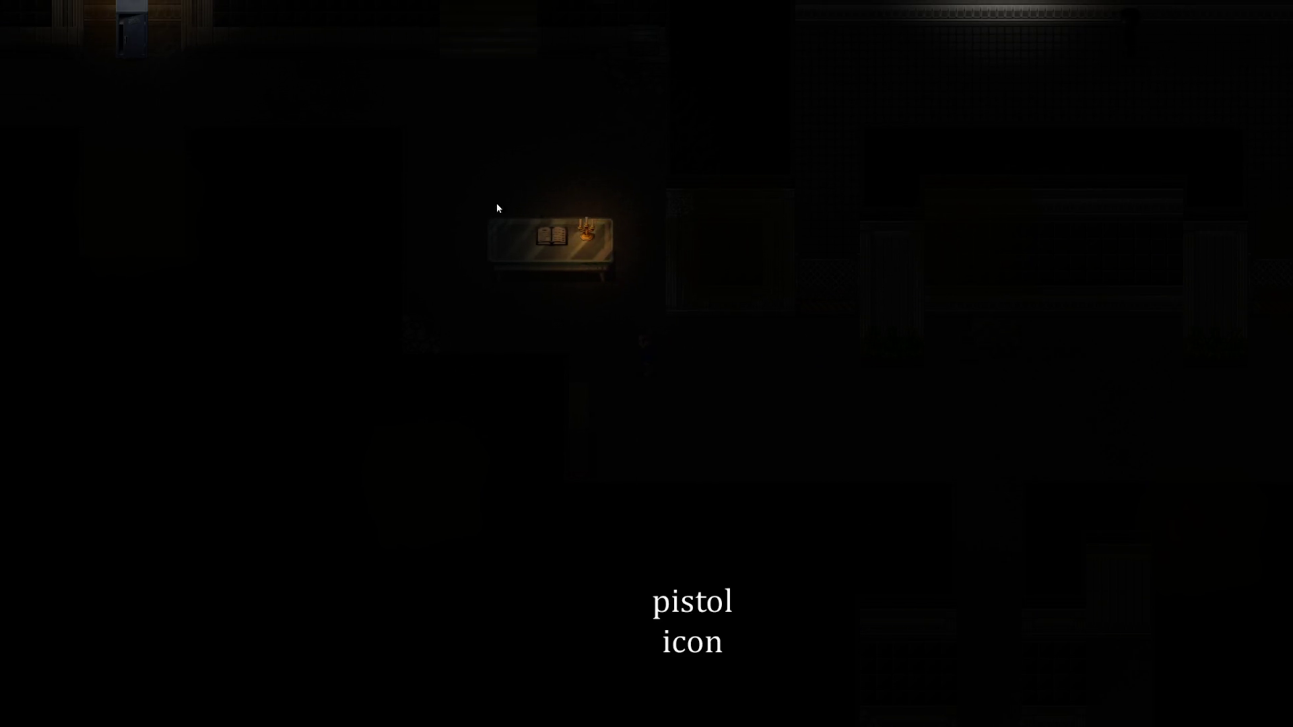
pyautogui.press('Up')
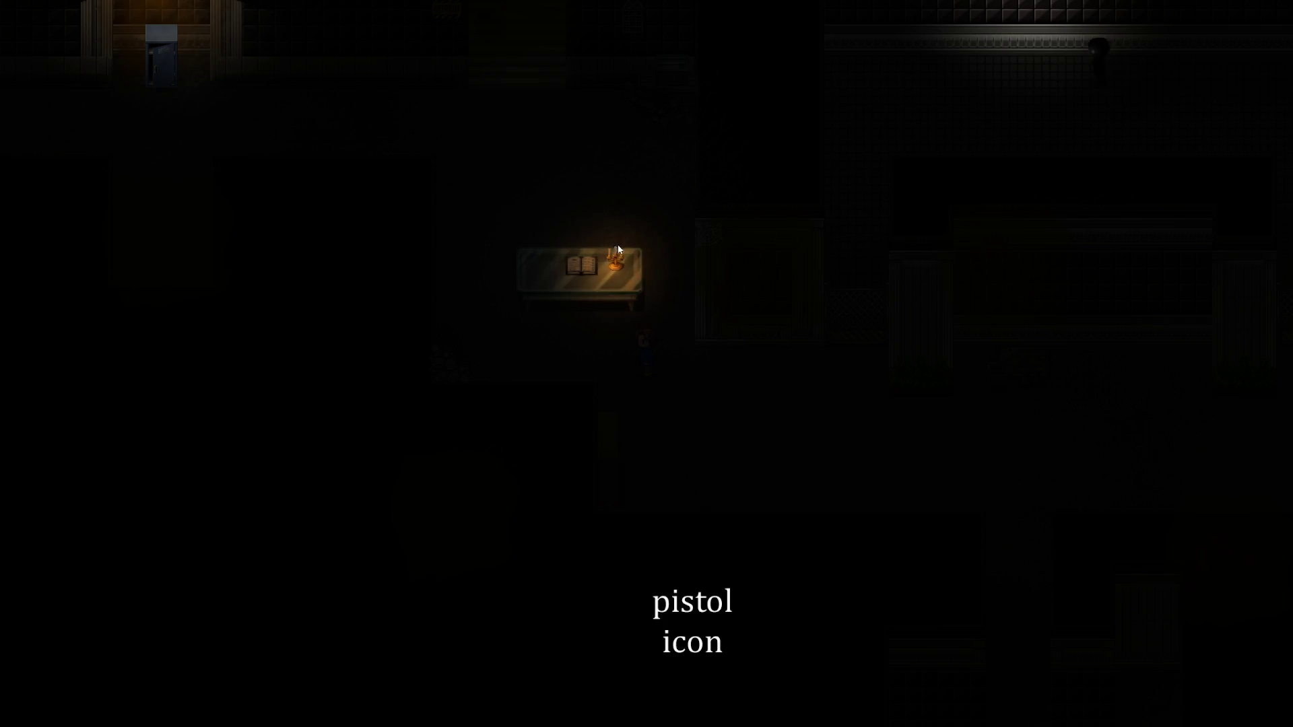
# Light up the hero with Q, walk down to the lower corridor, and choose Place Doodads
pyautogui.press('q')
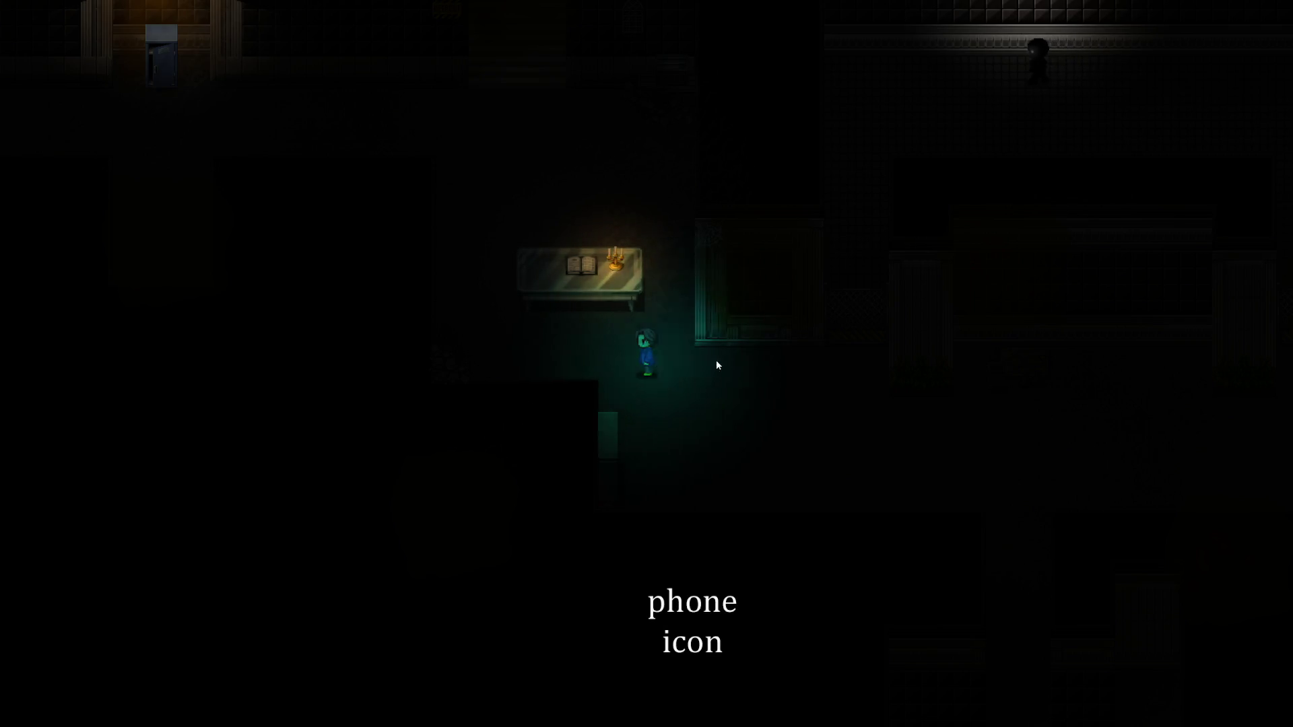
pyautogui.press('Down')
pyautogui.press('Down')
pyautogui.press('Down')
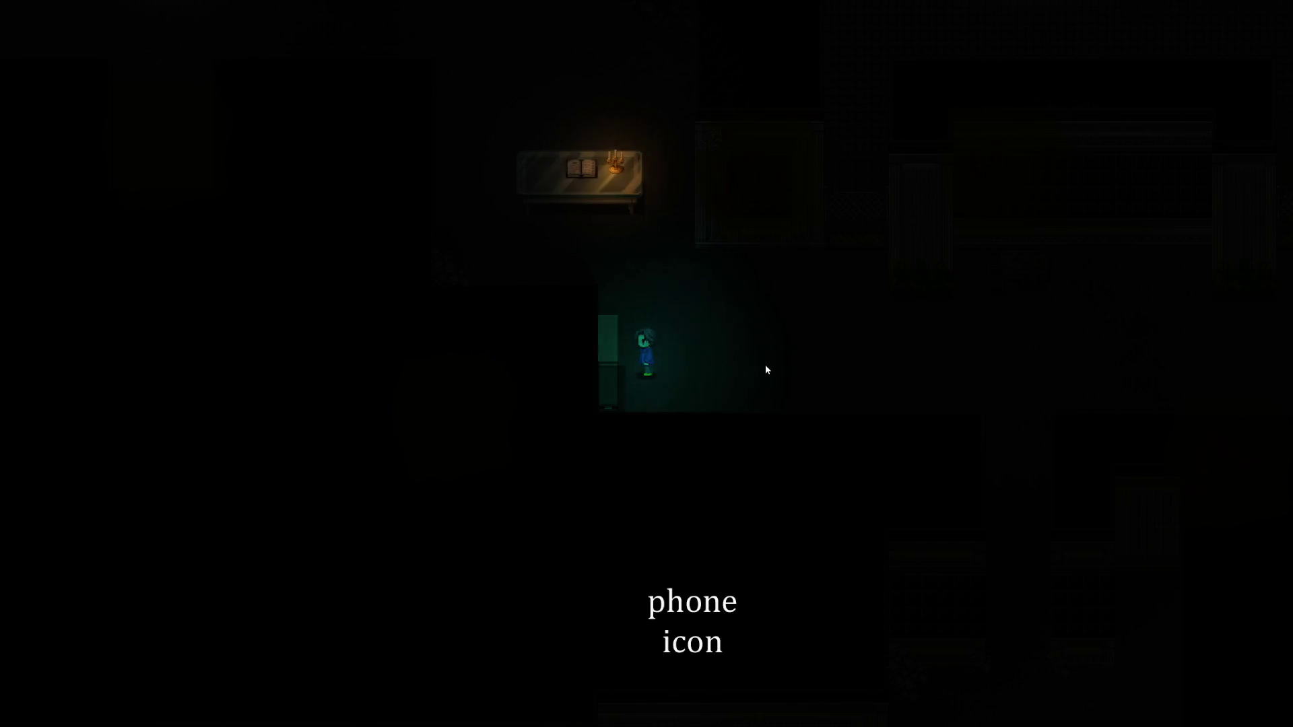
pyautogui.press('Right')
pyautogui.press('Right')
pyautogui.press('Right')
pyautogui.press('Down')
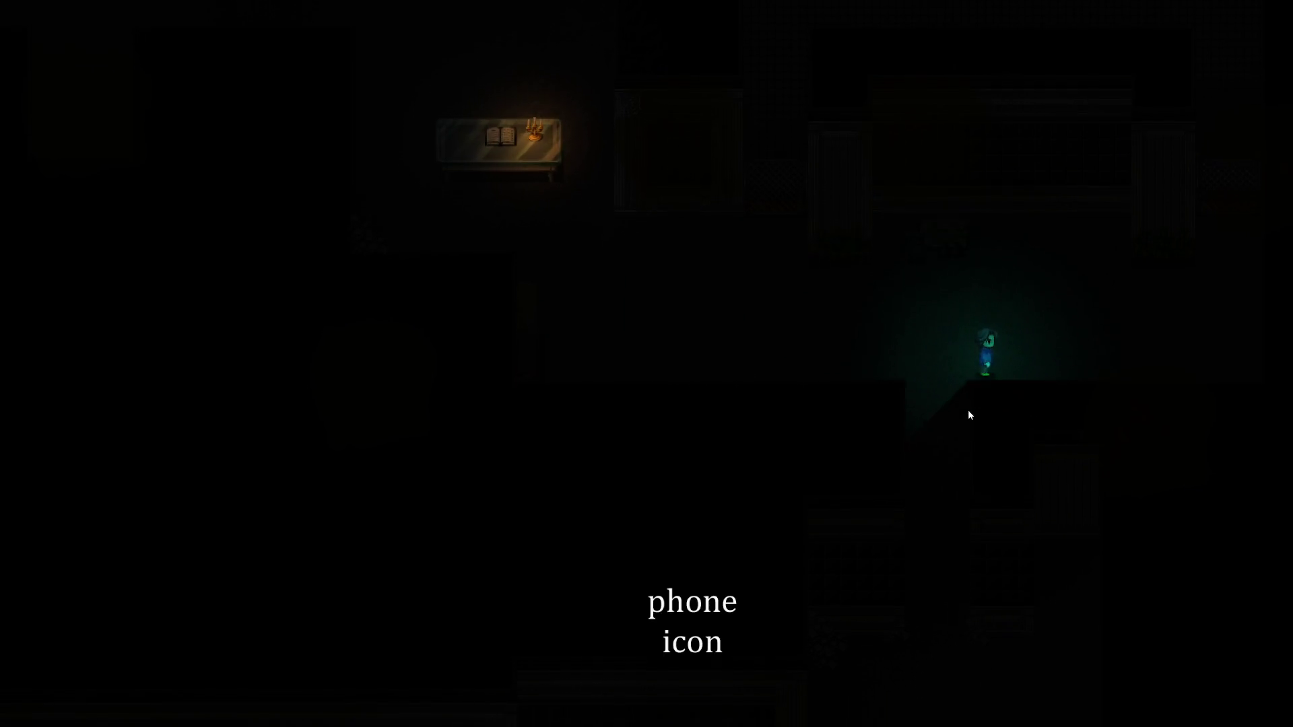
pyautogui.press('Left')
pyautogui.press('Left')
pyautogui.press('Down')
pyautogui.press('Down')
pyautogui.press('Down')
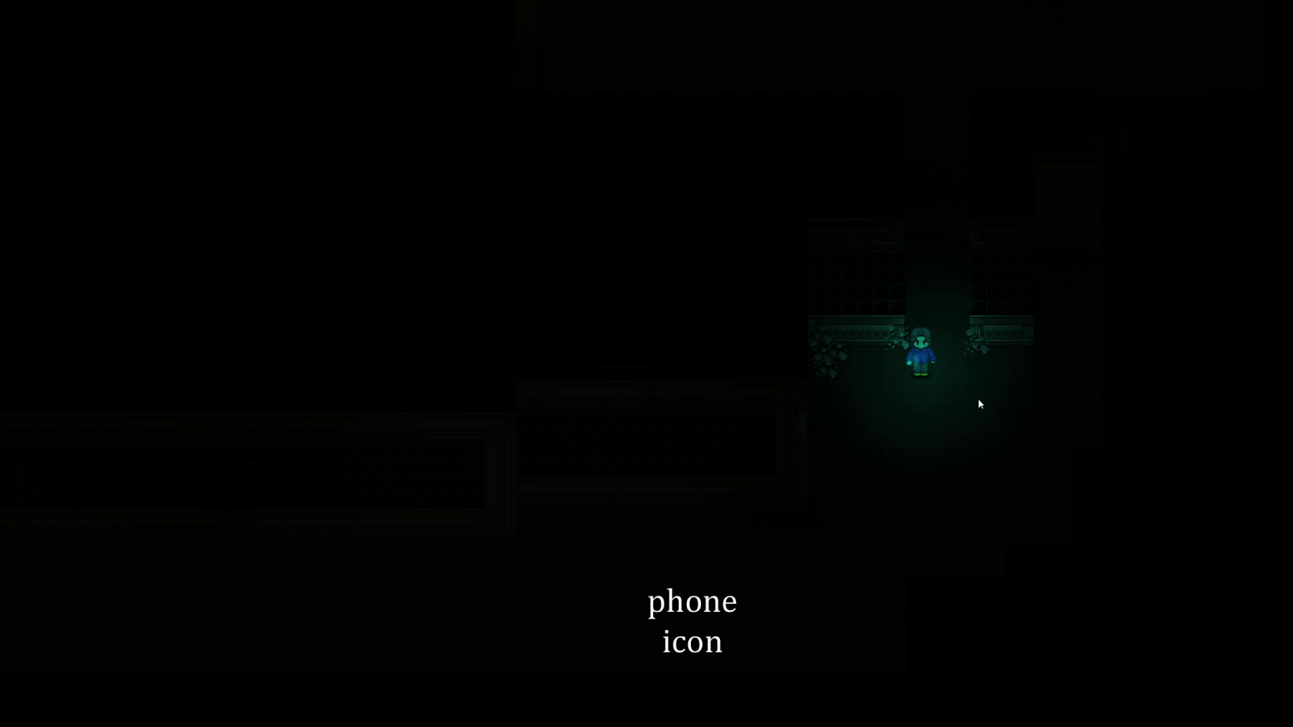
pyautogui.press('Down')
pyautogui.press('Down')
pyautogui.press('Down')
pyautogui.press('Left')
pyautogui.press('Left')
pyautogui.press('Left')
pyautogui.press('Left')
pyautogui.press('F9')
pyautogui.press('Return')
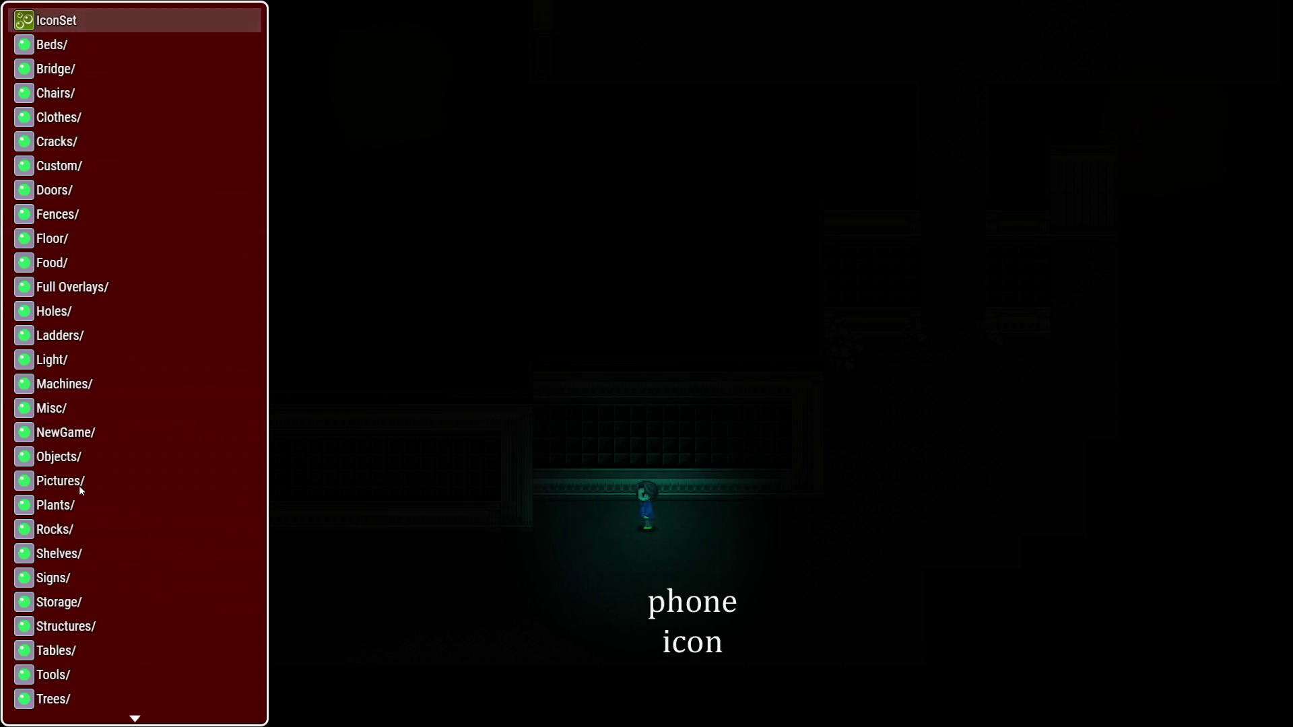
# Place Pebbles B from the Rocks folder beside the alcove, then Save and Close
pyautogui.click(79, 527)
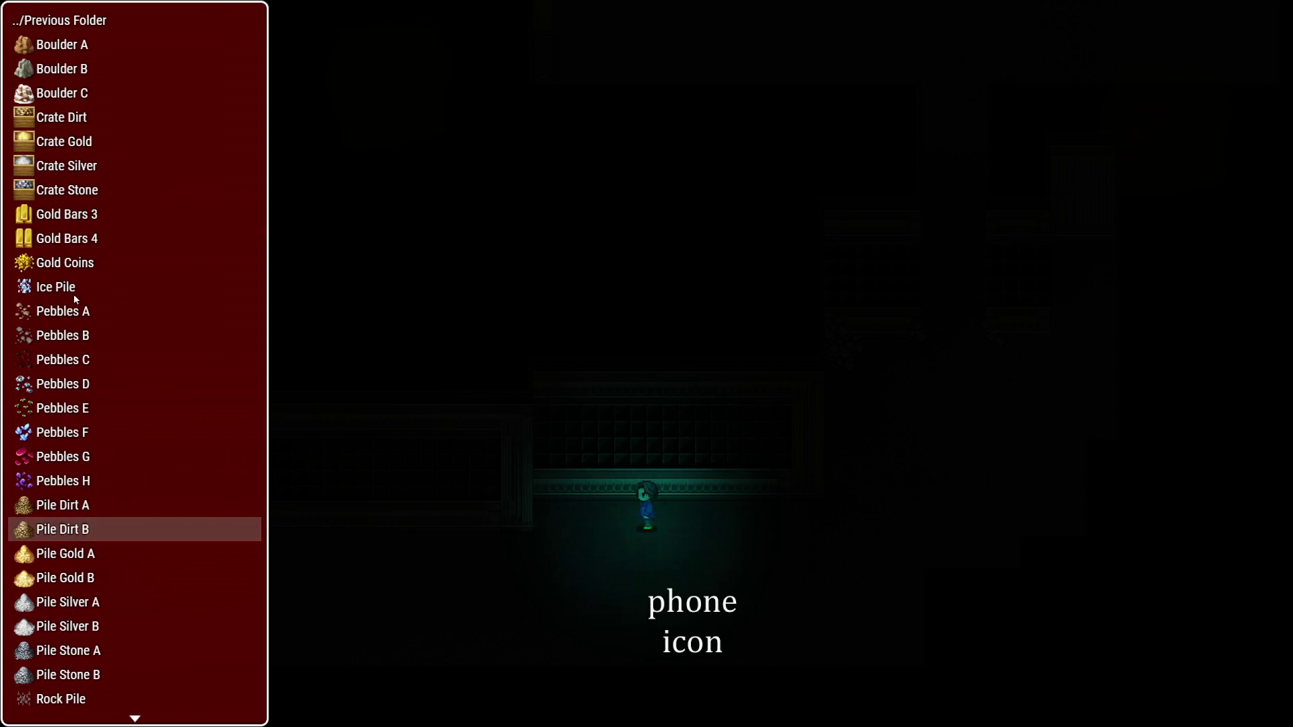
pyautogui.click(64, 336)
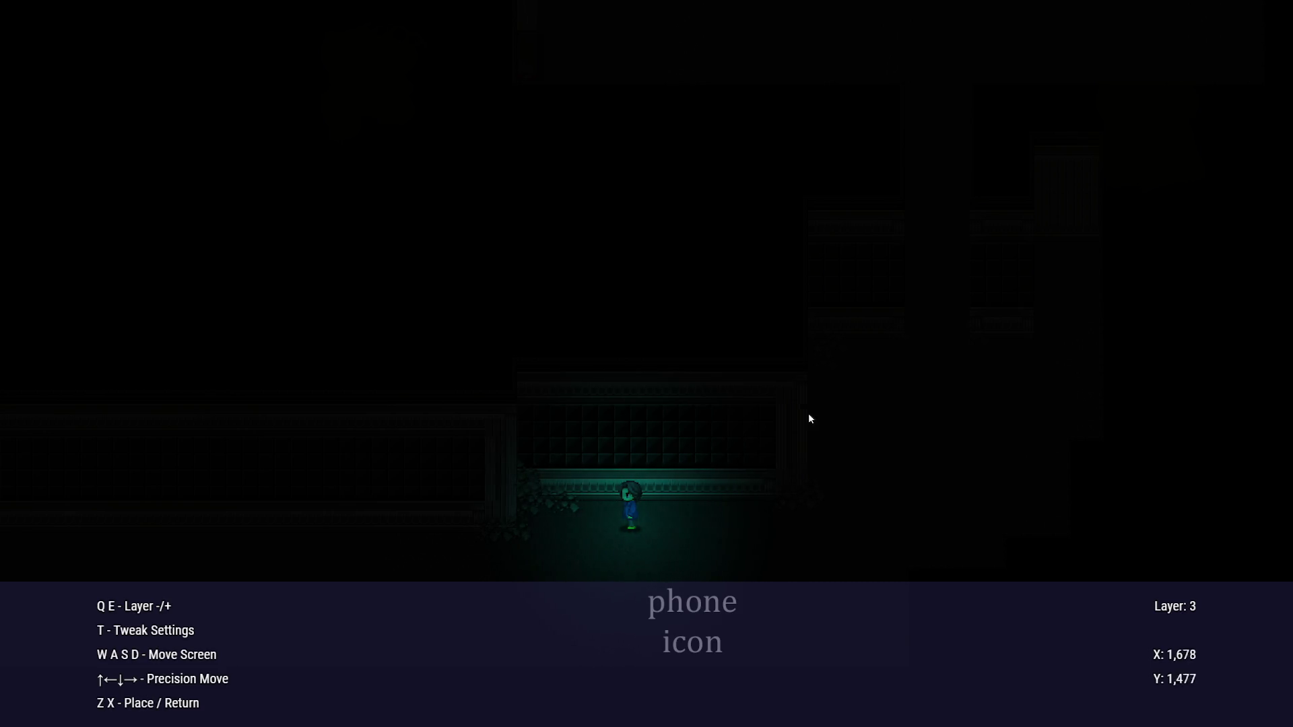
pyautogui.press('x')
pyautogui.press('x')
pyautogui.press('x')
pyautogui.press('Up')
pyautogui.press('z')
# Walk back and forth along the alcove to inspect the new pebble rubble
pyautogui.press('Left')
pyautogui.press('Right')
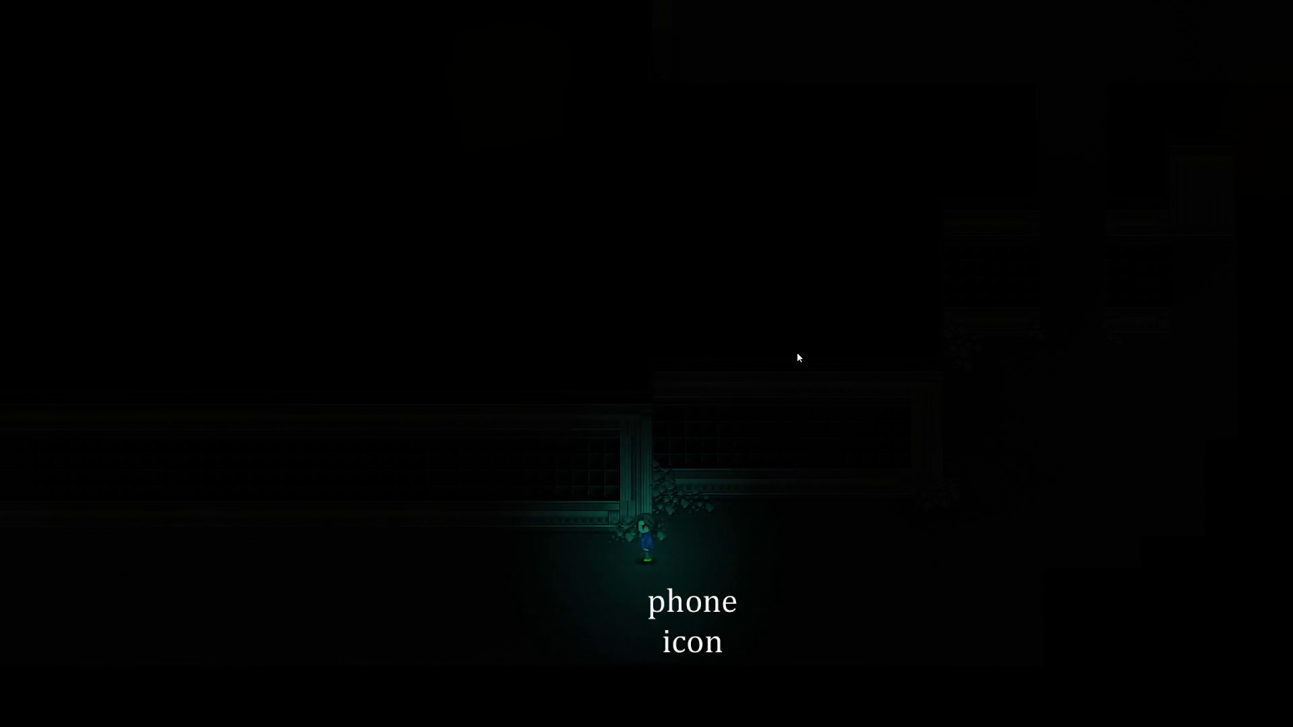
pyautogui.press('Left')
pyautogui.press('Right')
pyautogui.press('Up')
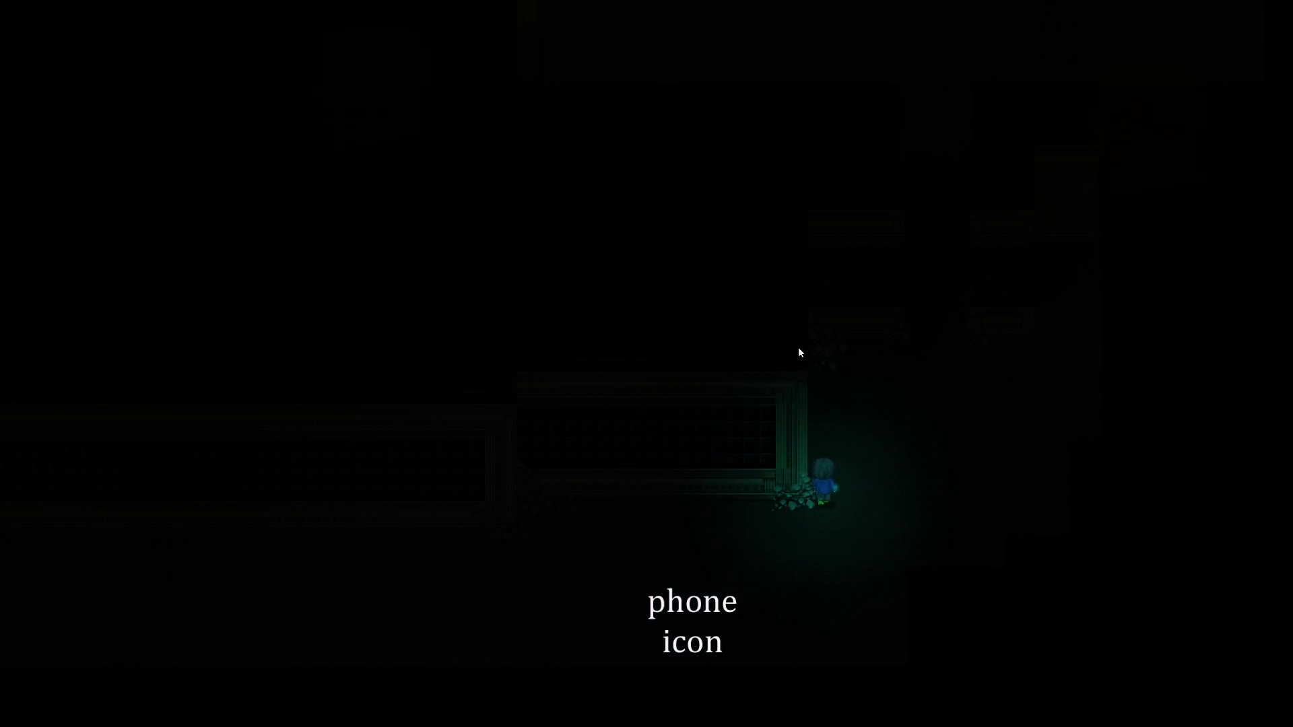
pyautogui.press('Right')
pyautogui.press('Right')
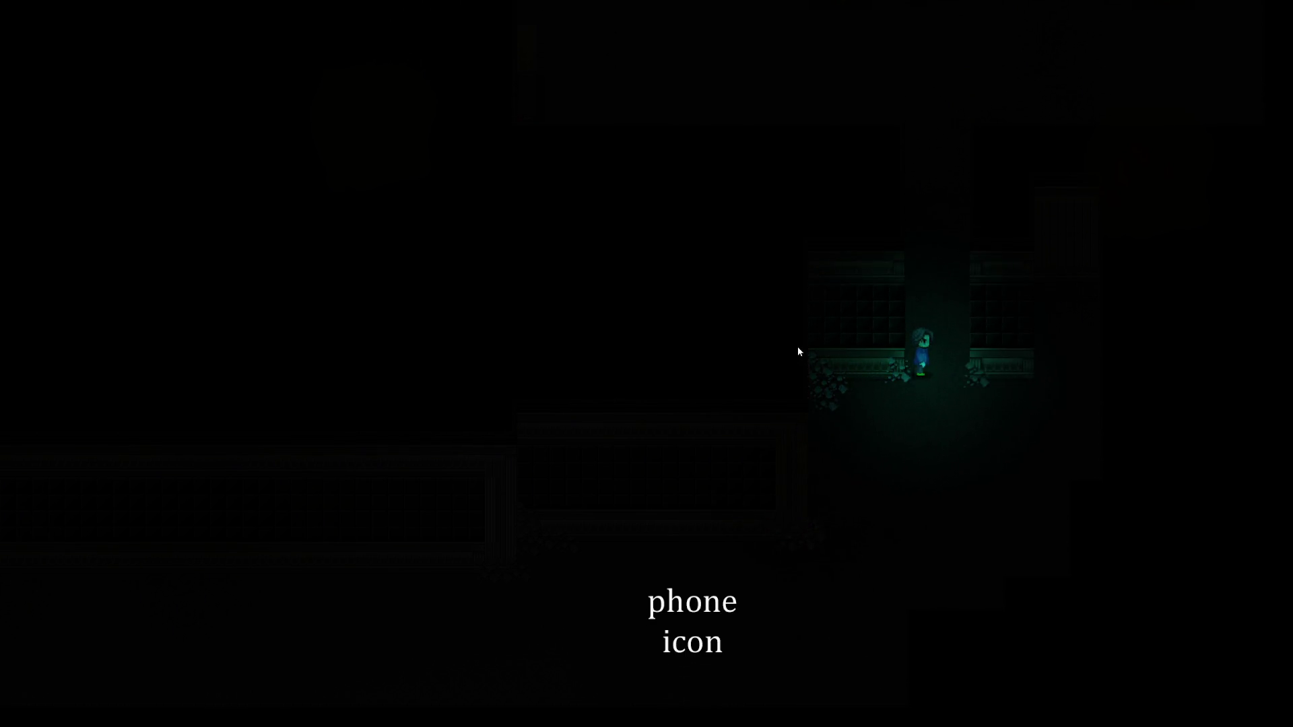
pyautogui.press('Down')
pyautogui.press('Left')
pyautogui.press('Left')
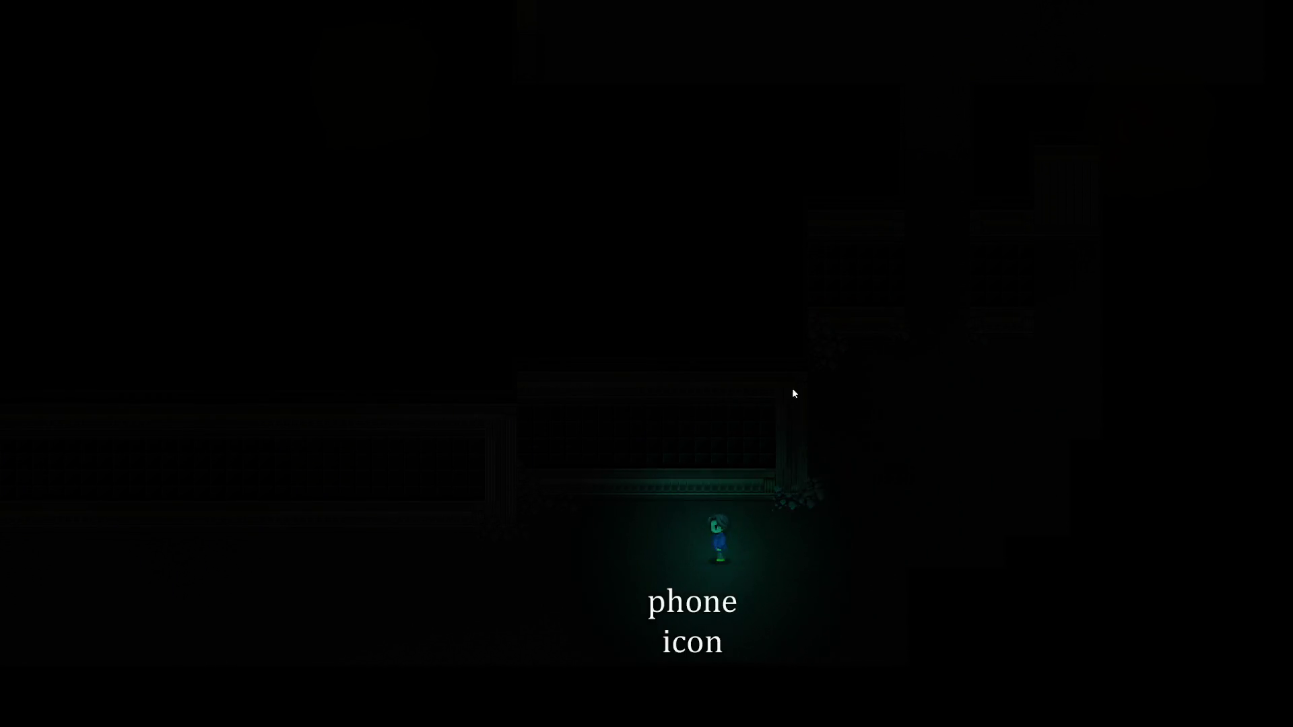
pyautogui.press('Left')
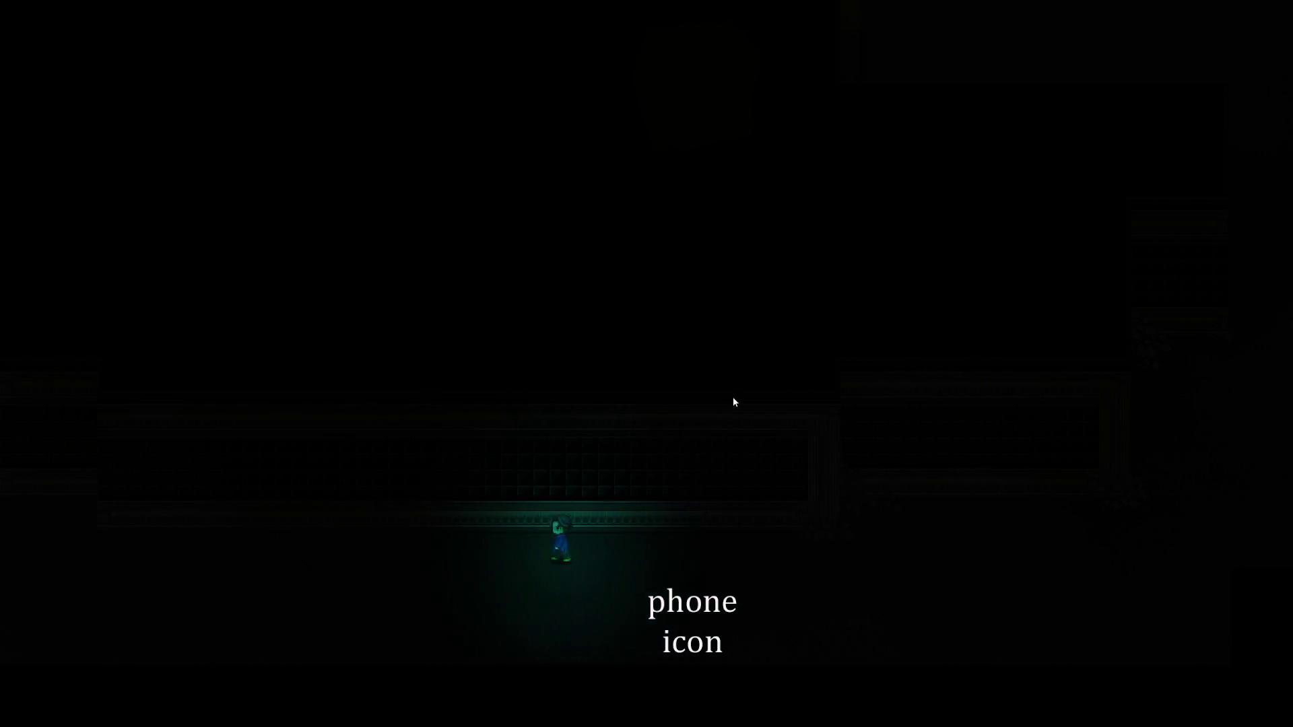
pyautogui.press('Left')
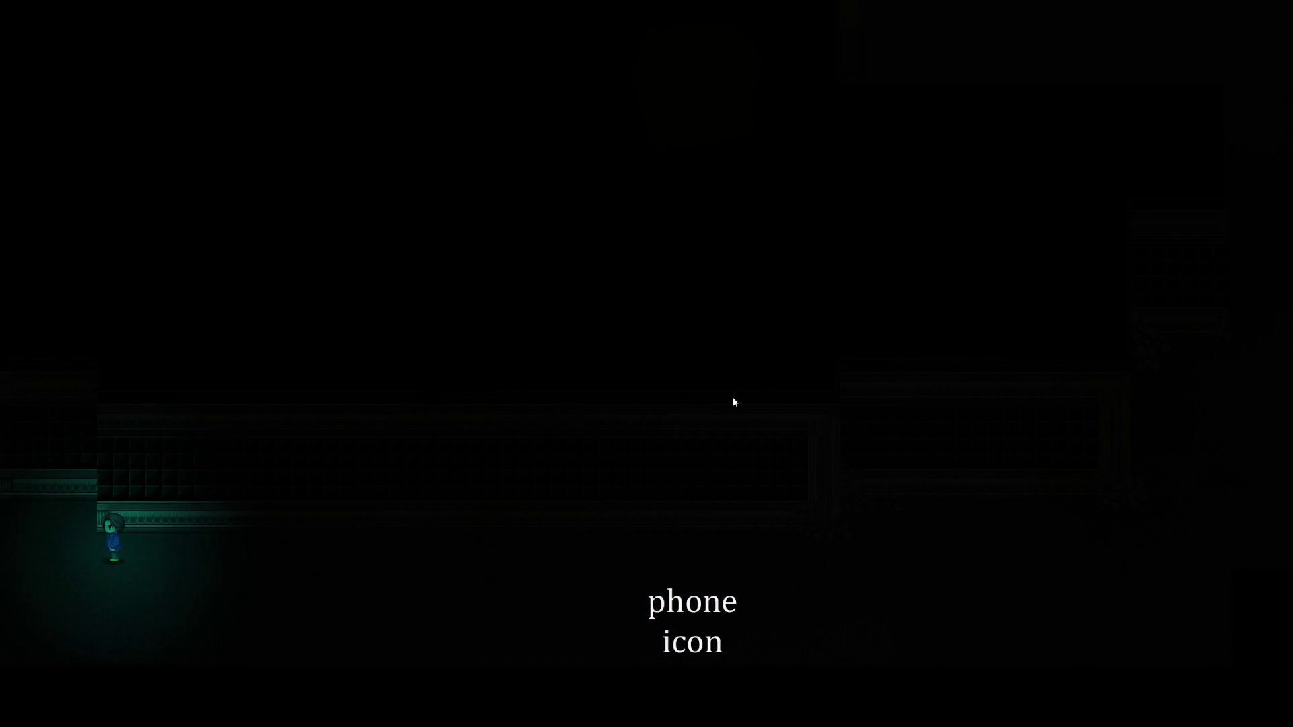
# Walk right along the alcove, open the doodad folder list, then leave without saving
pyautogui.press('Right')
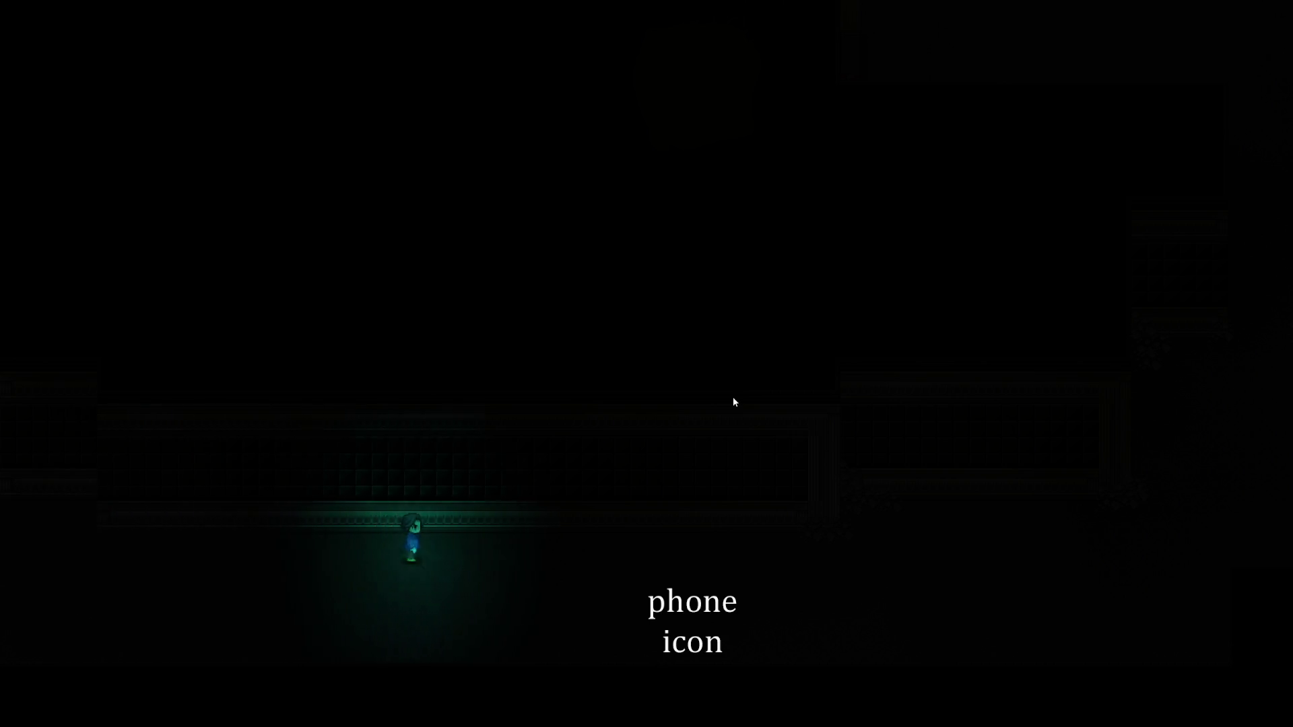
pyautogui.press('Right')
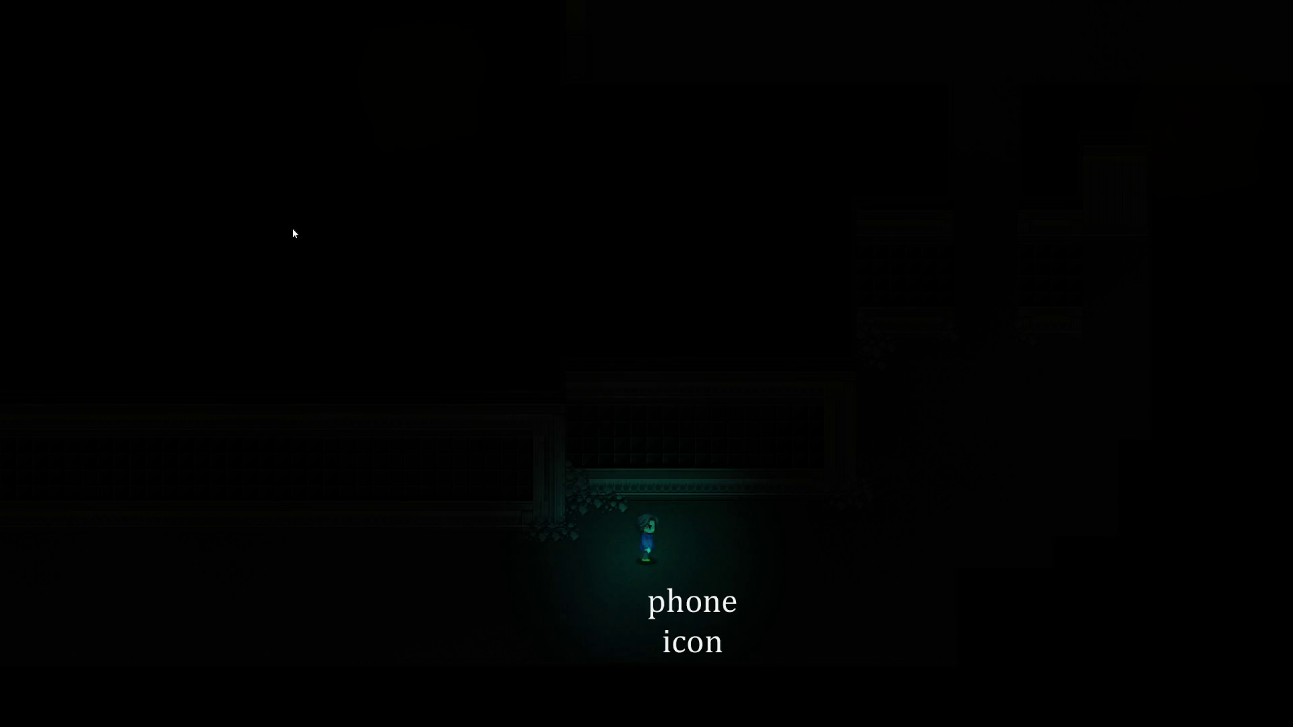
pyautogui.press('F10')
pyautogui.press('Return')
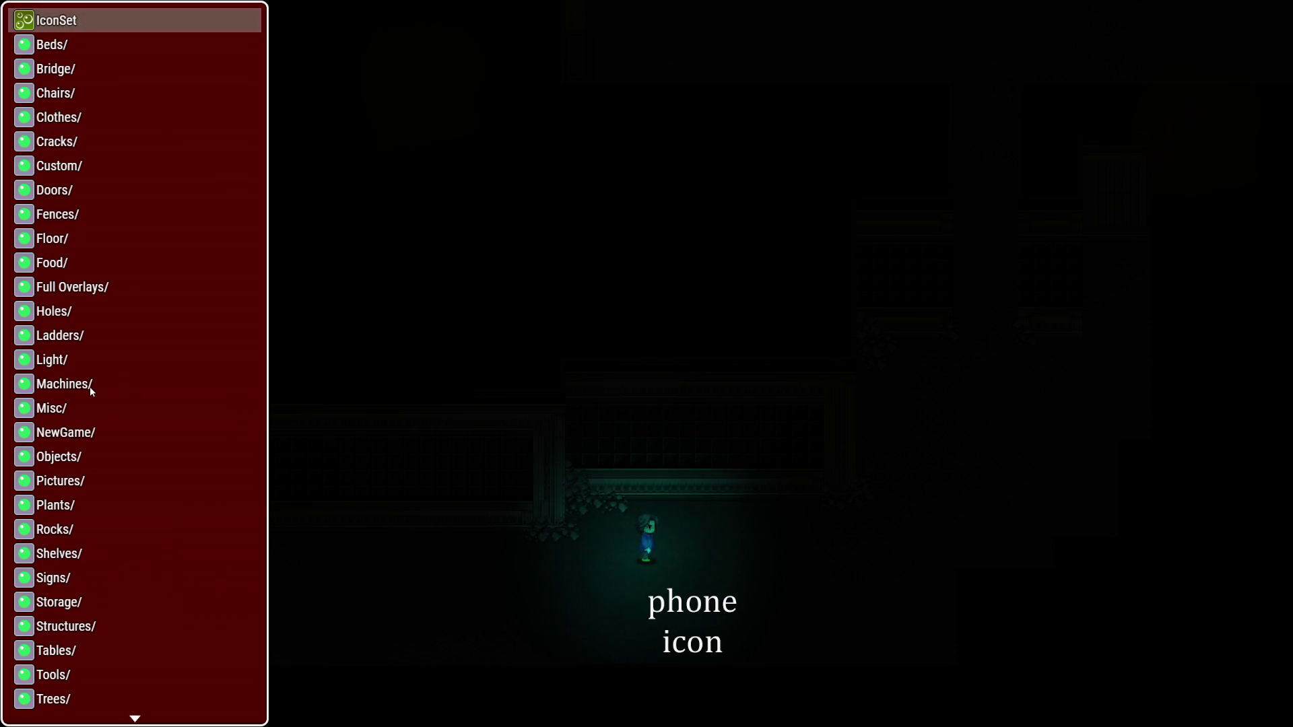
pyautogui.press('Escape')
pyautogui.press('Up')
pyautogui.press('Up')
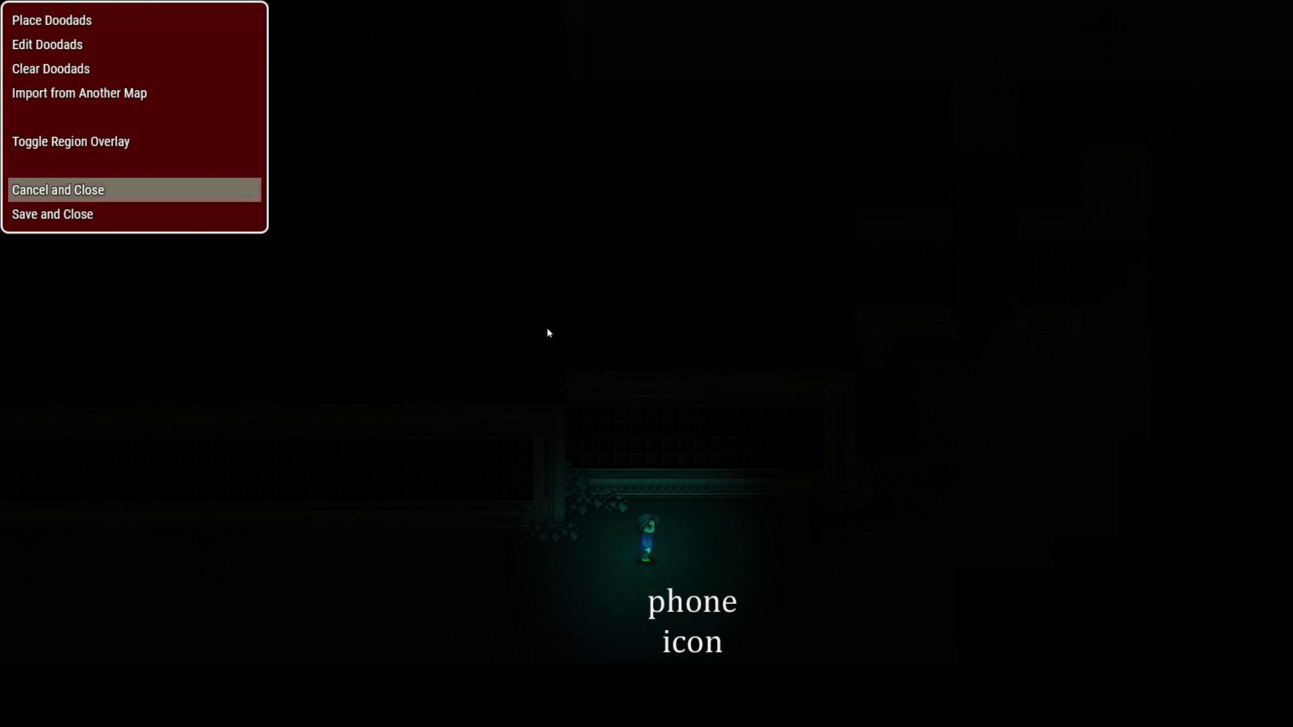
pyautogui.press('Return')
# Walk the hero up past the candle table to the green-lit upper corridor and end the playtest
pyautogui.press('Right')
pyautogui.press('Up')
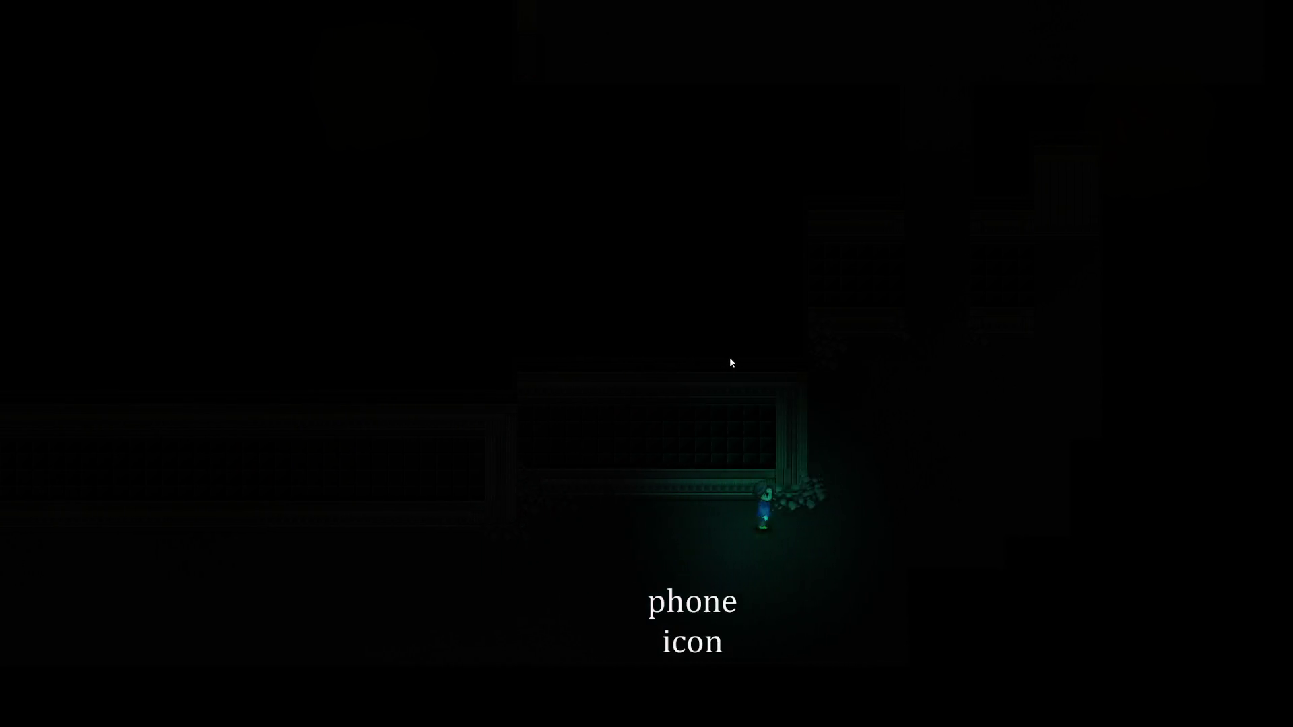
pyautogui.press('Right')
pyautogui.press('Up')
pyautogui.press('Right')
pyautogui.press('Up')
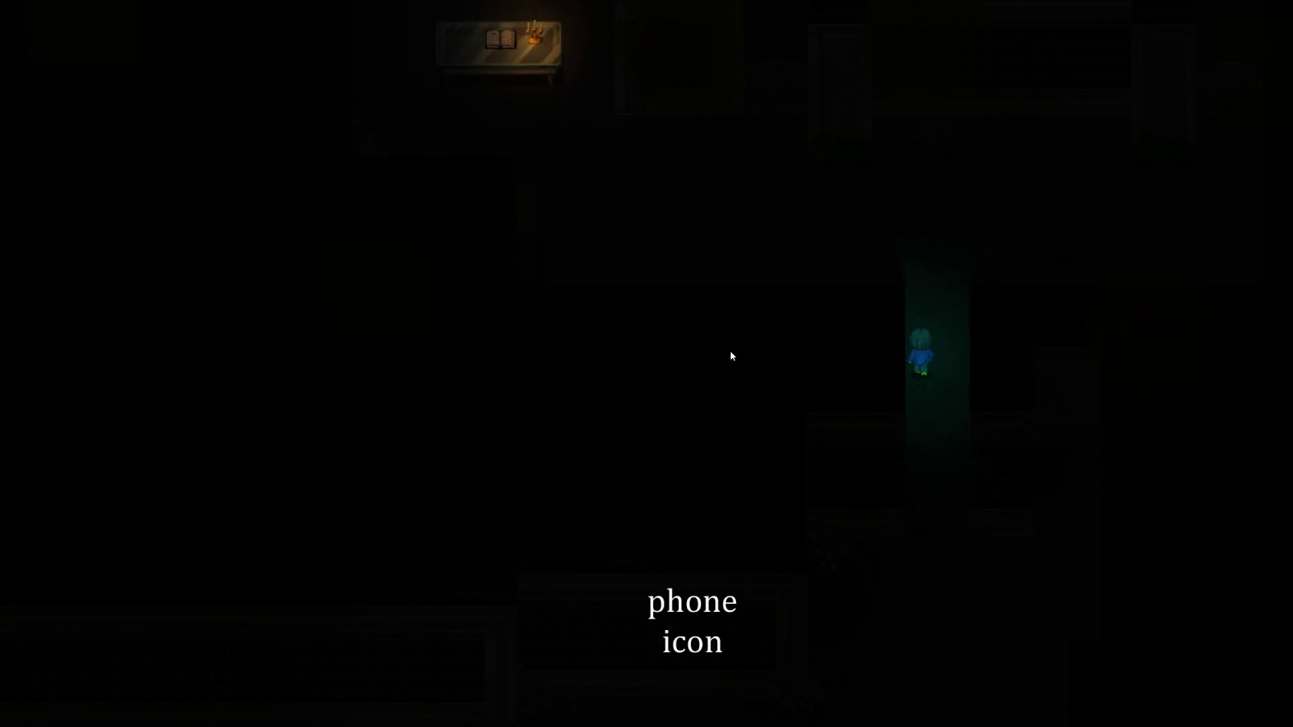
pyautogui.press('Up')
pyautogui.press('Left')
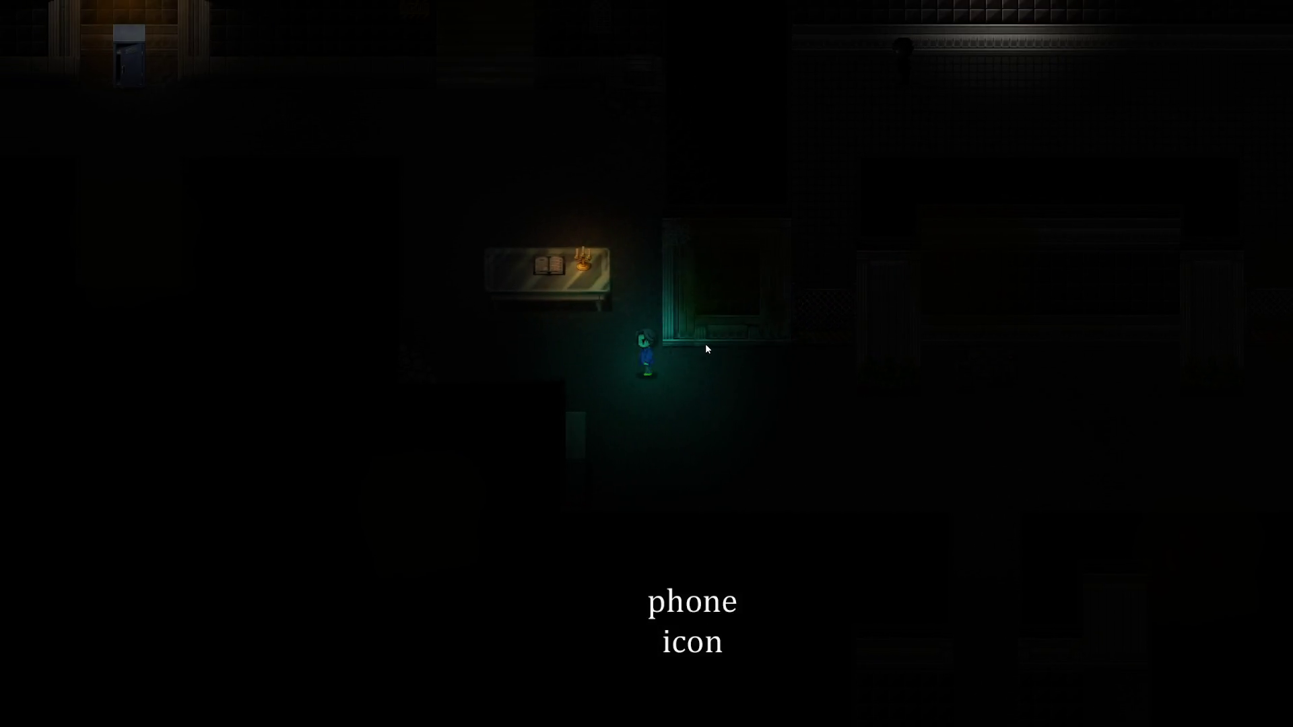
pyautogui.press('Left')
pyautogui.press('Up')
pyautogui.press('Left')
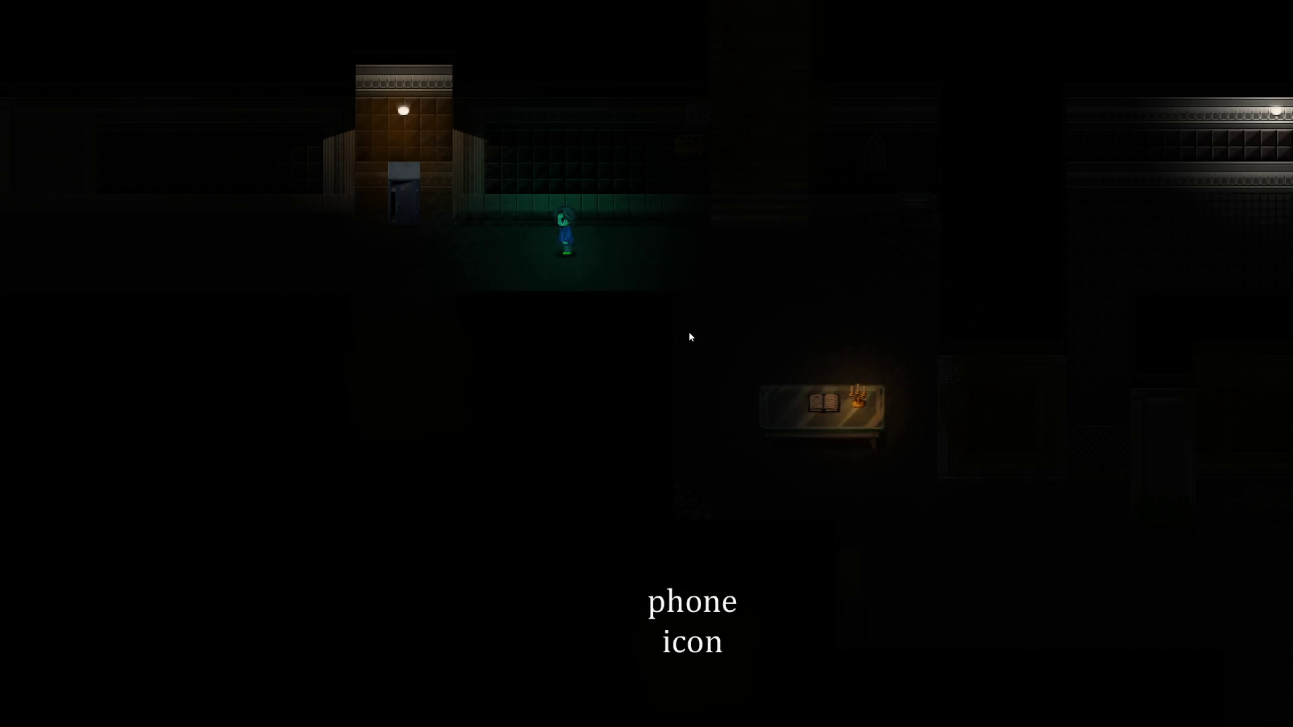
pyautogui.hotkey('alt', 'F4')
# Open Room One's map properties and confirm them with OK
pyautogui.rightClick(77, 688)
pyautogui.click(135, 582)
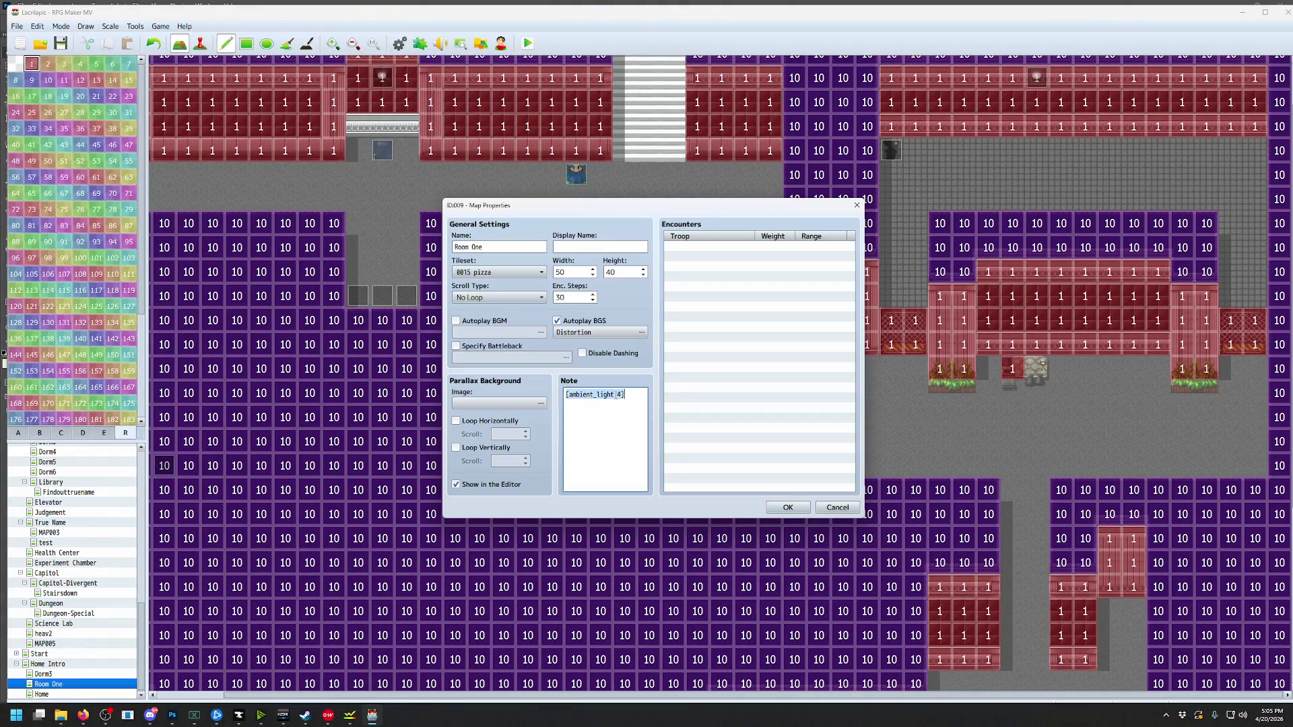
pyautogui.click(793, 503)
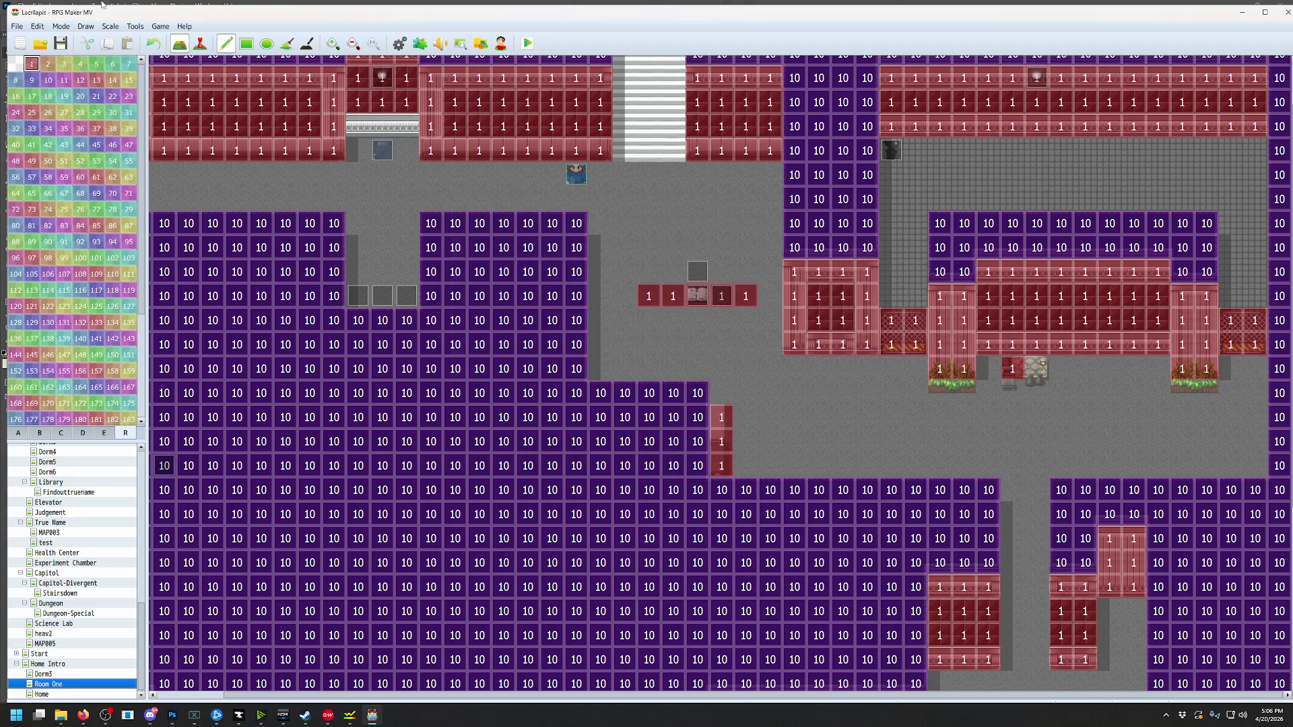
# Playtest again, walk briefly along the corridor, close the game, and return to Photoshop
pyautogui.click(529, 45)
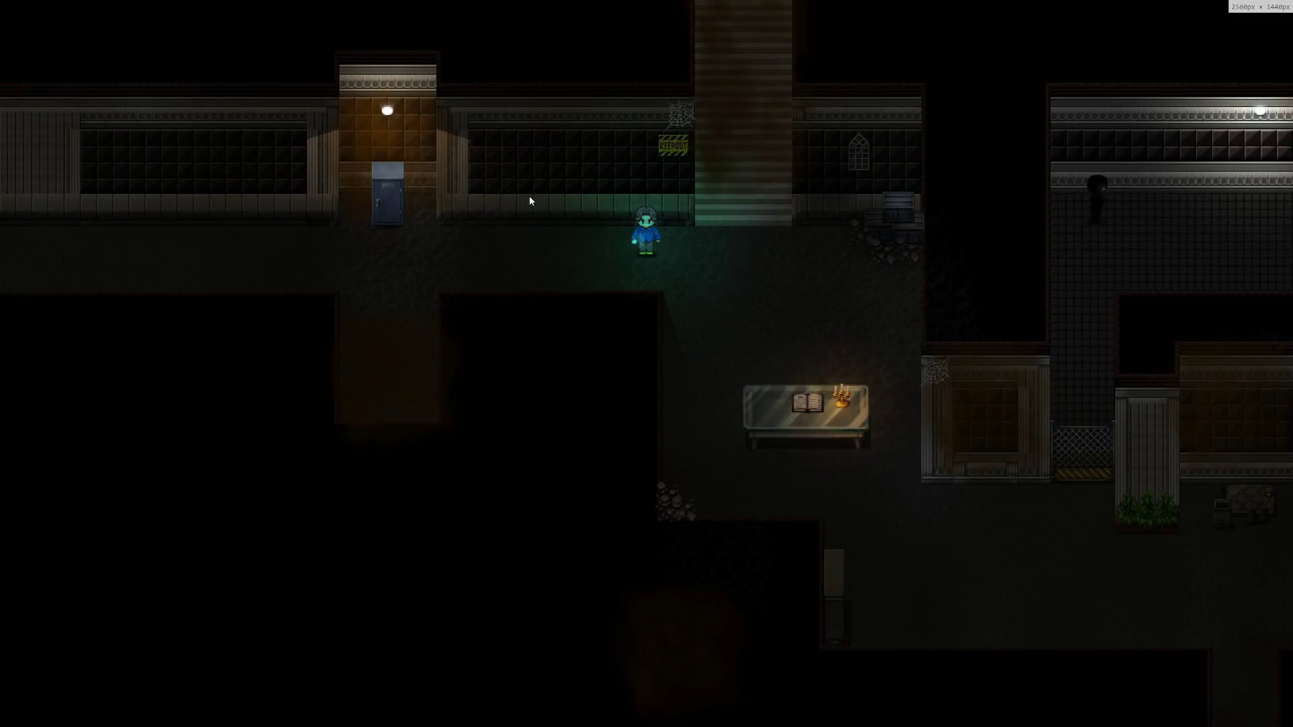
pyautogui.press('Right')
pyautogui.press('Left')
pyautogui.press('Down')
pyautogui.press('Left')
pyautogui.press('Left')
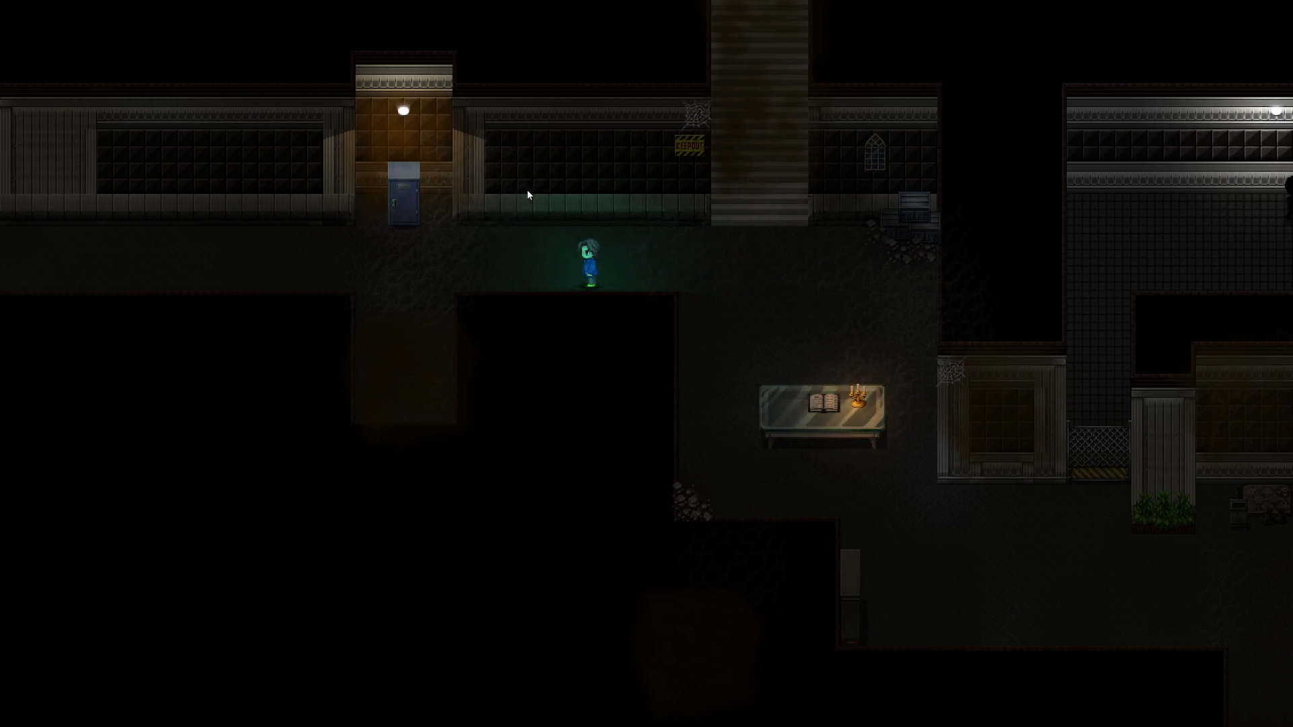
pyautogui.hotkey('alt', 'F4')
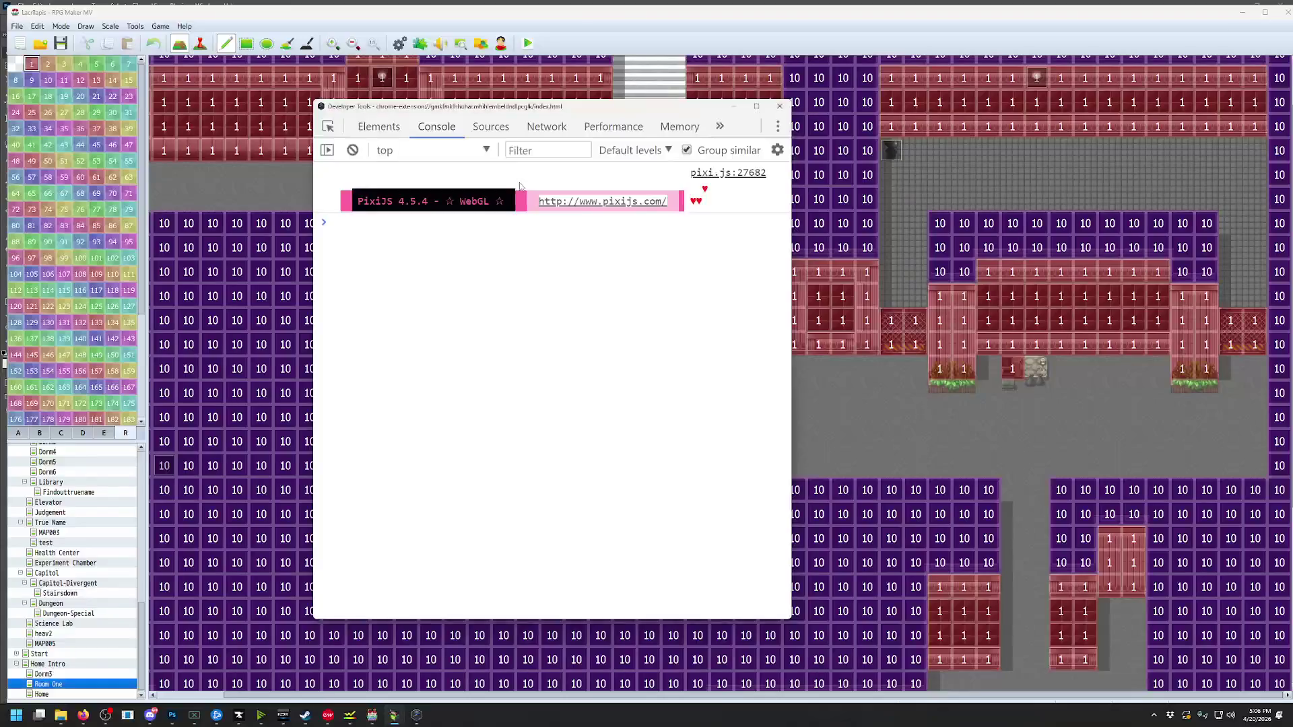
pyautogui.click(172, 718)
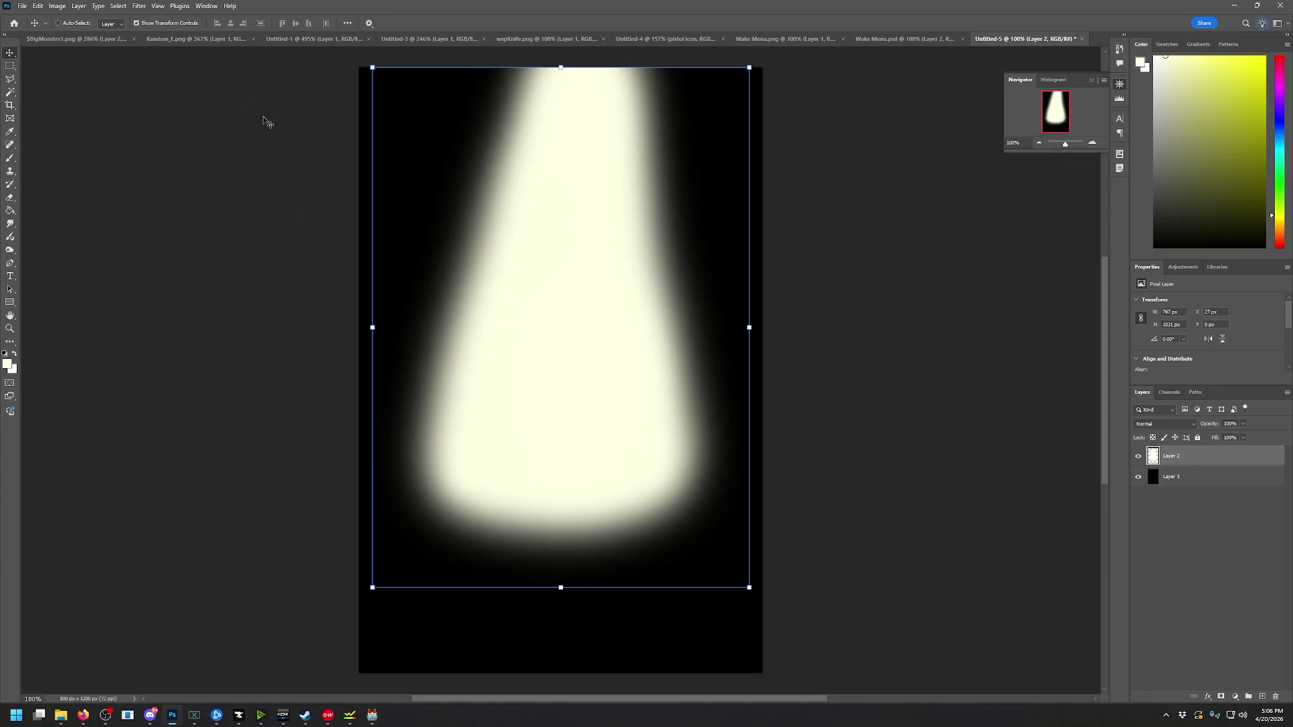
# Create a new 2560 x 1440 document, paste the game screenshot, and zoom to 211.7%
pyautogui.click(23, 5)
pyautogui.click(37, 16)
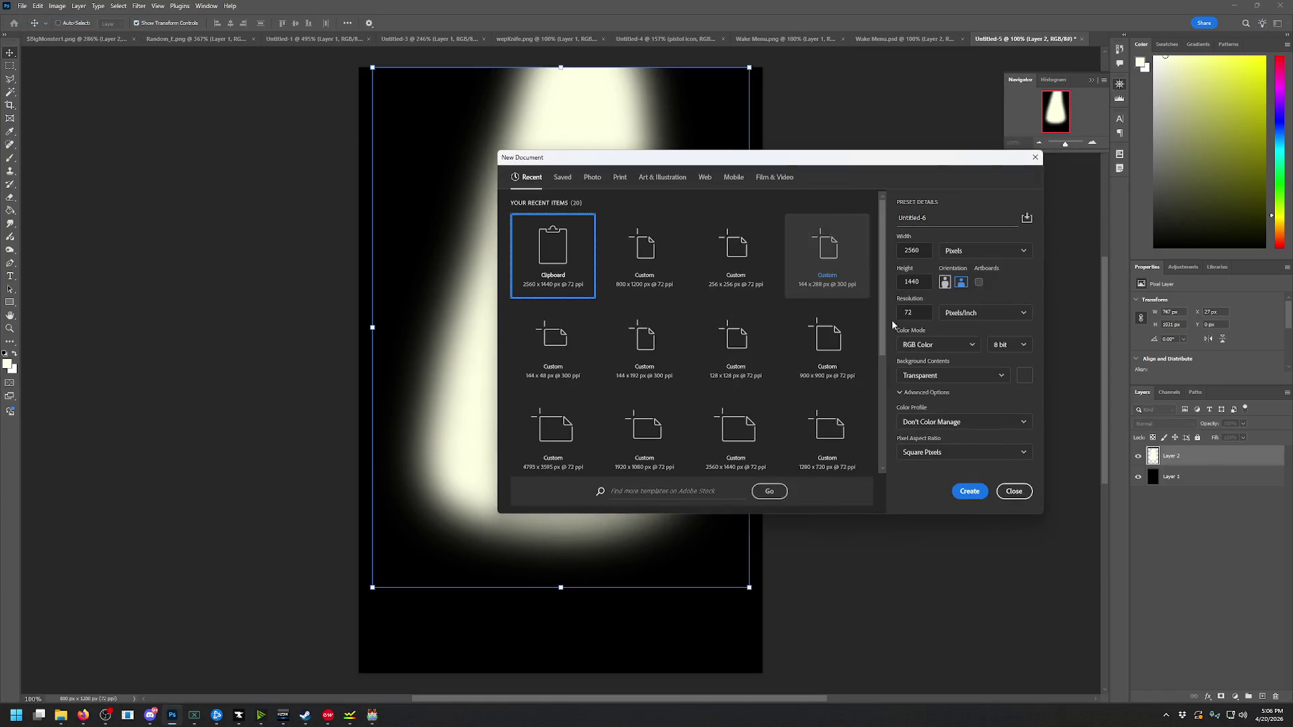
pyautogui.click(958, 494)
pyautogui.hotkey('ctrl', 'v')
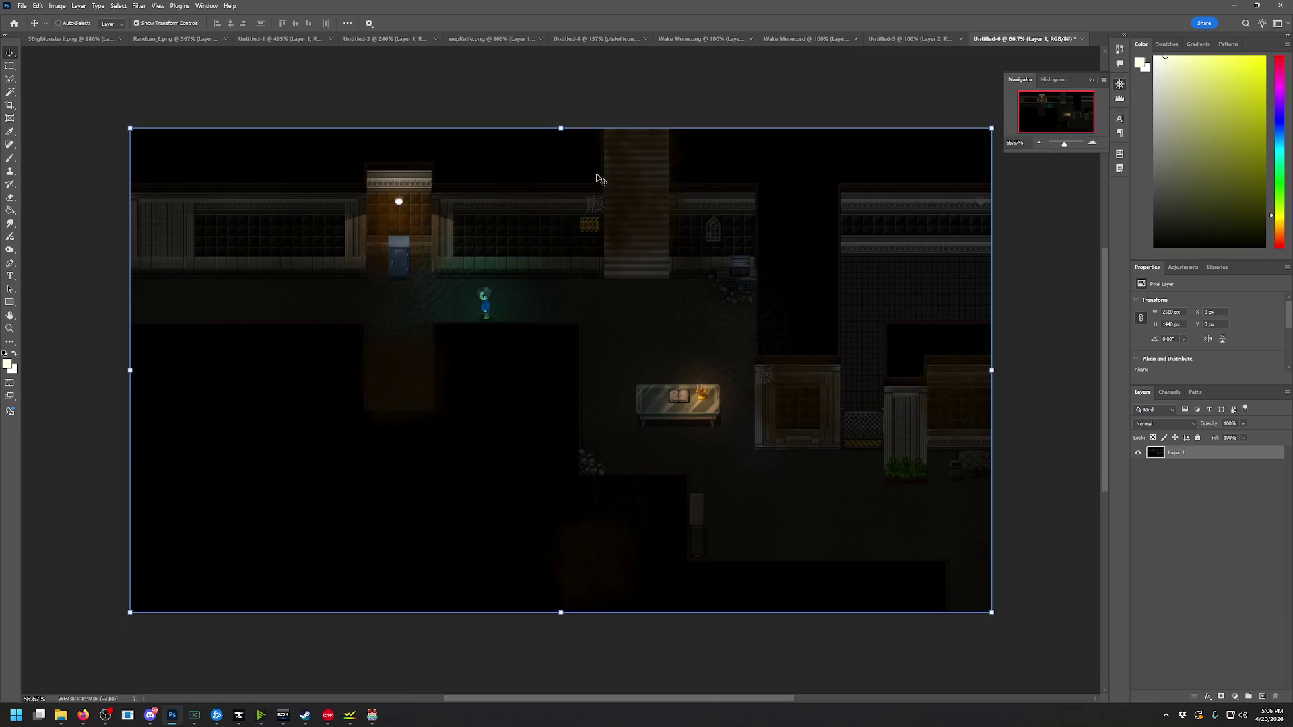
pyautogui.moveTo(1064, 146); pyautogui.dragTo(1067, 144)
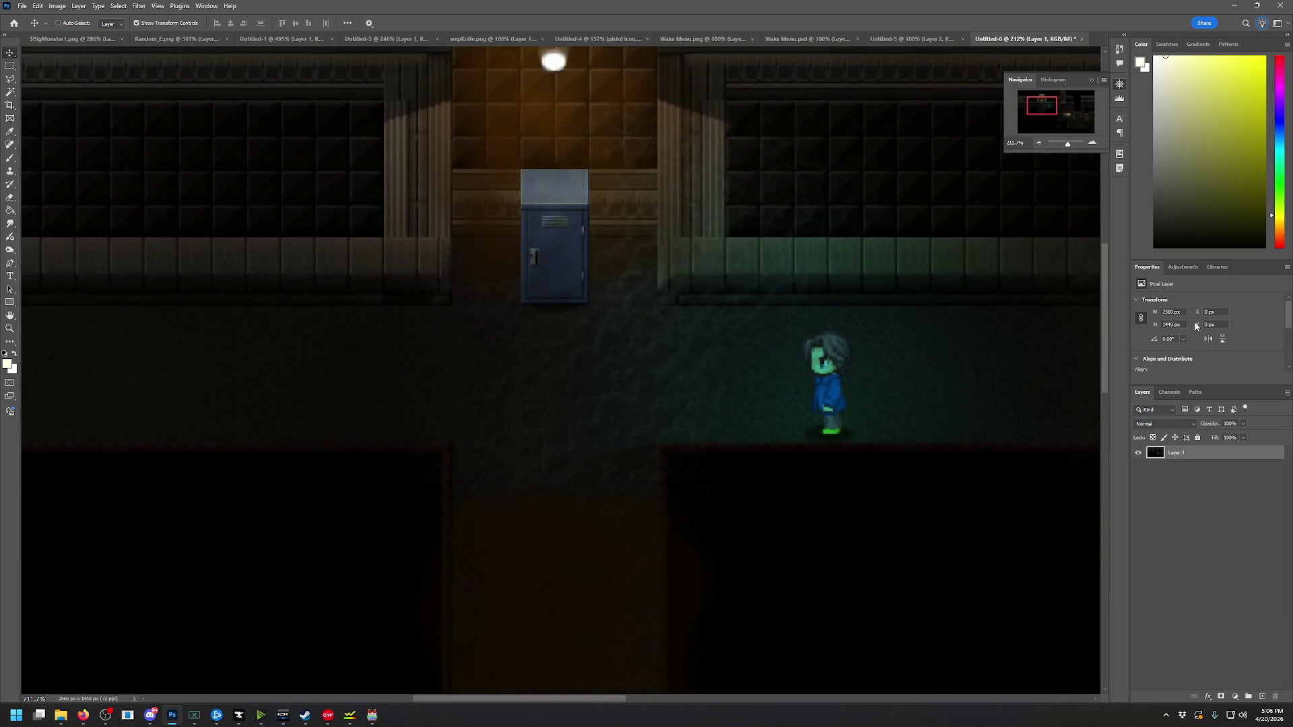
# Add a new empty Layer 2 above the screenshot
pyautogui.click(1282, 394)
pyautogui.click(1206, 397)
pyautogui.click(758, 349)
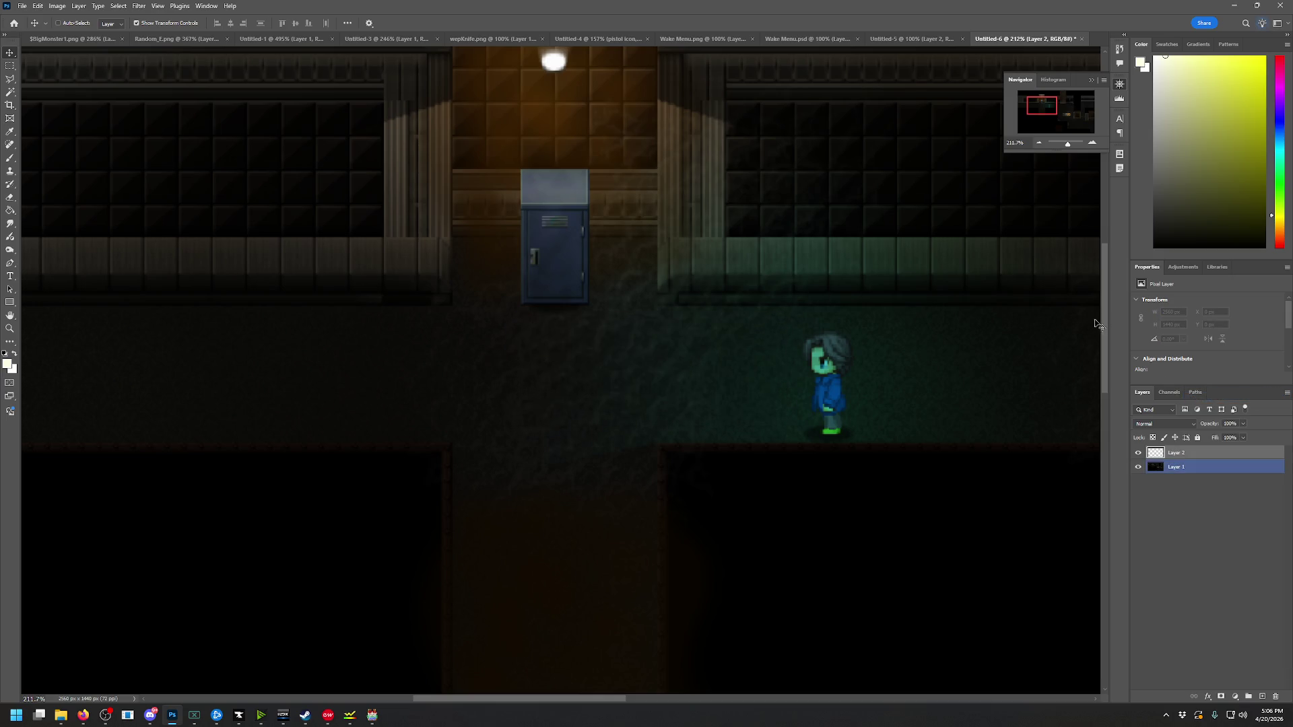
pyautogui.moveTo(1041, 105); pyautogui.dragTo(1032, 103)
# Select the Brush tool with black #000000 as foreground and bring up the brush presets
pyautogui.click(11, 158)
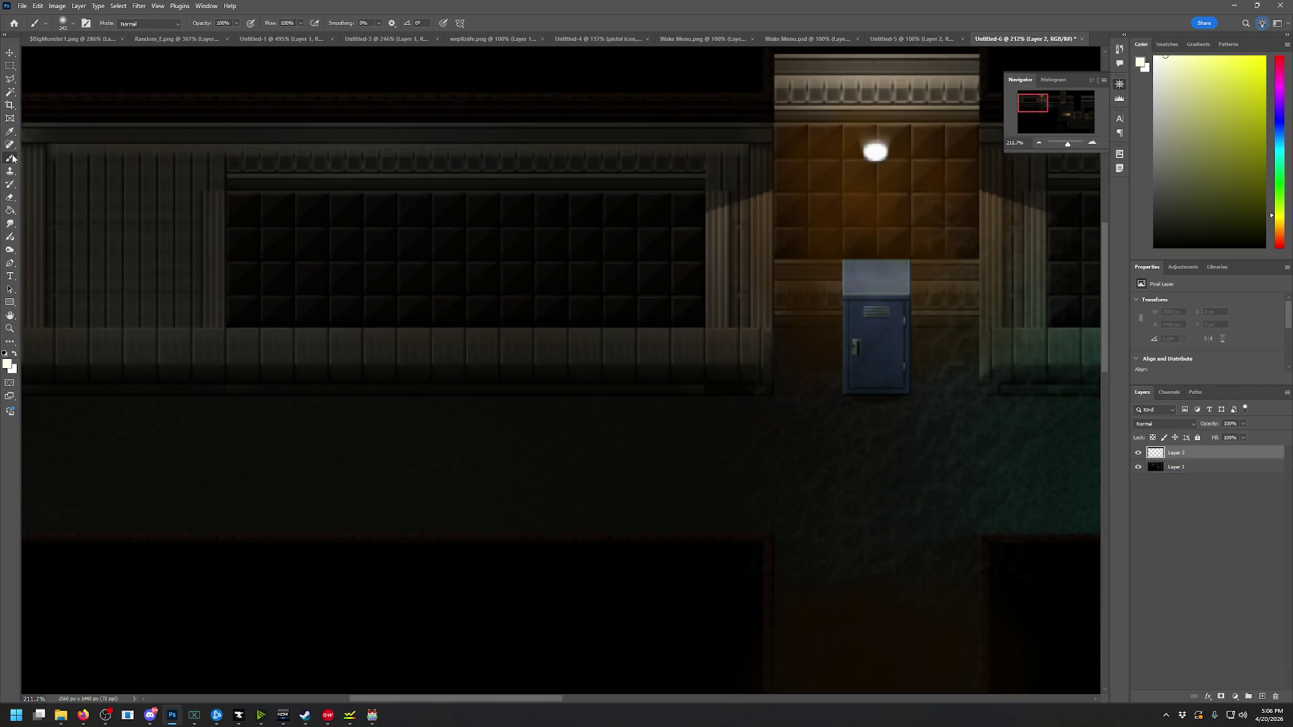
pyautogui.click(9, 366)
pyautogui.click(1041, 323)
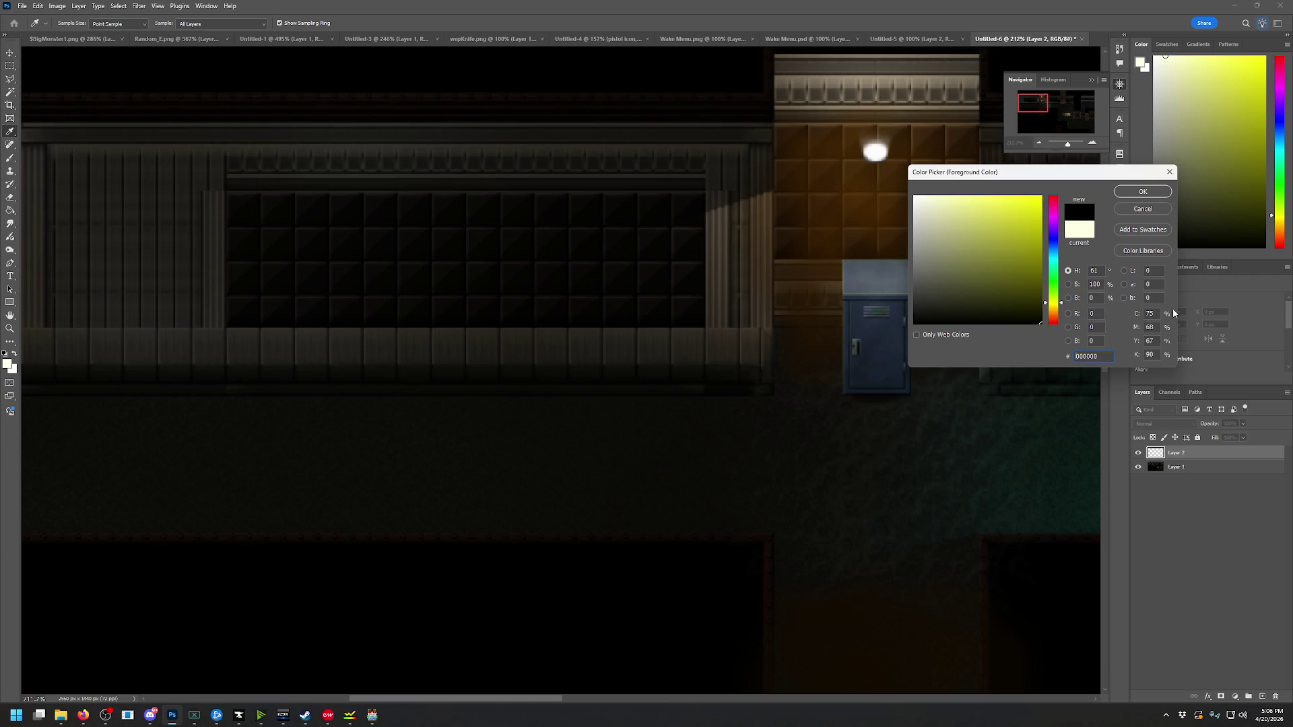
pyautogui.click(1135, 196)
pyautogui.rightClick(761, 349)
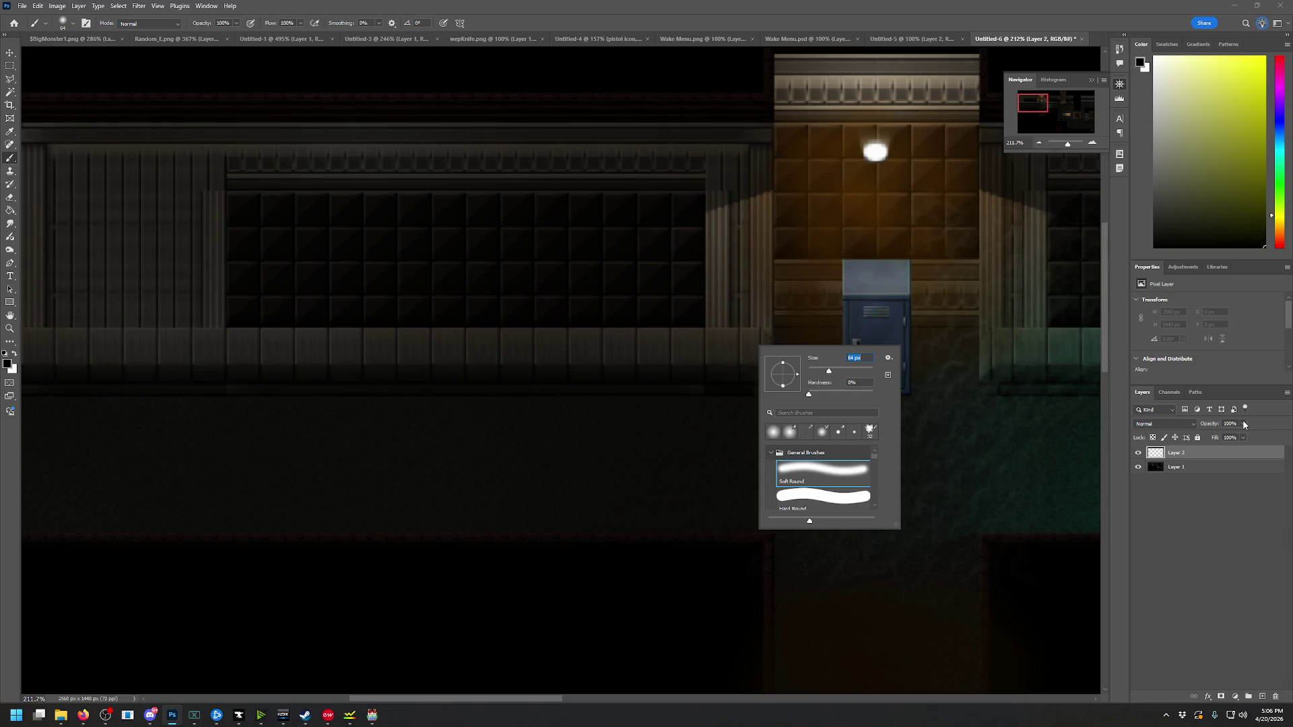
# Lower Layer 2's opacity and paint faint black shadows along the wall base
pyautogui.moveTo(1244, 424); pyautogui.dragTo(1220, 439)
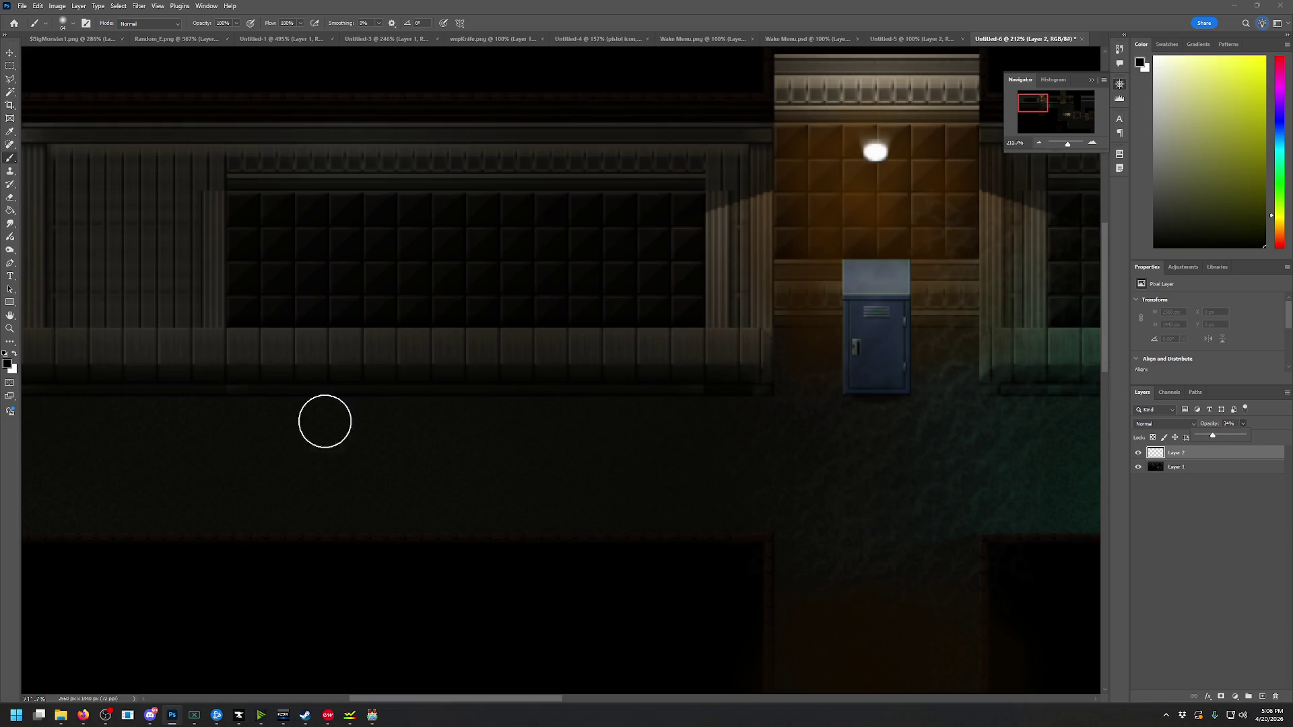
pyautogui.click(40, 393)
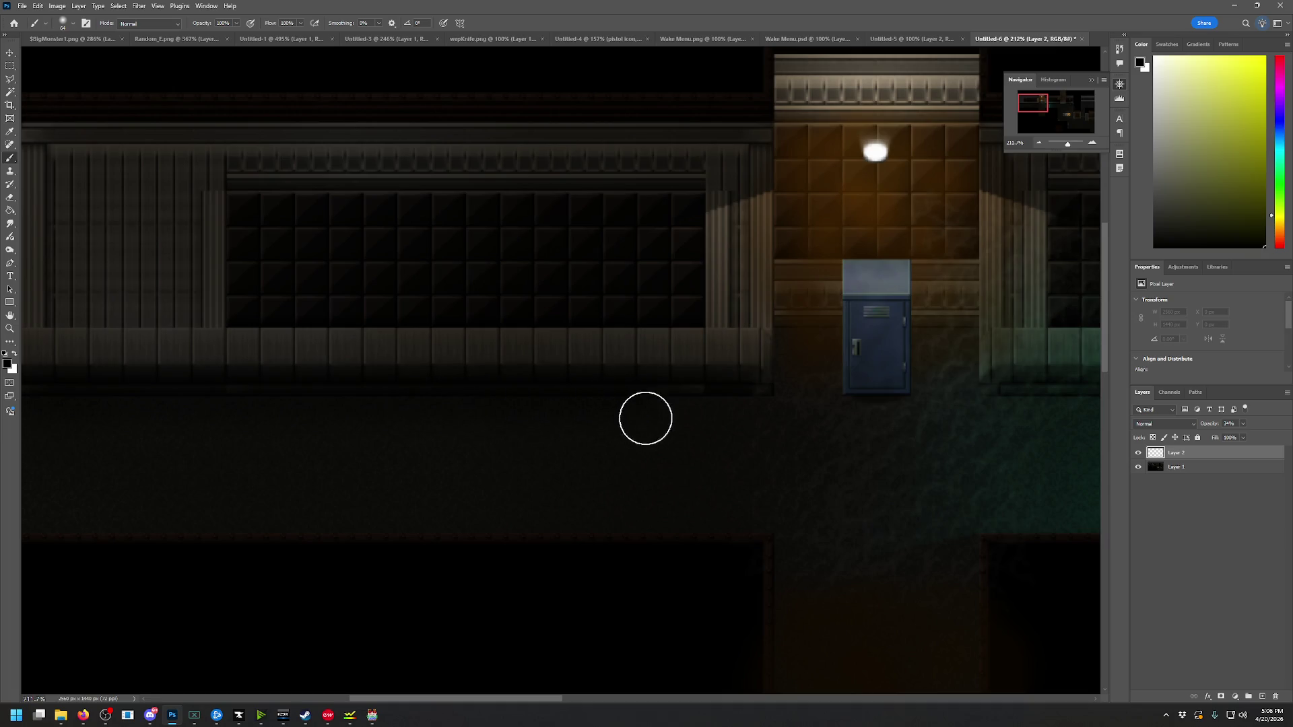
pyautogui.moveTo(782, 422); pyautogui.dragTo(795, 372)
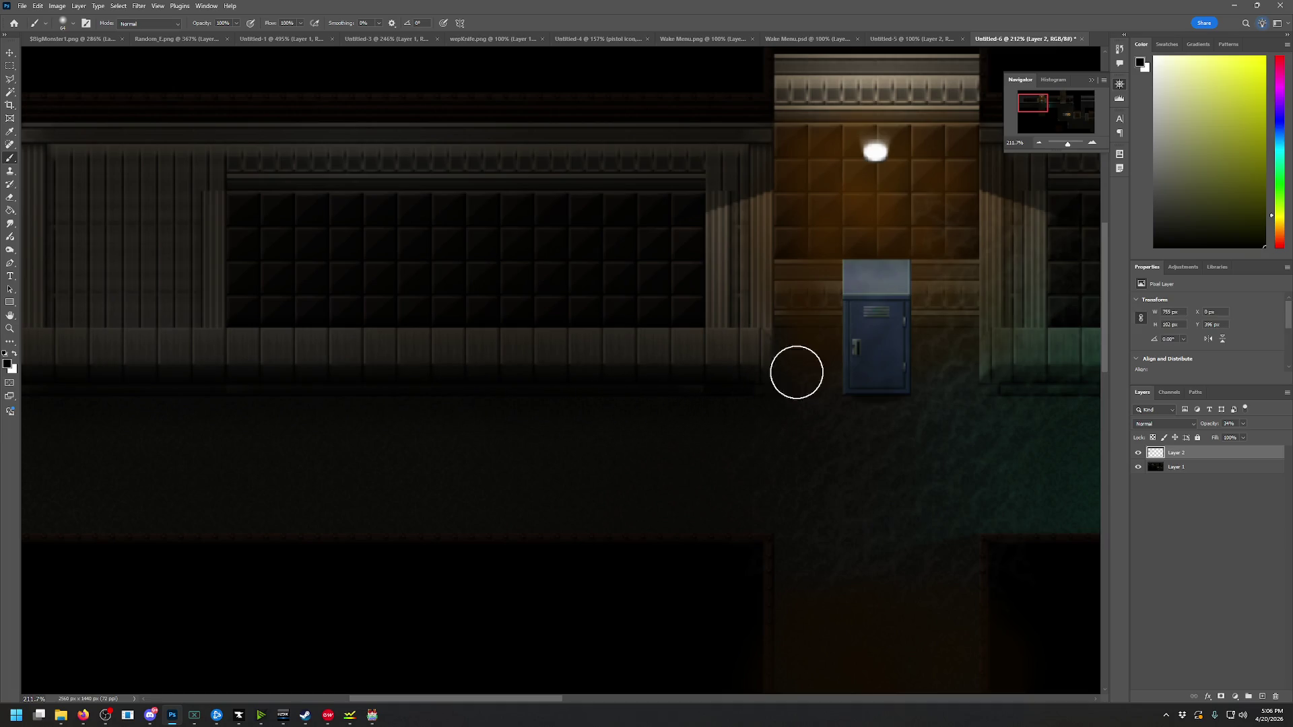
pyautogui.moveTo(1045, 111); pyautogui.dragTo(1060, 111)
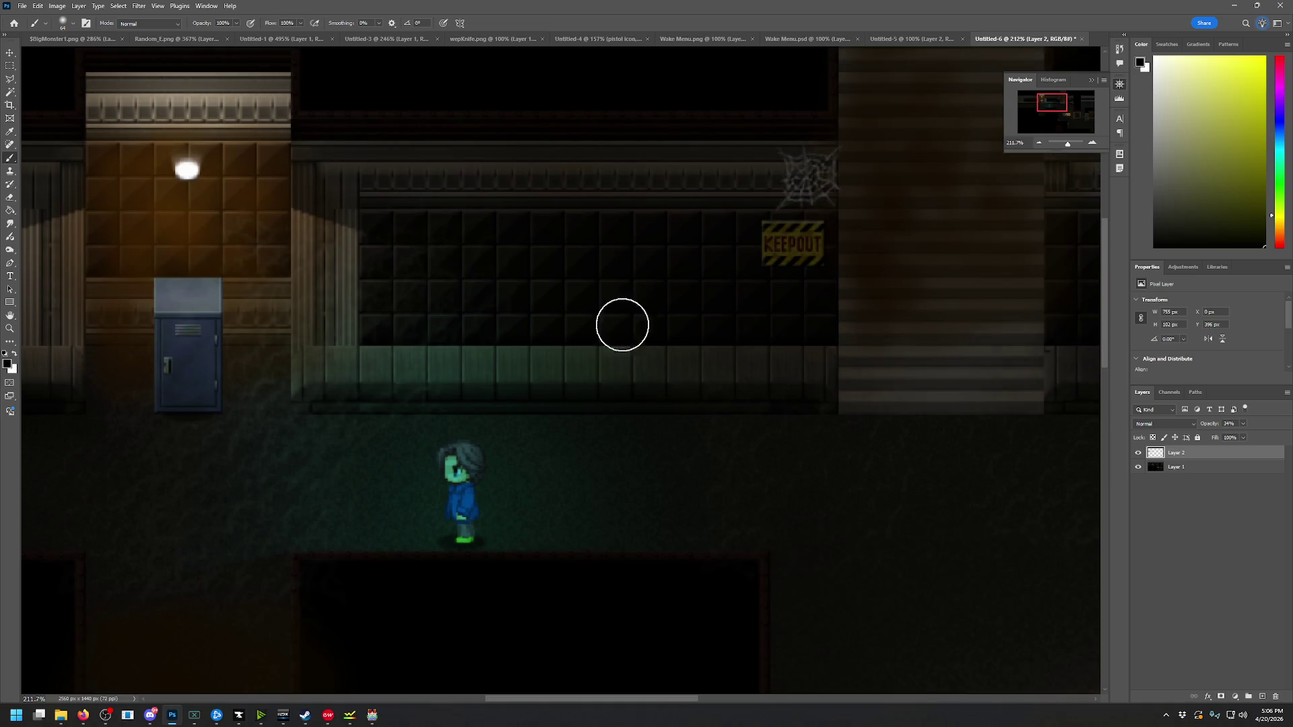
pyautogui.moveTo(308, 406)
pyautogui.mouseDown()
pyautogui.moveTo(584, 422)
pyautogui.moveTo(823, 413)
pyautogui.mouseUp()
# Shade around the crates and rubble, under the table and the wall's bottom edge, then set opacity to 24%
pyautogui.moveTo(1081, 136); pyautogui.dragTo(1064, 102)
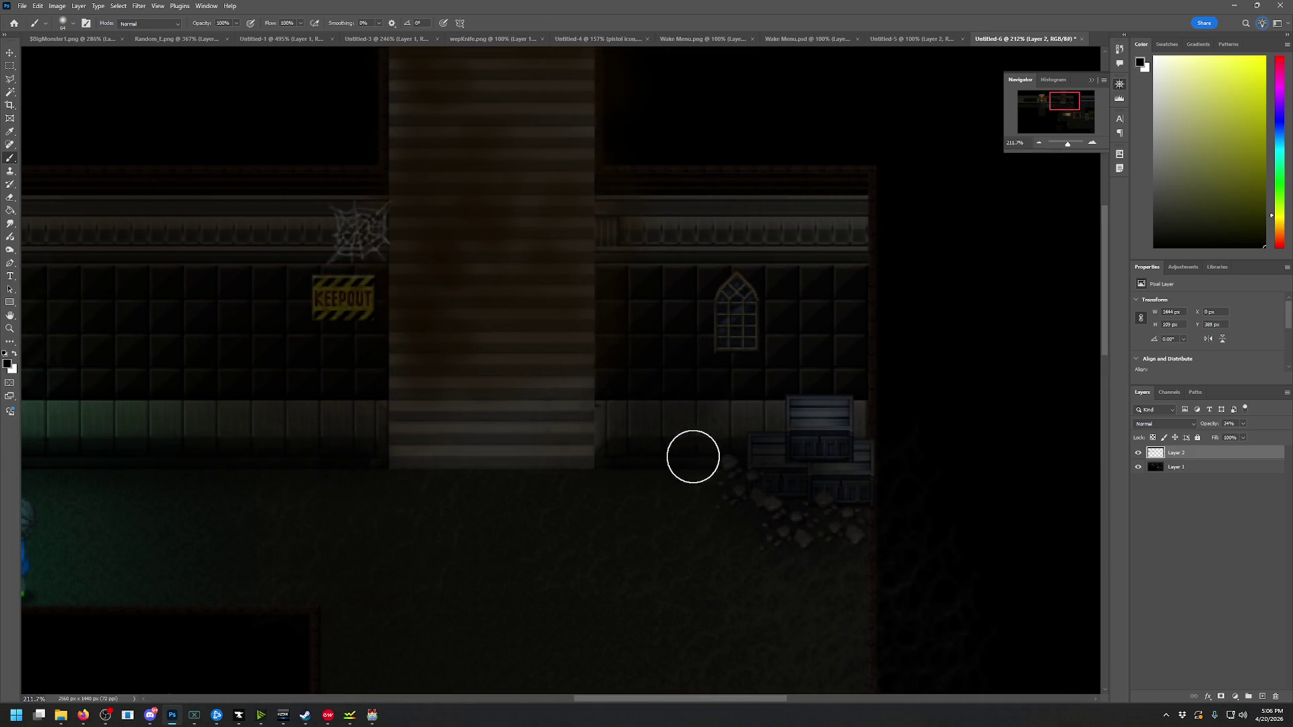
pyautogui.moveTo(757, 462)
pyautogui.mouseDown()
pyautogui.moveTo(759, 491)
pyautogui.moveTo(869, 505)
pyautogui.mouseUp()
pyautogui.moveTo(1062, 101); pyautogui.dragTo(1057, 118)
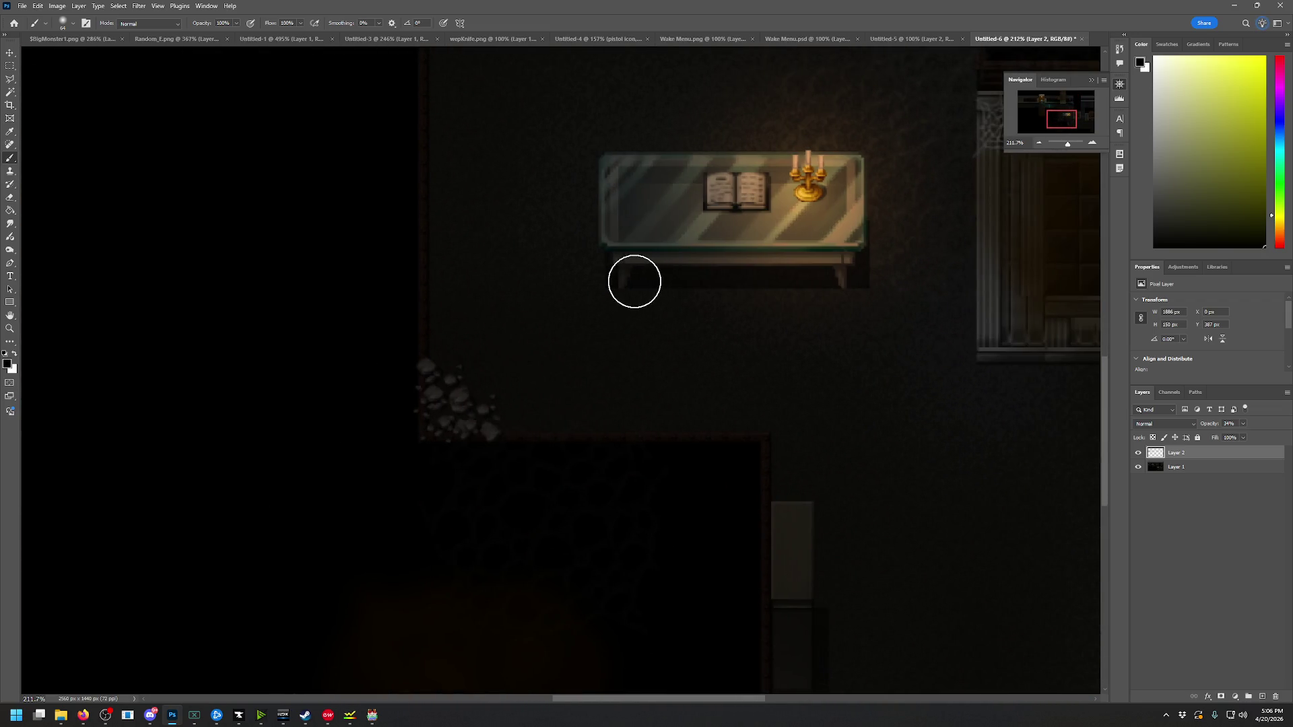
pyautogui.moveTo(635, 281); pyautogui.dragTo(861, 297)
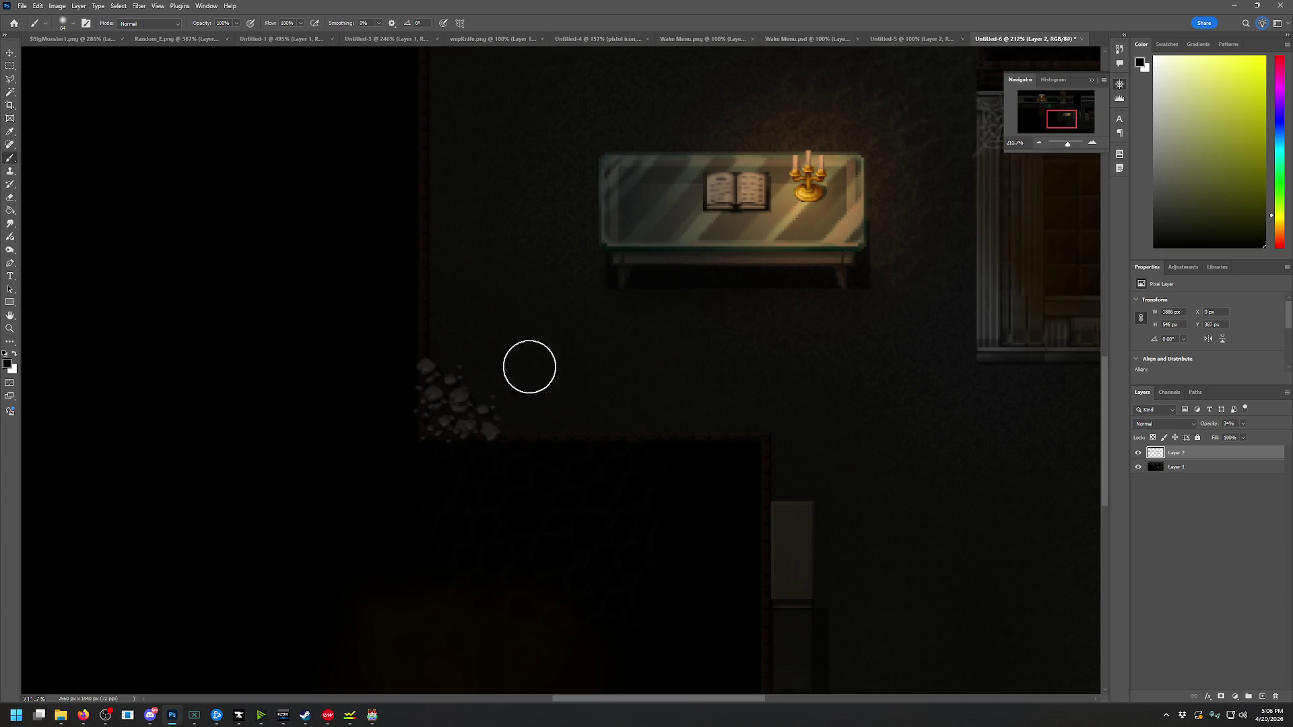
pyautogui.moveTo(453, 407)
pyautogui.mouseDown()
pyautogui.moveTo(476, 430)
pyautogui.moveTo(454, 402)
pyautogui.mouseUp()
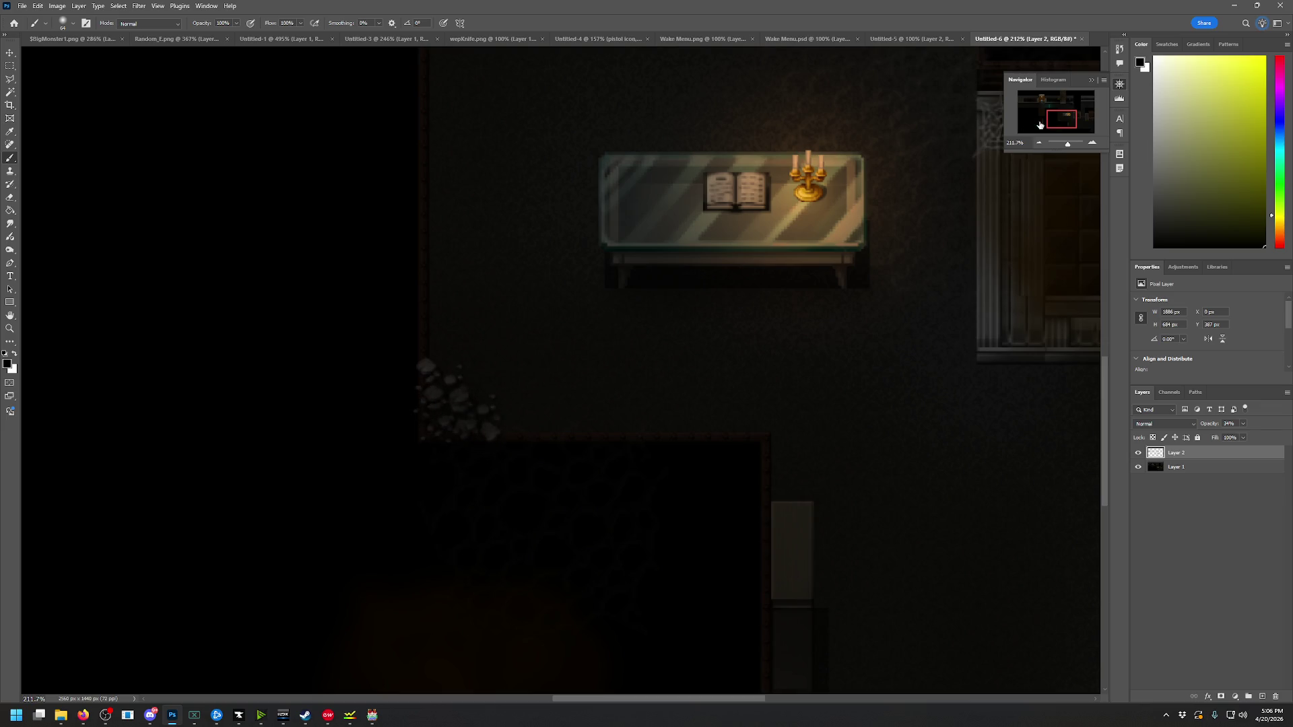
pyautogui.moveTo(1039, 125); pyautogui.dragTo(1077, 116)
pyautogui.moveTo(471, 453)
pyautogui.mouseDown()
pyautogui.moveTo(867, 463)
pyautogui.moveTo(883, 546)
pyautogui.moveTo(988, 560)
pyautogui.mouseUp()
pyautogui.moveTo(1068, 112)
pyautogui.mouseDown()
pyautogui.moveTo(1046, 95)
pyautogui.moveTo(1024, 105)
pyautogui.mouseUp()
pyautogui.moveTo(1244, 431); pyautogui.dragTo(1251, 438)
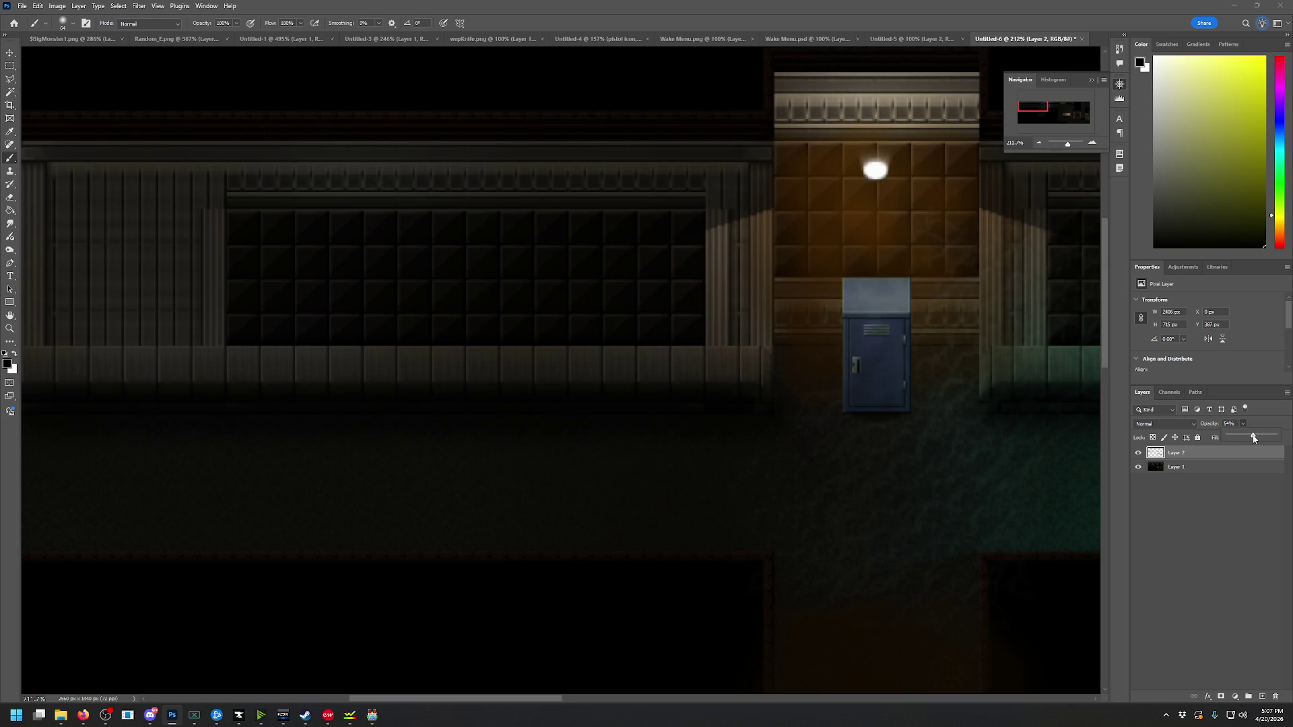
# Brush black over the alcove's top trim and the floor under the locker, then zoom out
pyautogui.moveTo(1037, 105)
pyautogui.mouseDown()
pyautogui.moveTo(1067, 105)
pyautogui.moveTo(1045, 100)
pyautogui.mouseUp()
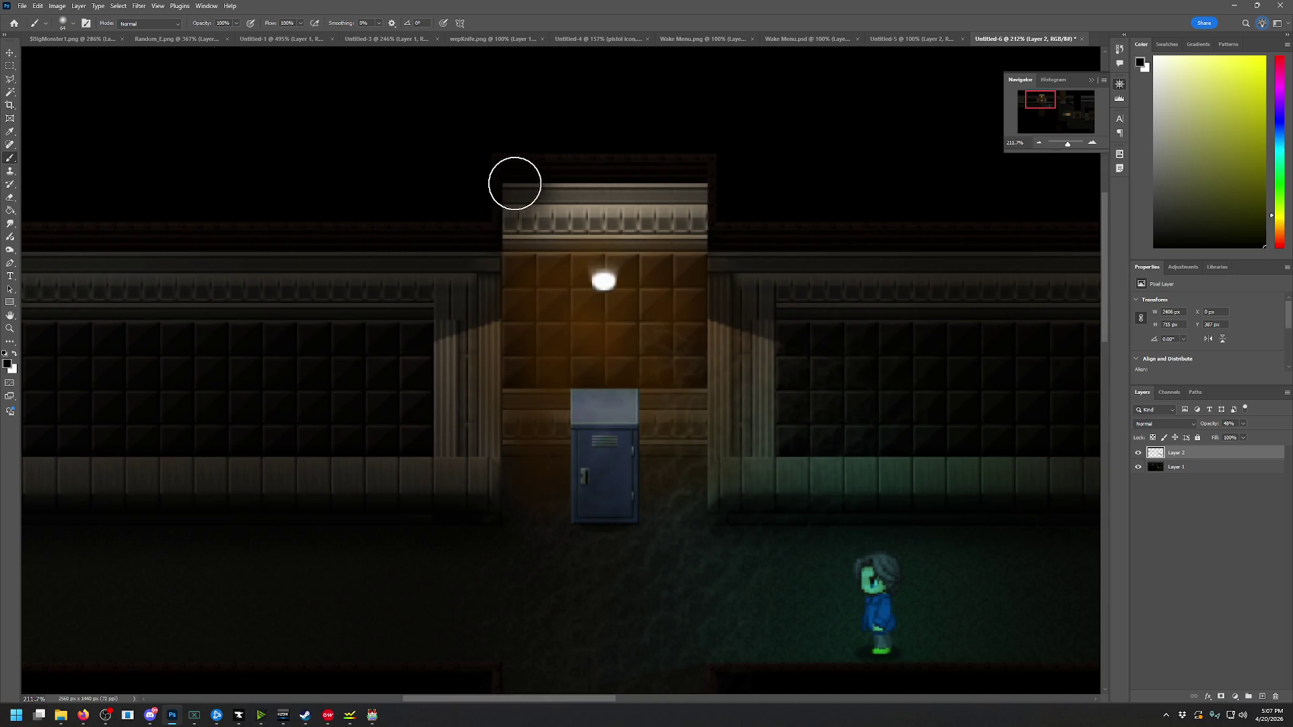
pyautogui.moveTo(522, 184)
pyautogui.mouseDown()
pyautogui.moveTo(678, 182)
pyautogui.moveTo(713, 202)
pyautogui.moveTo(681, 172)
pyautogui.mouseUp()
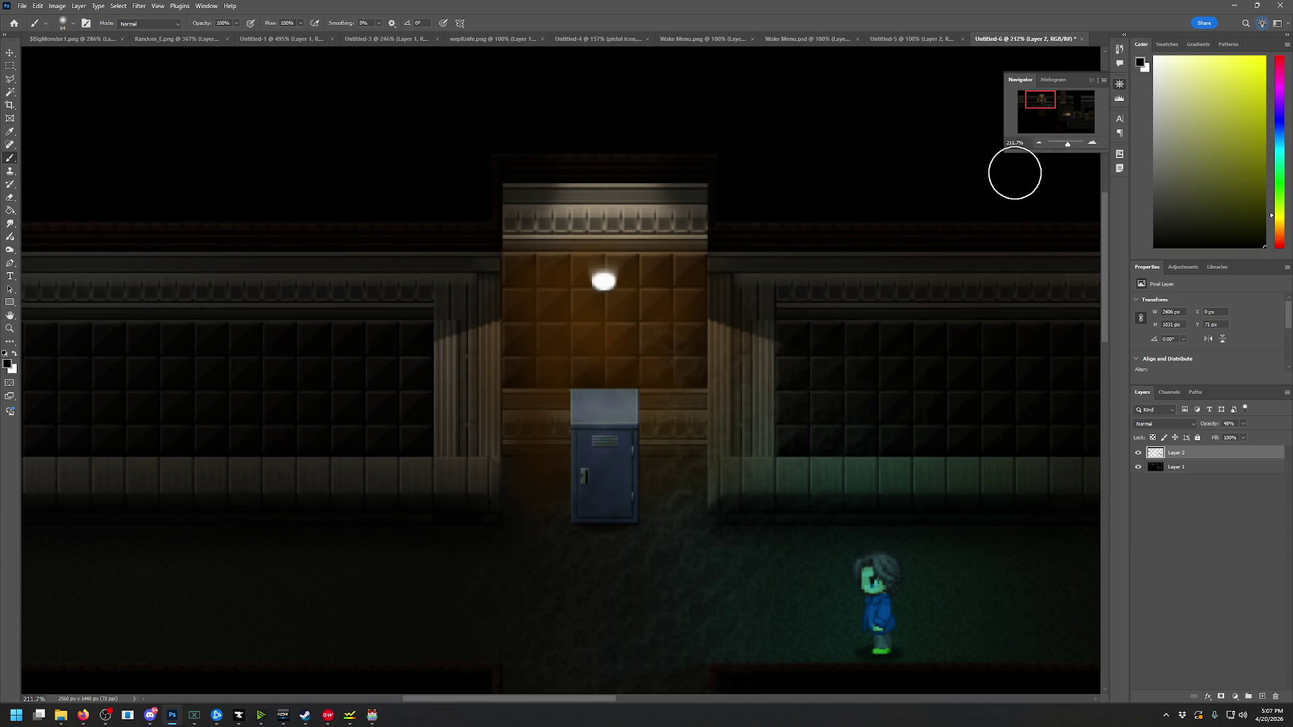
pyautogui.moveTo(1045, 98); pyautogui.dragTo(1034, 103)
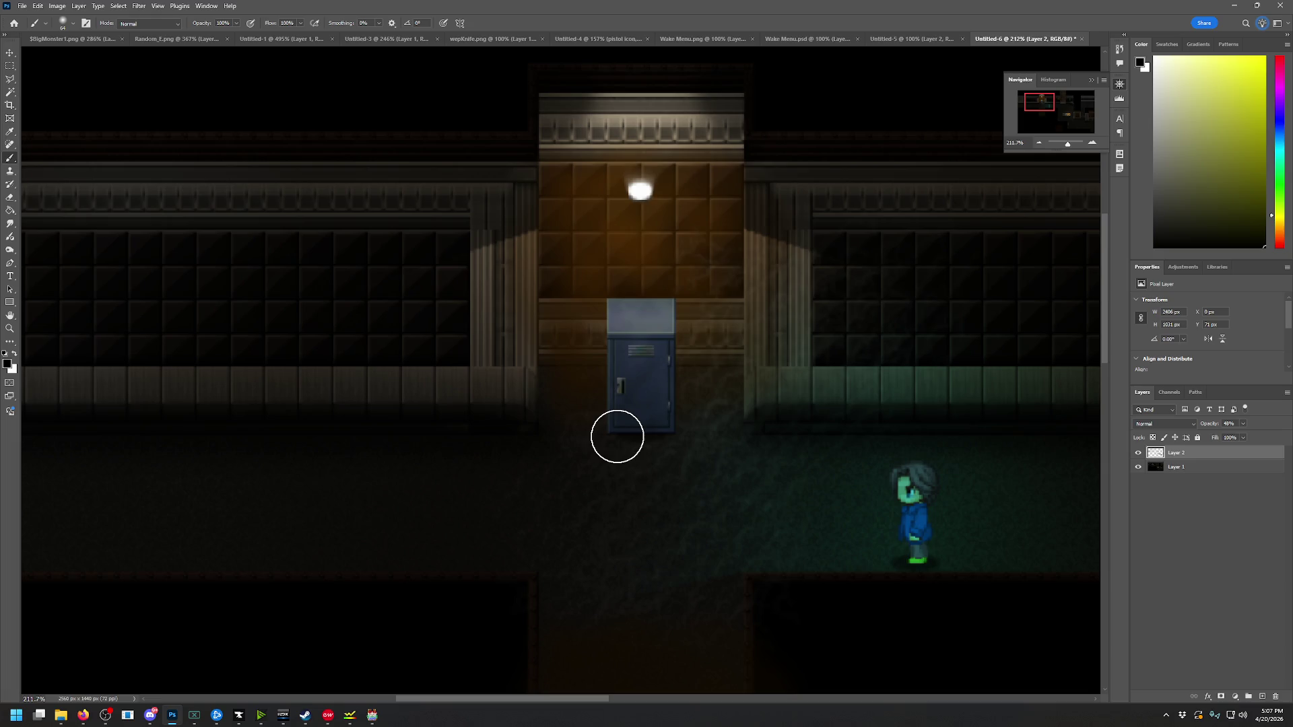
pyautogui.moveTo(618, 438)
pyautogui.mouseDown()
pyautogui.moveTo(600, 468)
pyautogui.moveTo(660, 467)
pyautogui.moveTo(655, 442)
pyautogui.mouseUp()
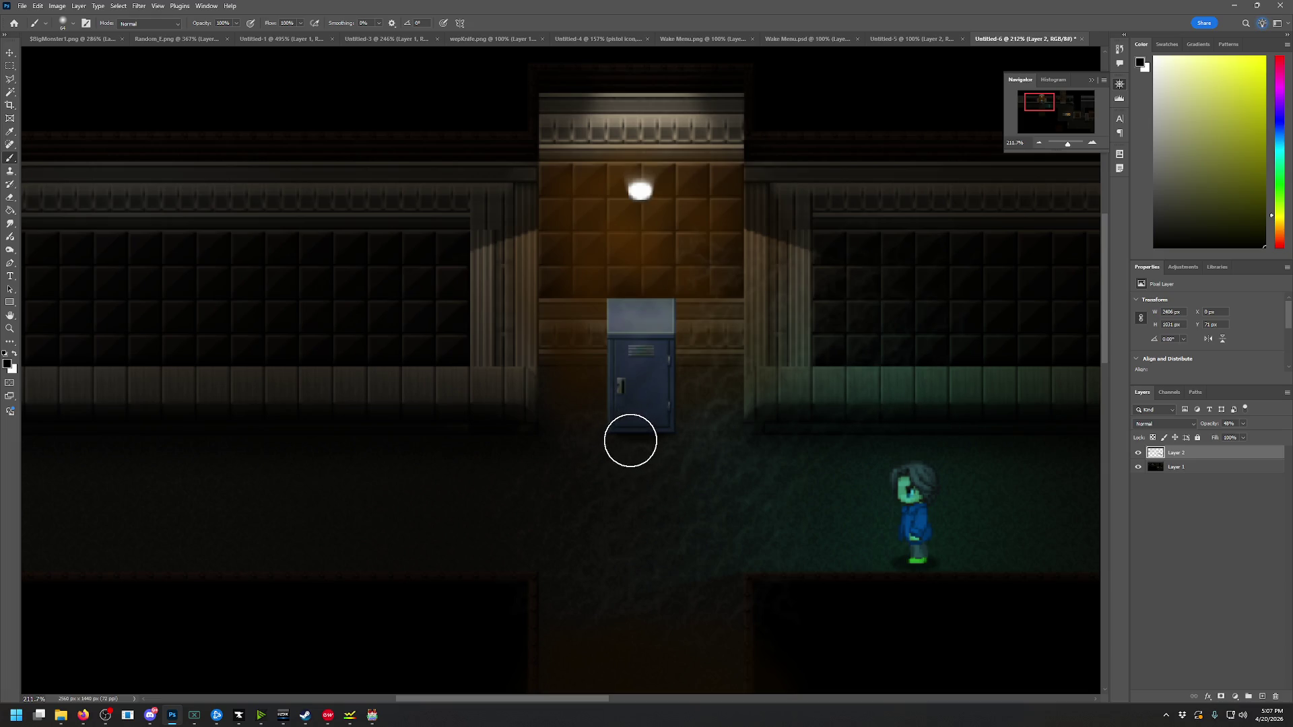
pyautogui.moveTo(621, 474)
pyautogui.mouseDown()
pyautogui.moveTo(626, 438)
pyautogui.moveTo(609, 493)
pyautogui.moveTo(661, 491)
pyautogui.moveTo(651, 427)
pyautogui.mouseUp()
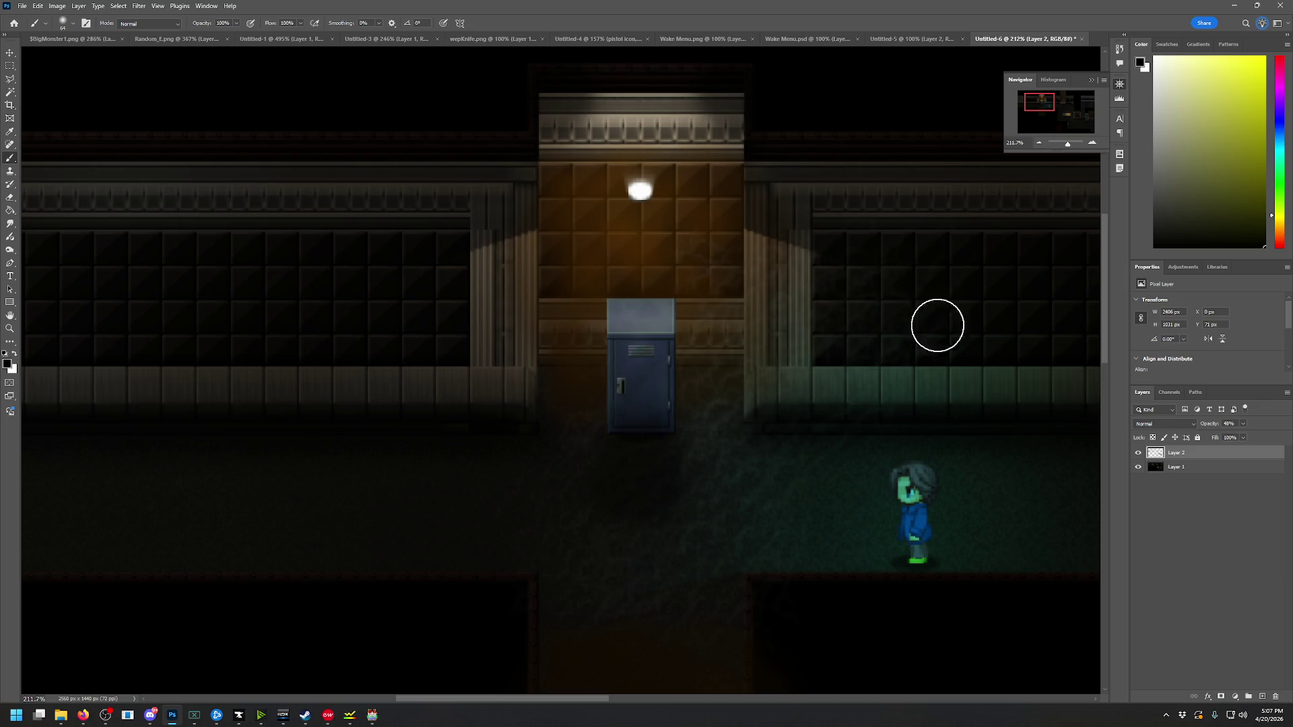
pyautogui.moveTo(1067, 143); pyautogui.dragTo(1068, 145)
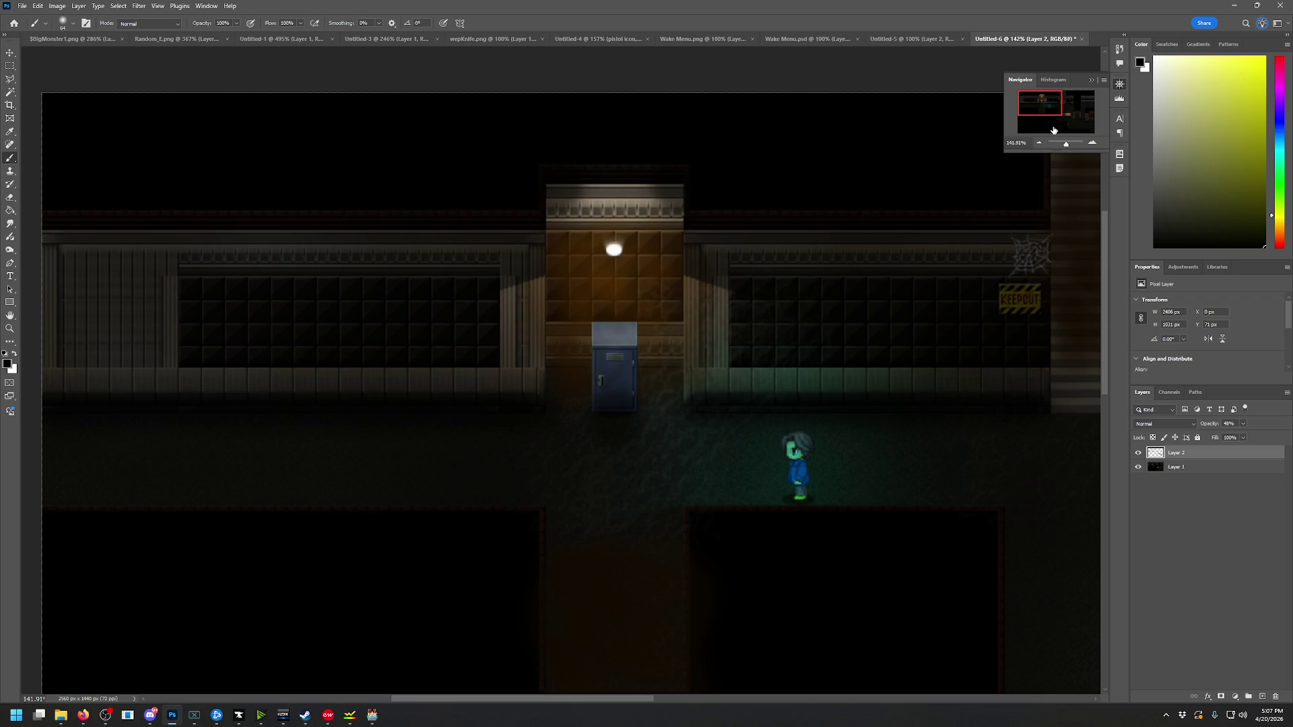
# Pan around the map, enlarge the brush, and add a new Layer 3
pyautogui.moveTo(1045, 103); pyautogui.dragTo(1066, 112)
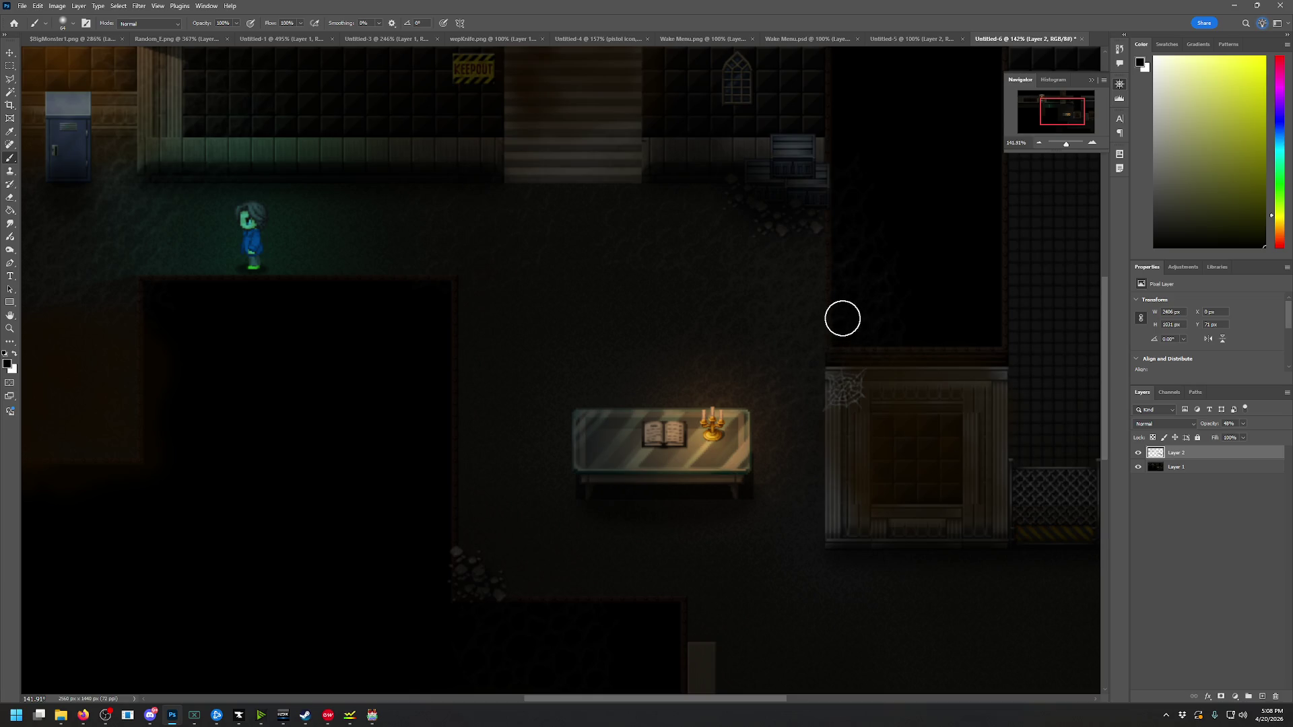
pyautogui.moveTo(1064, 107)
pyautogui.mouseDown()
pyautogui.moveTo(1004, 103)
pyautogui.moveTo(1074, 116)
pyautogui.moveTo(1040, 87)
pyautogui.moveTo(1053, 86)
pyautogui.mouseUp()
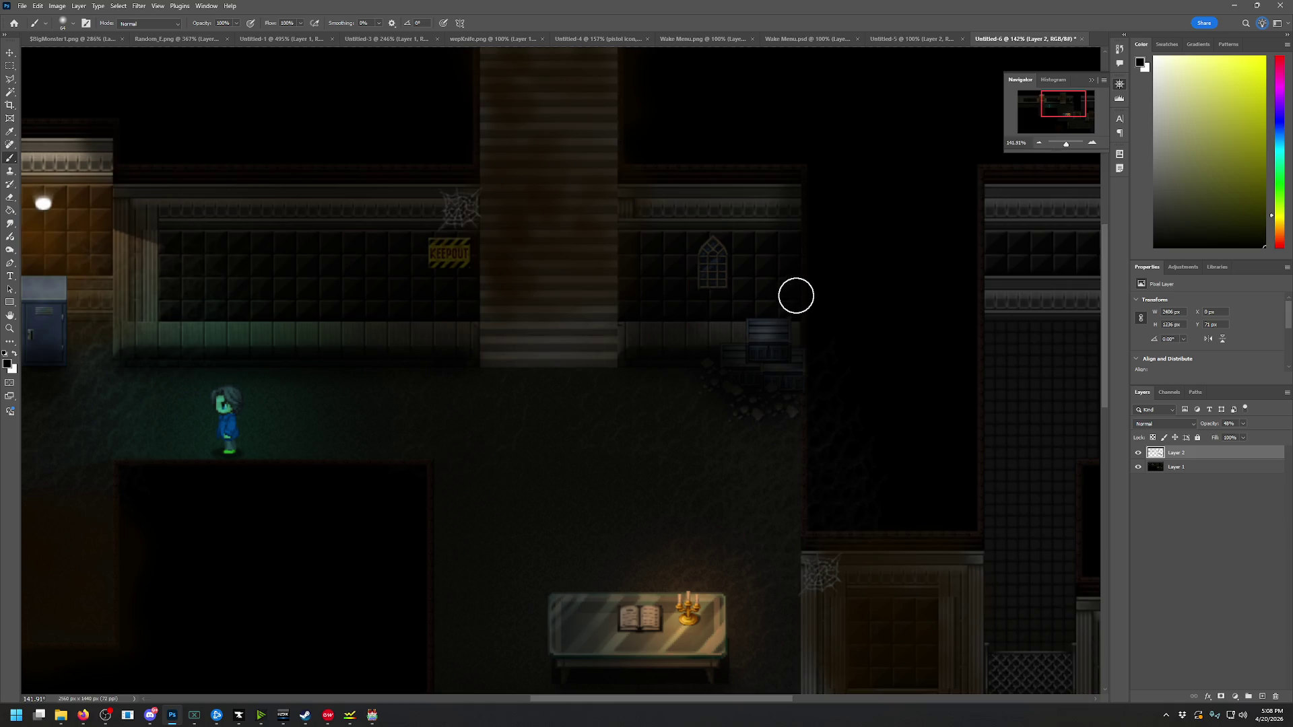
pyautogui.moveTo(1058, 108); pyautogui.dragTo(1077, 105)
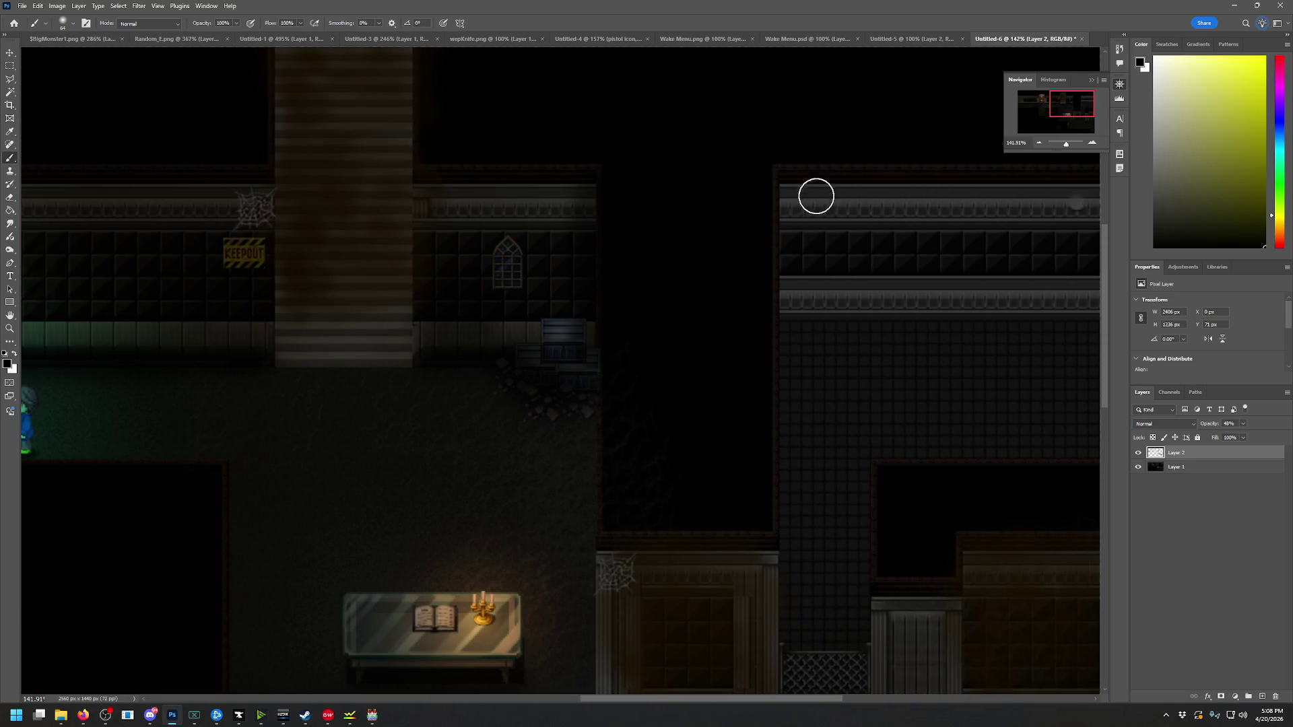
pyautogui.rightClick(911, 208)
pyautogui.press('Return')
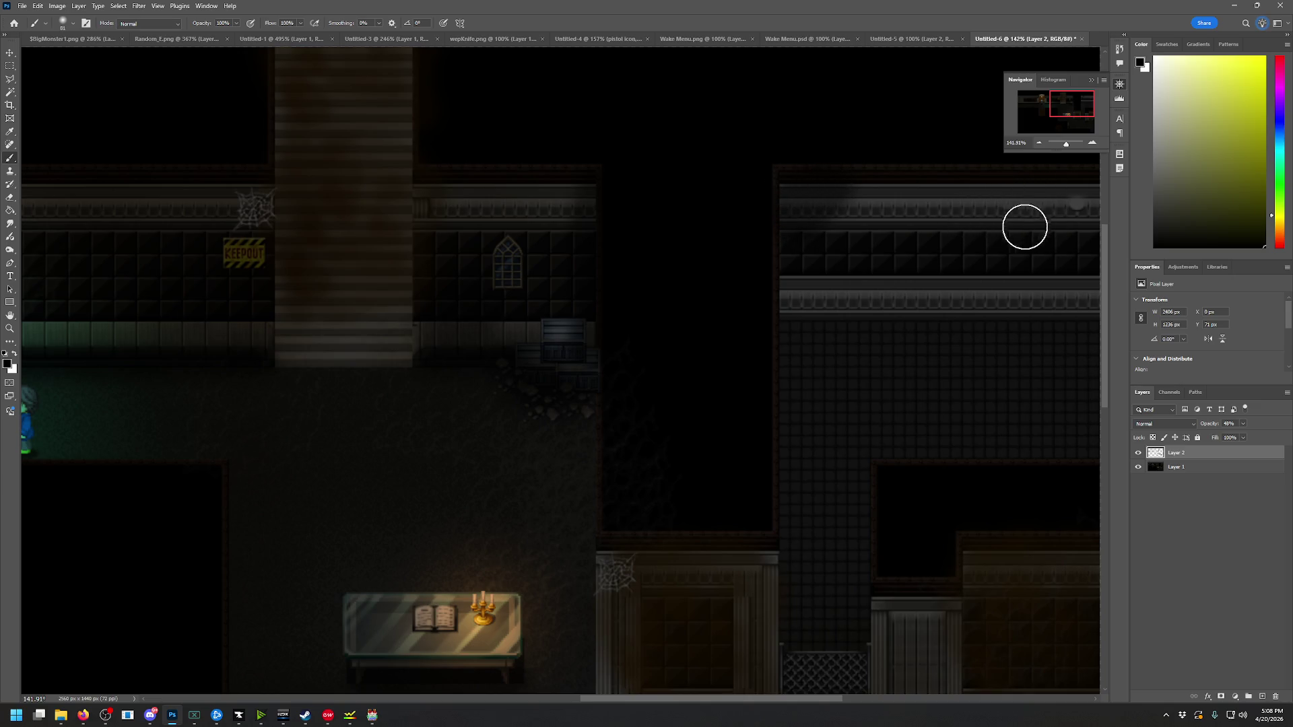
pyautogui.click(1287, 392)
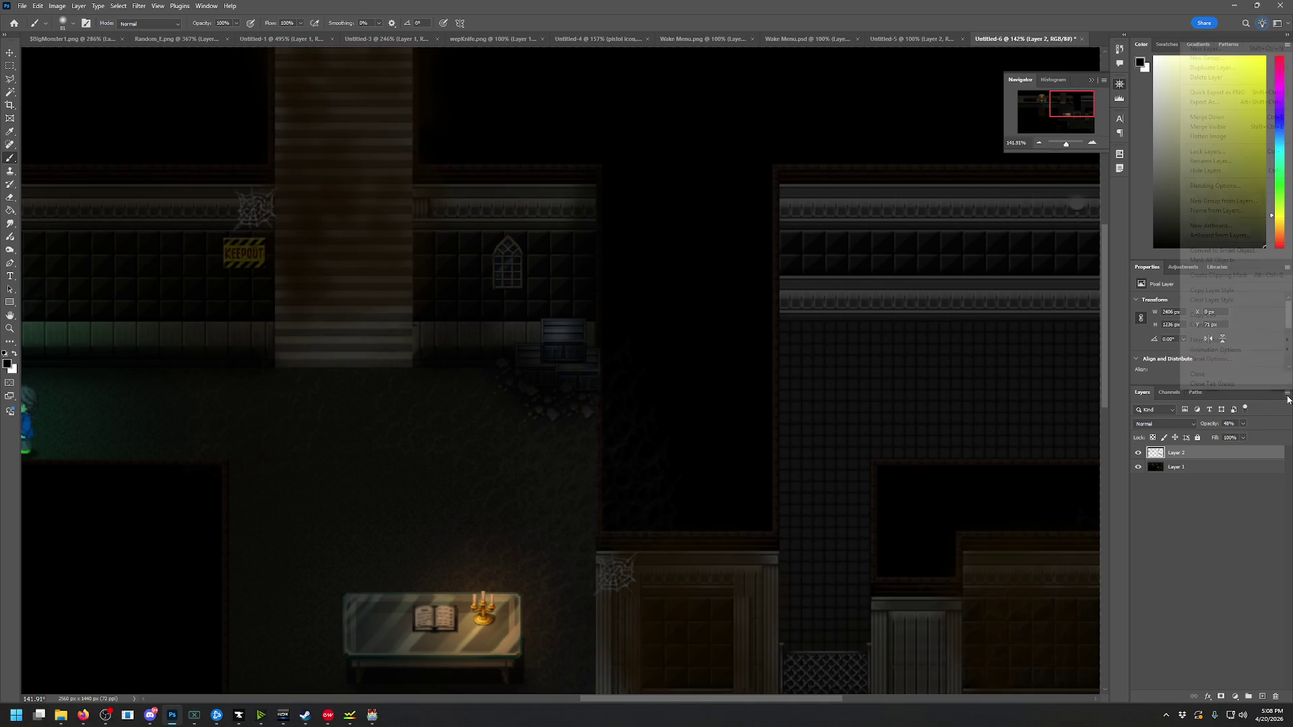
pyautogui.click(1206, 48)
pyautogui.click(759, 350)
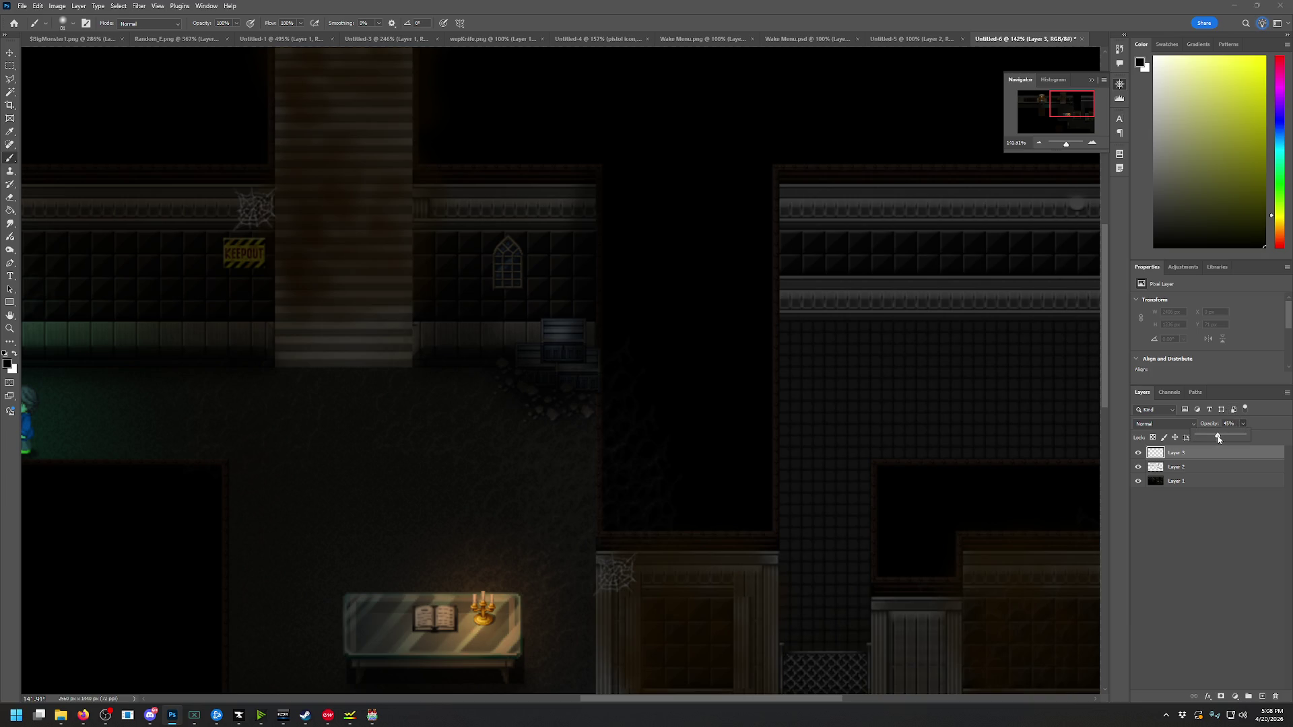
# Set a 120 px brush and shade the wall tops, including the left wall, on Layer 3
pyautogui.rightClick(930, 231)
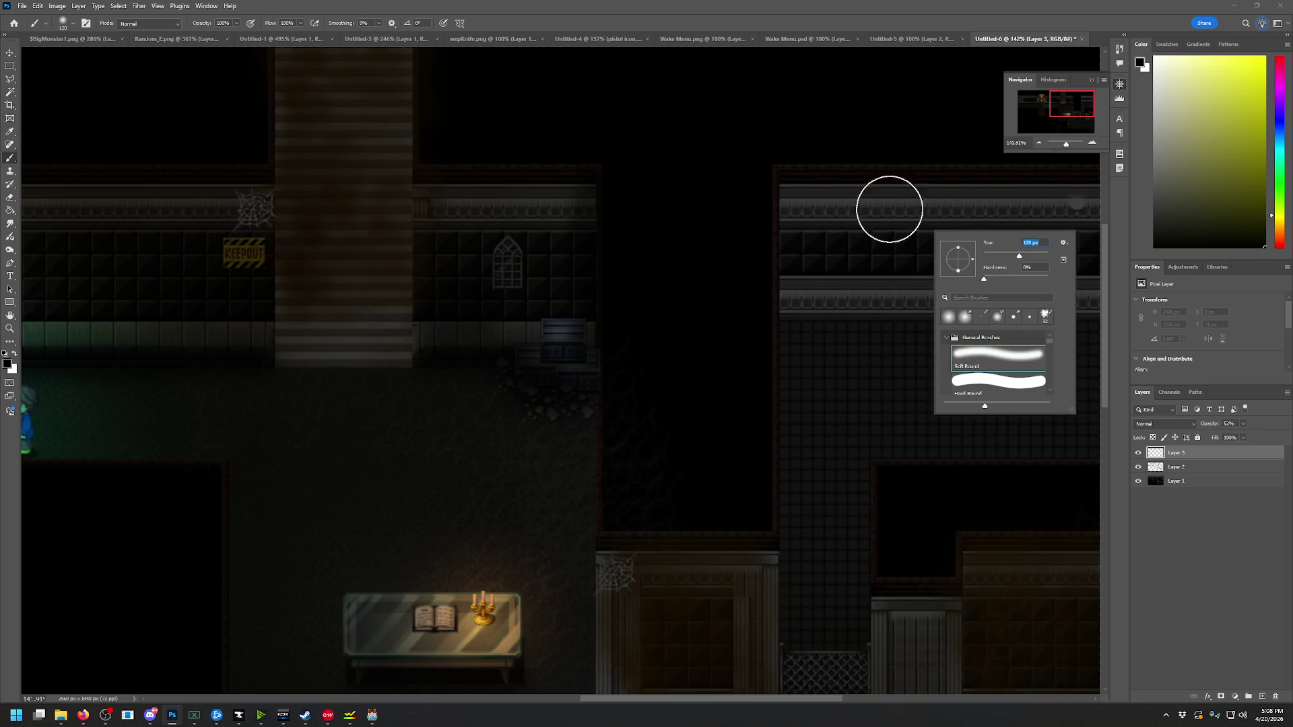
pyautogui.press('Return')
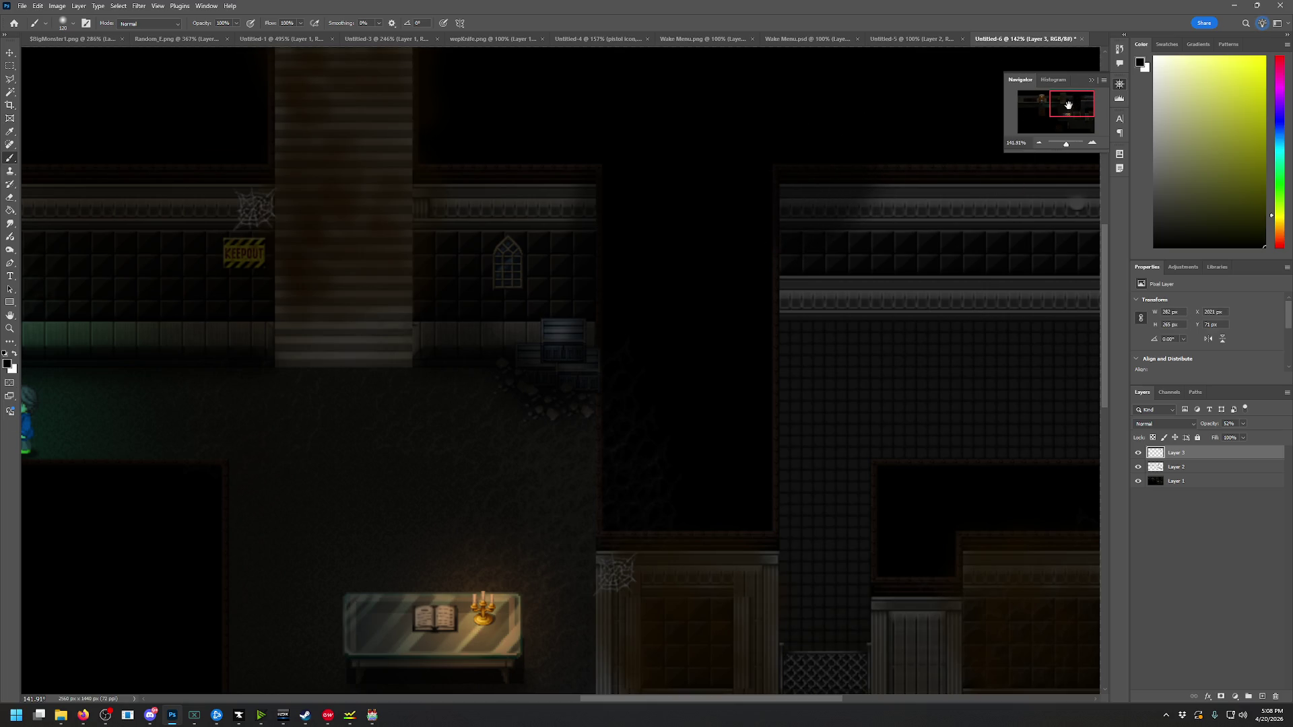
pyautogui.moveTo(1070, 107); pyautogui.dragTo(1076, 115)
pyautogui.moveTo(993, 407); pyautogui.dragTo(1010, 398)
pyautogui.moveTo(1068, 116); pyautogui.dragTo(1068, 112)
pyautogui.moveTo(556, 184)
pyautogui.mouseDown()
pyautogui.moveTo(604, 211)
pyautogui.moveTo(808, 159)
pyautogui.mouseUp()
pyautogui.moveTo(1065, 132); pyautogui.dragTo(1033, 130)
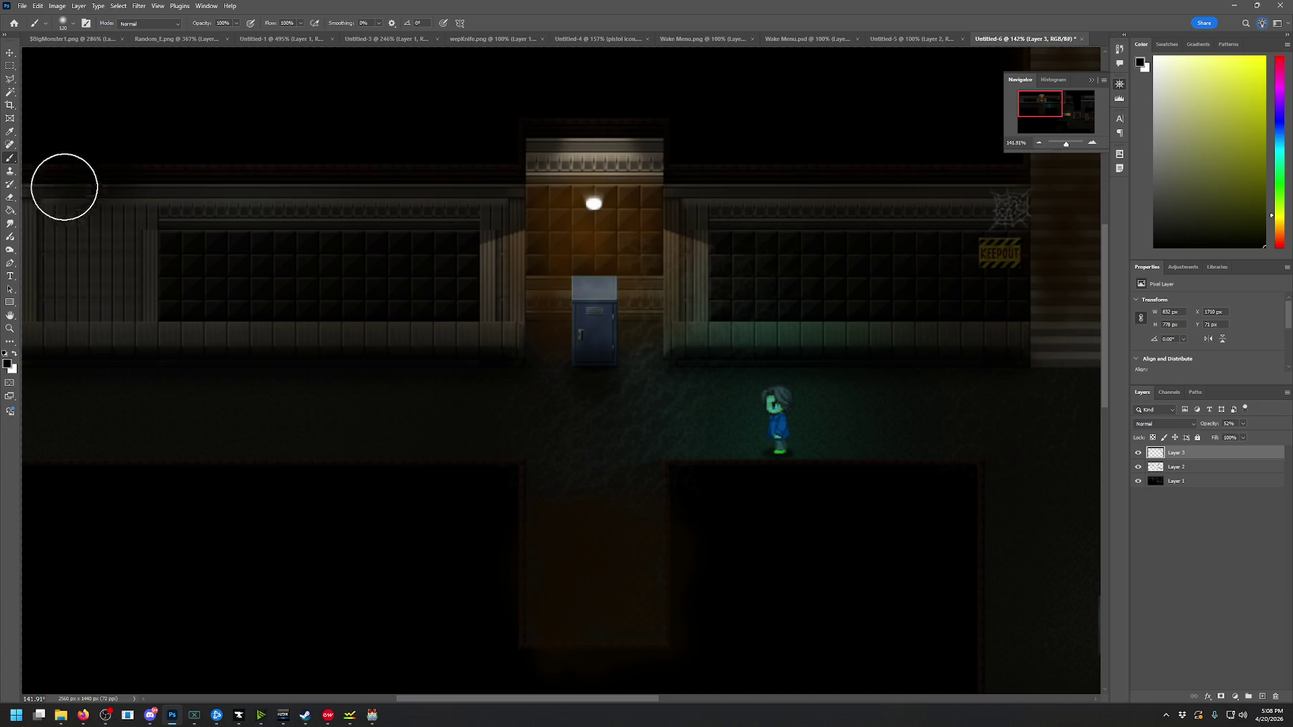
pyautogui.moveTo(94, 165); pyautogui.dragTo(971, 62)
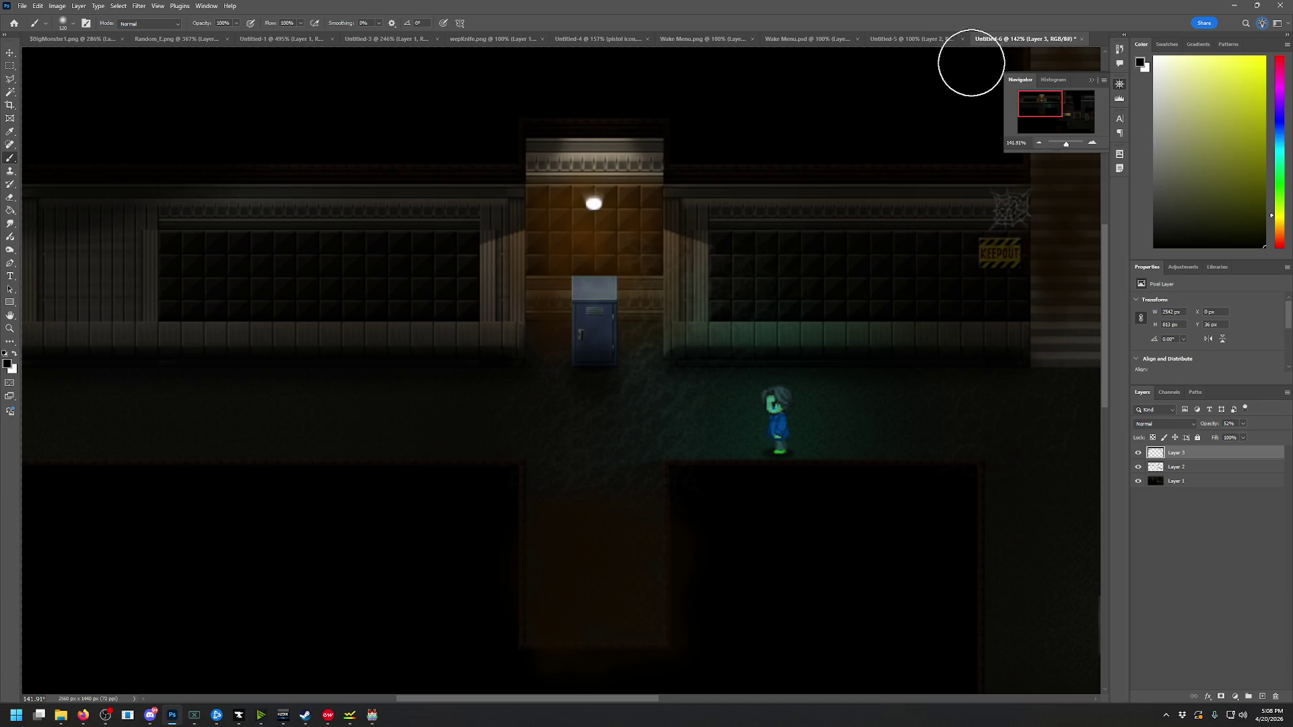
# Undo a stray stroke on the staircase top, then hide Layer 1 to show only shadows
pyautogui.moveTo(1038, 94); pyautogui.dragTo(1061, 94)
pyautogui.moveTo(655, 81)
pyautogui.mouseDown()
pyautogui.moveTo(624, 61)
pyautogui.moveTo(655, 95)
pyautogui.moveTo(672, 41)
pyautogui.moveTo(640, 110)
pyautogui.moveTo(709, 172)
pyautogui.moveTo(661, 202)
pyautogui.moveTo(684, 202)
pyautogui.moveTo(632, 193)
pyautogui.moveTo(933, 53)
pyautogui.mouseUp()
pyautogui.hotkey('ctrl', 'z')
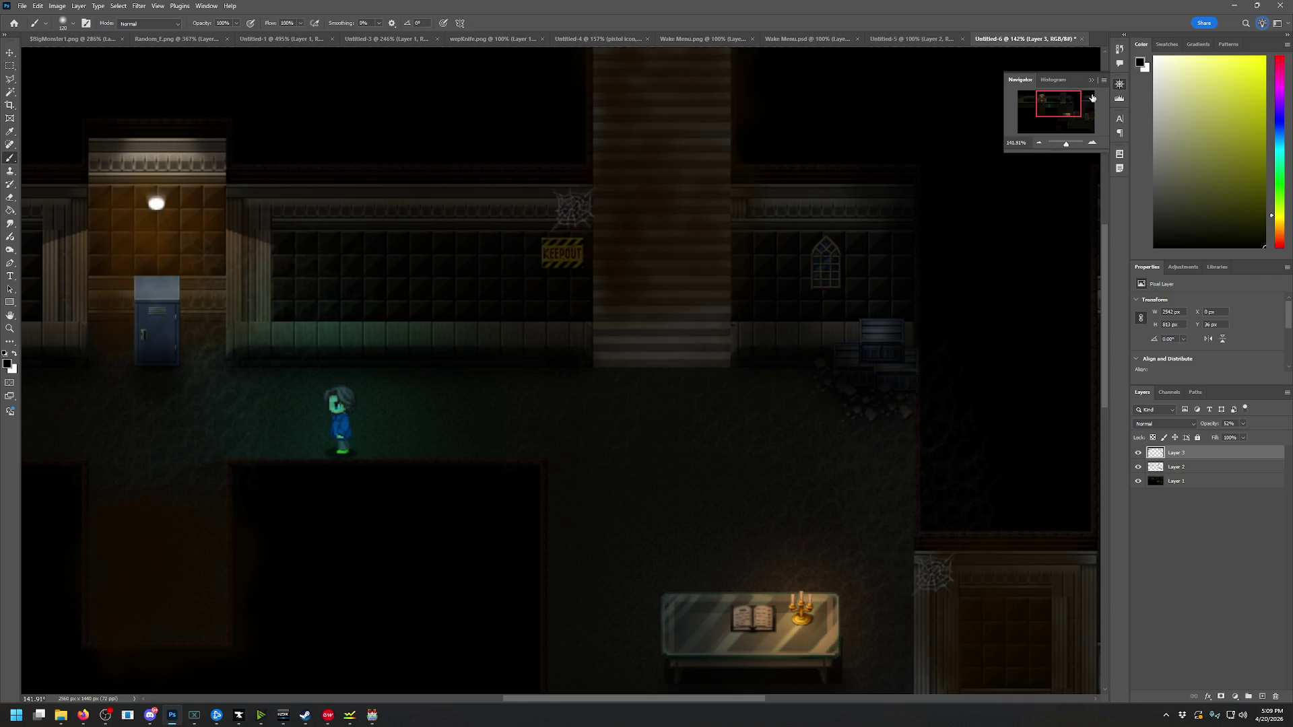
pyautogui.moveTo(1063, 112); pyautogui.dragTo(1072, 137)
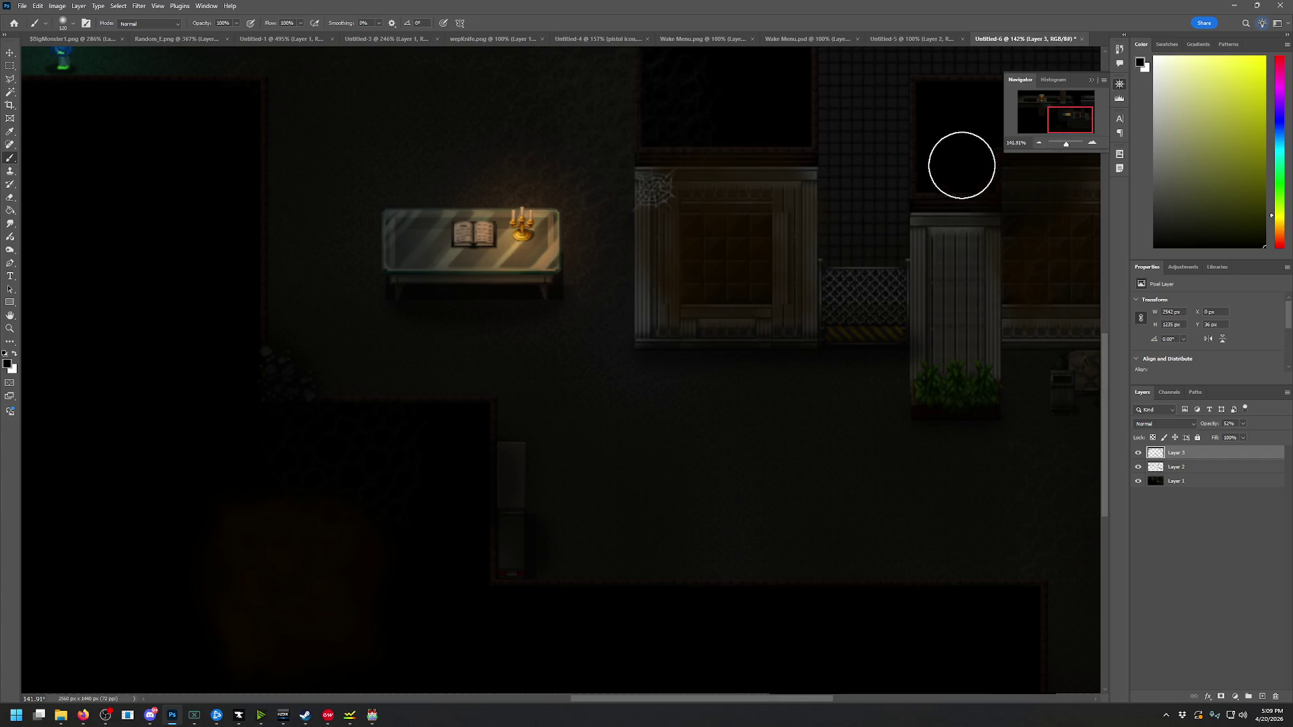
pyautogui.moveTo(1062, 125); pyautogui.dragTo(1038, 109)
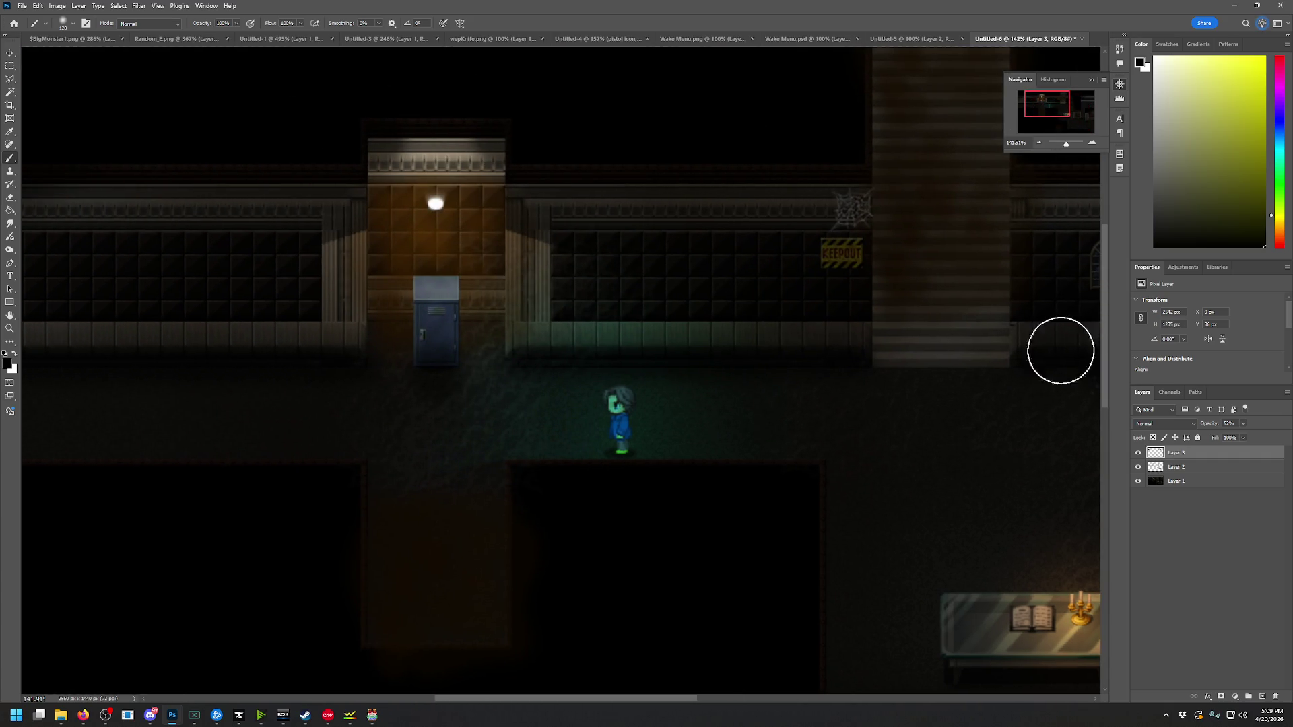
pyautogui.click(1139, 483)
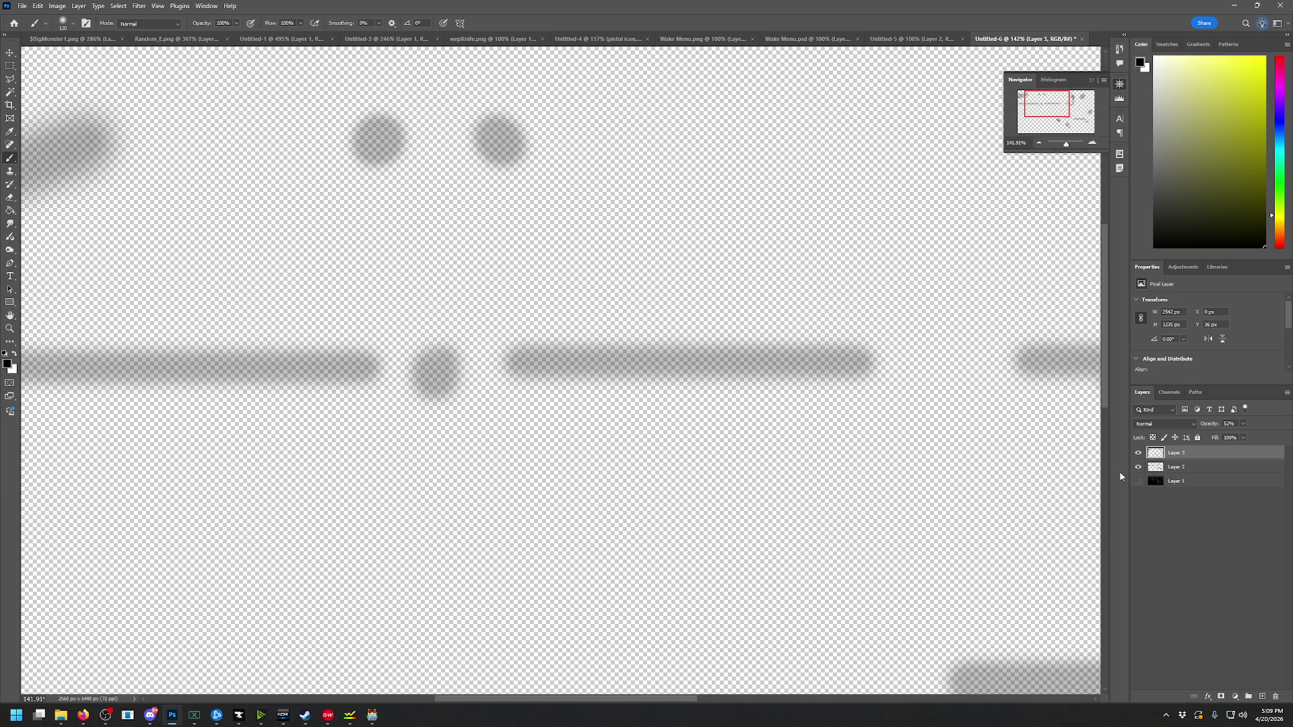
# Quick Export the shadows as PNG 'RoomDarkLeftOverlay' into img/doodads/NewGame
pyautogui.click(23, 8)
pyautogui.moveTo(62, 183)
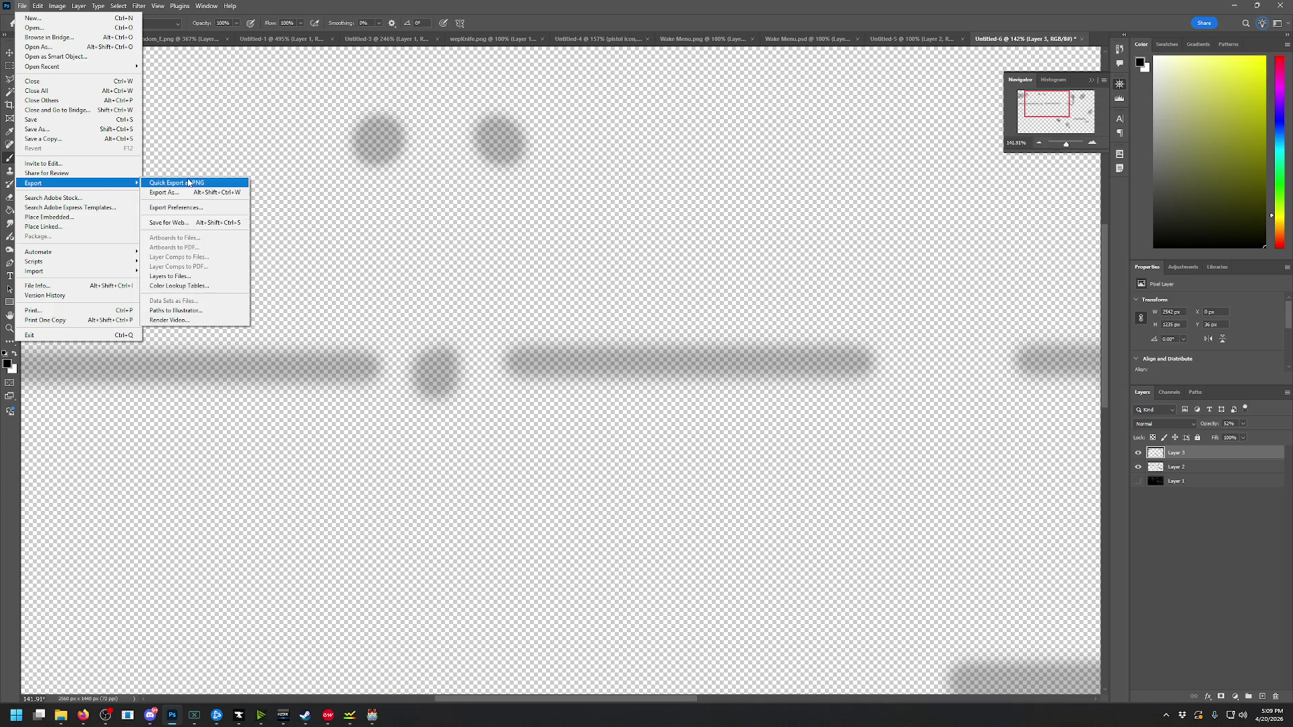
pyautogui.click(190, 183)
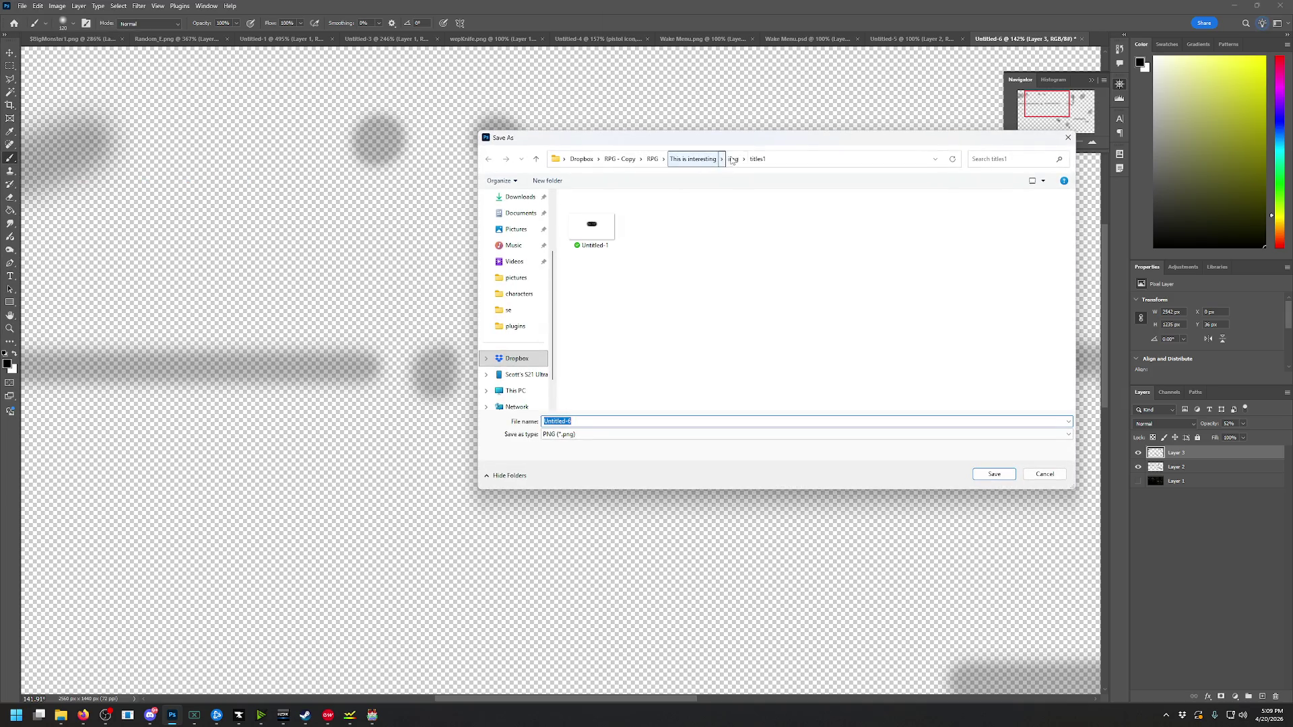
pyautogui.click(732, 159)
pyautogui.doubleClick(601, 288)
pyautogui.scroll(-3, 604, 345)
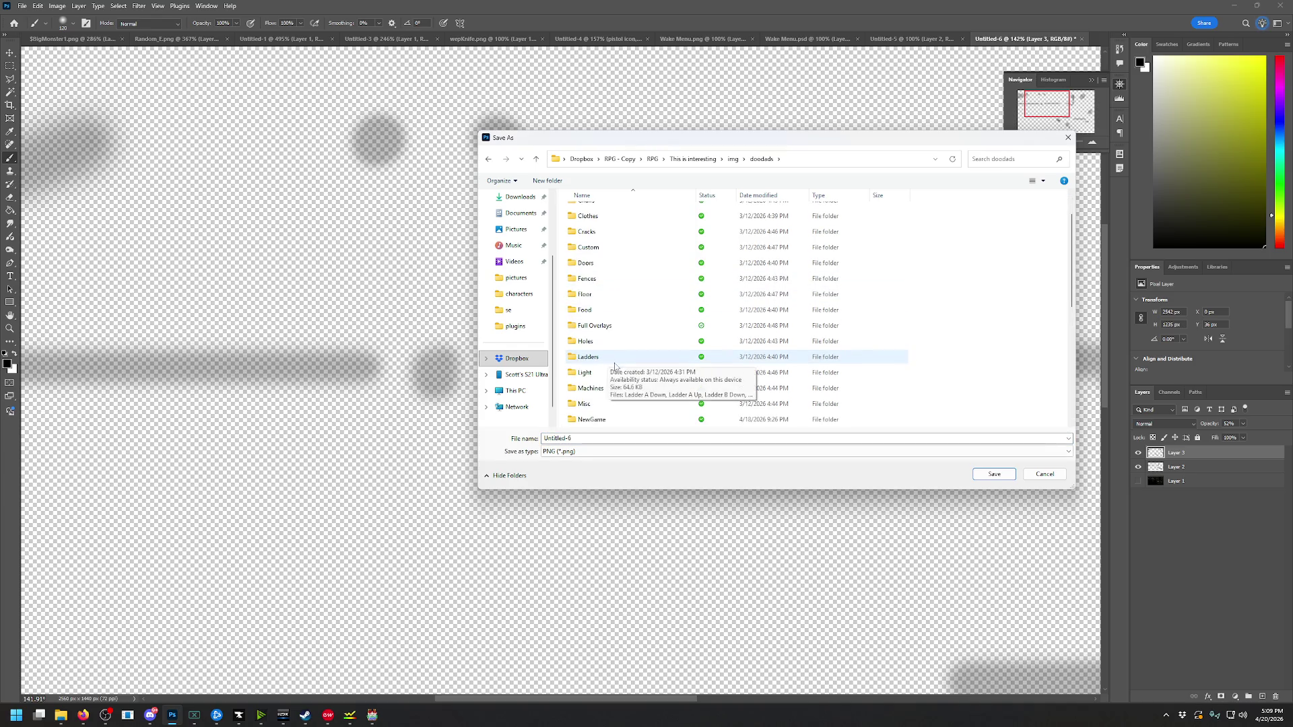
pyautogui.click(606, 334)
pyautogui.write('RoomOneLeftOverla')
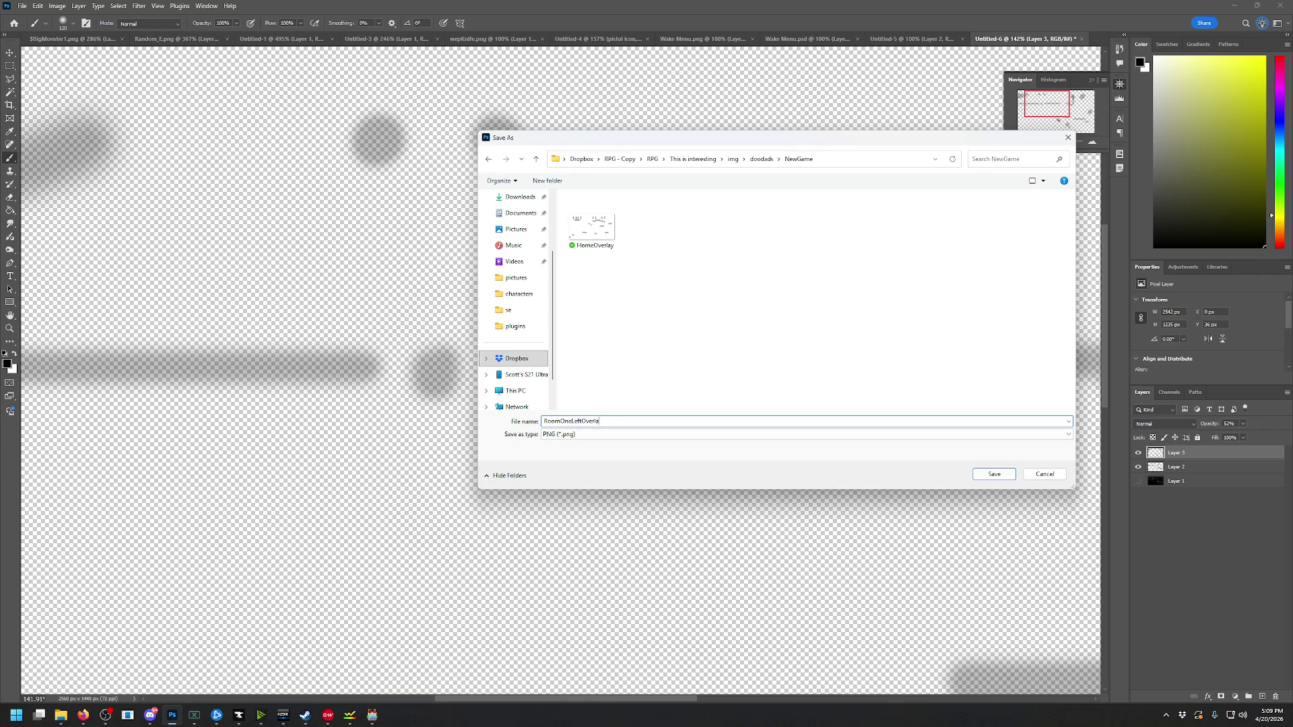
pyautogui.write('y')
pyautogui.press('Return')
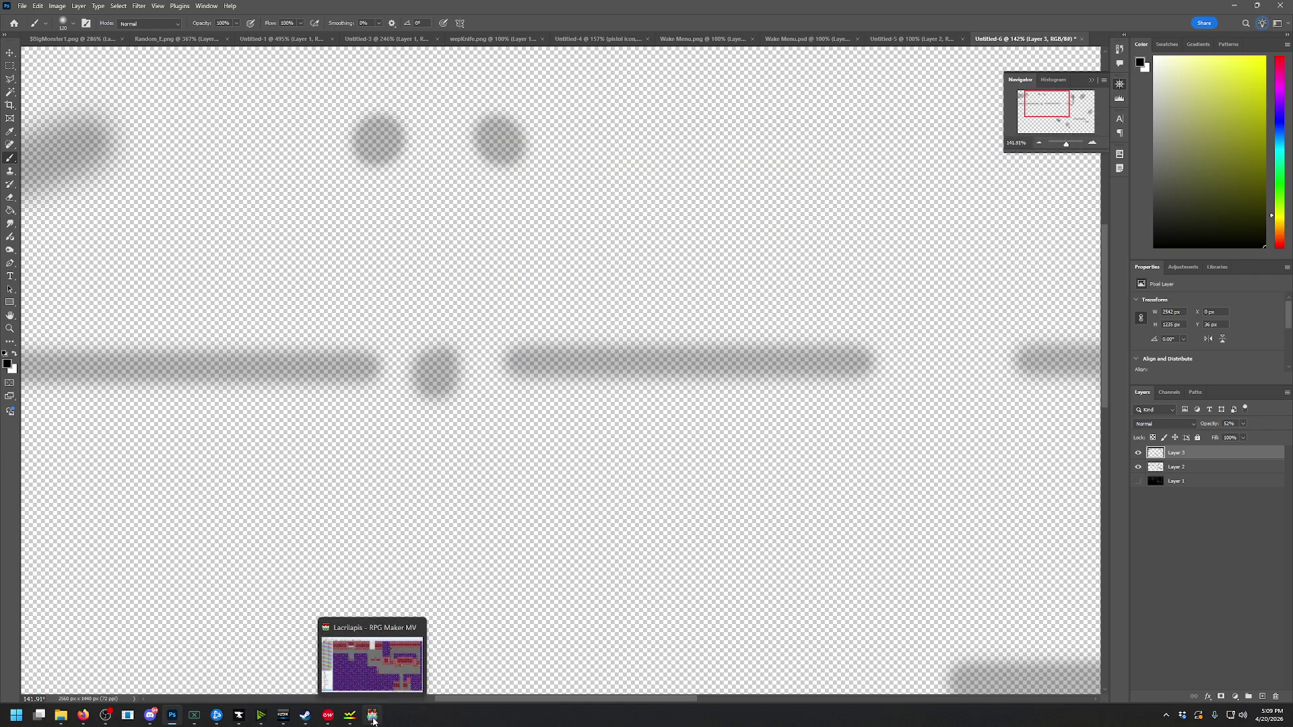
# Start a map playtest and pick the NewGame/RoomDarkLeftOverlay image in the doodad editor (F10)
pyautogui.click(369, 722)
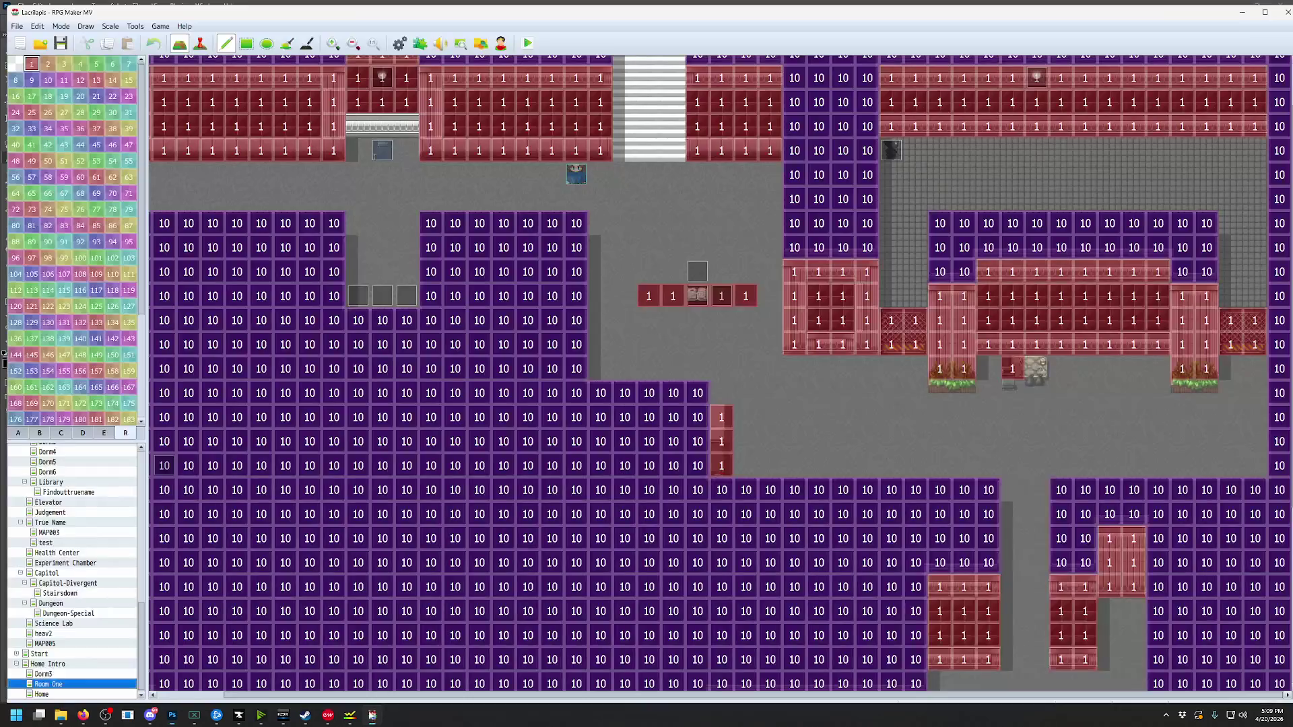
pyautogui.click(528, 43)
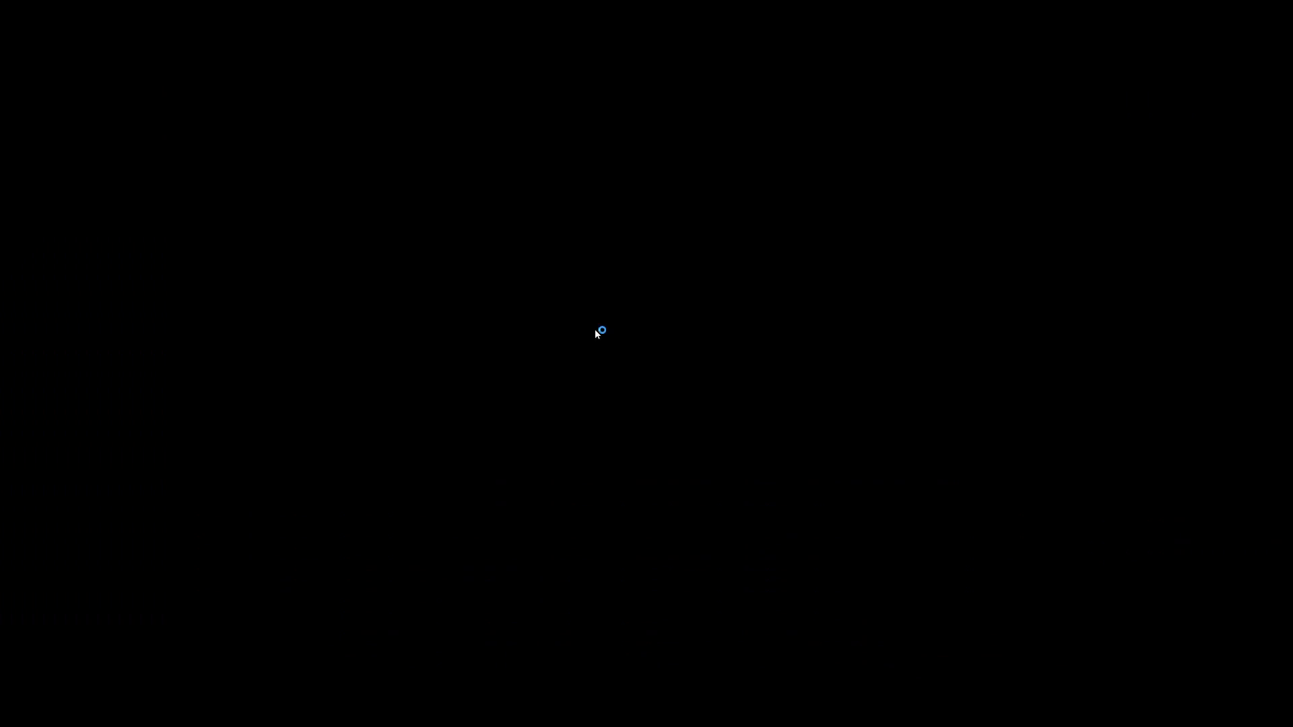
pyautogui.press('F10')
pyautogui.press('Return')
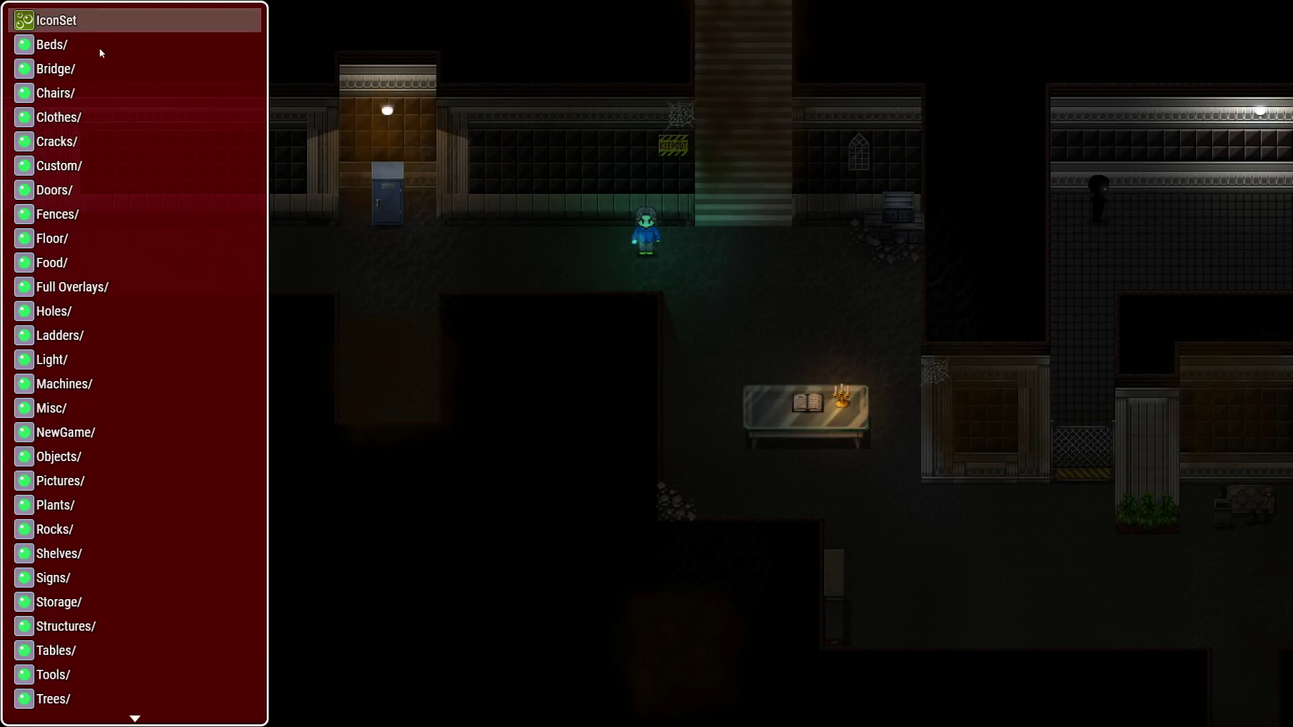
pyautogui.scroll(-2, 123, 282)
pyautogui.scroll(-2, 123, 282)
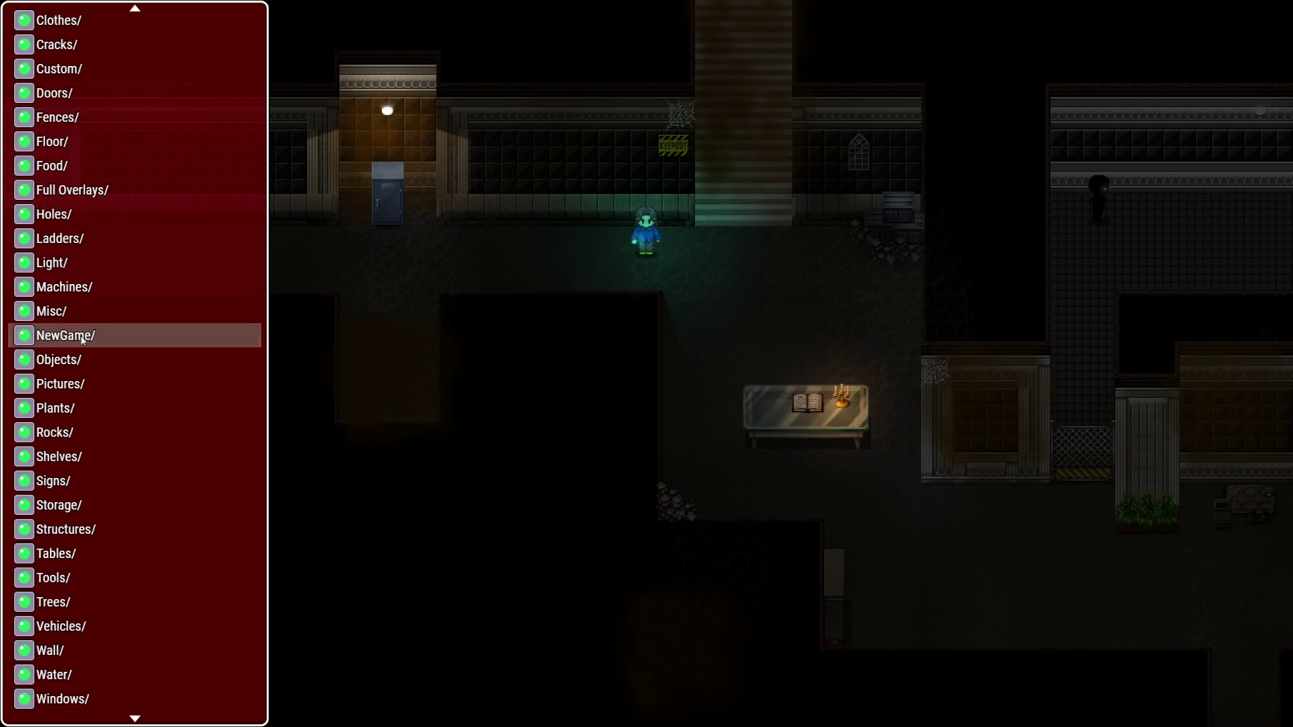
pyautogui.click(86, 334)
pyautogui.click(98, 70)
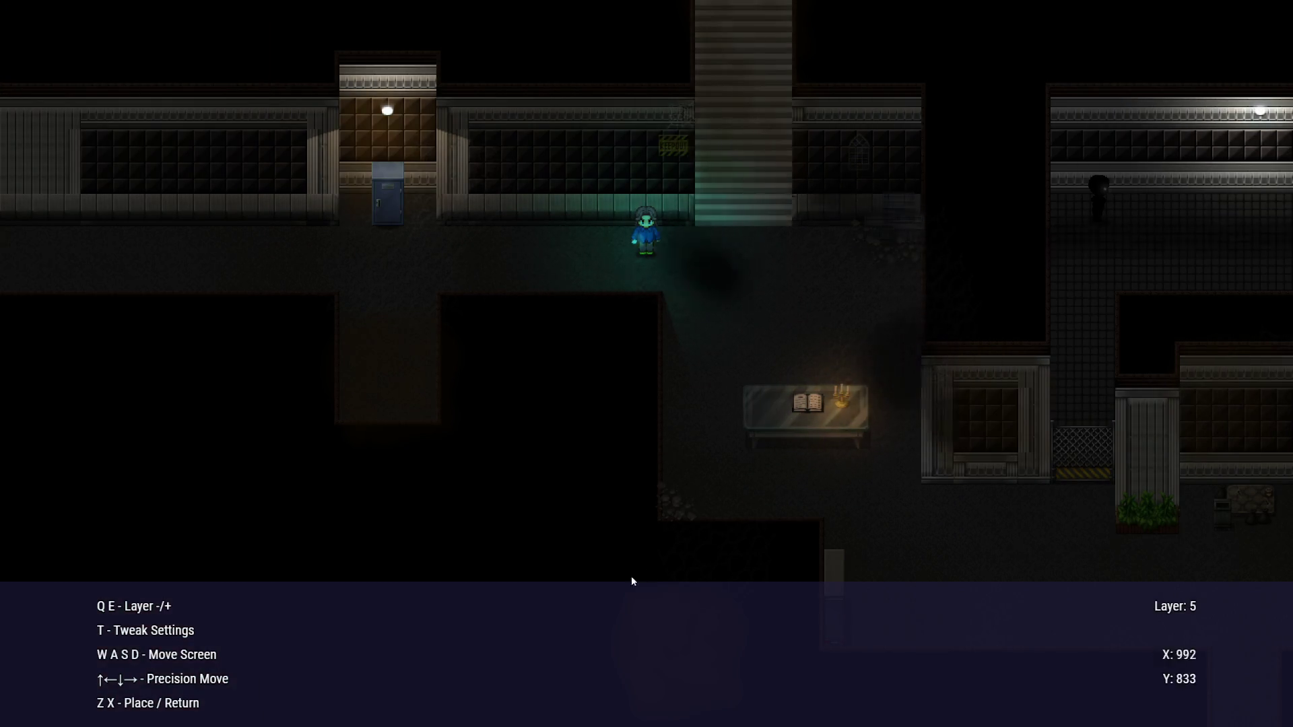
# Place the shadow doodad on the map with Scale X and Scale Y at 75%, accepting the settings
pyautogui.click(357, 534)
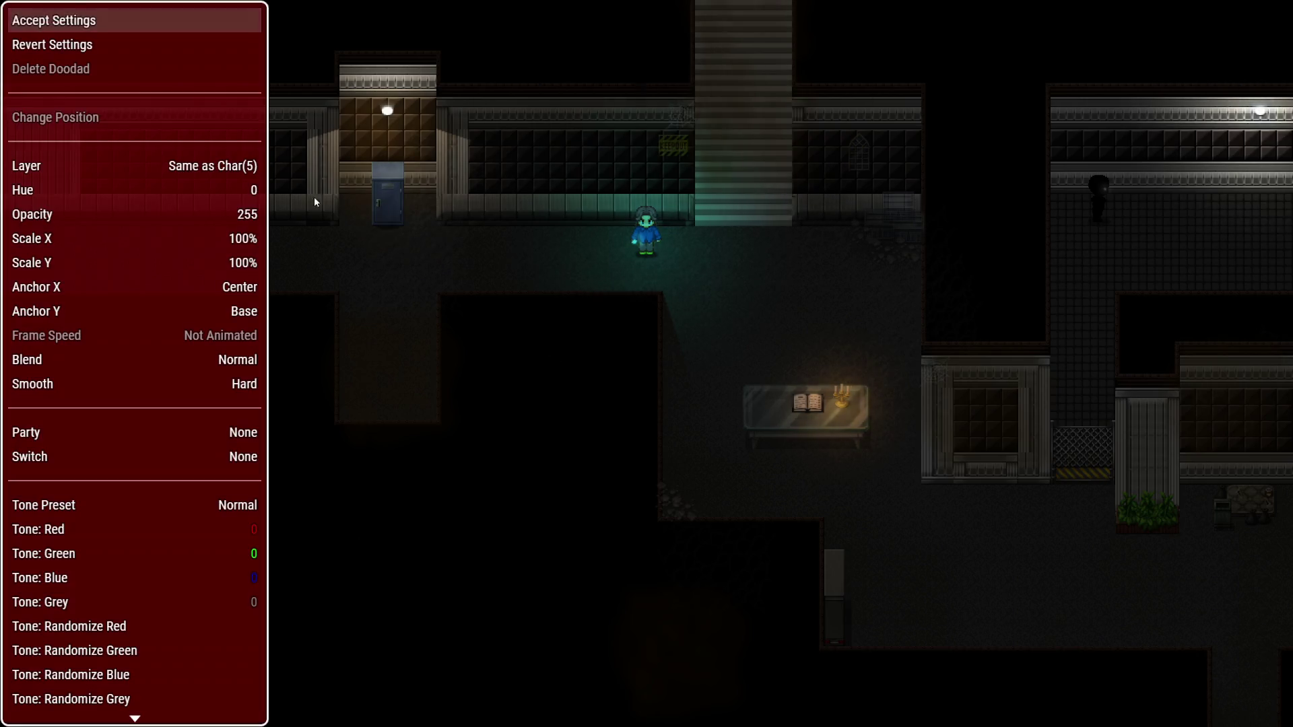
pyautogui.click(250, 244)
pyautogui.click(354, 165)
pyautogui.click(251, 263)
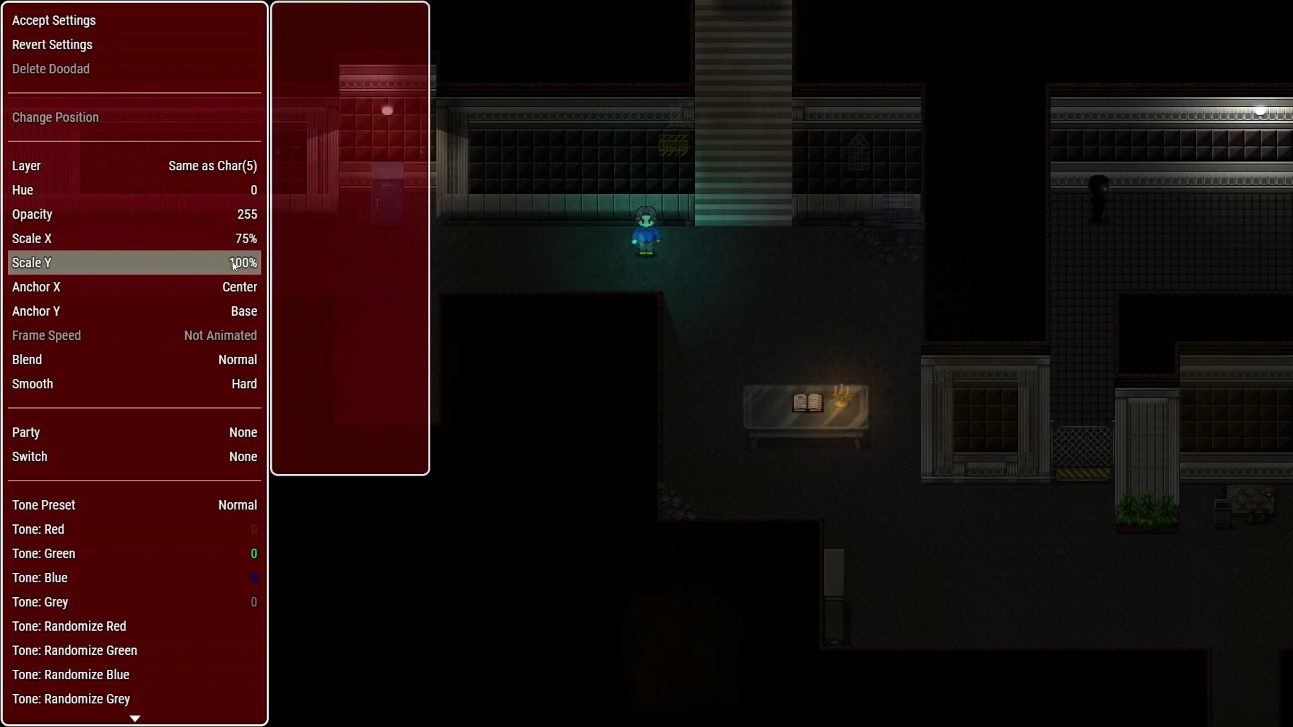
pyautogui.click(354, 166)
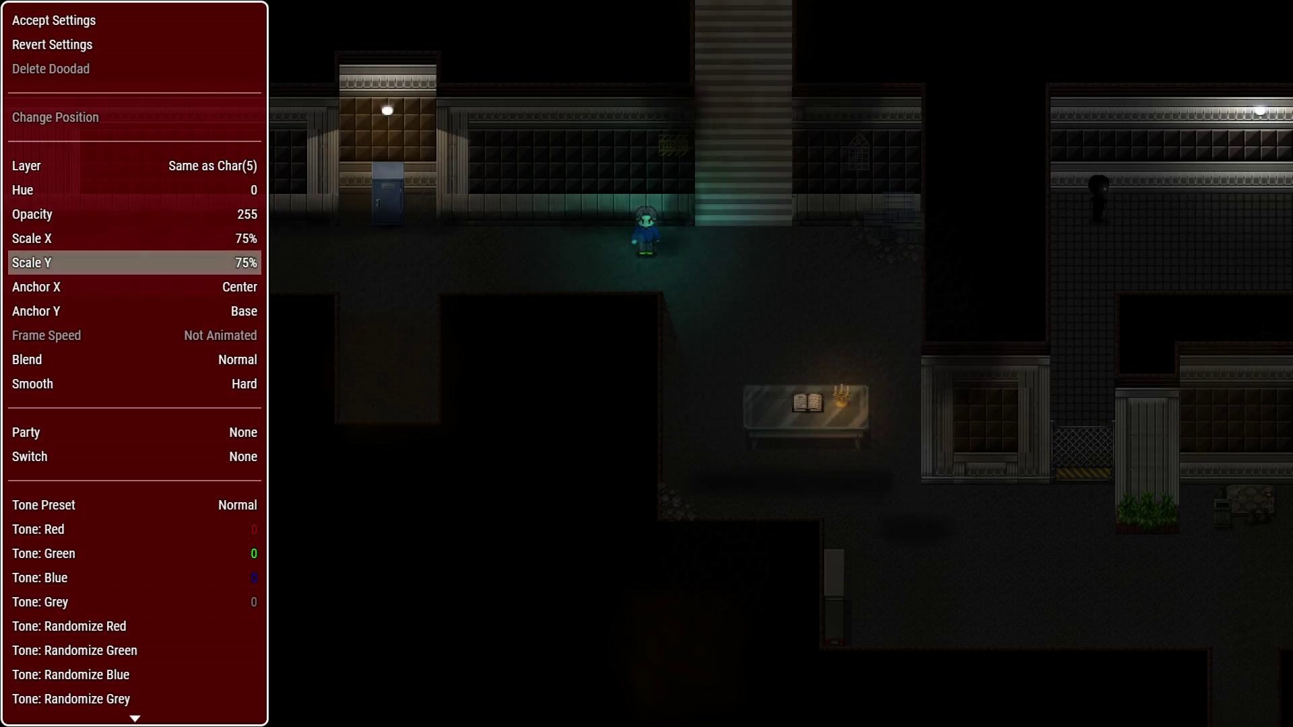
pyautogui.press('Escape')
pyautogui.press('Return')
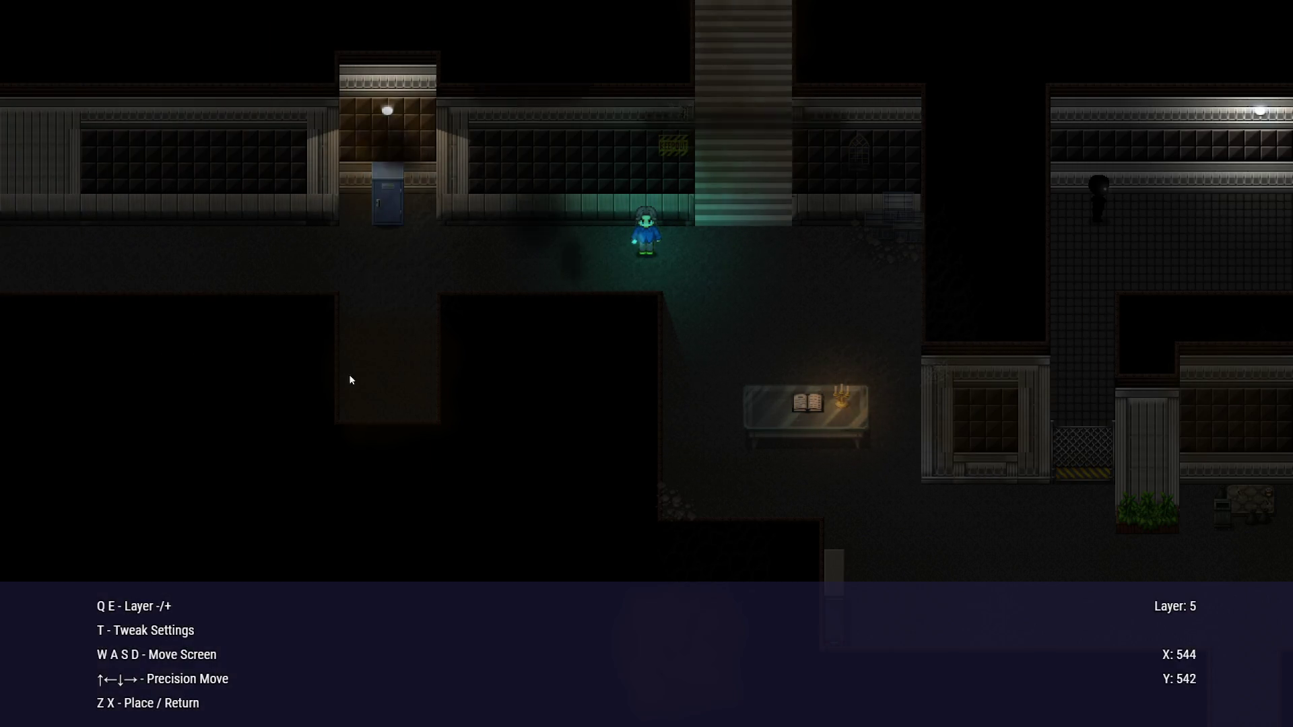
# Pan the map view with WASD and raise the doodad's layer number with E
pyautogui.press('a')
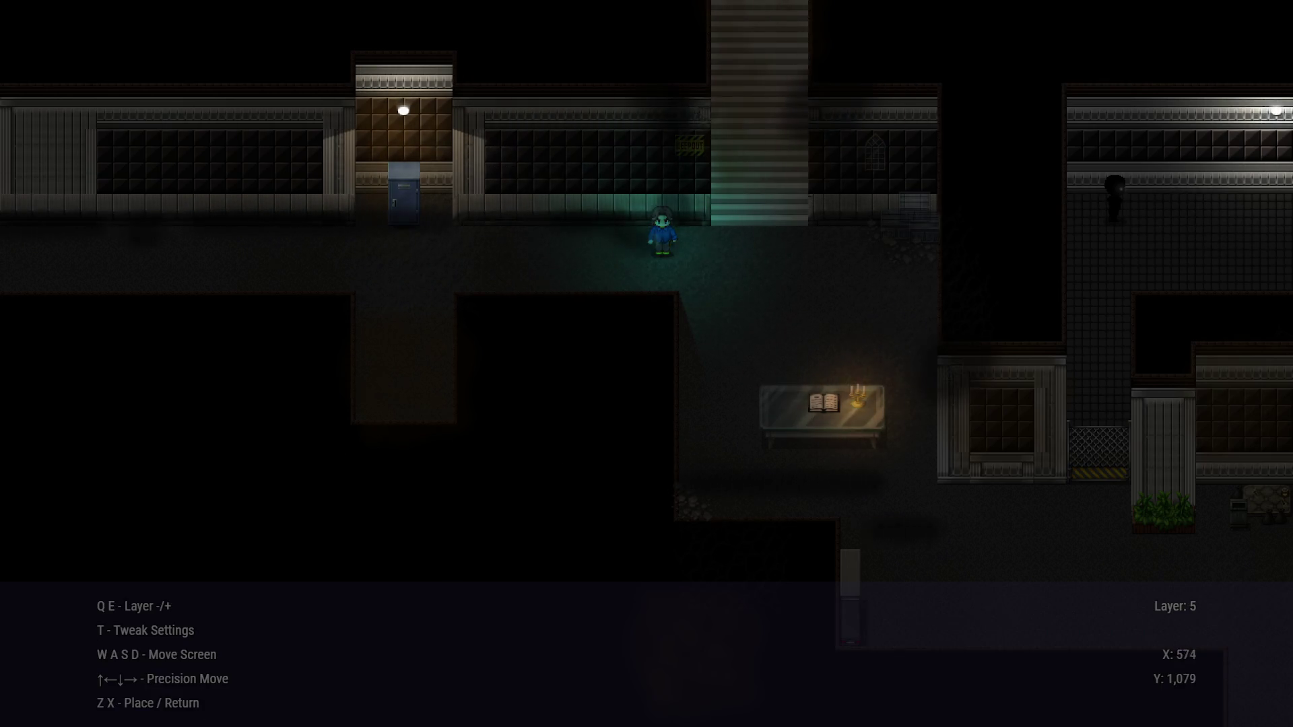
pyautogui.press('s')
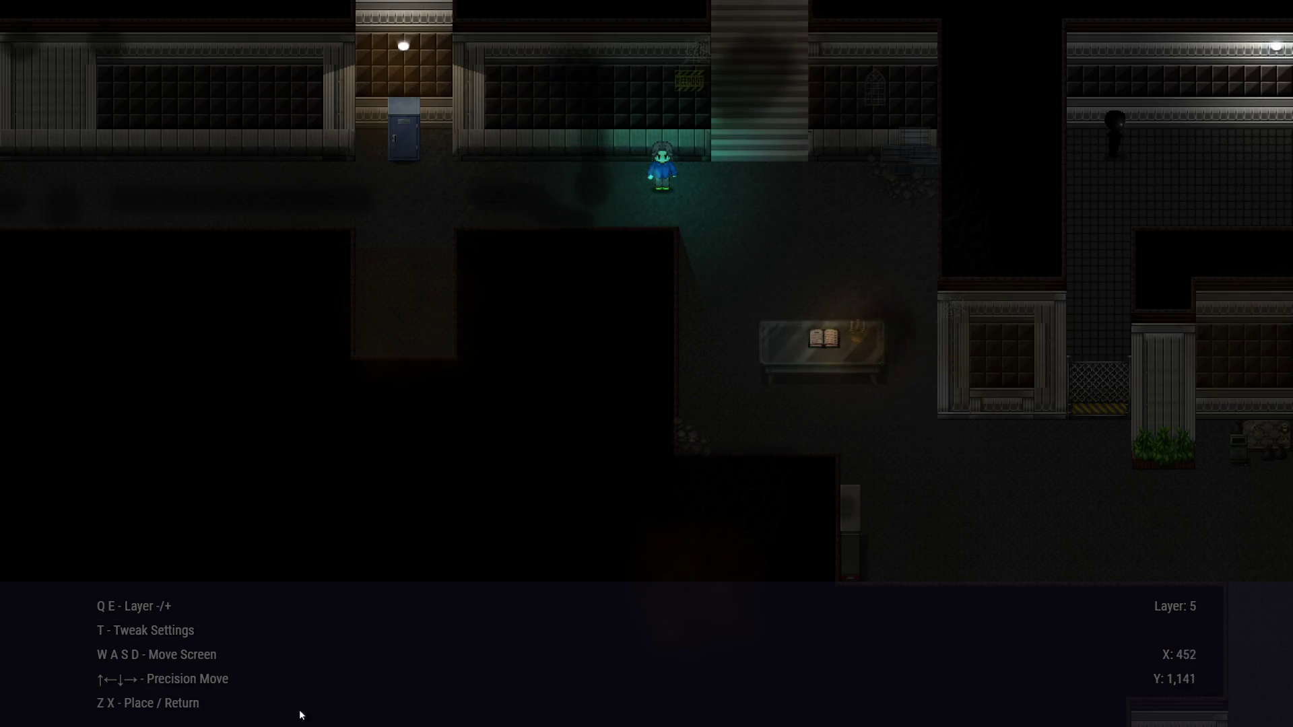
pyautogui.press('s')
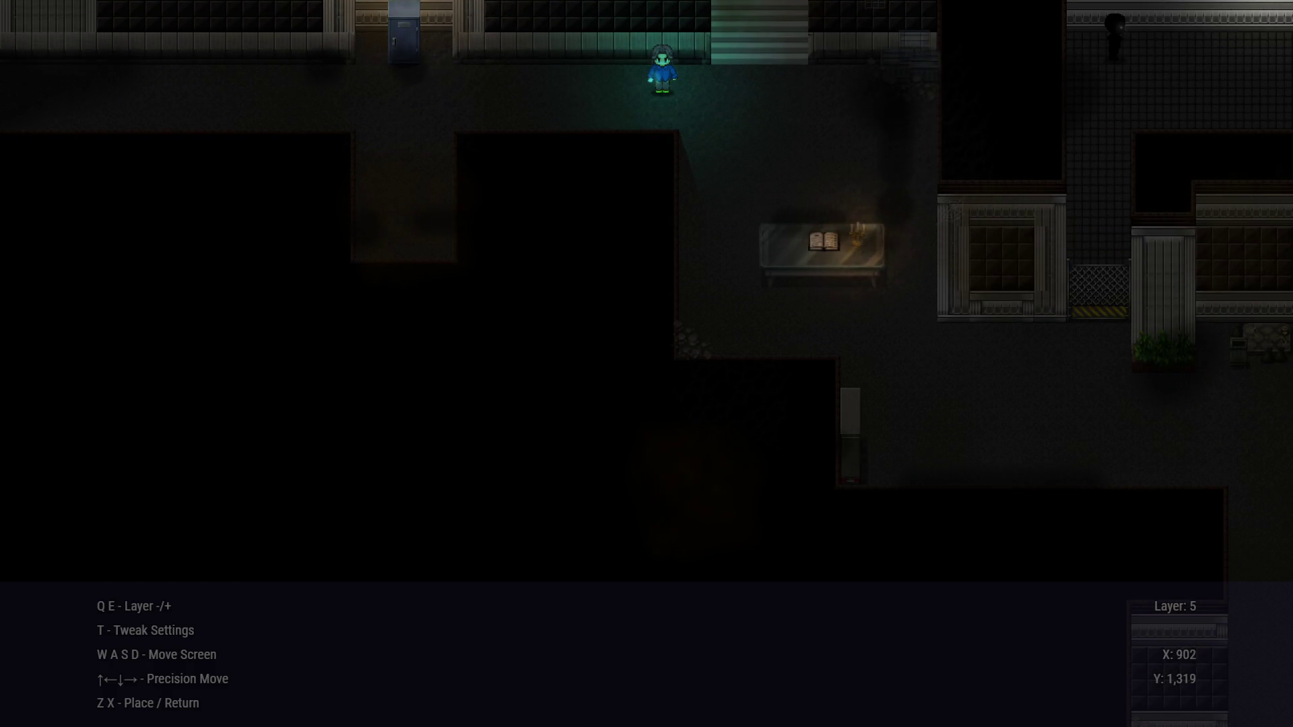
pyautogui.press('w')
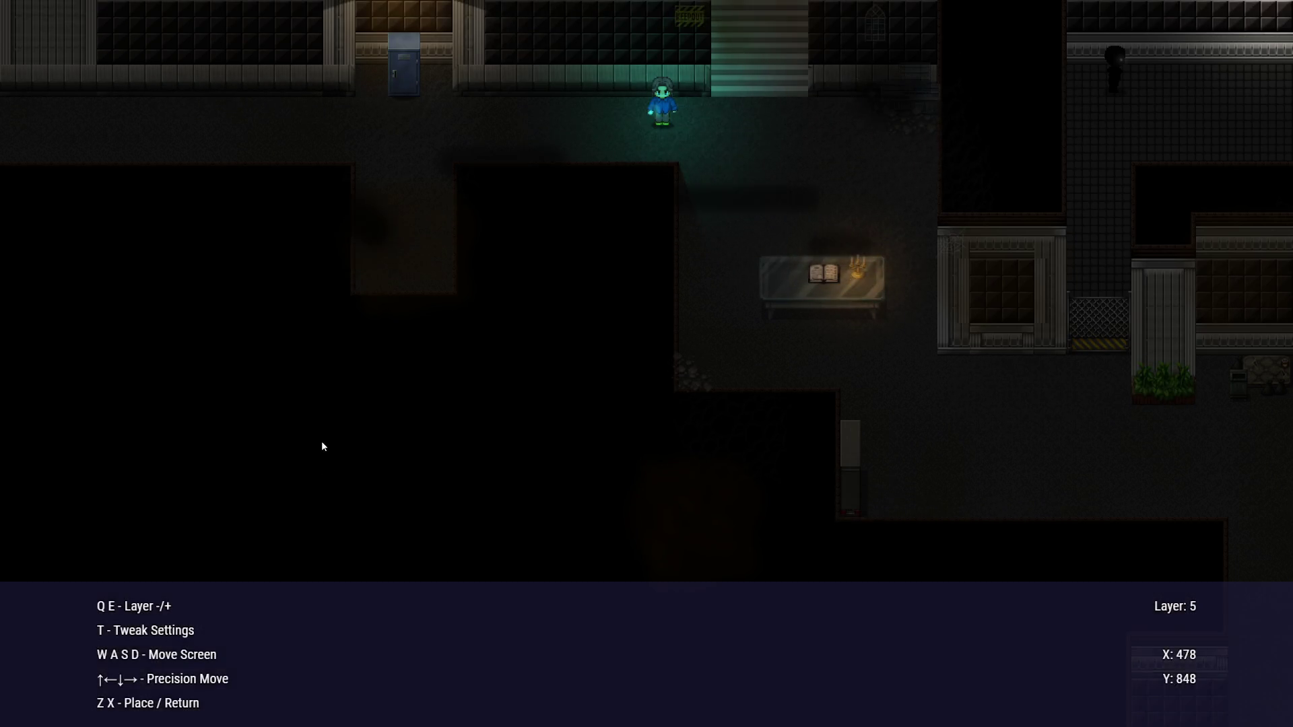
pyautogui.press('w')
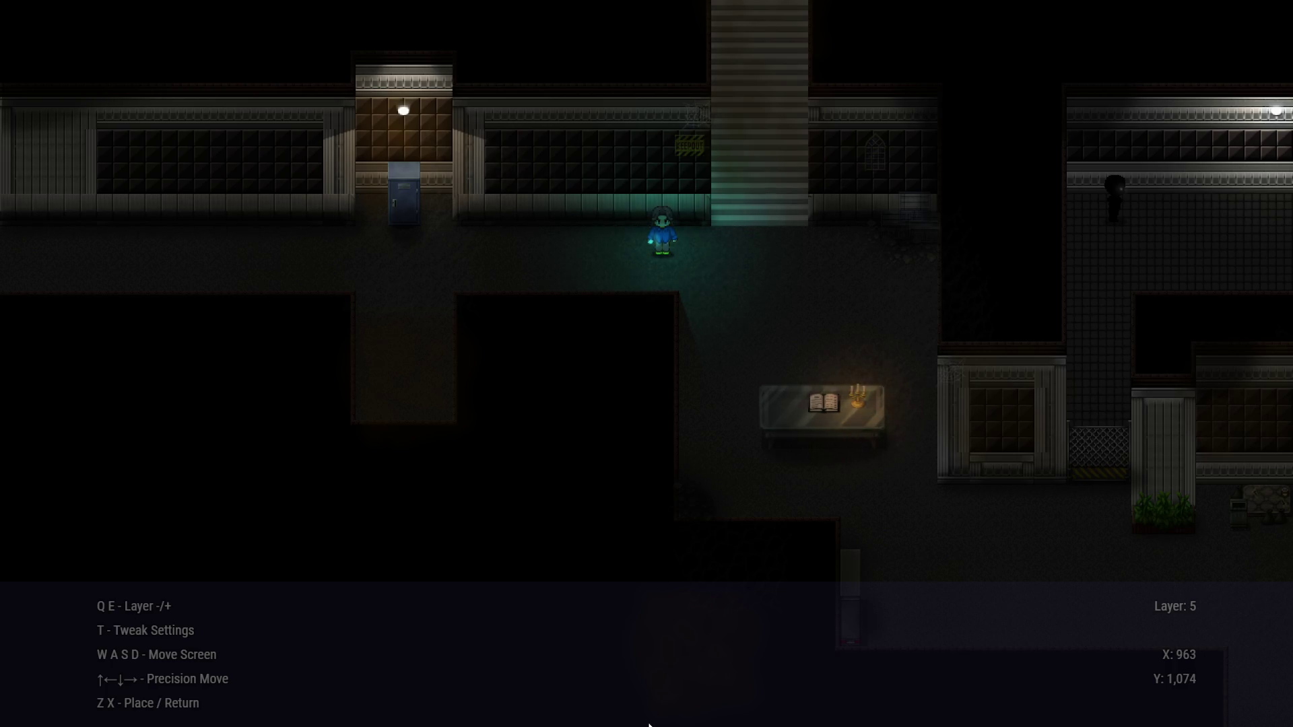
pyautogui.press('e')
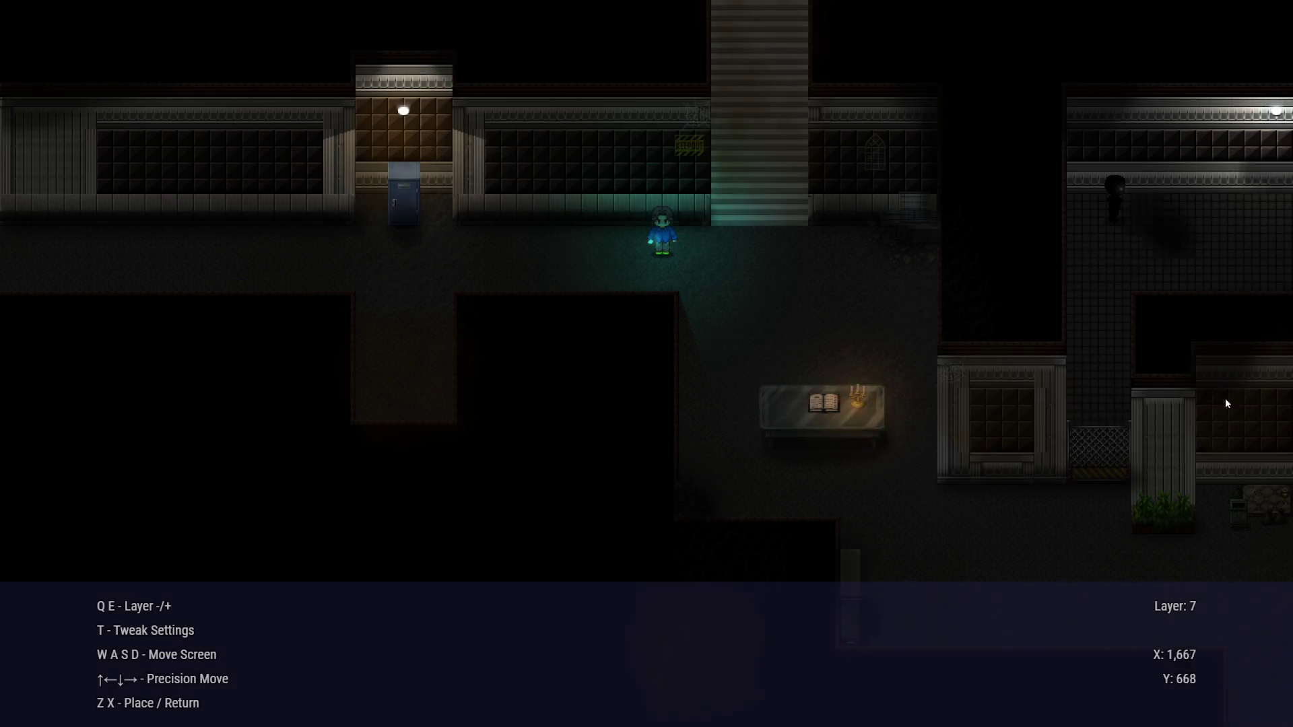
# Cancel the image browser, choose Save and Close, and exit the playtest
pyautogui.press('x')
pyautogui.press('x')
pyautogui.press('Escape')
pyautogui.press('Up')
pyautogui.press('Return')
pyautogui.hotkey('alt', 'F4')
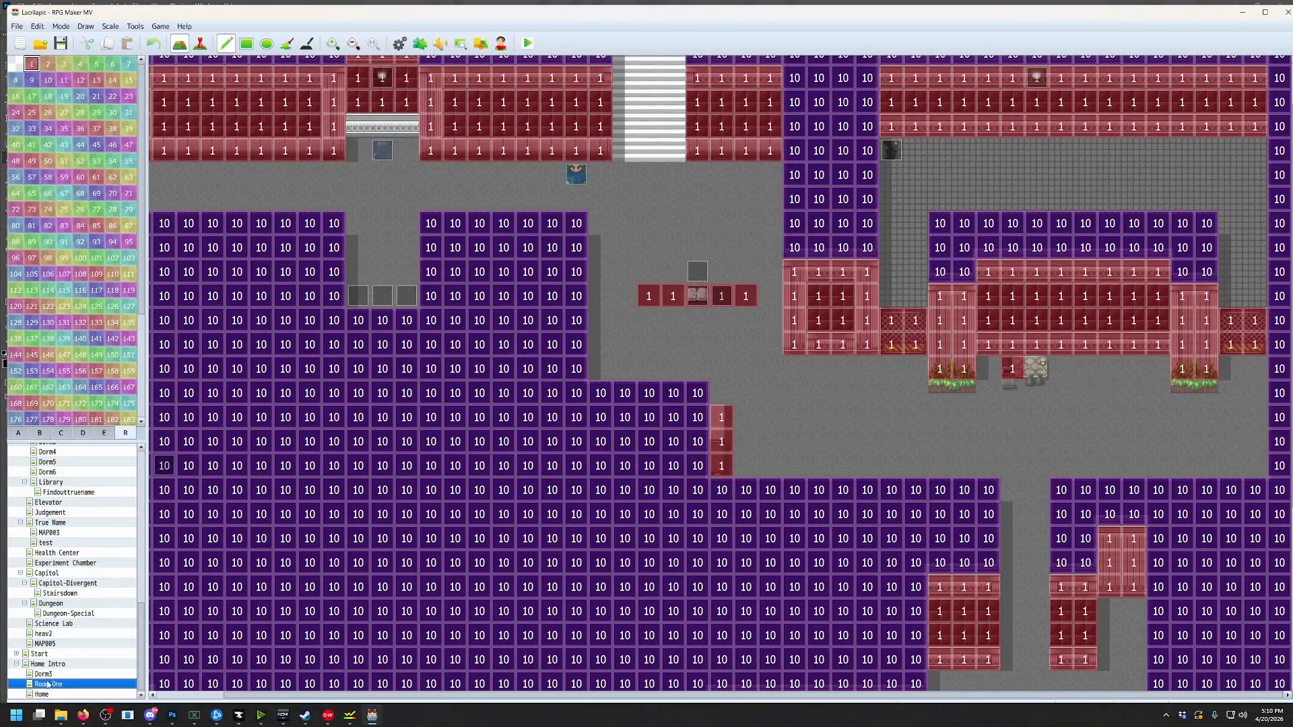
# Lower the ambient_light value in Room One's Map Properties note and apply it
pyautogui.rightClick(58, 684)
pyautogui.click(77, 593)
pyautogui.click(625, 395)
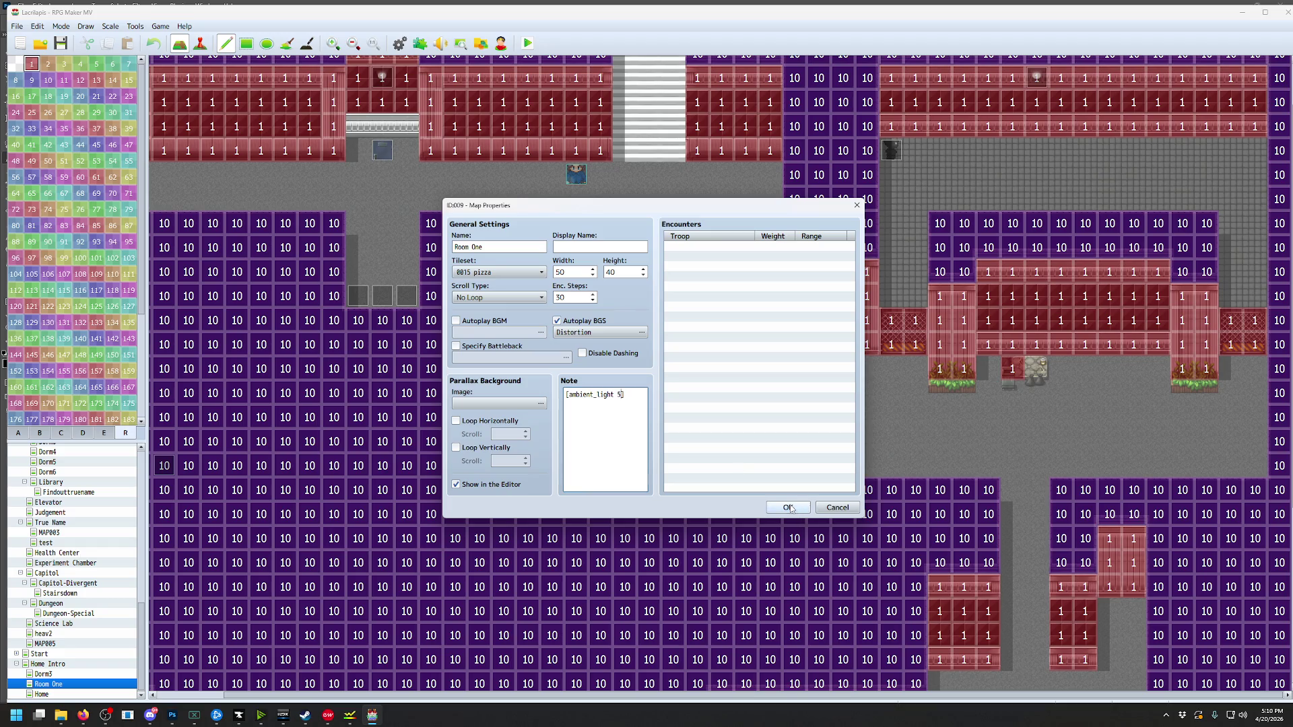
pyautogui.click(788, 508)
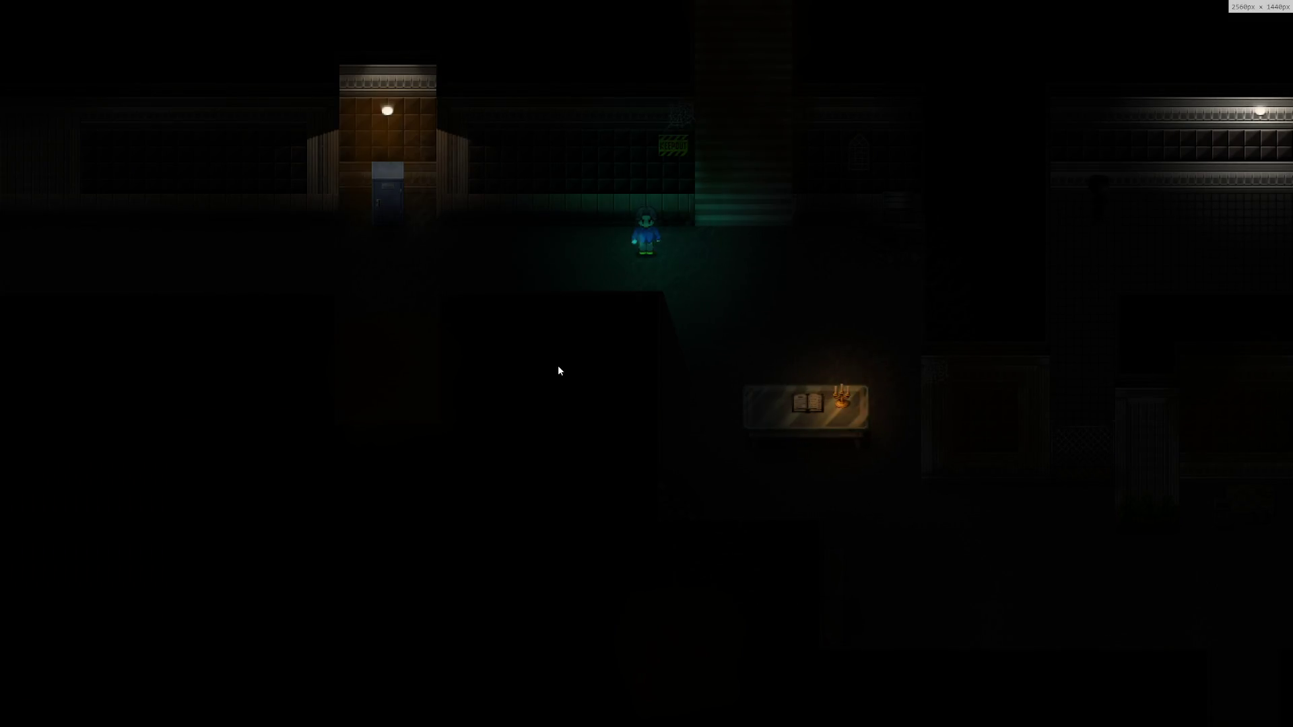
# In the playtest, walk along the dark corridor to the book table and read the diary
pyautogui.press('Left')
pyautogui.press('Left')
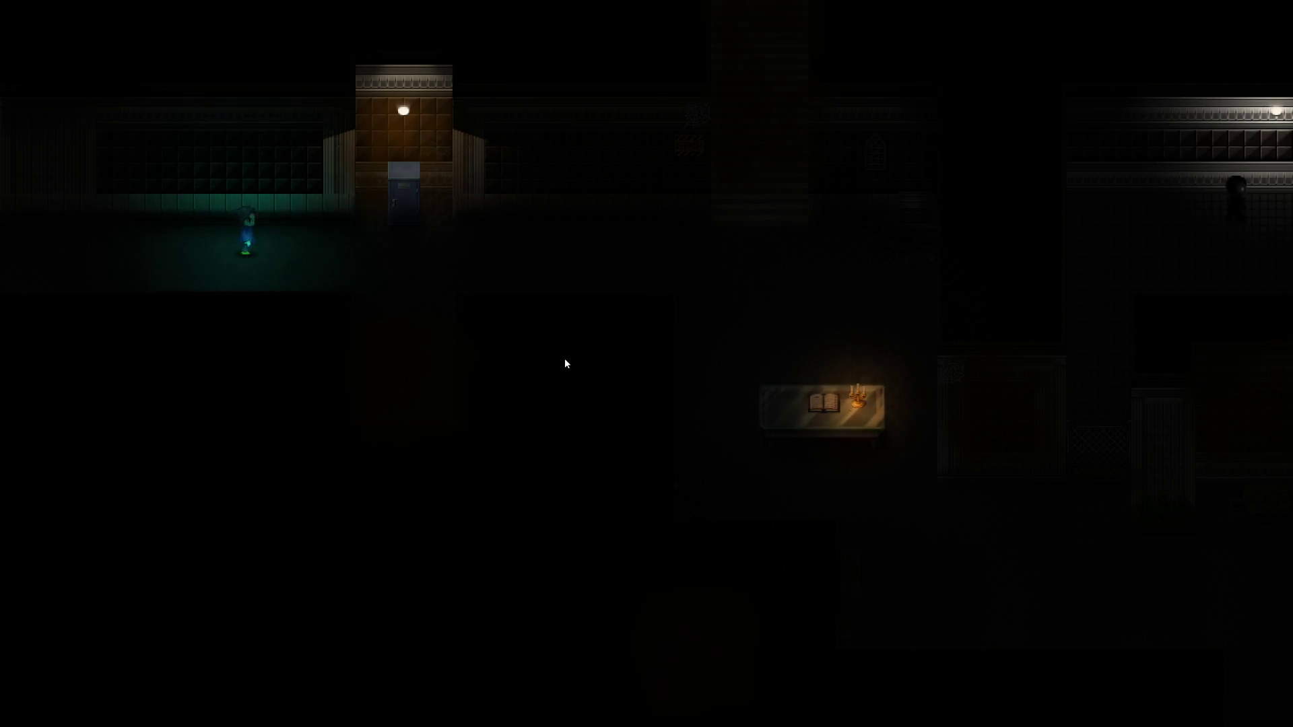
pyautogui.press('Right')
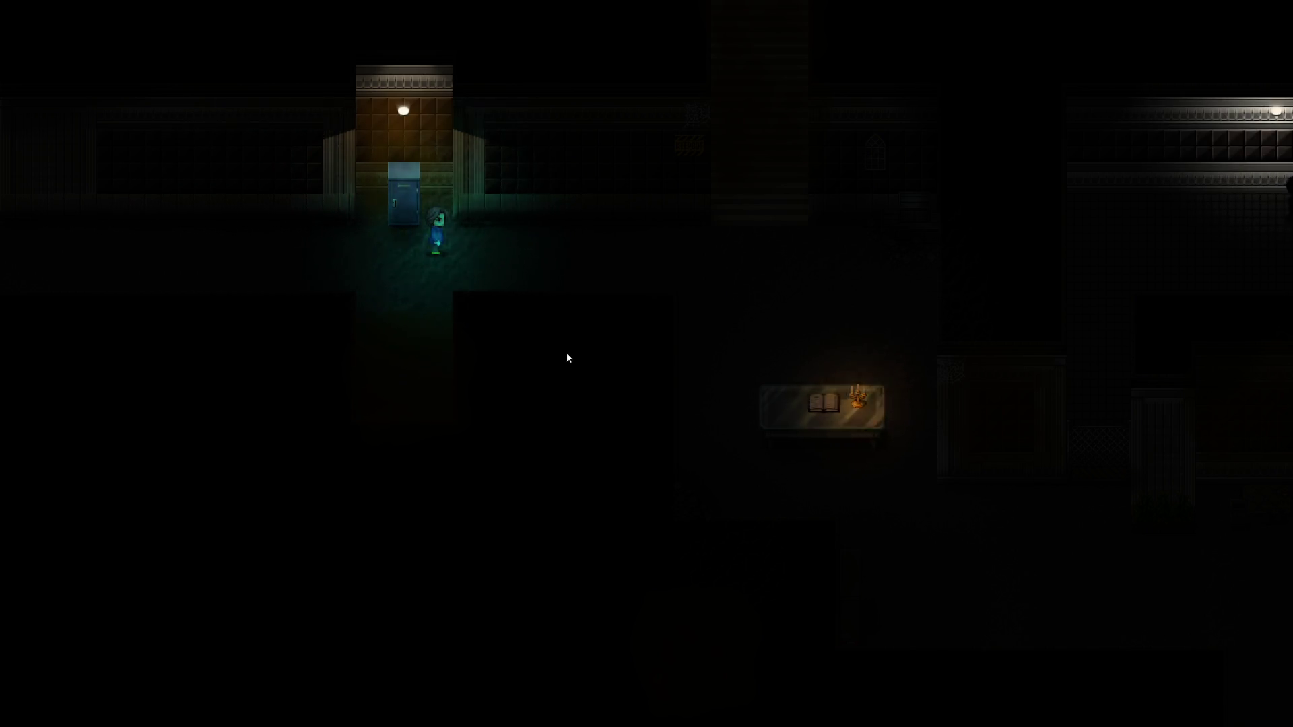
pyautogui.press('Right')
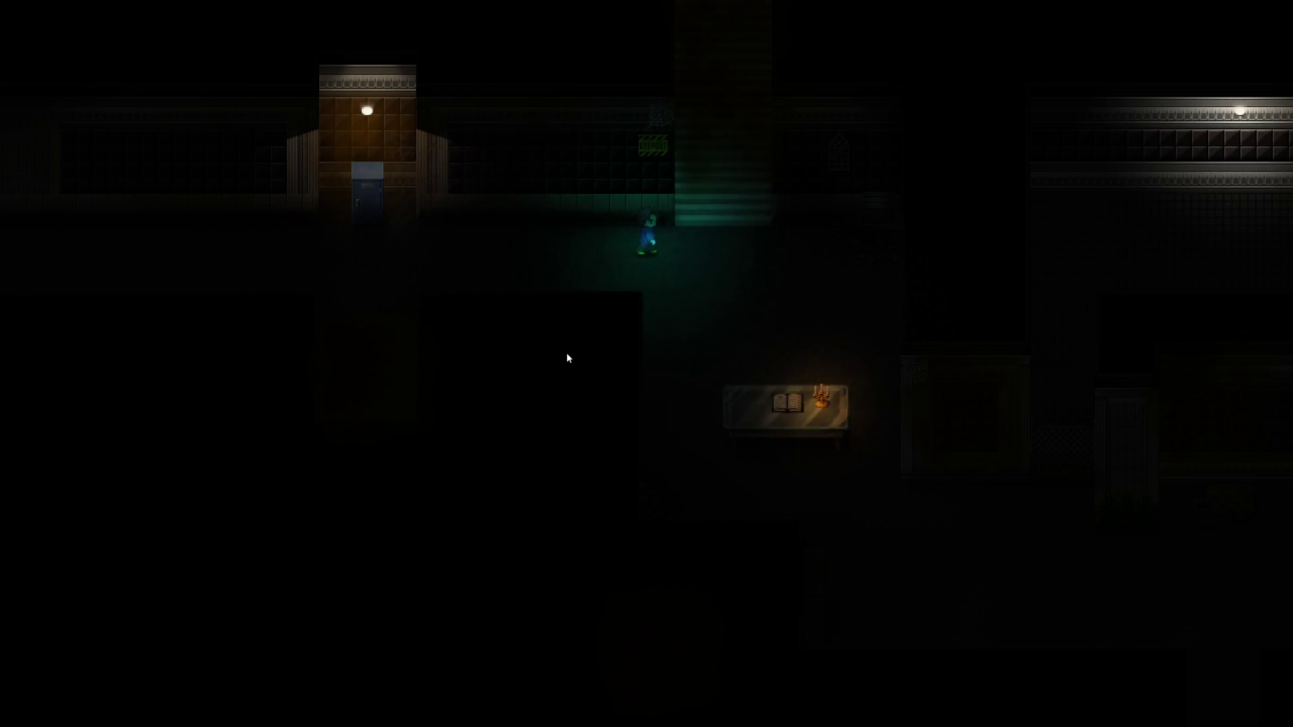
pyautogui.press('Right')
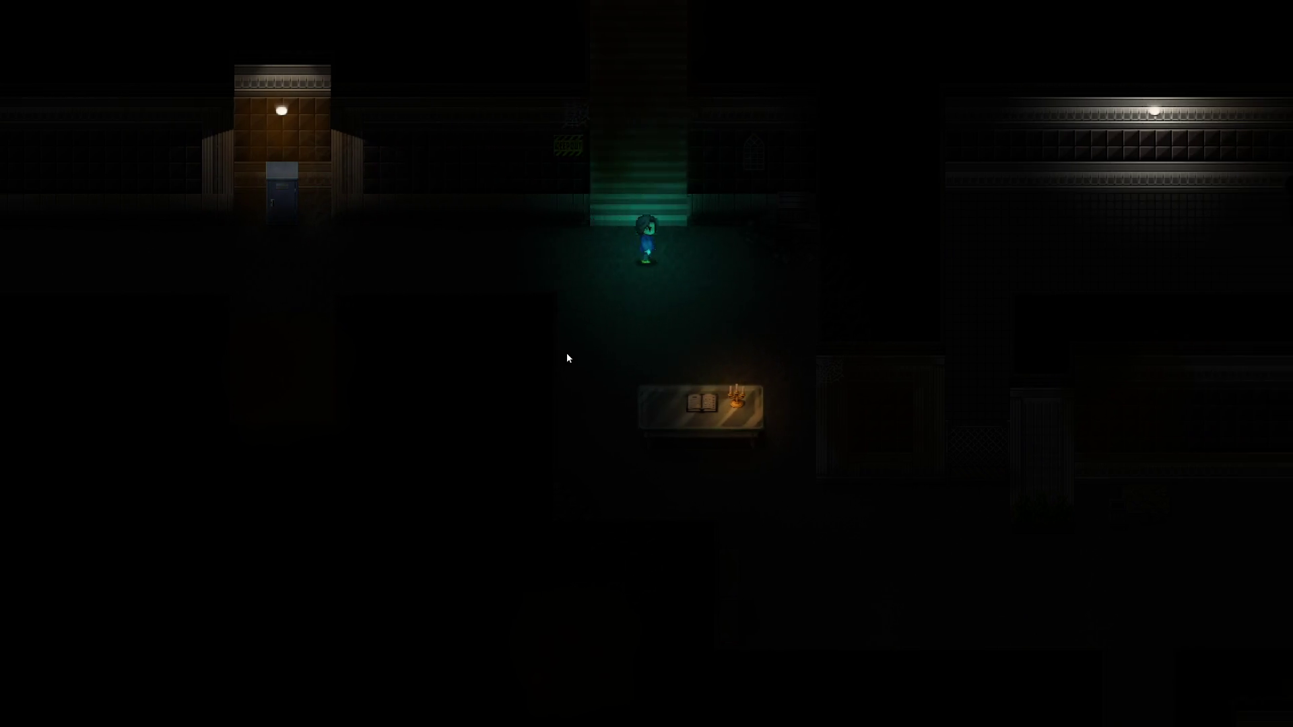
pyautogui.press('Down')
pyautogui.press('Return')
pyautogui.press('Return')
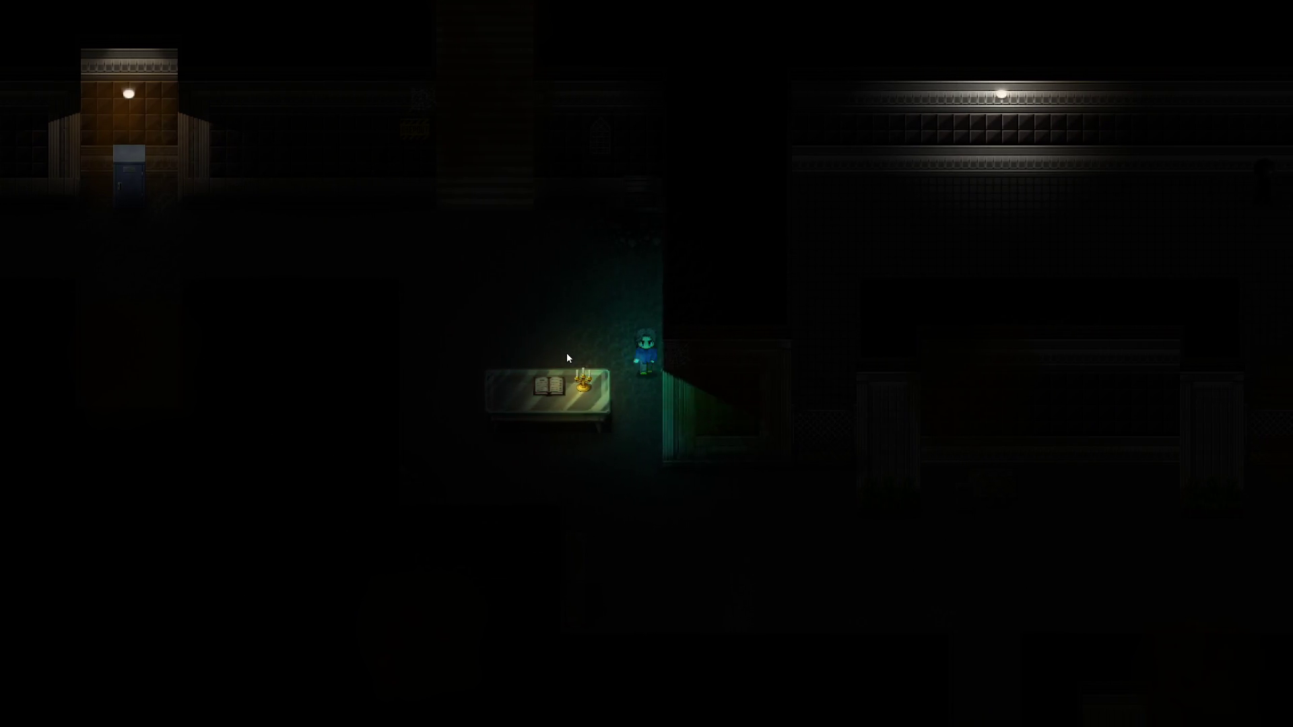
# Walk past the book table to the gate and the plant pillar, then two tiles down
pyautogui.press('Down')
pyautogui.press('Right')
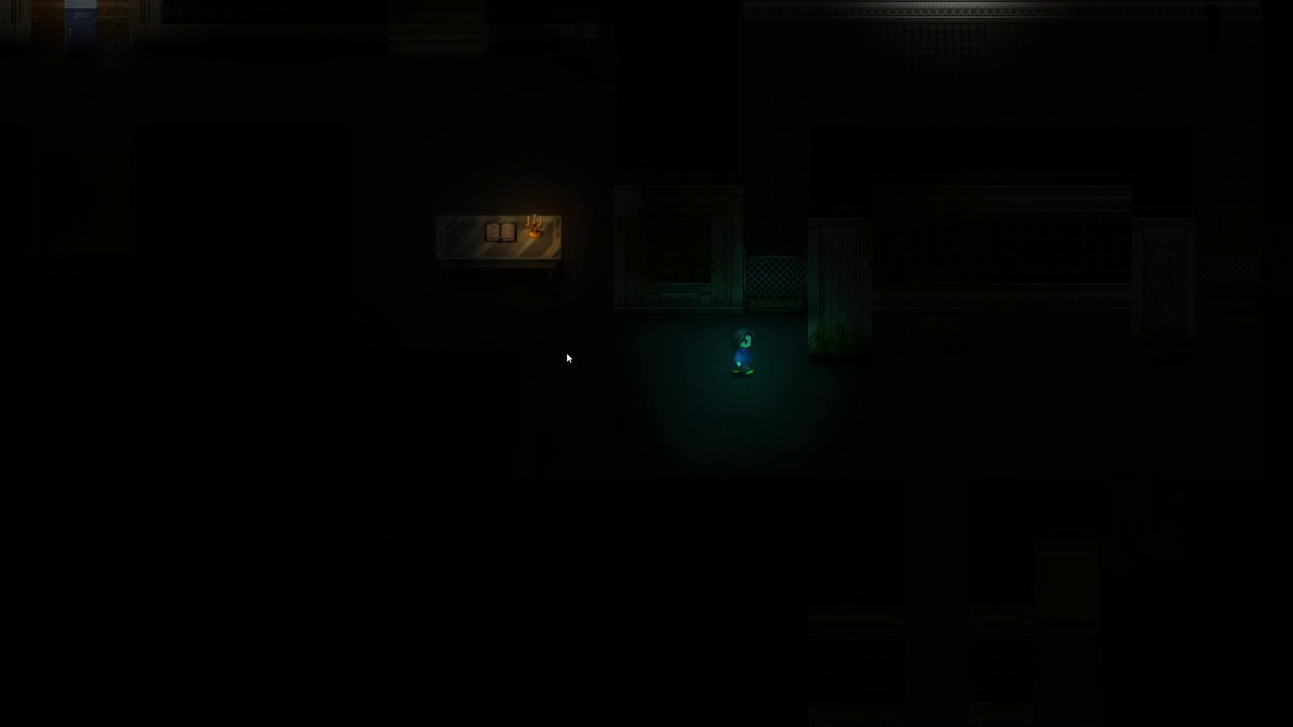
pyautogui.press('Up')
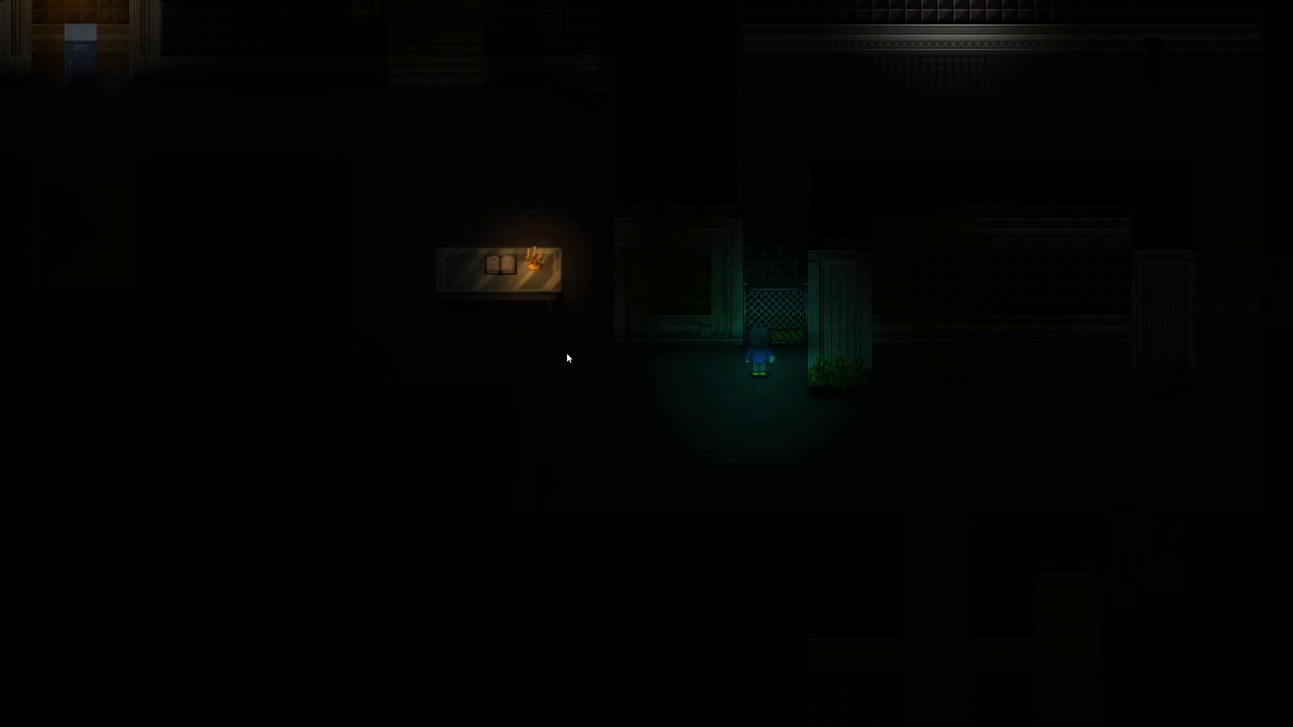
pyautogui.press('Right')
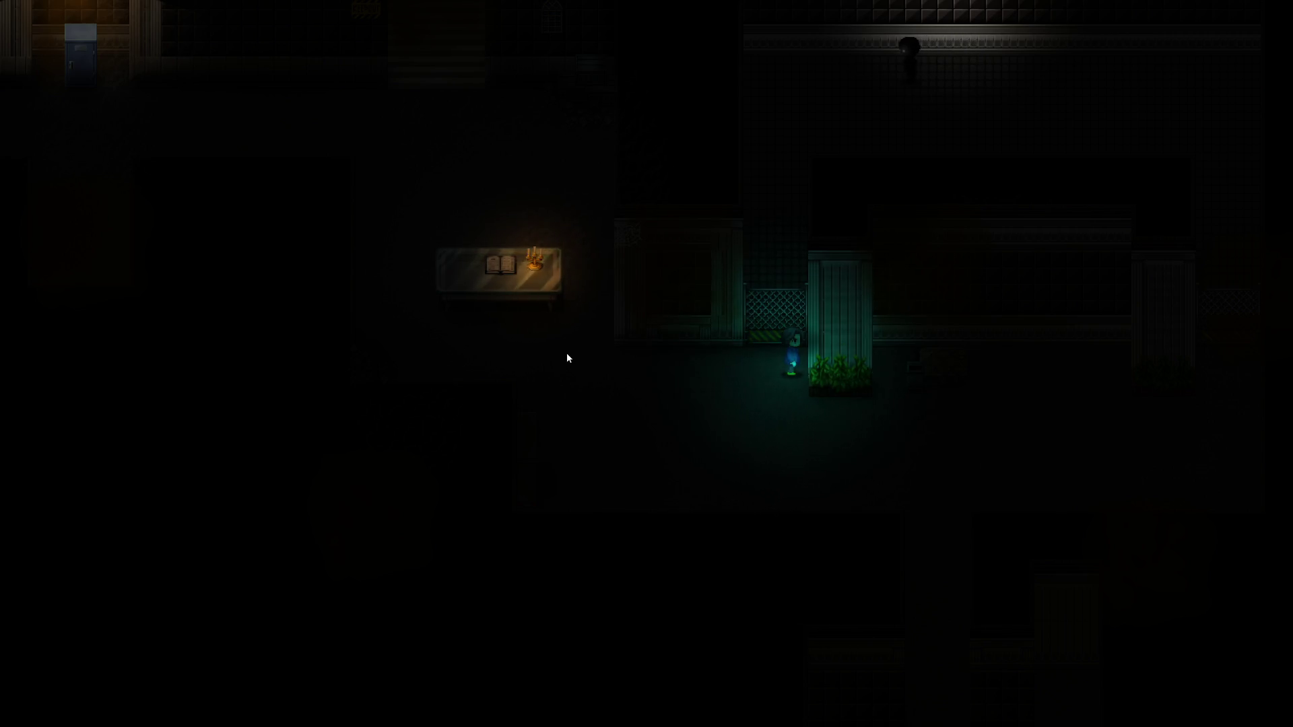
pyautogui.press('Down')
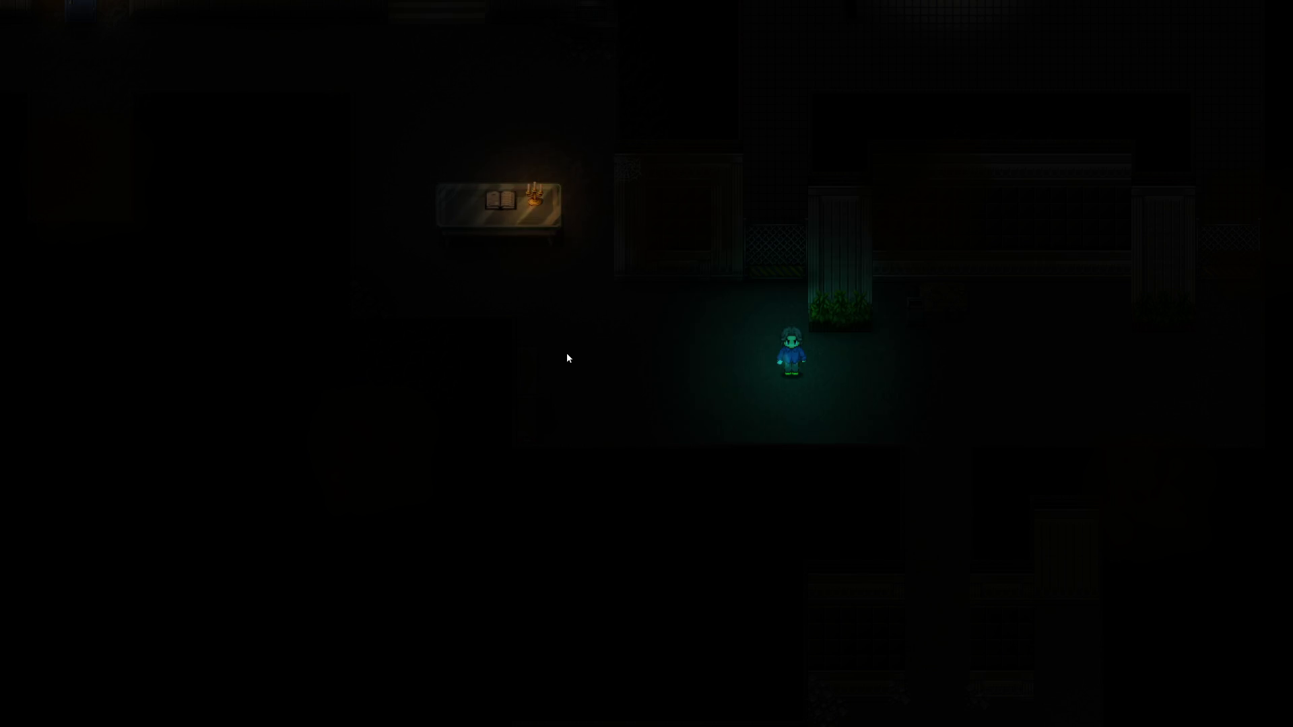
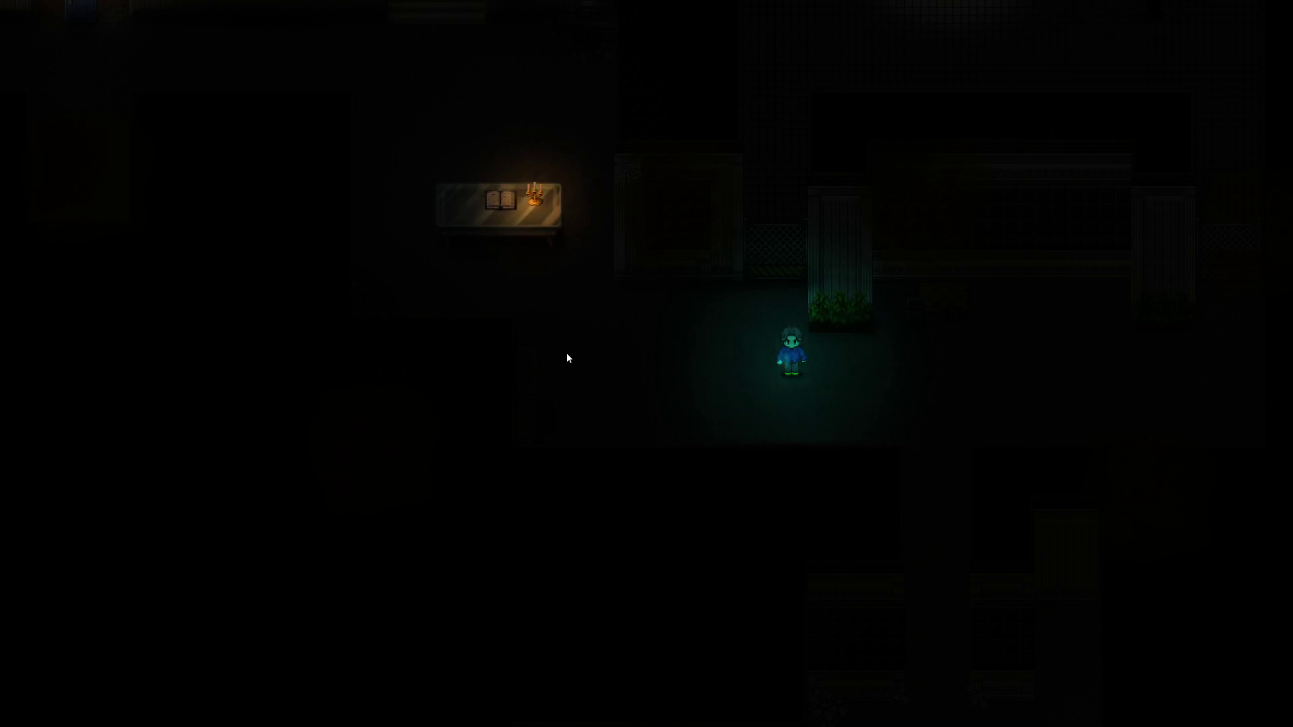
# Walk the character right, down and left through Room One's dark corridors, then end the playtest
pyautogui.press('Right')
pyautogui.press('Right')
pyautogui.press('Right')
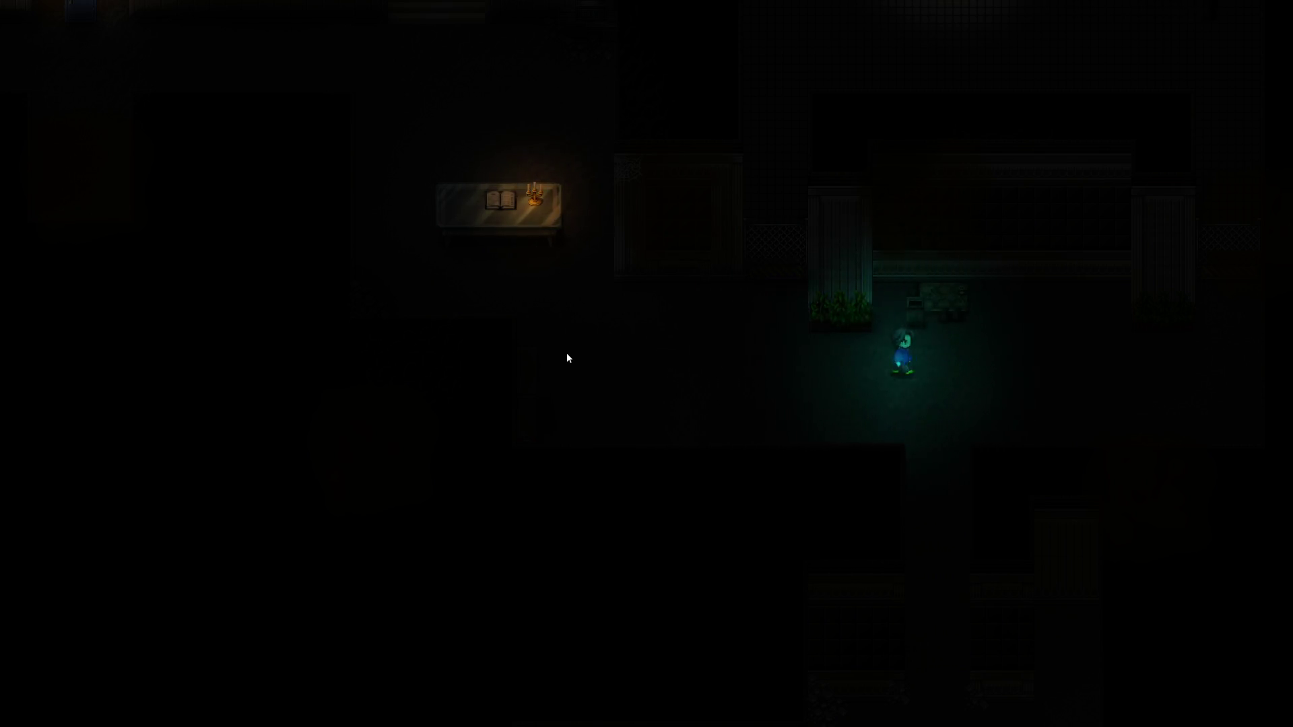
pyautogui.press('Down')
pyautogui.press('Down')
pyautogui.press('Down')
pyautogui.press('Down')
pyautogui.press('Down')
pyautogui.press('Down')
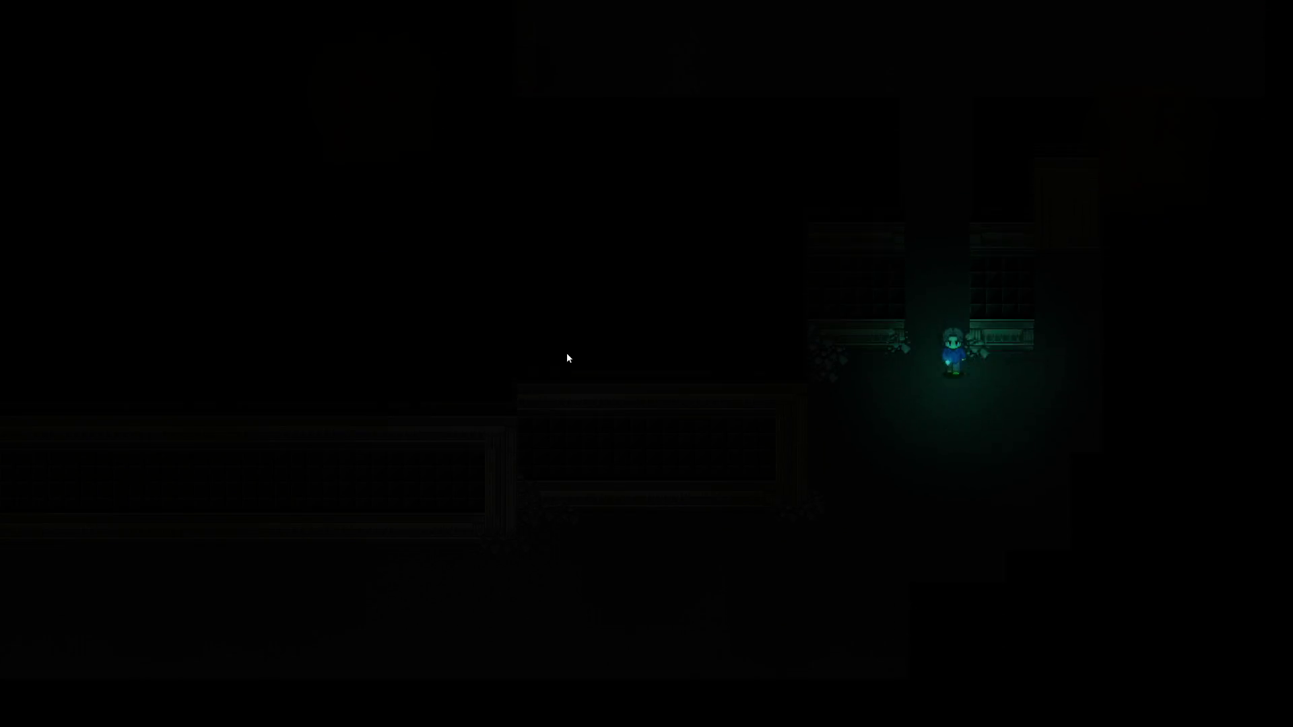
pyautogui.press('Left')
pyautogui.press('Left')
pyautogui.press('Left')
pyautogui.press('Left')
pyautogui.press('Left')
pyautogui.press('Left')
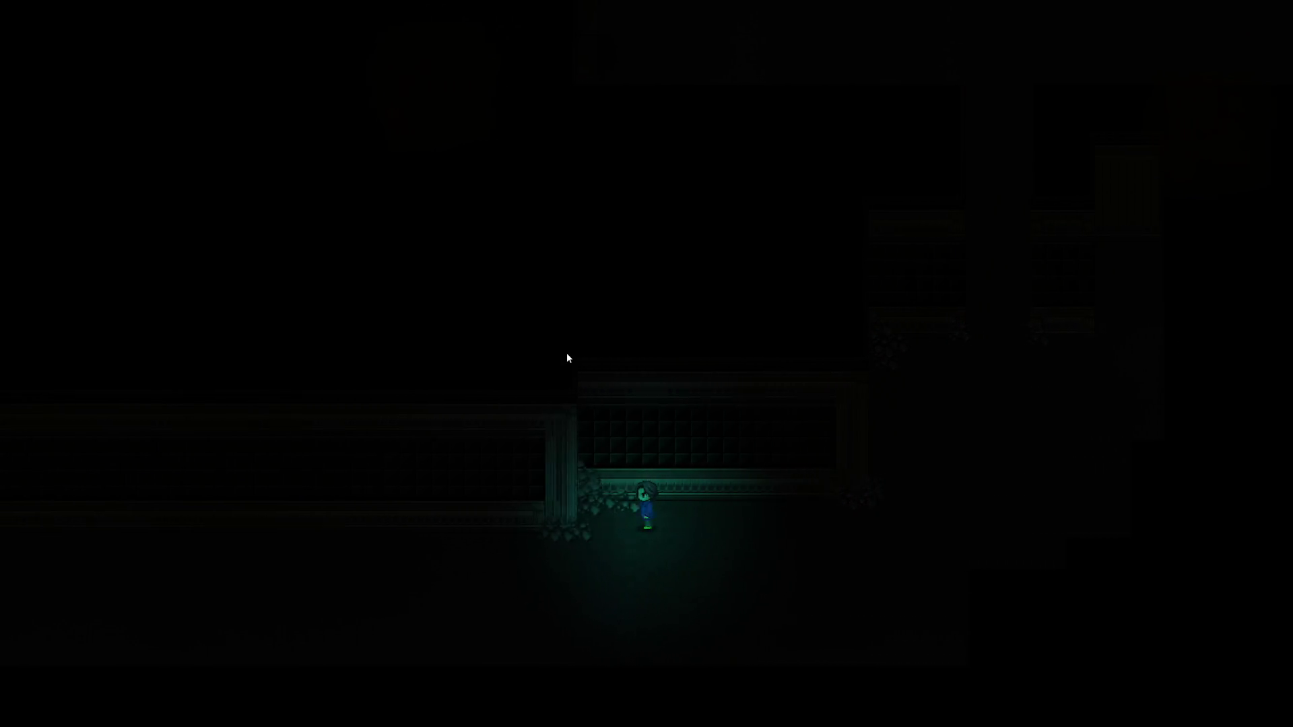
pyautogui.press('Down')
pyautogui.press('Left')
pyautogui.press('Left')
pyautogui.press('Left')
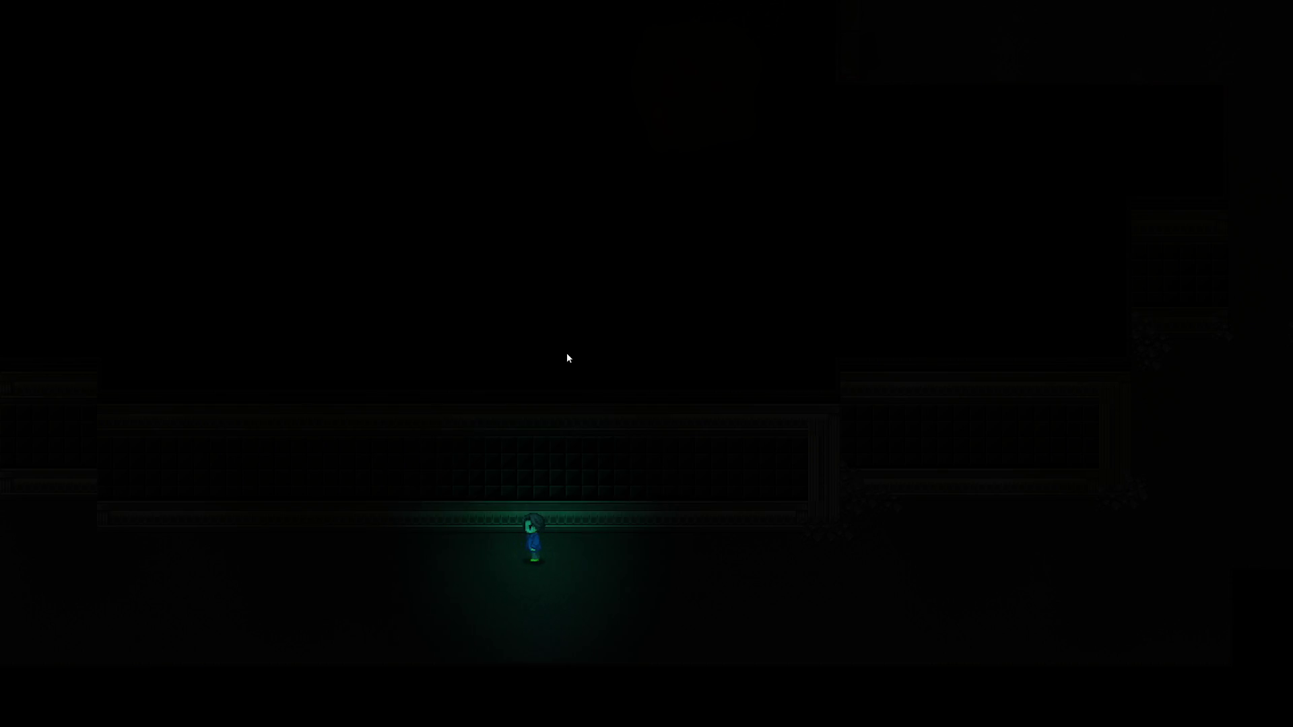
pyautogui.hotkey('alt', 'F4')
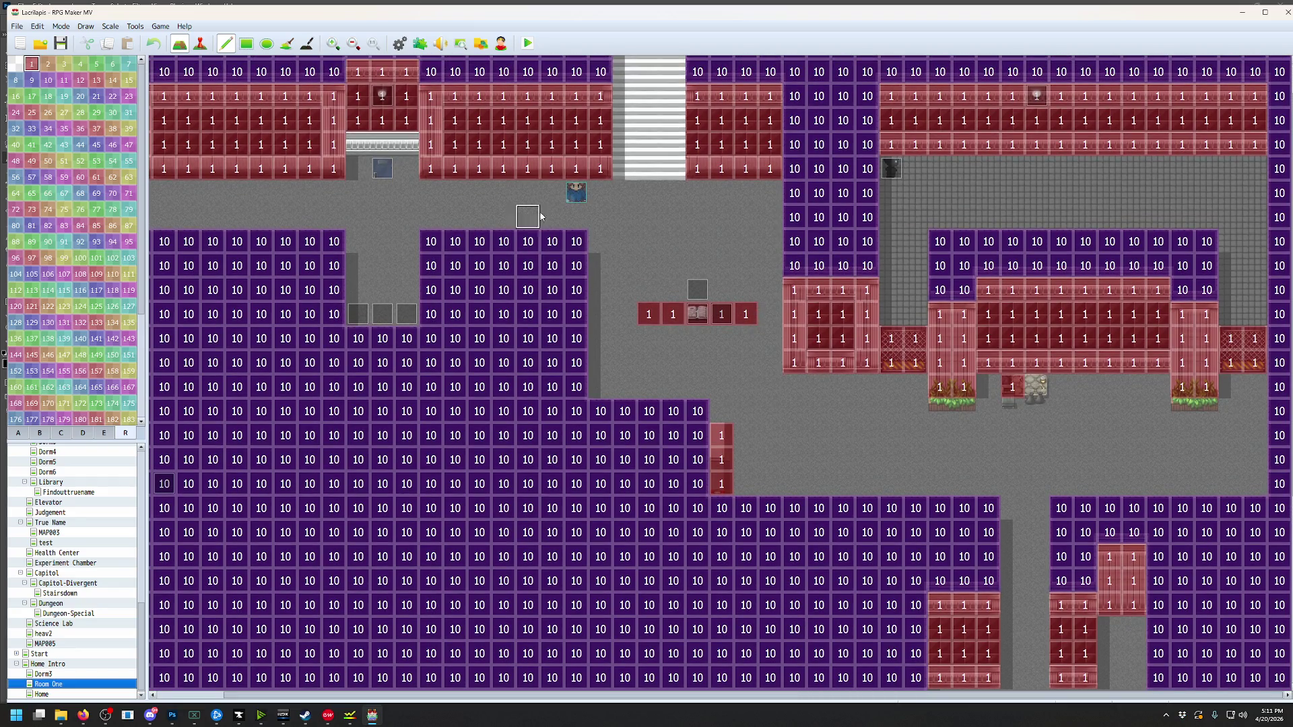
# Switch the tile palette from region numbers to the tileset containing the mesh tiles
pyautogui.middleClick(571, 336)
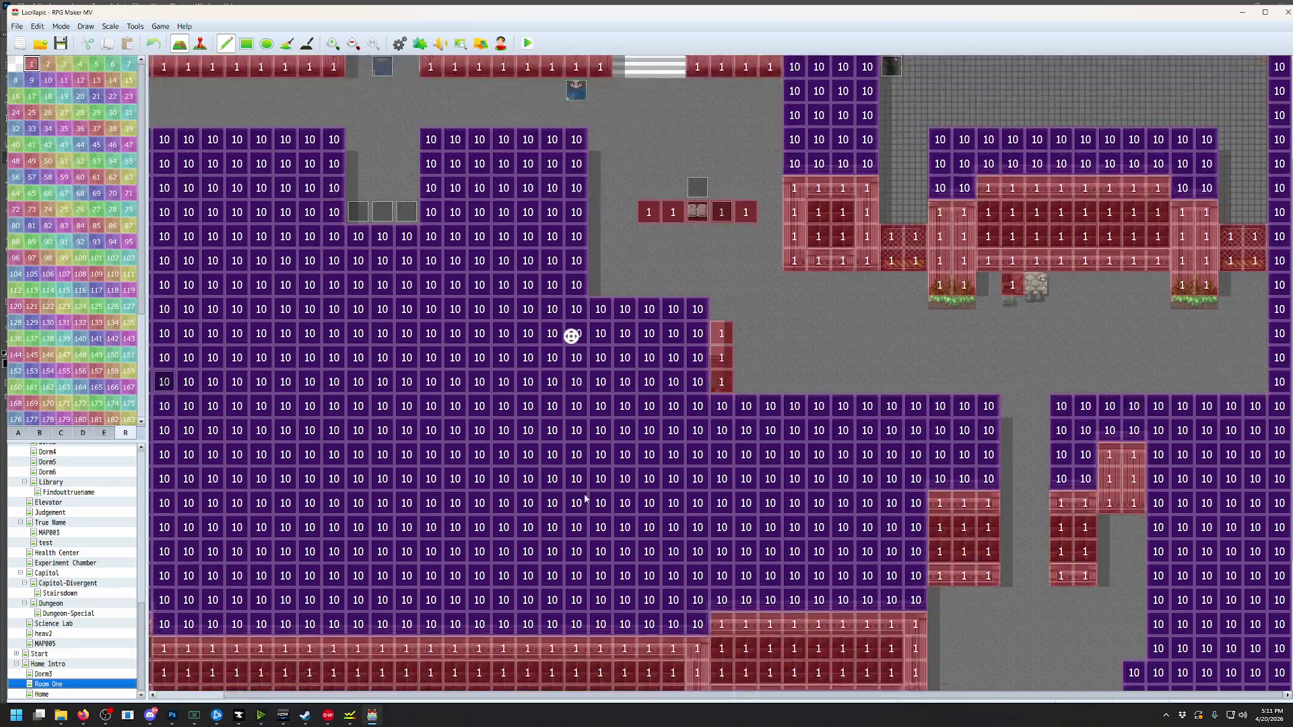
pyautogui.middleClick(455, 558)
pyautogui.click(20, 433)
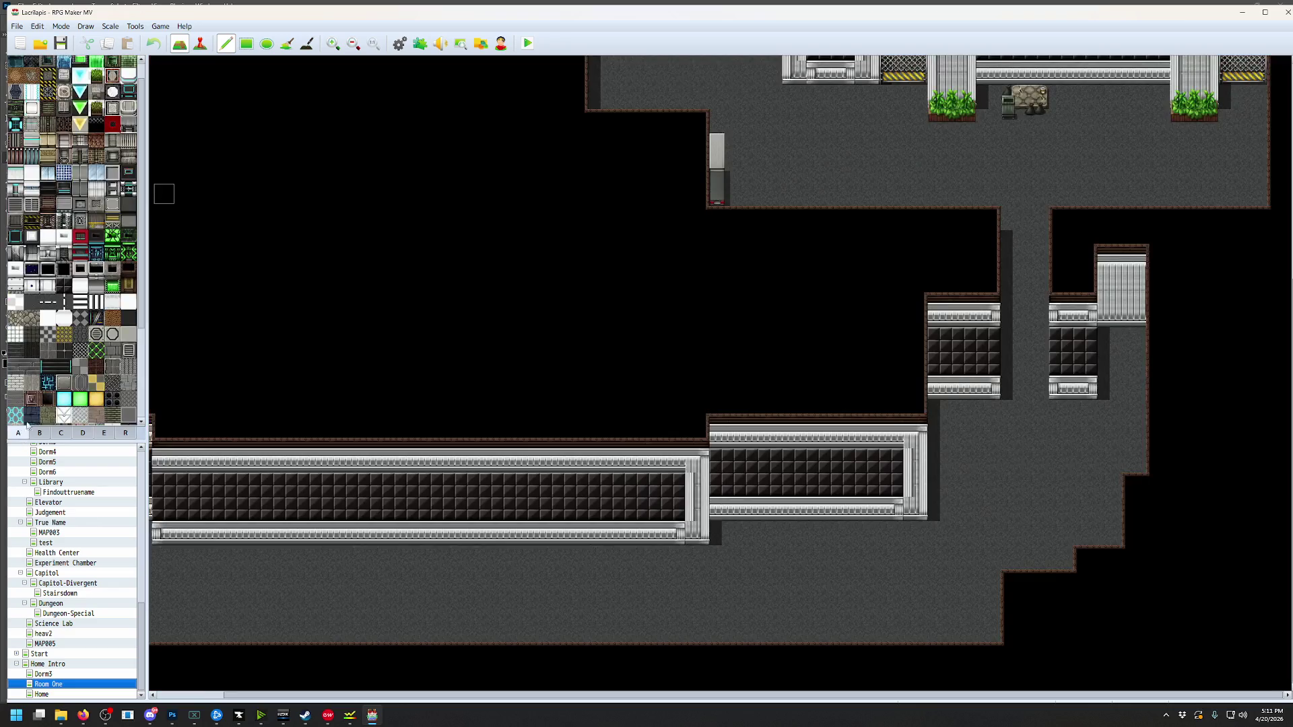
pyautogui.click(107, 434)
pyautogui.click(81, 434)
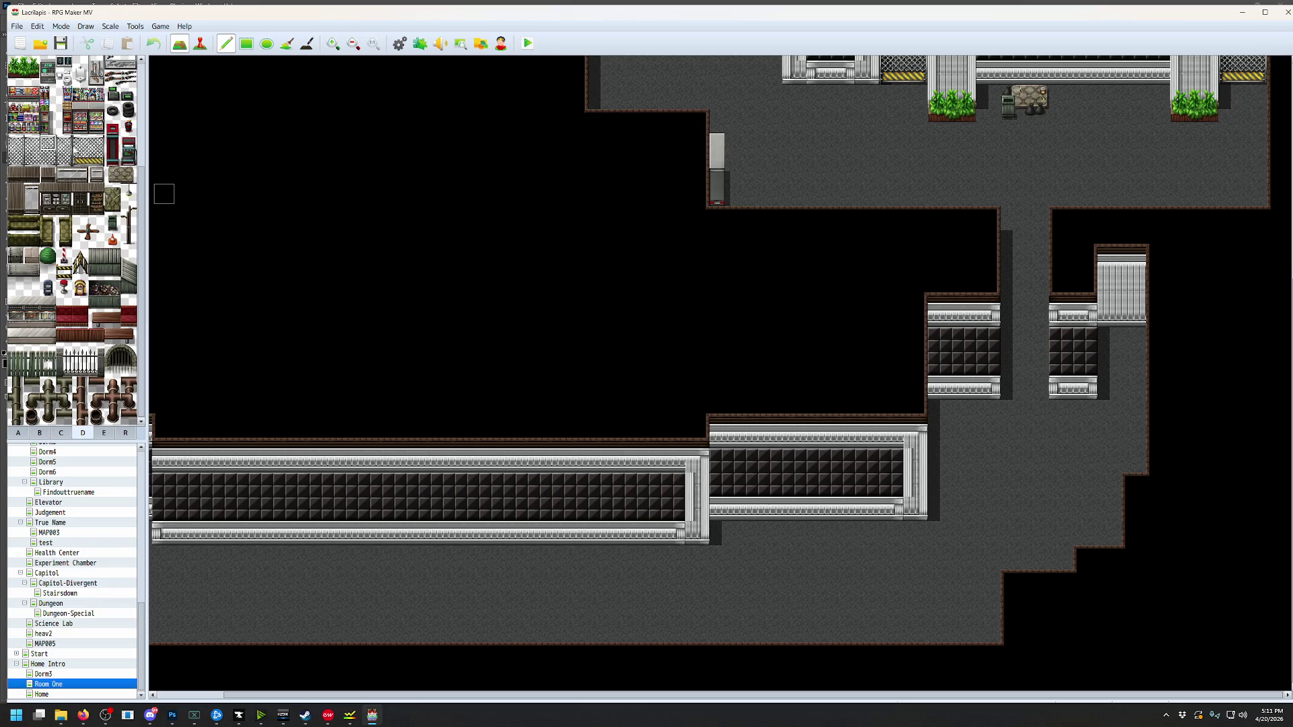
# Try rectangles of mesh tiles on the lower corridor, undoing each so the dark floor stays
pyautogui.click(246, 43)
pyautogui.moveTo(357, 497); pyautogui.dragTo(468, 515)
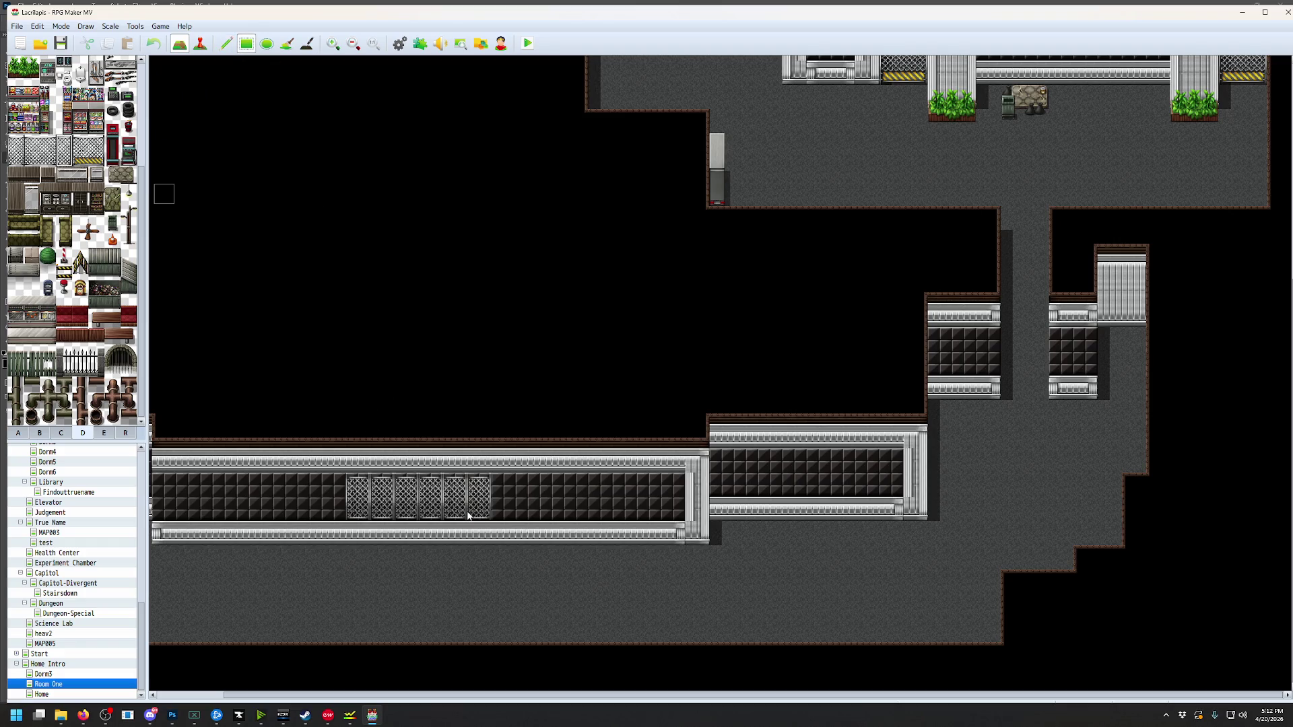
pyautogui.click(37, 26)
pyautogui.click(54, 40)
pyautogui.moveTo(673, 485)
pyautogui.mouseDown()
pyautogui.moveTo(674, 505)
pyautogui.moveTo(578, 532)
pyautogui.moveTo(562, 509)
pyautogui.mouseUp()
pyautogui.click(37, 26)
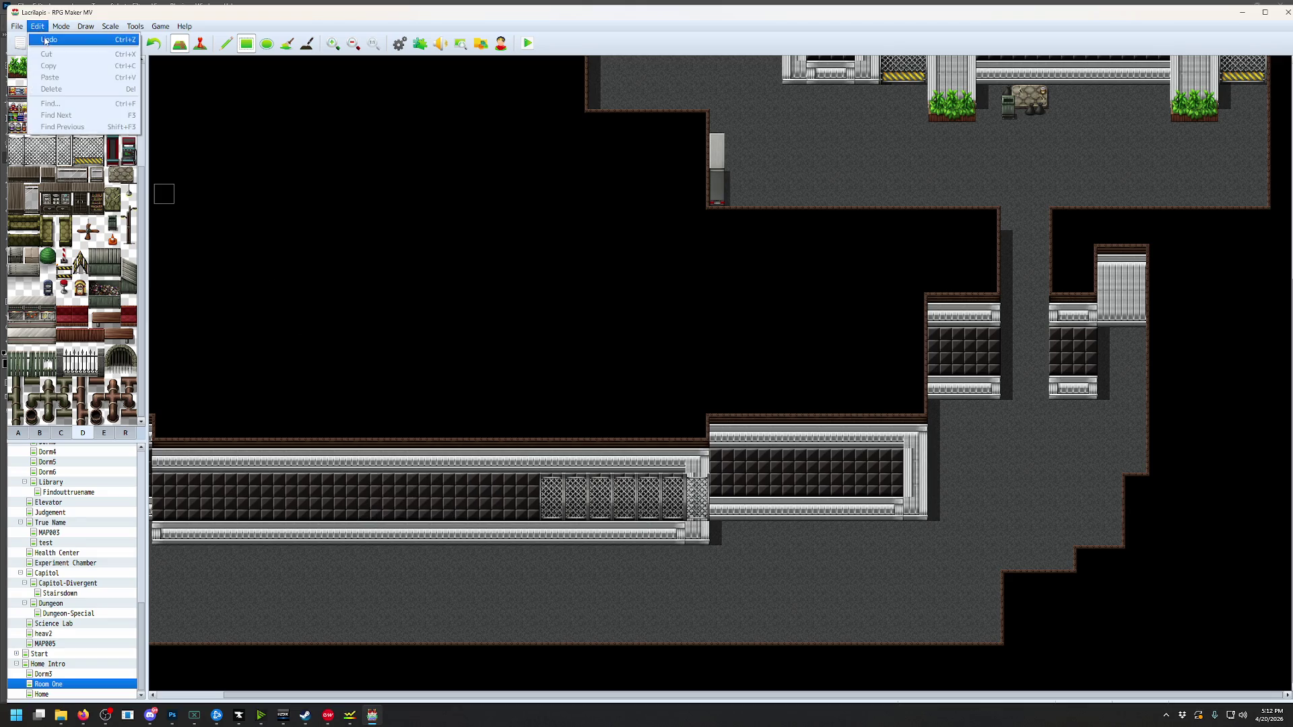
pyautogui.click(54, 39)
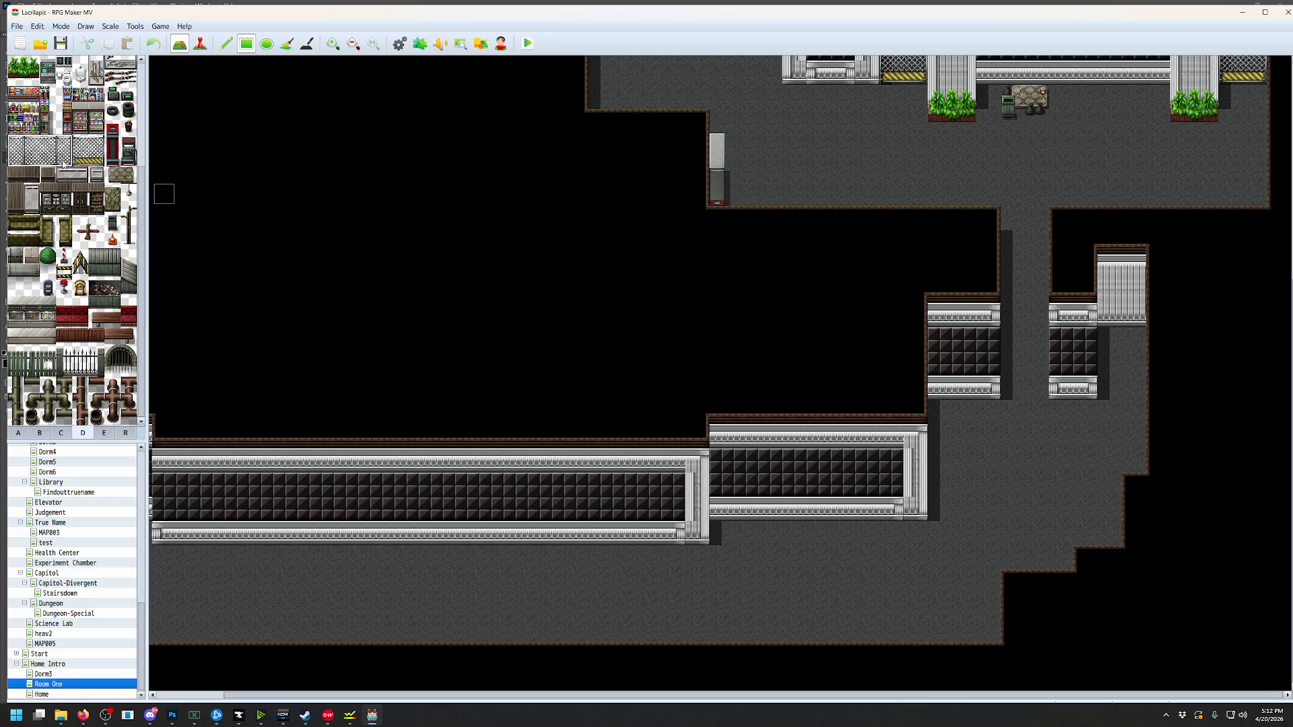
pyautogui.moveTo(169, 498)
pyautogui.mouseDown()
pyautogui.moveTo(296, 535)
pyautogui.moveTo(673, 508)
pyautogui.mouseUp()
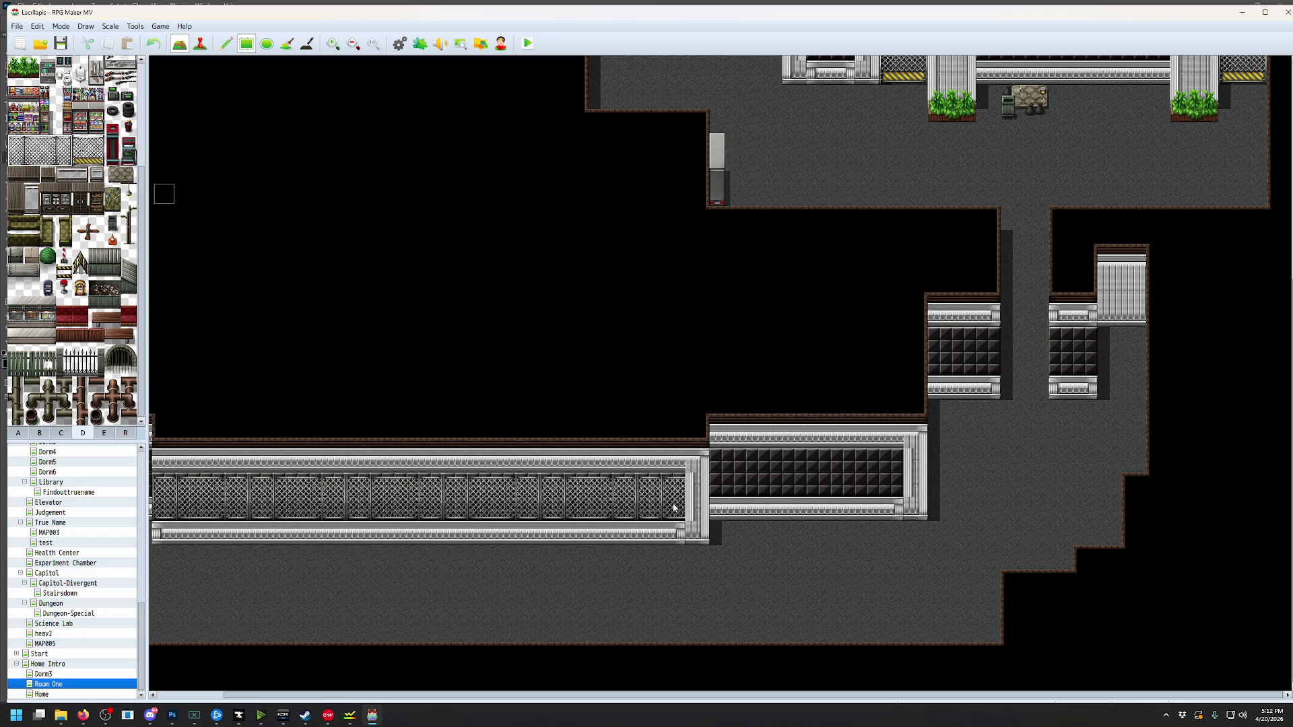
pyautogui.click(38, 29)
pyautogui.click(44, 43)
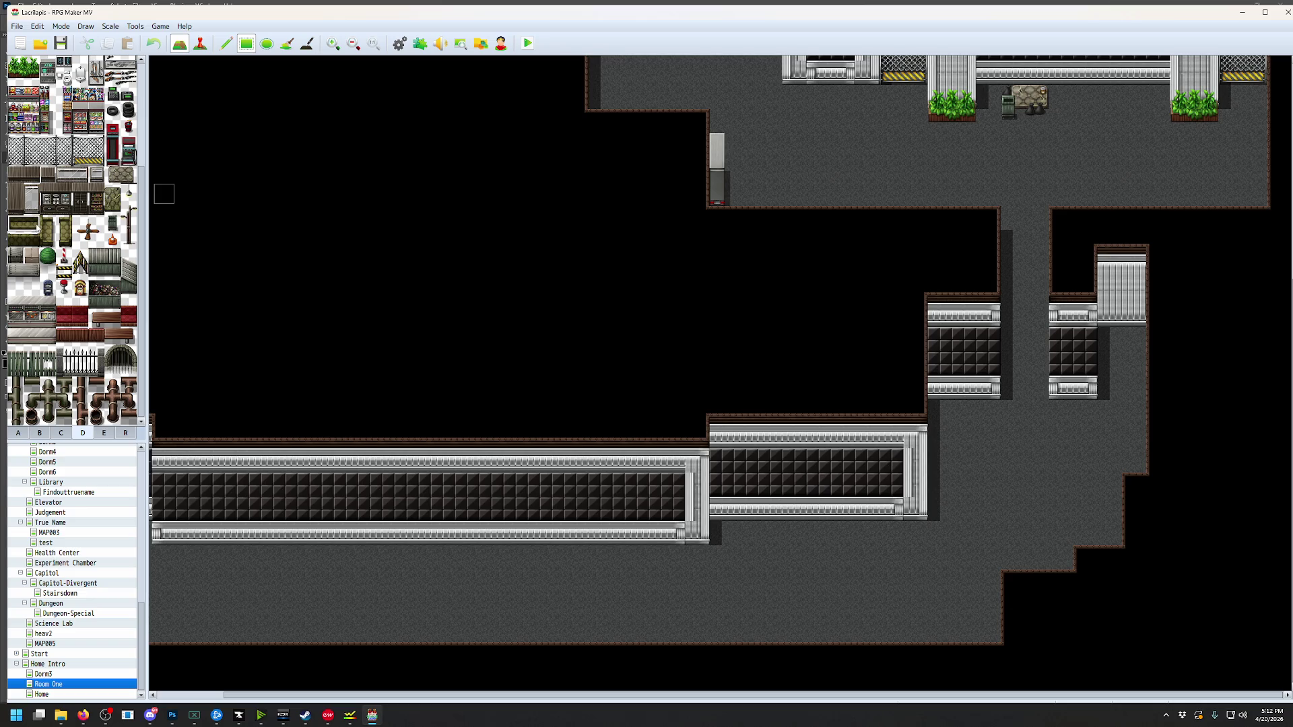
# Pencil a two-tile olive block on the floor, then undo it
pyautogui.click(226, 44)
pyautogui.click(727, 531)
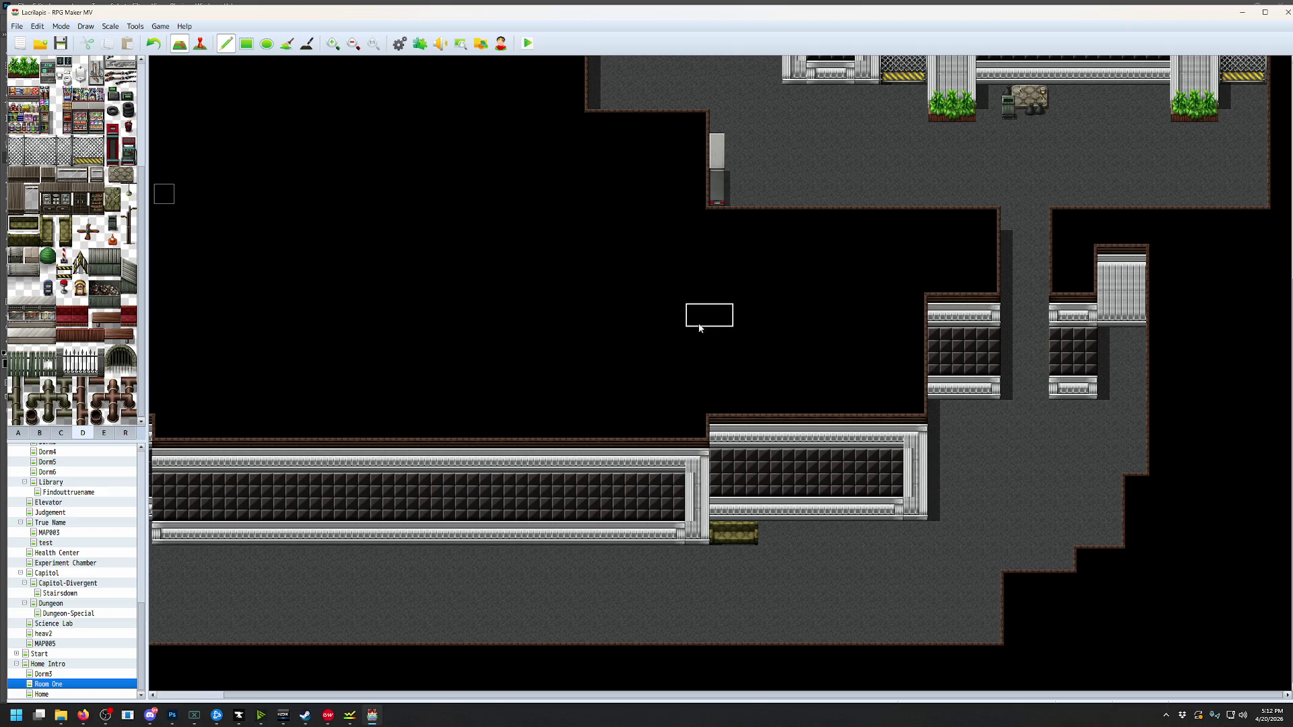
pyautogui.click(34, 24)
pyautogui.click(47, 38)
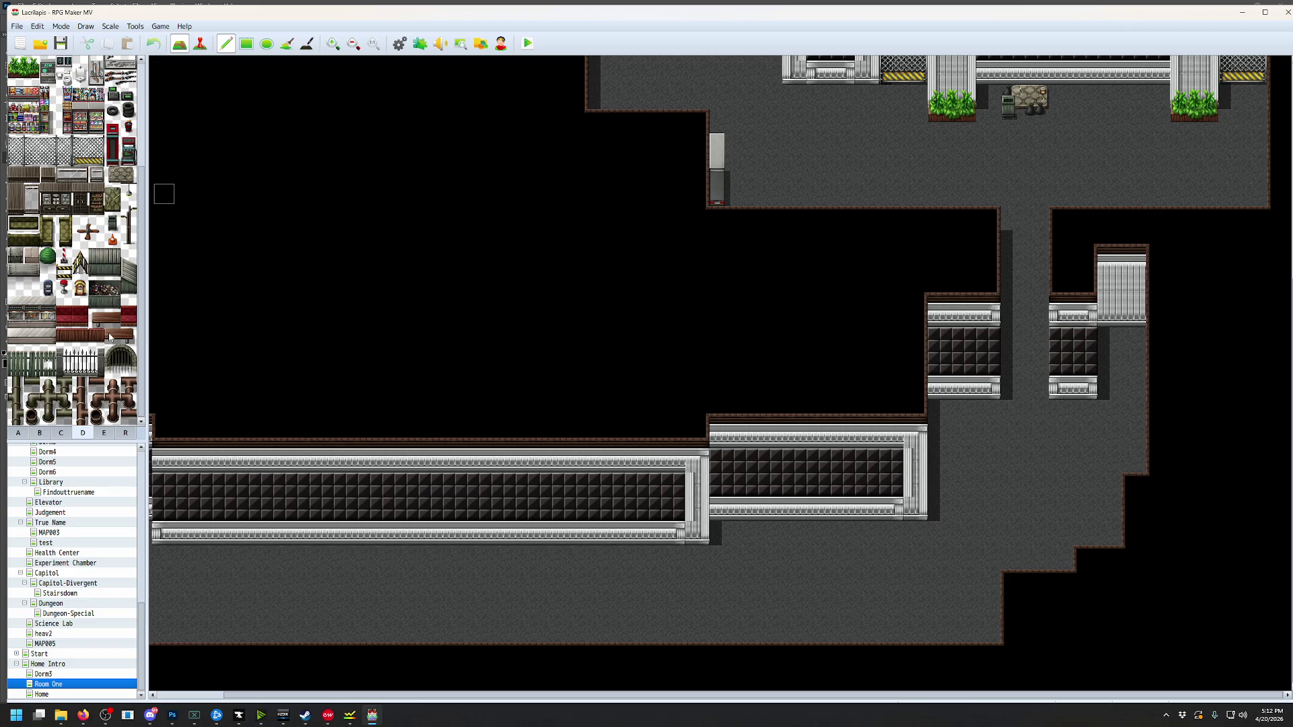
# Save and playtest, then pick Crack B from the Cracks folder in the doodad editor
pyautogui.click(529, 43)
pyautogui.click(621, 383)
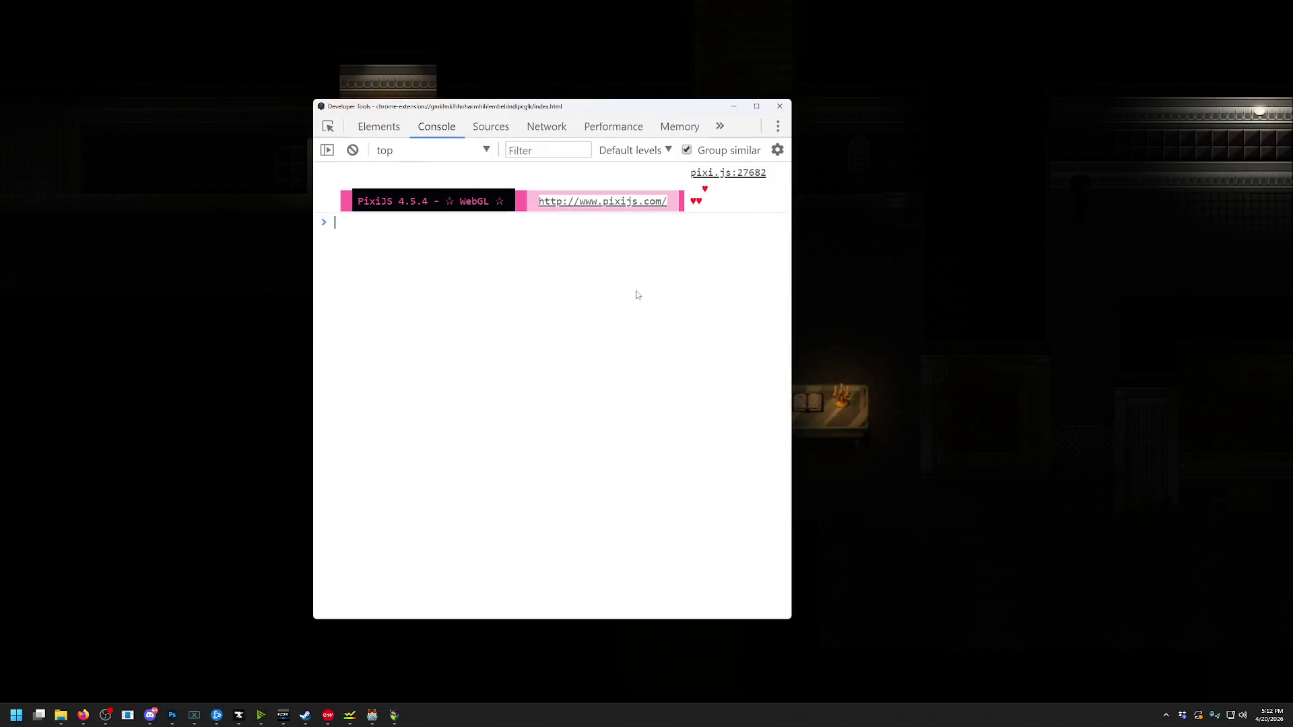
pyautogui.click(801, 309)
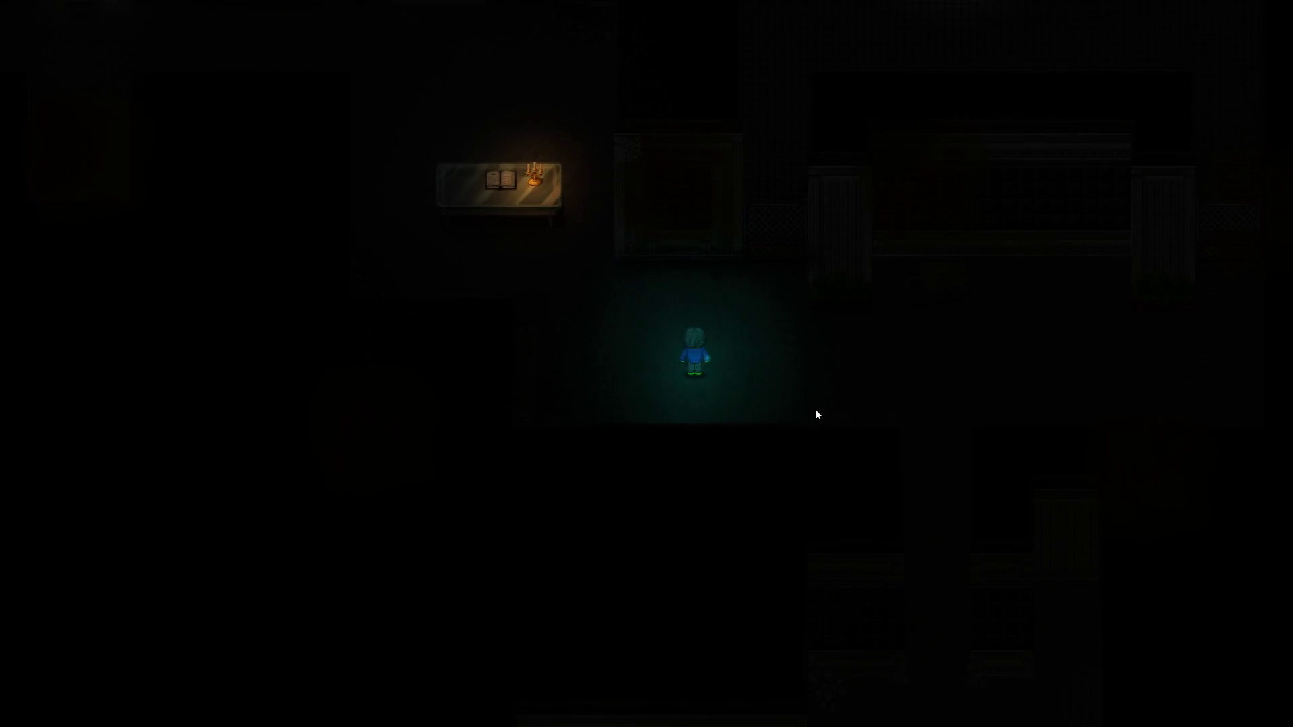
pyautogui.press('F10')
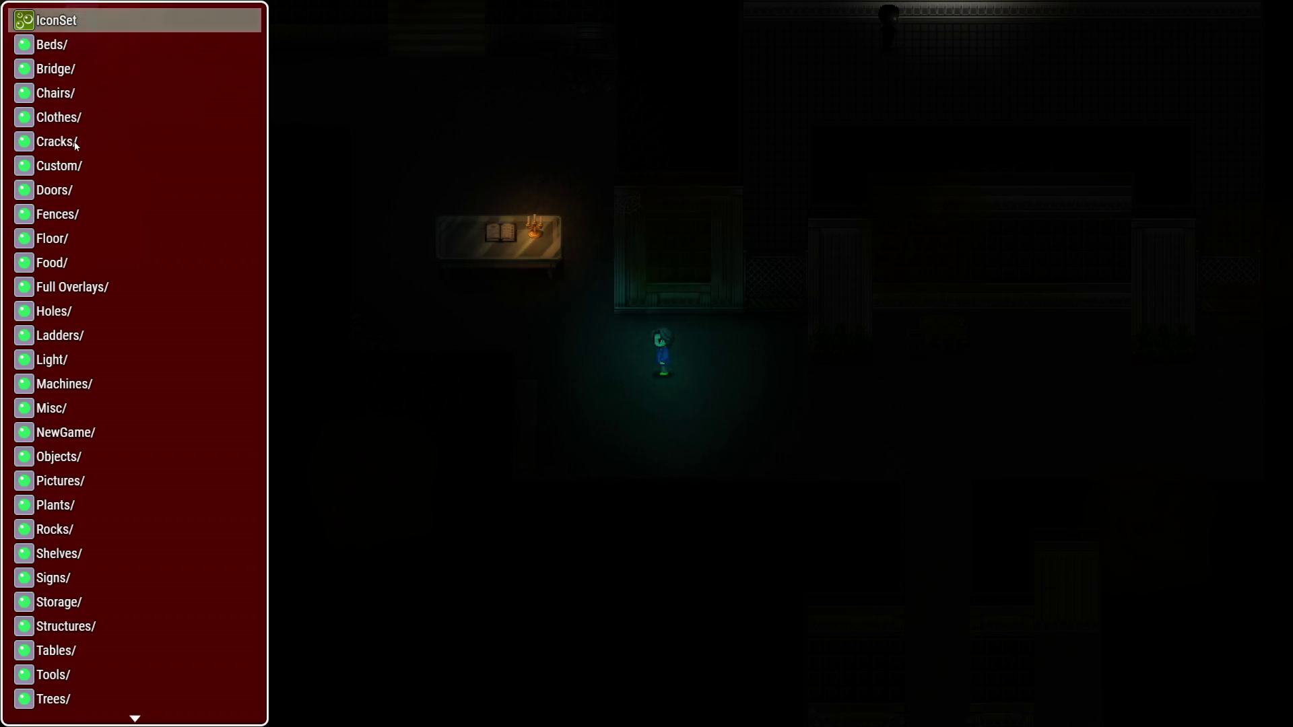
pyautogui.click(78, 143)
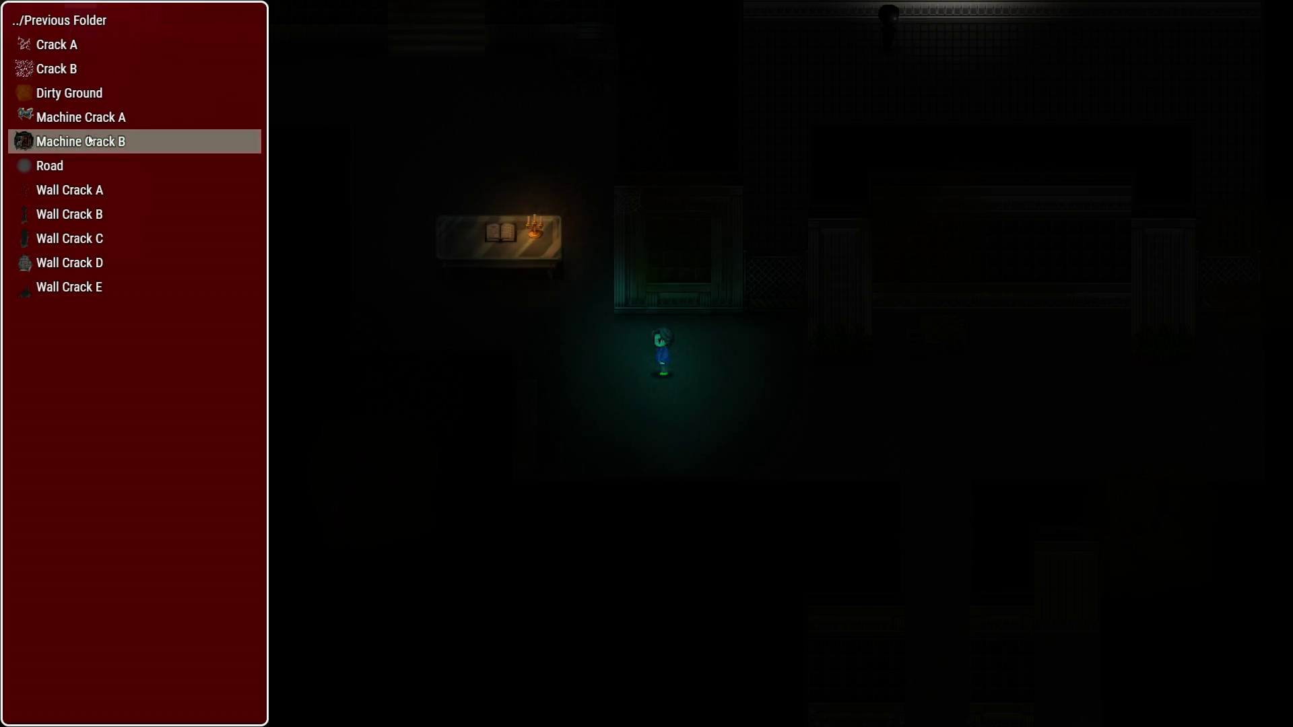
pyautogui.click(65, 69)
pyautogui.click(65, 69)
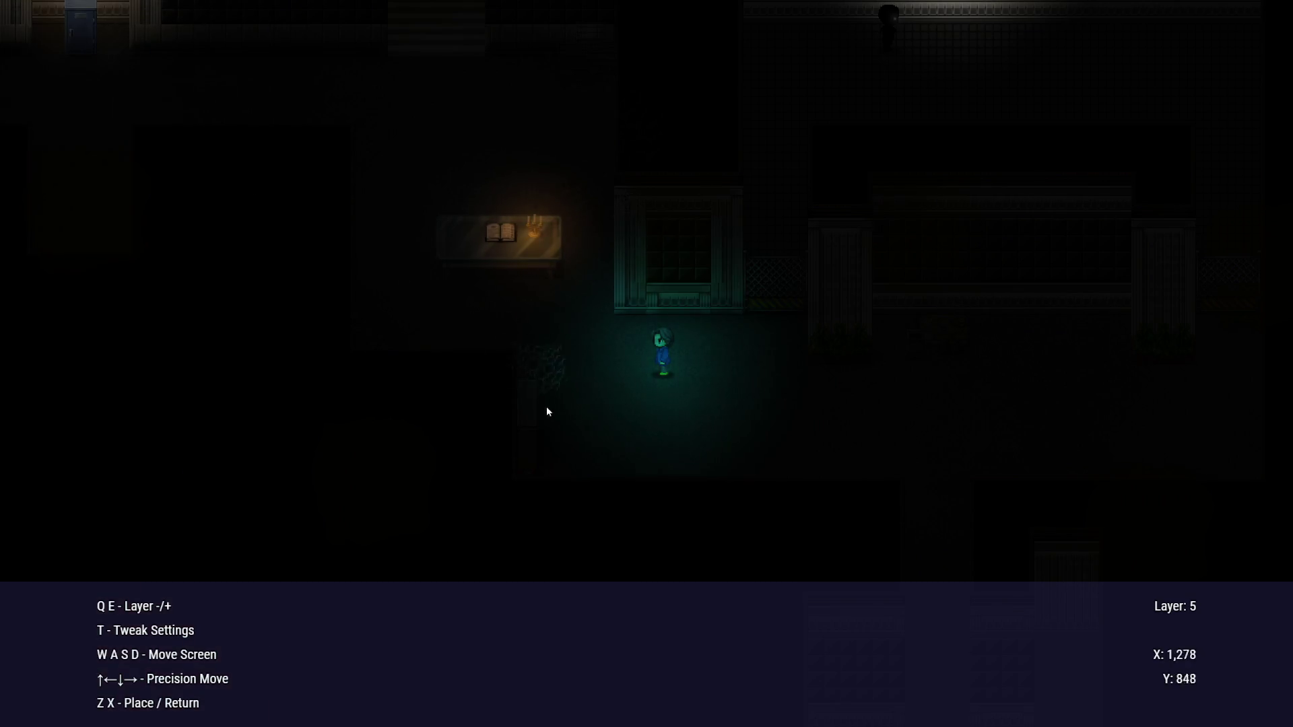
pyautogui.click(678, 422)
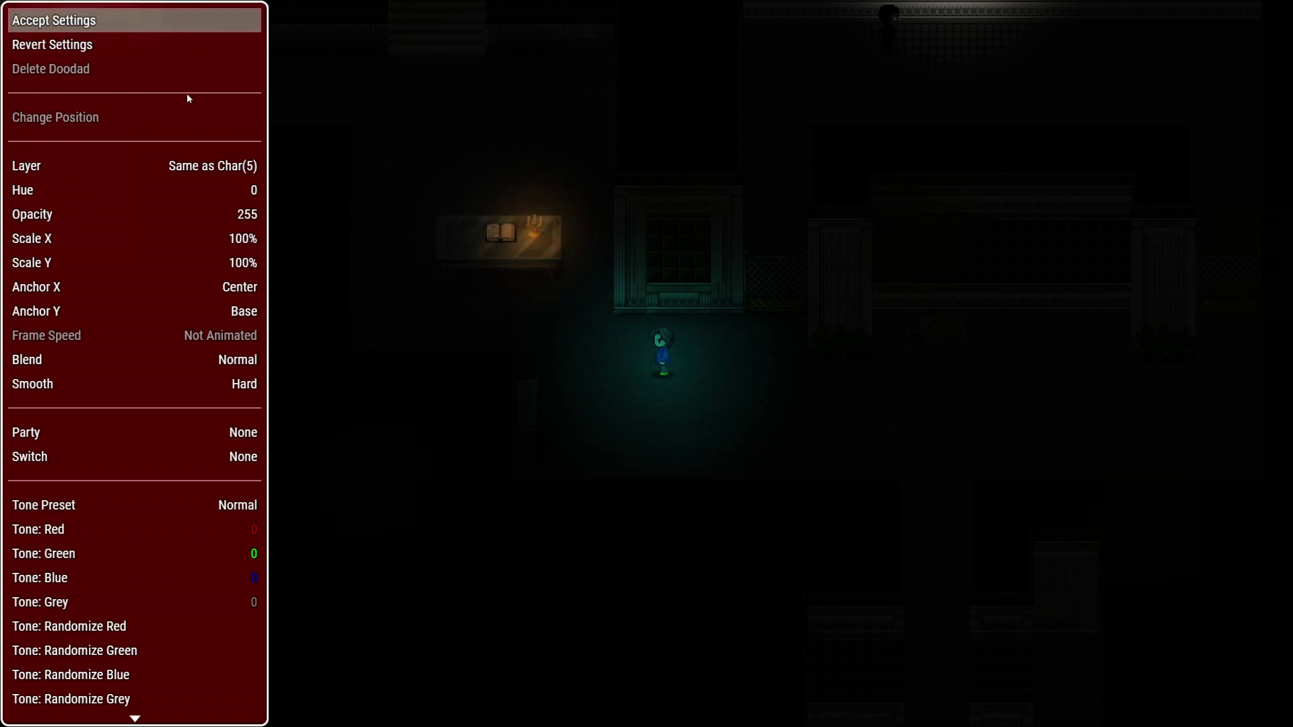
# Set Crack B to 10% opacity with Scale X and Scale Y 200%, and accept the settings
pyautogui.click(222, 215)
pyautogui.click(311, 220)
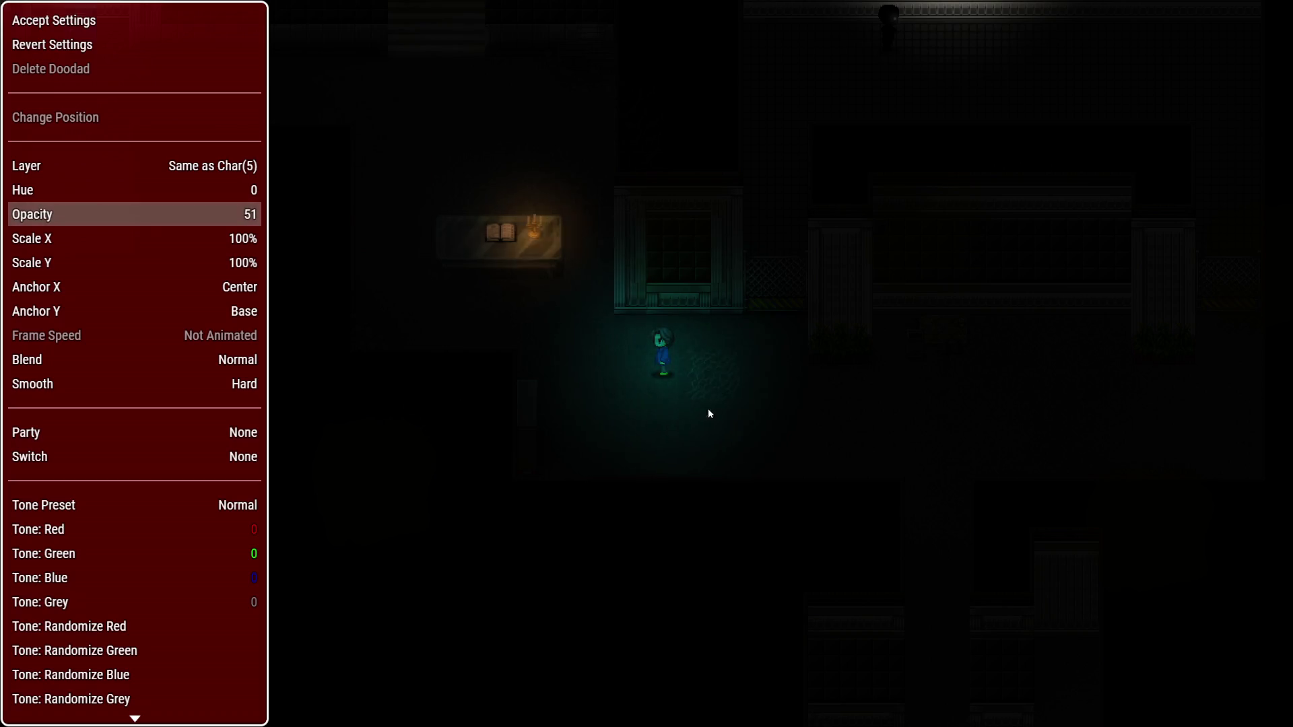
pyautogui.click(225, 227)
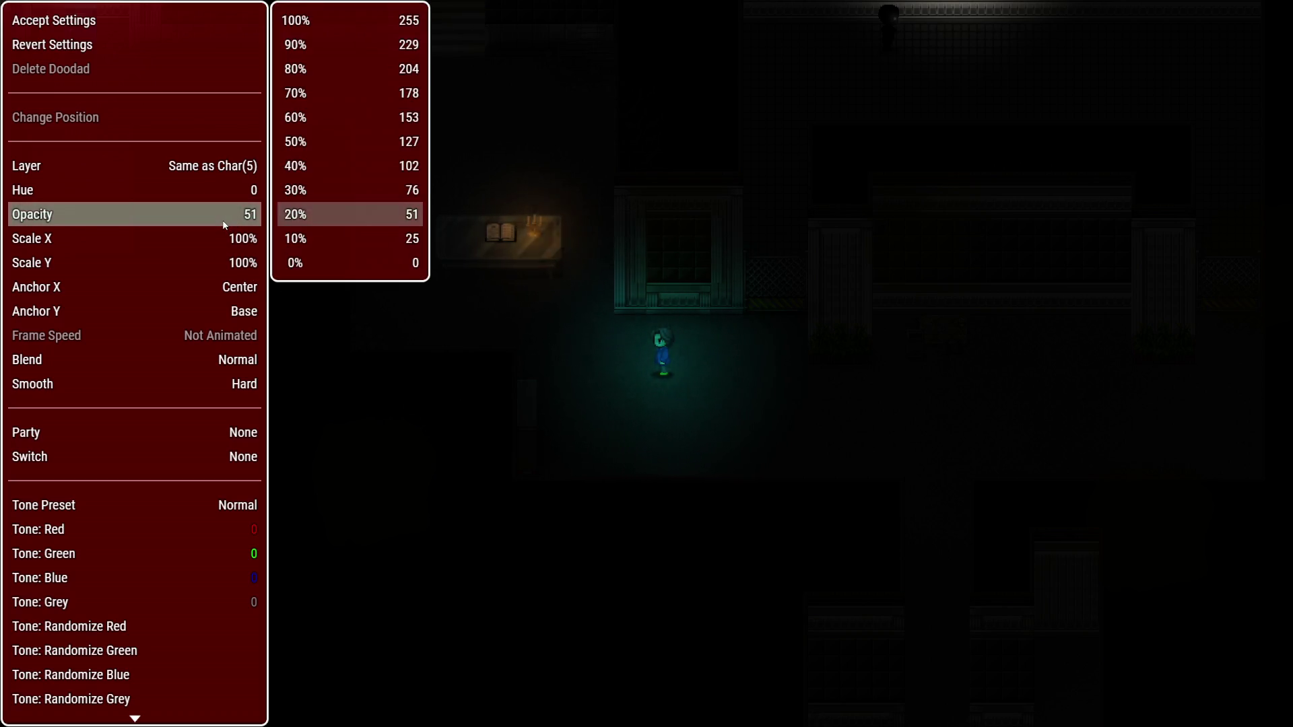
pyautogui.click(312, 236)
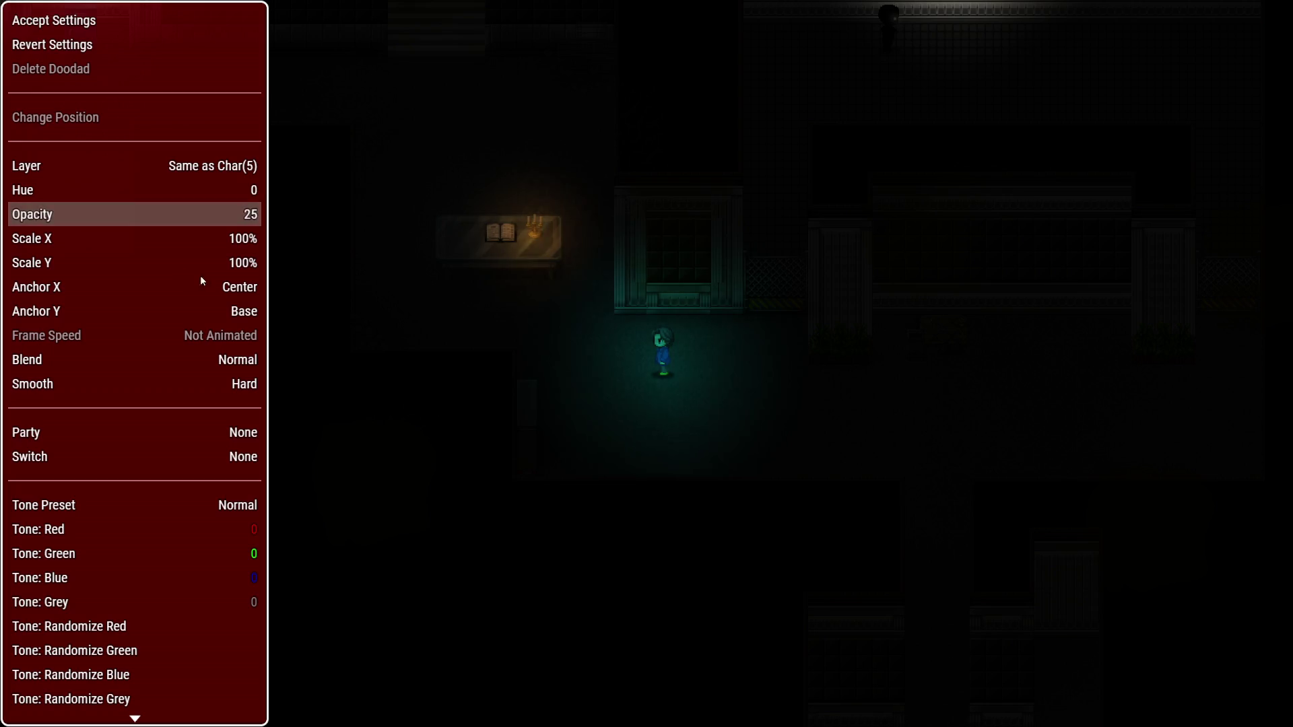
pyautogui.click(225, 244)
pyautogui.click(344, 120)
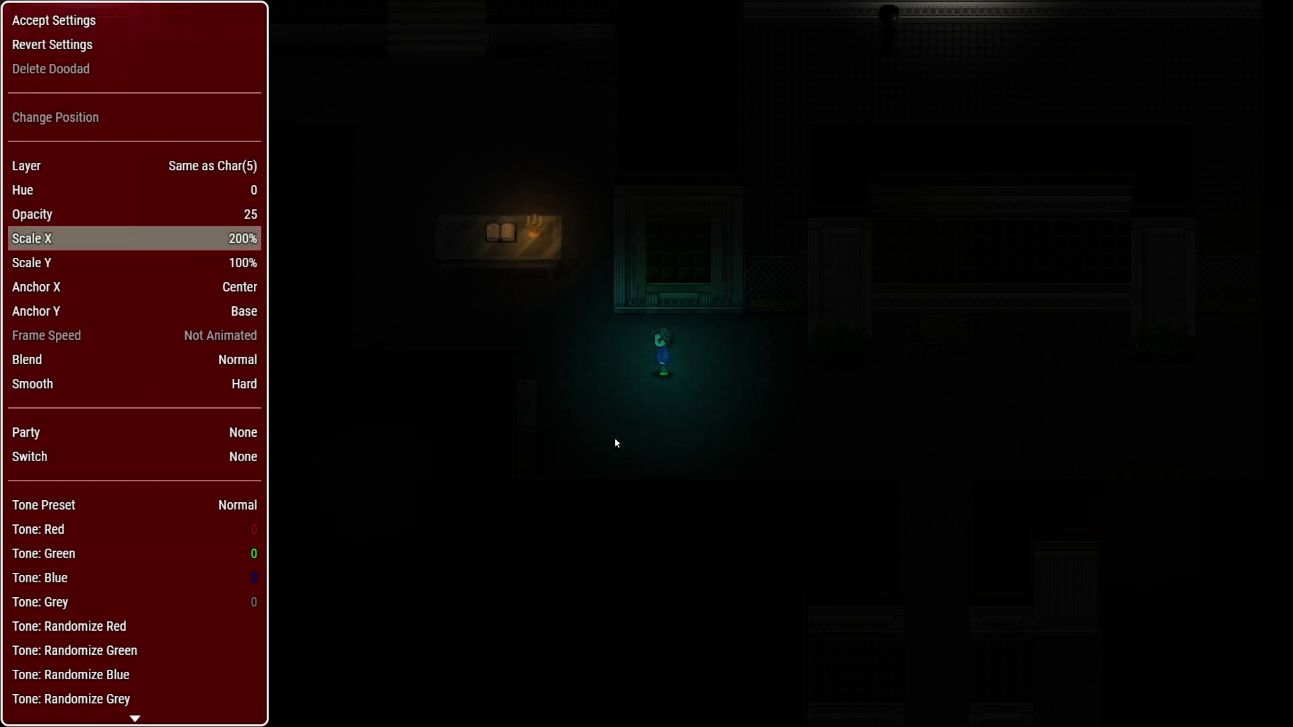
pyautogui.click(211, 262)
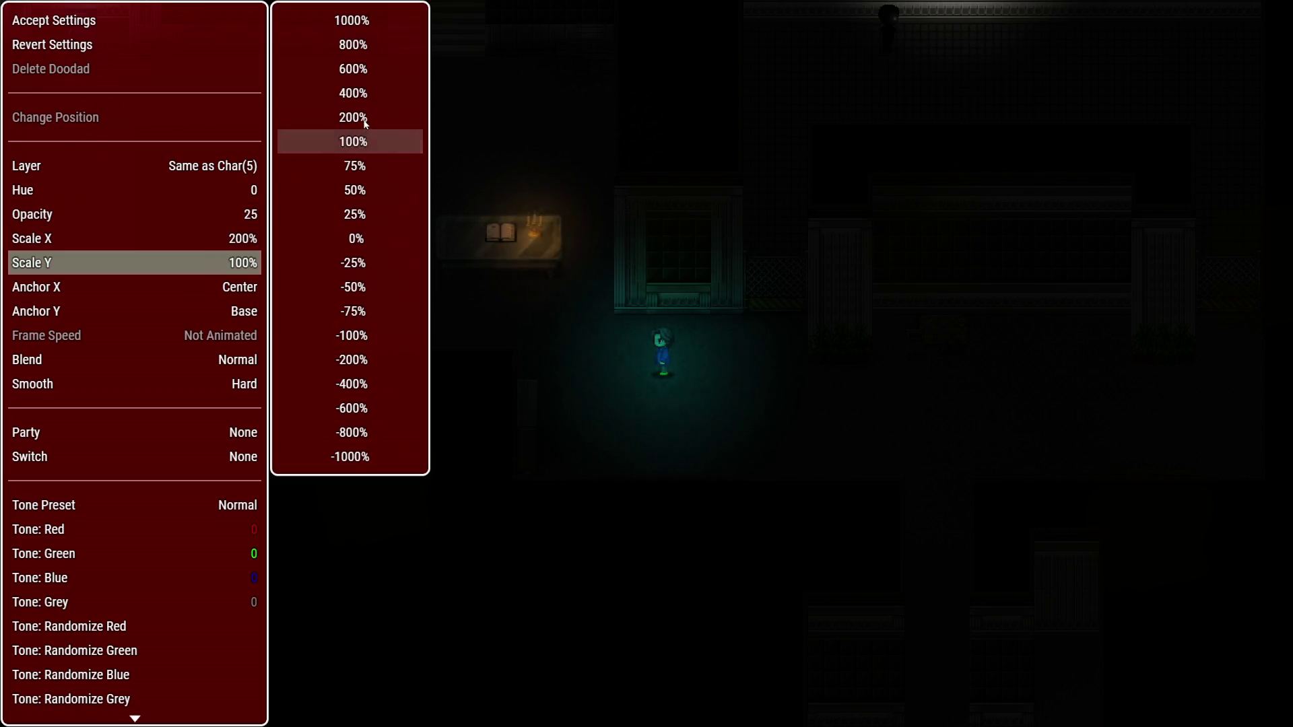
pyautogui.click(337, 118)
pyautogui.click(60, 20)
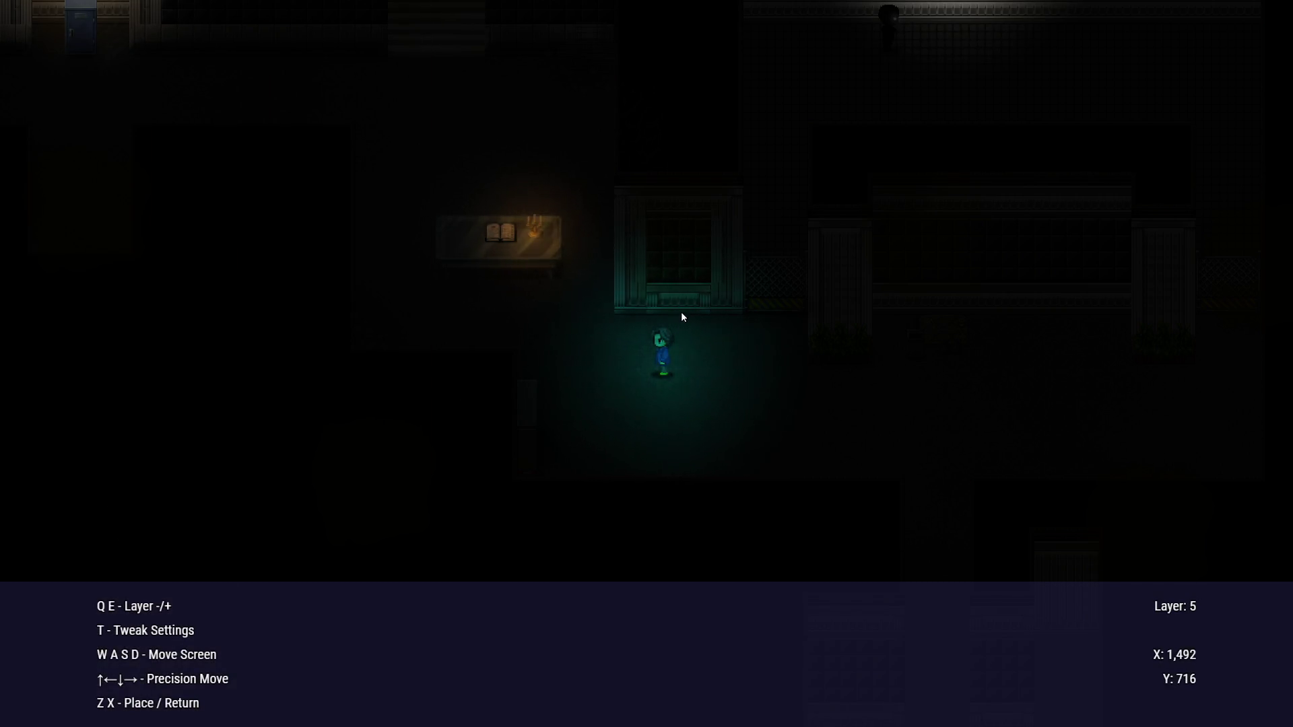
# Back out of placing the crack and close the doodad editor without saving
pyautogui.press('s')
pyautogui.press('s')
pyautogui.press('a')
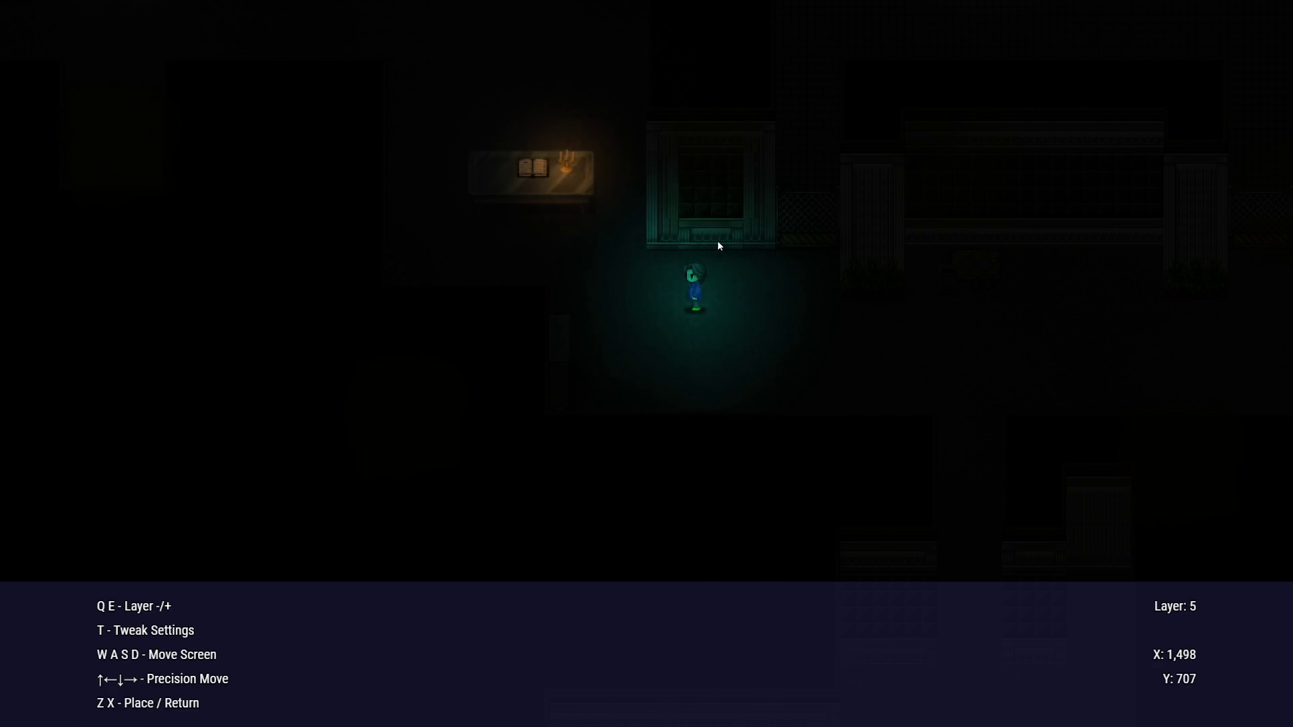
pyautogui.press('d')
pyautogui.press('x')
pyautogui.press('x')
pyautogui.press('x')
pyautogui.press('Up')
pyautogui.press('Up')
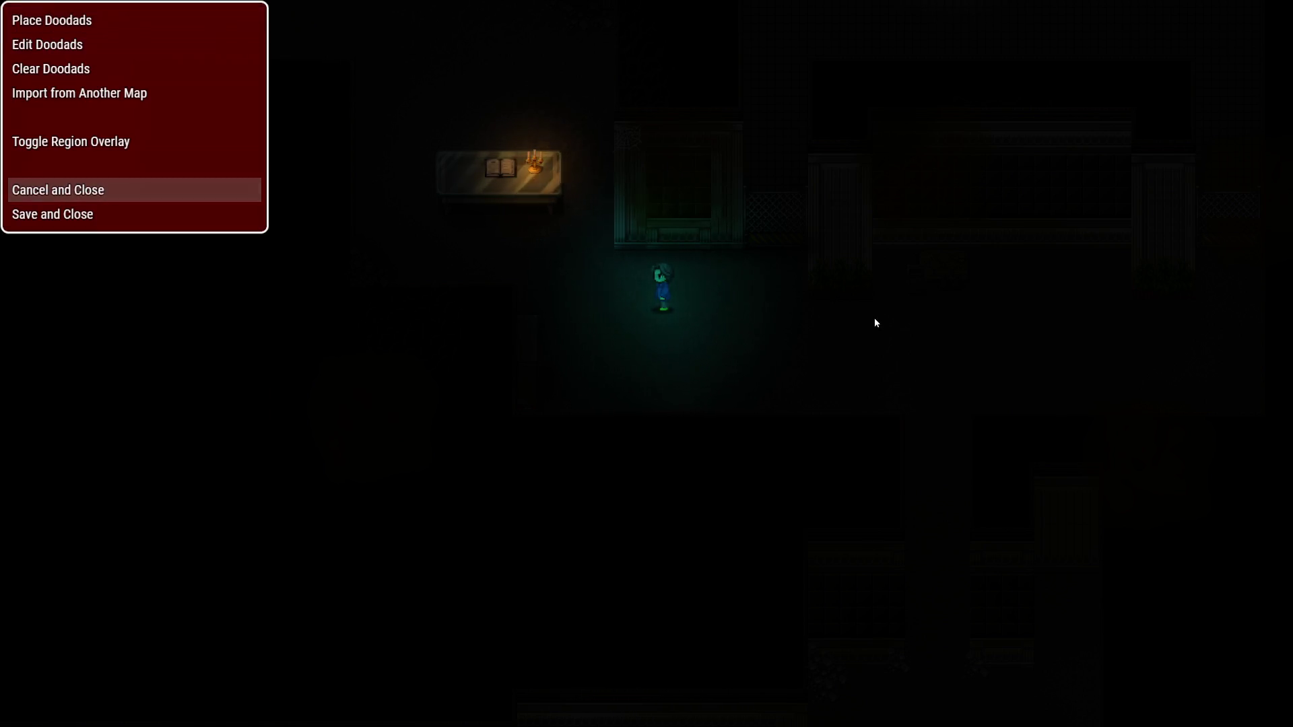
pyautogui.press('Return')
# Walk the character down and left into the lower corridor and open the doodad editor
pyautogui.press('Right')
pyautogui.press('Down')
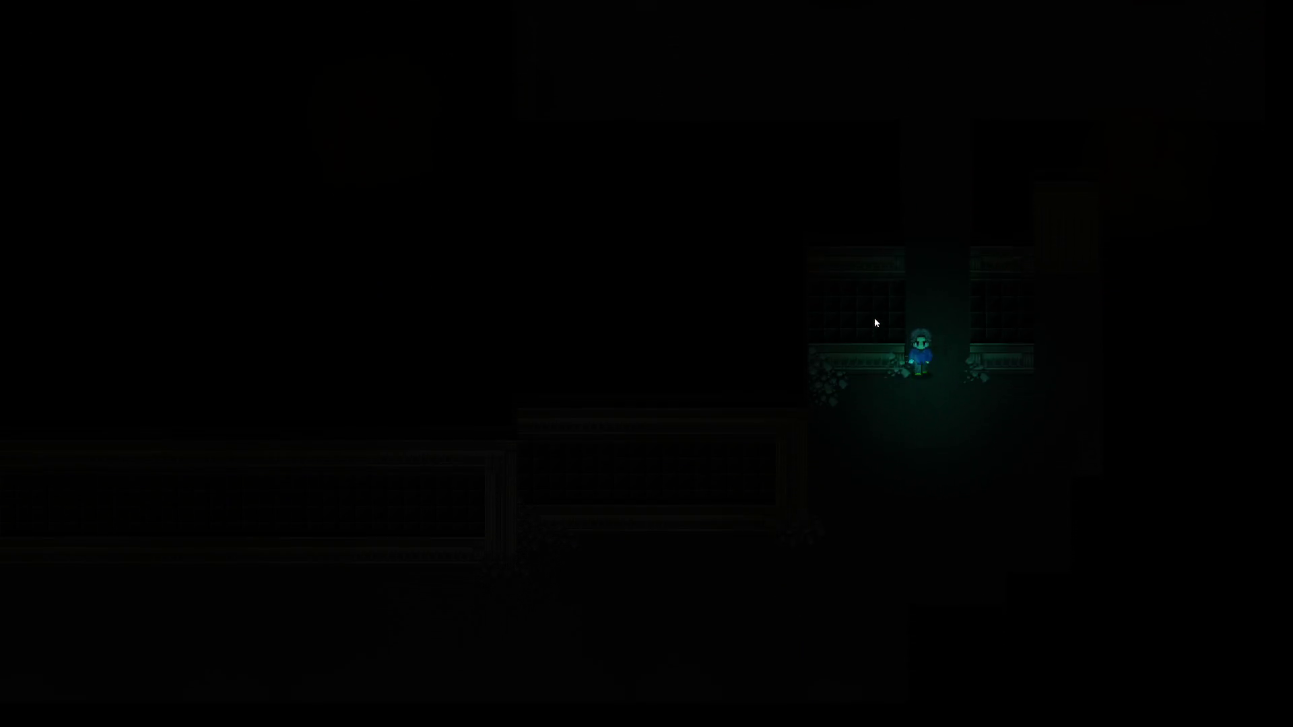
pyautogui.press('Left')
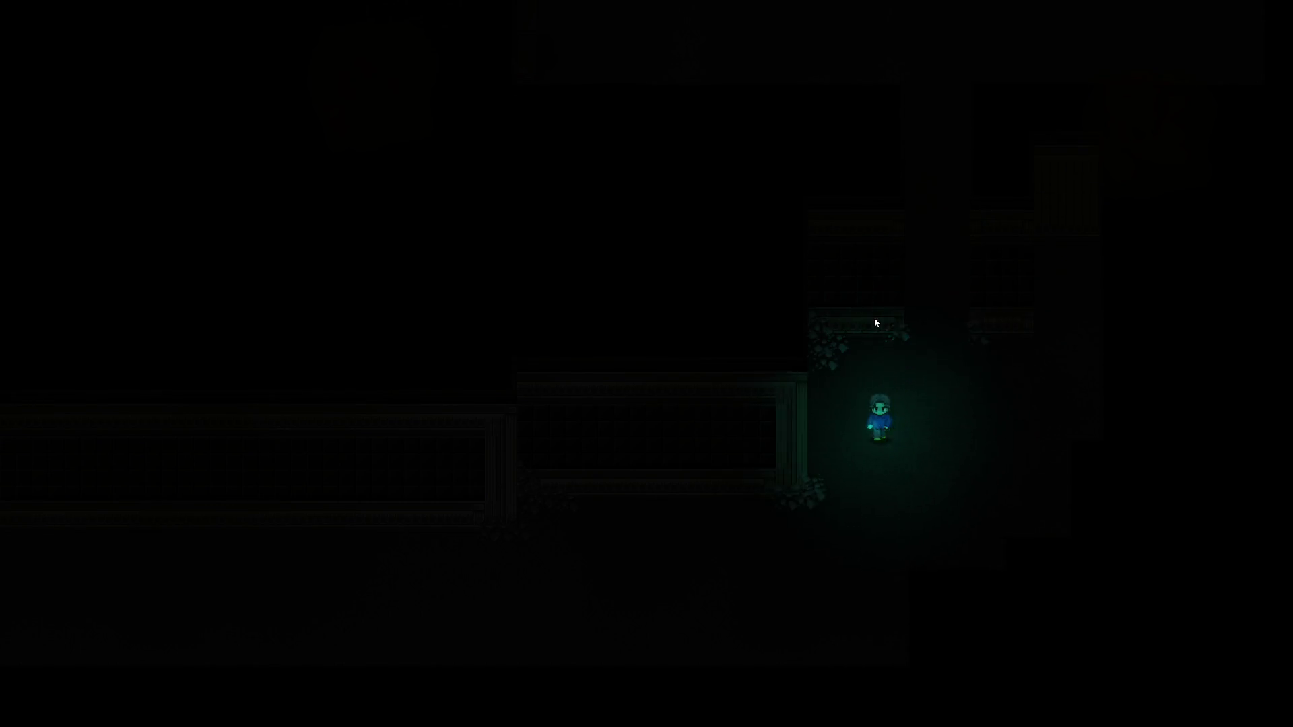
pyautogui.press('Down')
pyautogui.press('Left')
pyautogui.press('Down')
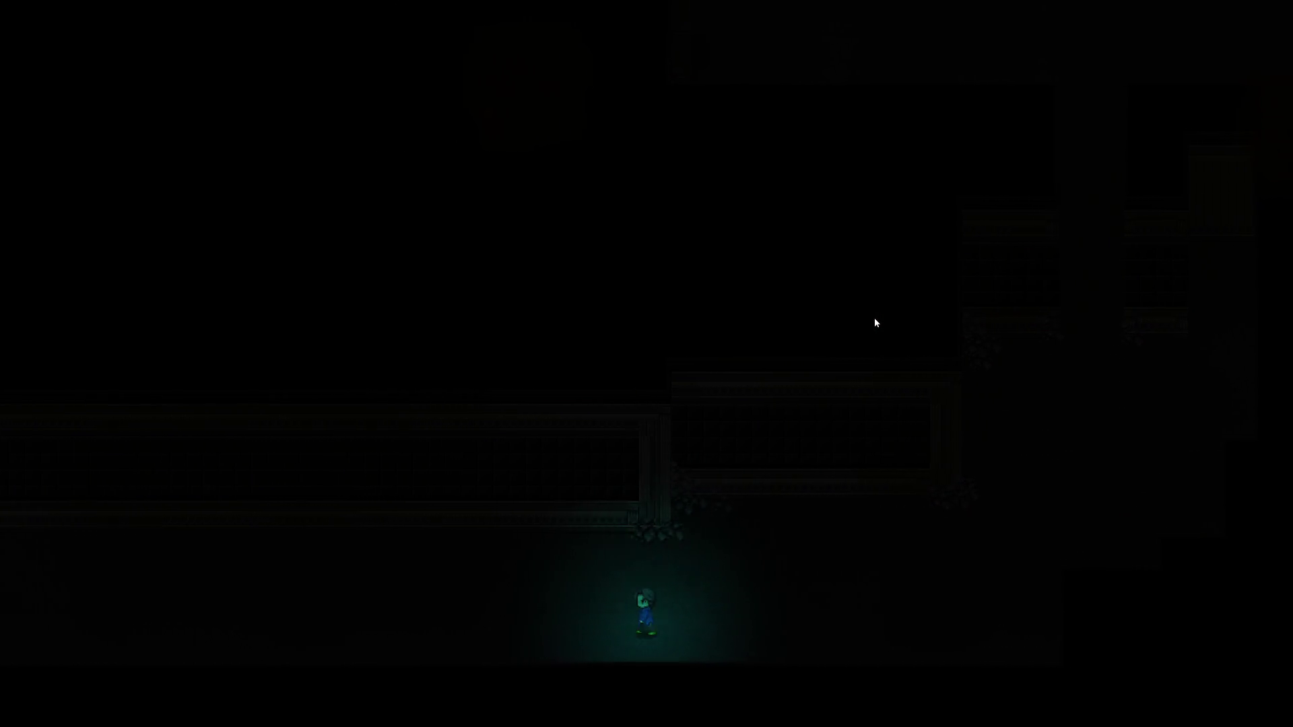
pyautogui.press('Right')
pyautogui.press('Up')
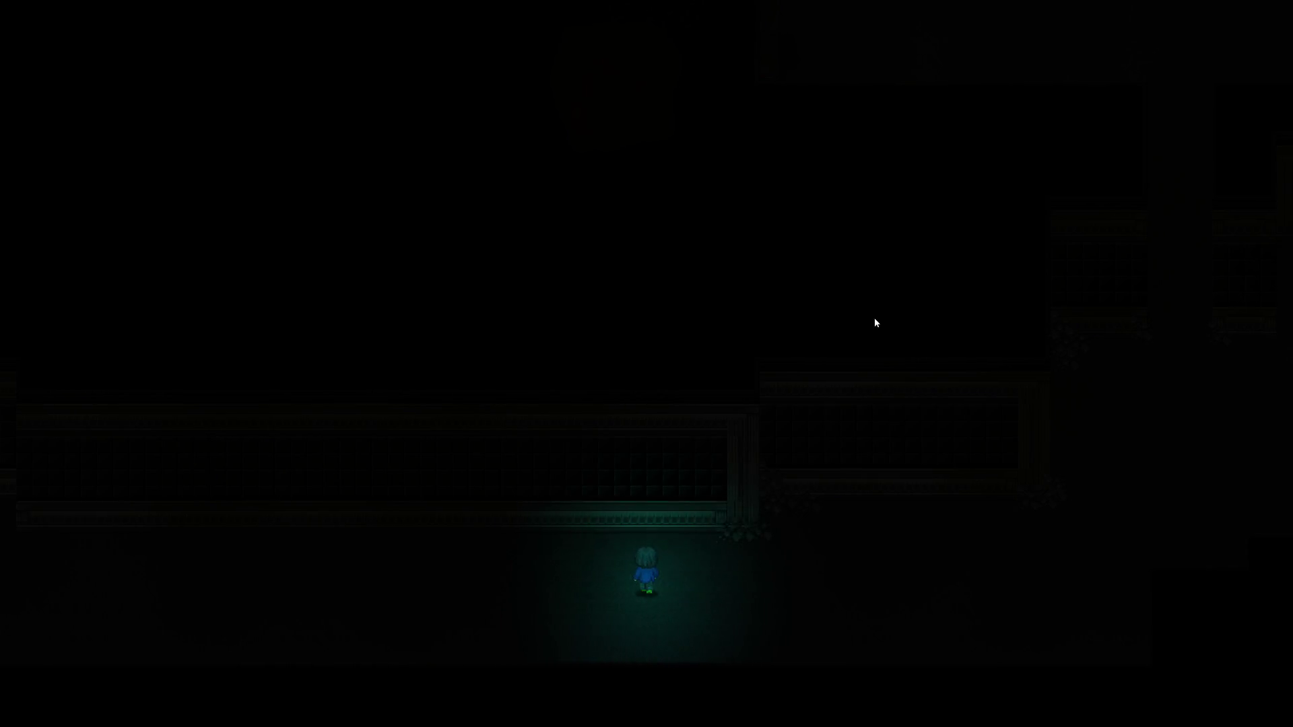
pyautogui.press('F10')
# Pick the green Path2 light from the Light folder, then cancel it and close the editor unsaved
pyautogui.click(81, 22)
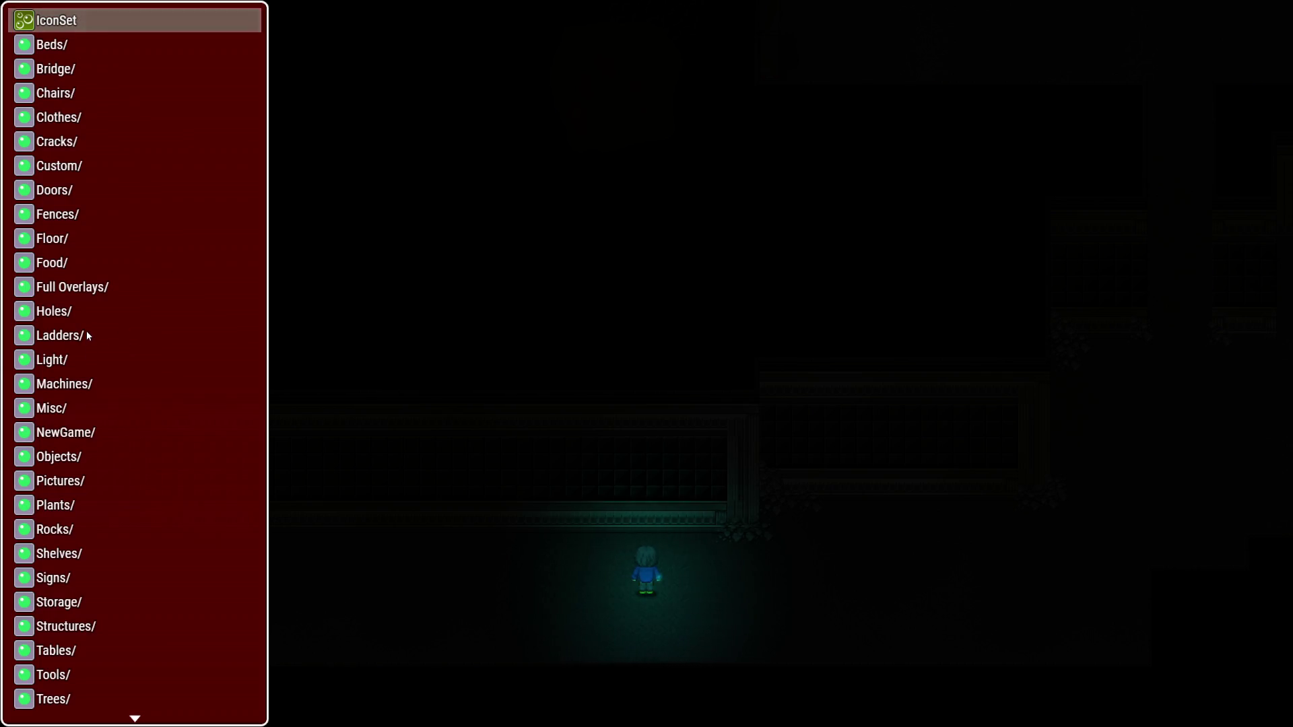
pyautogui.click(75, 357)
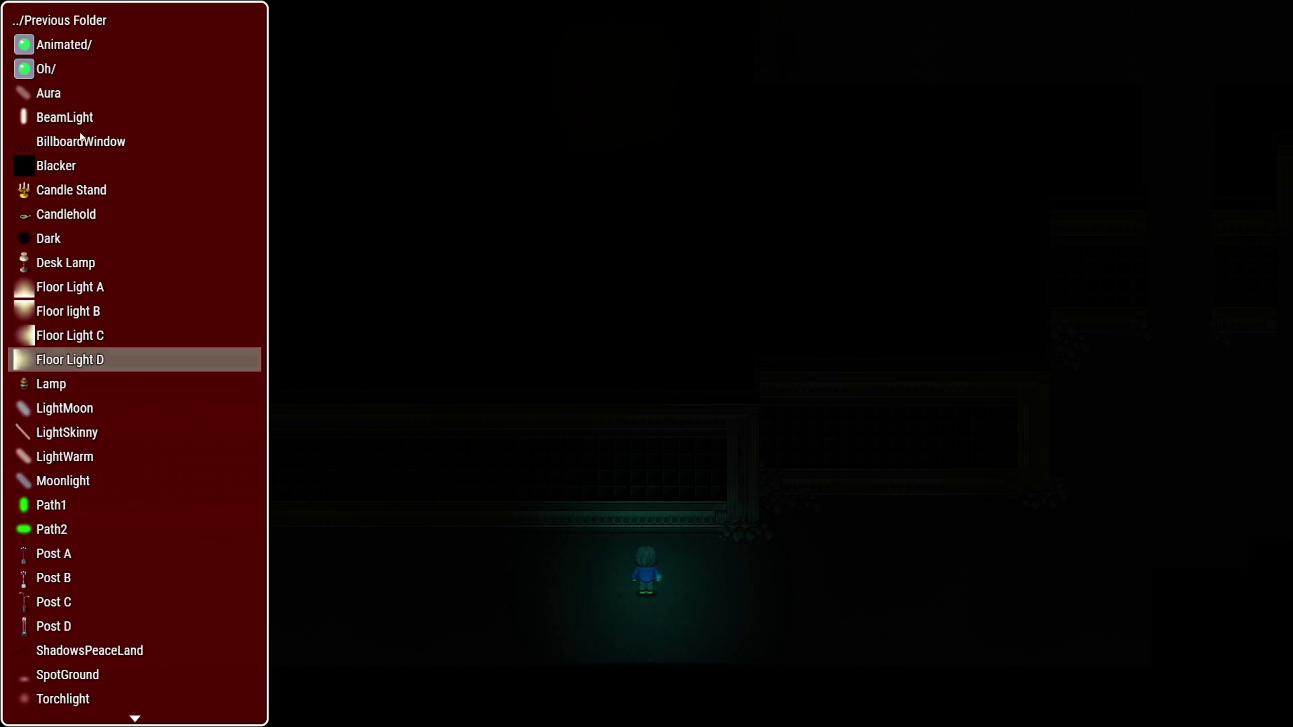
pyautogui.click(62, 530)
pyautogui.click(62, 530)
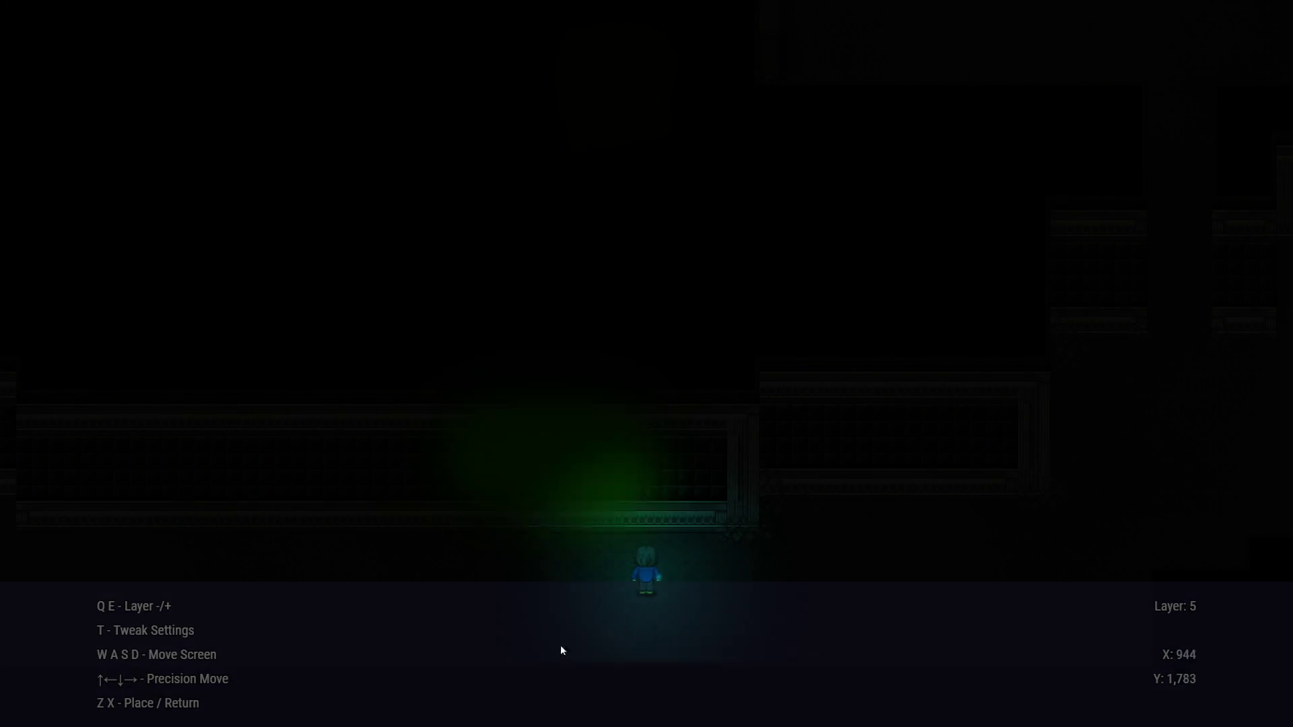
pyautogui.press('x')
pyautogui.scroll(-1, 167, 435)
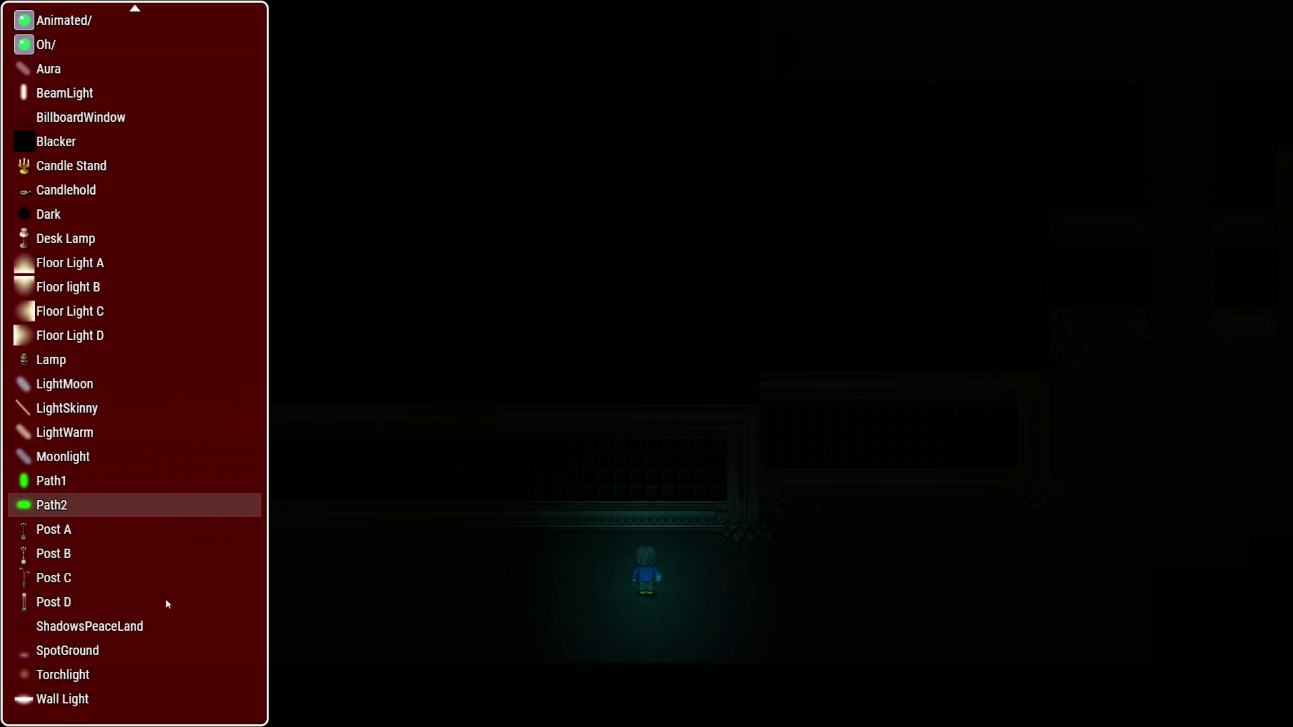
pyautogui.press('x')
pyautogui.press('x')
pyautogui.press('x')
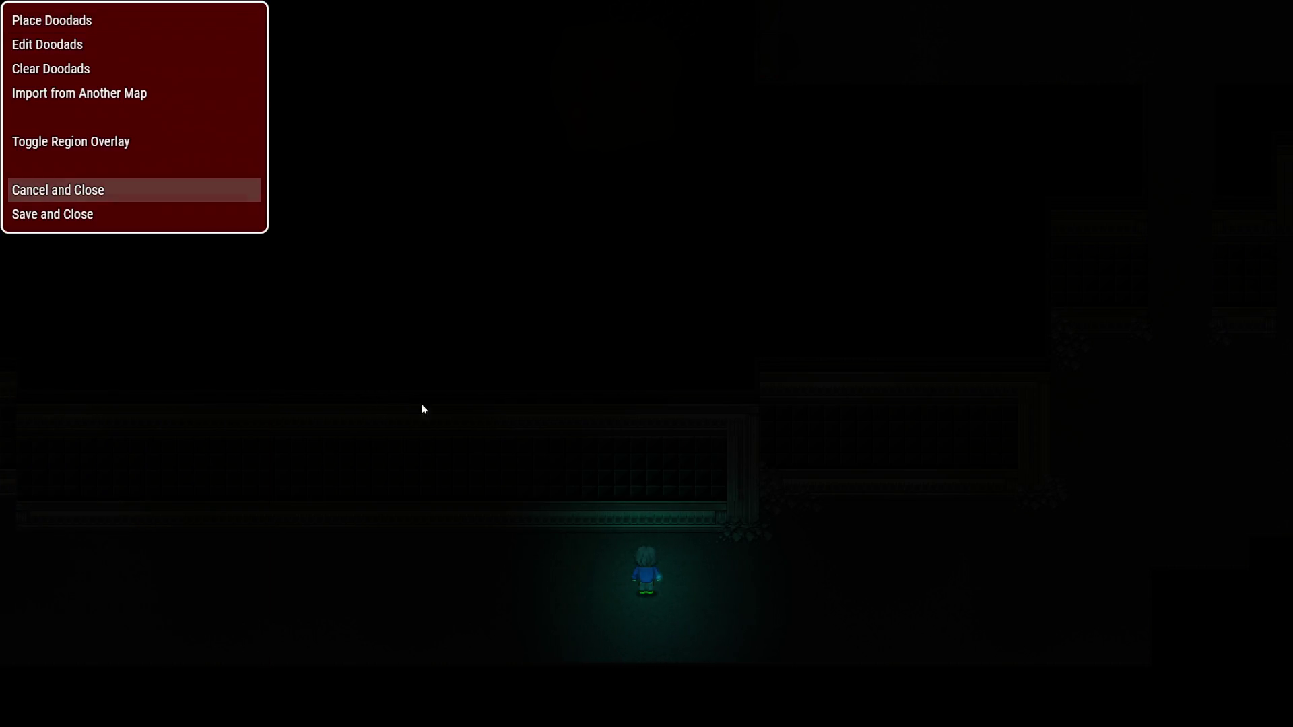
pyautogui.press('z')
pyautogui.press('Up')
pyautogui.press('Right')
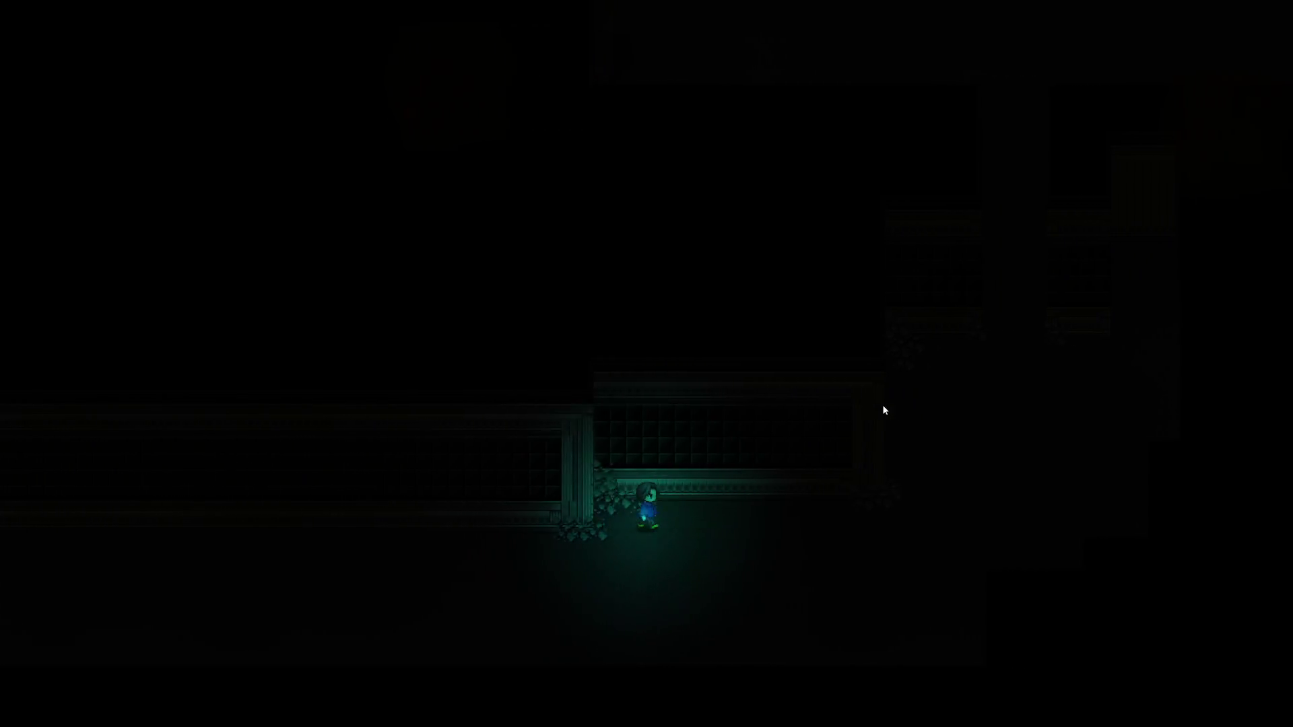
# Walk the character up the corridor into the upper room
pyautogui.press('Up')
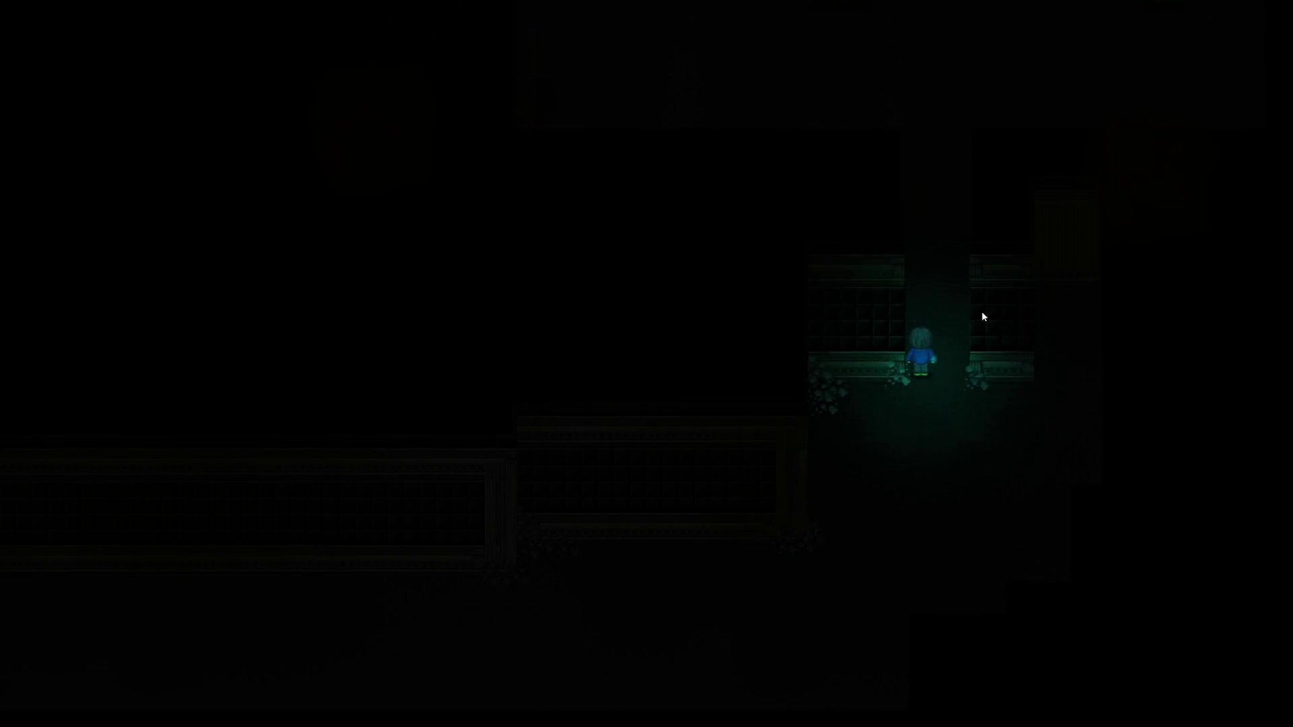
pyautogui.press('Up')
pyautogui.press('Left')
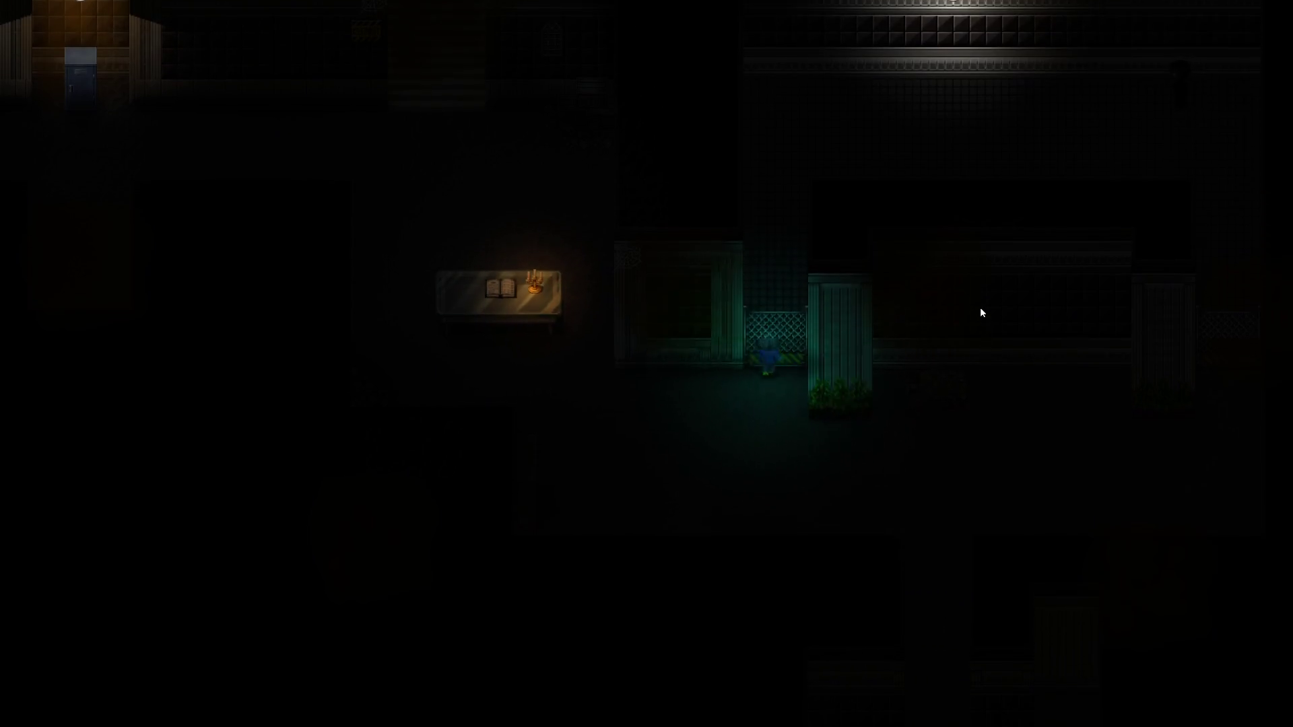
pyautogui.press('Up')
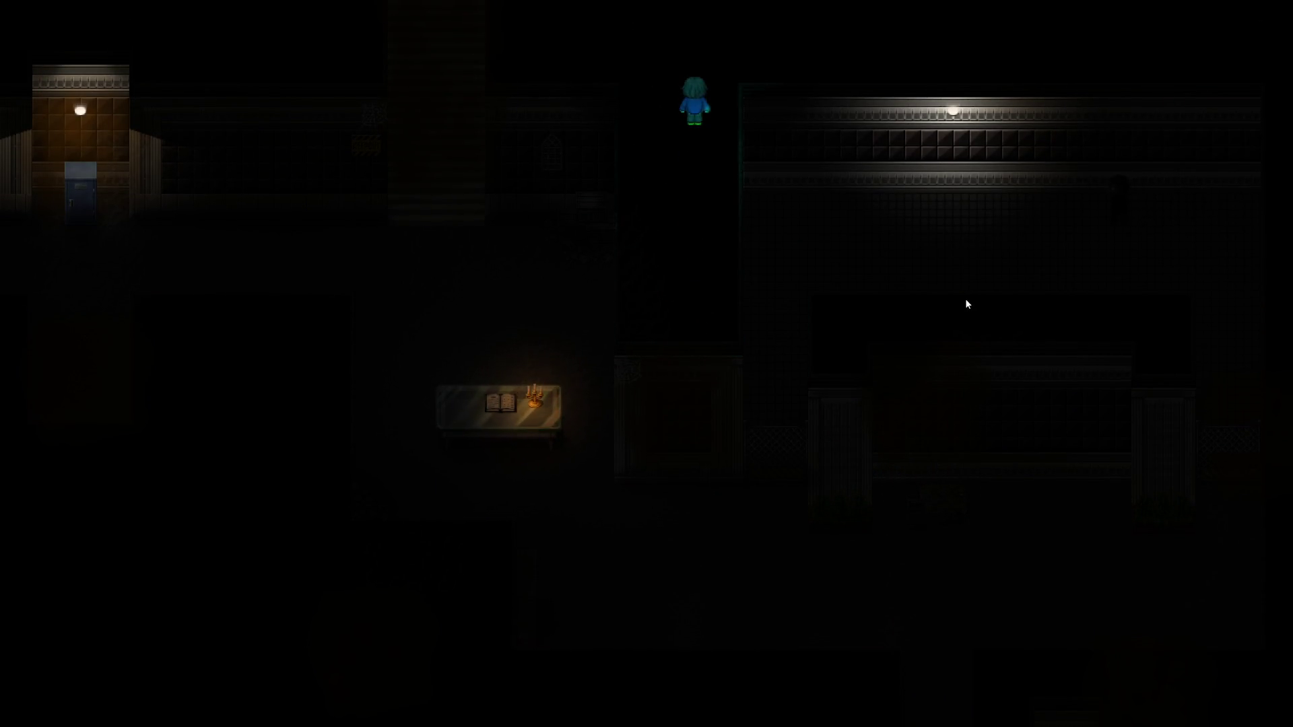
# Place a SpotGround light under the ceiling lamp and save the doodads
pyautogui.press('F10')
pyautogui.click(70, 20)
pyautogui.scroll(-3, 80, 109)
pyautogui.click(62, 268)
pyautogui.scroll(-1, 179, 445)
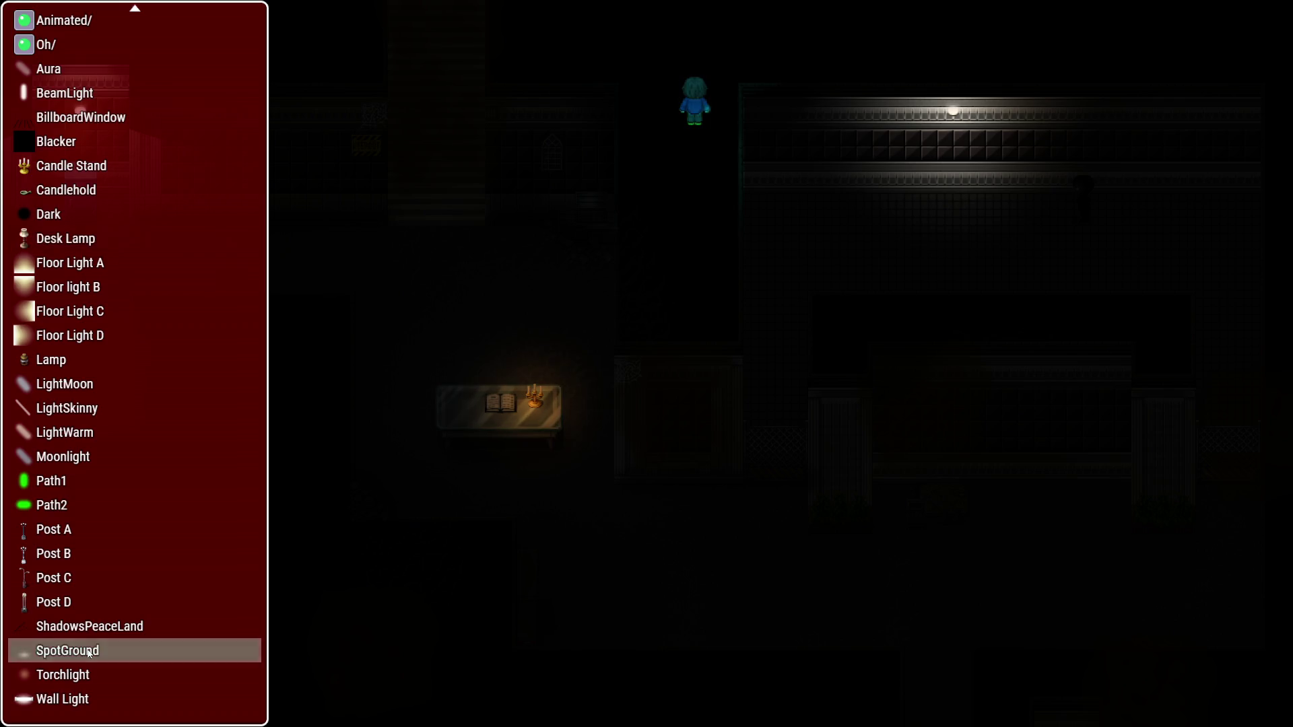
pyautogui.click(79, 651)
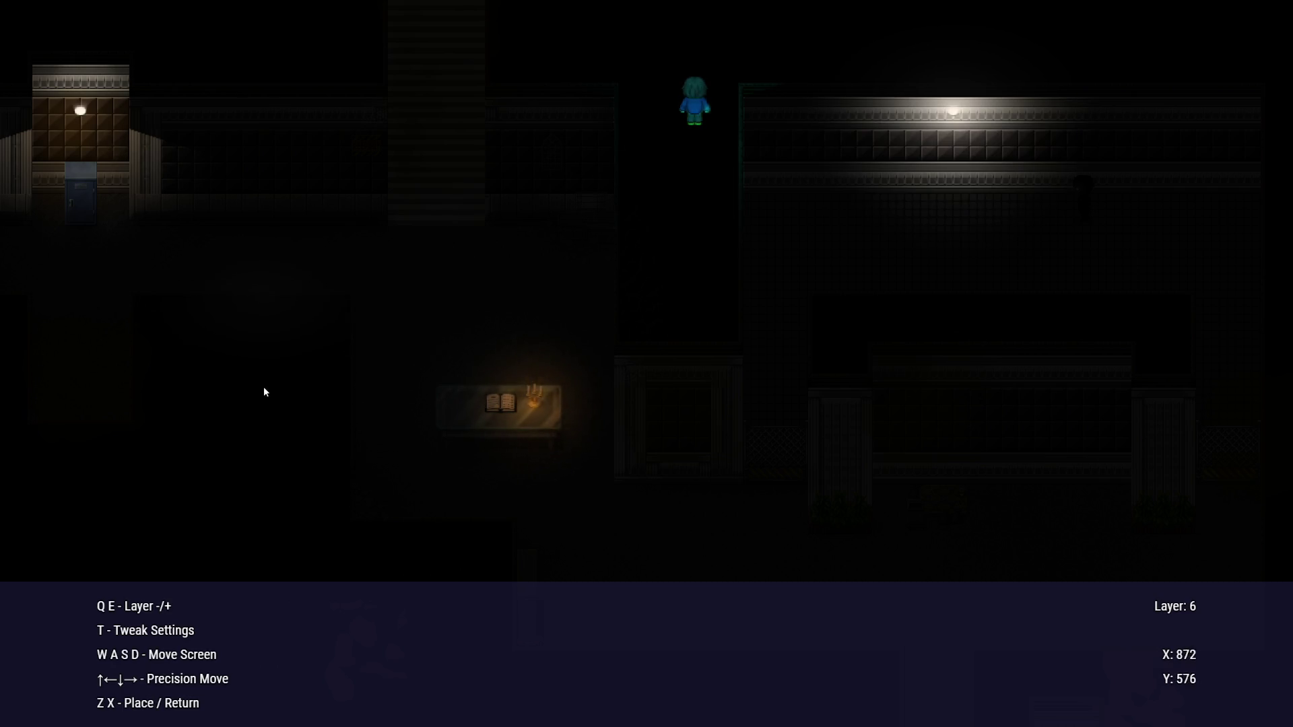
pyautogui.press('a')
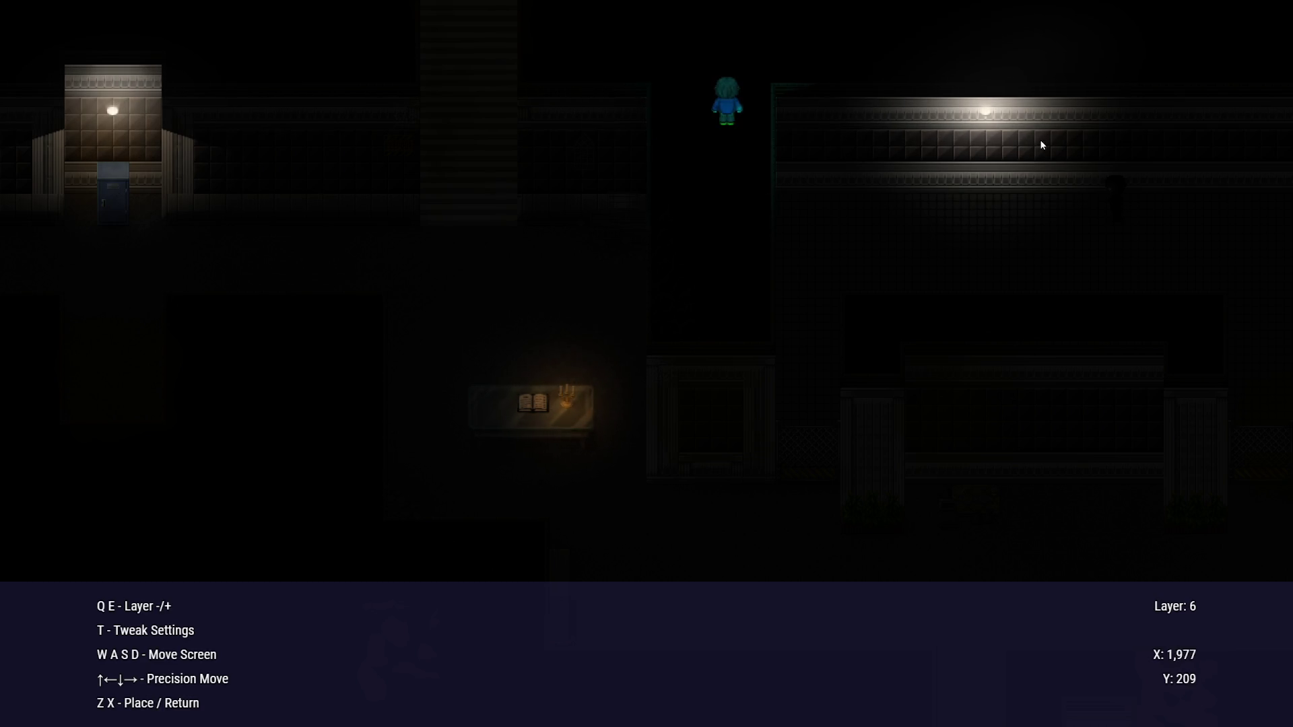
pyautogui.press('x')
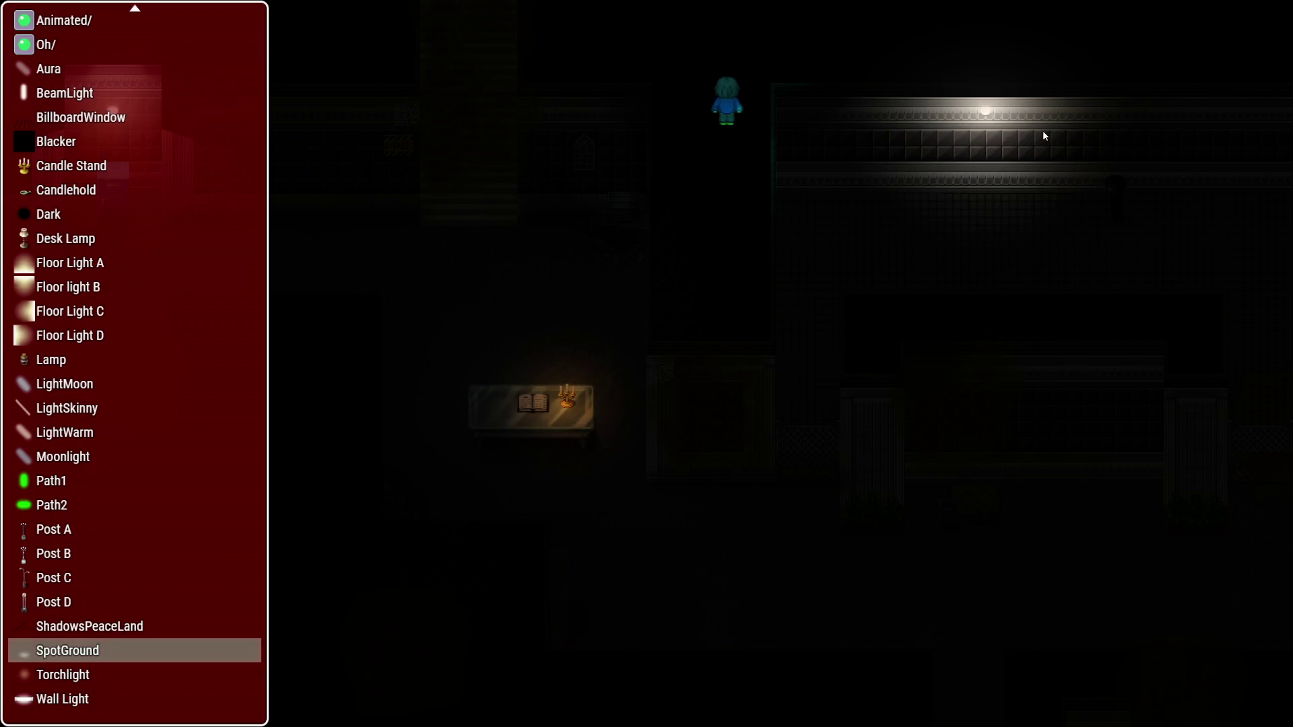
pyautogui.press('Escape')
pyautogui.press('Escape')
pyautogui.press('Escape')
pyautogui.press('Return')
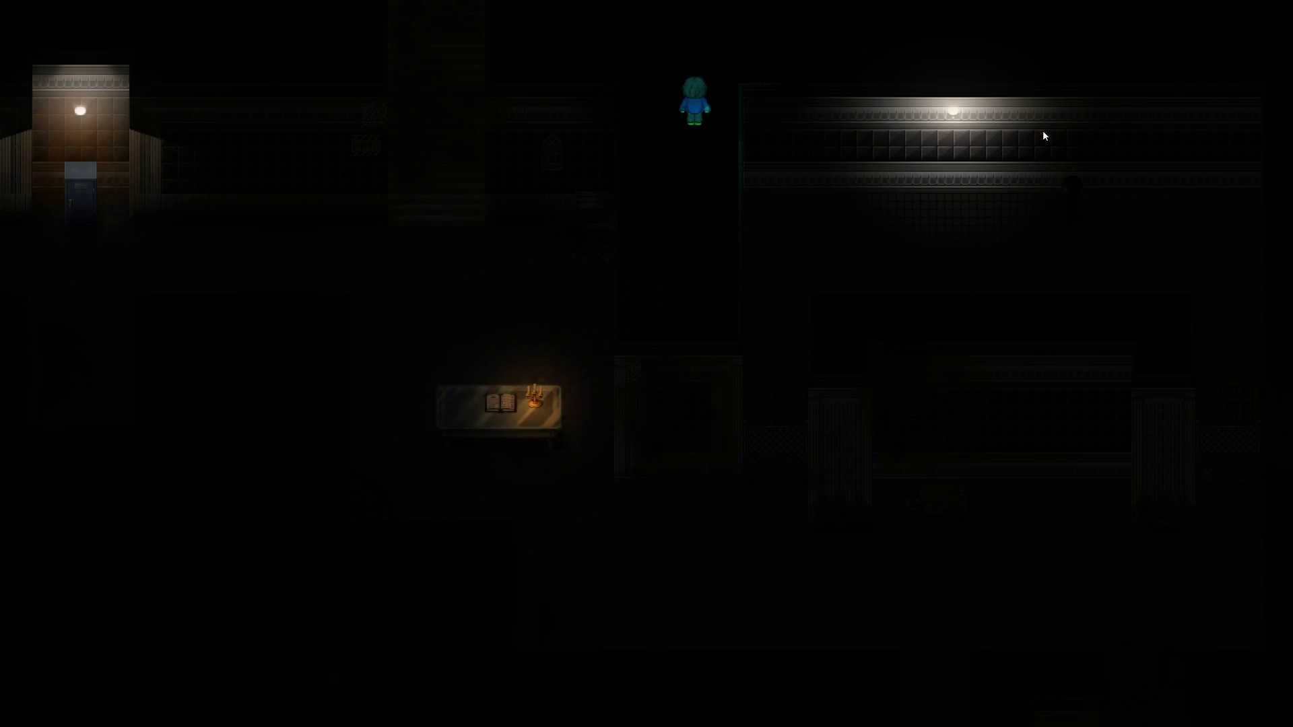
# Walk back down to the corridor end, reopen the doodad editor, then end the playtest
pyautogui.press('Left')
pyautogui.press('Down')
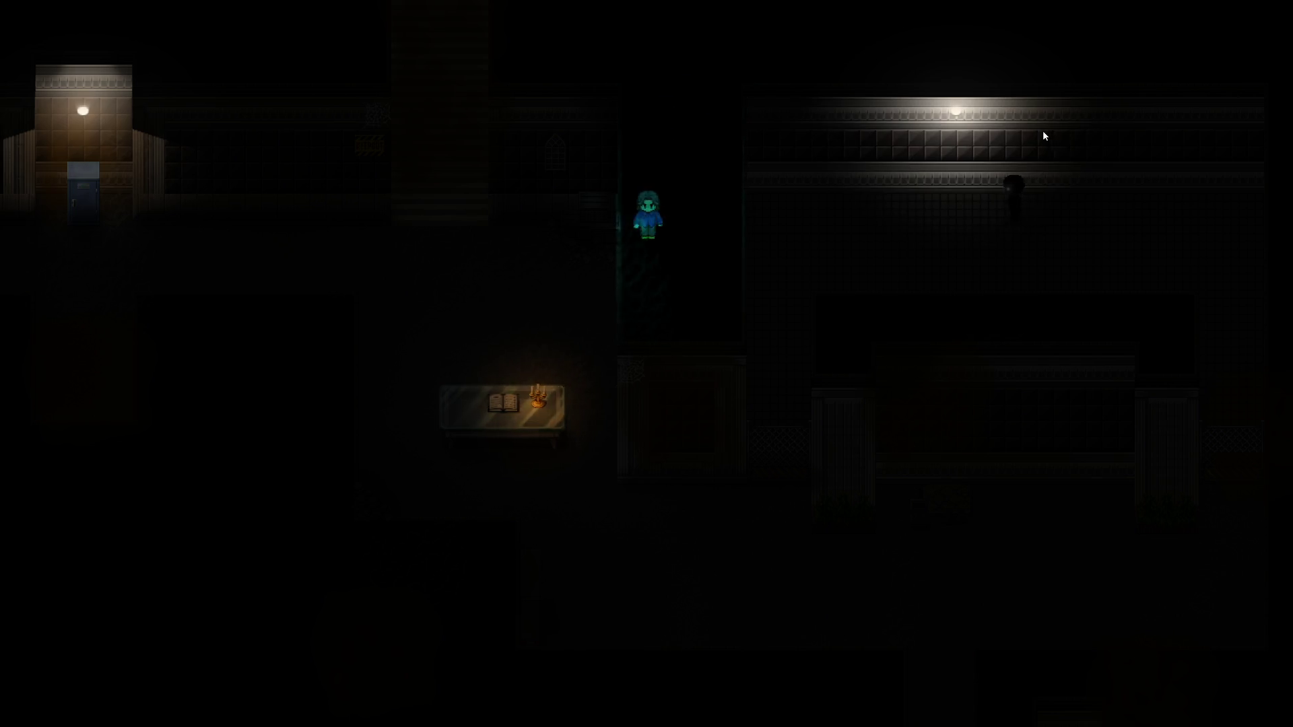
pyautogui.press('Down')
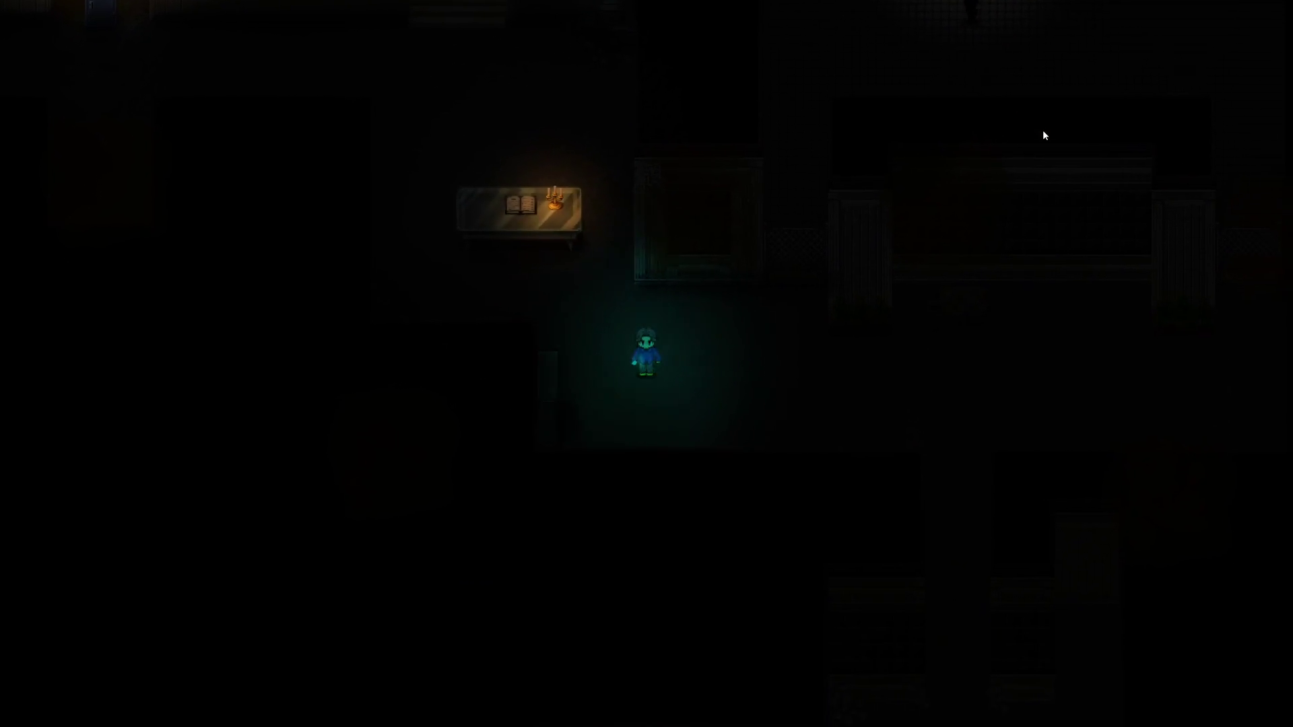
pyautogui.press('Right')
pyautogui.press('F10')
pyautogui.click(88, 22)
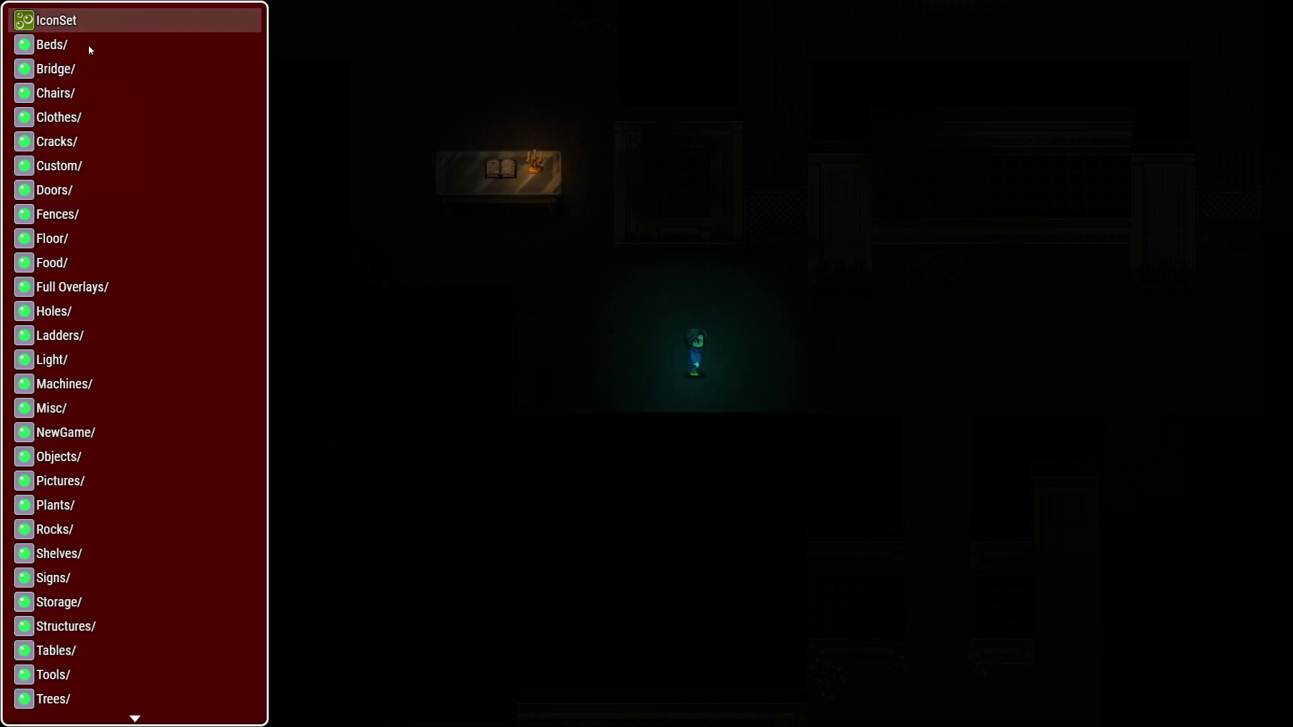
pyautogui.hotkey('alt', 'F4')
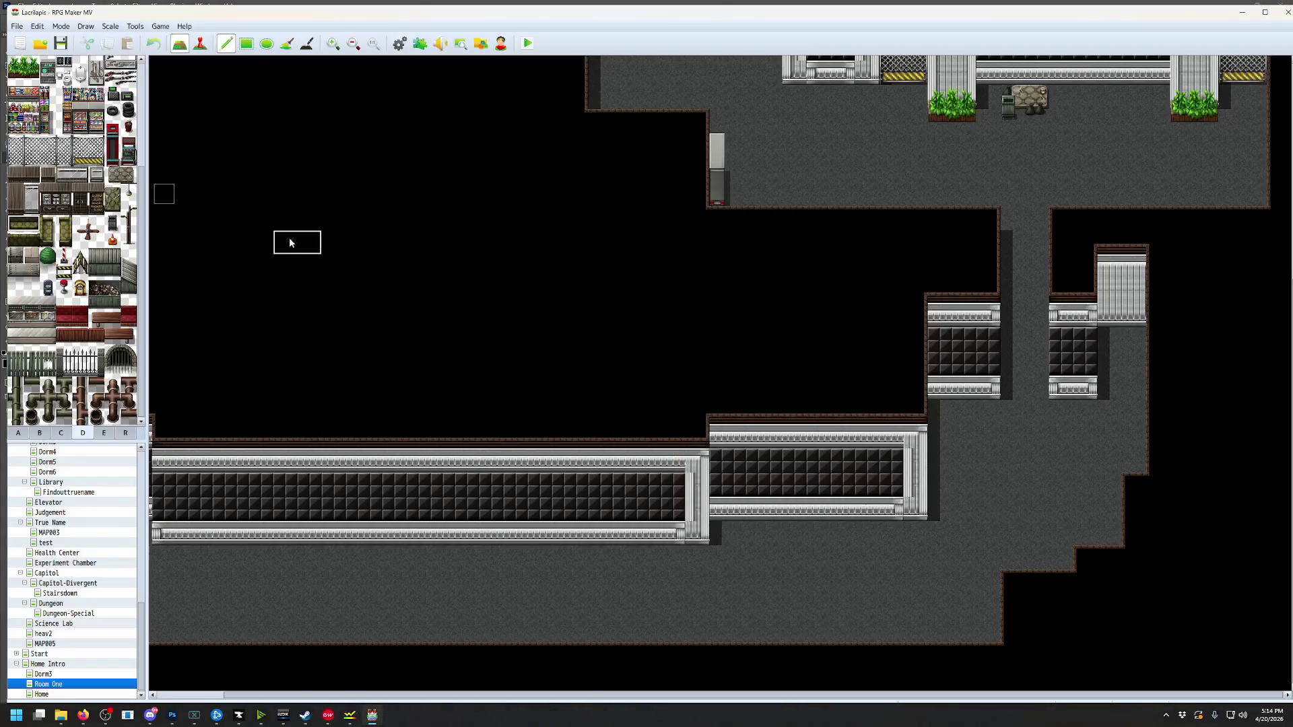
pyautogui.scroll(6, 631, 176)
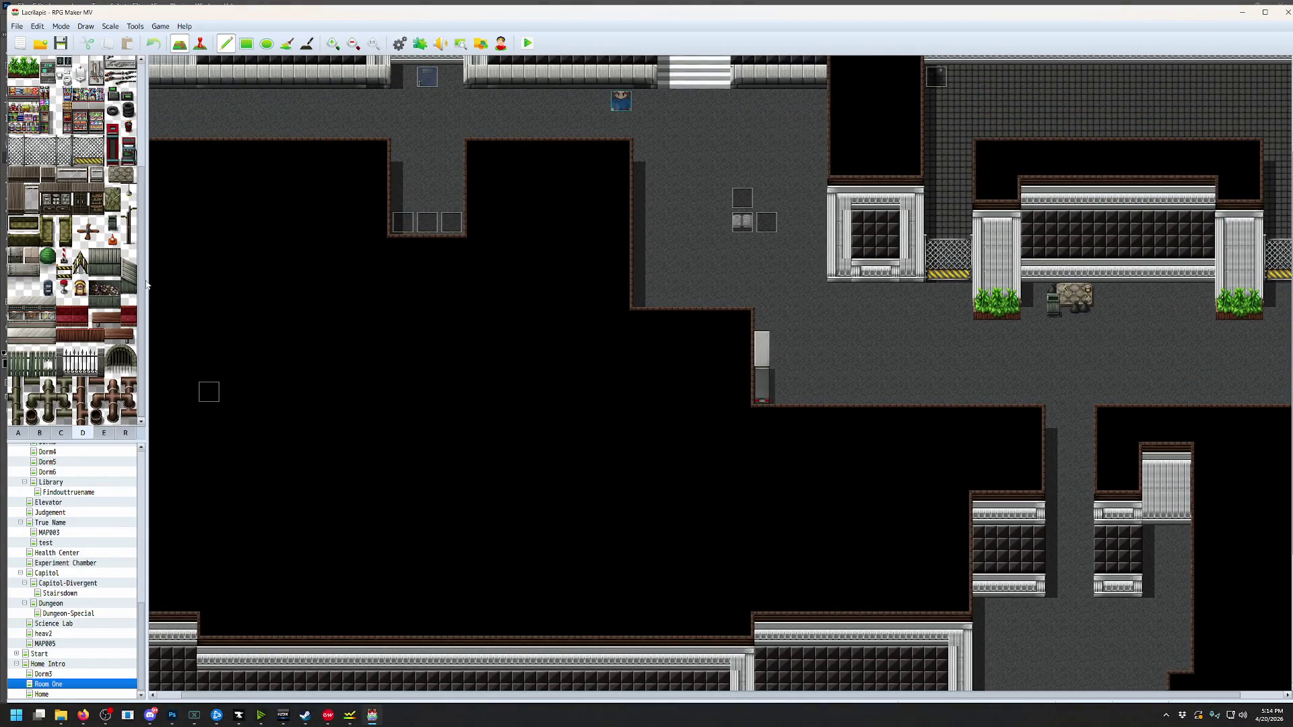
pyautogui.click(24, 434)
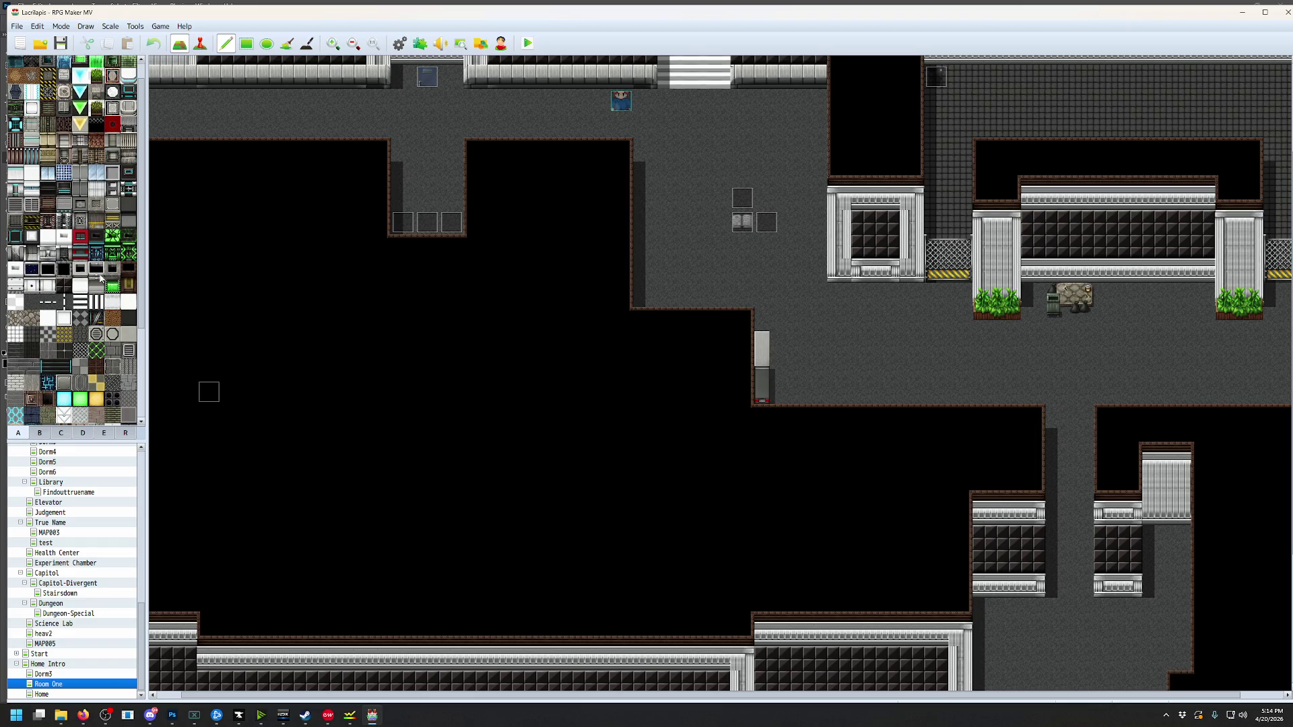
pyautogui.click(246, 43)
pyautogui.moveTo(847, 331); pyautogui.dragTo(911, 362)
pyautogui.click(37, 25)
pyautogui.click(40, 40)
pyautogui.scroll(-3, 388, 404)
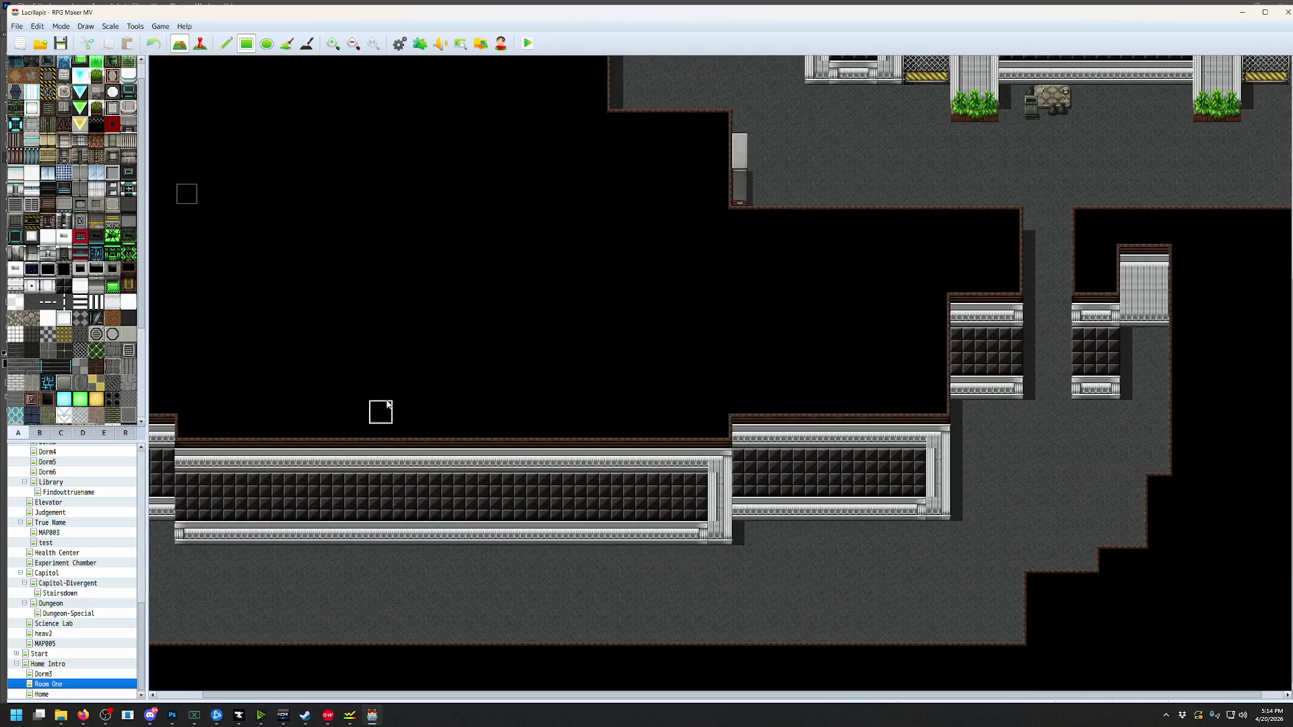
pyautogui.moveTo(914, 598); pyautogui.dragTo(480, 593)
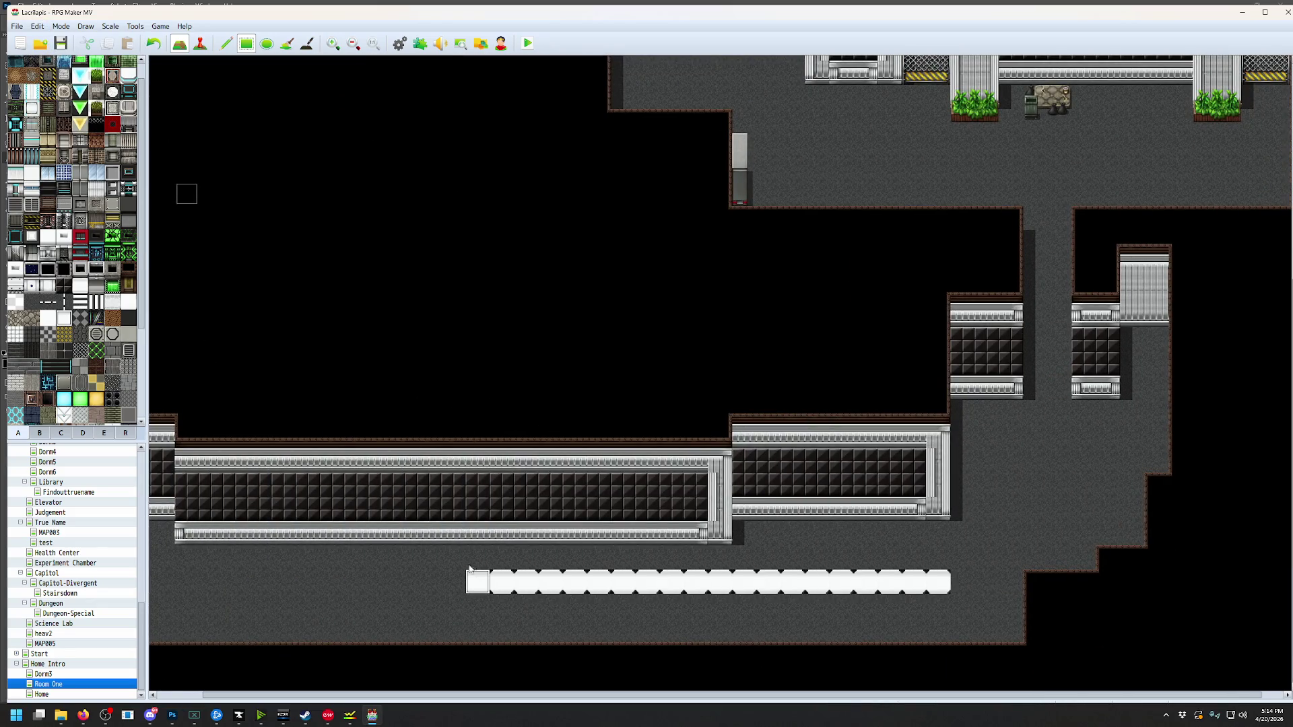
pyautogui.click(37, 26)
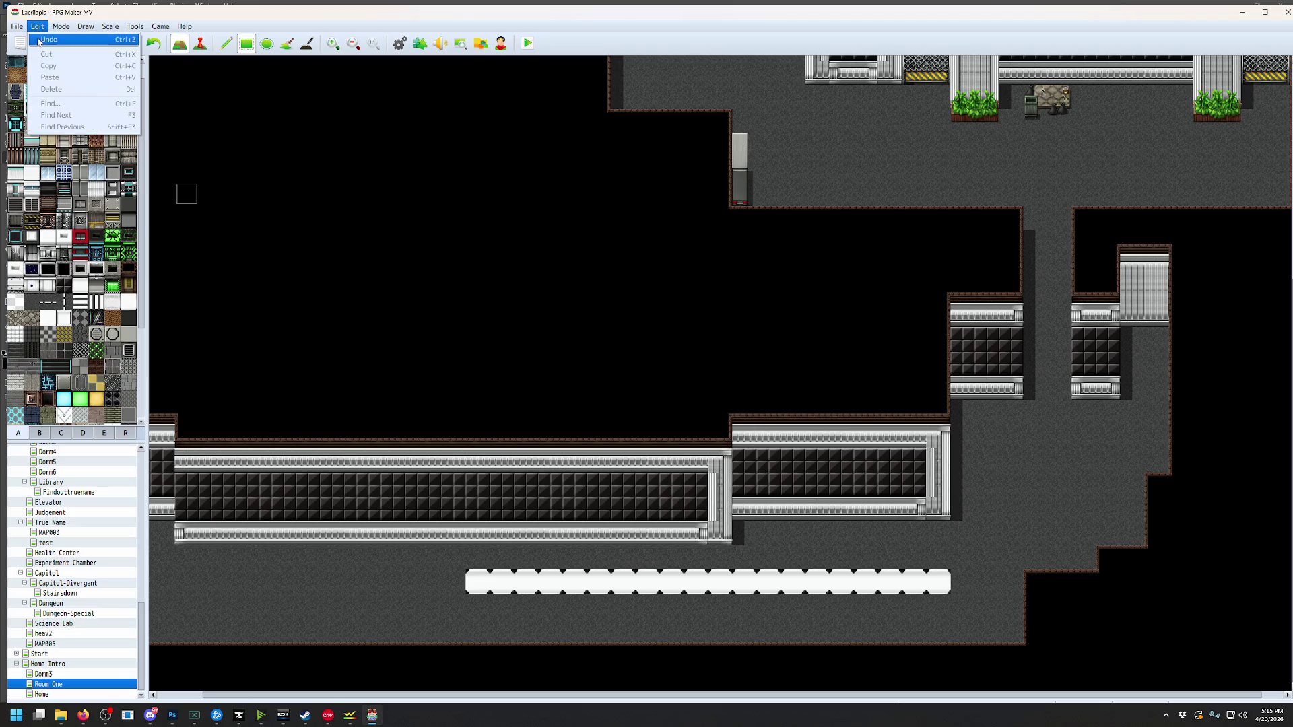
pyautogui.click(40, 40)
pyautogui.scroll(1, 88, 210)
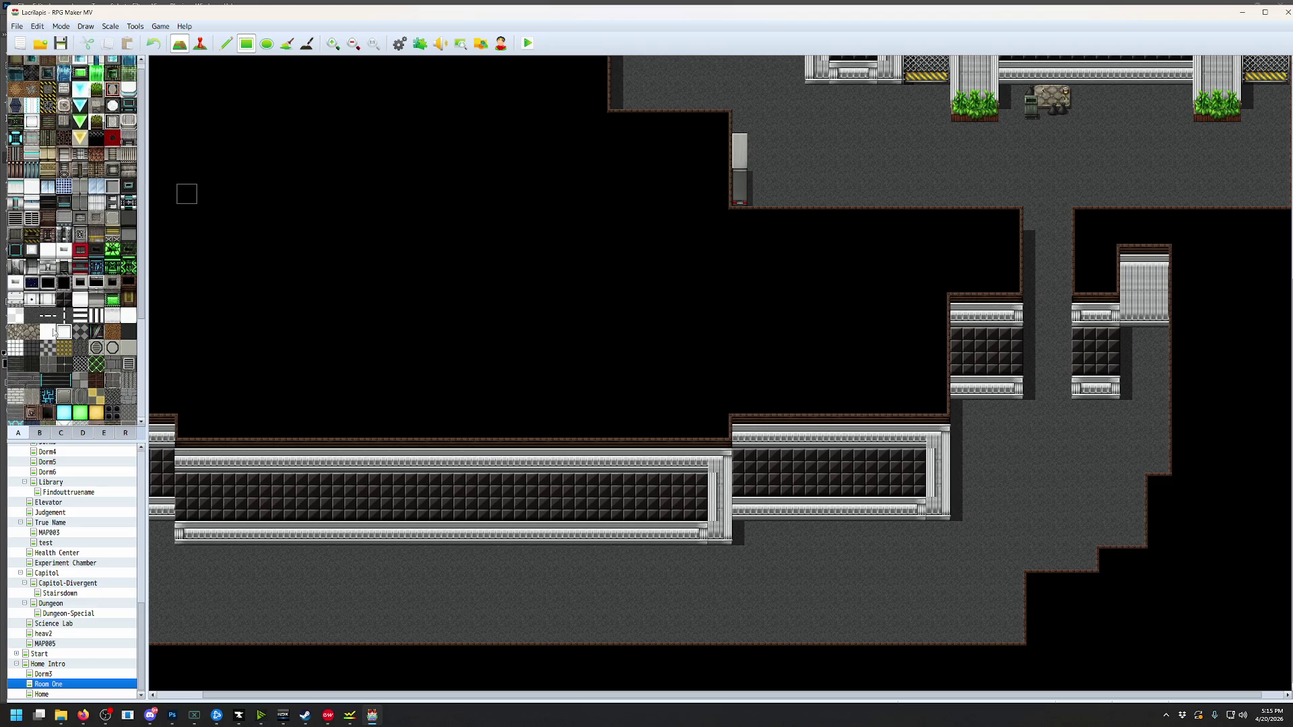
pyautogui.moveTo(970, 593); pyautogui.dragTo(52, 601)
pyautogui.click(39, 26)
pyautogui.click(46, 39)
pyautogui.middleClick(875, 572)
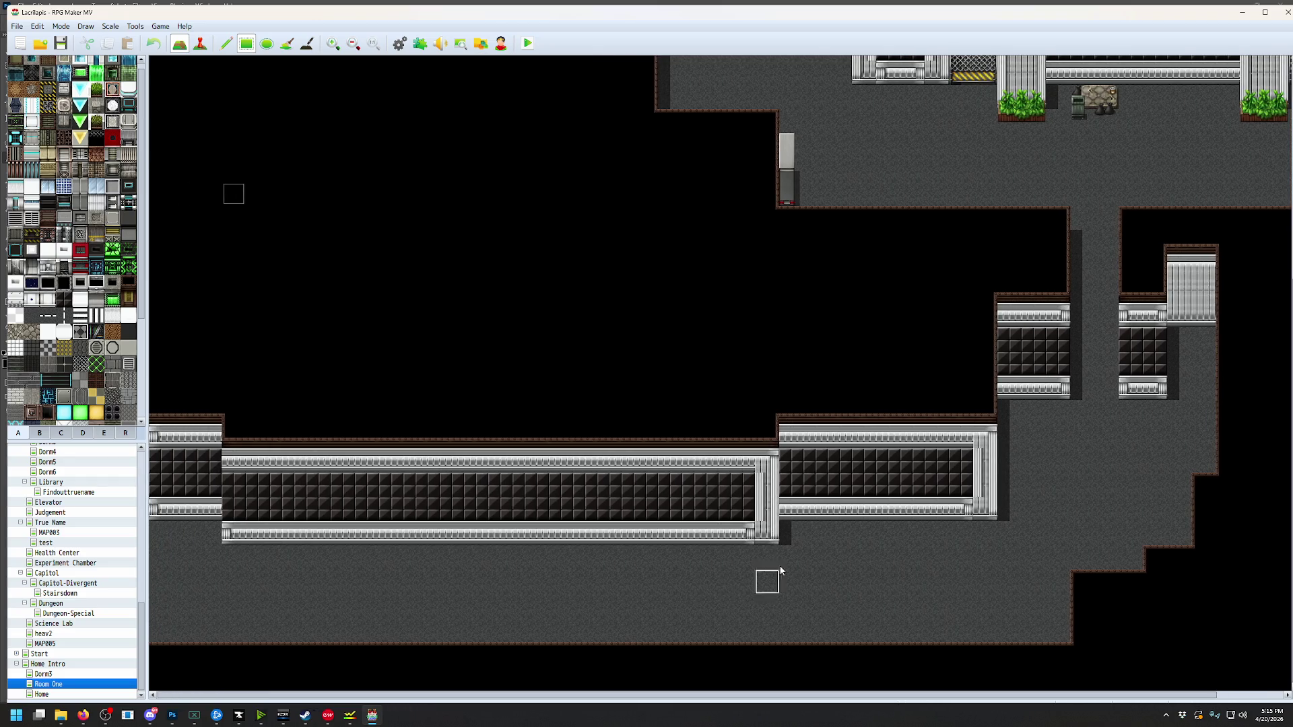
# Paint checkered floor down the narrow corridor and along the lower corridor below it
pyautogui.middleClick(1059, 465)
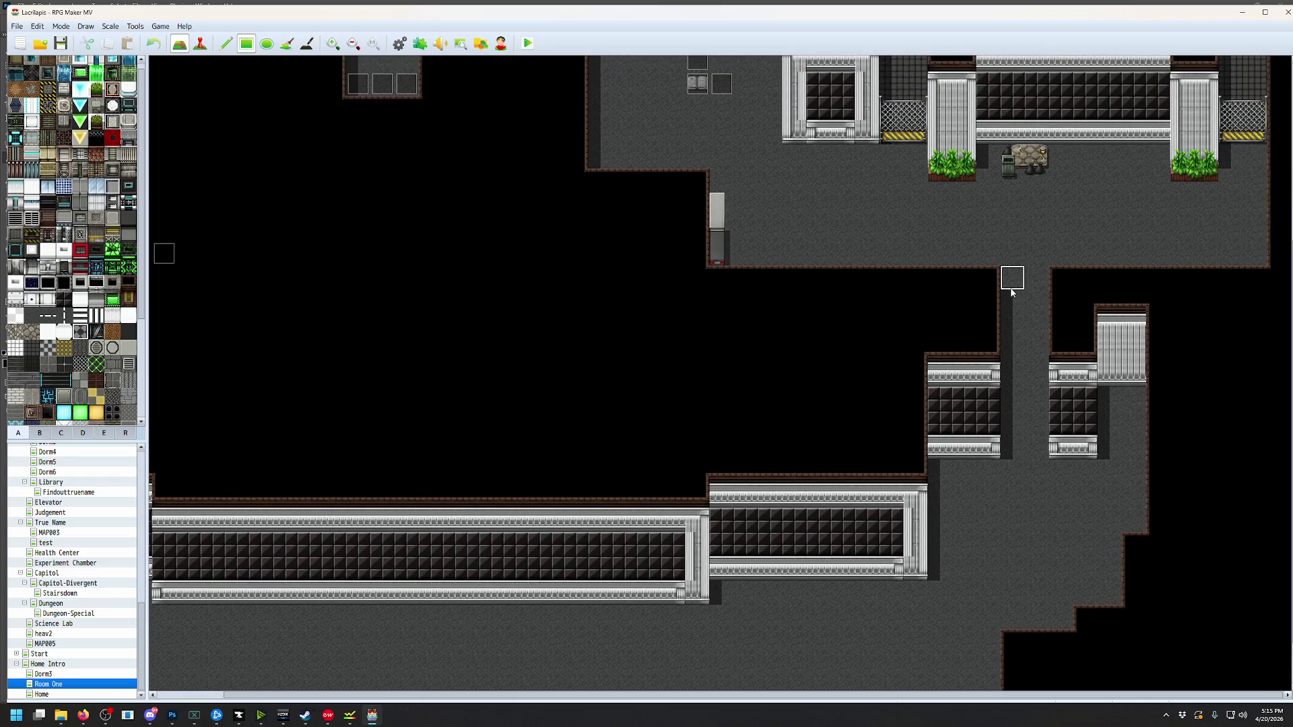
pyautogui.moveTo(1034, 325); pyautogui.dragTo(1034, 441)
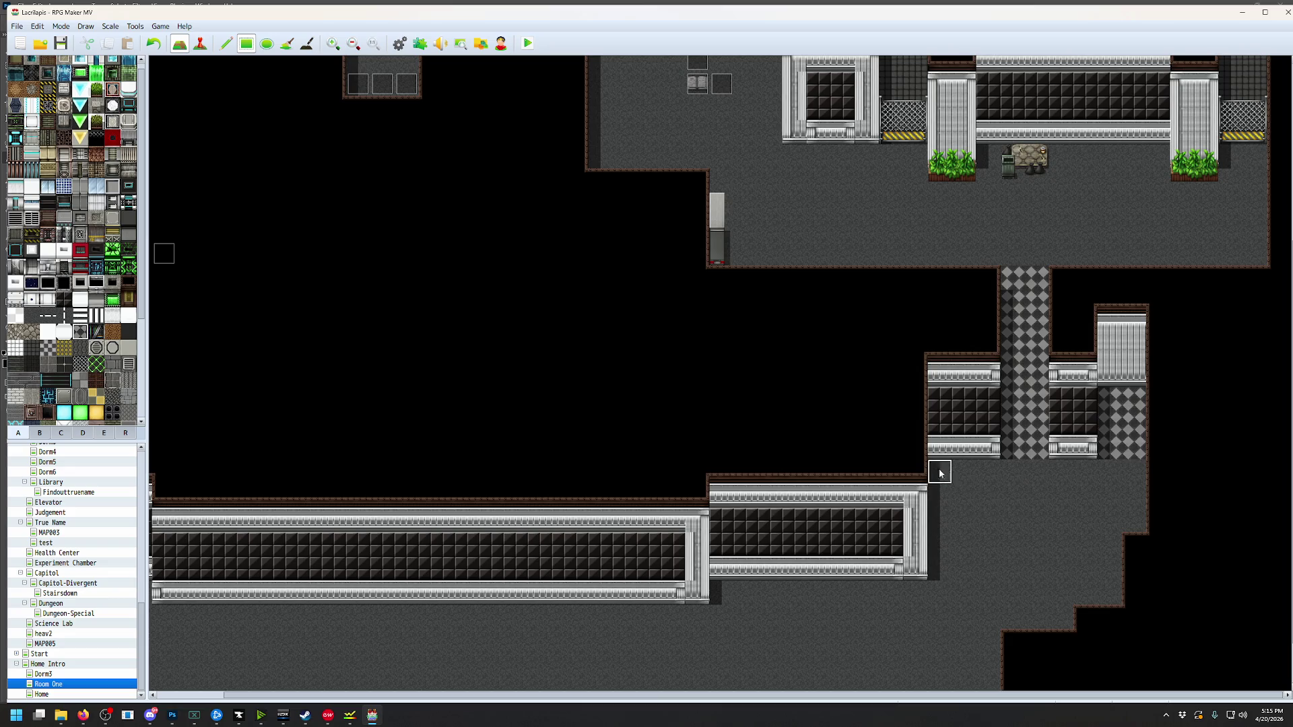
pyautogui.click(38, 26)
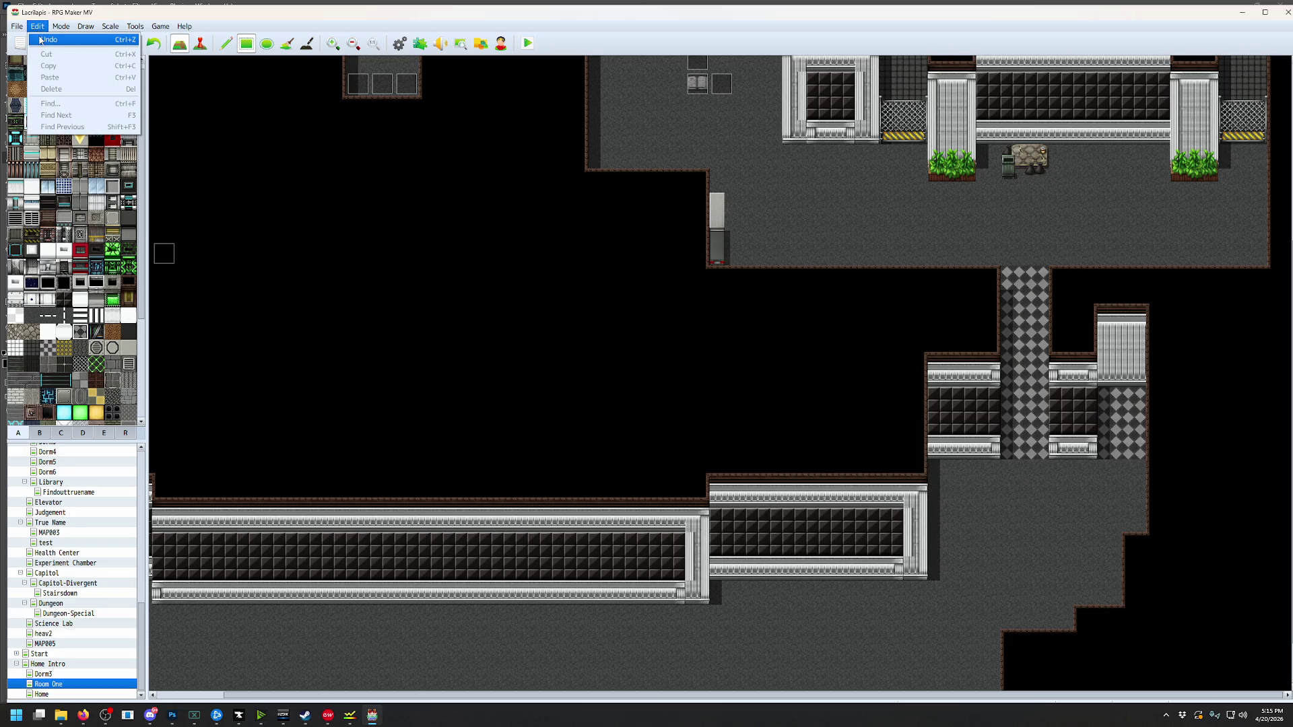
pyautogui.click(964, 496)
pyautogui.moveTo(938, 468); pyautogui.dragTo(1133, 520)
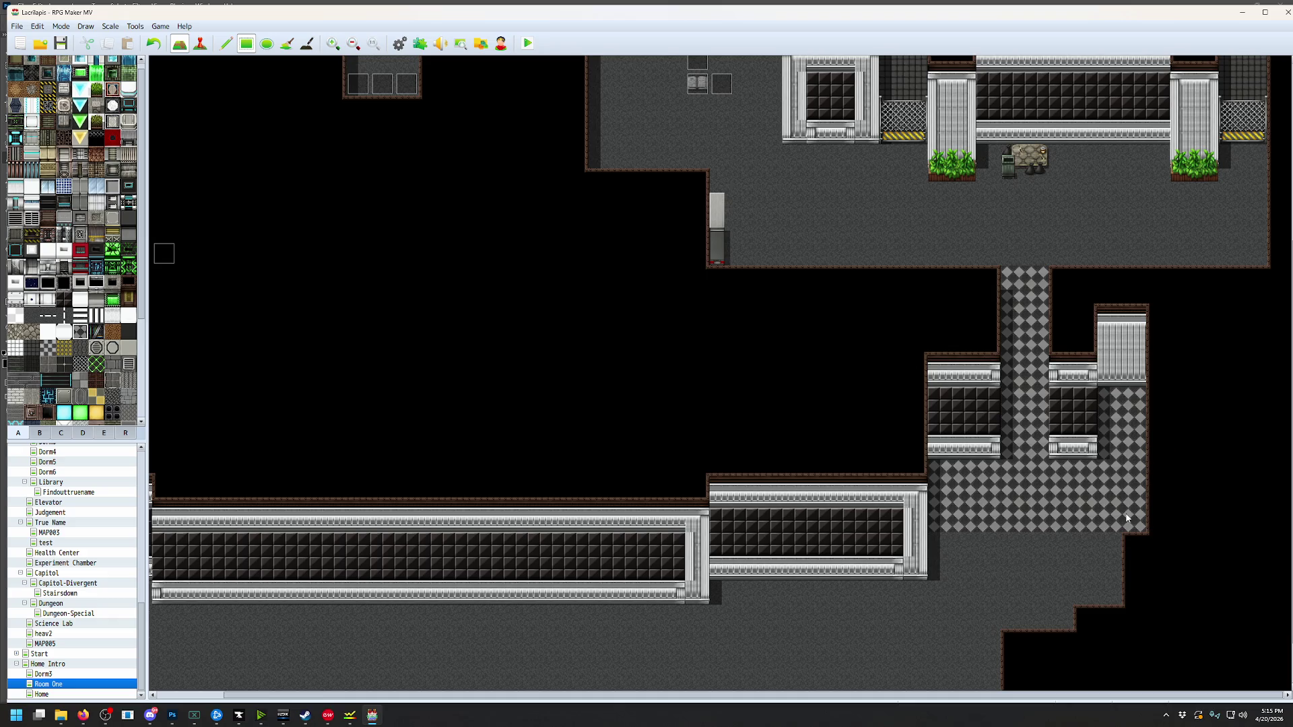
pyautogui.middleClick(1024, 550)
pyautogui.moveTo(951, 491)
pyautogui.mouseDown()
pyautogui.moveTo(1099, 519)
pyautogui.moveTo(948, 525)
pyautogui.mouseUp()
pyautogui.moveTo(1058, 562)
pyautogui.mouseDown()
pyautogui.moveTo(744, 543)
pyautogui.moveTo(932, 623)
pyautogui.moveTo(989, 628)
pyautogui.mouseUp()
pyautogui.moveTo(749, 564); pyautogui.dragTo(476, 630)
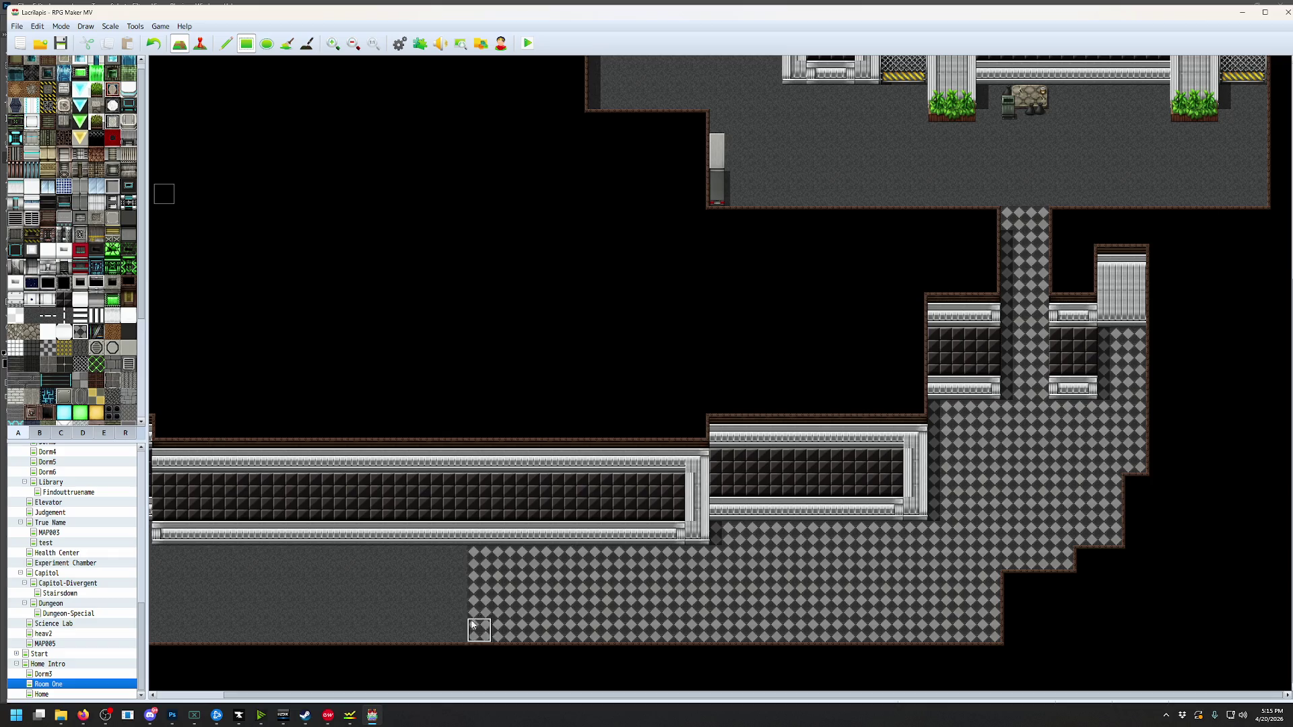
# Carry the checkered floor to the map's left edge, covering the leftover grey patch
pyautogui.hscroll(-2, 355, 505)
pyautogui.scroll(1, 355, 505)
pyautogui.scroll(-1, 512, 472)
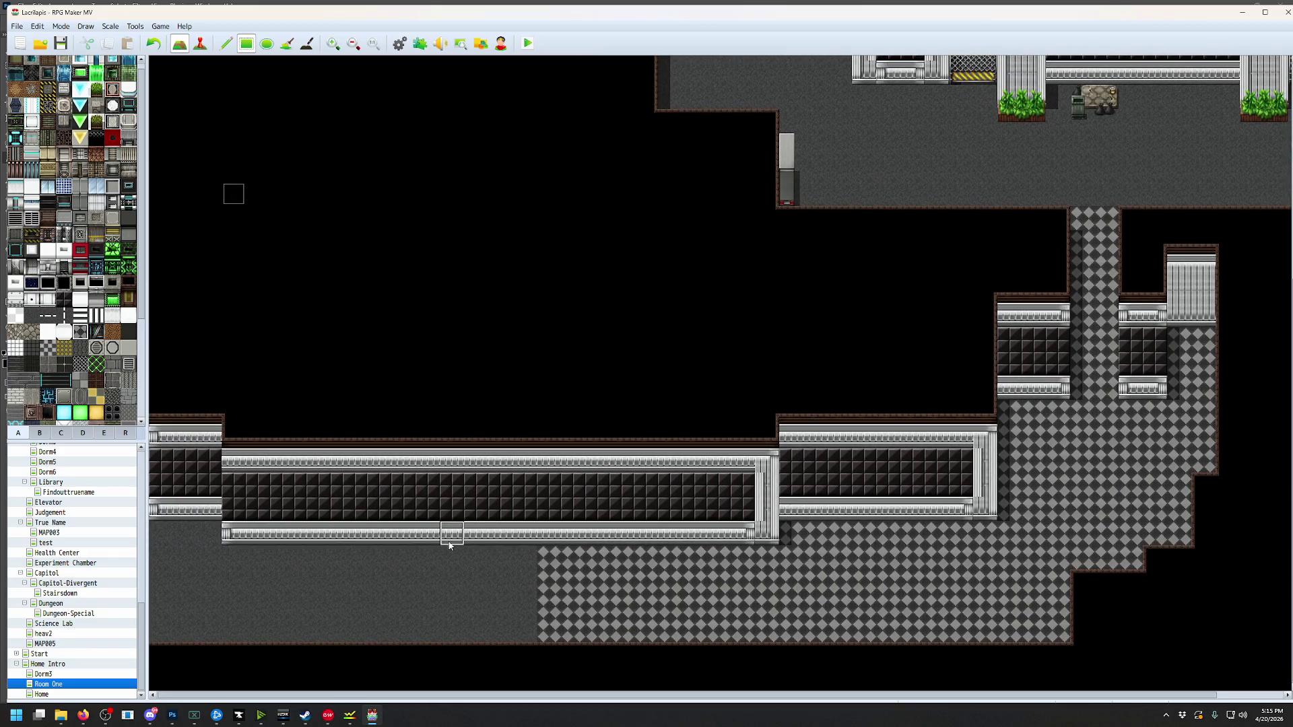
pyautogui.moveTo(549, 565); pyautogui.dragTo(134, 631)
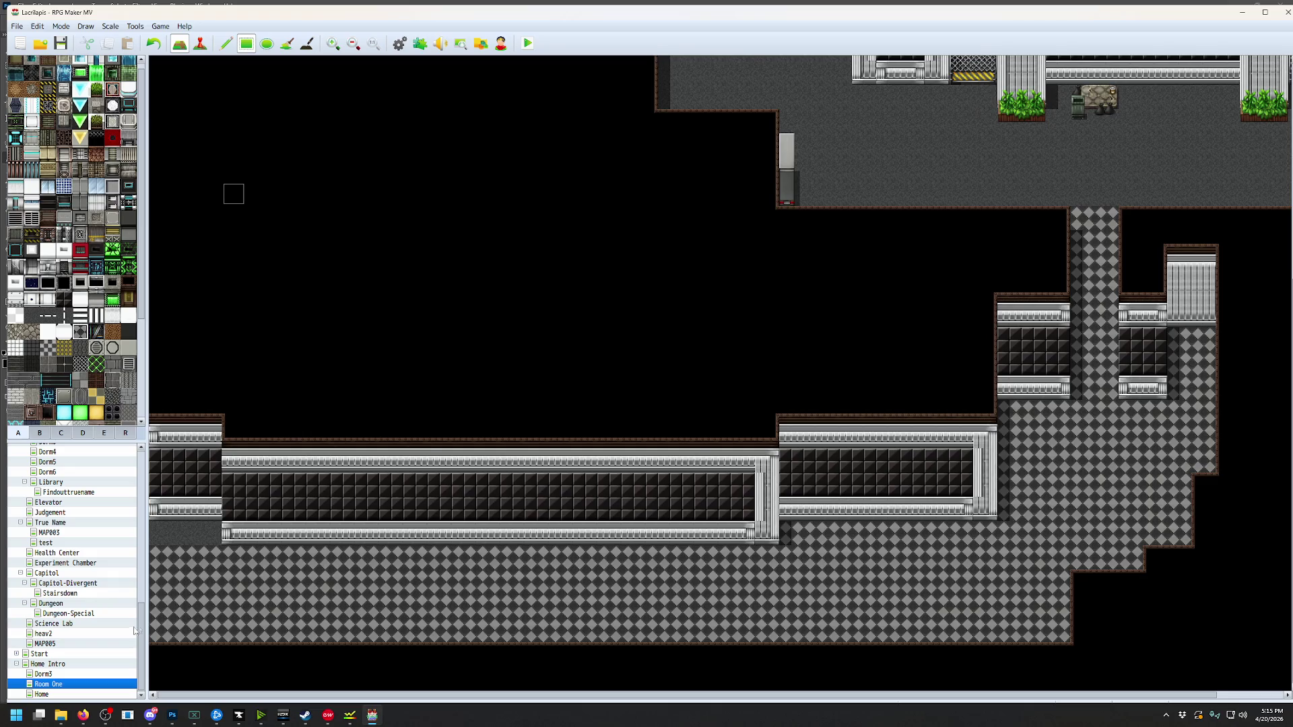
pyautogui.scroll(1, 309, 532)
pyautogui.moveTo(151, 552); pyautogui.dragTo(179, 546)
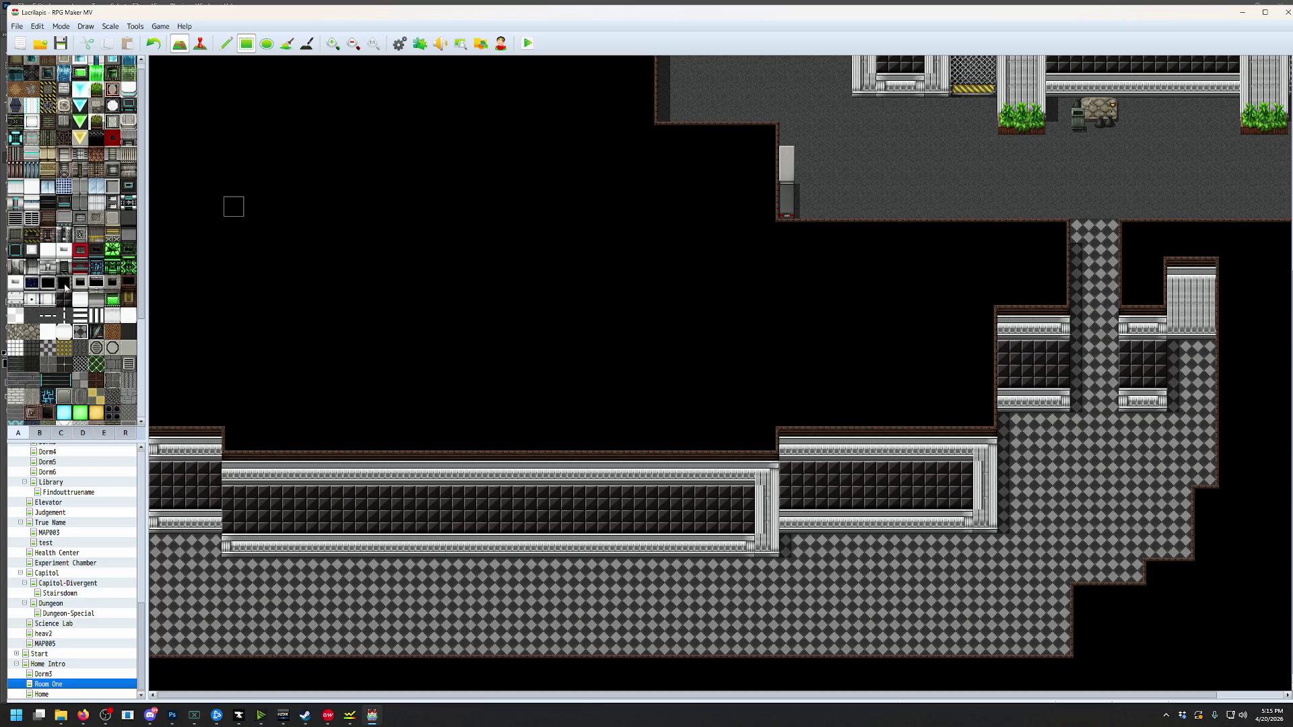
pyautogui.scroll(5, 811, 369)
pyautogui.hscroll(3, 810, 370)
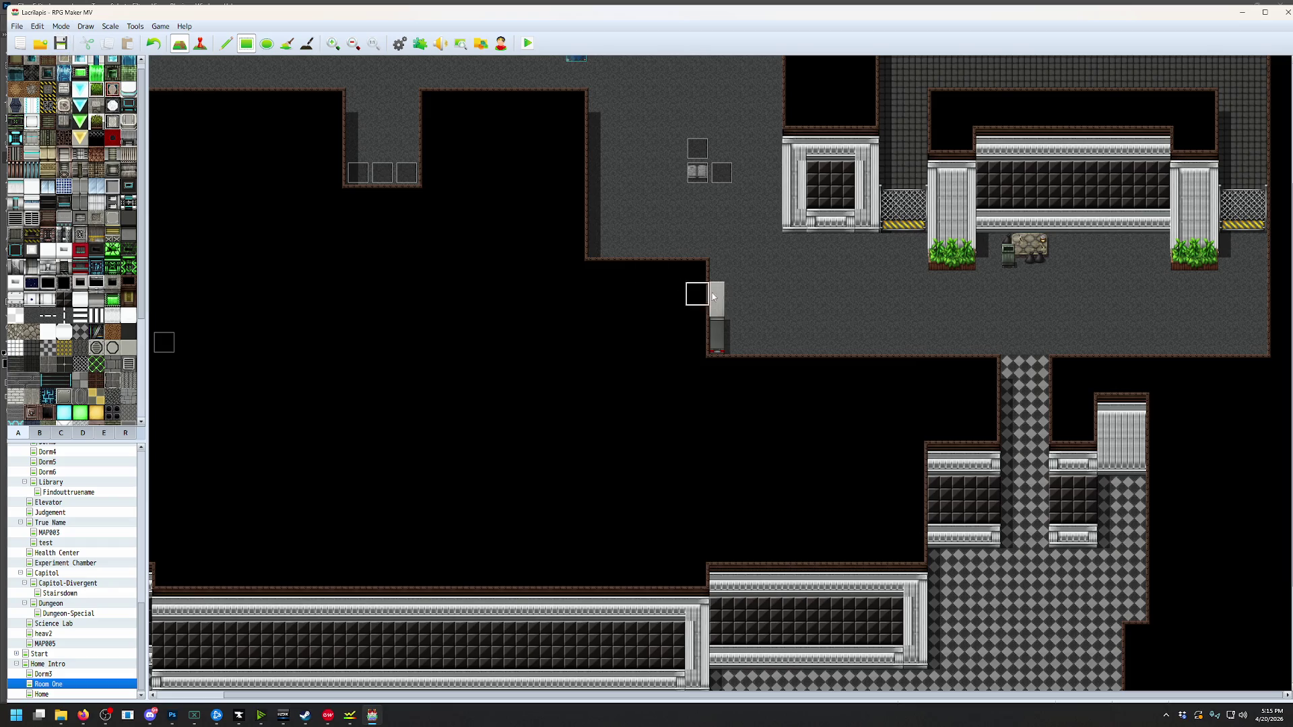
# Paint a grass row along the corridor wall, undoing a second row and trial computer panels
pyautogui.middleClick(937, 330)
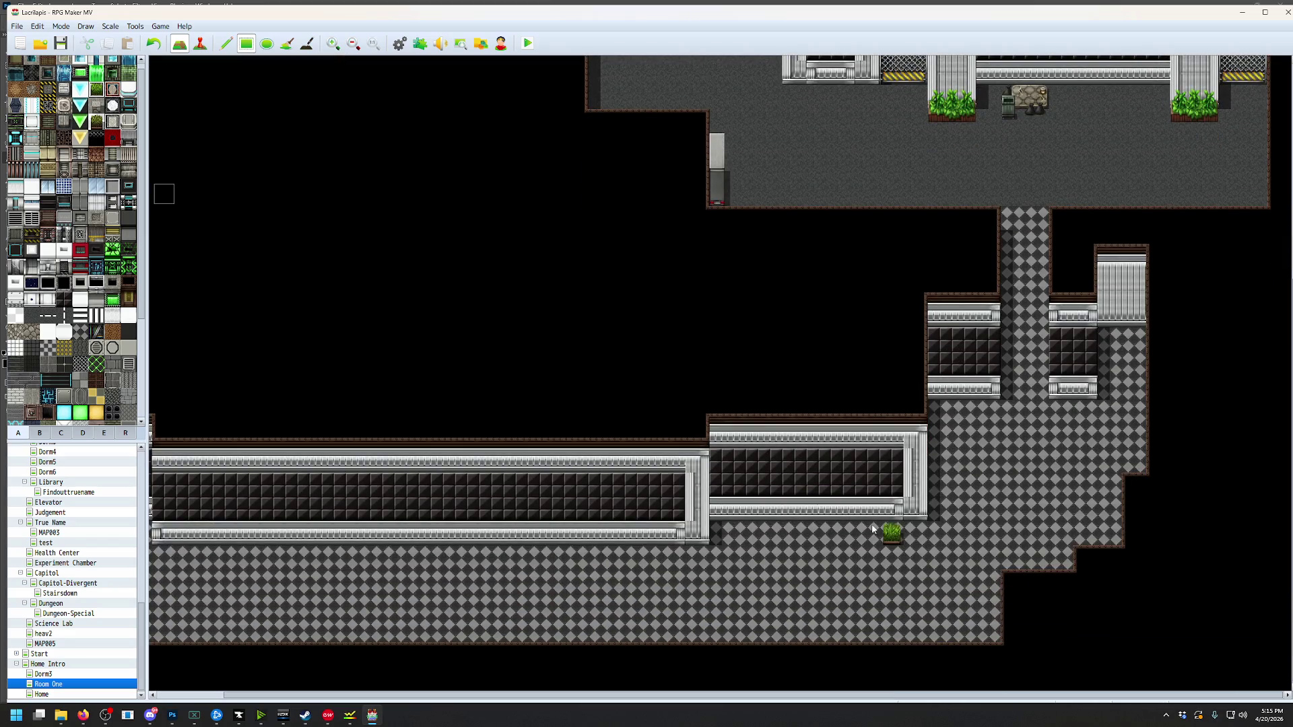
pyautogui.moveTo(872, 525); pyautogui.dragTo(729, 529)
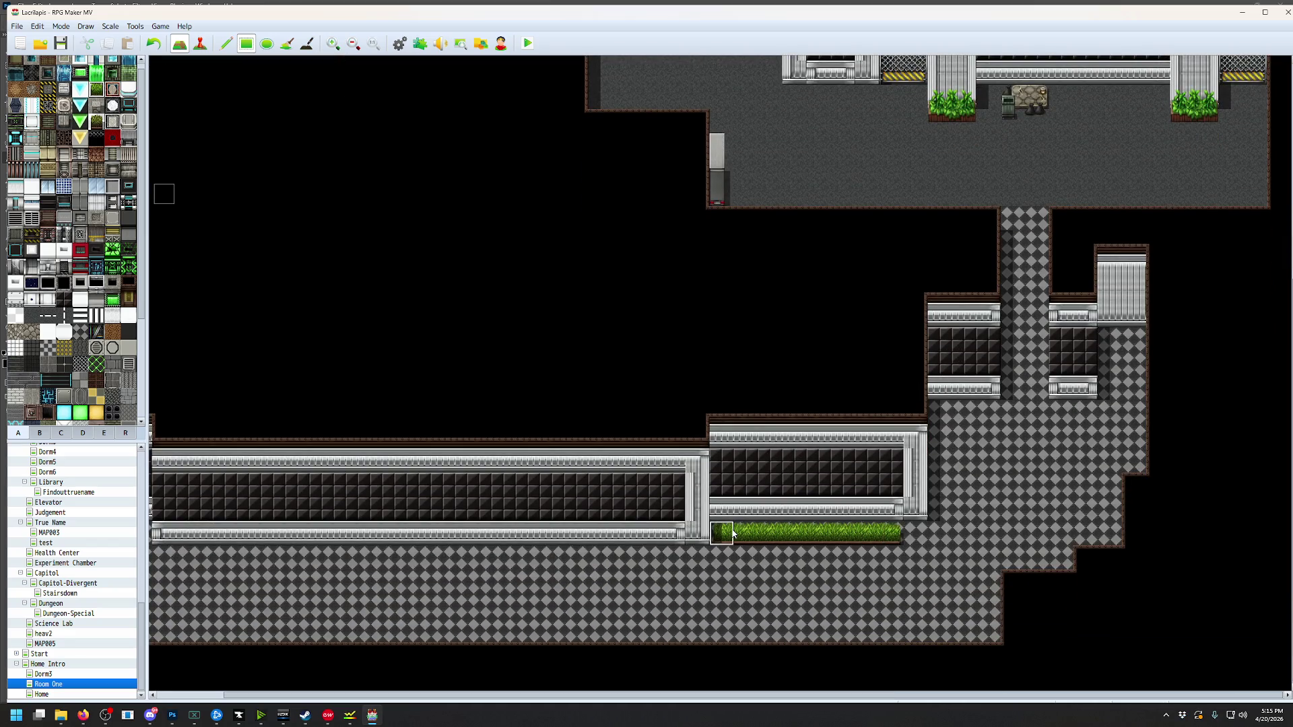
pyautogui.moveTo(721, 557); pyautogui.dragTo(460, 557)
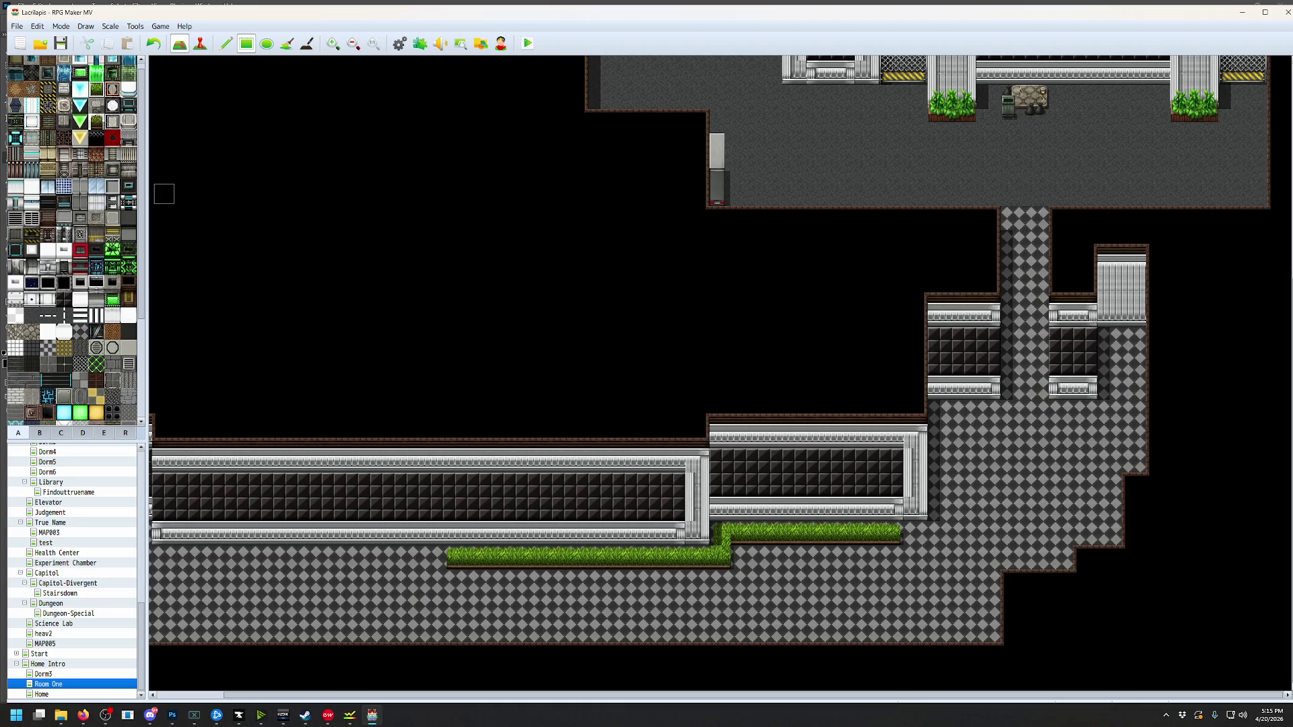
pyautogui.hotkey('ctrl', 'z')
pyautogui.hotkey('ctrl', 'z')
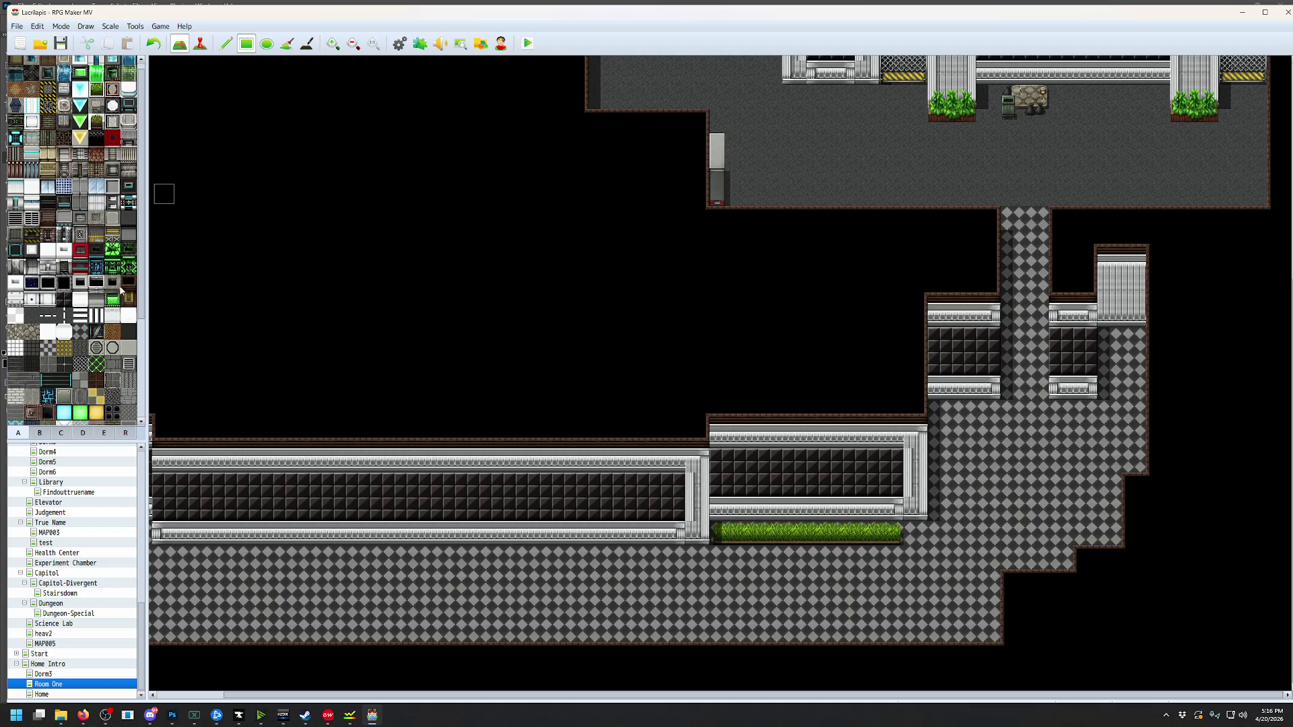
pyautogui.moveTo(503, 499); pyautogui.dragTo(435, 489)
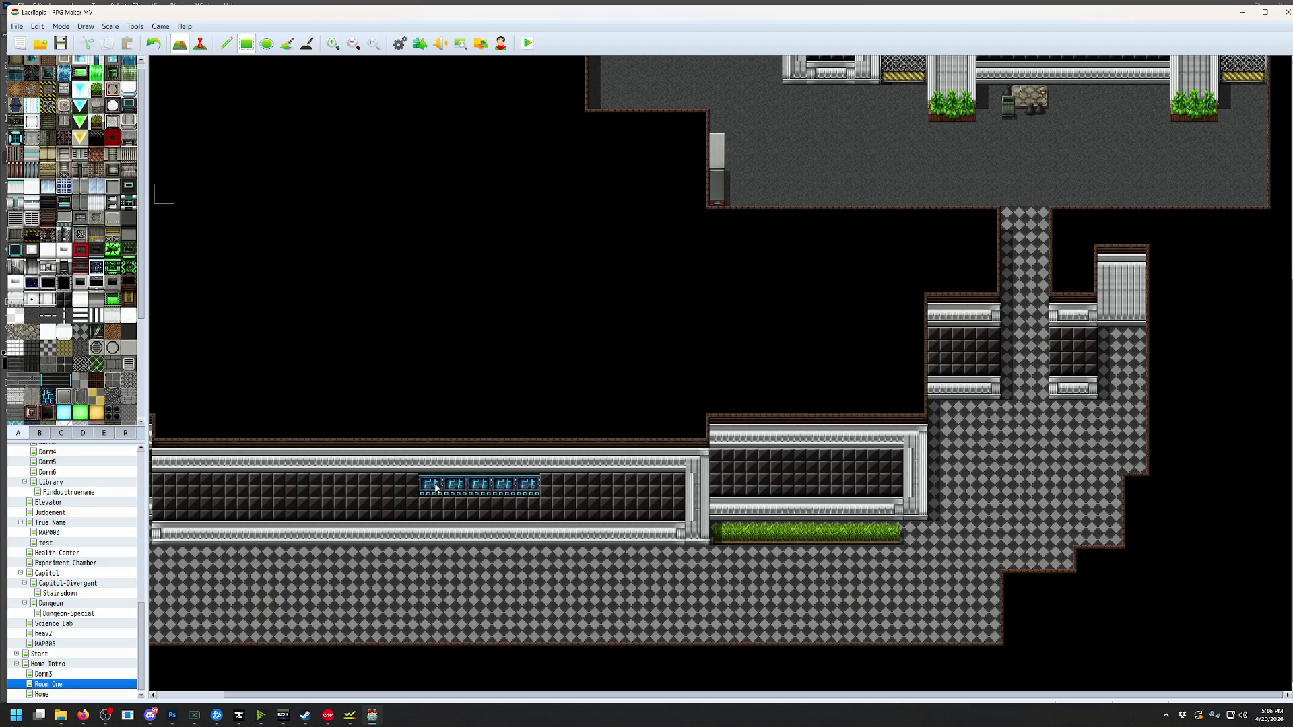
pyautogui.click(35, 27)
pyautogui.click(40, 39)
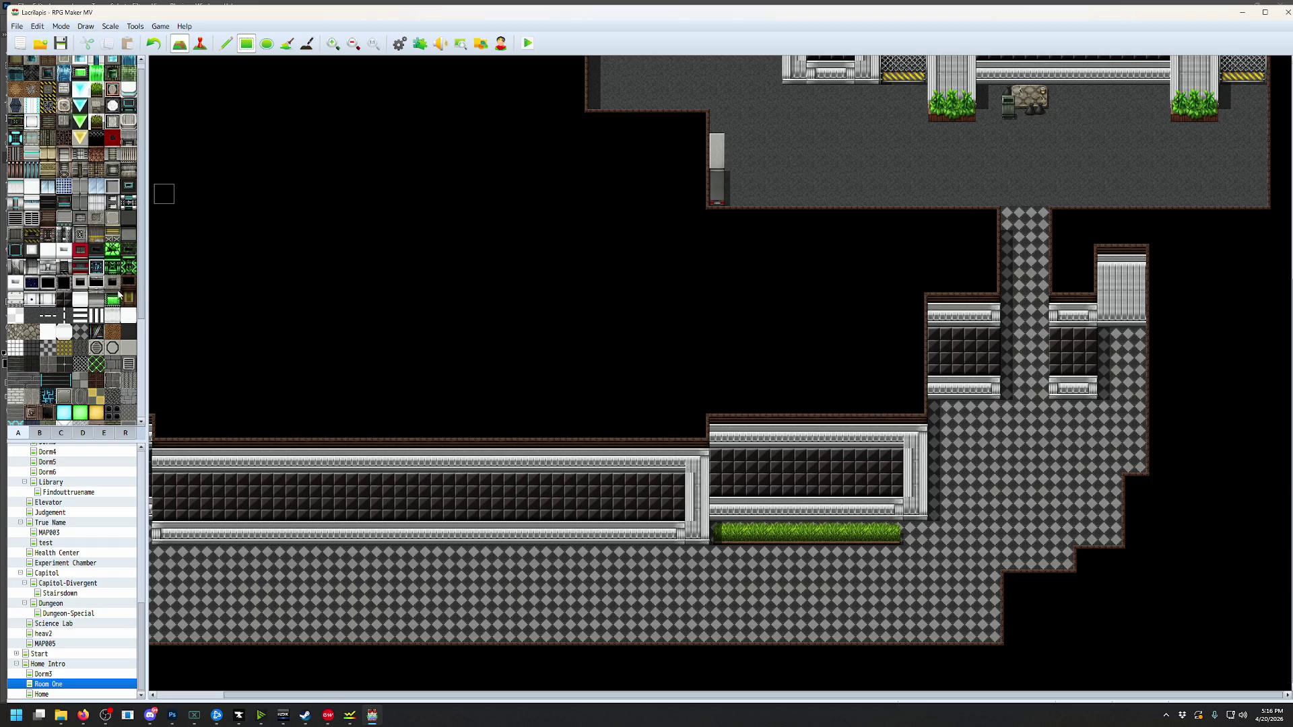
# Try a four-black-circle tile on the checkered floor, then undo it
pyautogui.scroll(1, 111, 294)
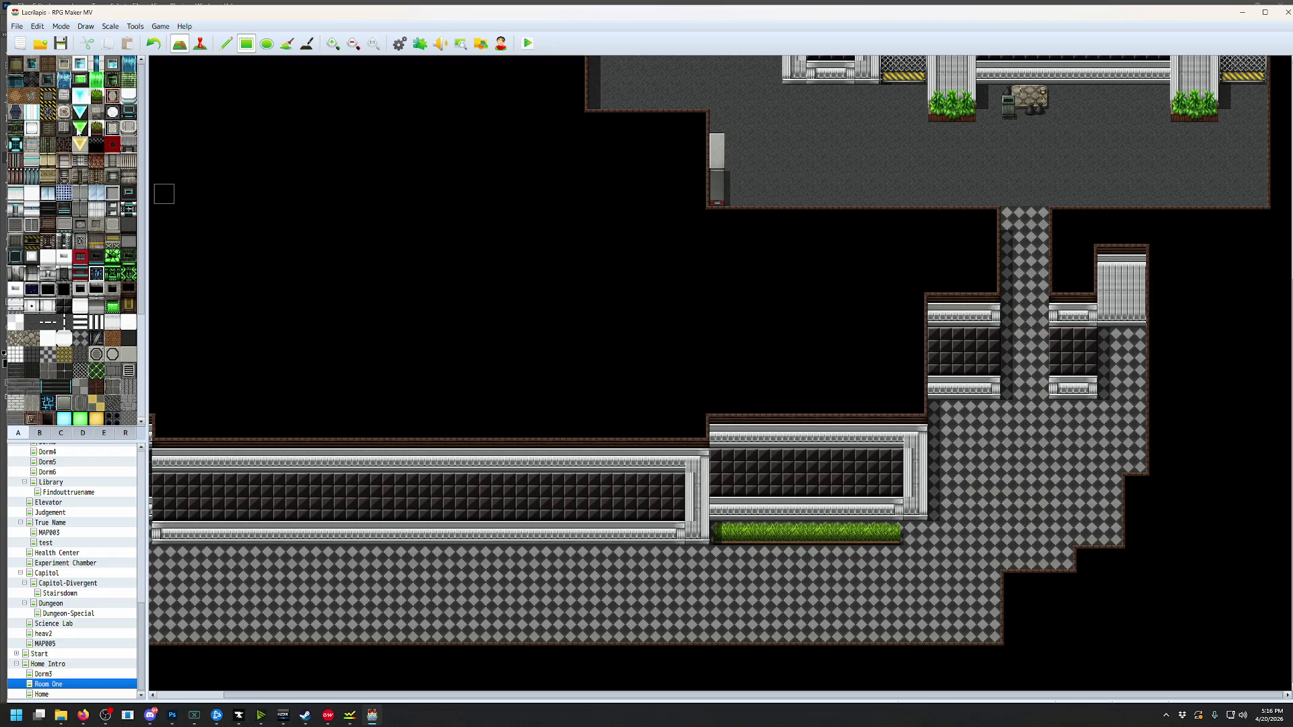
pyautogui.scroll(-1, 63, 125)
pyautogui.scroll(-3, 60, 125)
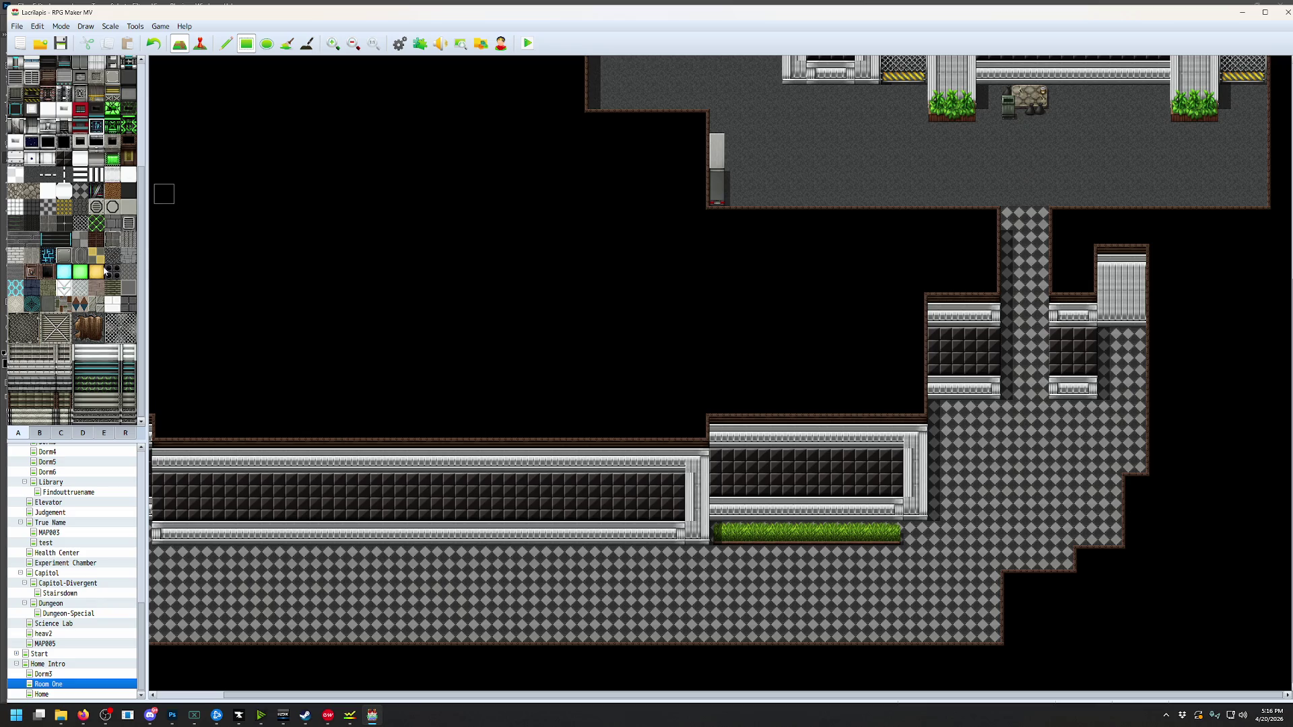
pyautogui.click(117, 275)
pyautogui.click(430, 569)
pyautogui.click(37, 27)
pyautogui.click(54, 38)
# Place a tree stump tile beside the right planter upstairs and show the region overlay
pyautogui.click(102, 329)
pyautogui.click(843, 148)
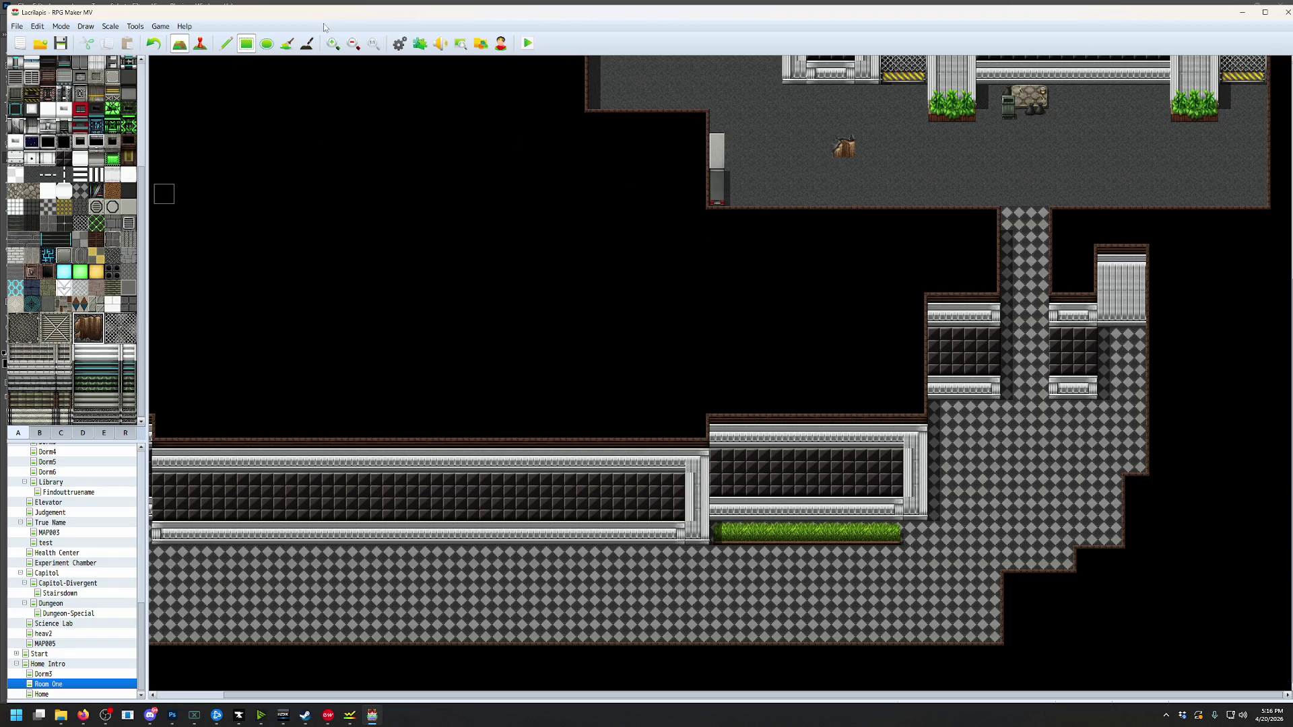
pyautogui.click(36, 27)
pyautogui.click(49, 42)
pyautogui.click(226, 43)
pyautogui.scroll(4, 1116, 238)
pyautogui.click(1219, 288)
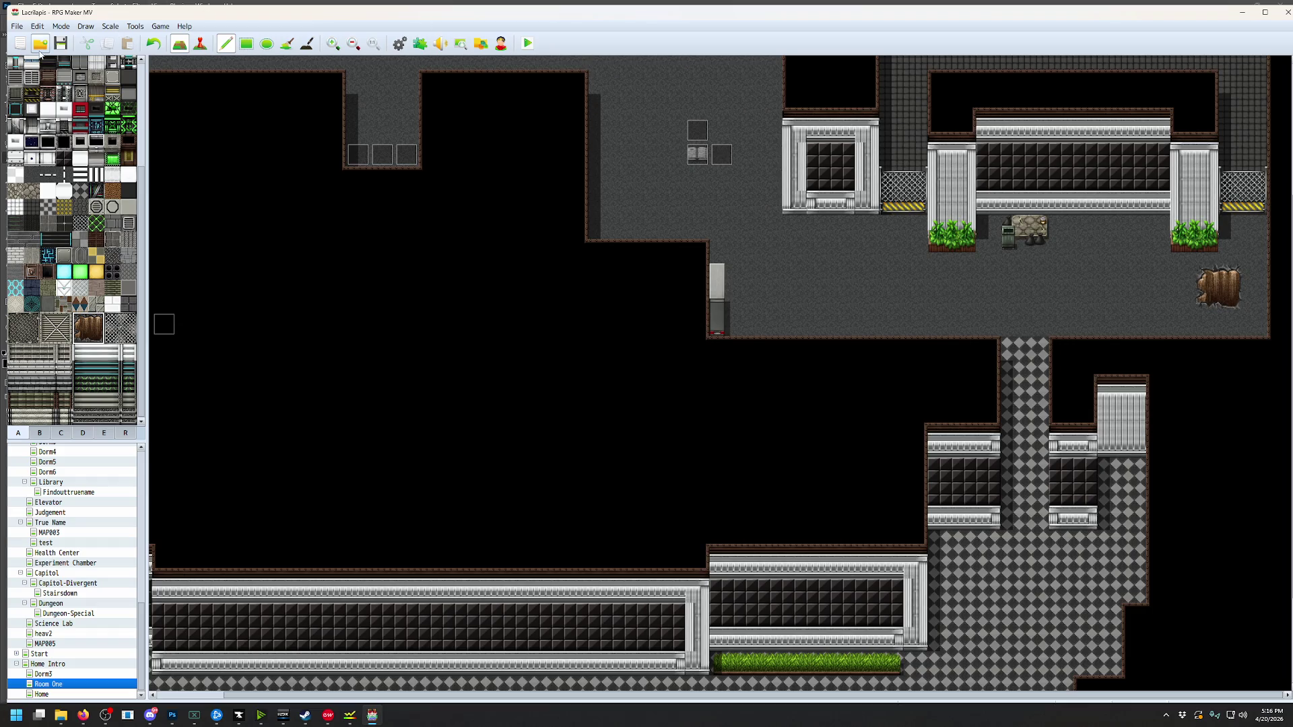
pyautogui.click(37, 27)
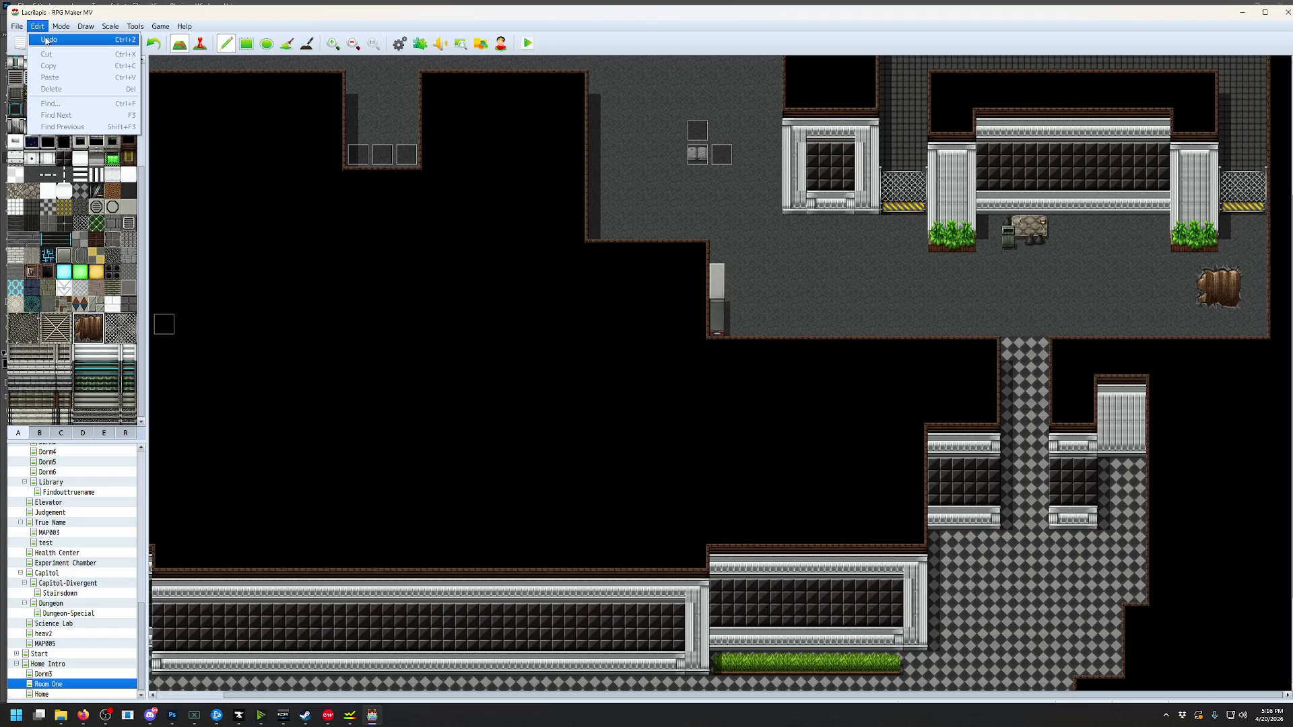
pyautogui.click(47, 40)
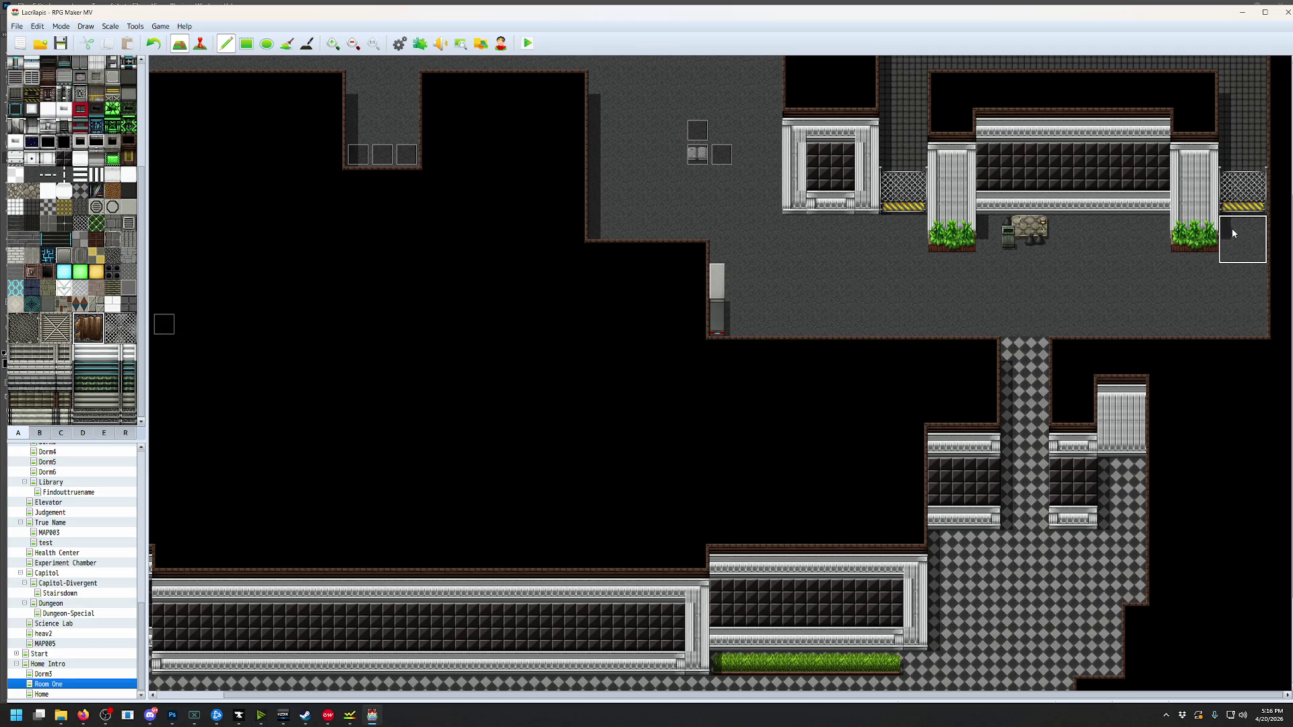
pyautogui.click(1231, 228)
pyautogui.press('F7')
# Mark the stump's tiles as region 1 with a filled rectangle
pyautogui.click(31, 63)
pyautogui.click(247, 43)
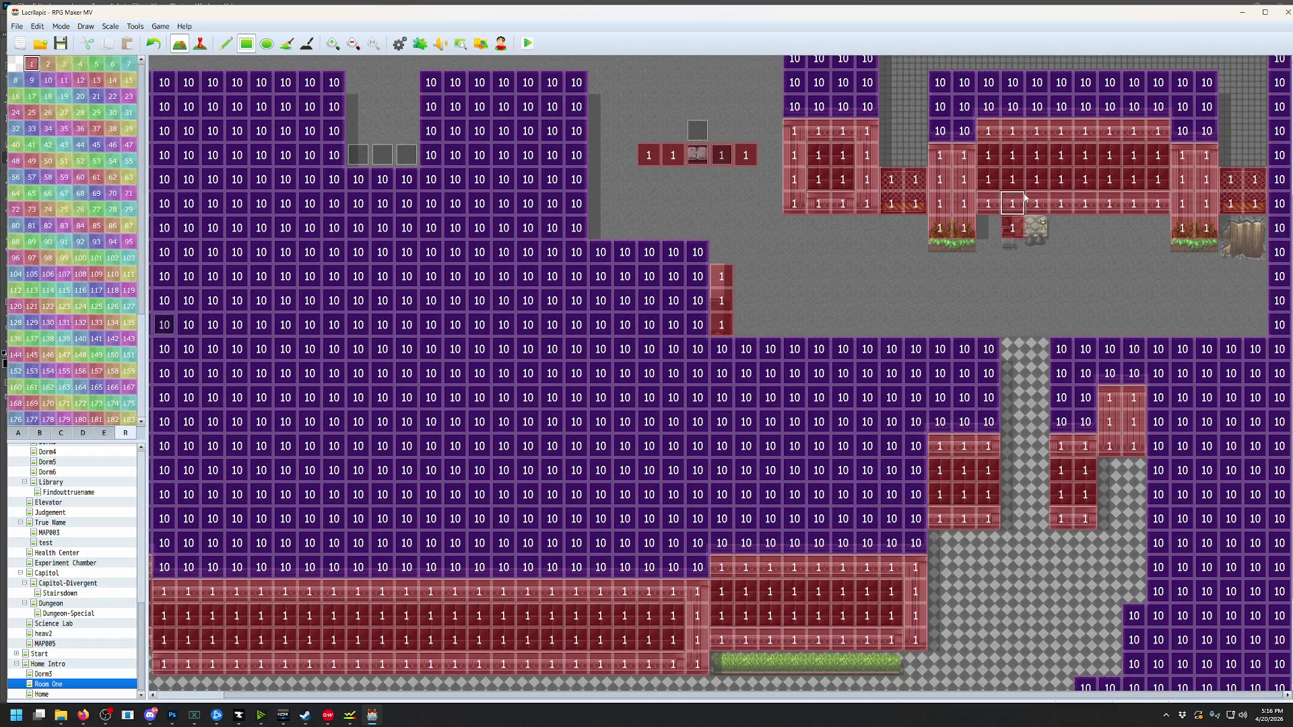
pyautogui.moveTo(1230, 252); pyautogui.dragTo(1254, 227)
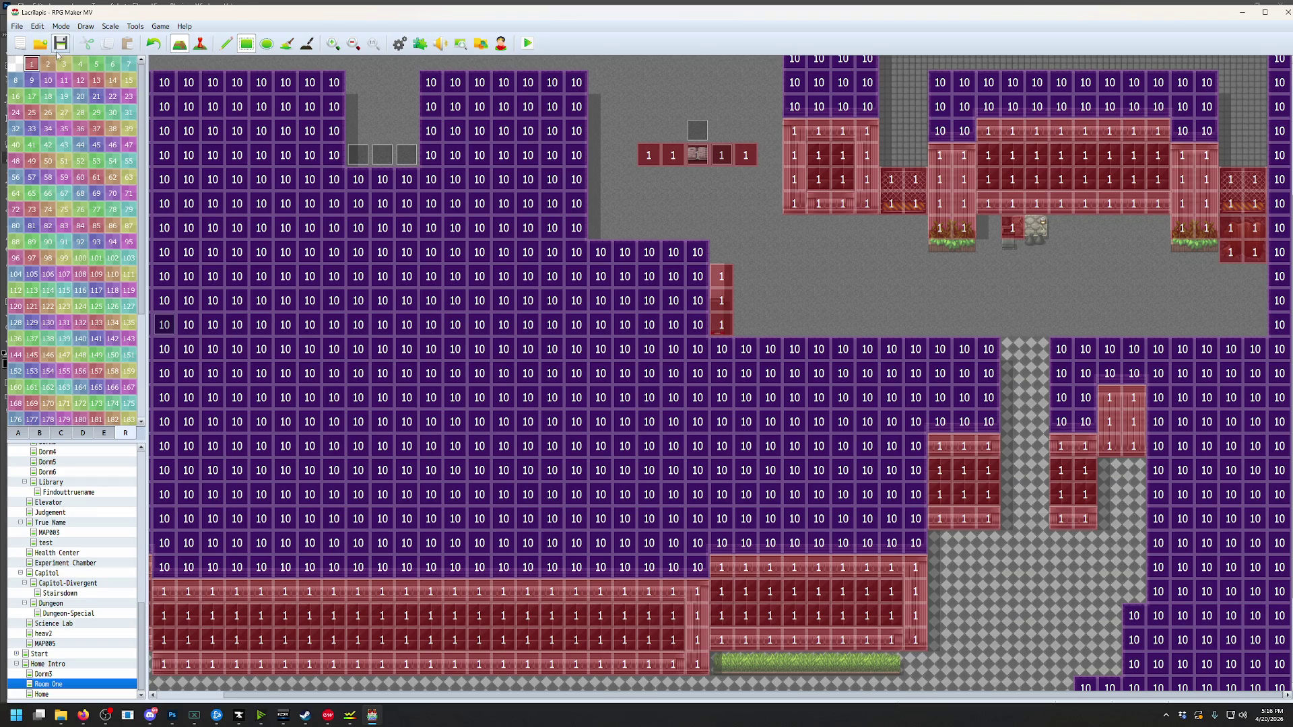
pyautogui.scroll(-3, 707, 370)
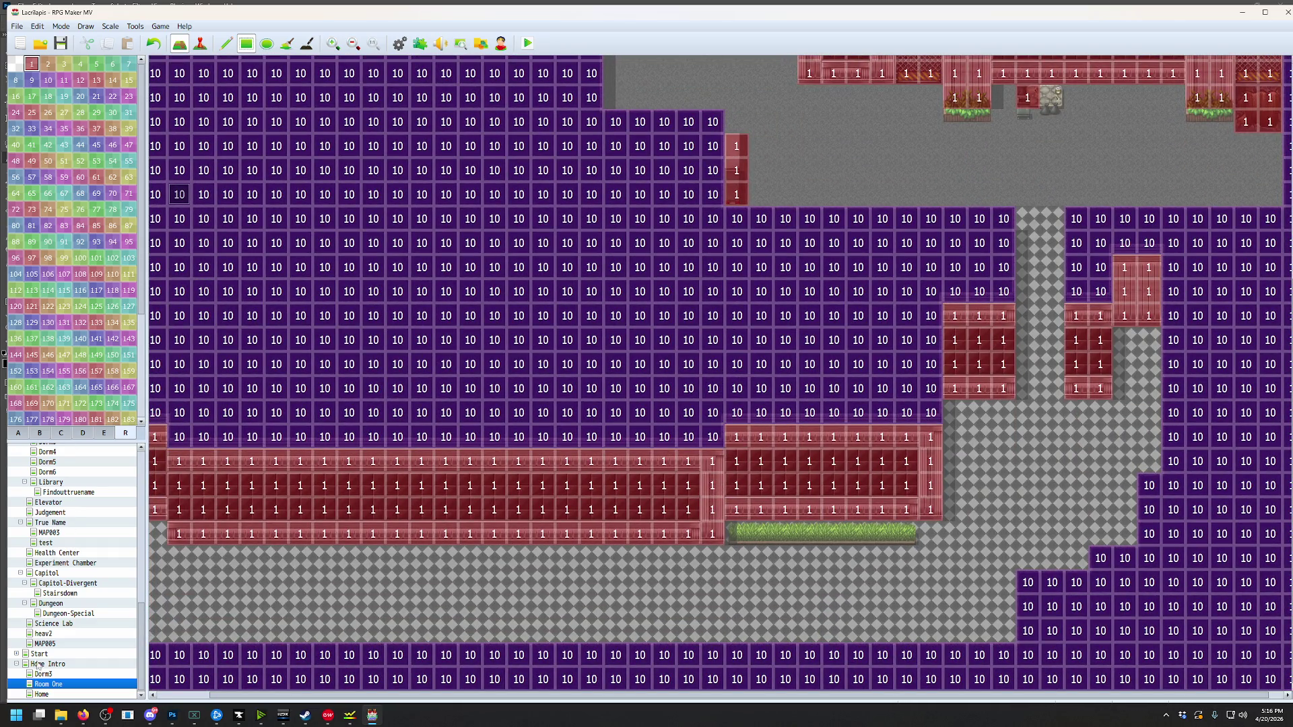
# Repaint the grass strip with checkered floor and start a playtest
pyautogui.click(19, 435)
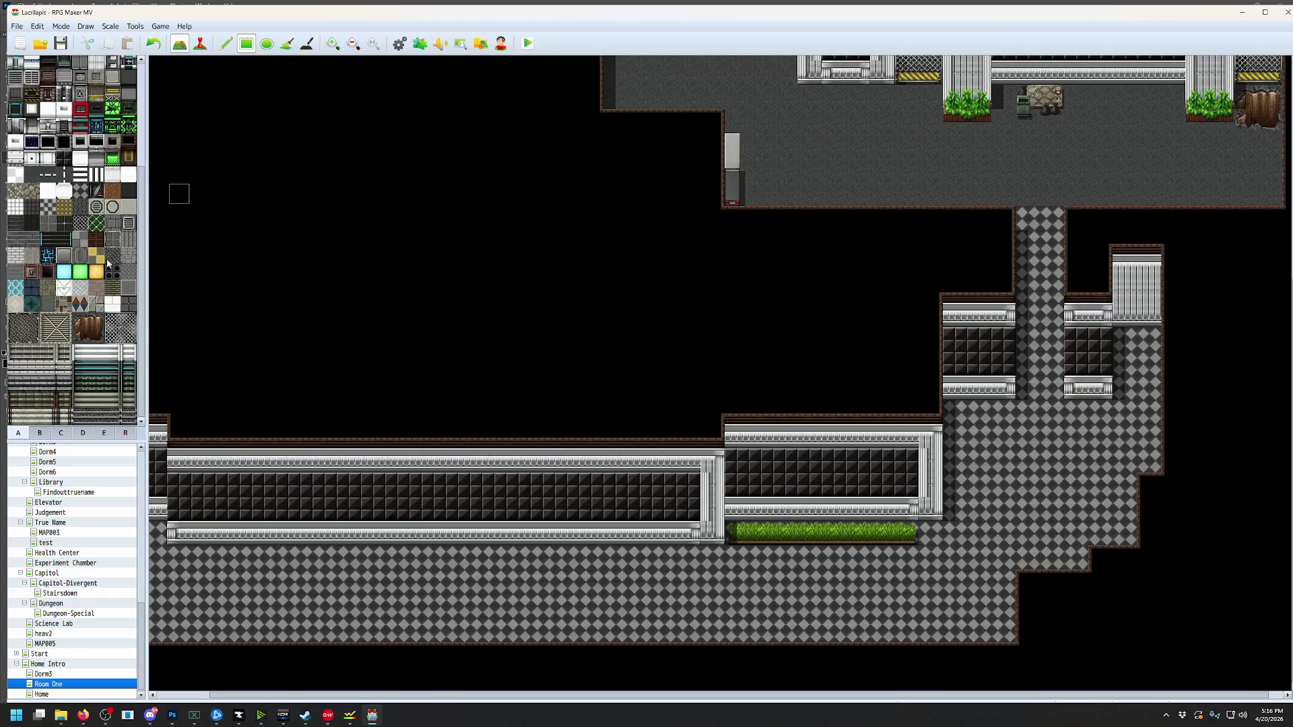
pyautogui.click(82, 194)
pyautogui.moveTo(906, 536); pyautogui.dragTo(757, 540)
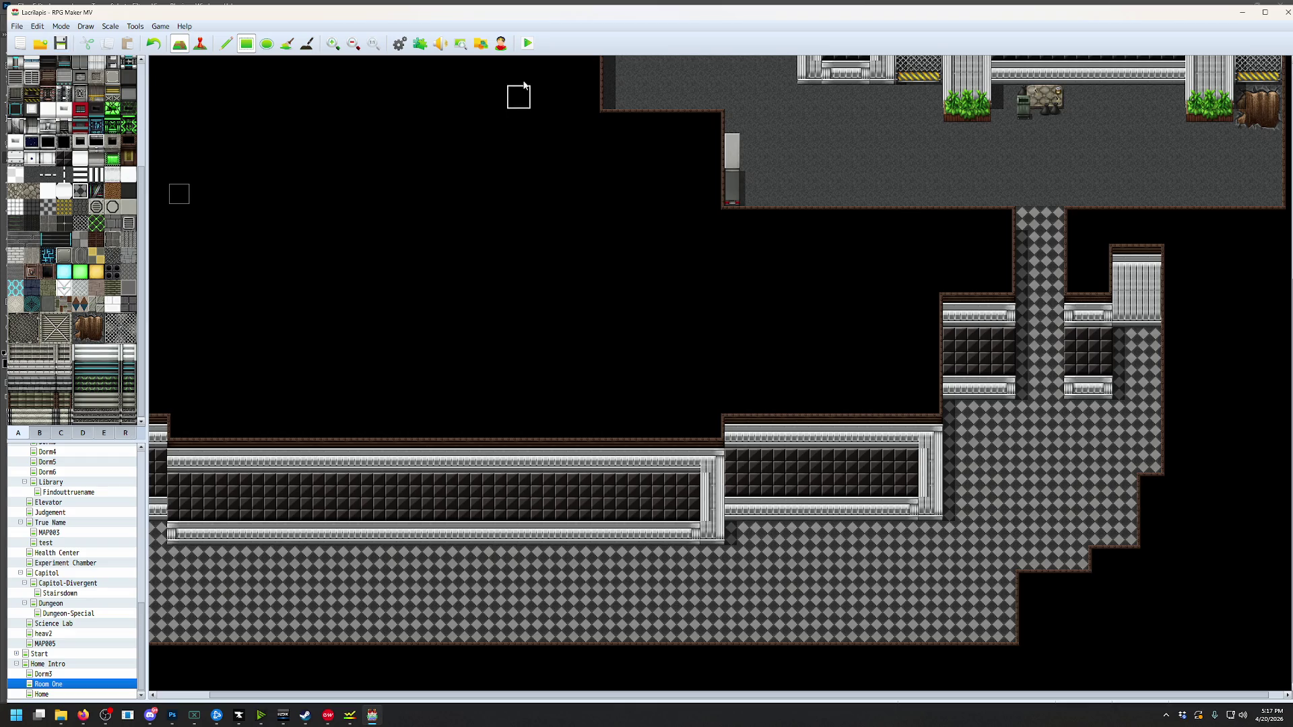
pyautogui.click(530, 44)
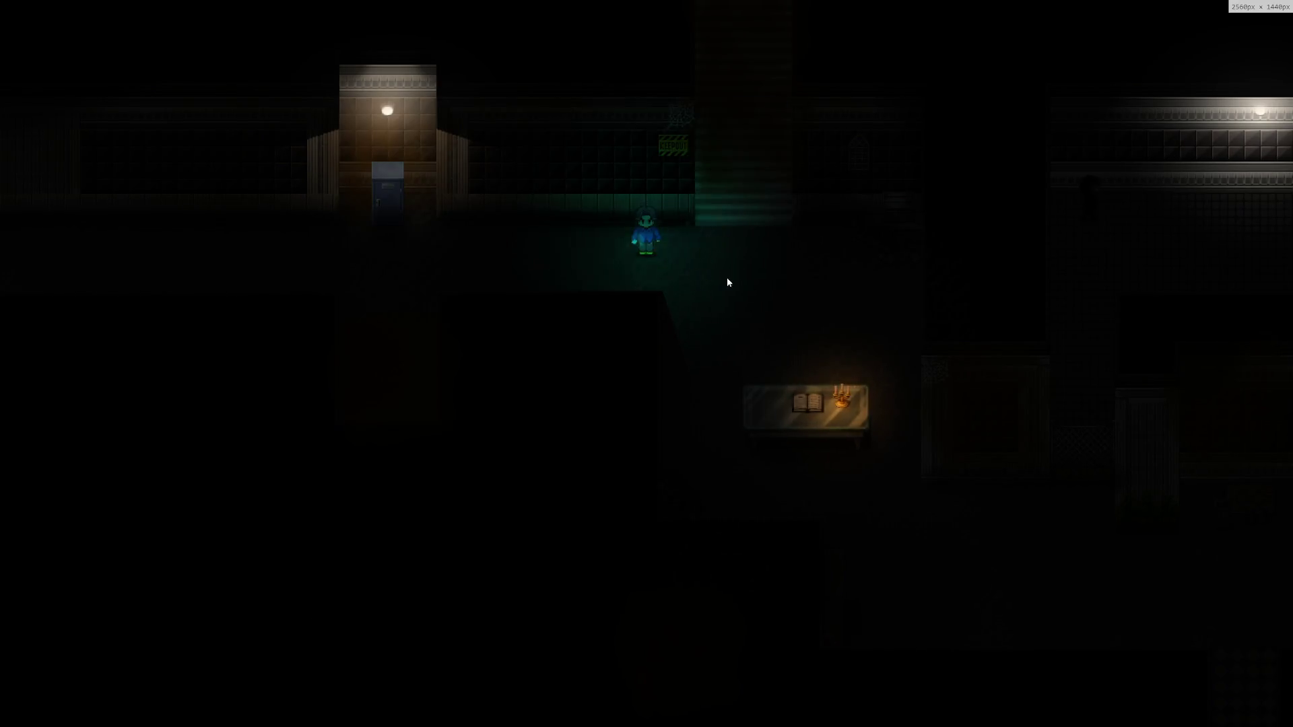
# Walk the character down and right along the dark corridor
pyautogui.press('Down')
pyautogui.press('Right')
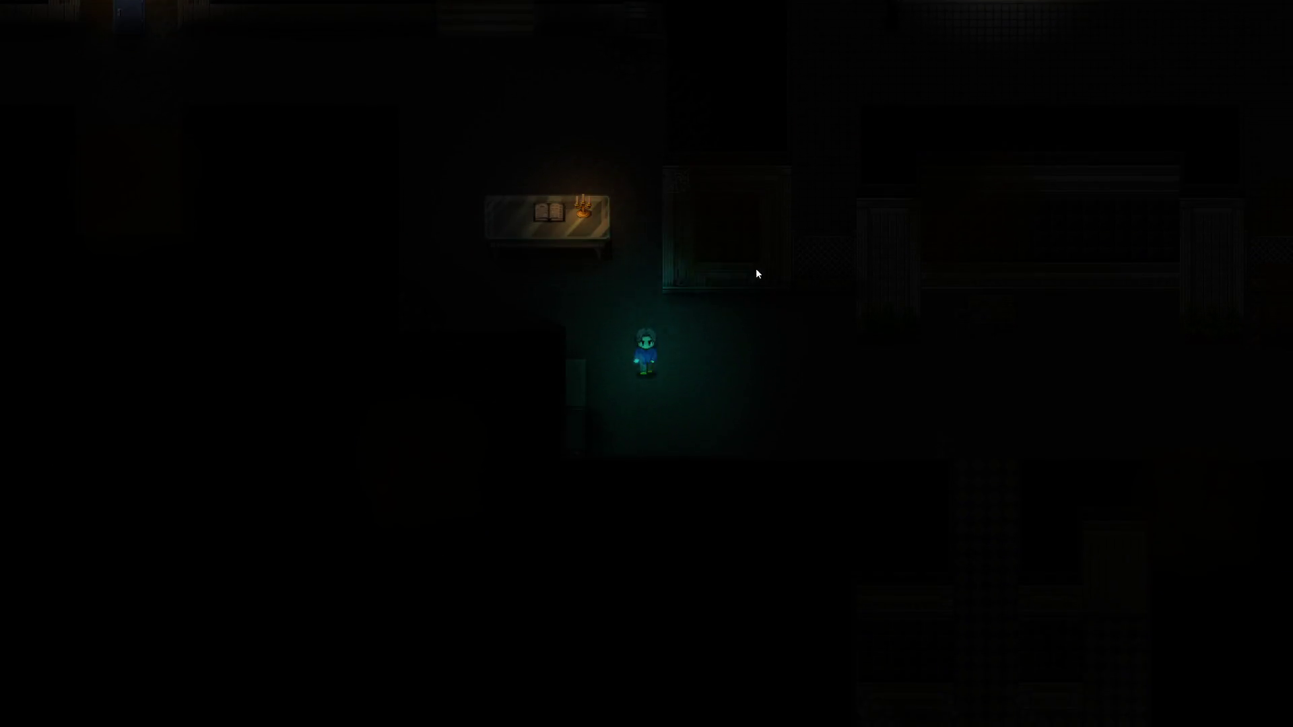
pyautogui.press('Down')
pyautogui.press('Down')
# In the doodad editor, pick Pictures > Painting D for placement, then cancel it
pyautogui.press('F10')
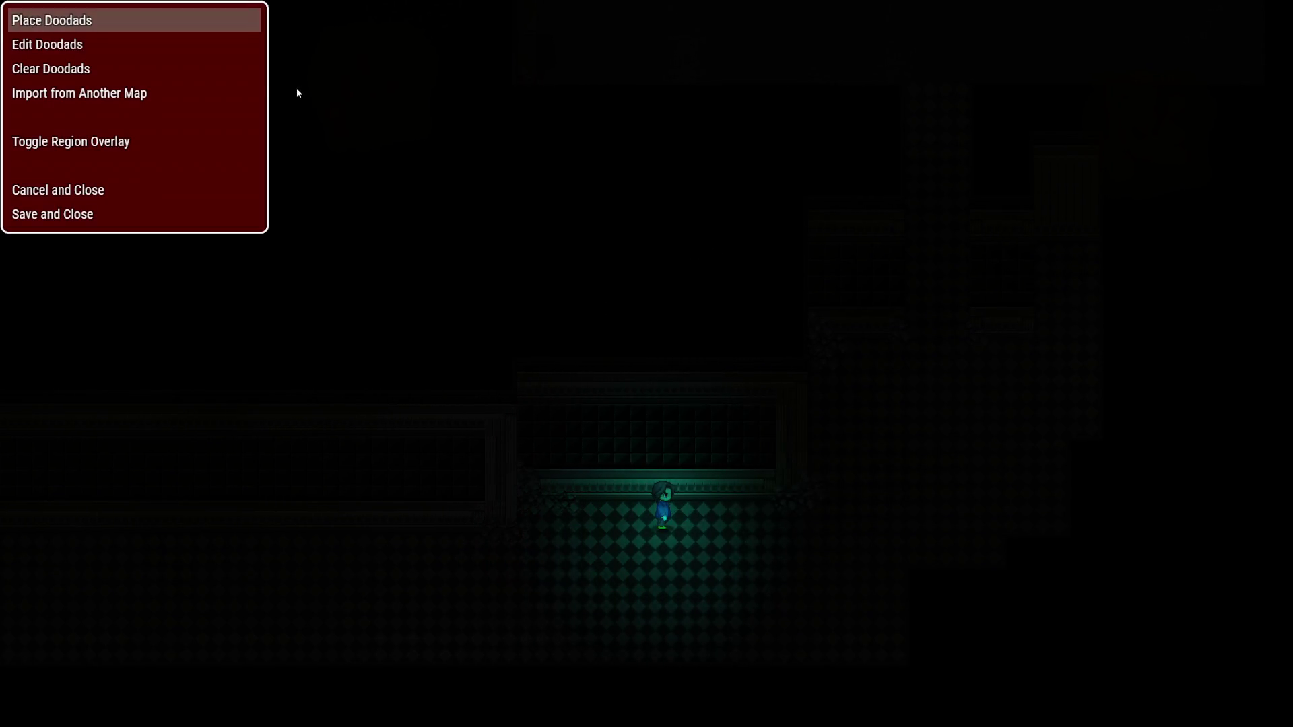
pyautogui.press('Return')
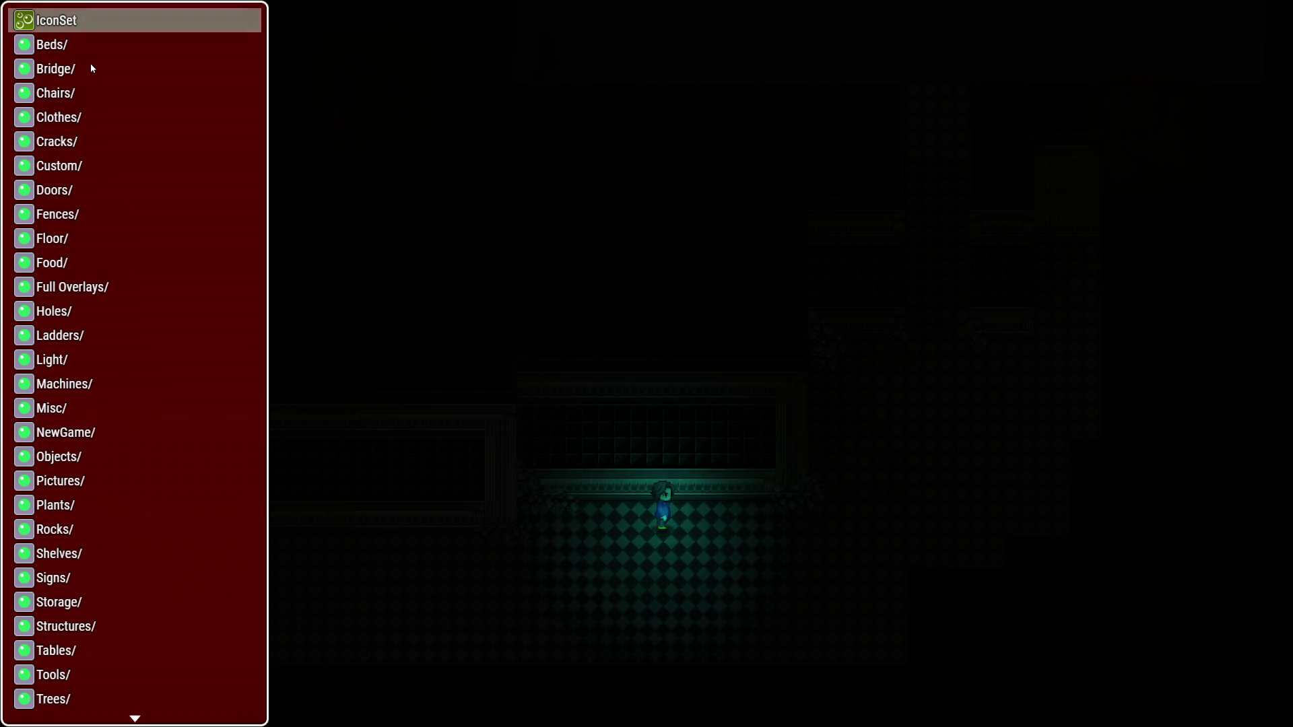
pyautogui.scroll(-2, 111, 299)
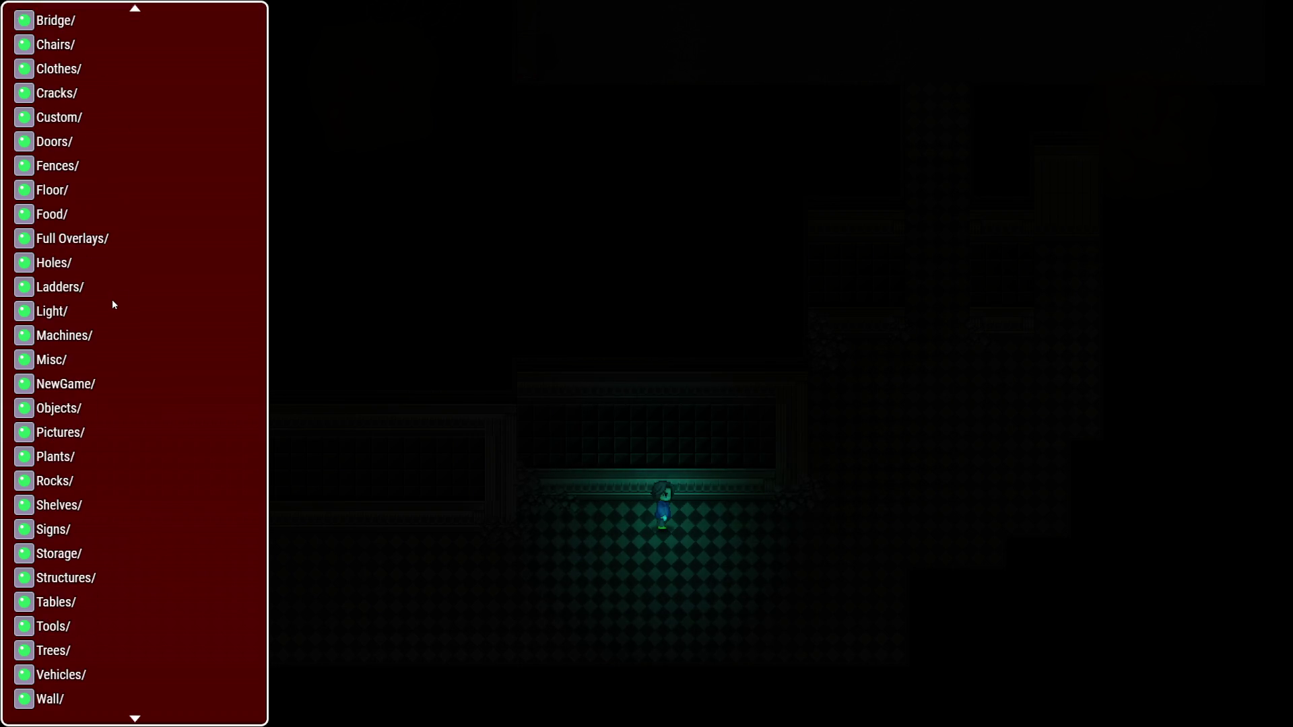
pyautogui.click(85, 433)
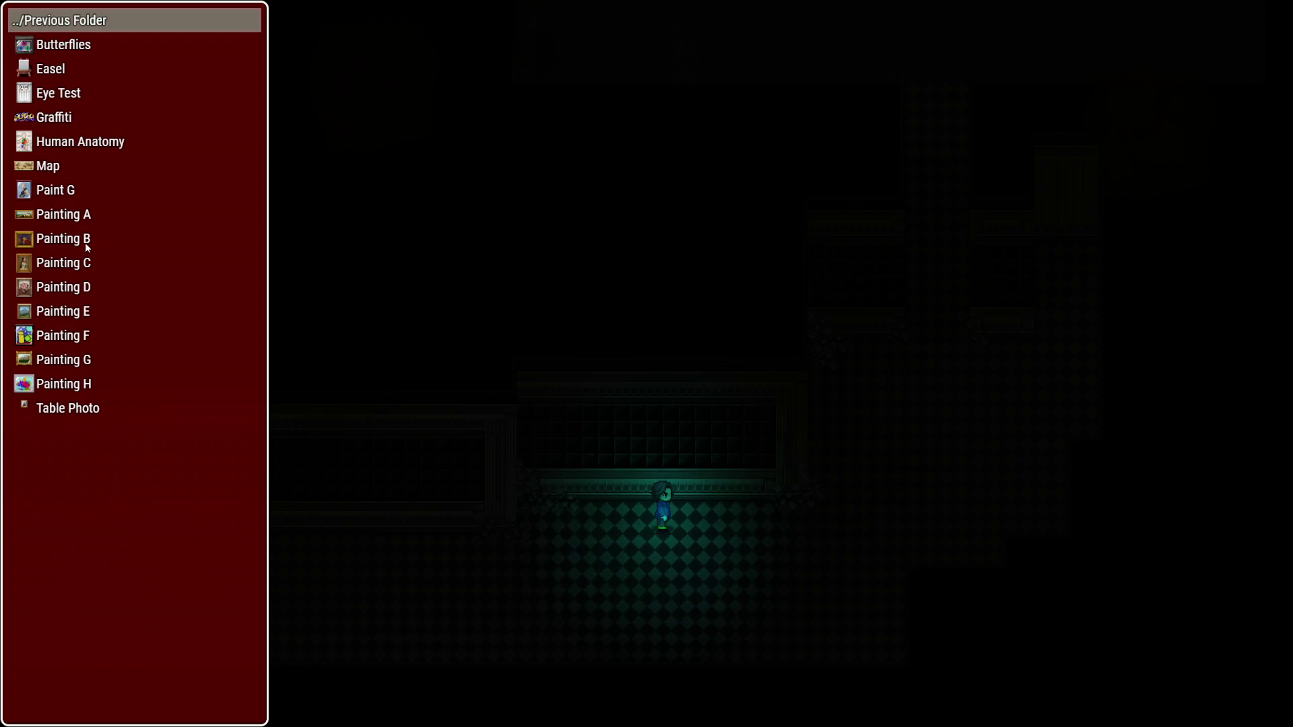
pyautogui.click(85, 288)
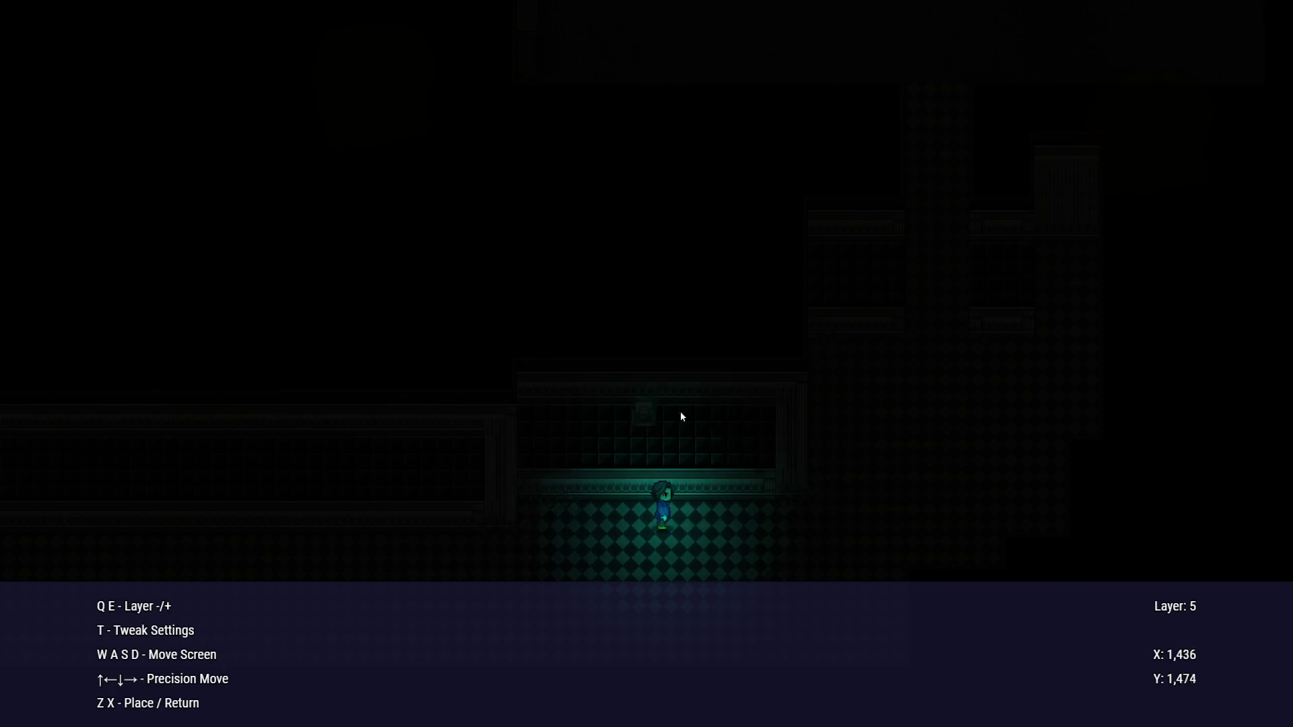
pyautogui.press('x')
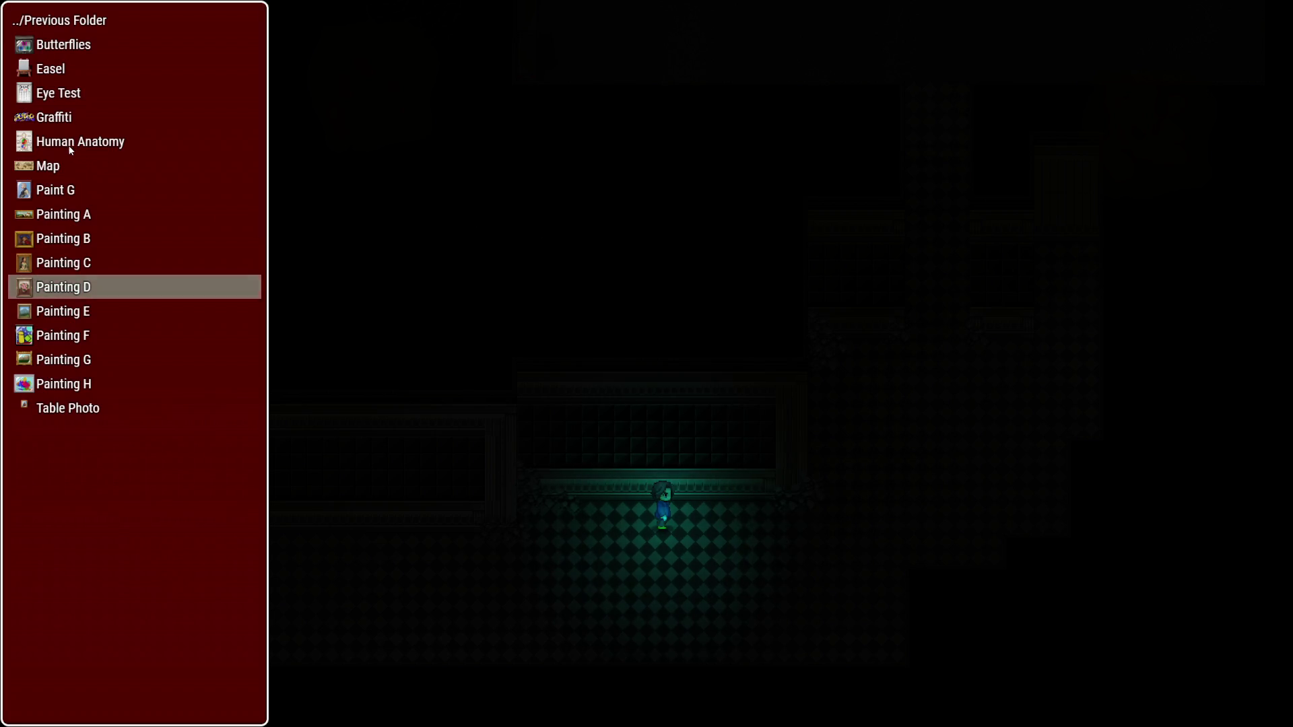
# Go back up the doodad folders and open Objects > Indoor
pyautogui.click(86, 21)
pyautogui.click(86, 21)
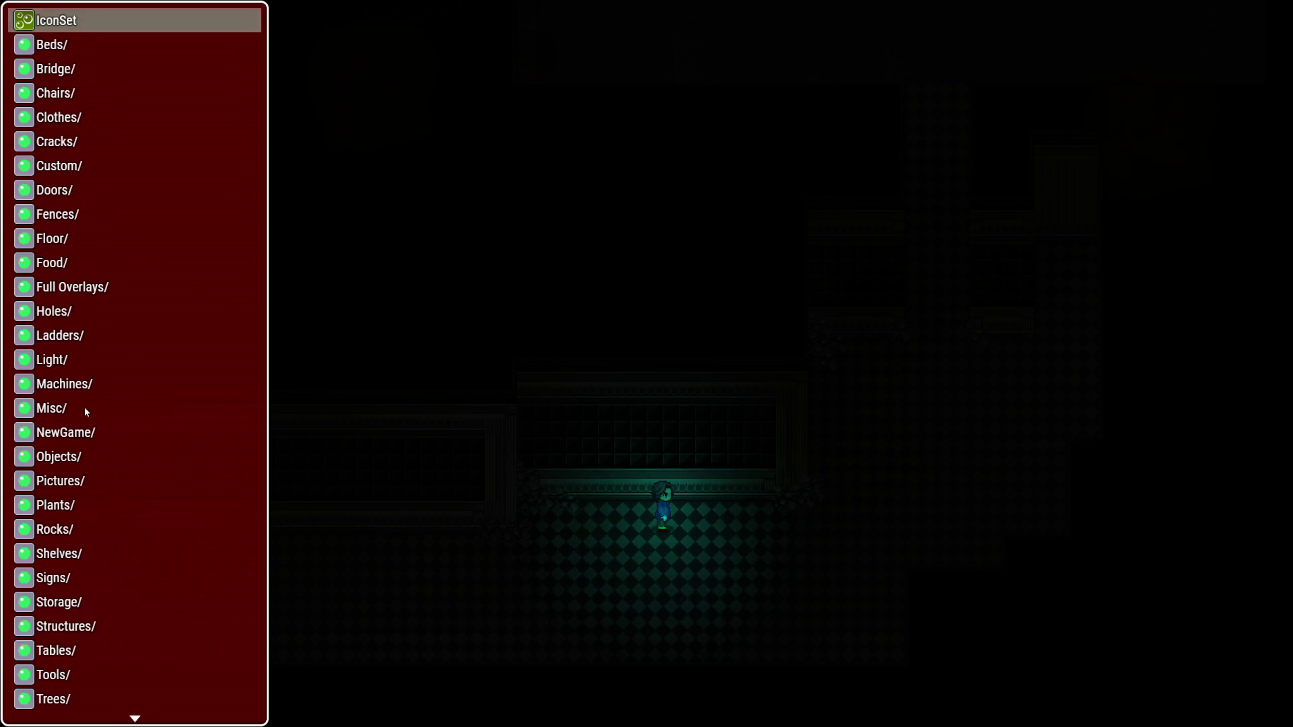
pyautogui.click(82, 457)
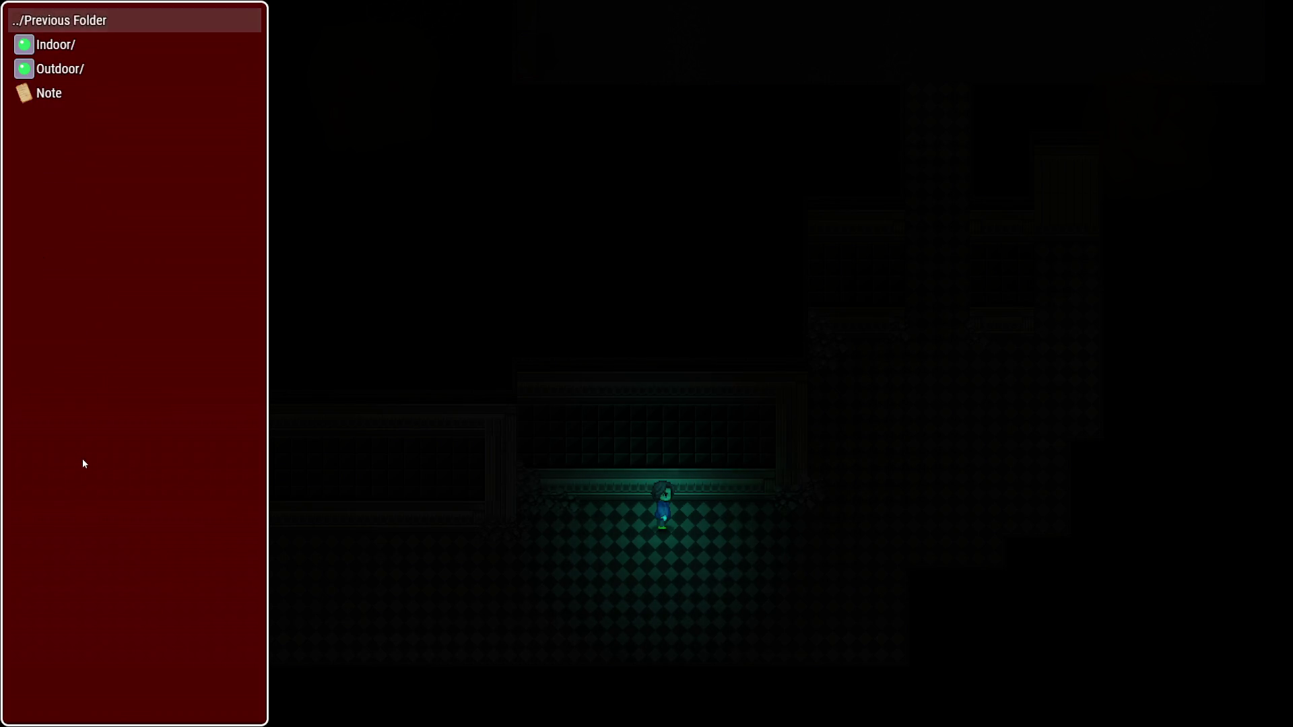
pyautogui.doubleClick(67, 46)
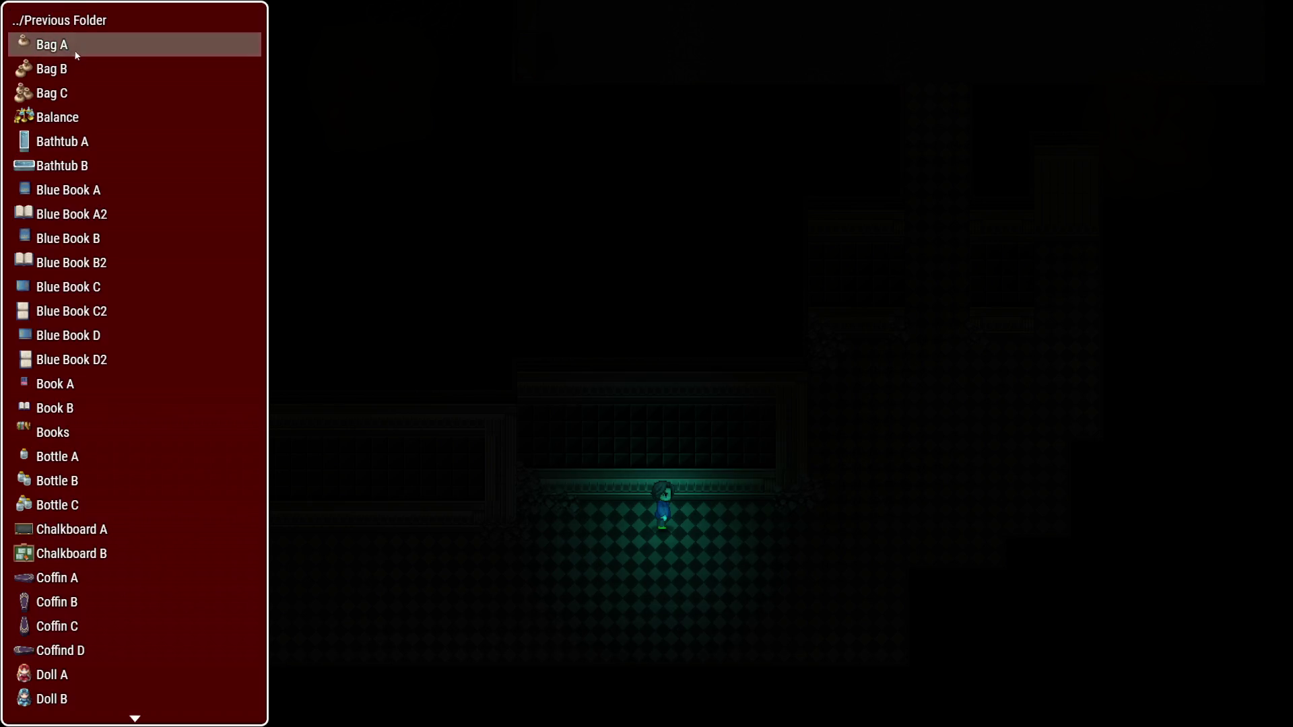
# Preview Bathtub B, Chalkboard A, Doll A and Gold Coins, cancelling each one
pyautogui.click(83, 165)
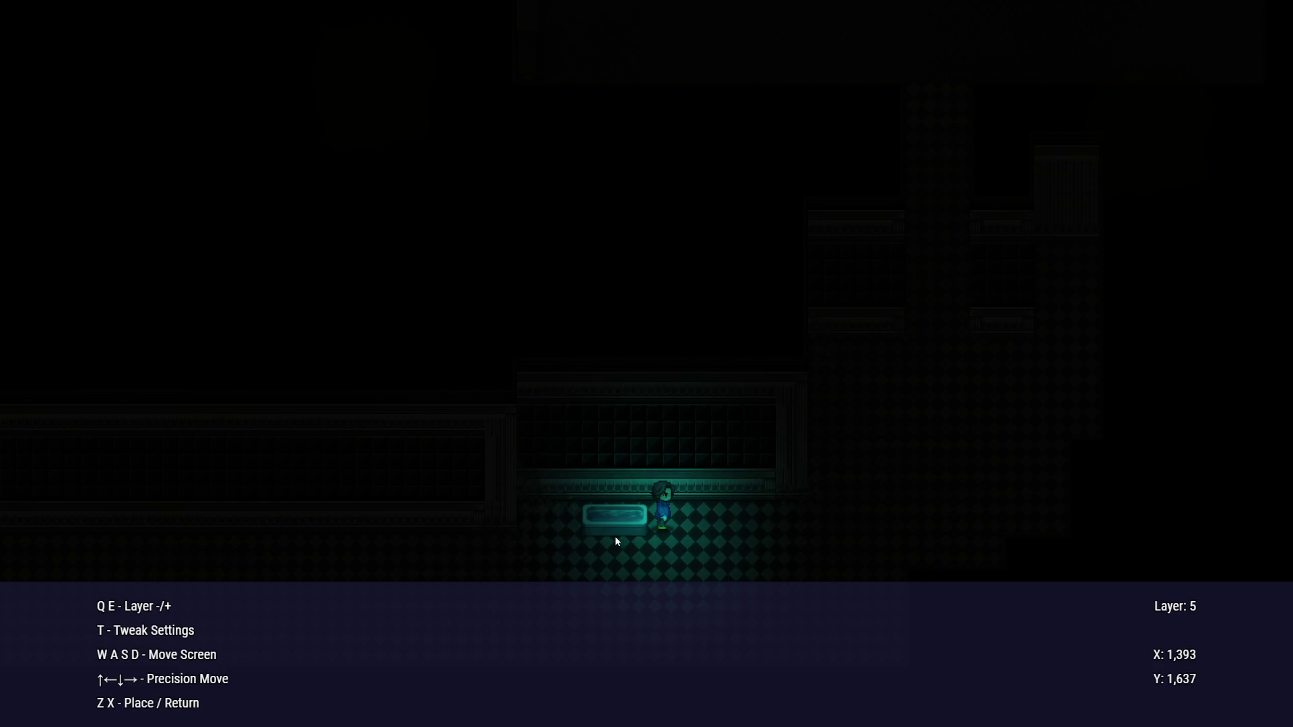
pyautogui.press('x')
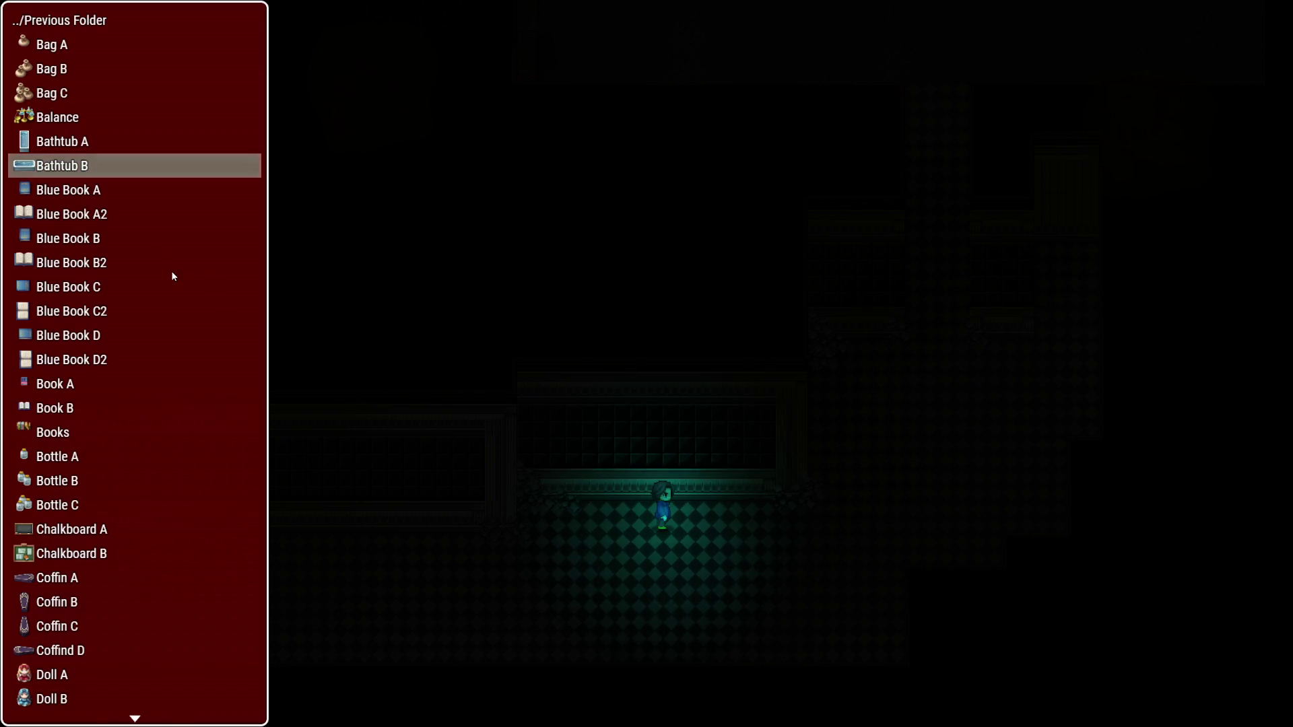
pyautogui.scroll(-3, 150, 252)
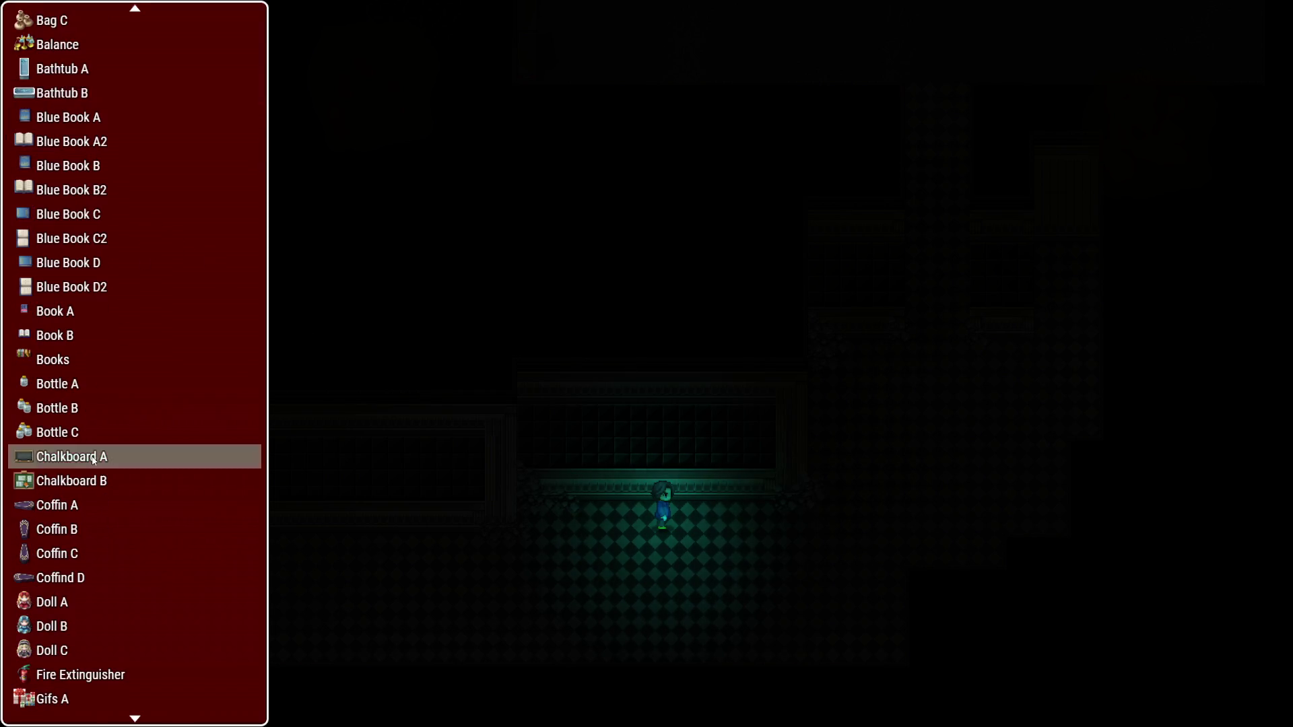
pyautogui.click(101, 457)
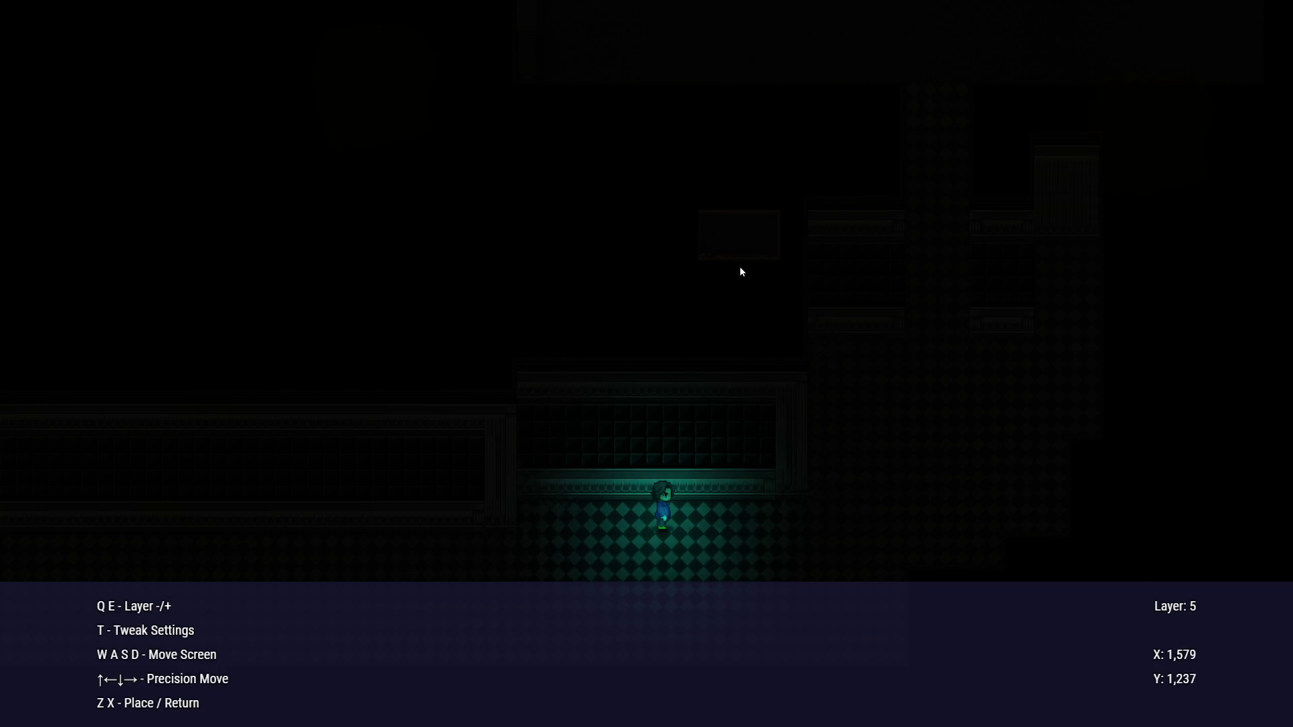
pyautogui.press('x')
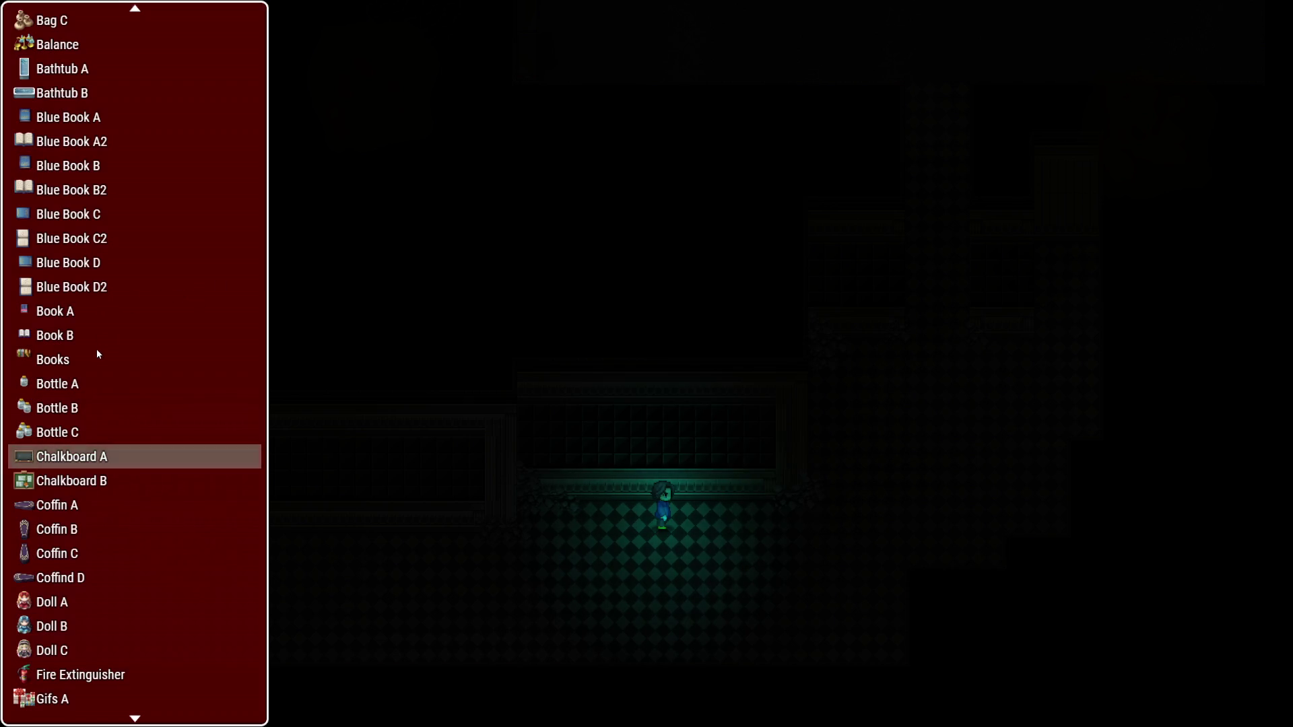
pyautogui.scroll(-2, 78, 346)
pyautogui.scroll(-1, 78, 346)
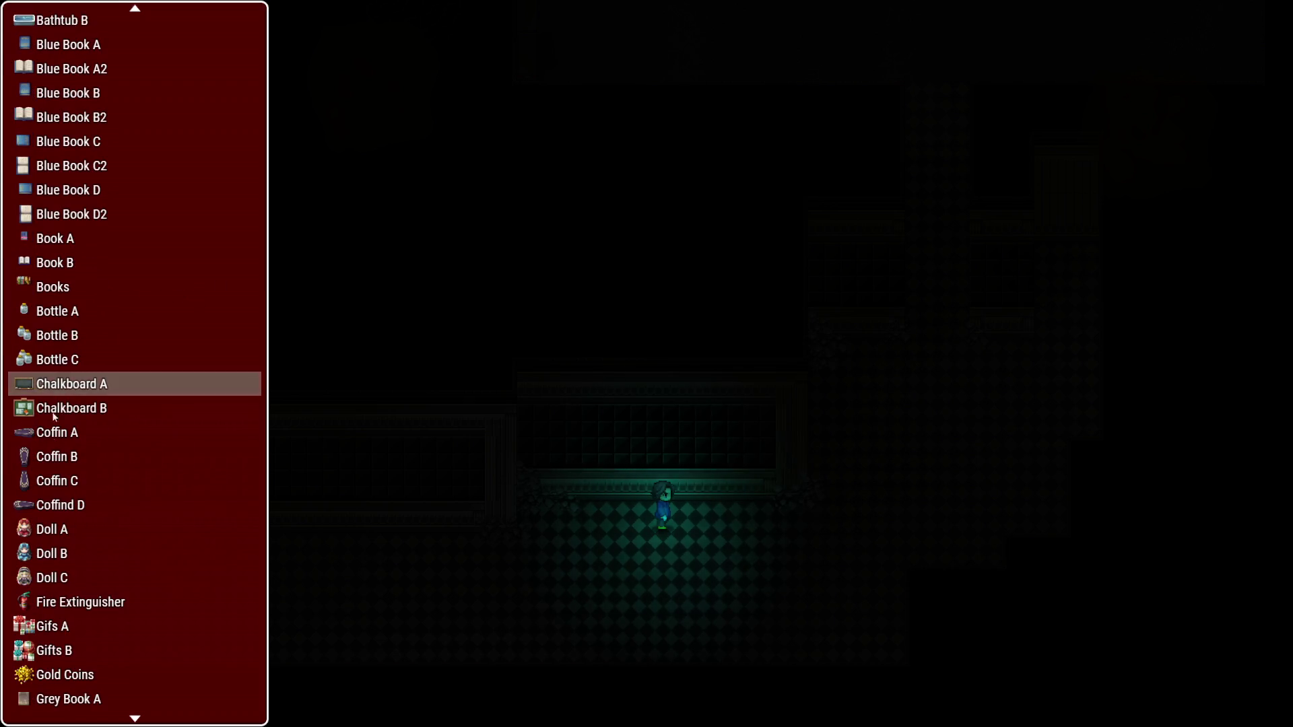
pyautogui.click(54, 530)
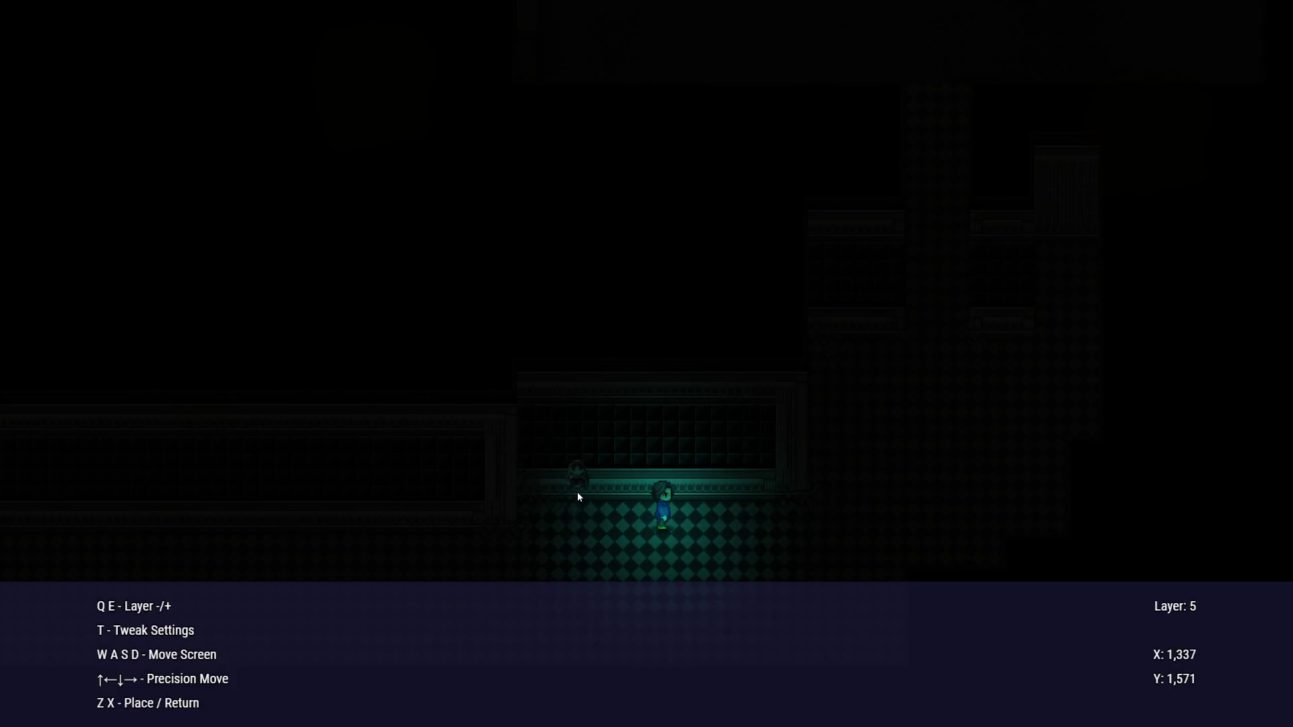
pyautogui.press('x')
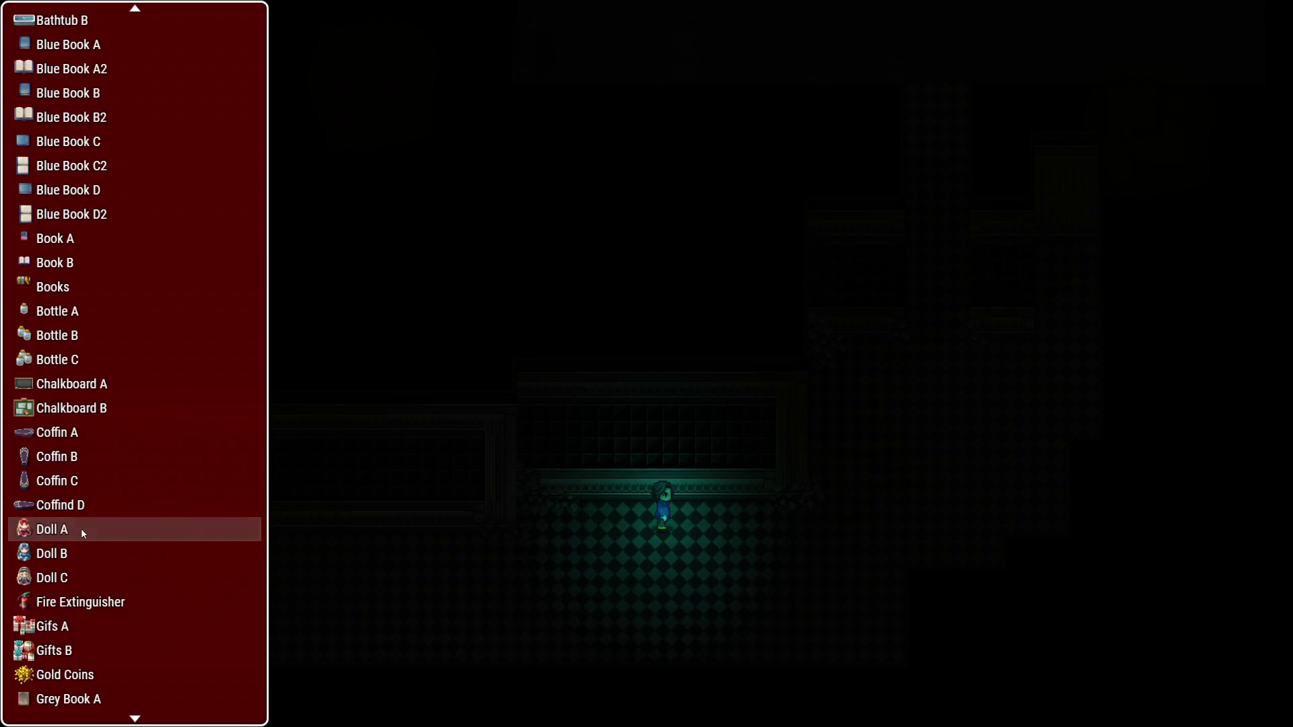
pyautogui.scroll(-2, 81, 532)
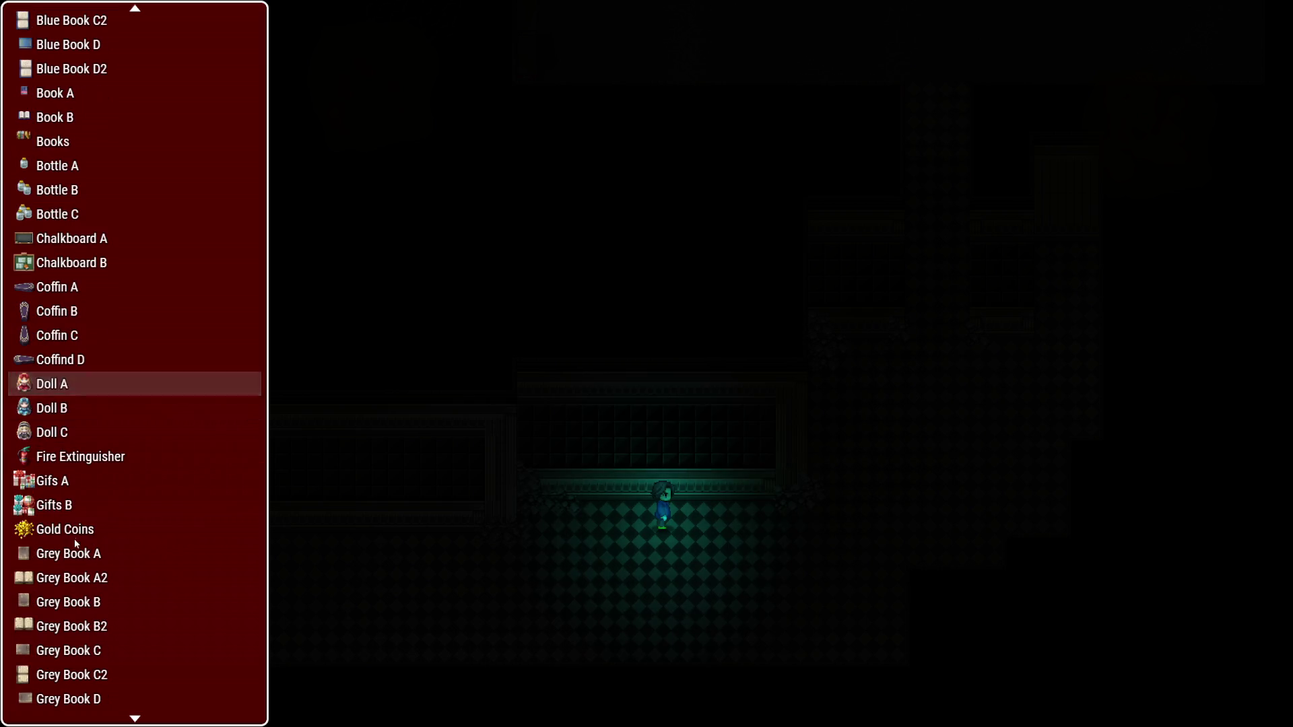
pyautogui.click(77, 532)
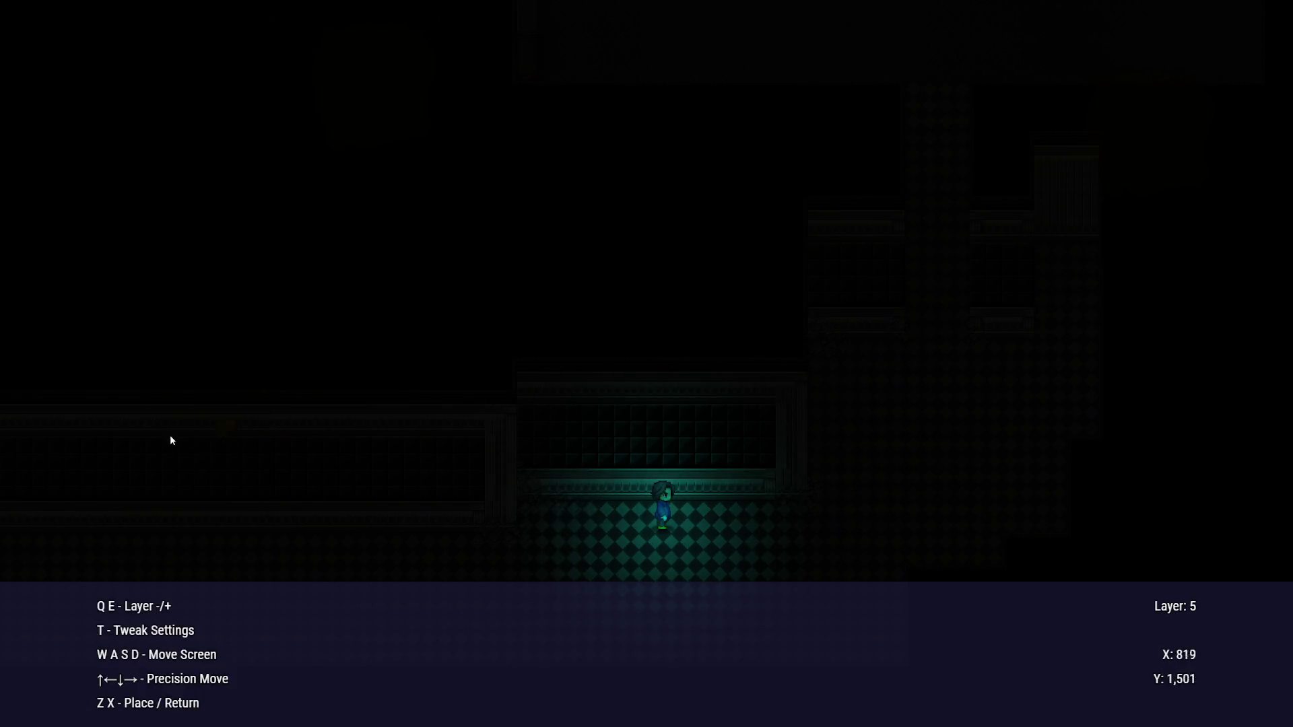
pyautogui.press('x')
# Pick the scattered-paper object further down the list to place
pyautogui.scroll(-4, 108, 435)
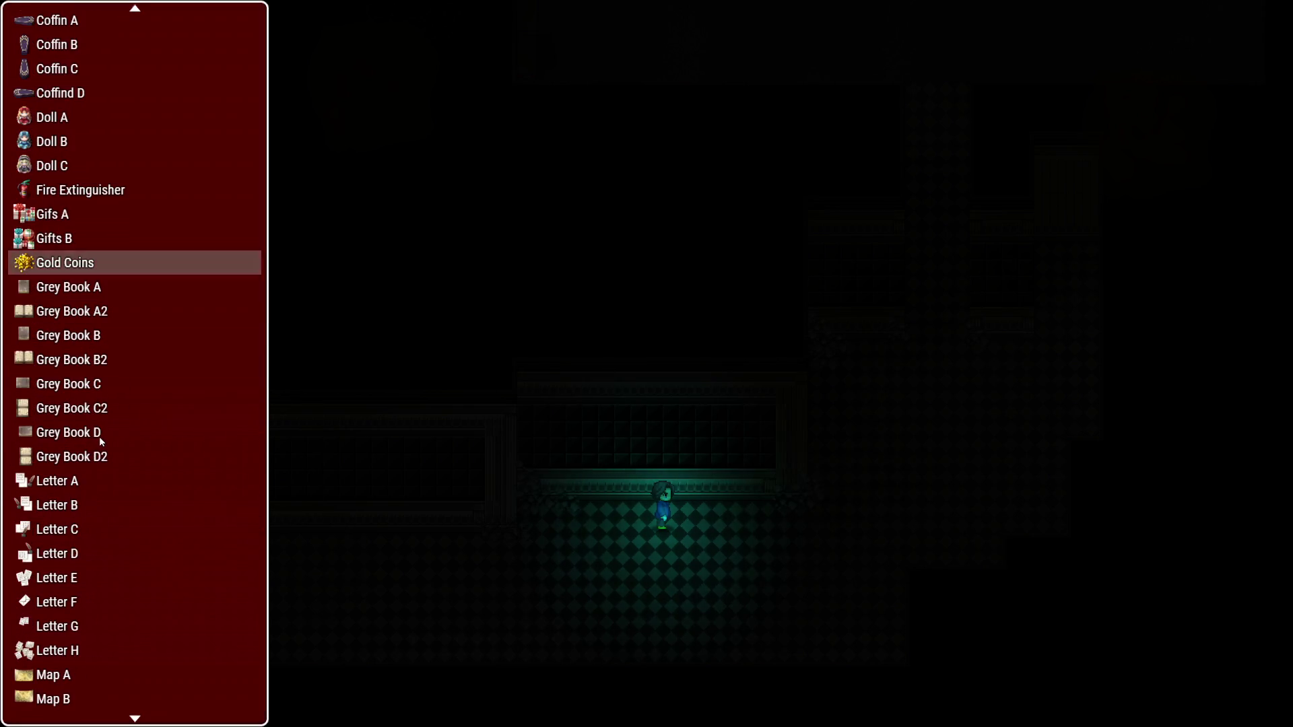
pyautogui.scroll(-1, 71, 621)
pyautogui.click(66, 606)
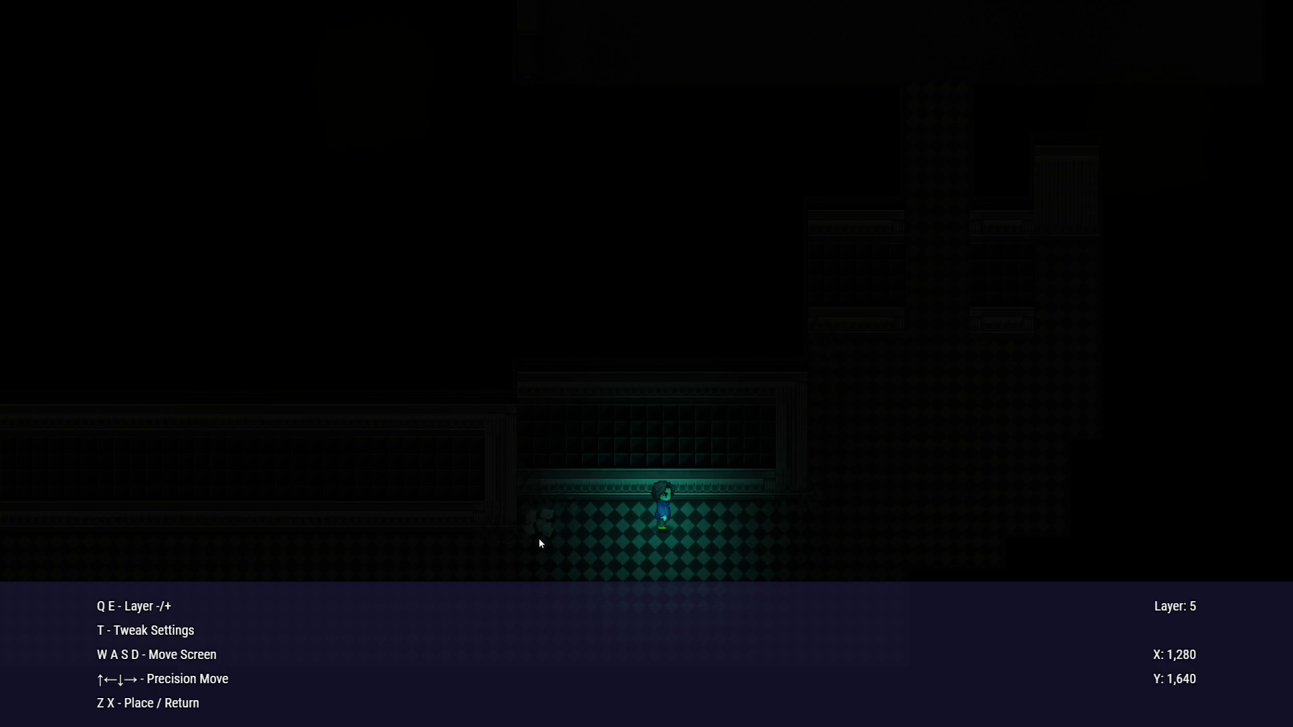
# Set placement to layer 4 and drop paper piles along the corridor floor, panning left
pyautogui.press('q')
pyautogui.press('z')
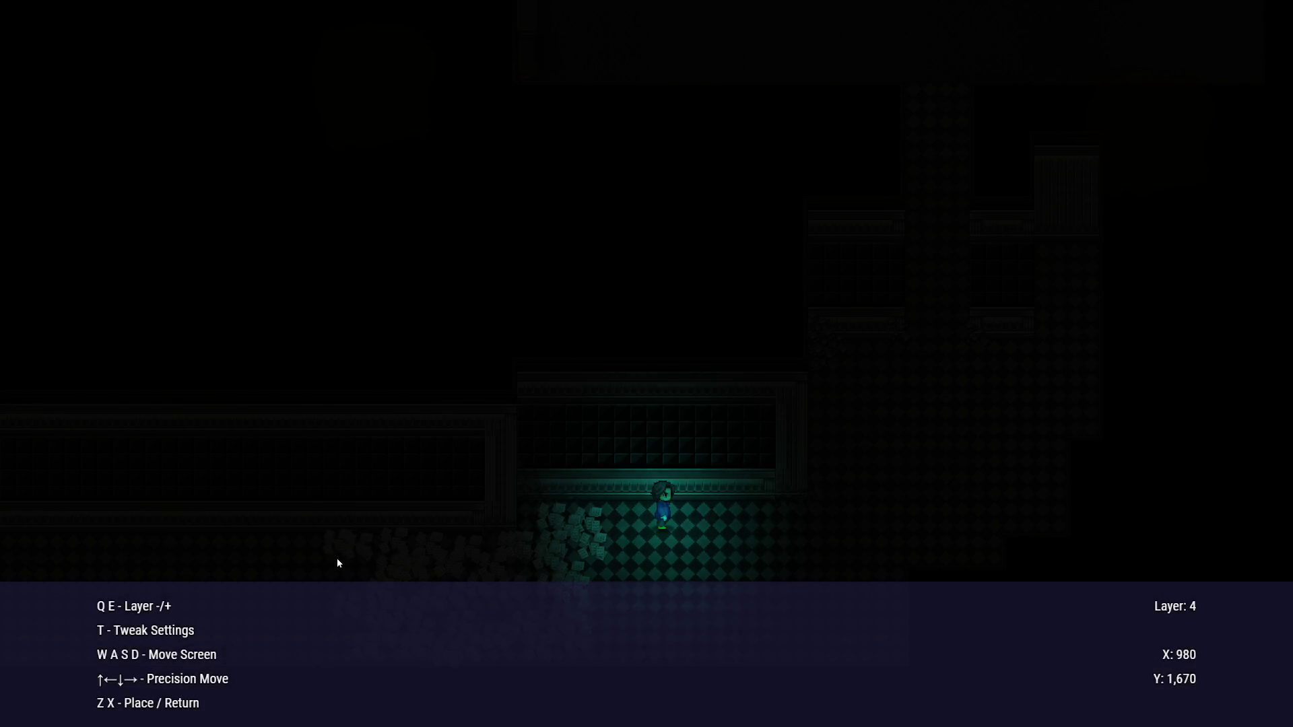
pyautogui.press('a')
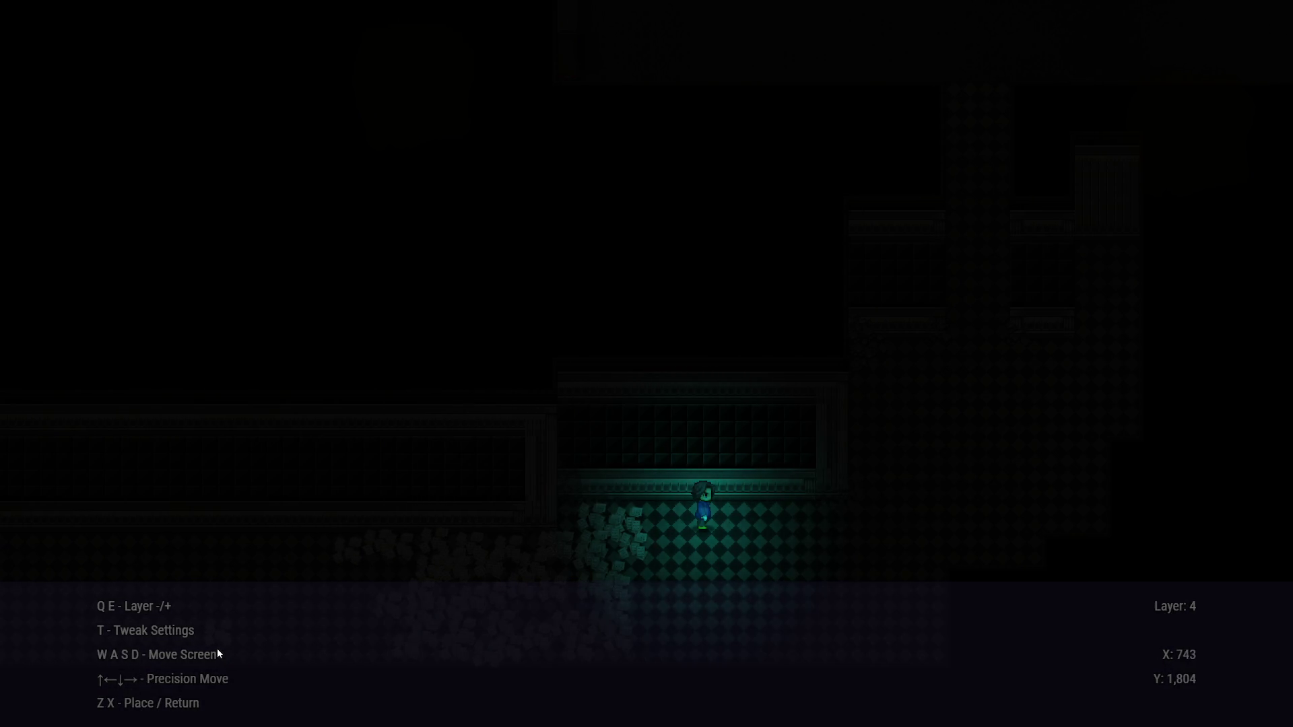
pyautogui.press('a')
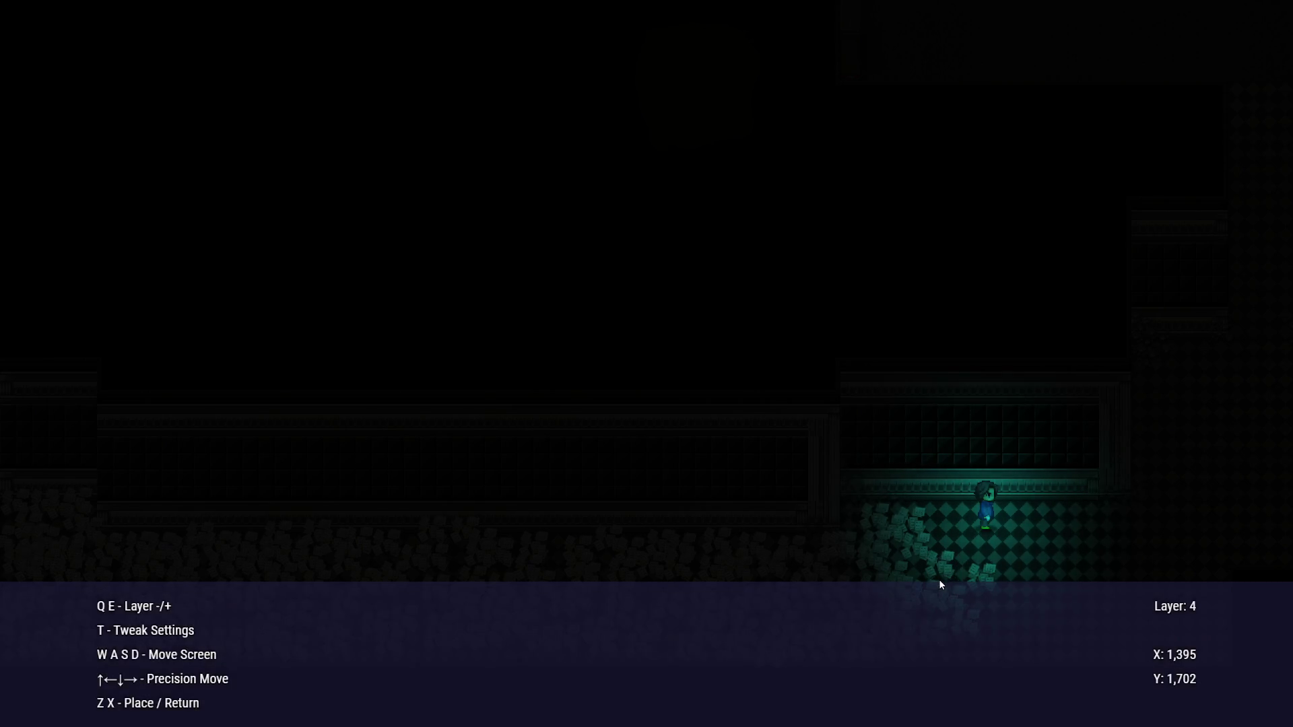
pyautogui.press('z')
pyautogui.press('z')
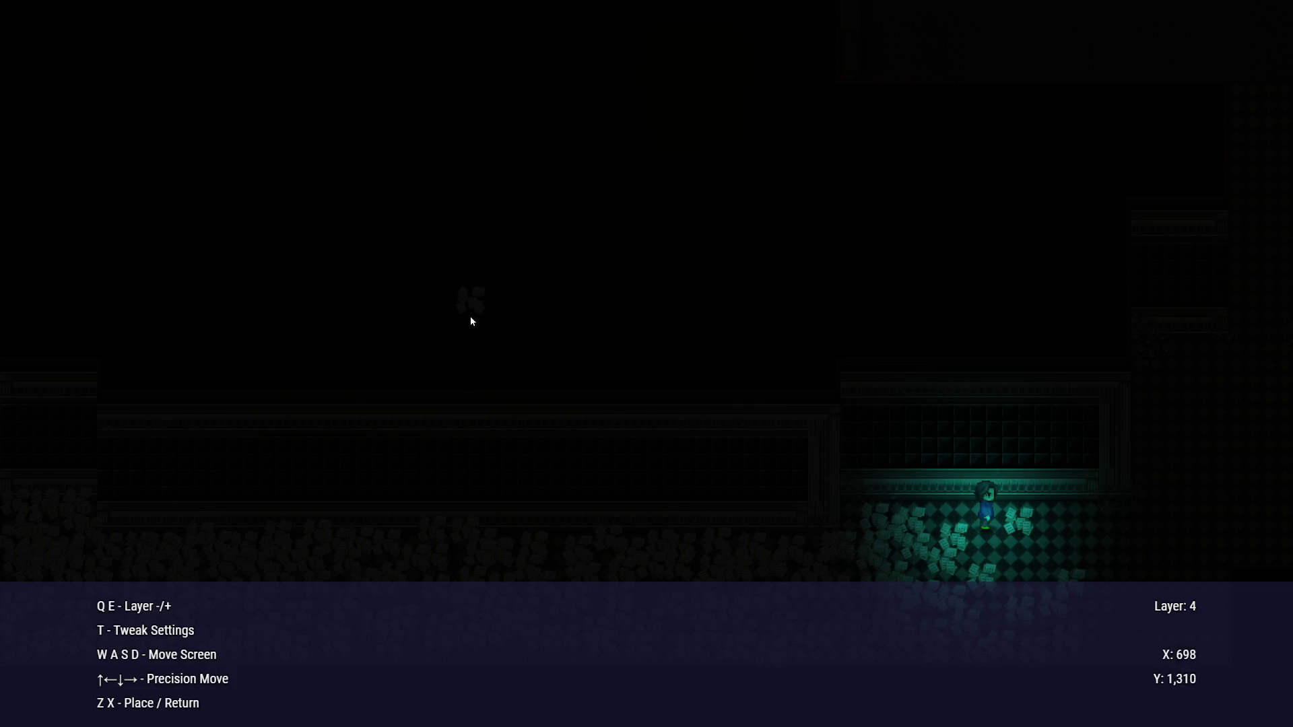
# Shrink the paper piece to 75% Scale X and Scale Y, keeping it on layer 4
pyautogui.press('t')
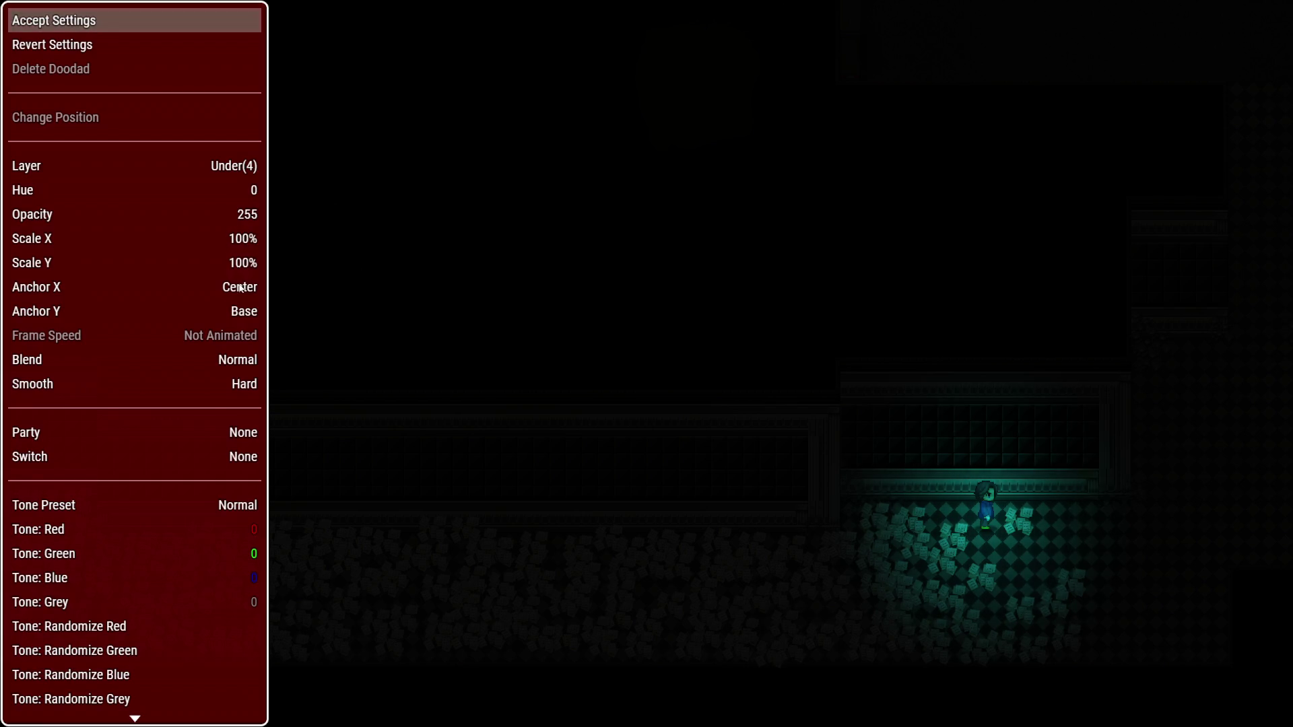
pyautogui.click(237, 241)
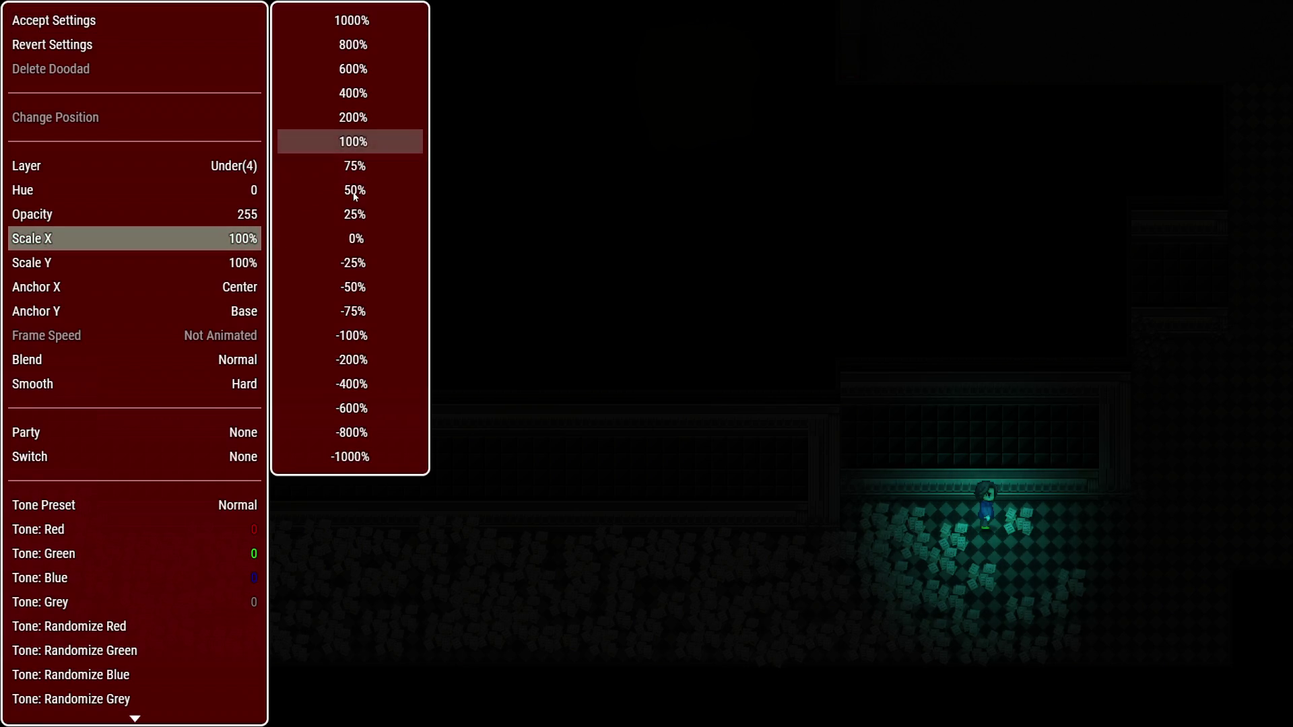
pyautogui.click(354, 168)
pyautogui.click(243, 264)
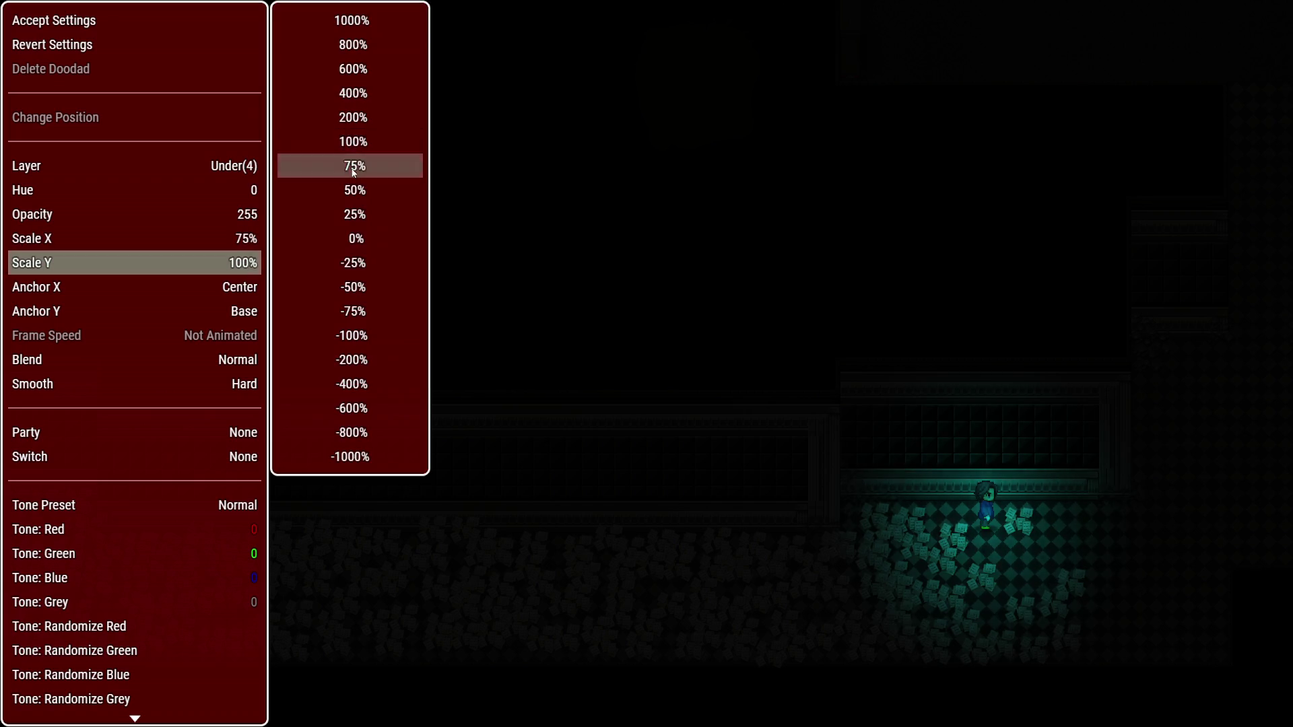
pyautogui.click(353, 168)
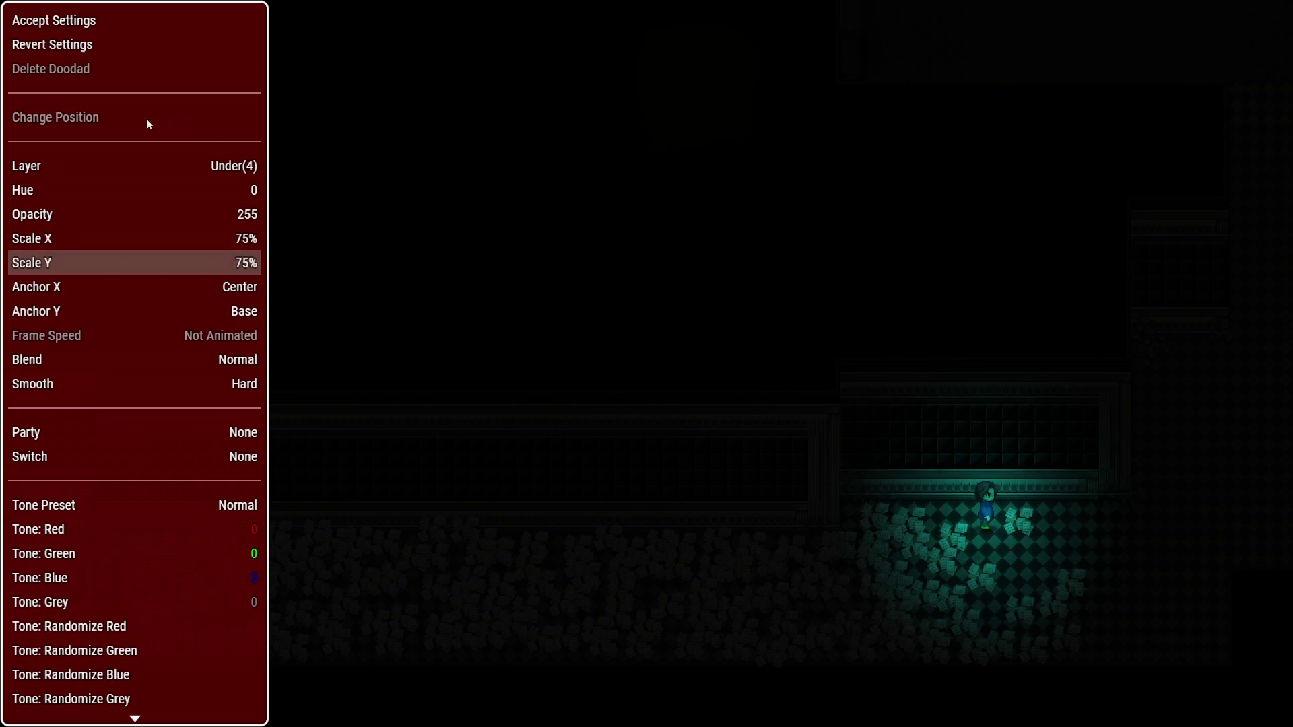
pyautogui.click(67, 20)
pyautogui.press('q')
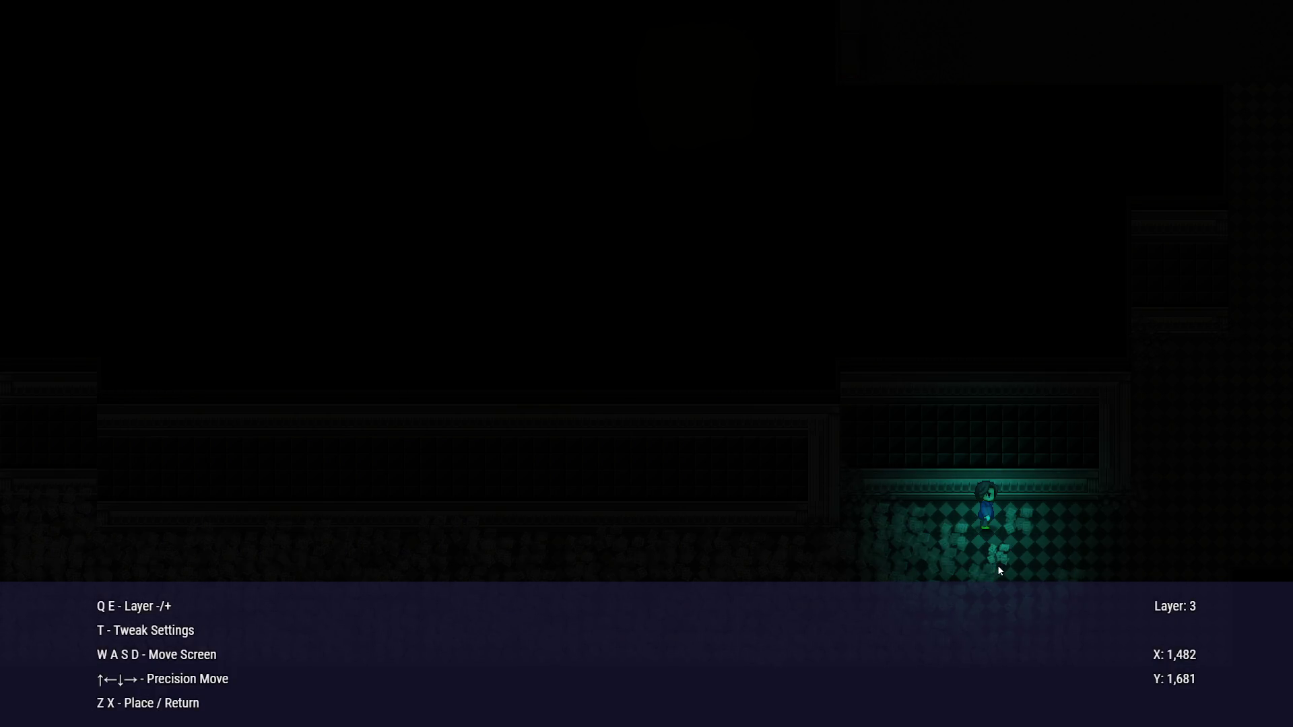
pyautogui.press('e')
pyautogui.press('e')
pyautogui.press('q')
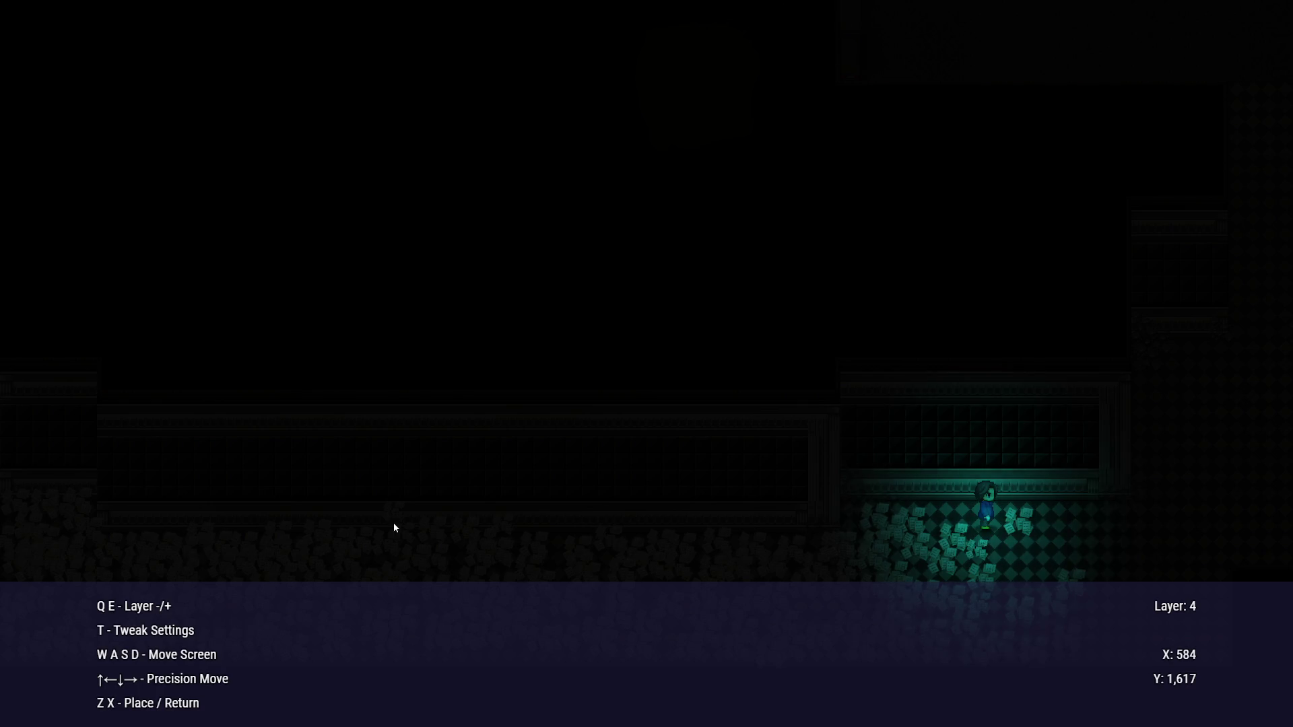
# Restore the paper piece's Scale X and Scale Y to 100% and accept
pyautogui.press('t')
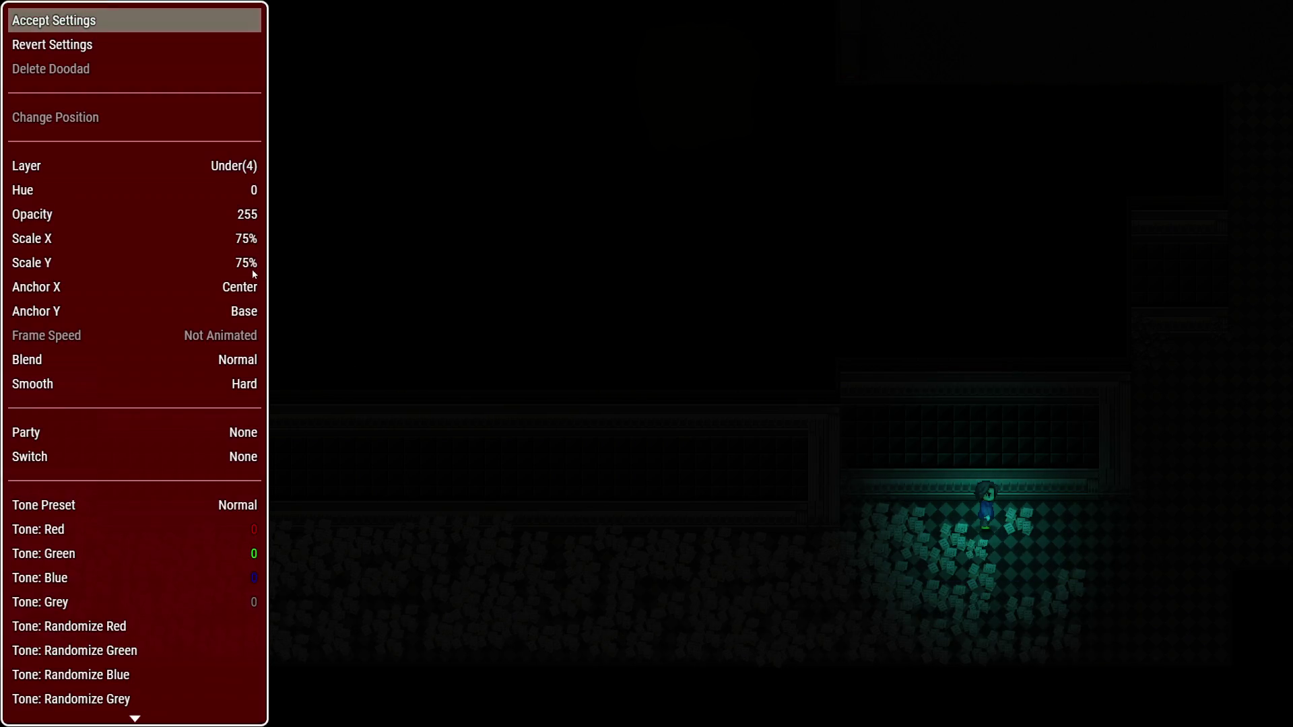
pyautogui.click(249, 239)
pyautogui.click(337, 143)
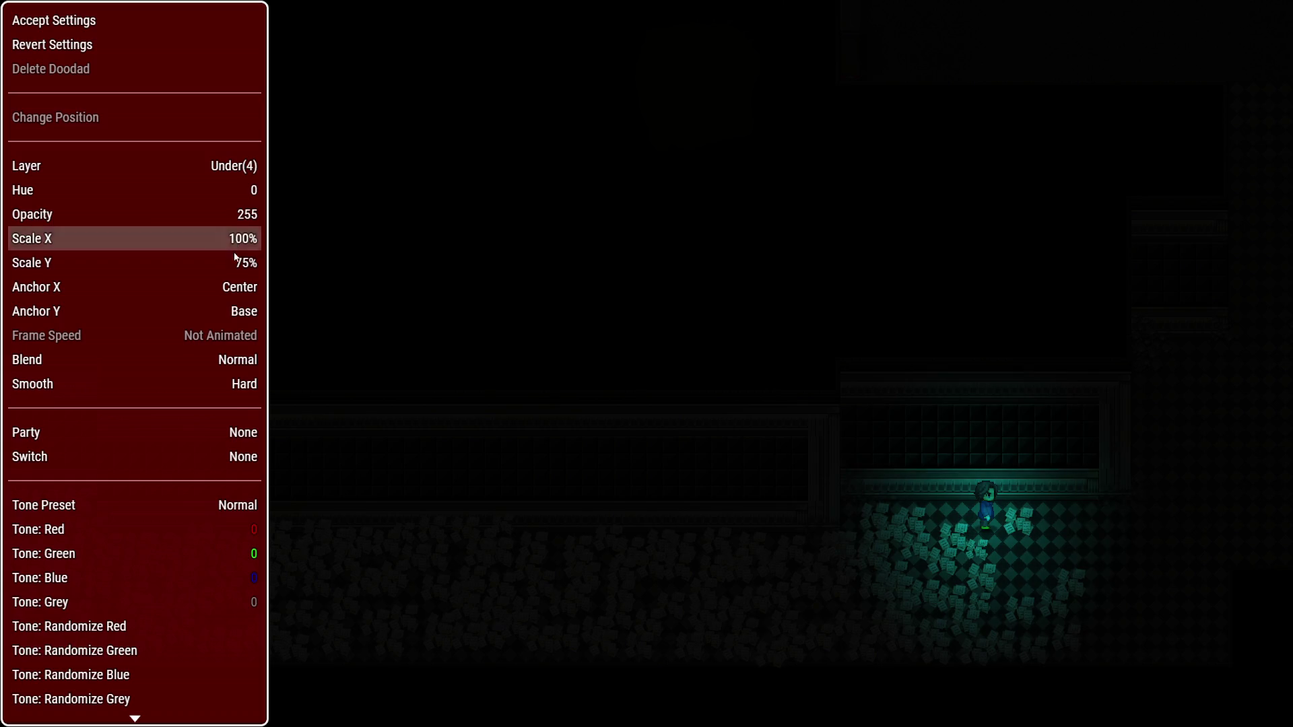
pyautogui.click(243, 263)
pyautogui.click(353, 142)
pyautogui.click(81, 20)
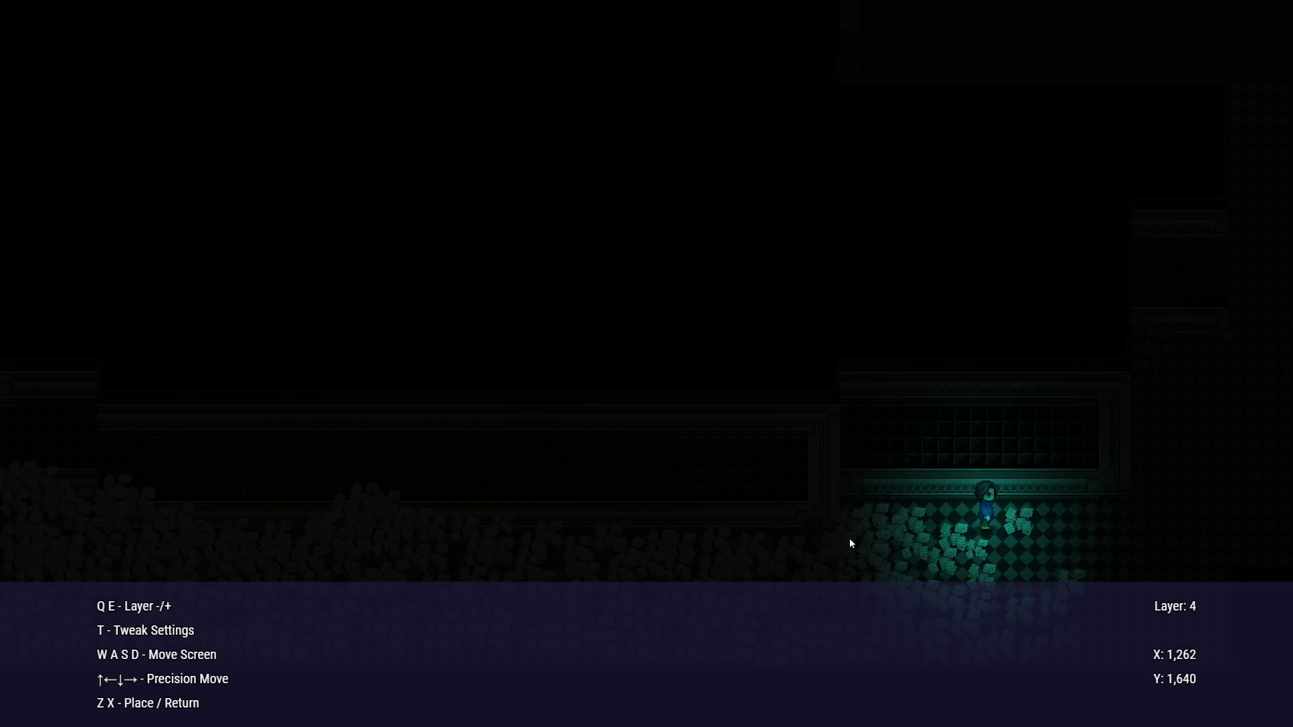
# Back out of the doodad lists and choose Save and Close
pyautogui.press('x')
pyautogui.press('x')
pyautogui.press('z')
pyautogui.press('x')
pyautogui.press('Up')
pyautogui.press('z')
# Walk up to the candlelit table, then read and dismiss the journal book
pyautogui.press('Right')
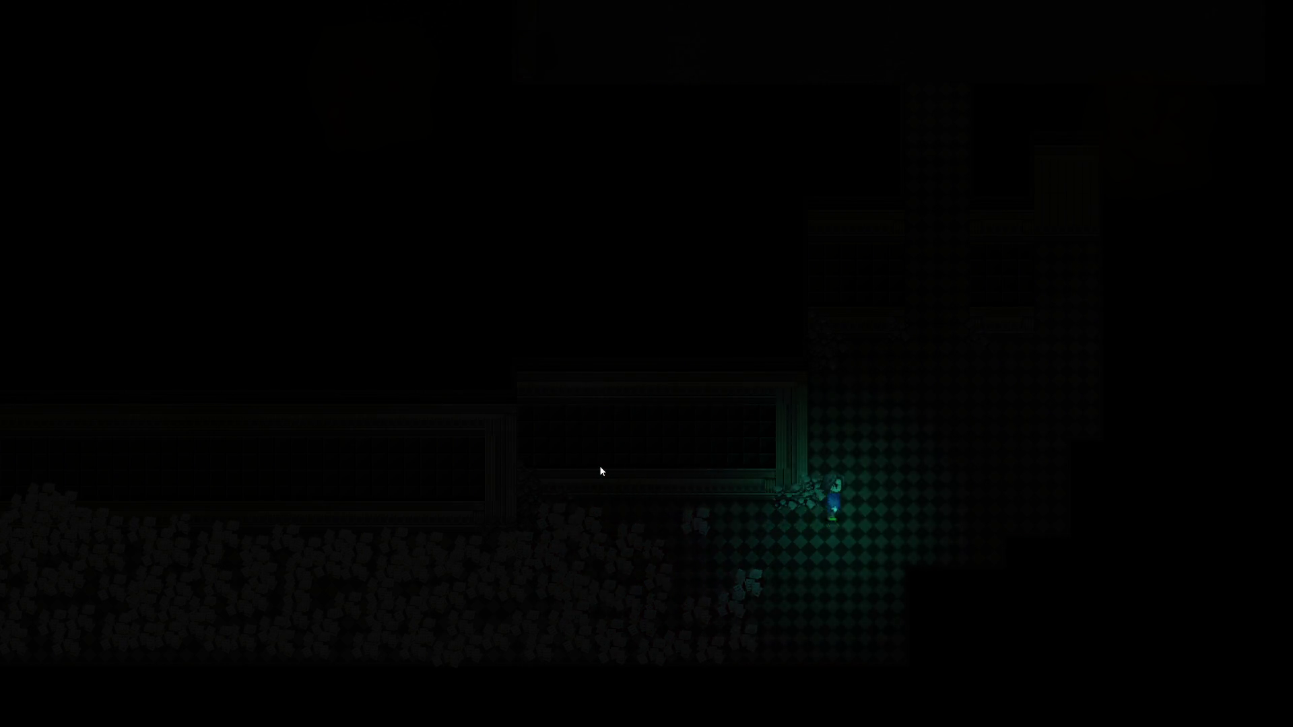
pyautogui.press('Up')
pyautogui.press('Up')
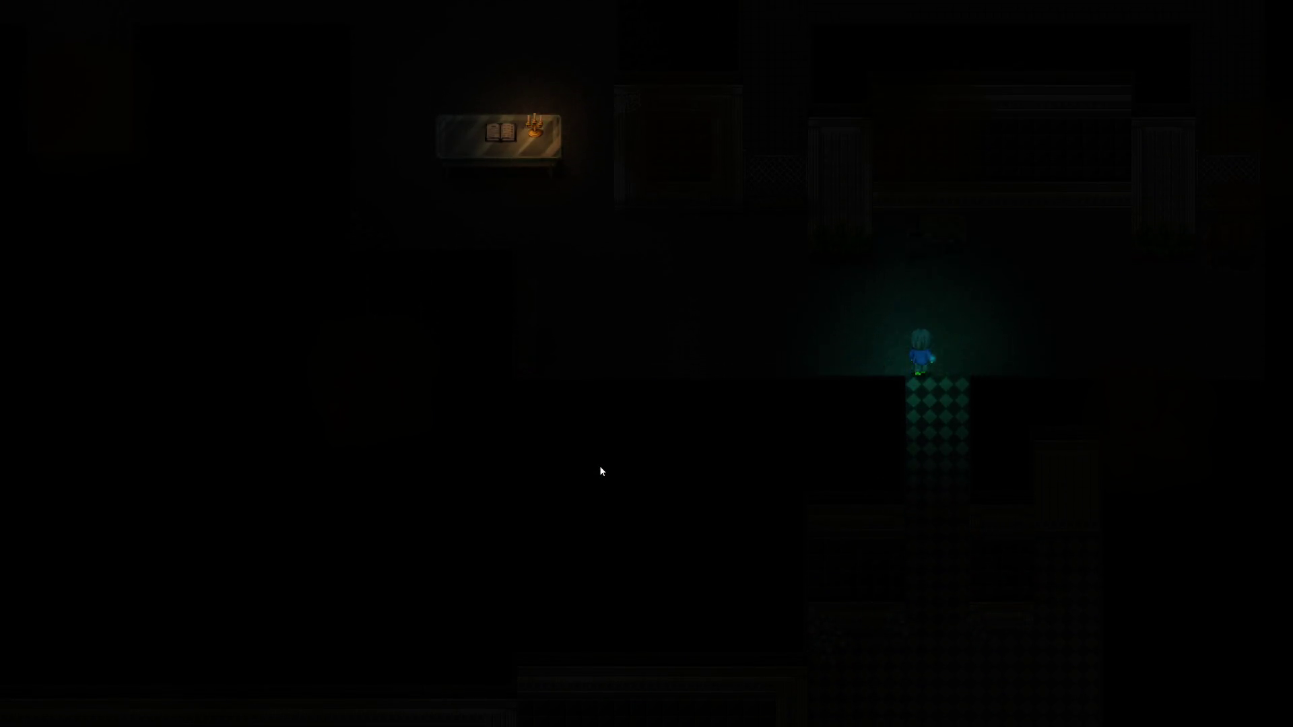
pyautogui.press('Left')
pyautogui.press('Left')
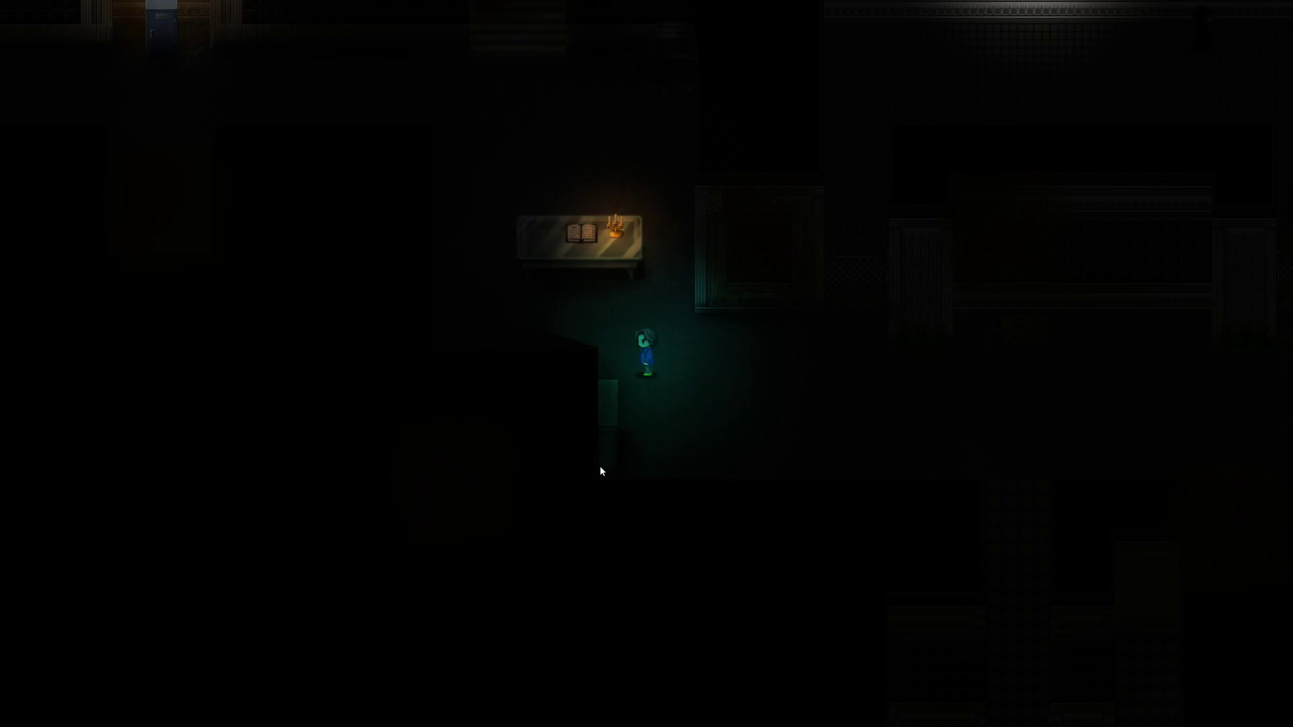
pyautogui.press('Up')
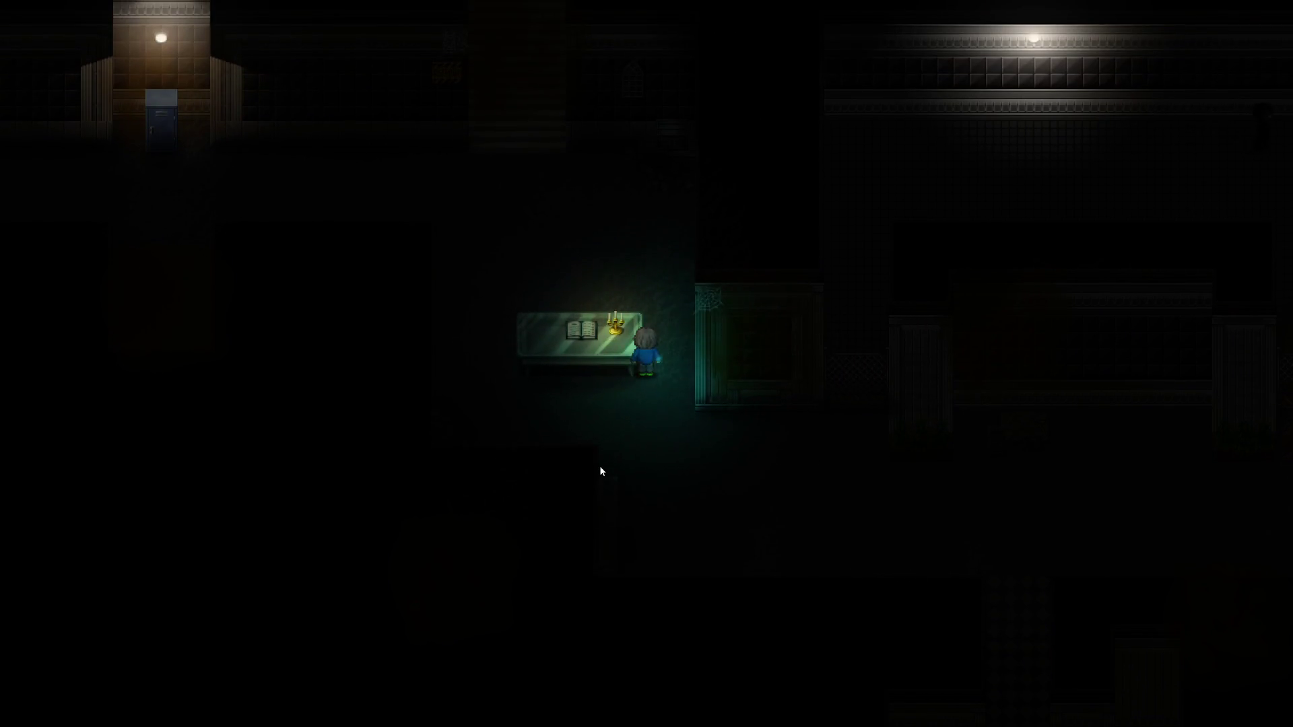
pyautogui.press('Right')
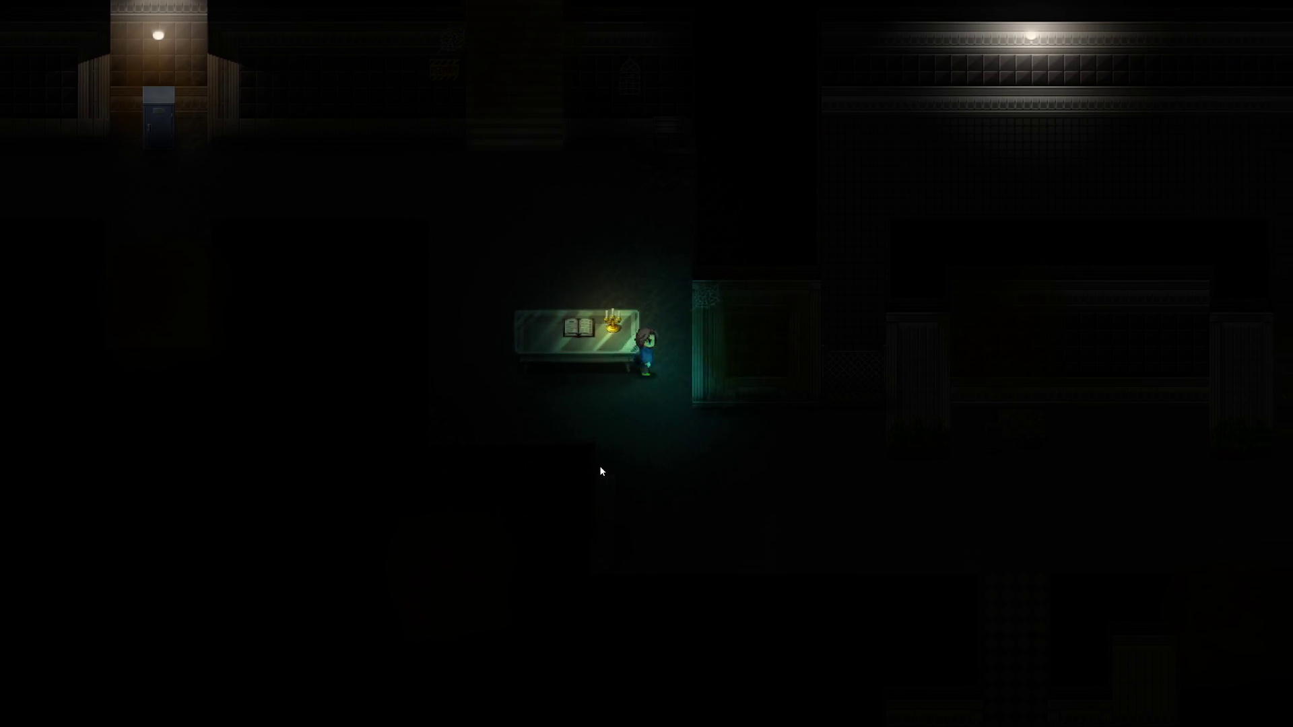
pyautogui.press('Down')
pyautogui.press('Right')
pyautogui.press('Left')
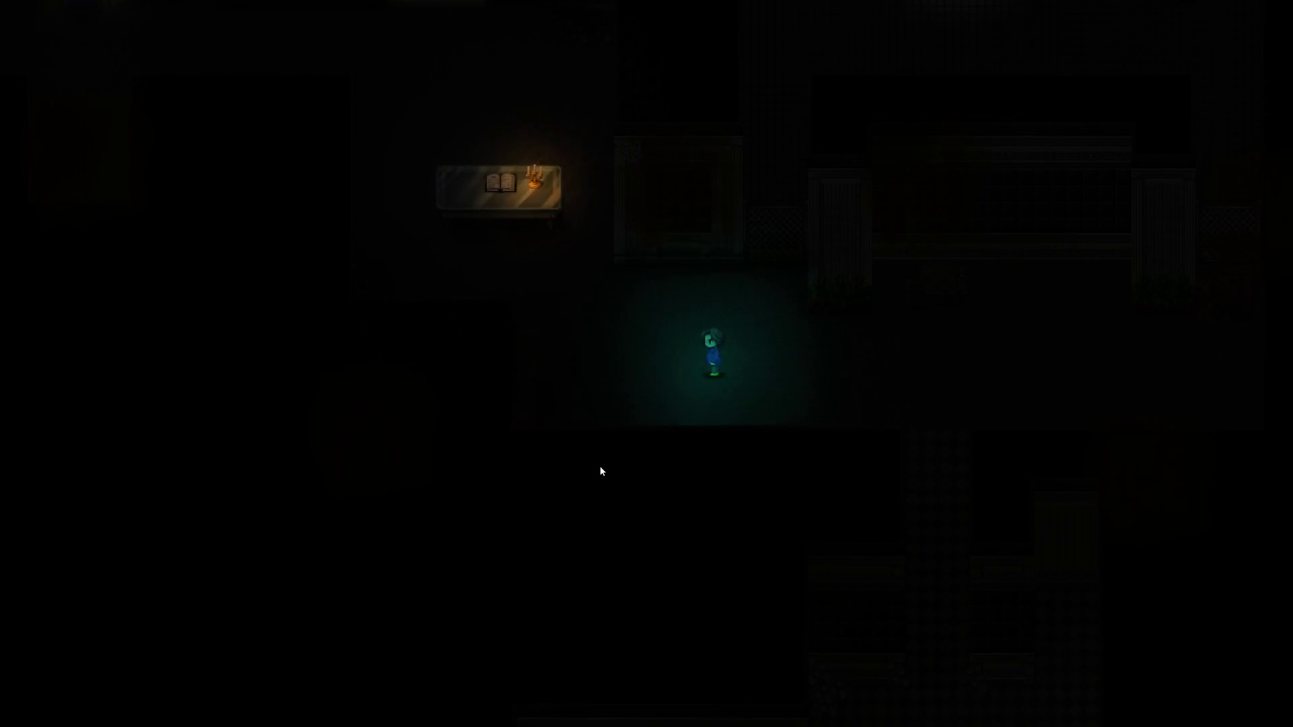
pyautogui.press('Up')
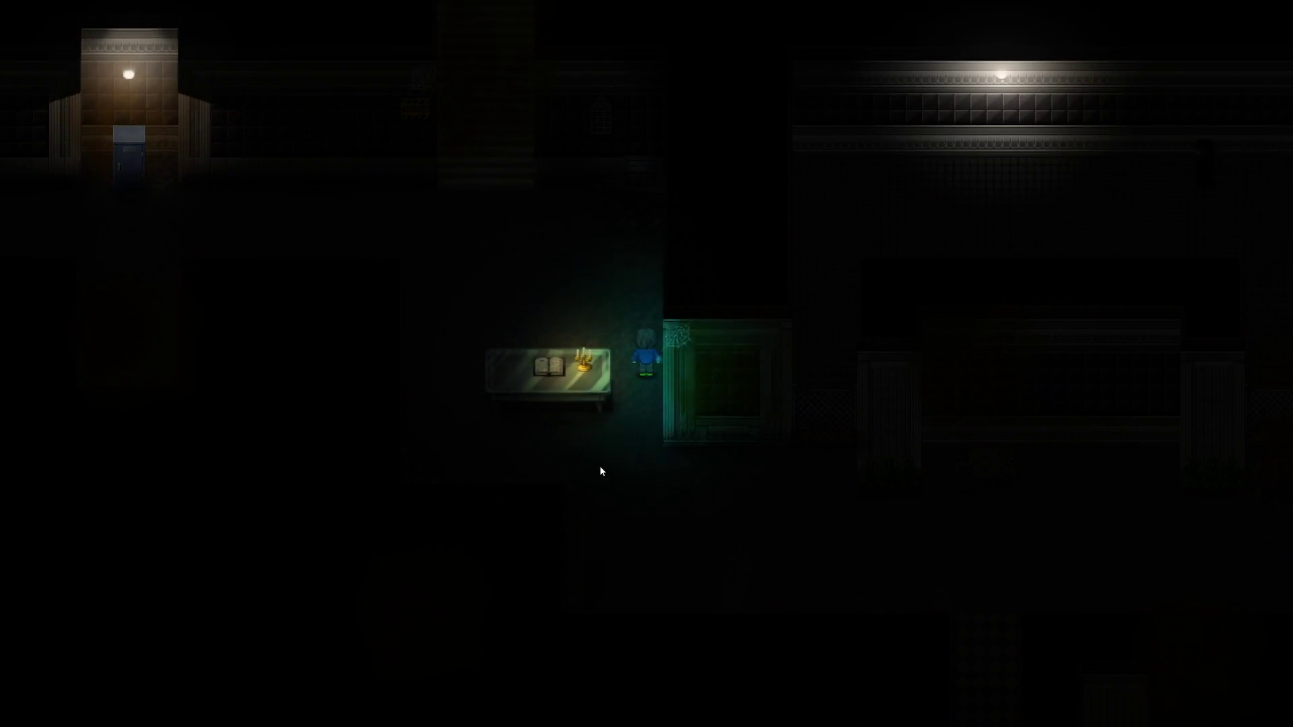
pyautogui.press('Left')
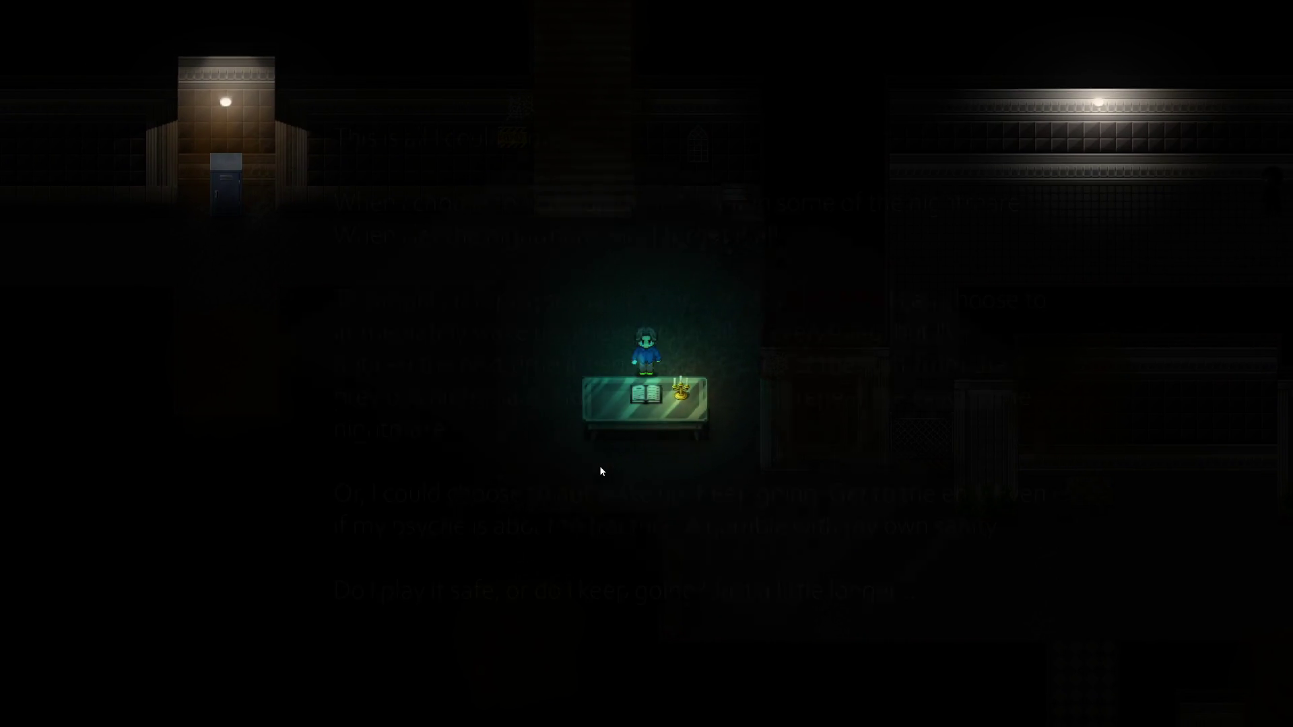
pyautogui.press('Return')
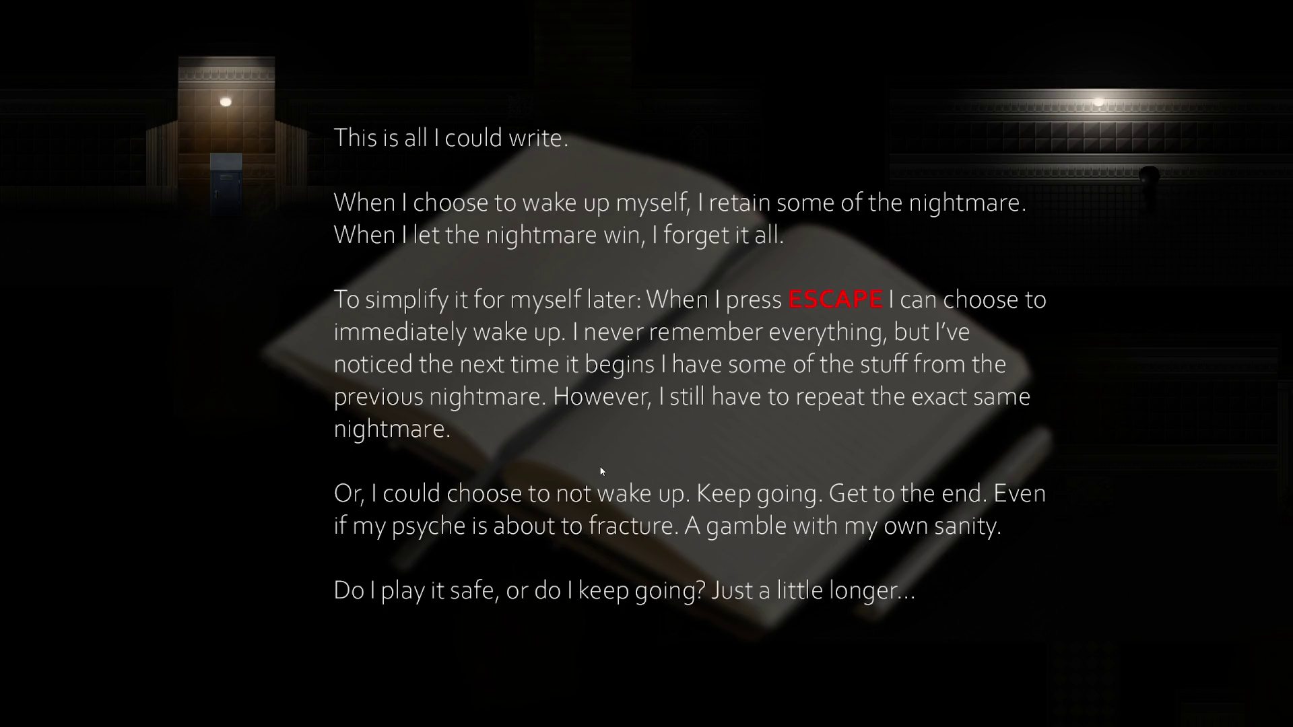
pyautogui.press('Return')
# Walk across the paper-strewn corridor, end the playtest, and start a new one
pyautogui.press('Right')
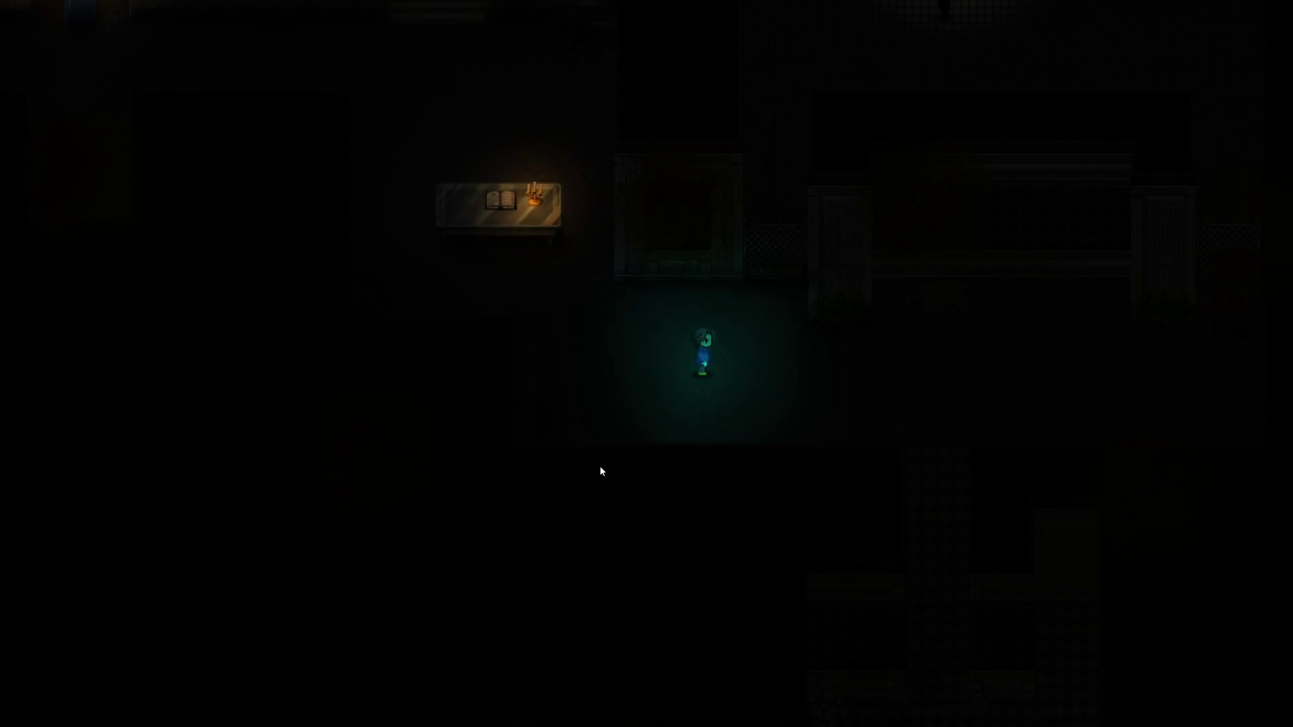
pyautogui.press('Down')
pyautogui.press('Down')
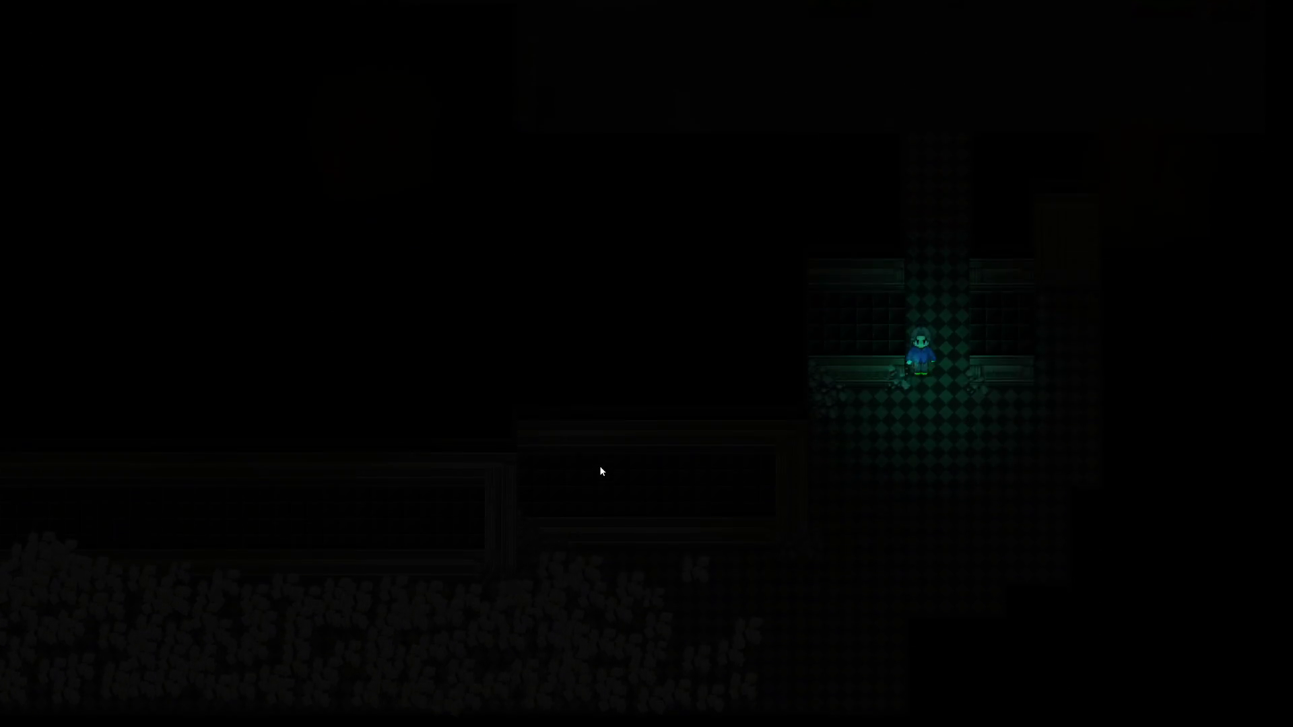
pyautogui.press('Left')
pyautogui.press('Left')
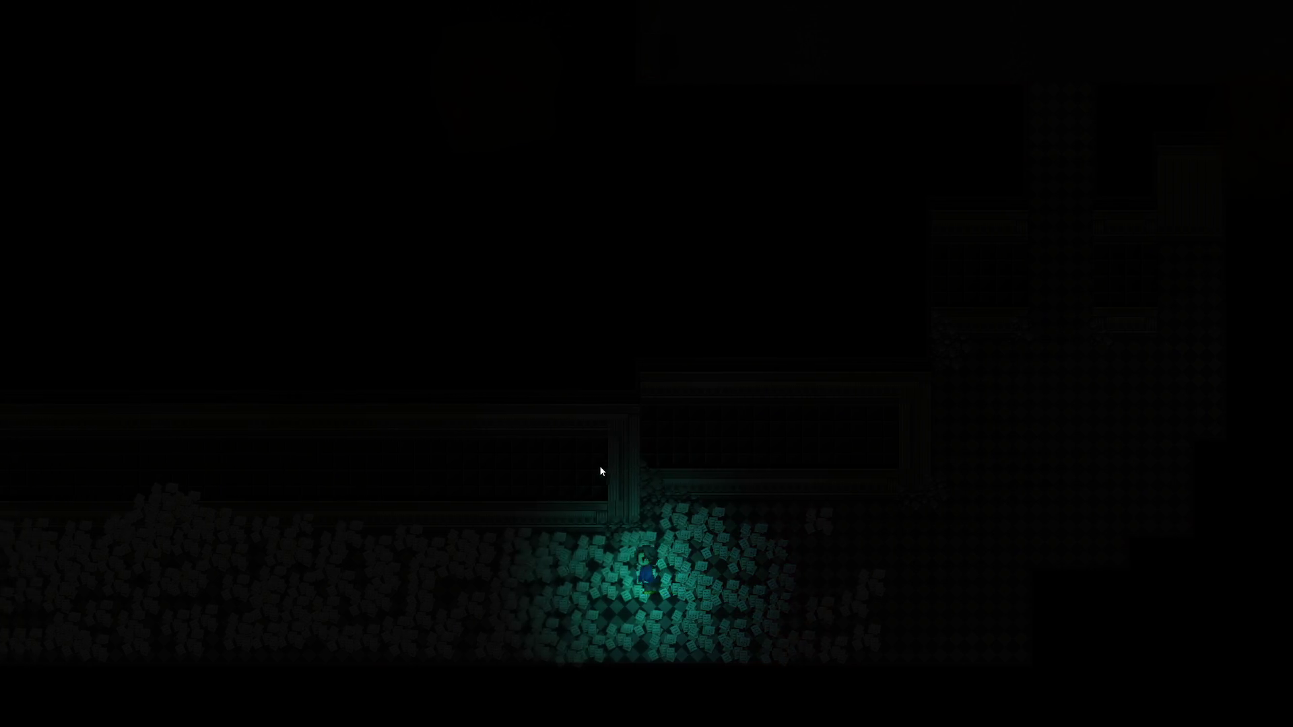
pyautogui.press('Left')
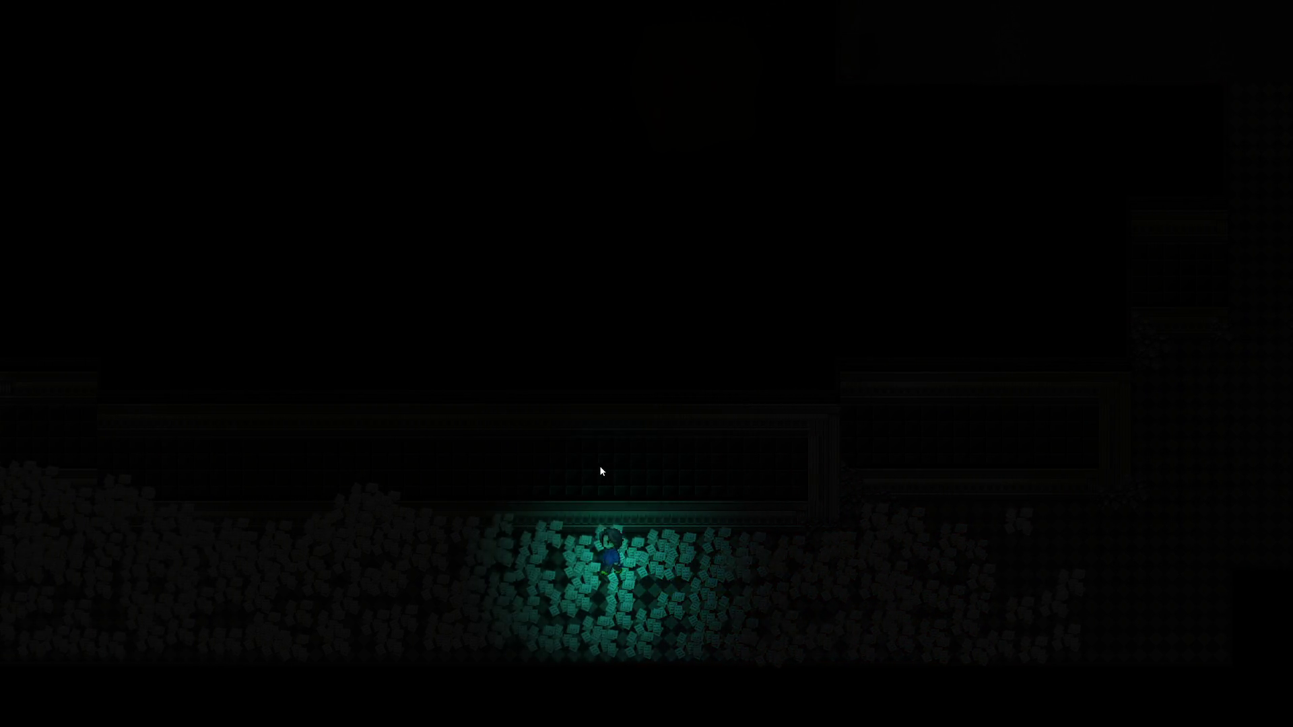
pyautogui.press('Left')
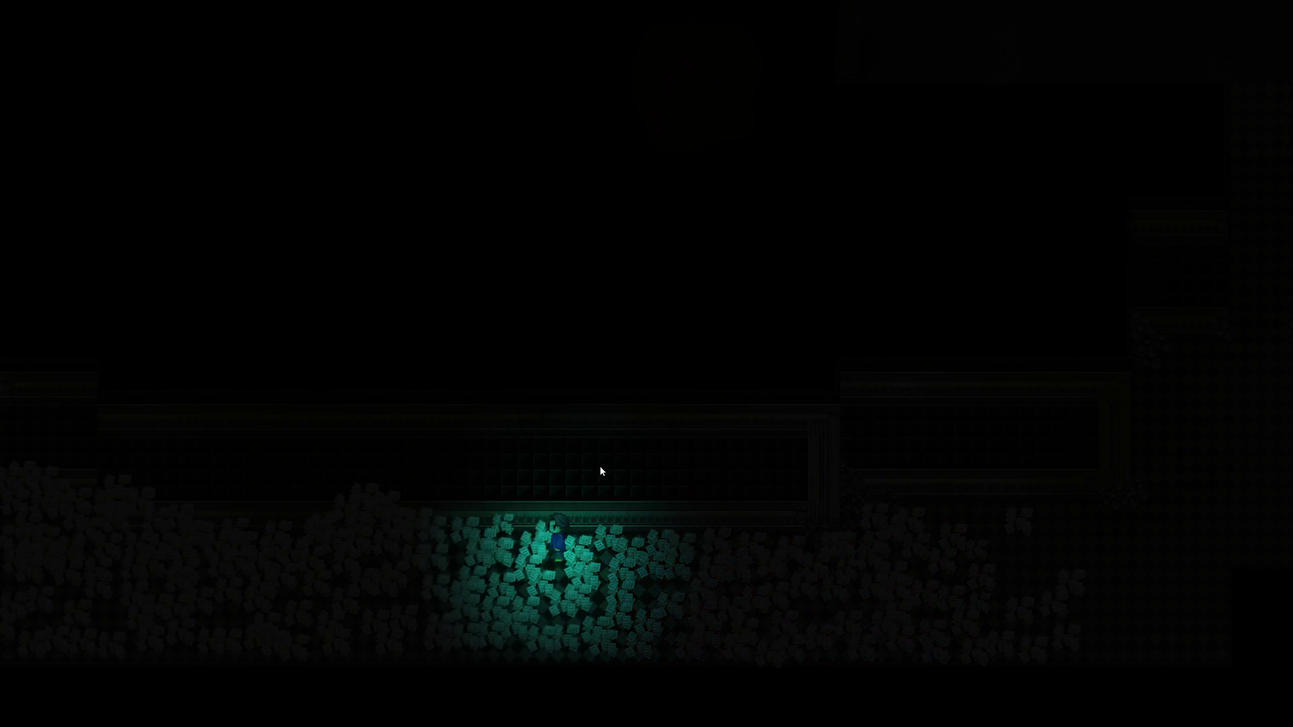
pyautogui.press('Left')
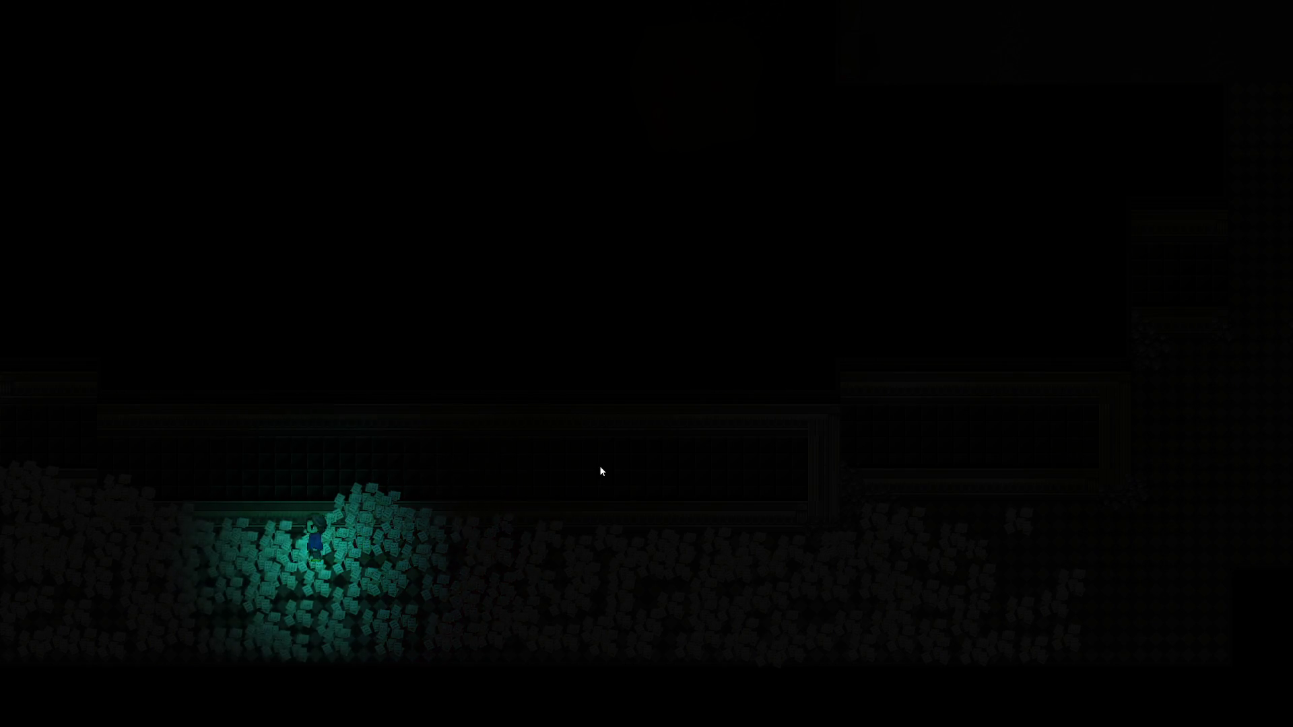
pyautogui.press('Left')
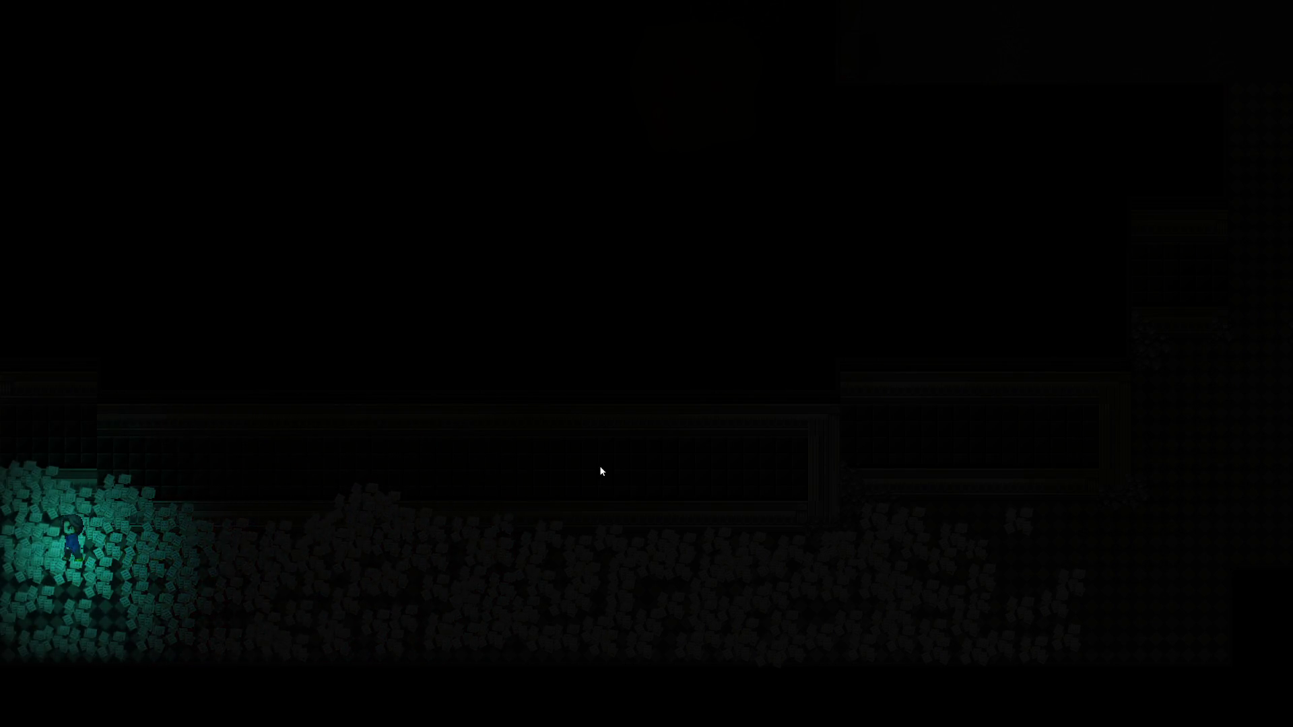
pyautogui.press('Right')
pyautogui.press('Right')
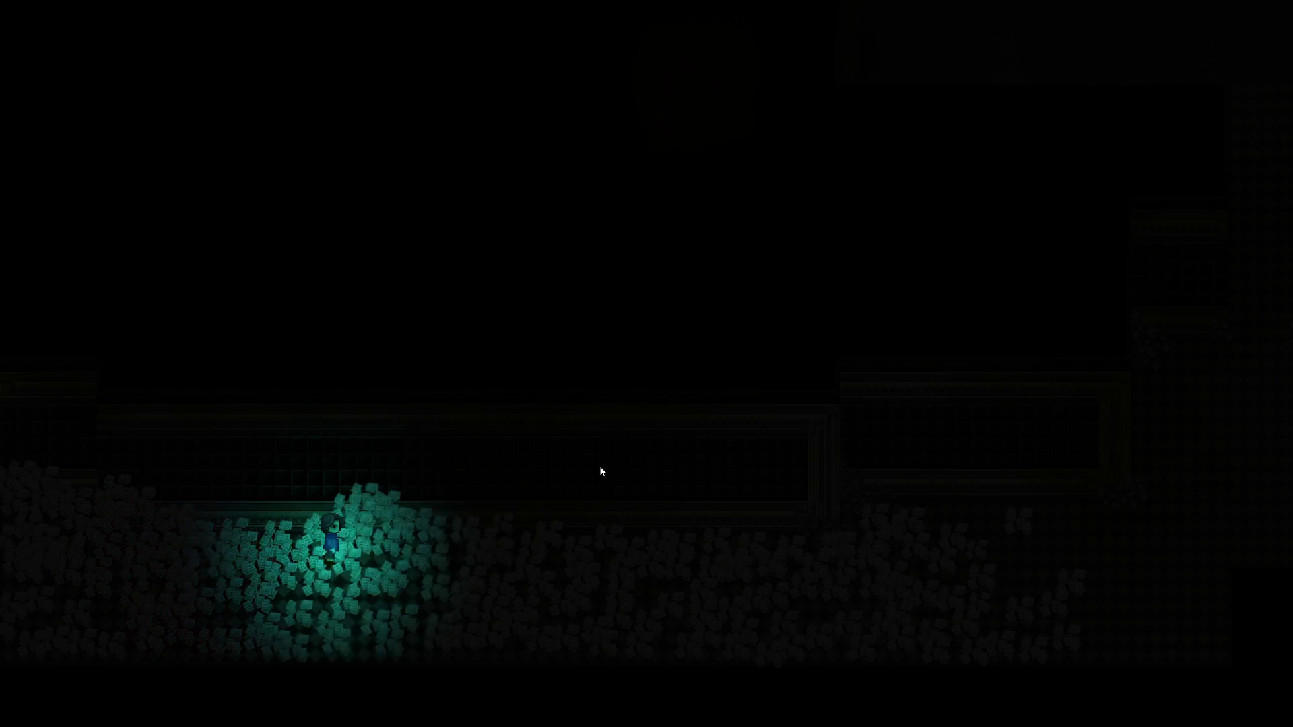
pyautogui.press('Right')
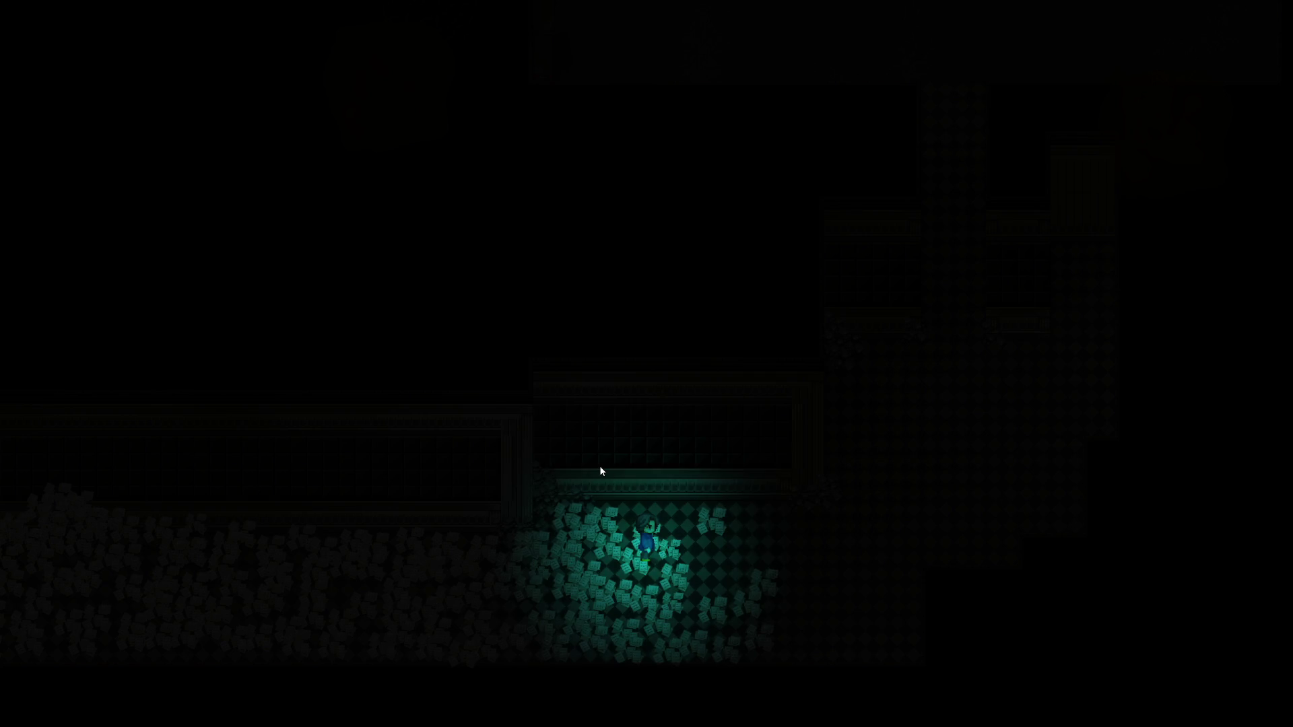
pyautogui.hotkey('alt', 'F4')
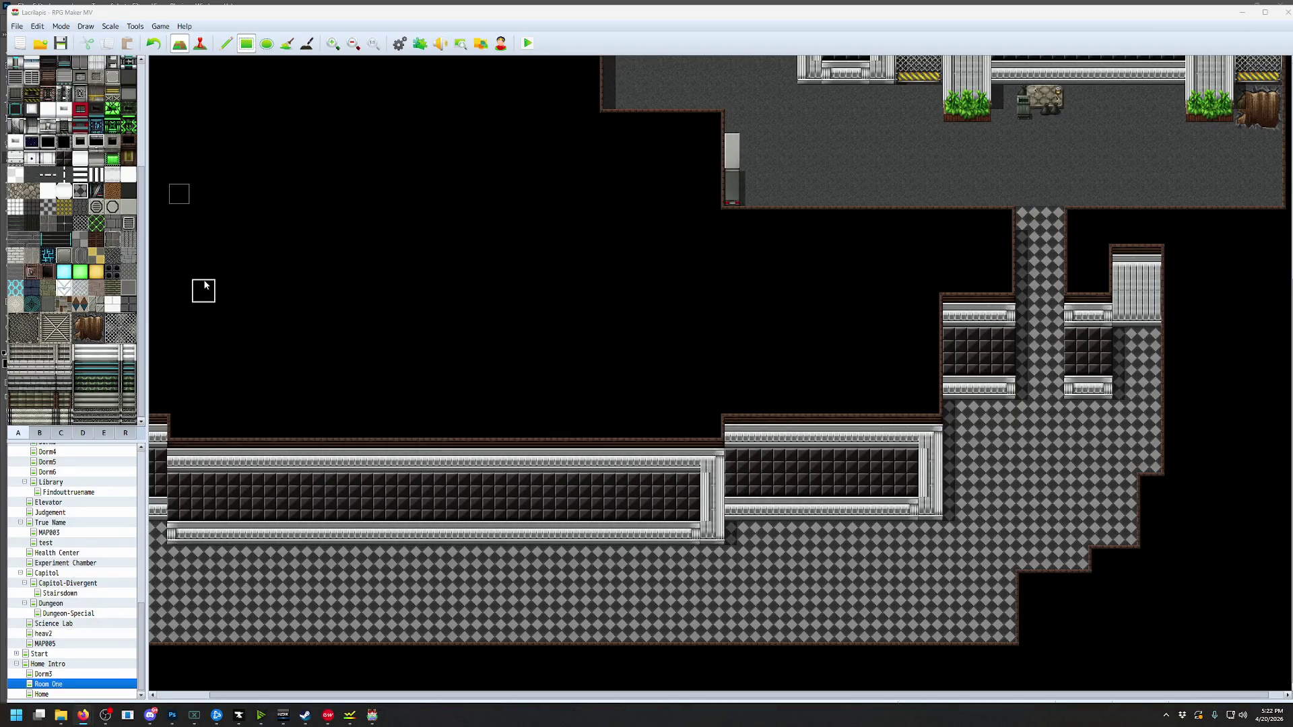
pyautogui.click(527, 43)
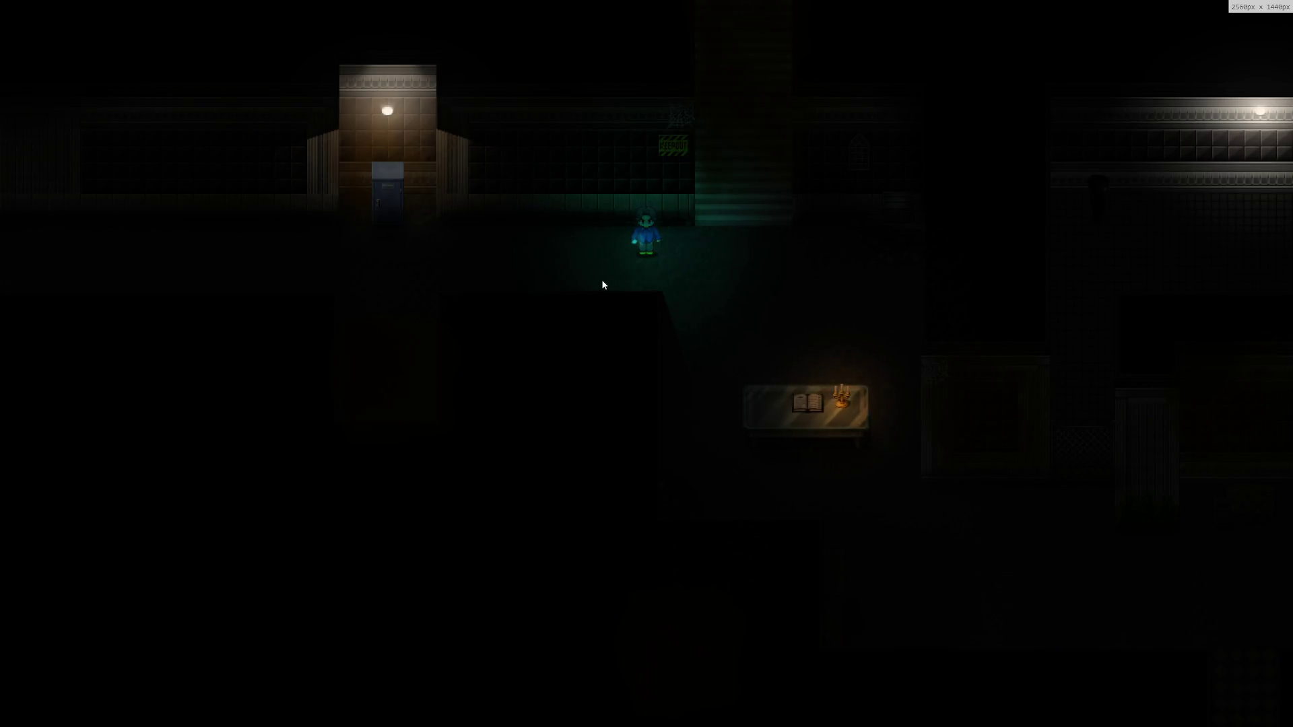
# In the doodad editor, pick Objects > Indoor > Letter H for placement
pyautogui.press('F10')
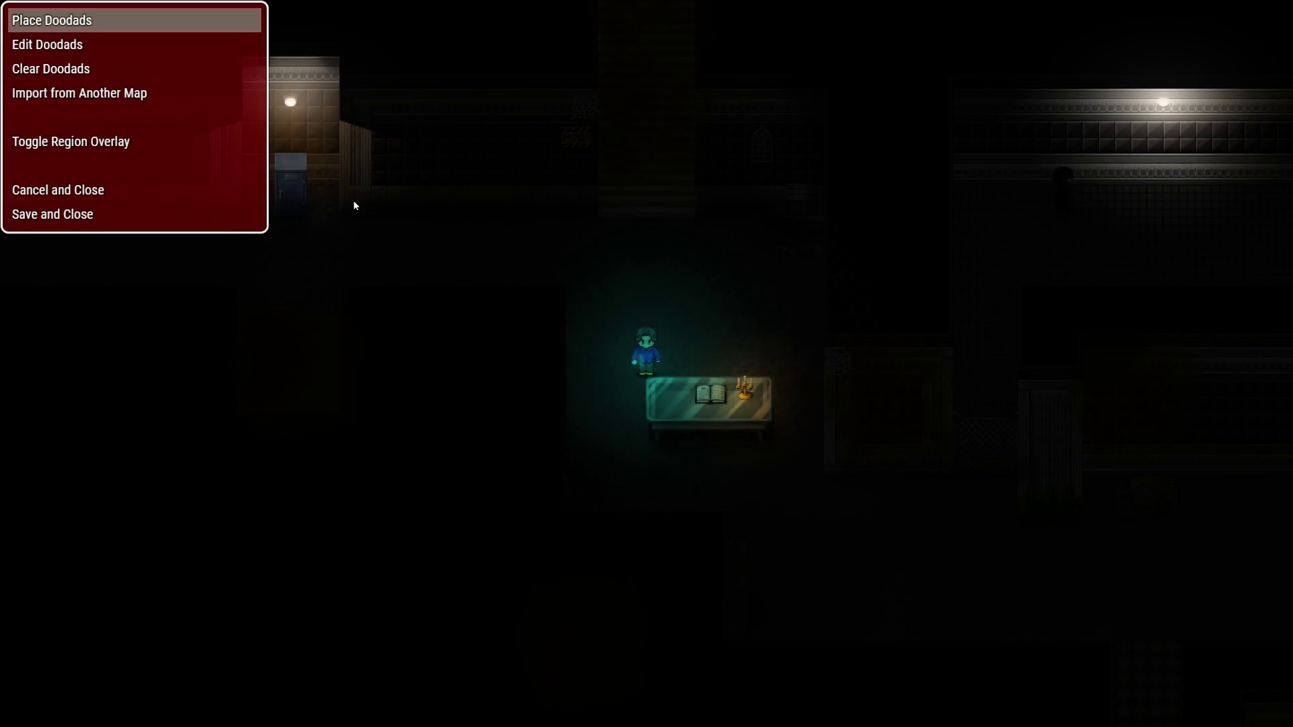
pyautogui.click(73, 32)
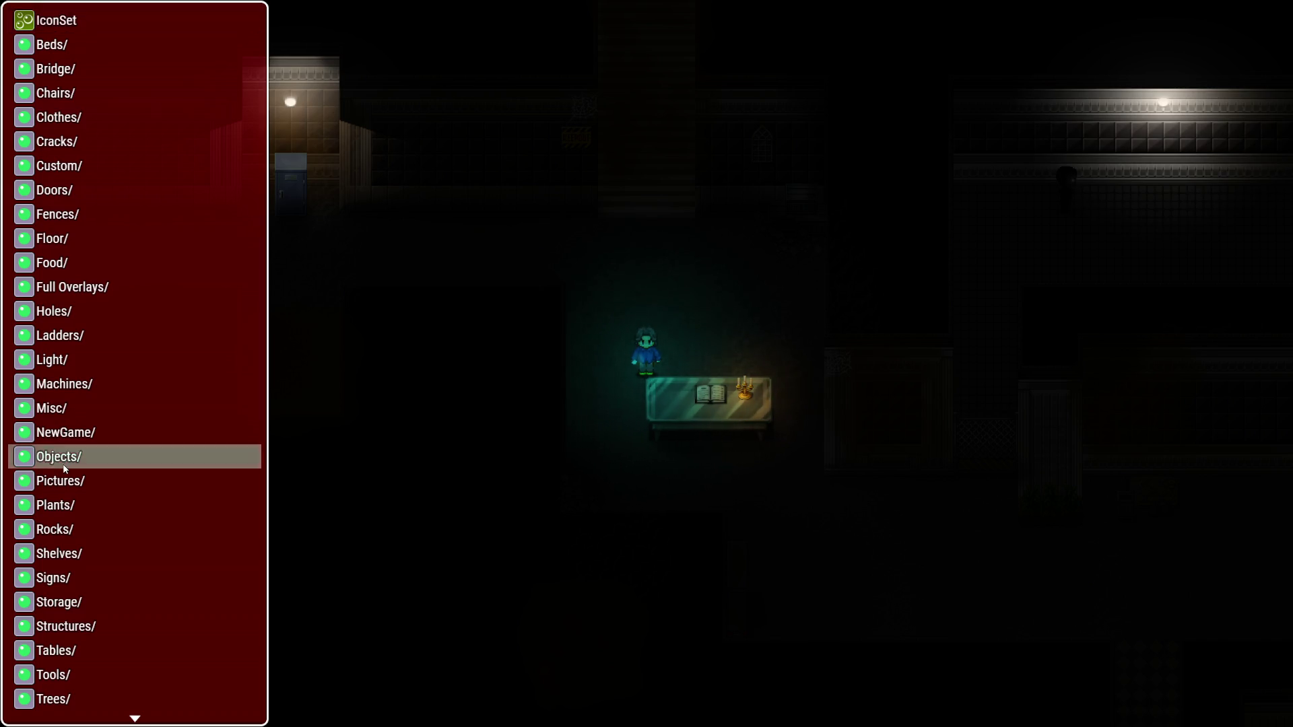
pyautogui.click(64, 459)
pyautogui.click(67, 46)
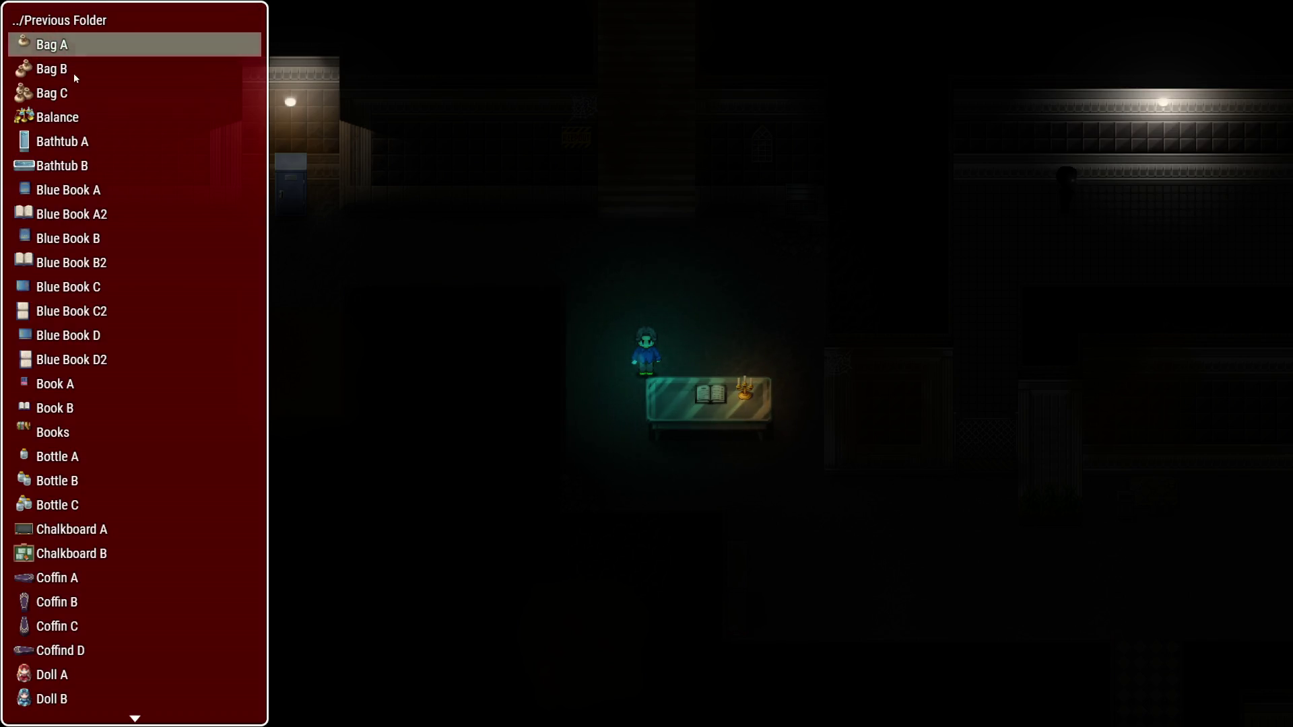
pyautogui.scroll(-11, 108, 289)
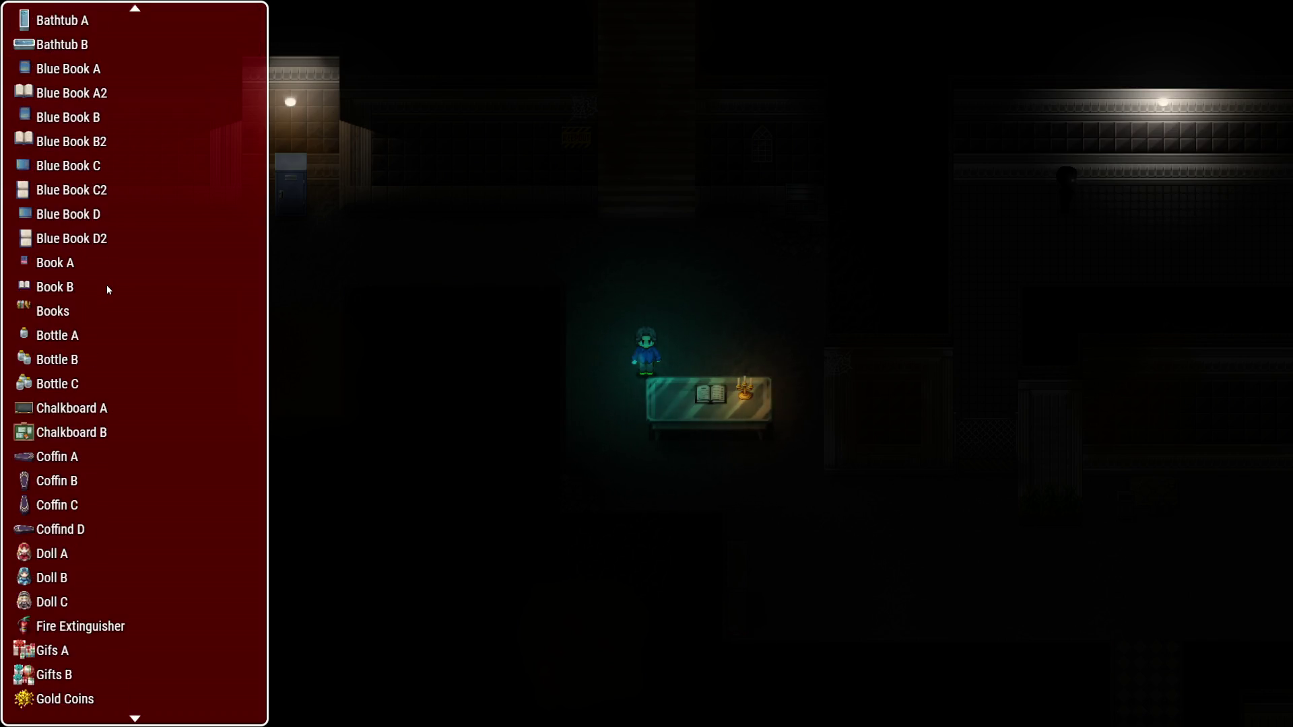
pyautogui.scroll(-12, 106, 285)
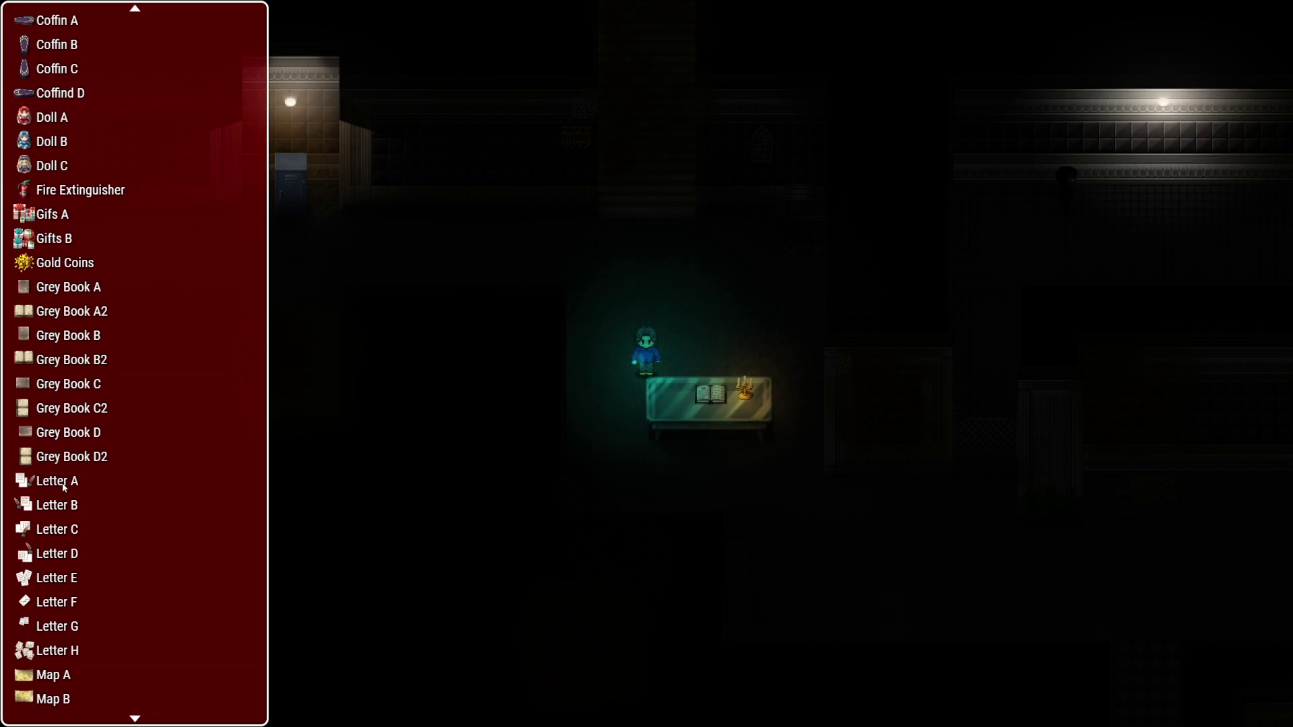
pyautogui.scroll(-3, 64, 486)
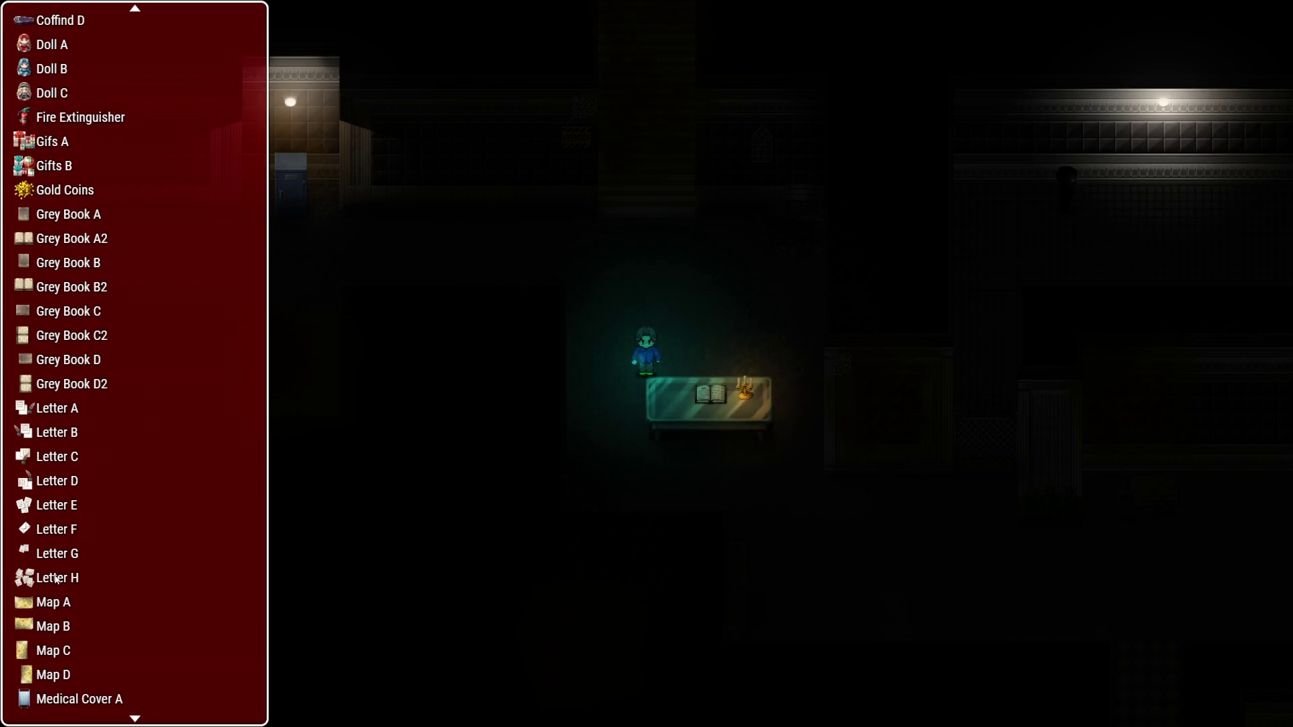
pyautogui.click(58, 579)
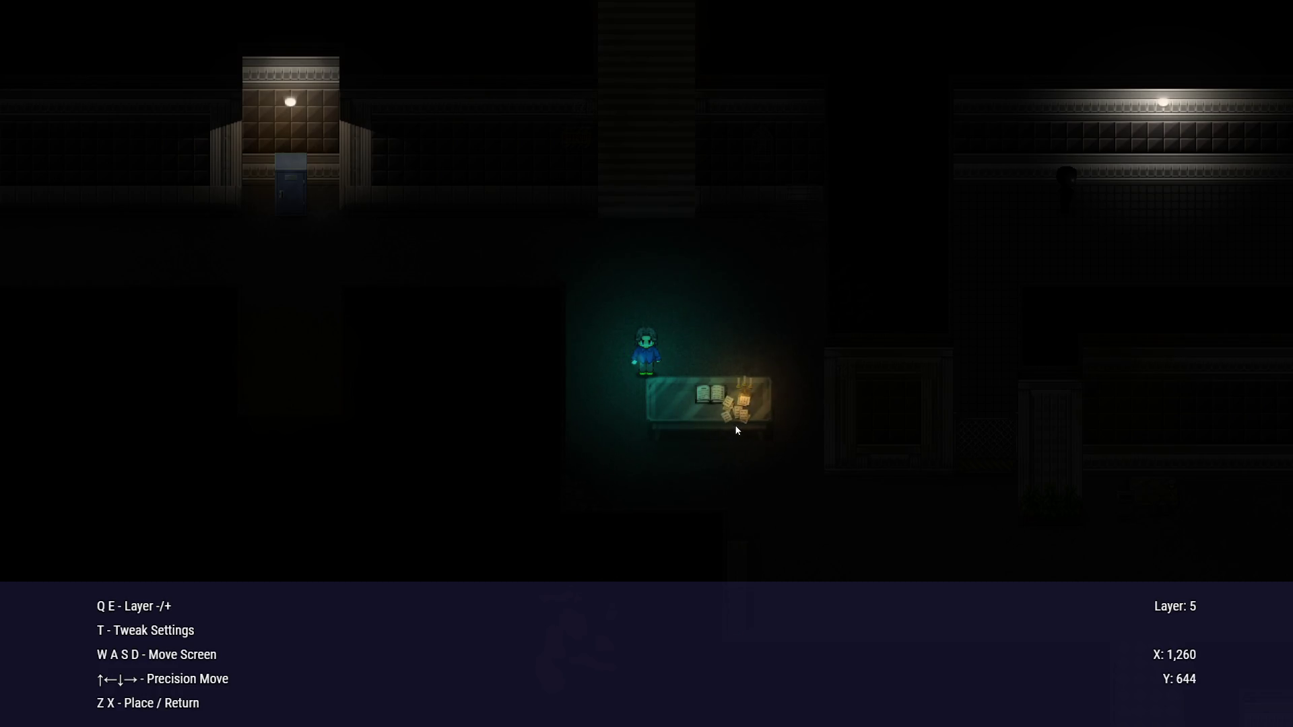
# Adjust the Letter H papers' layer around the table and accept its tweak settings
pyautogui.press('q')
pyautogui.press('q')
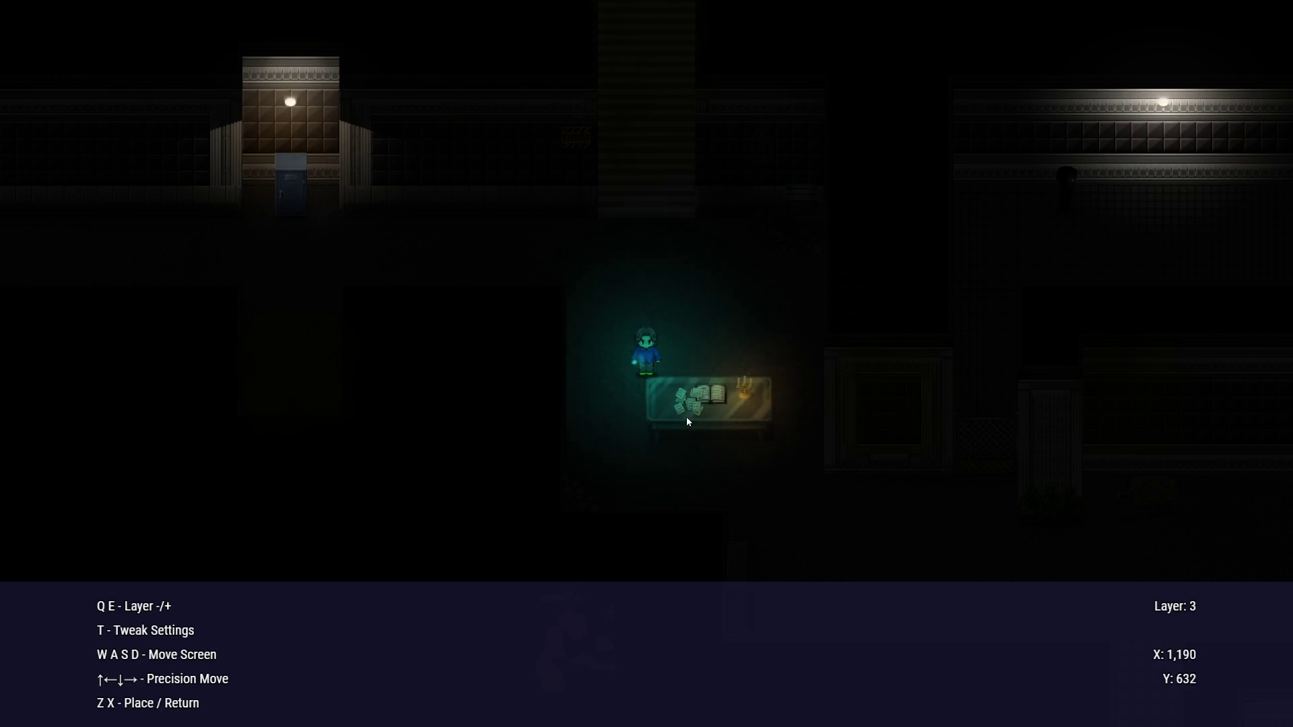
pyautogui.press('s')
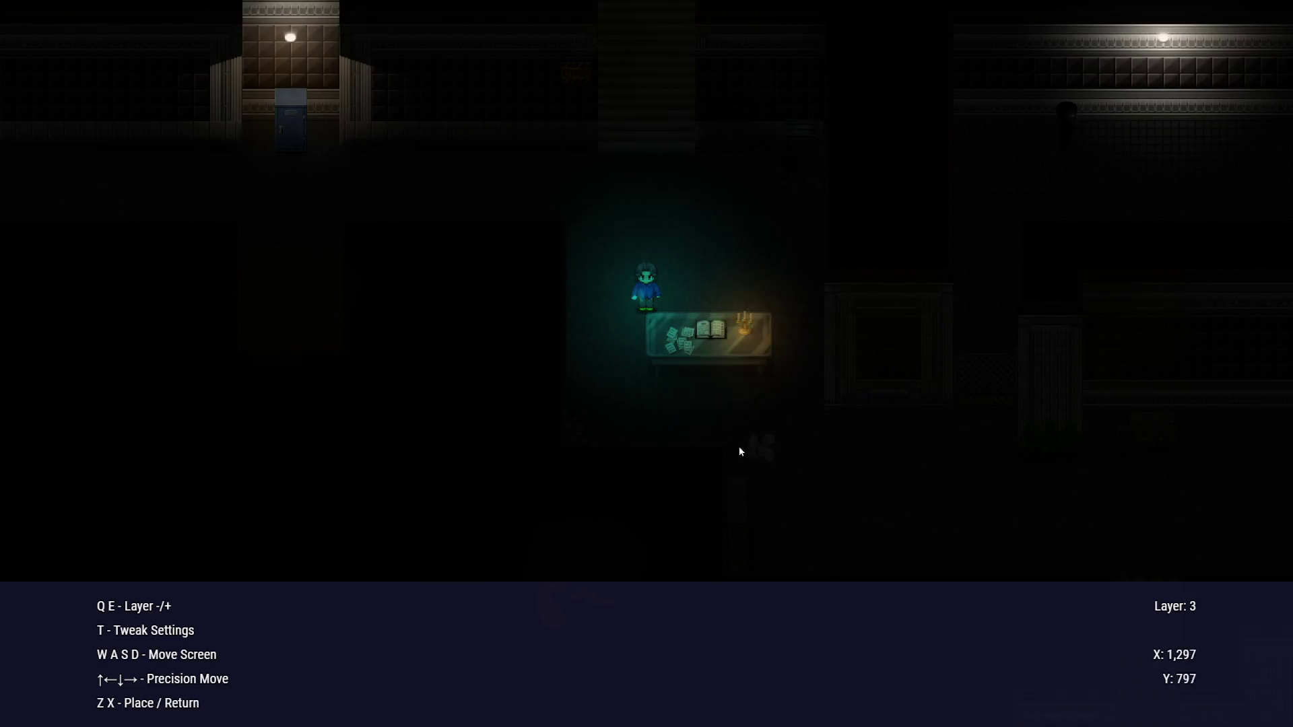
pyautogui.press('q')
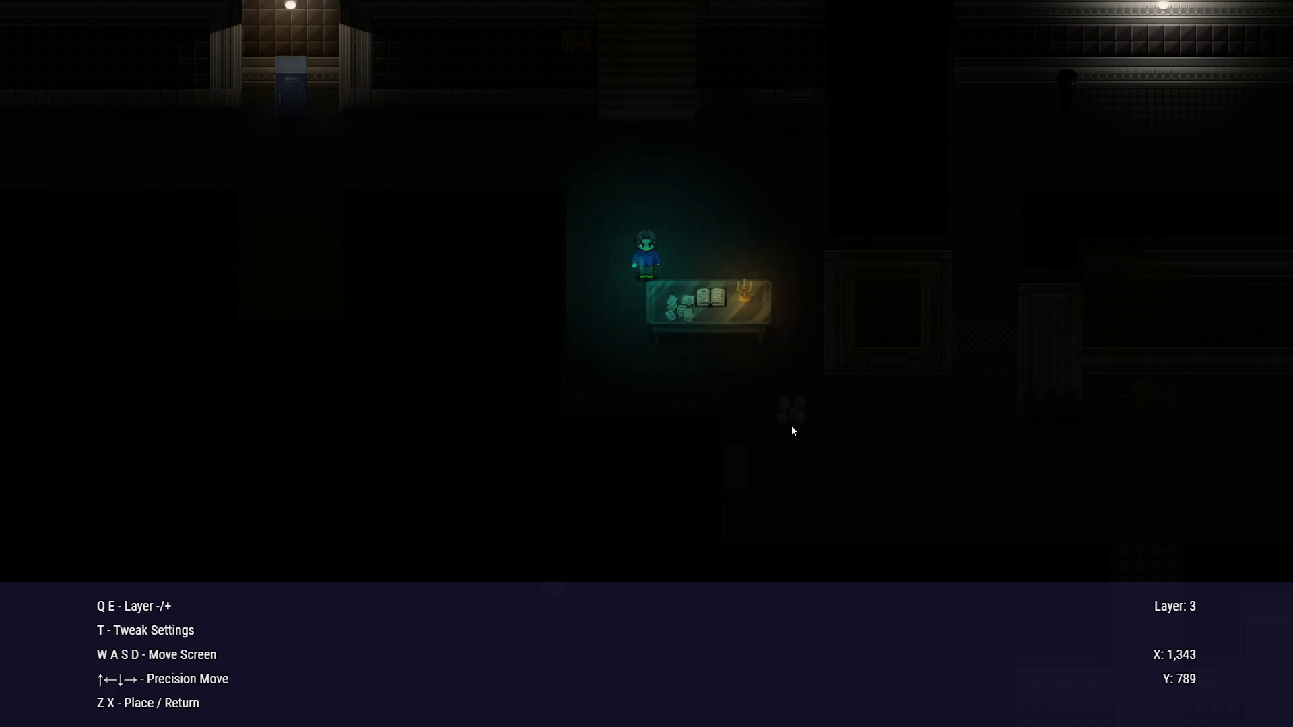
pyautogui.press('e')
pyautogui.press('t')
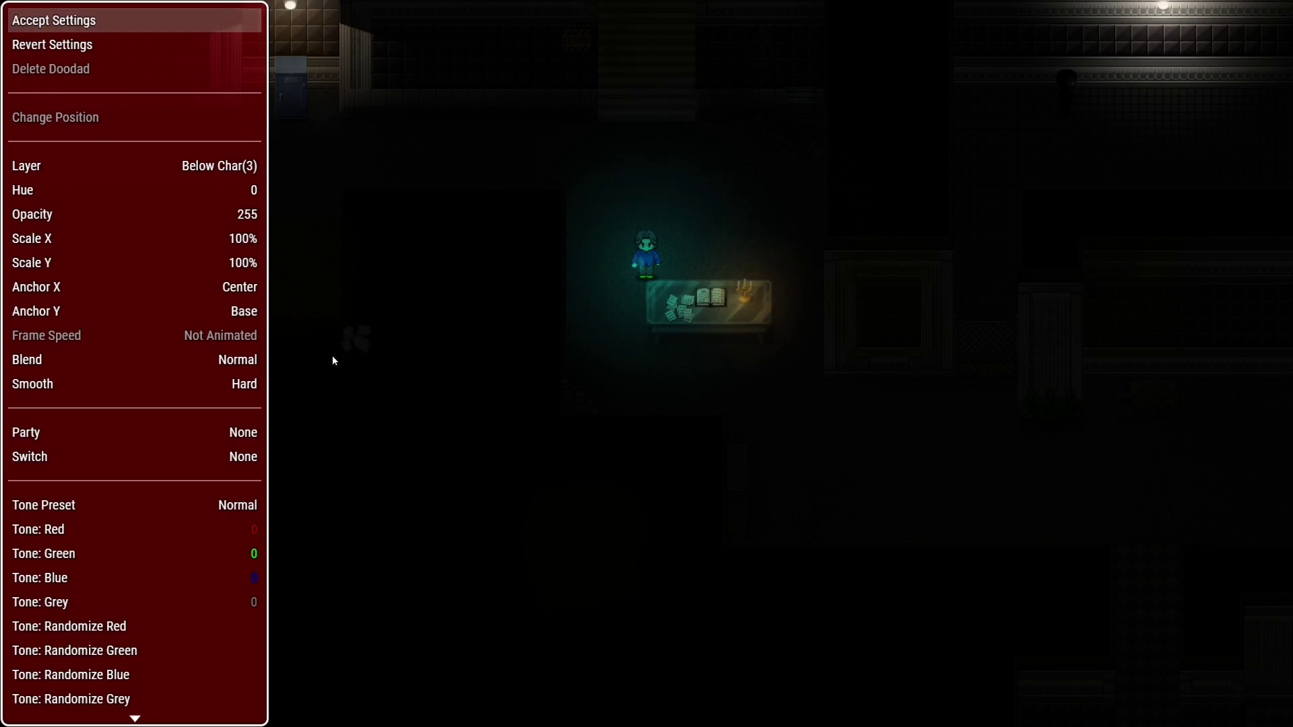
pyautogui.click(82, 25)
# Choose Letter H again on layer 3, then Letter E, and drop a sheet on the corridor floor
pyautogui.press('x')
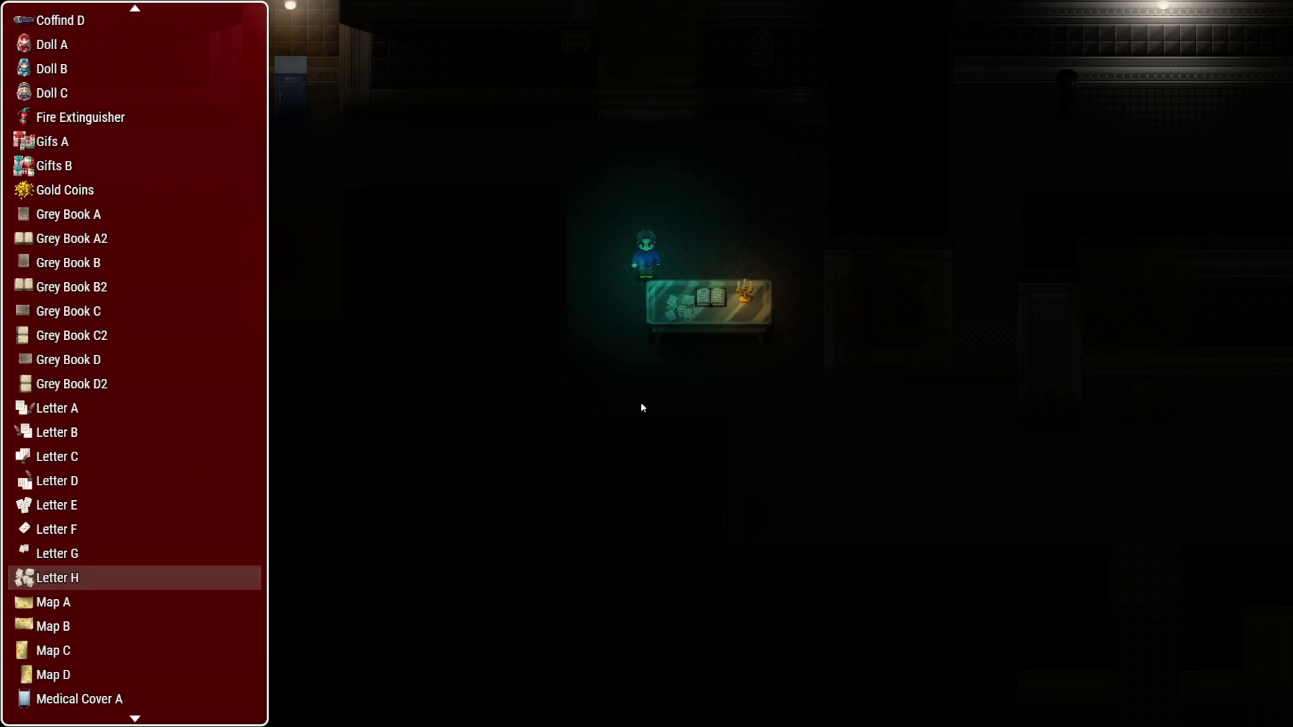
pyautogui.click(67, 553)
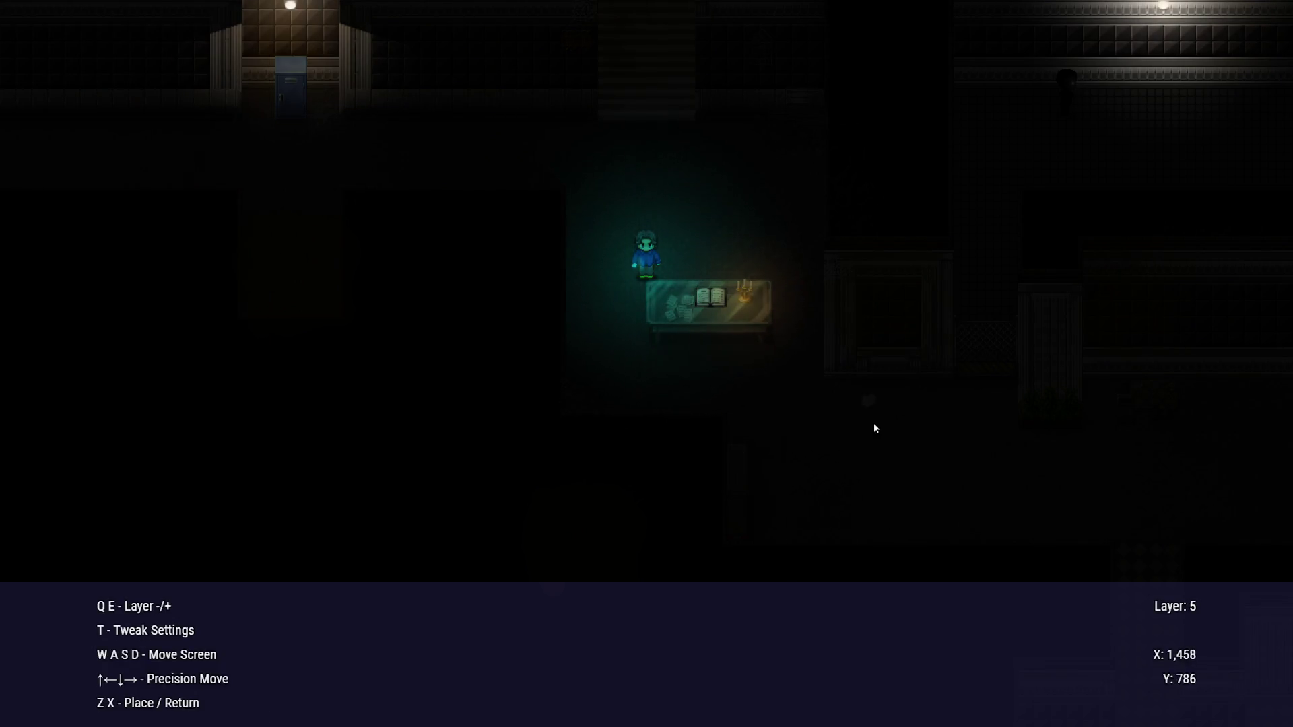
pyautogui.press('q')
pyautogui.press('q')
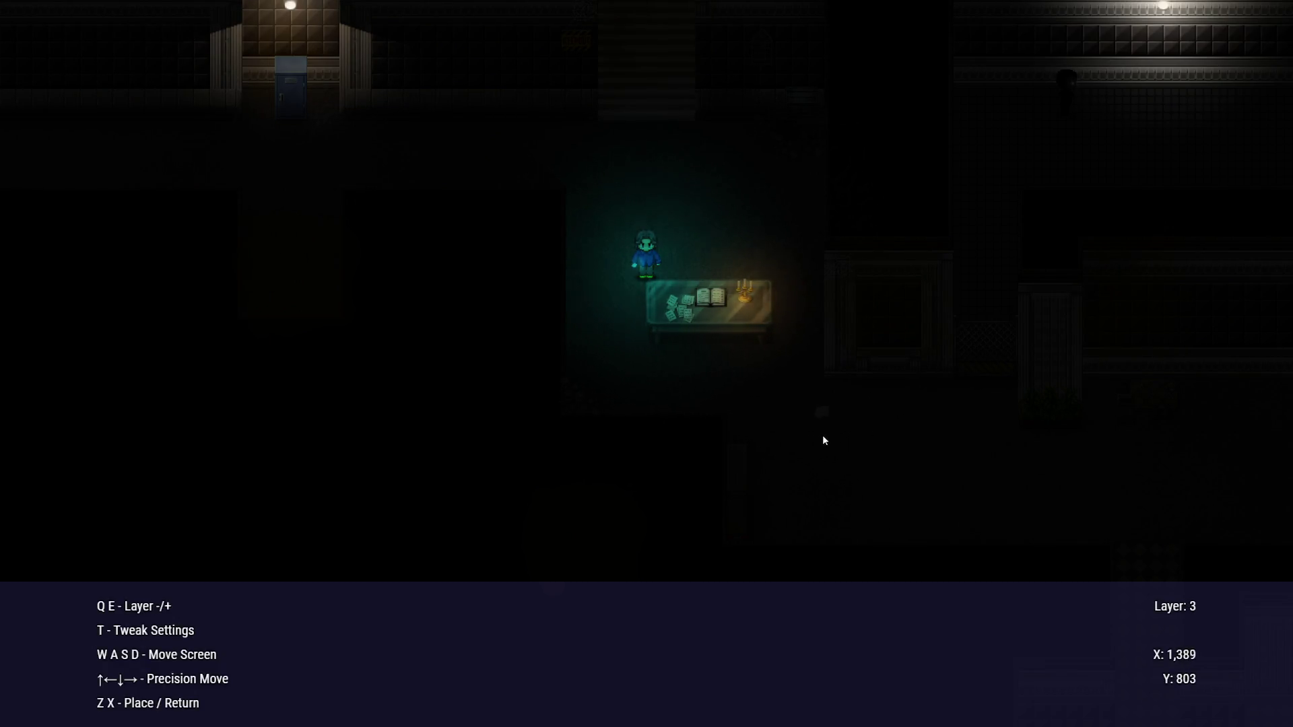
pyautogui.press('s')
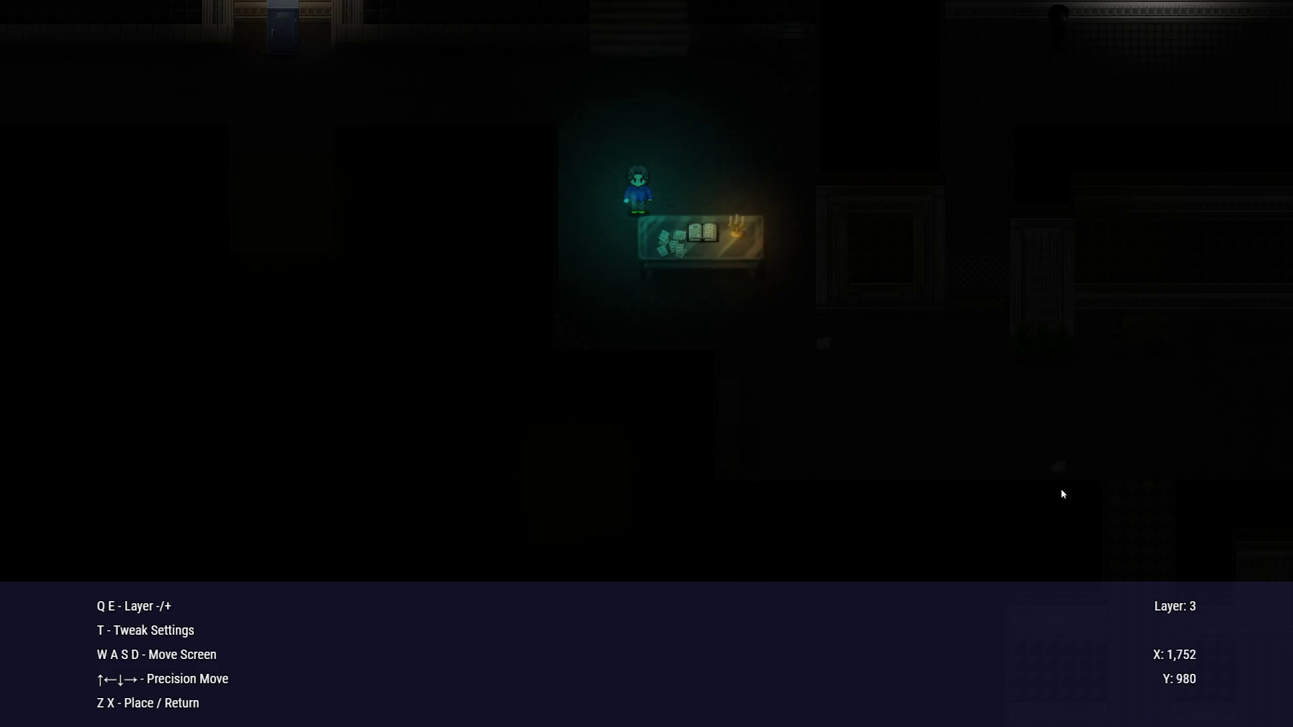
pyautogui.press('d')
pyautogui.press('s')
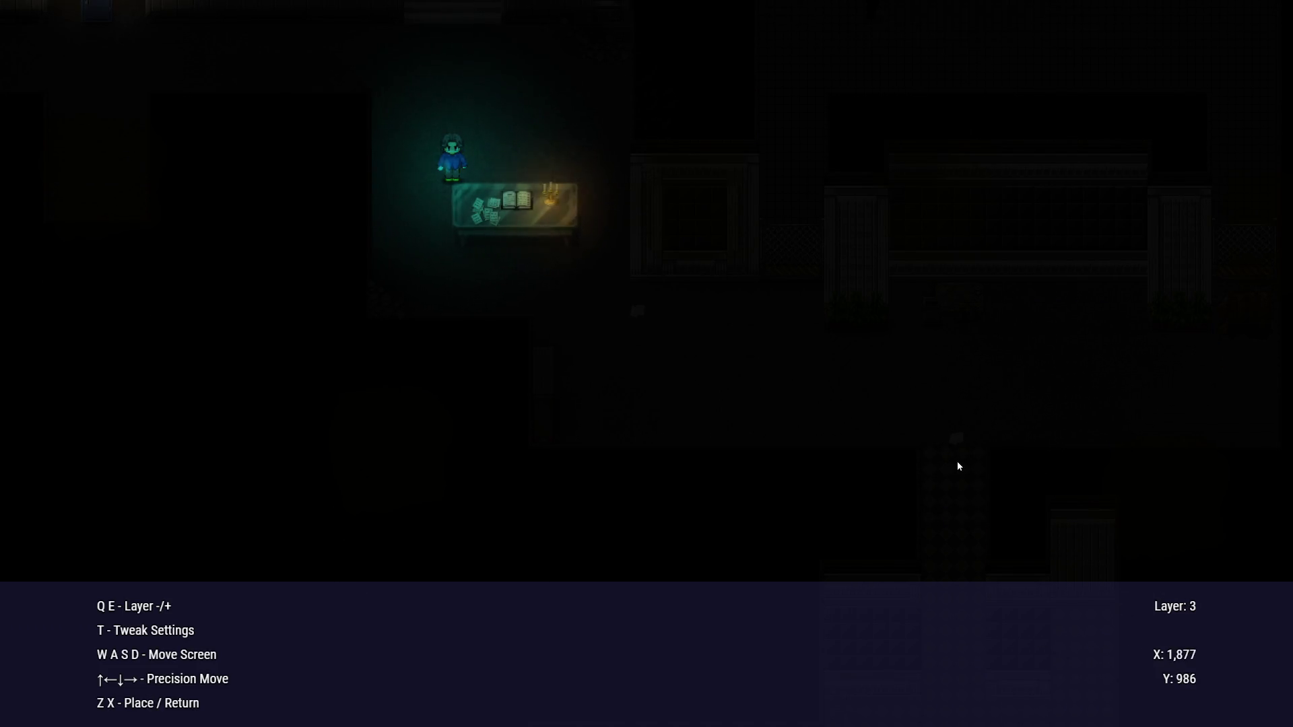
pyautogui.press('x')
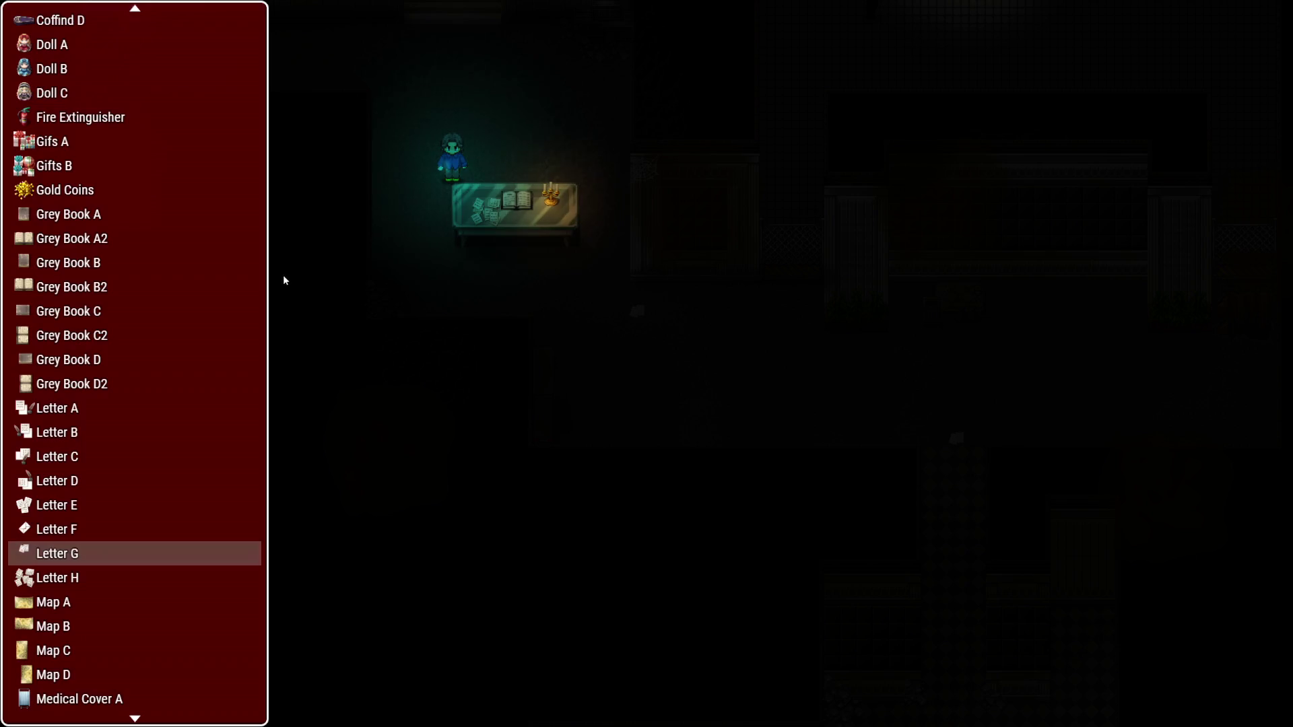
pyautogui.click(71, 503)
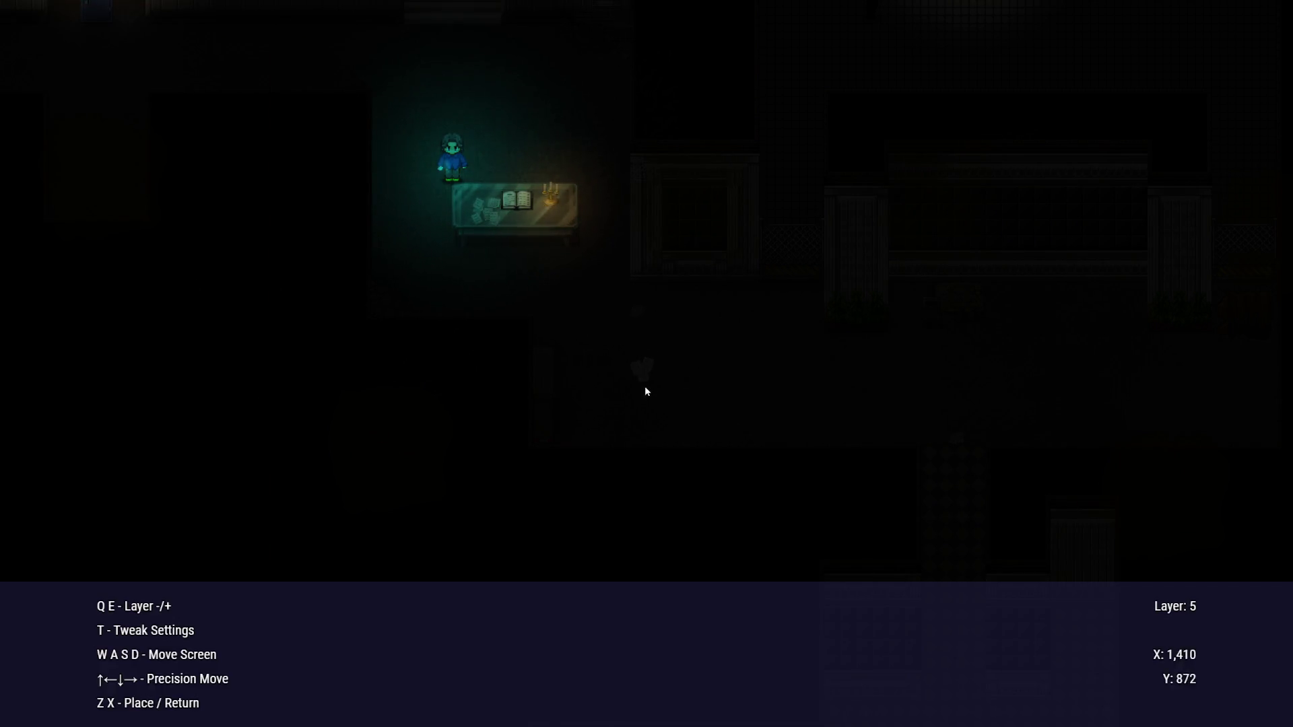
pyautogui.click(639, 444)
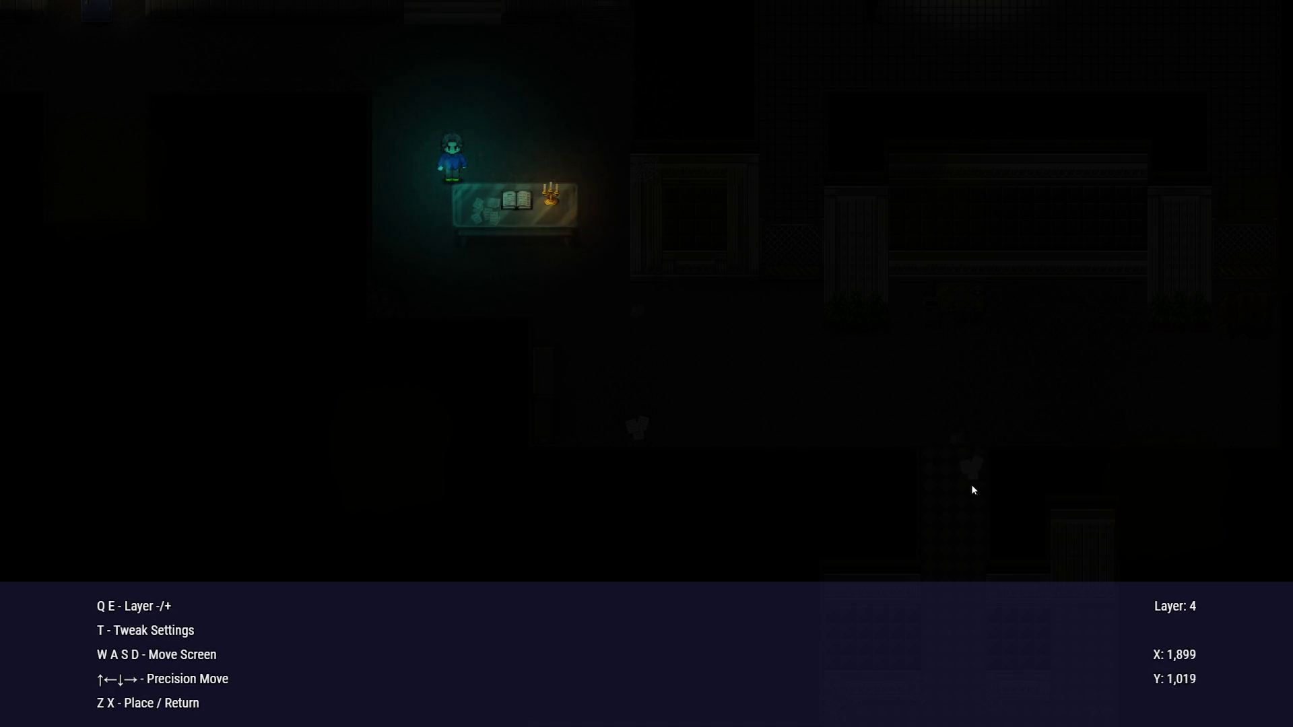
# Pick Letter H again on layer 4 and pan down the corridor
pyautogui.press('x')
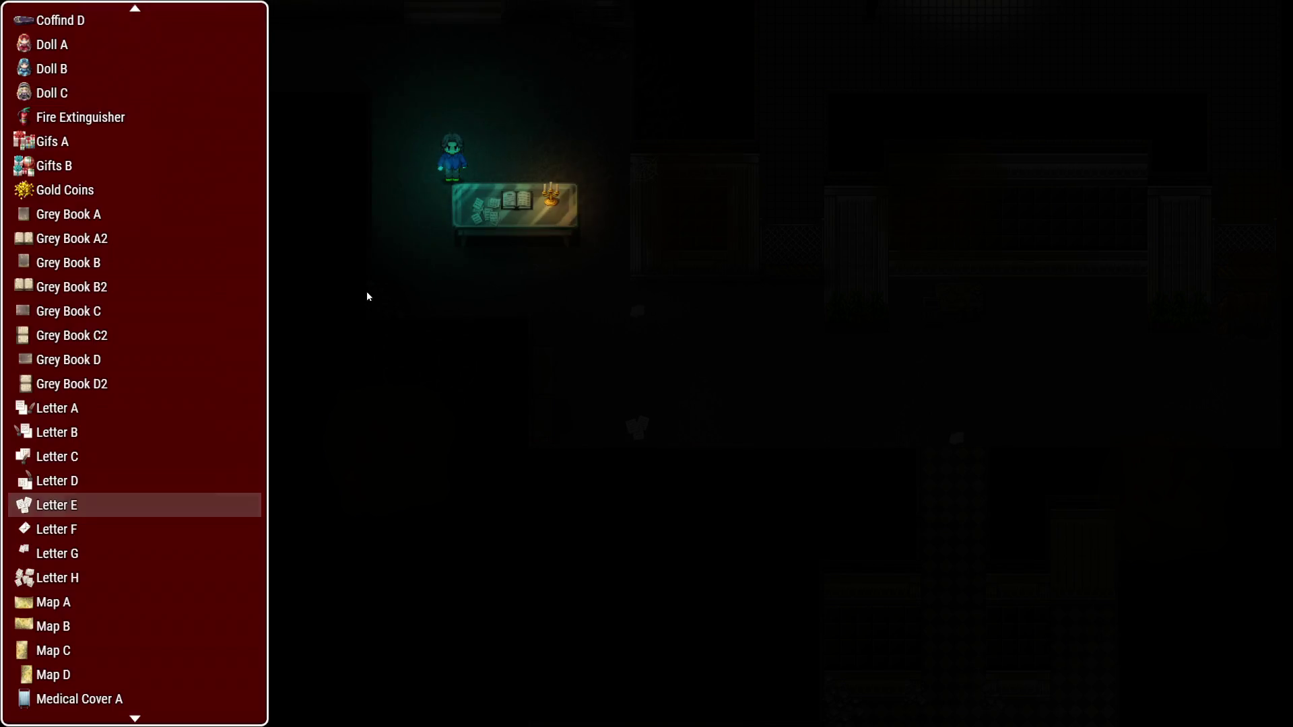
pyautogui.click(66, 577)
pyautogui.press('q')
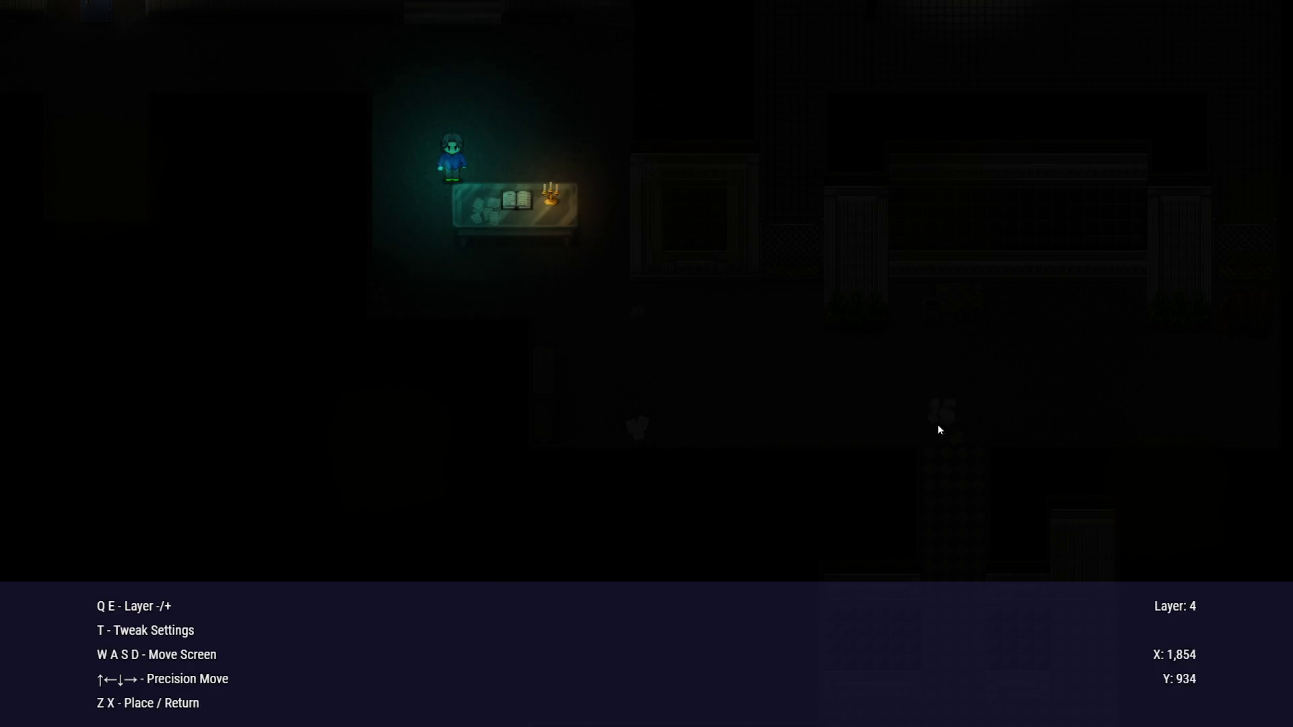
pyautogui.press('s')
pyautogui.press('s')
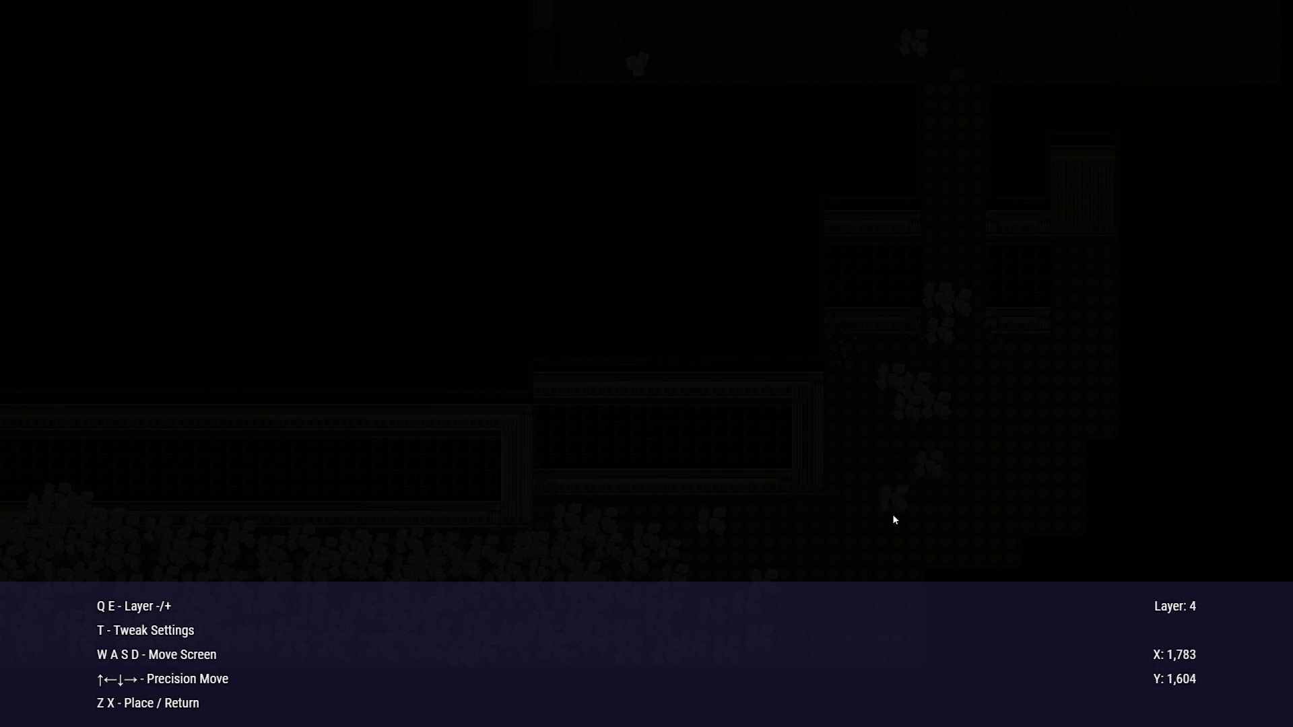
# Place Letter A, then switch to Letter C on layer 3
pyautogui.press('x')
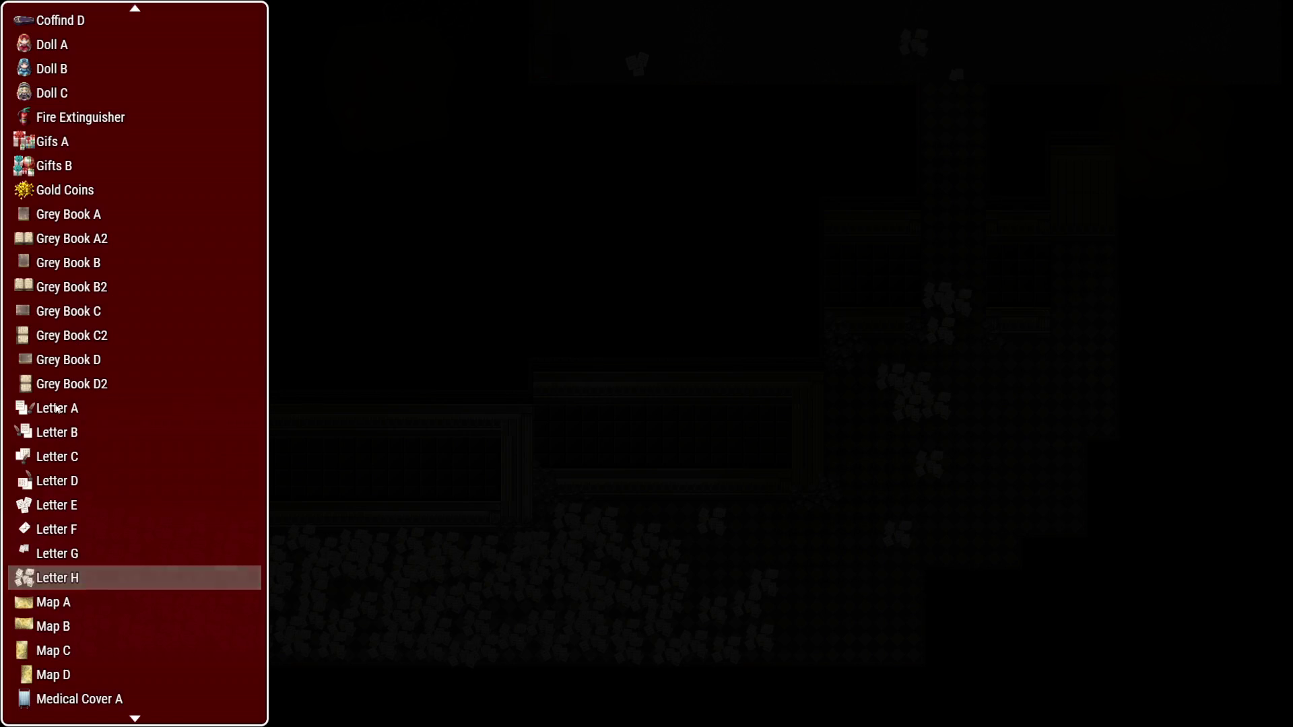
pyautogui.click(101, 408)
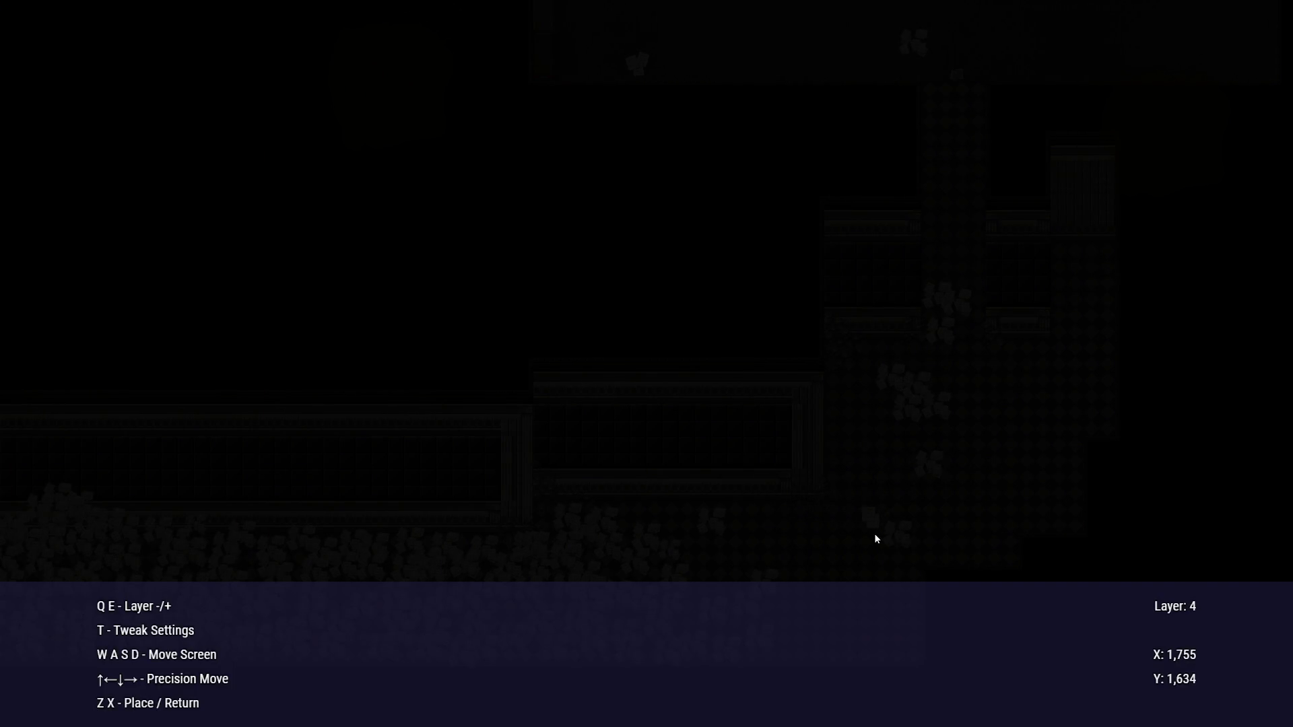
pyautogui.press('x')
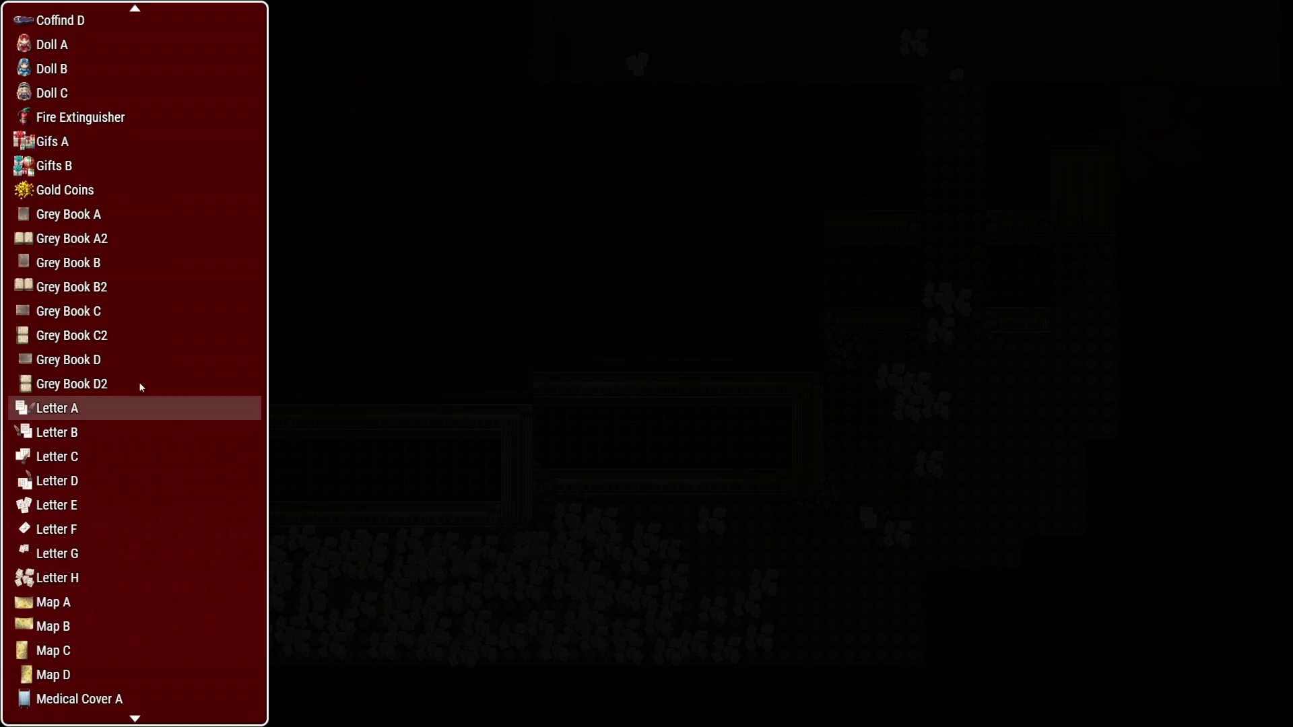
pyautogui.press('Down')
pyautogui.press('Down')
pyautogui.press('z')
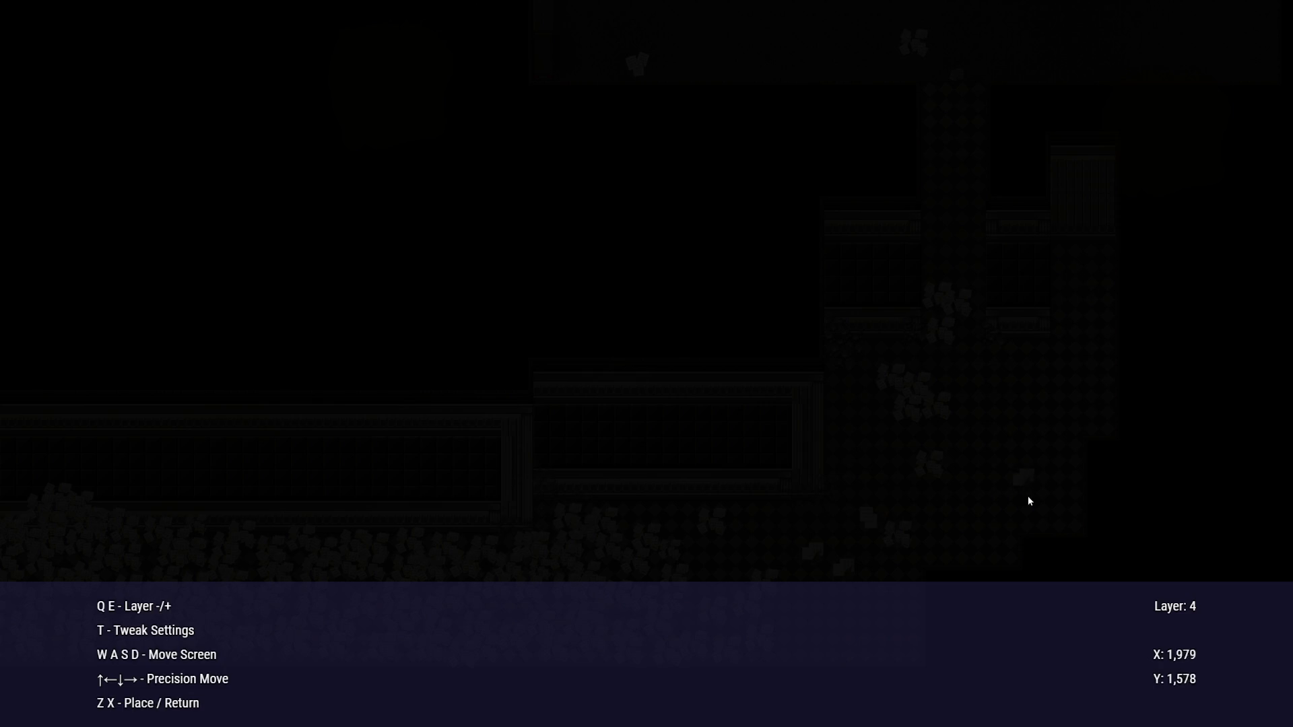
pyautogui.press('w')
pyautogui.press('q')
# Revert the doodad's tweak settings and choose Letter G to place
pyautogui.press('t')
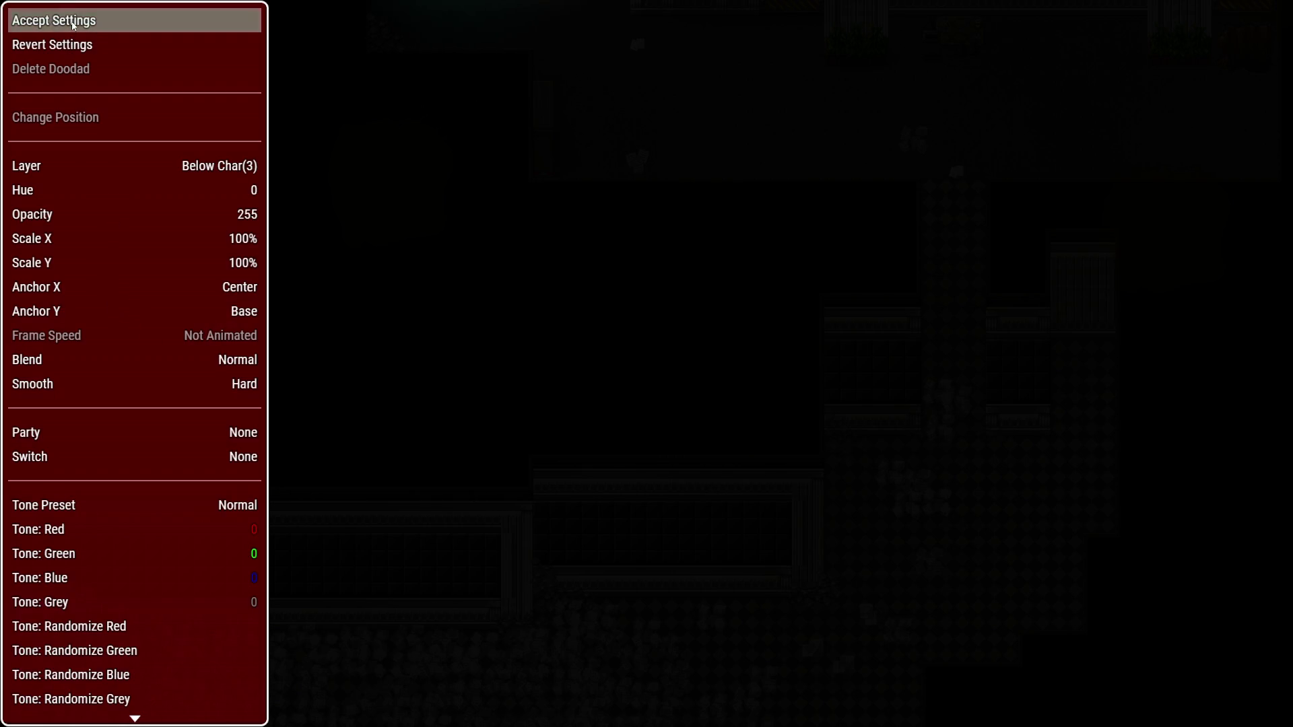
pyautogui.press('Down')
pyautogui.press('Return')
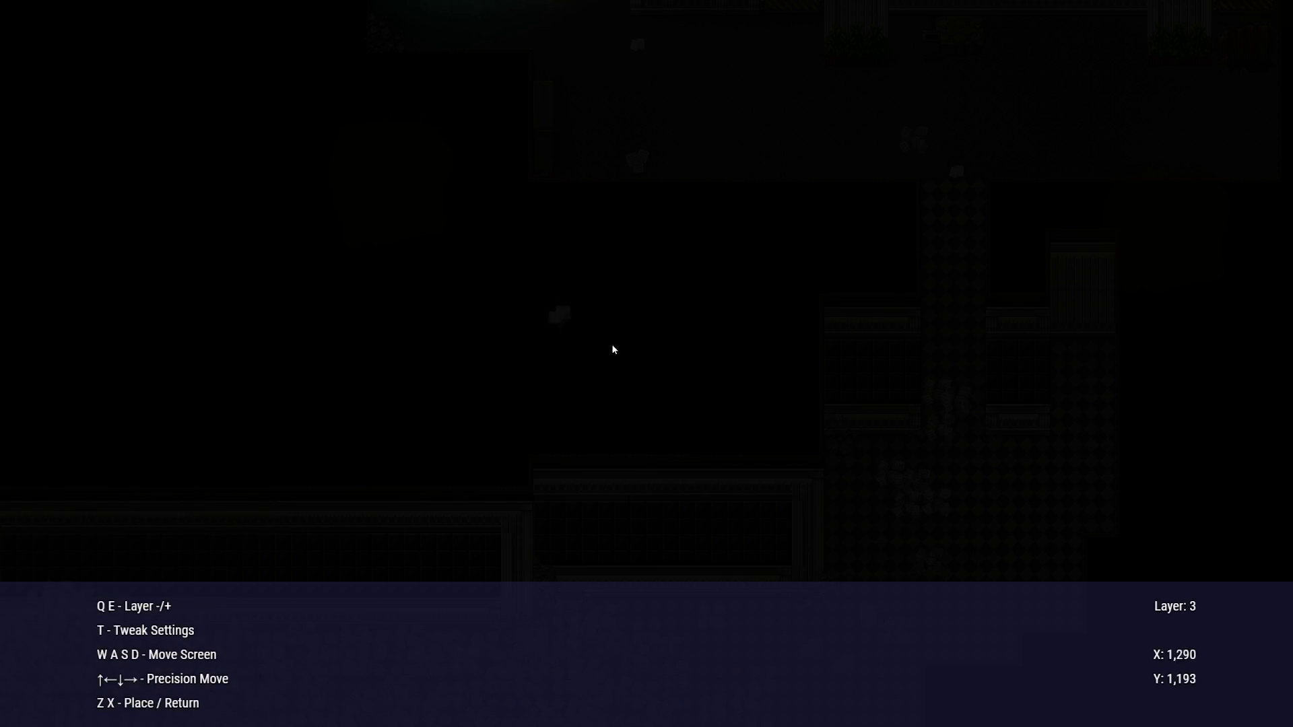
pyautogui.press('x')
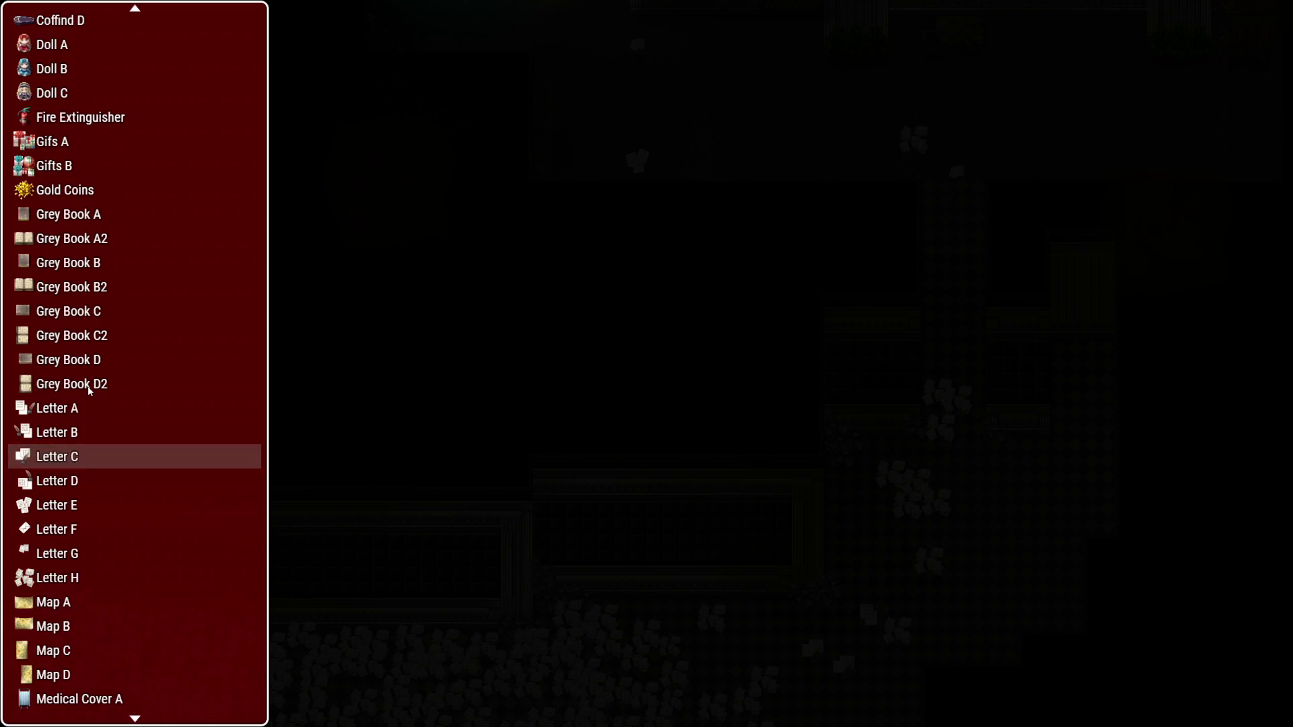
pyautogui.click(75, 550)
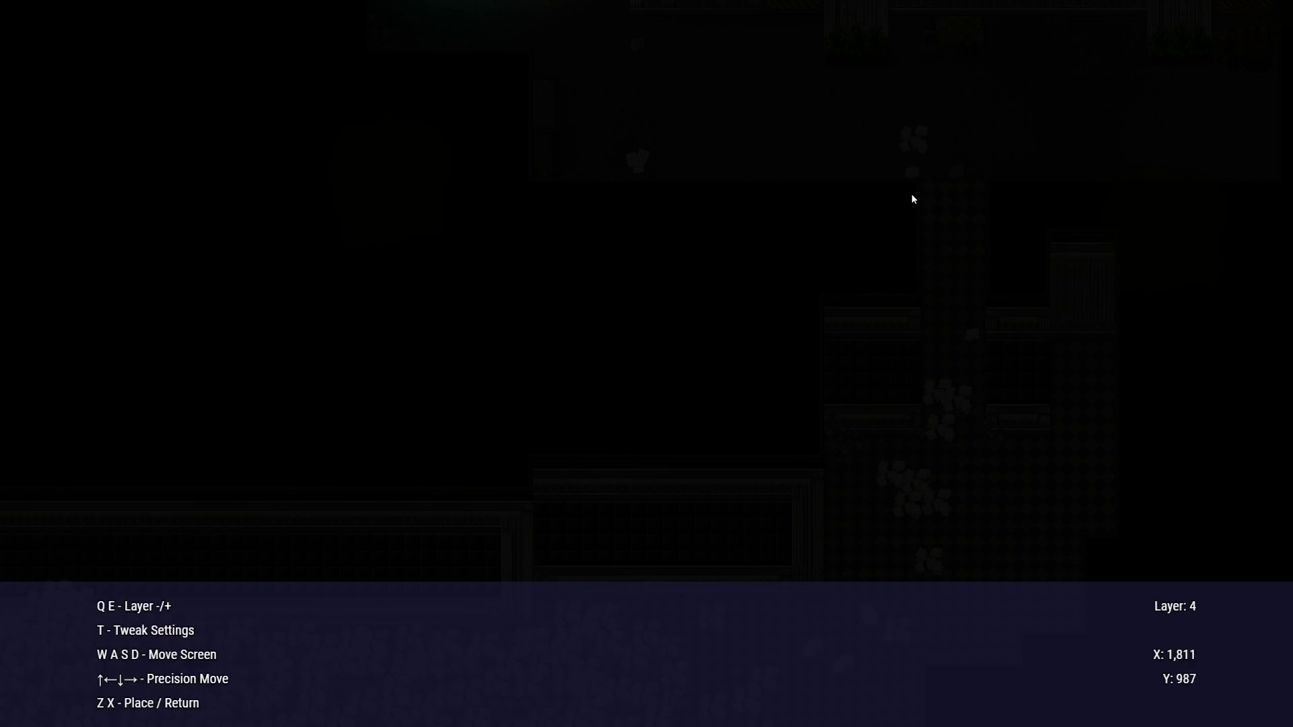
pyautogui.press('s')
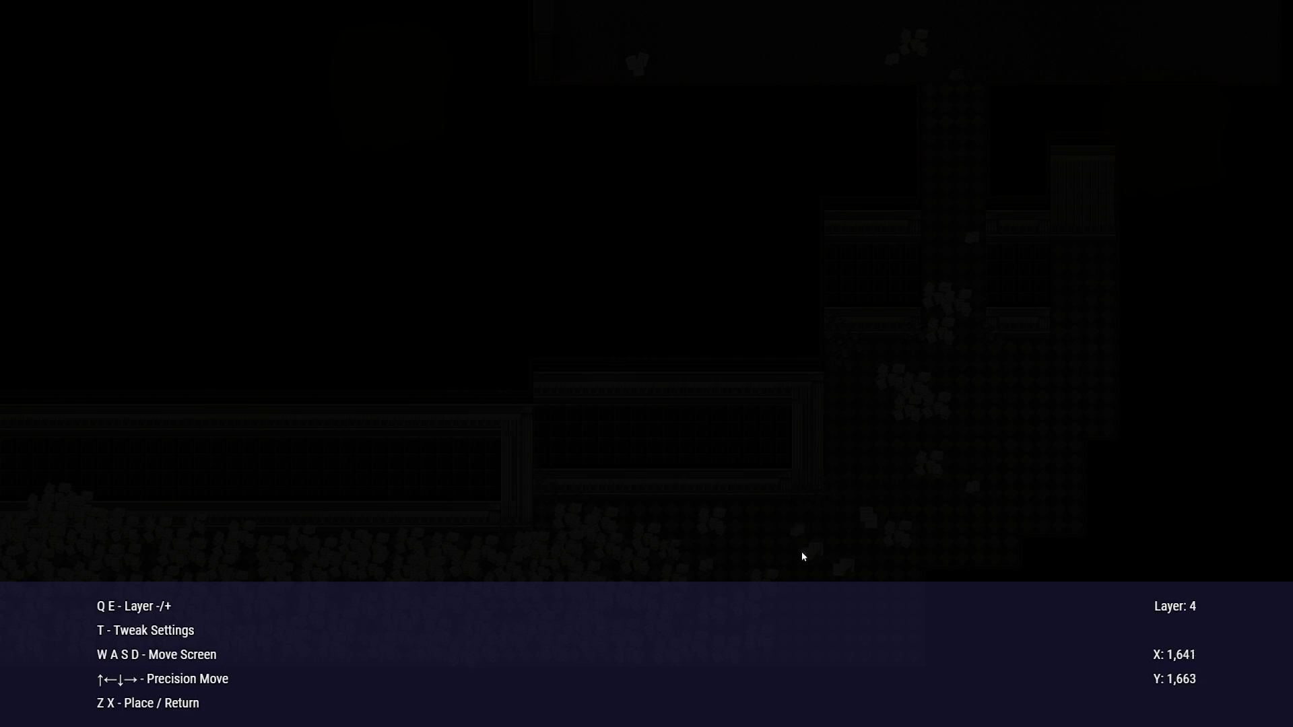
# Try the Urinal doodad and cancel it, then place Grey Book D2 on layer 4
pyautogui.press('x')
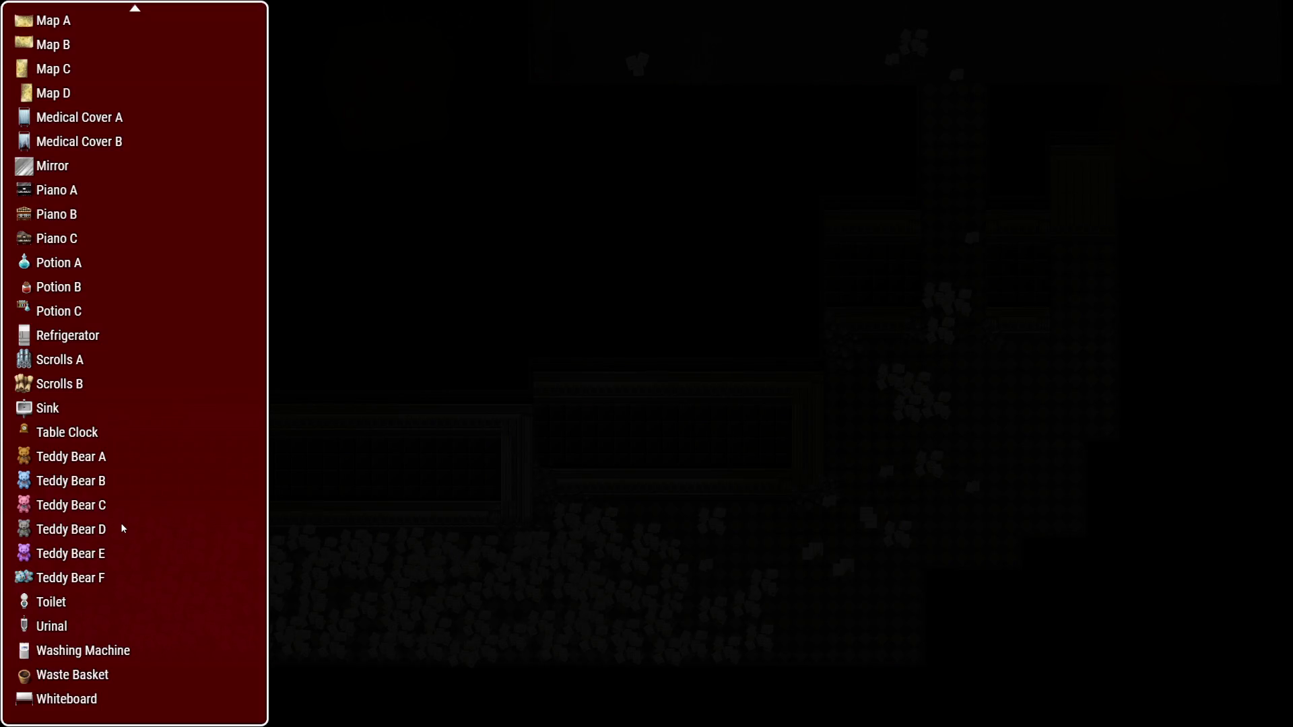
pyautogui.click(76, 624)
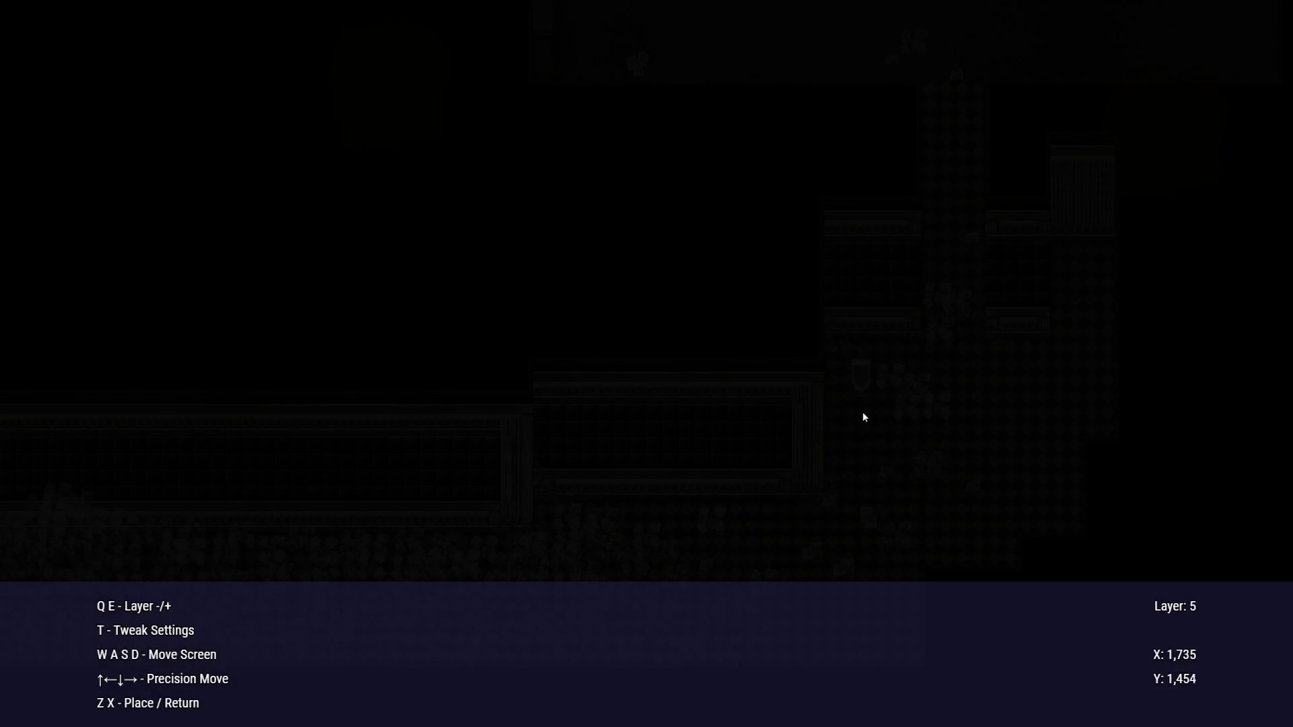
pyautogui.press('x')
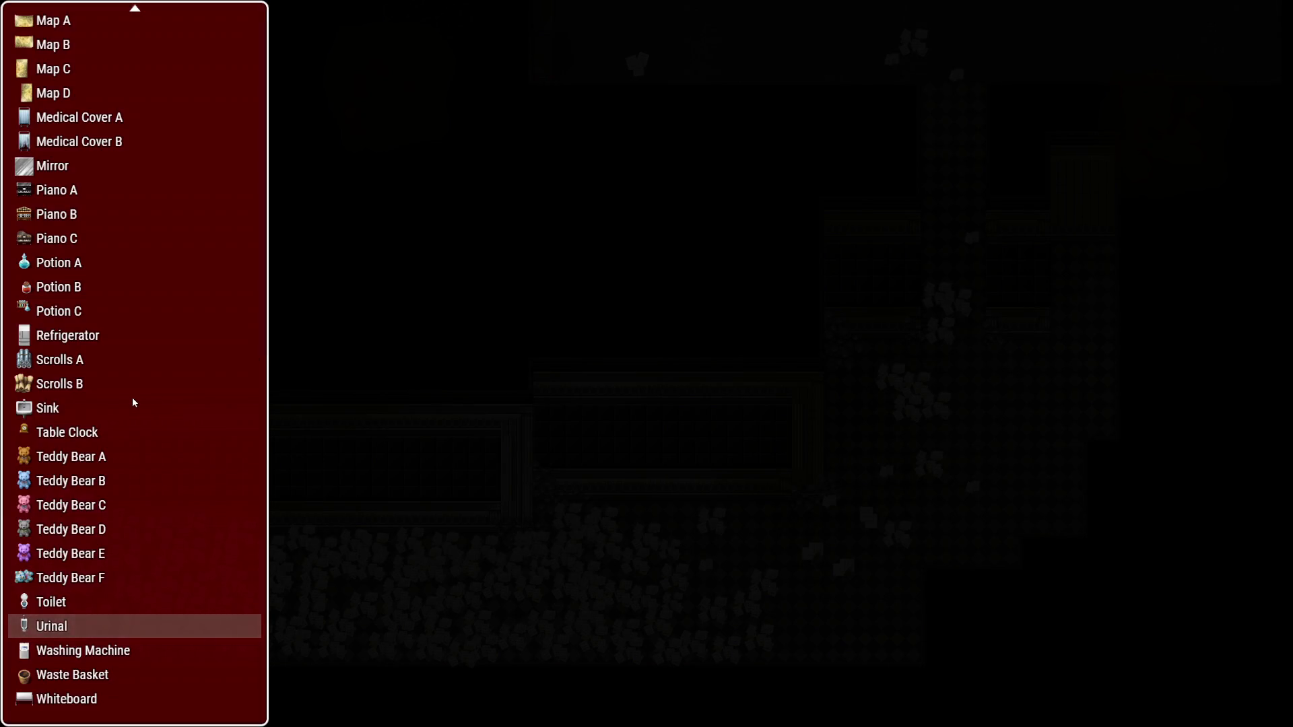
pyautogui.scroll(5, 112, 464)
pyautogui.scroll(6, 112, 464)
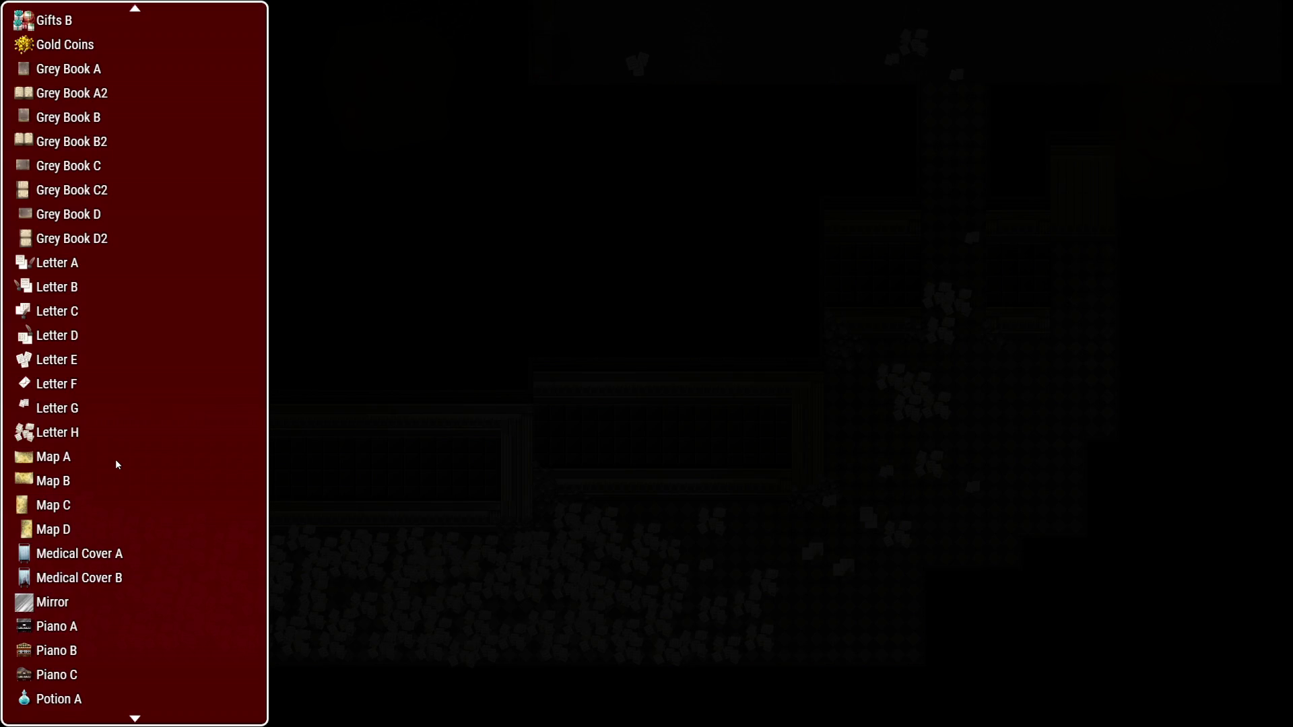
pyautogui.click(106, 310)
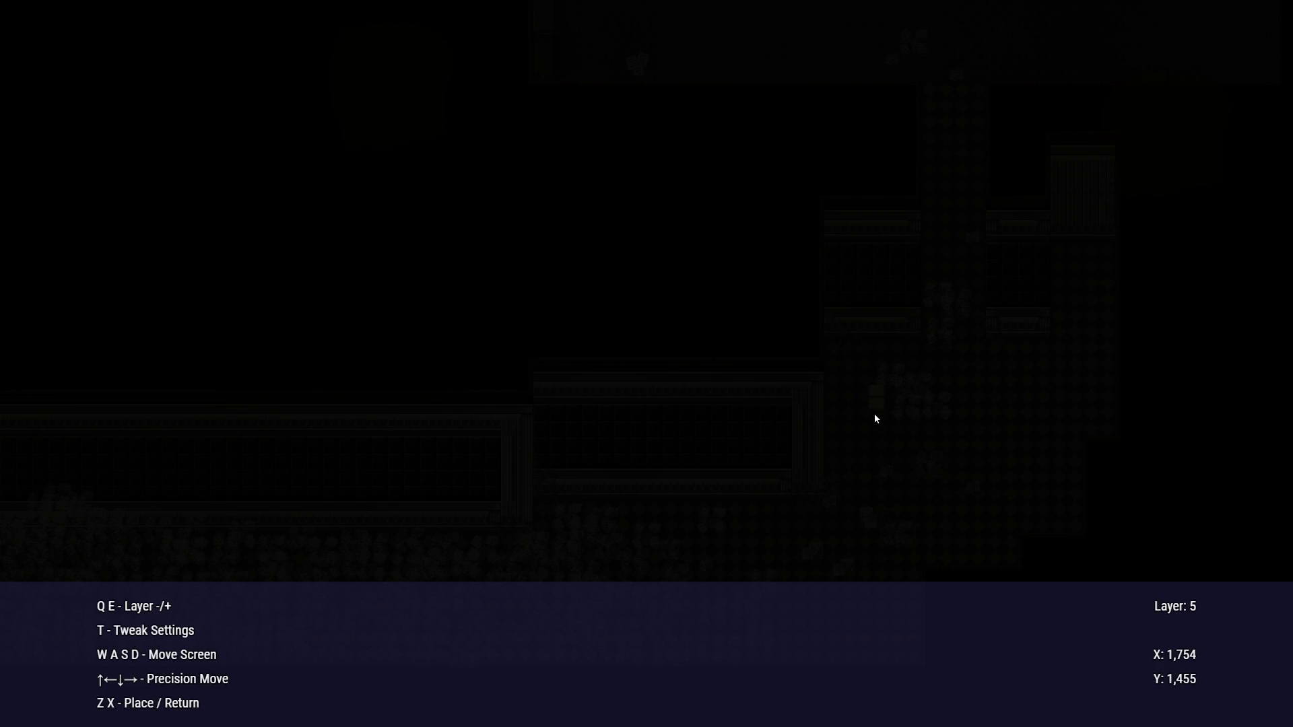
pyautogui.press('q')
pyautogui.press('w')
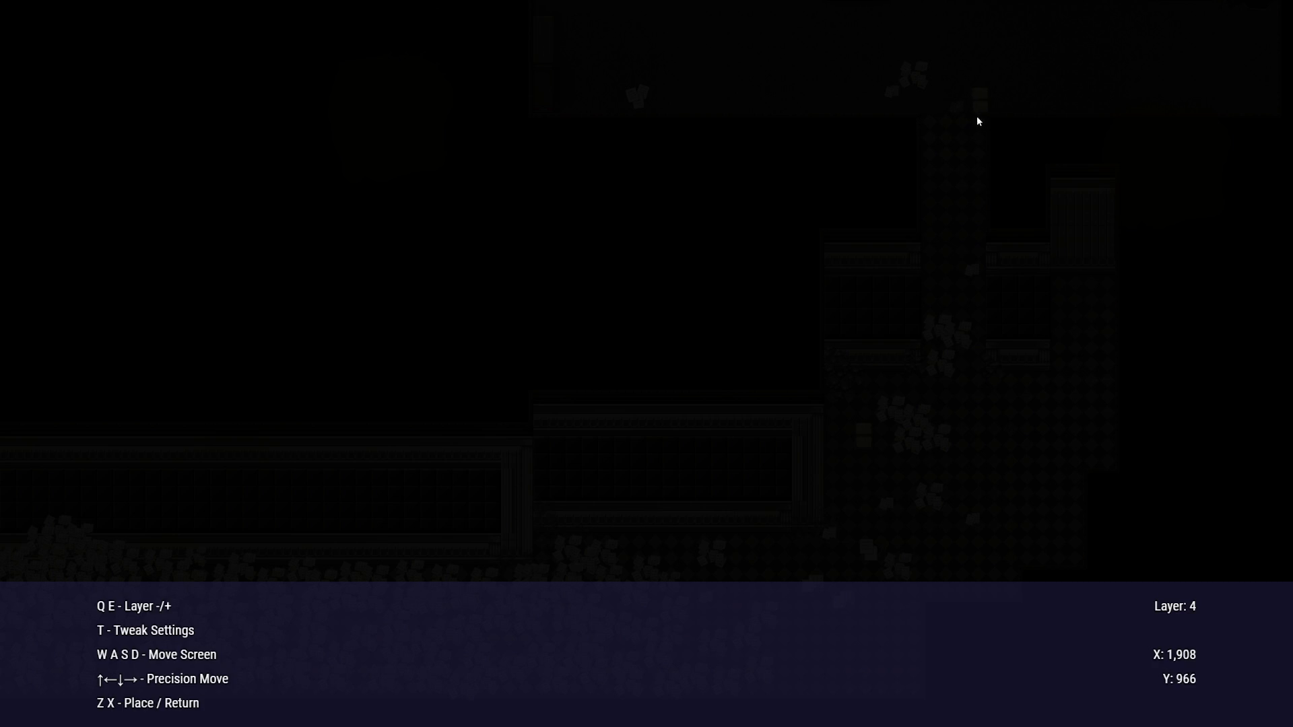
# Back out of the doodad lists to the editor's main menu
pyautogui.press('x')
pyautogui.press('Escape')
pyautogui.press('Escape')
pyautogui.press('Up')
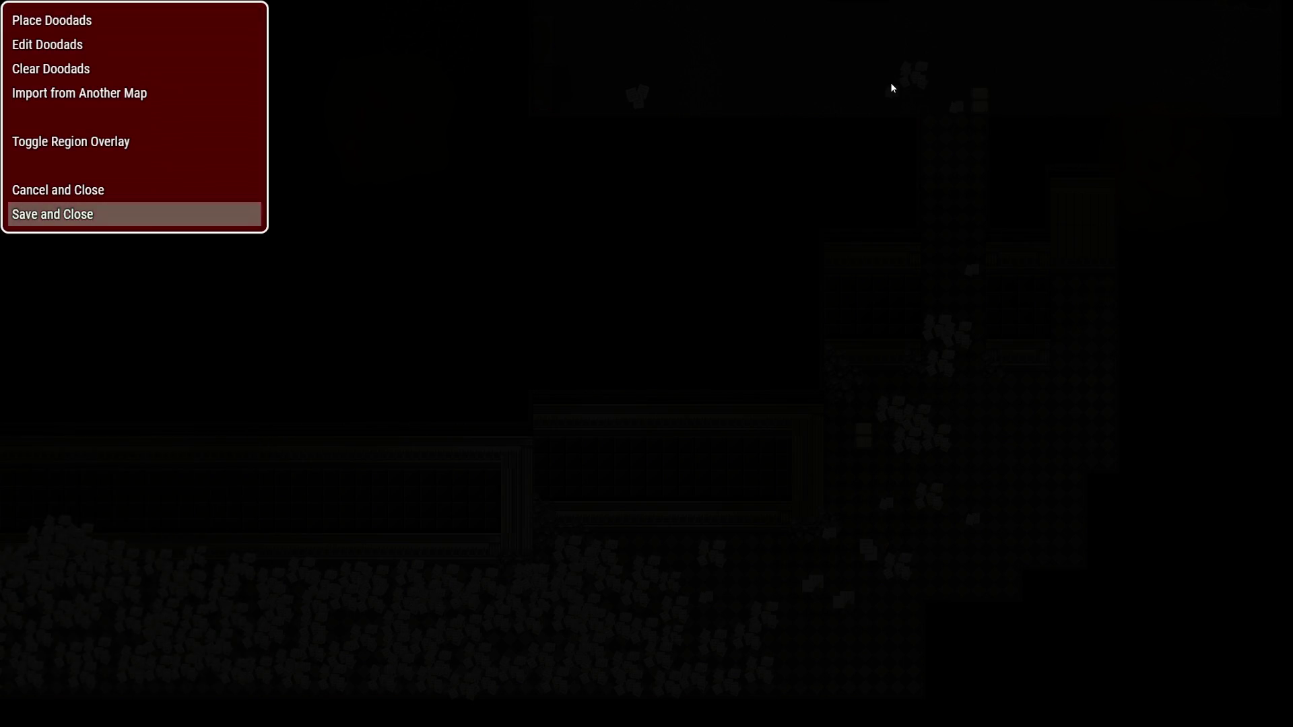
# Walk the playtest character around and below the lab table, then away to the right
pyautogui.press('Return')
pyautogui.press('Down')
pyautogui.press('Down')
pyautogui.press('Right')
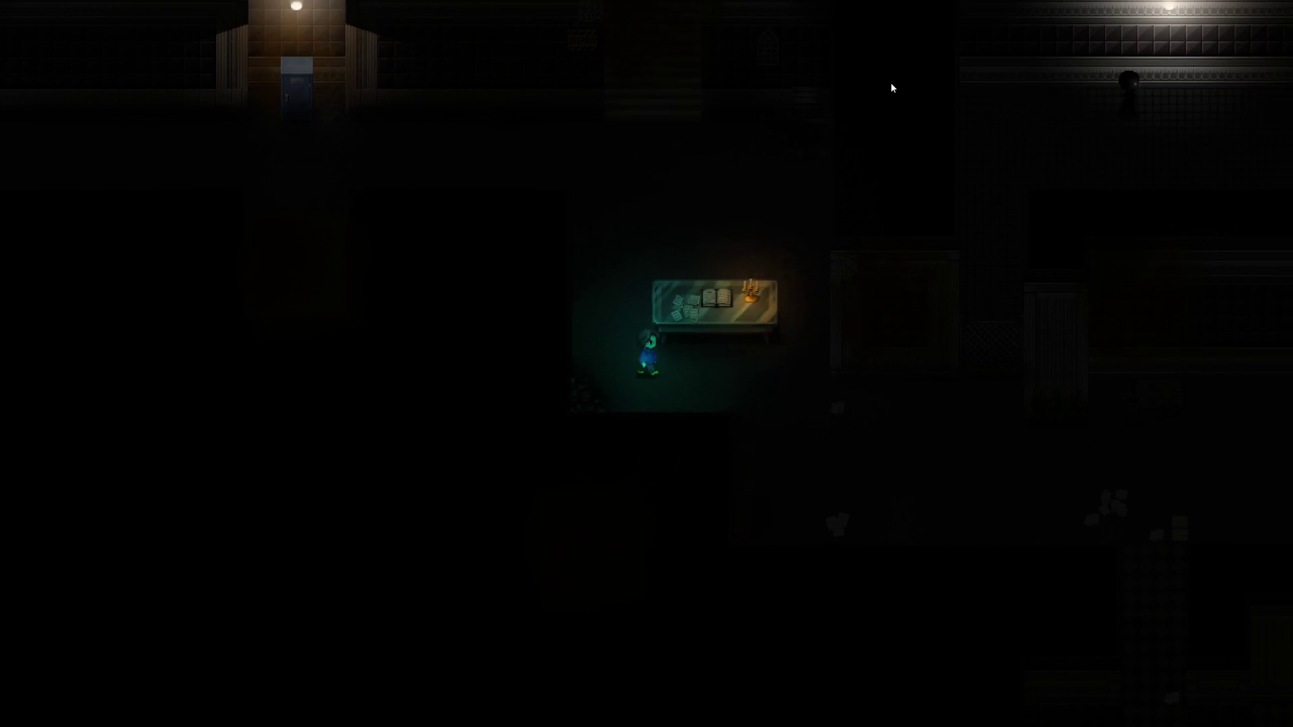
pyautogui.press('Up')
pyautogui.press('Right')
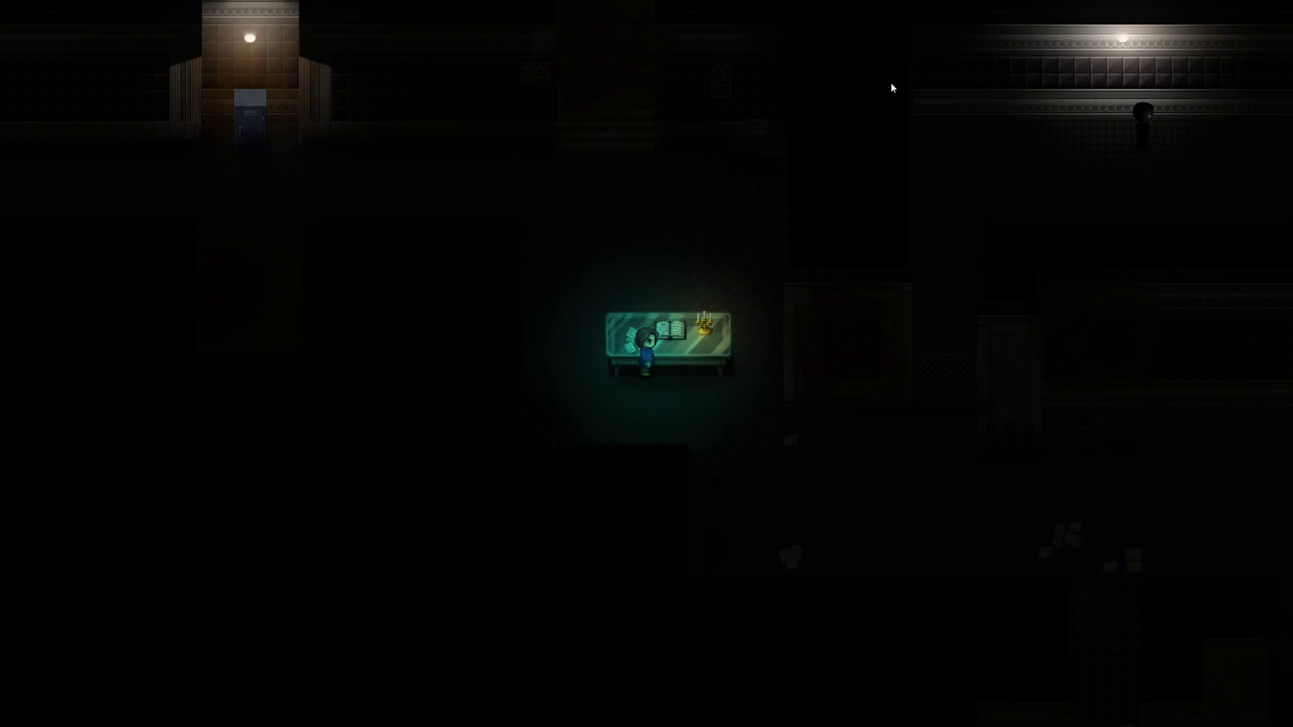
pyautogui.press('Up')
pyautogui.press('Right')
pyautogui.press('Down')
pyautogui.press('Down')
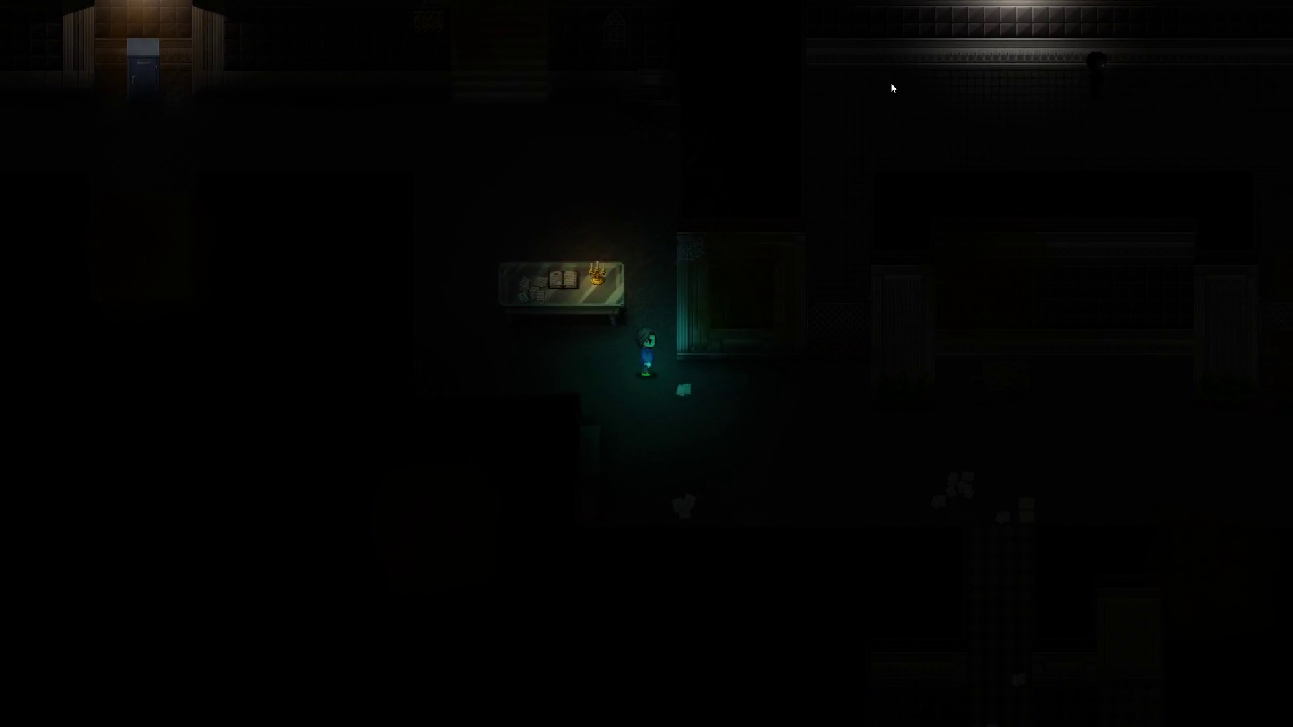
pyautogui.press('Right')
pyautogui.press('Right')
pyautogui.press('Right')
pyautogui.press('Right')
pyautogui.press('Right')
pyautogui.press('Down')
pyautogui.press('Down')
pyautogui.press('Down')
pyautogui.press('Right')
pyautogui.press('Right')
pyautogui.press('Right')
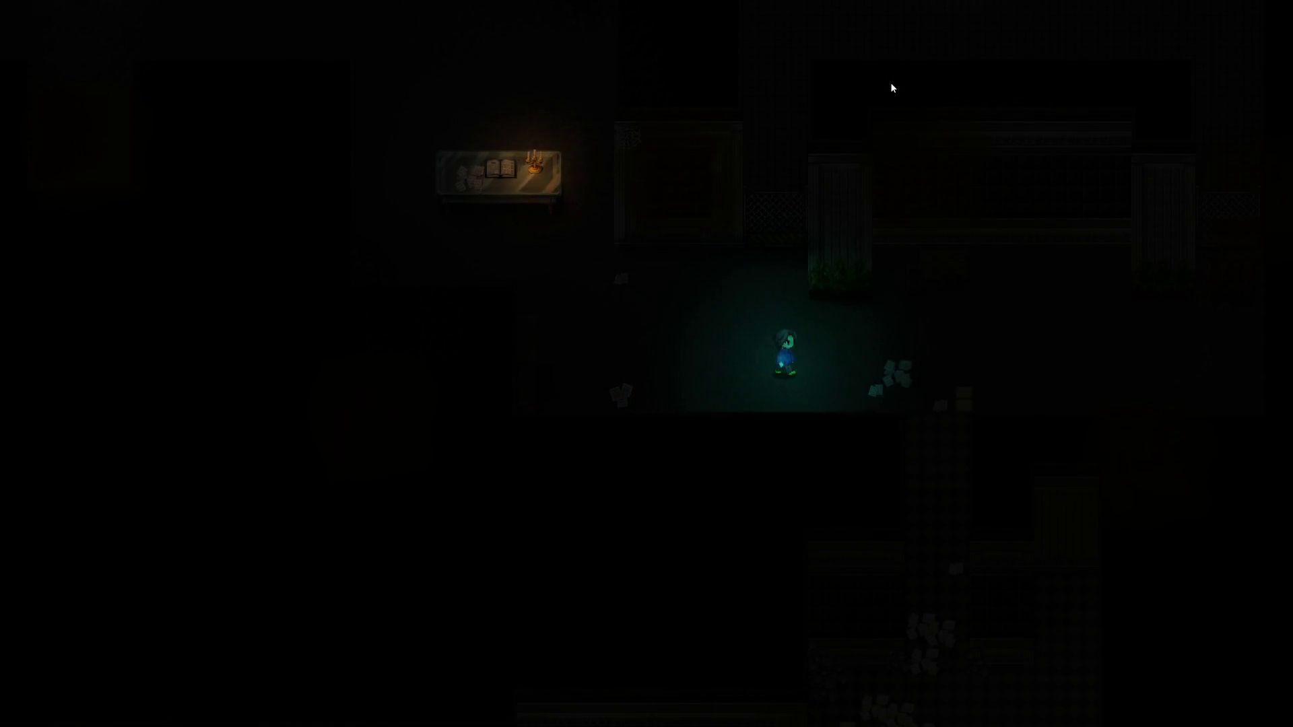
pyautogui.press('Right')
pyautogui.press('Right')
# Walk down the checkered corridor and across the scattered papers, then quit the playtest
pyautogui.press('Down')
pyautogui.press('Down')
pyautogui.press('Down')
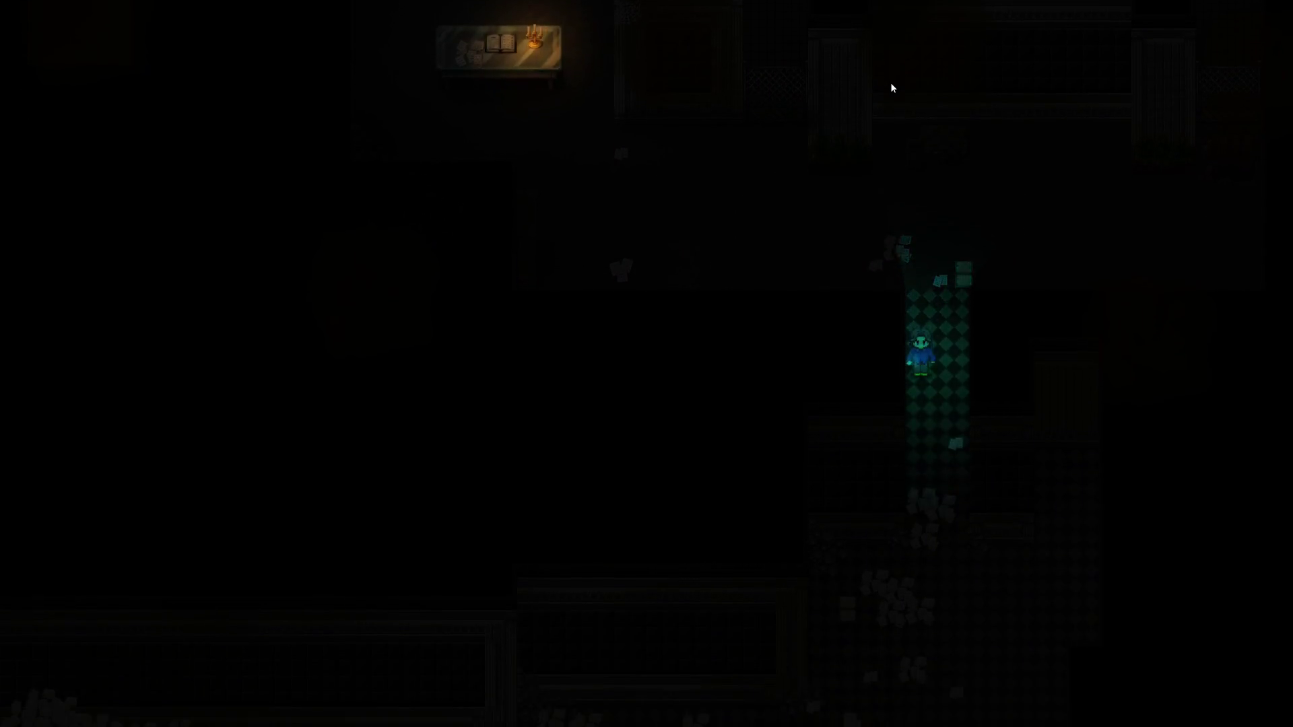
pyautogui.press('Down')
pyautogui.press('Down')
pyautogui.press('Down')
pyautogui.press('Left')
pyautogui.press('Left')
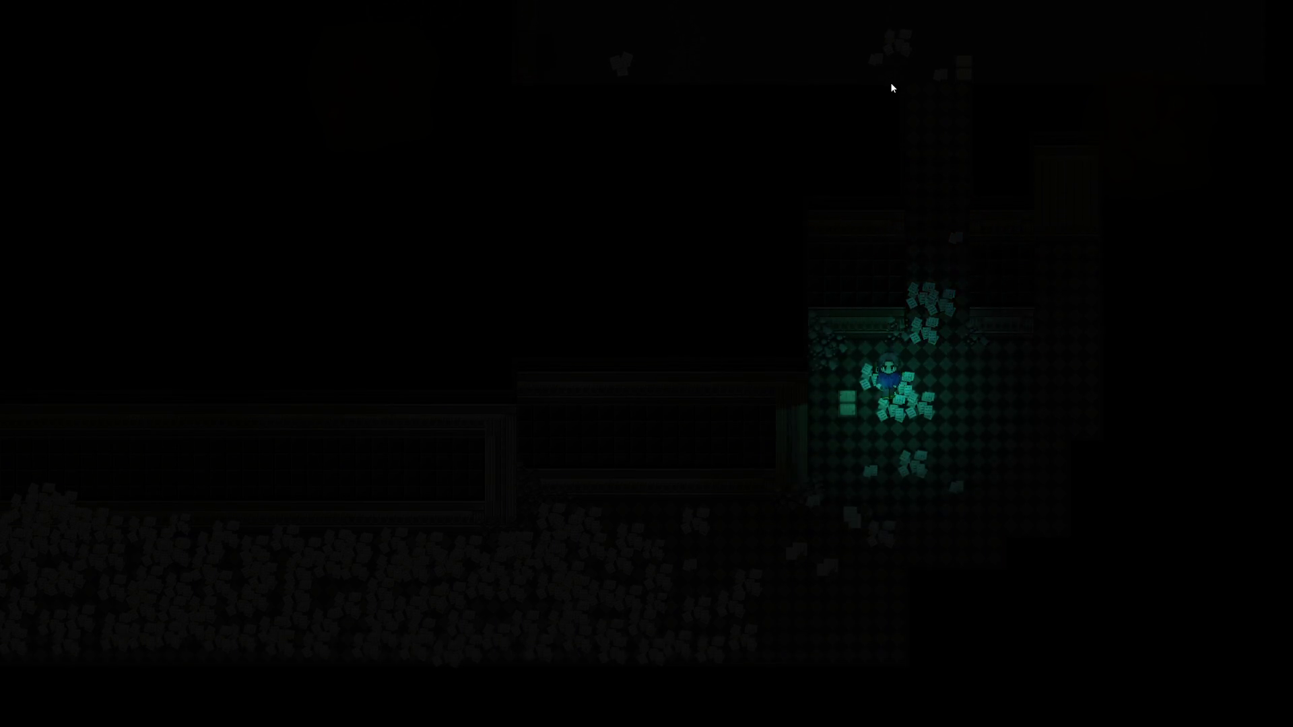
pyautogui.press('Left')
pyautogui.press('Left')
pyautogui.press('Down')
pyautogui.press('Down')
pyautogui.press('Down')
pyautogui.press('Left')
pyautogui.press('Left')
pyautogui.press('Left')
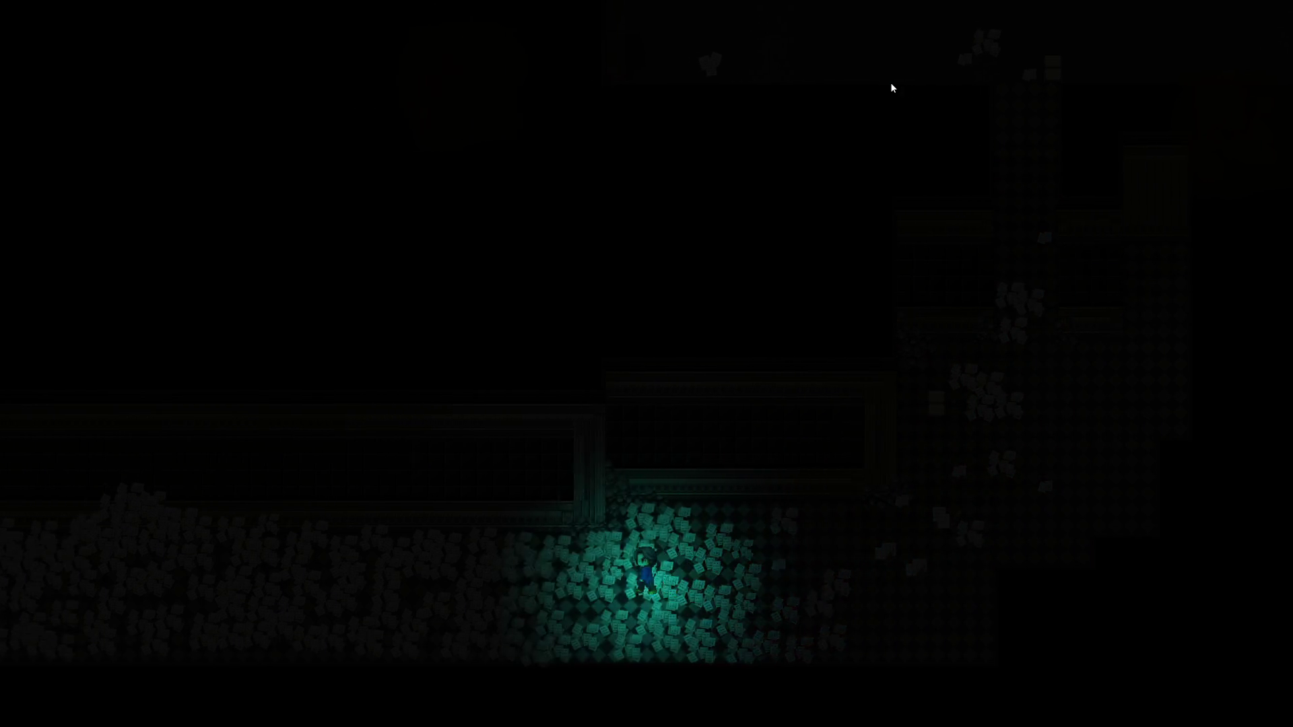
pyautogui.press('Left')
pyautogui.press('Left')
pyautogui.press('Left')
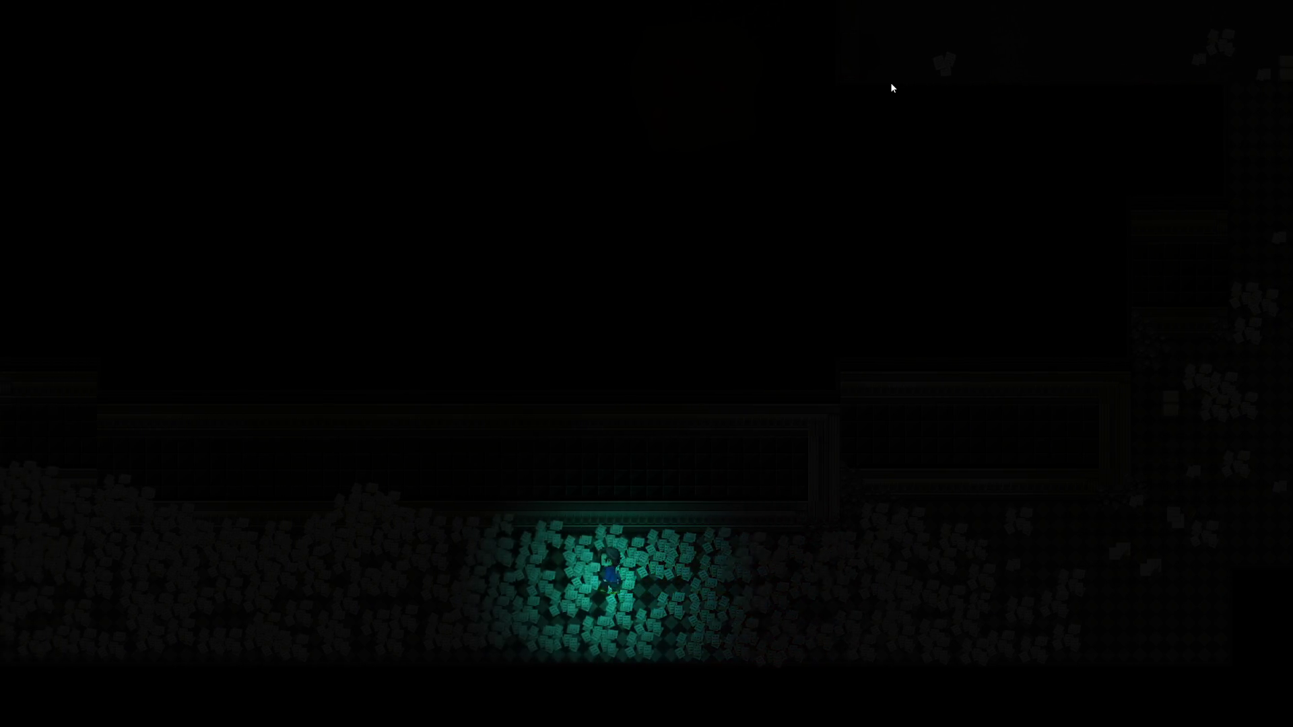
pyautogui.press('Right')
pyautogui.press('Right')
pyautogui.press('Right')
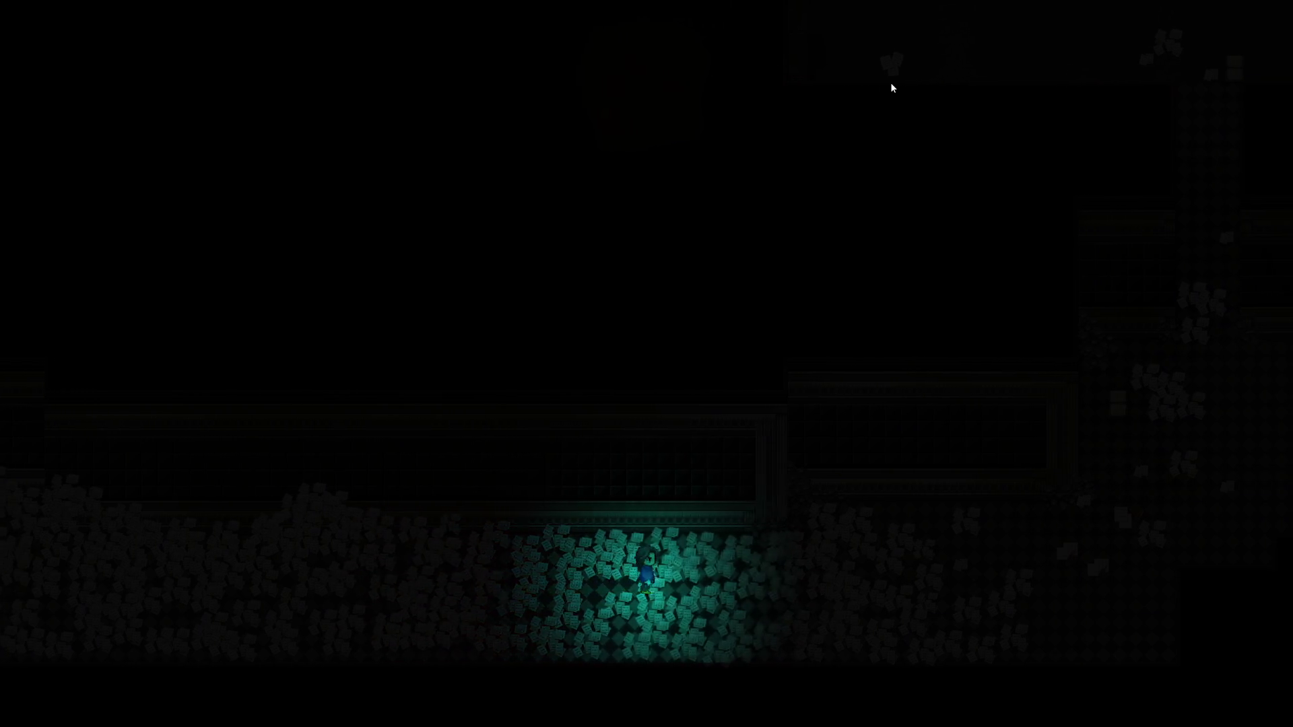
pyautogui.press('Left')
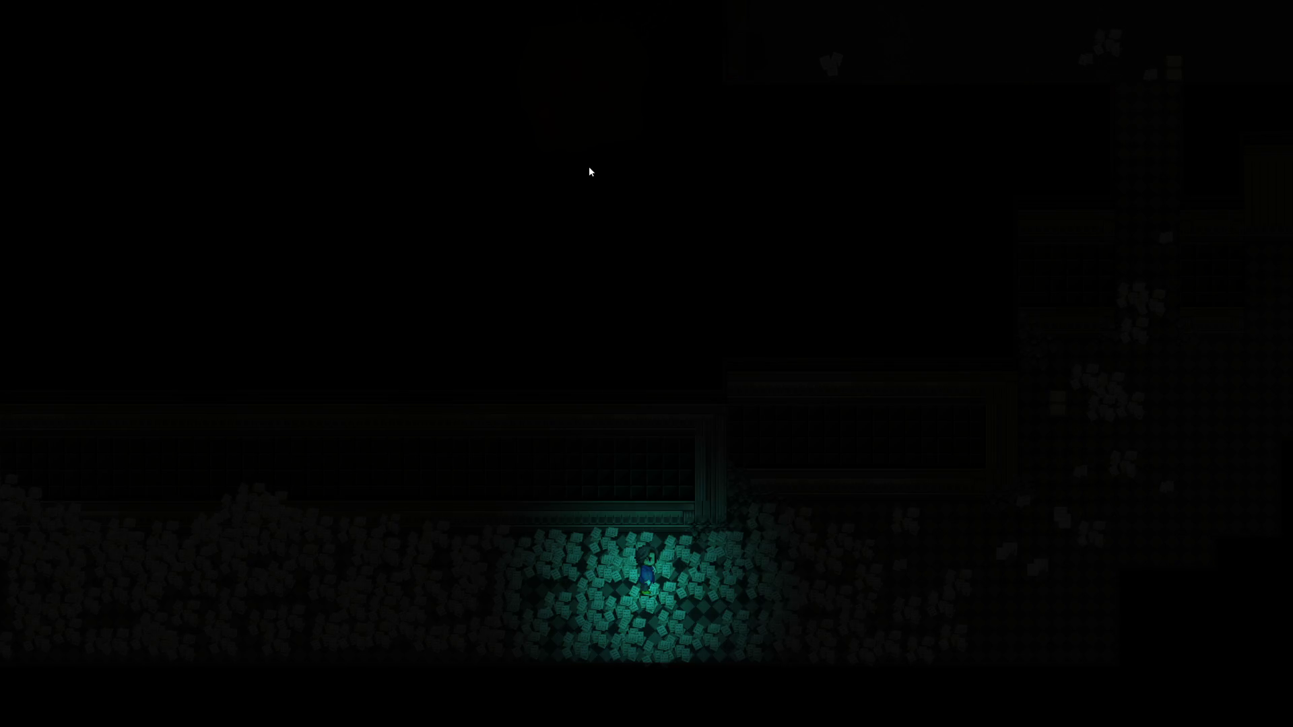
pyautogui.hotkey('alt', 'F4')
pyautogui.scroll(5, 650, 191)
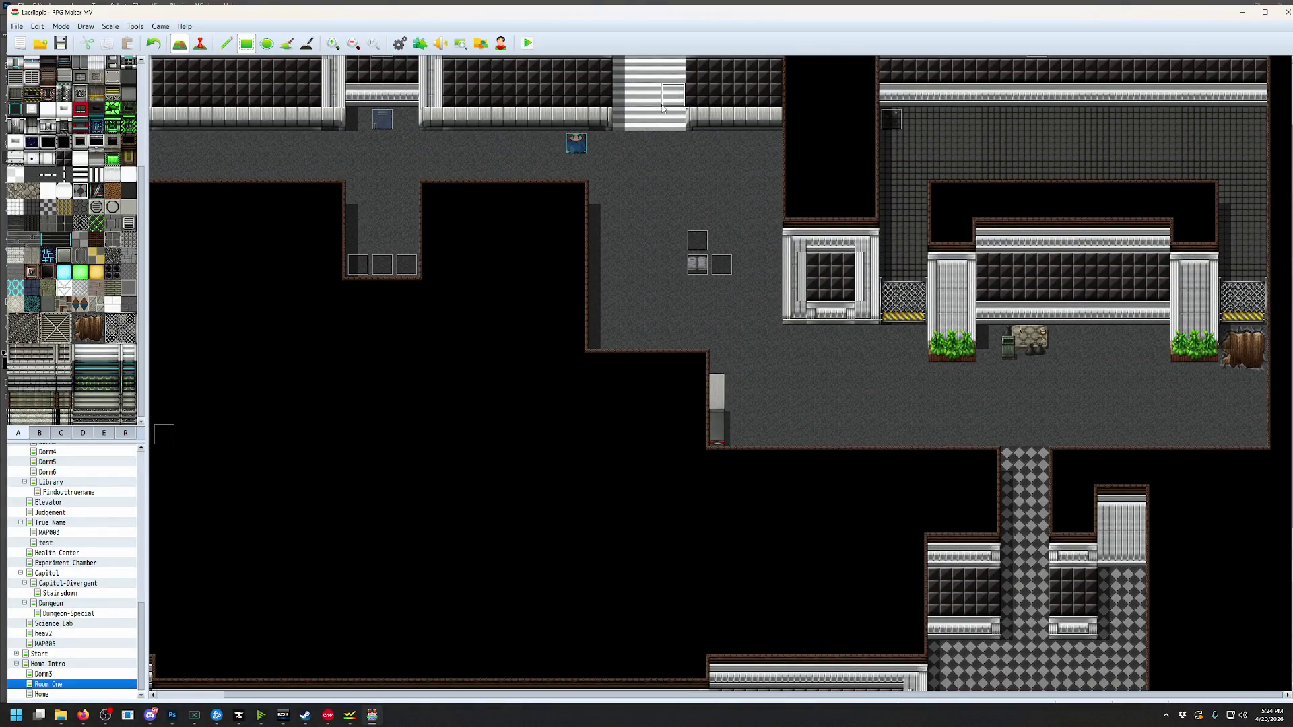
# Change Room One's map note to [ambient_light 0], then open the Database at Common Events
pyautogui.middleClick(769, 373)
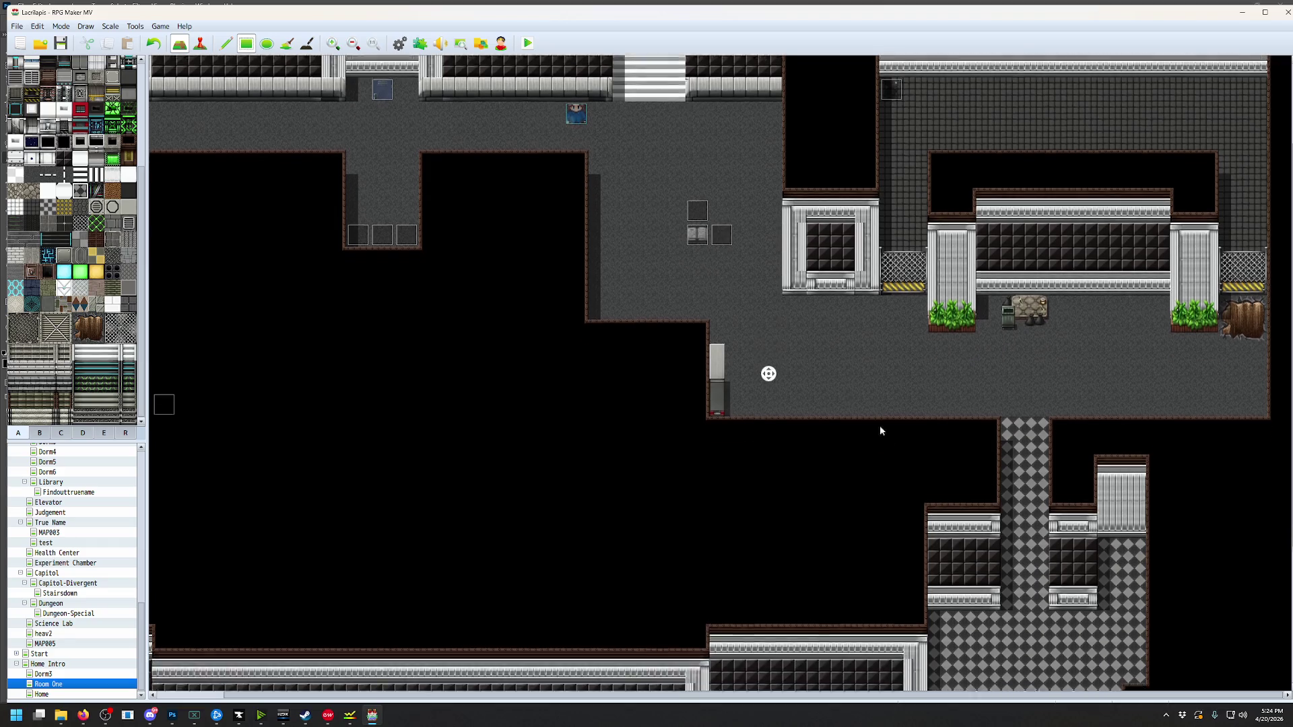
pyautogui.middleClick(801, 404)
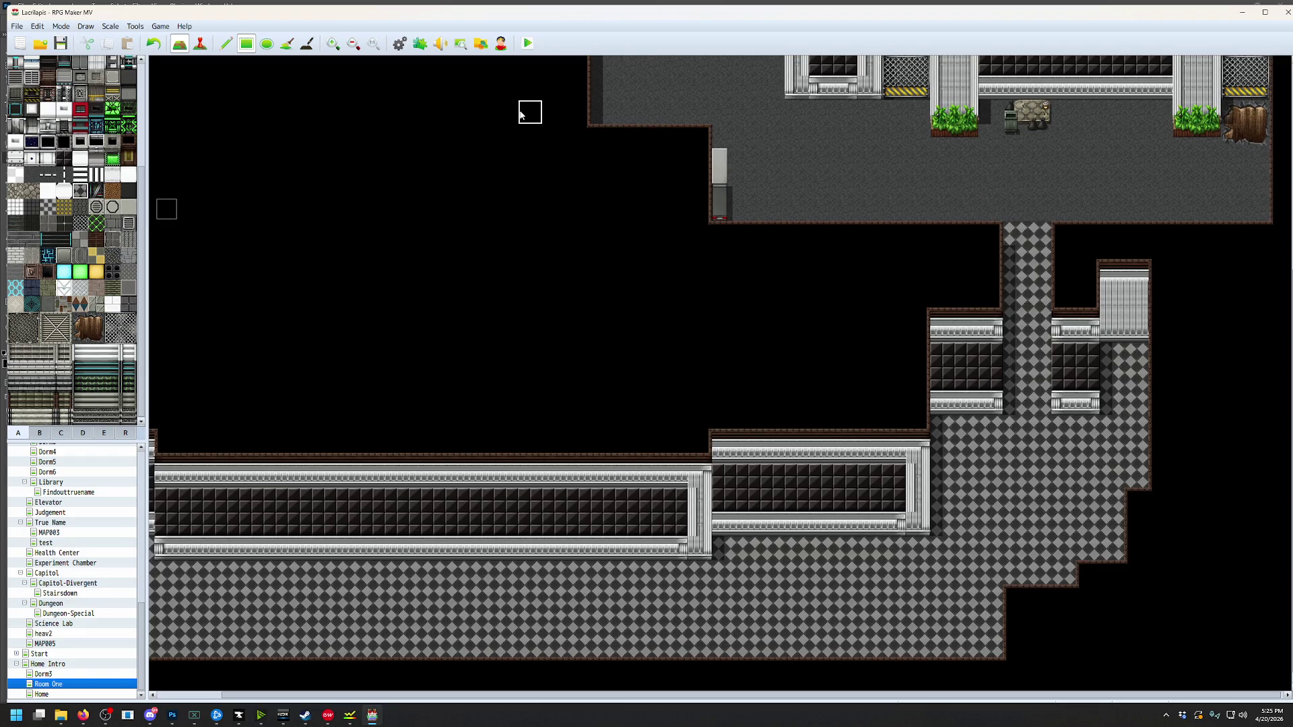
pyautogui.rightClick(80, 685)
pyautogui.click(107, 582)
pyautogui.doubleClick(619, 394)
pyautogui.write('0')
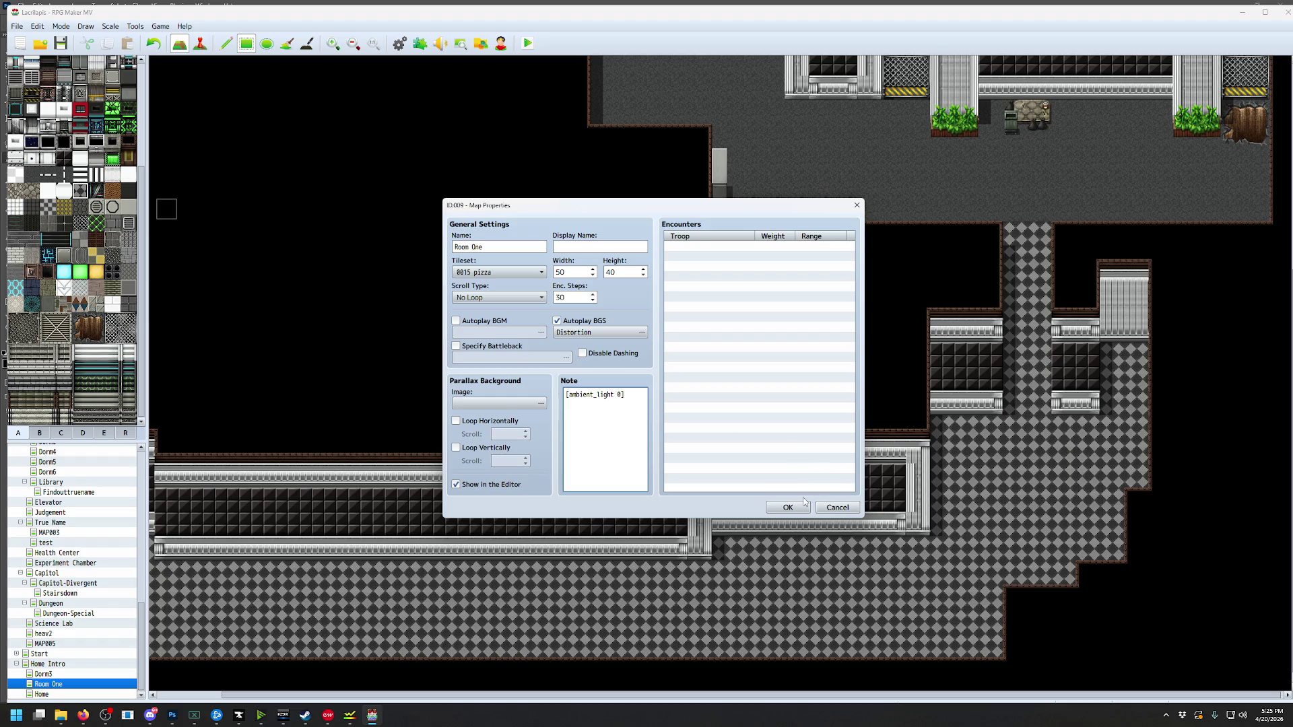
pyautogui.click(804, 505)
pyautogui.click(137, 26)
pyautogui.click(155, 39)
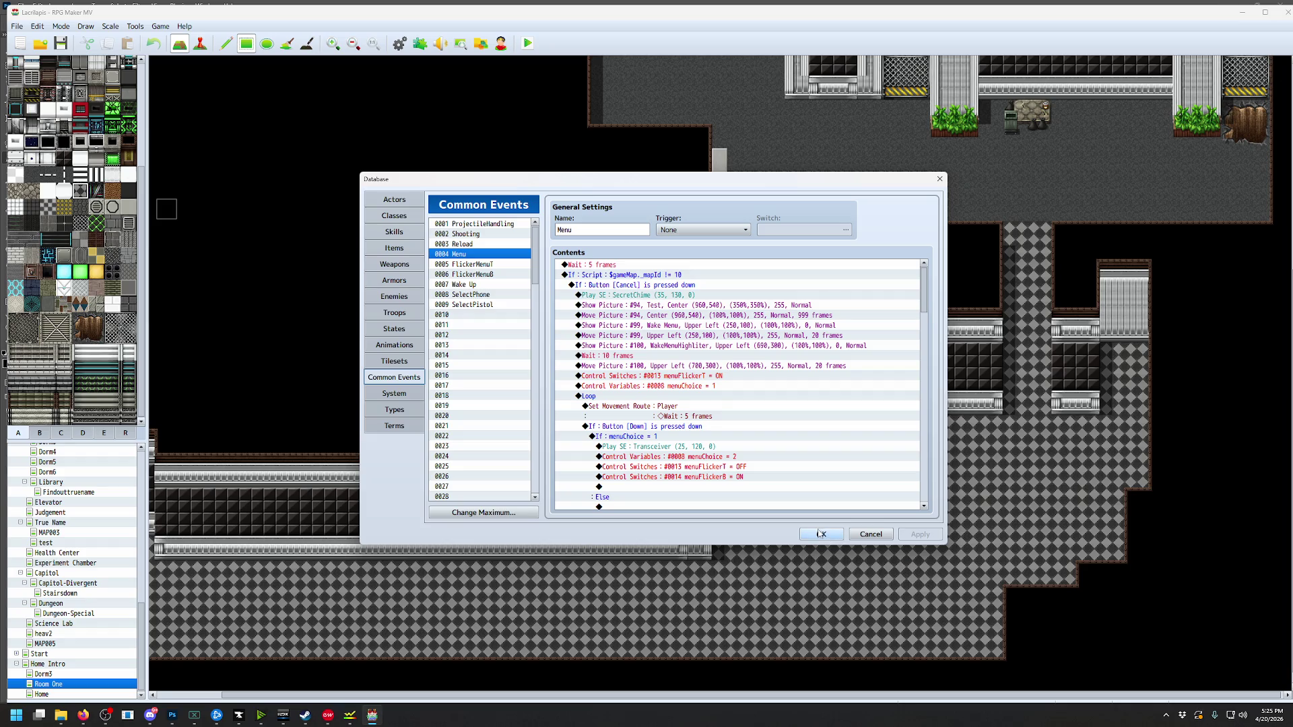
# Add an AmbientLight 6 plugin command to the SelectPhone common event
pyautogui.click(482, 296)
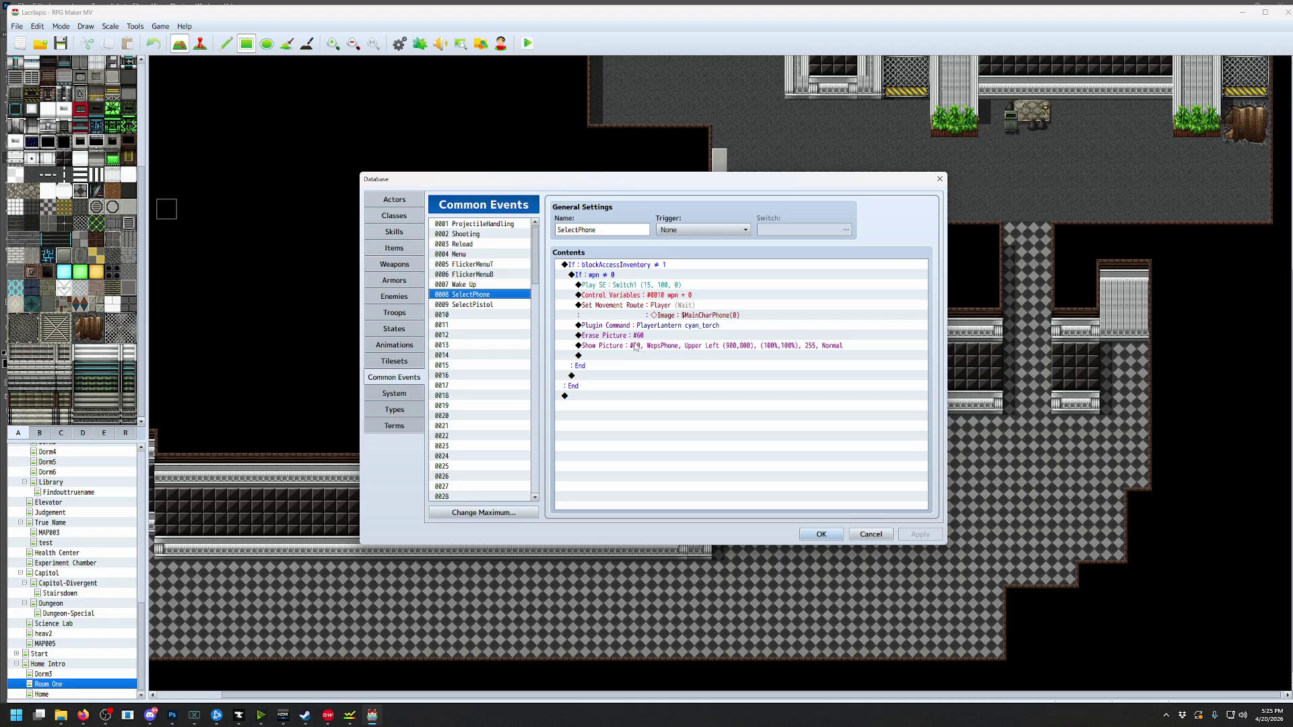
pyautogui.doubleClick(613, 359)
pyautogui.click(661, 233)
pyautogui.click(804, 505)
pyautogui.write('Ambientlight 7')
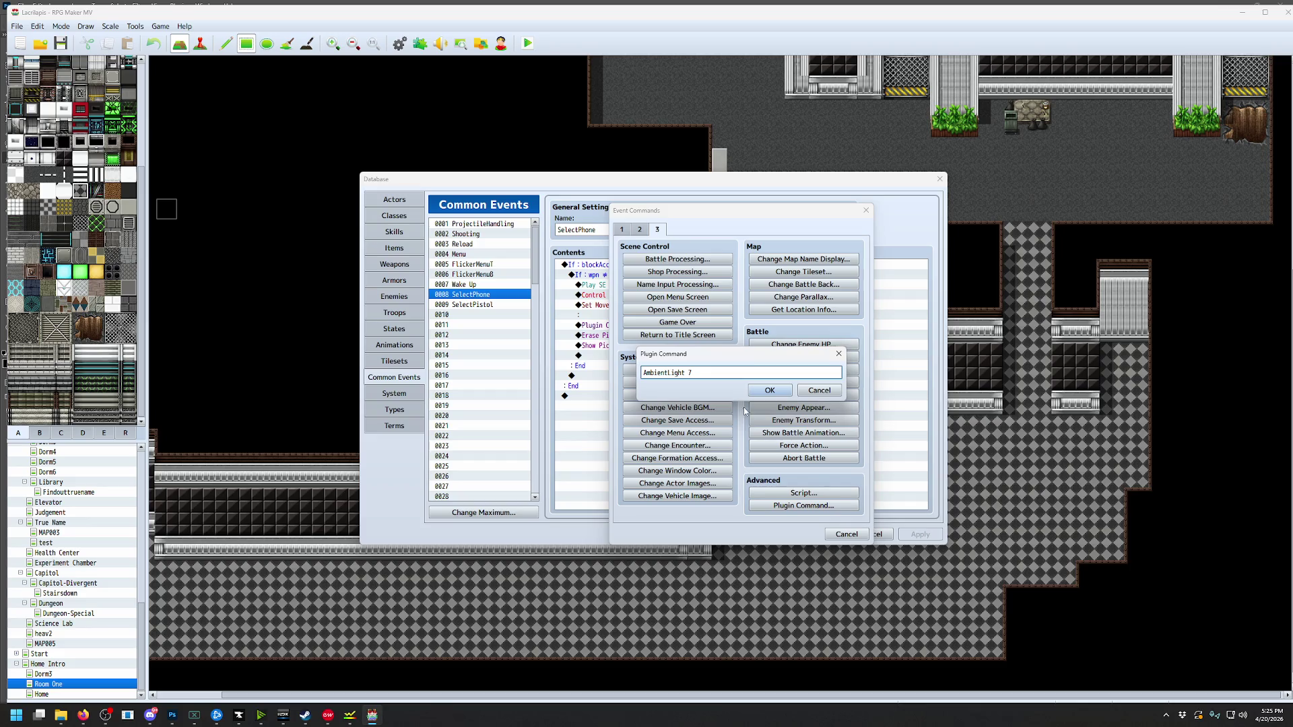
pyautogui.press('Return')
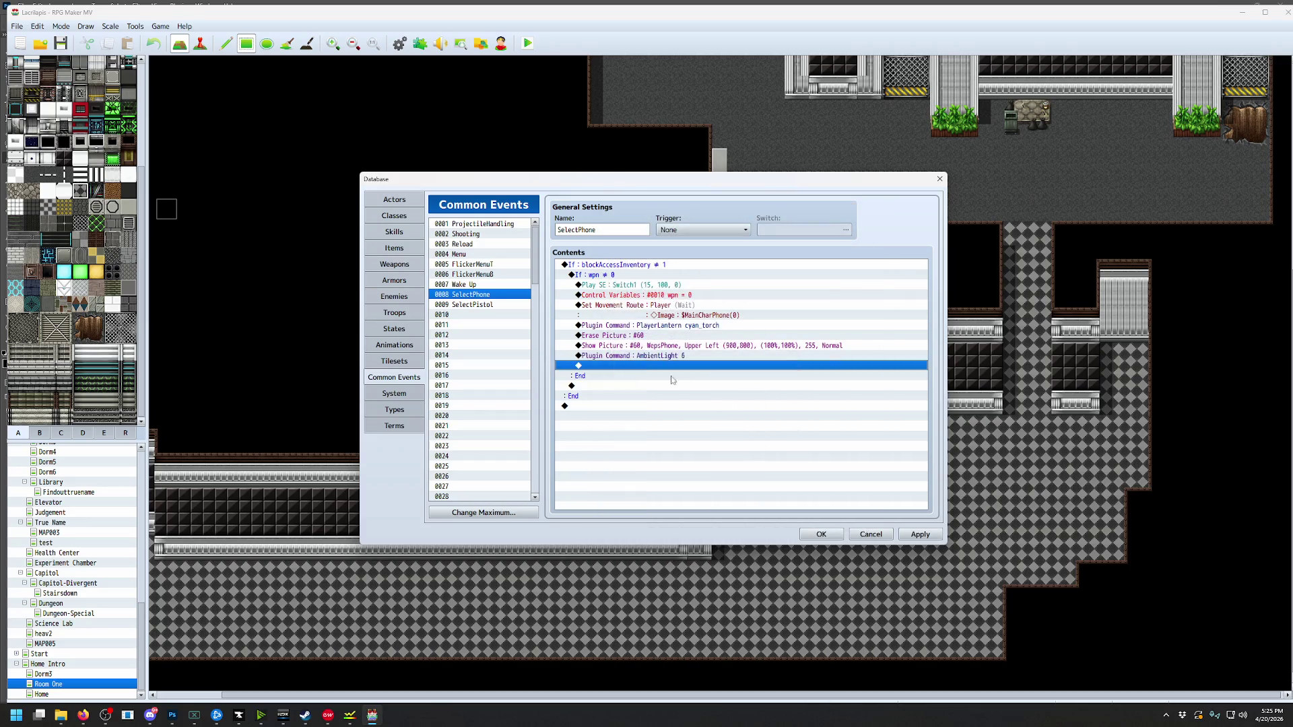
pyautogui.click(651, 356)
# Set the SelectPistol common event's plugin command to AmbientLight 0
pyautogui.click(492, 307)
pyautogui.click(650, 367)
pyautogui.doubleClick(699, 368)
pyautogui.click(710, 373)
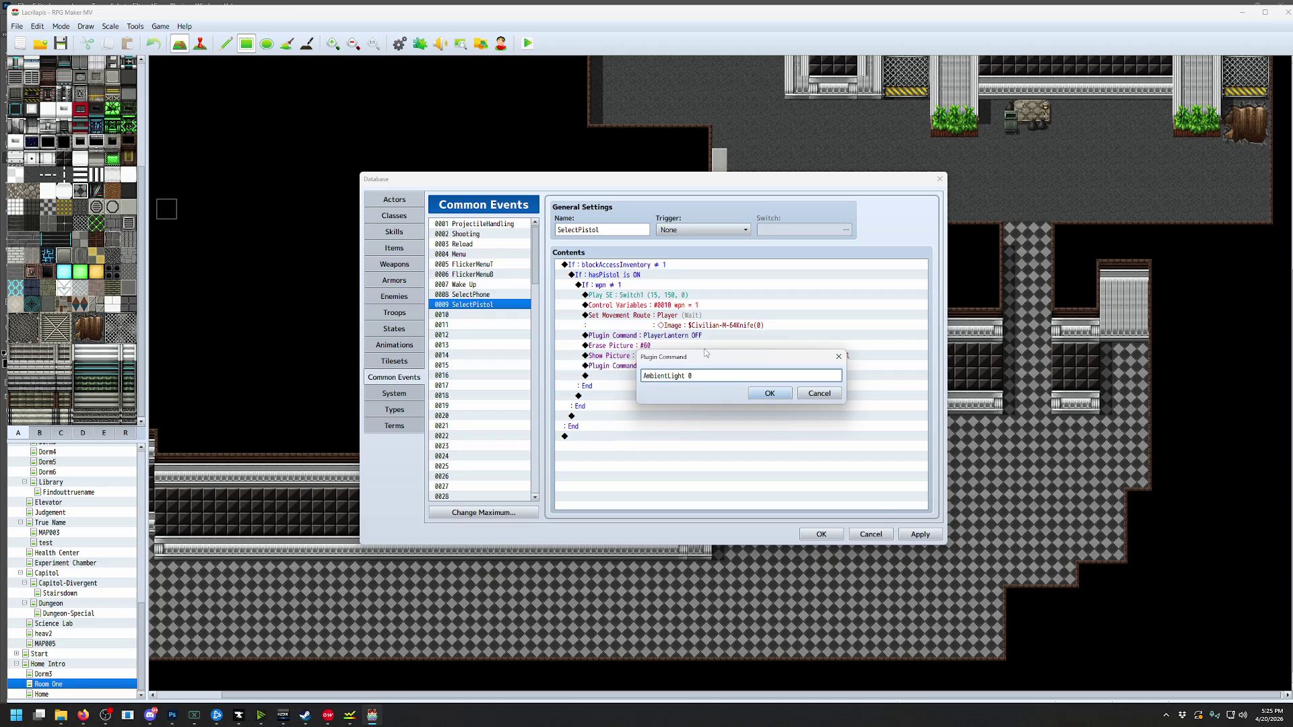
pyautogui.click(770, 393)
# Close the database, save the project and start a playtest
pyautogui.click(821, 534)
pyautogui.click(530, 44)
pyautogui.click(616, 381)
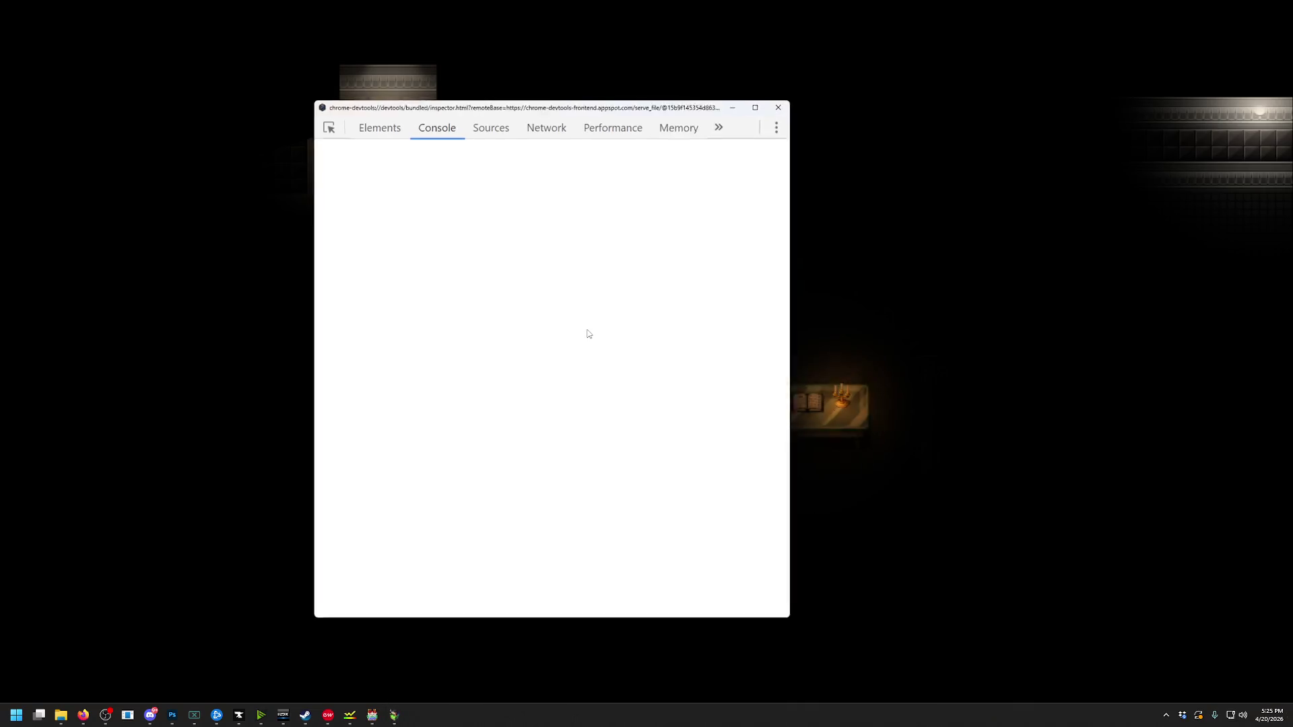
# Walk the character past the candle table and around the dark room
pyautogui.press('Right')
pyautogui.press('Right')
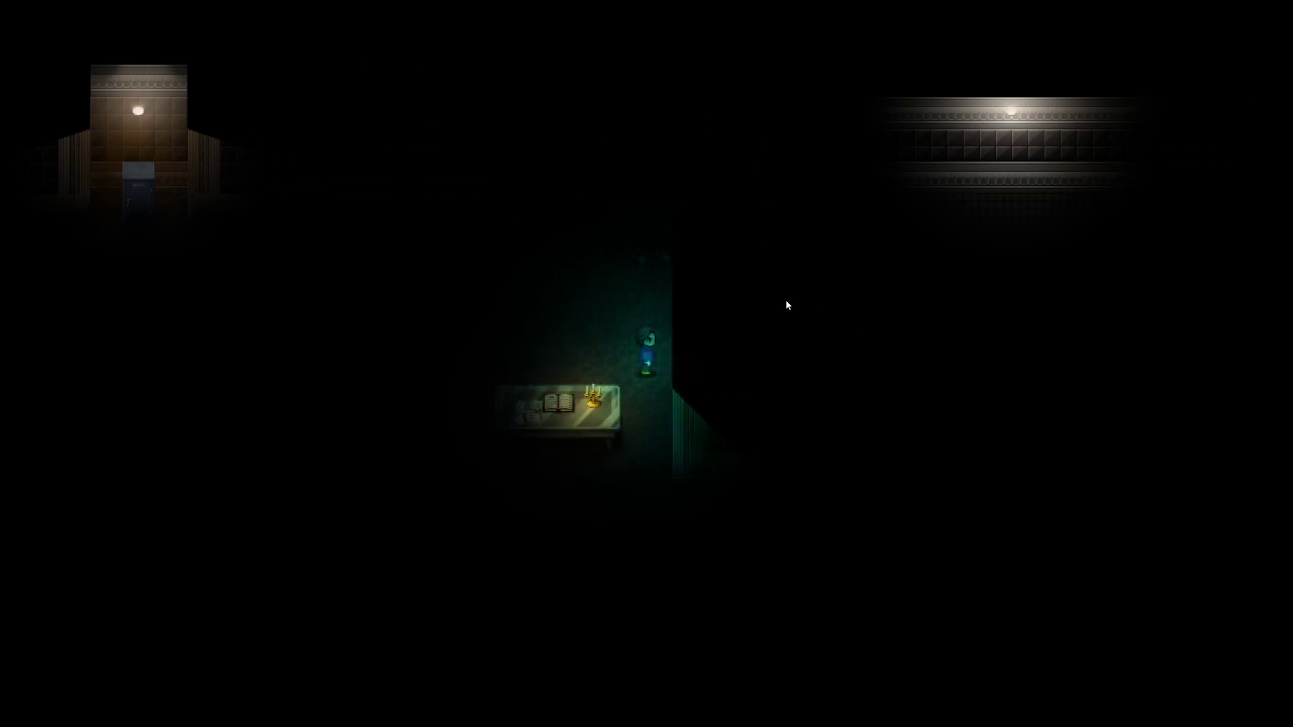
pyautogui.press('Down')
pyautogui.press('Down')
pyautogui.press('Down')
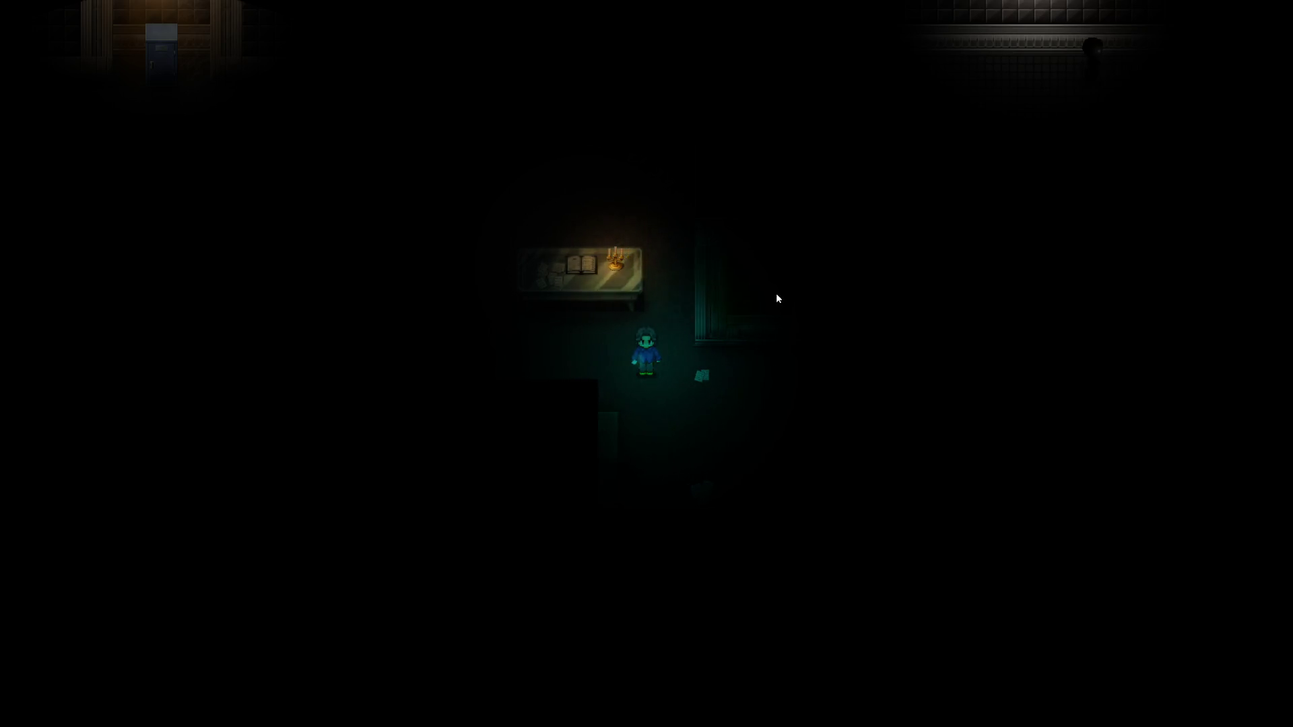
pyautogui.press('Left')
pyautogui.press('Down')
pyautogui.press('Down')
pyautogui.press('Right')
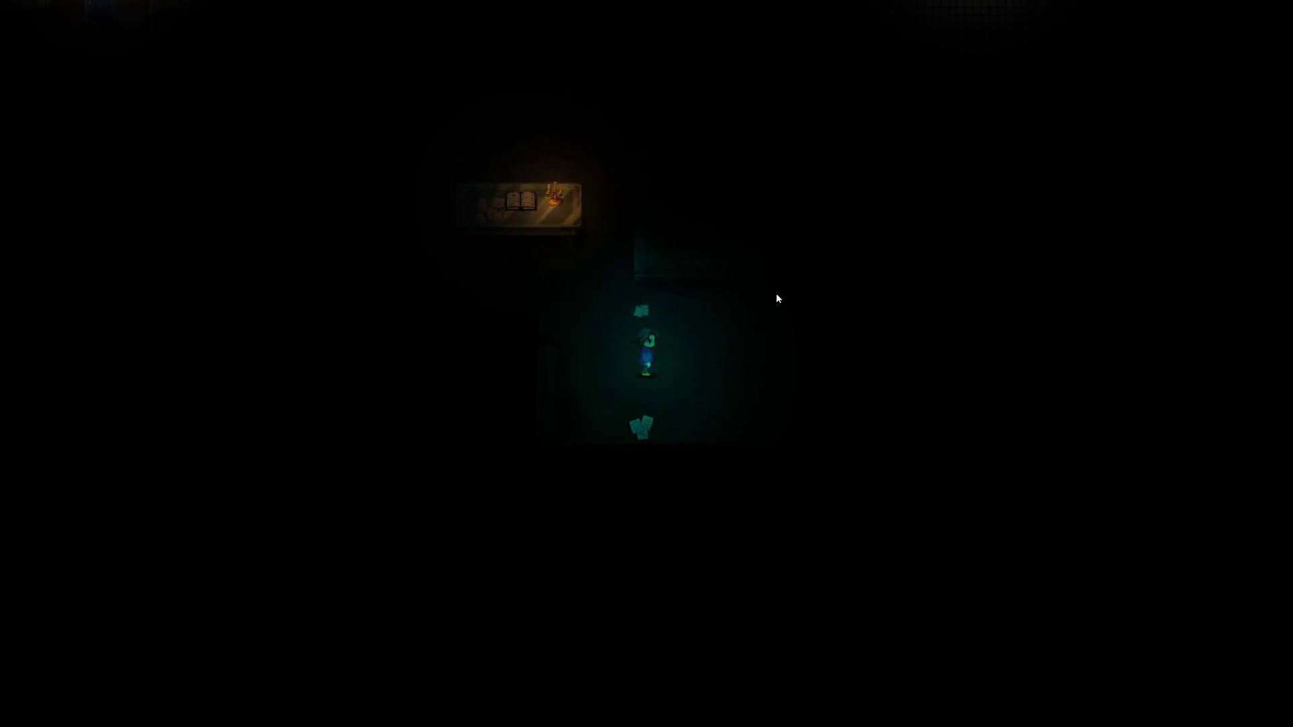
pyautogui.press('Left')
pyautogui.press('Up')
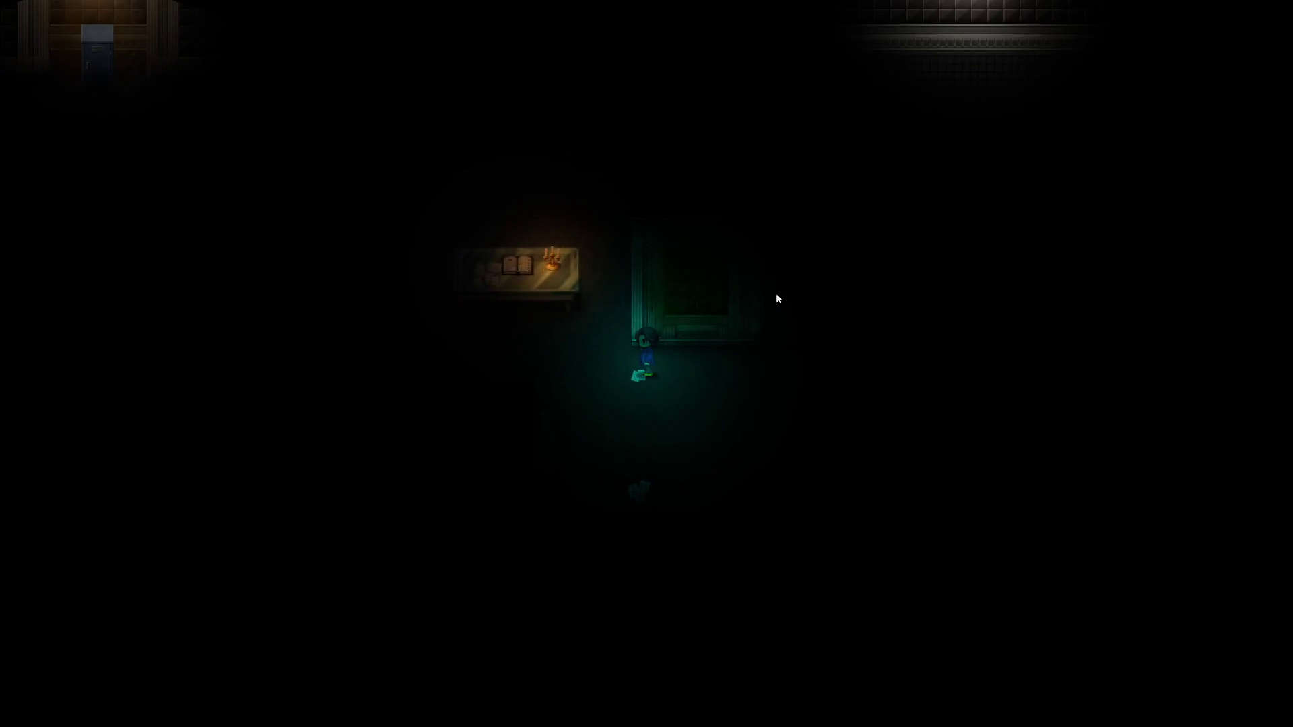
pyautogui.press('Left')
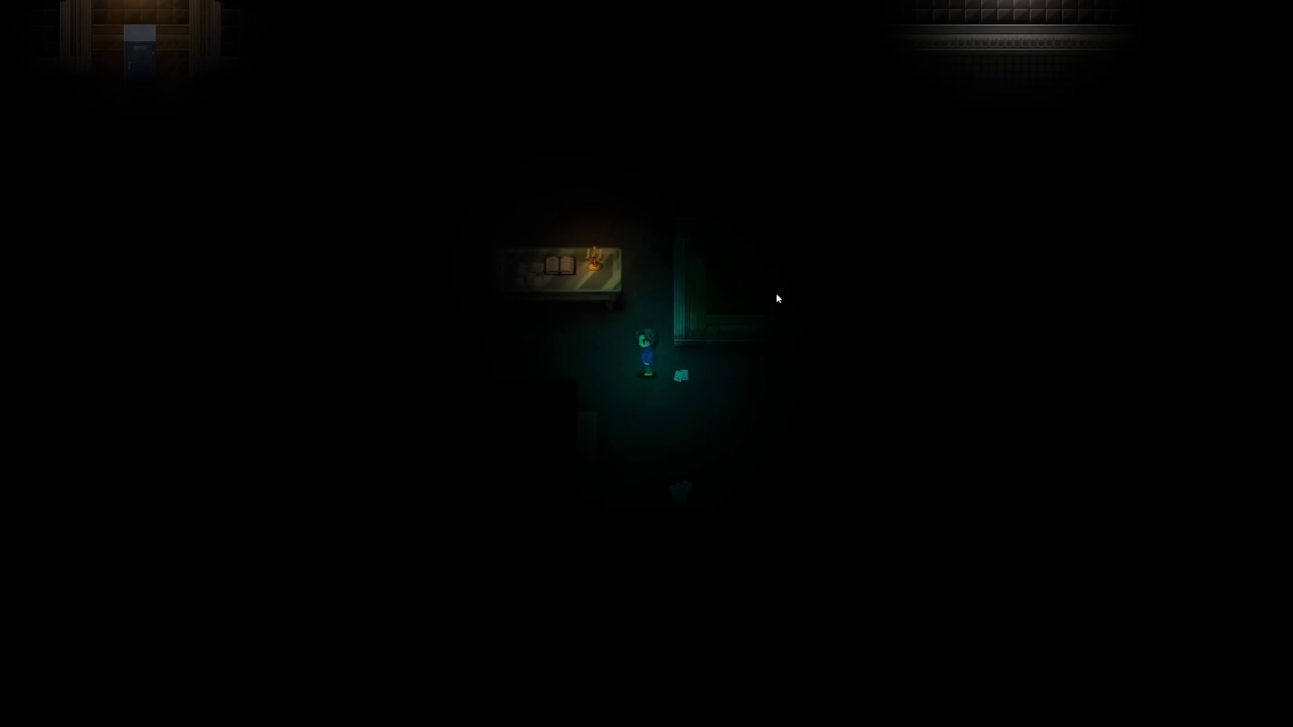
pyautogui.press('Right')
pyautogui.press('Down')
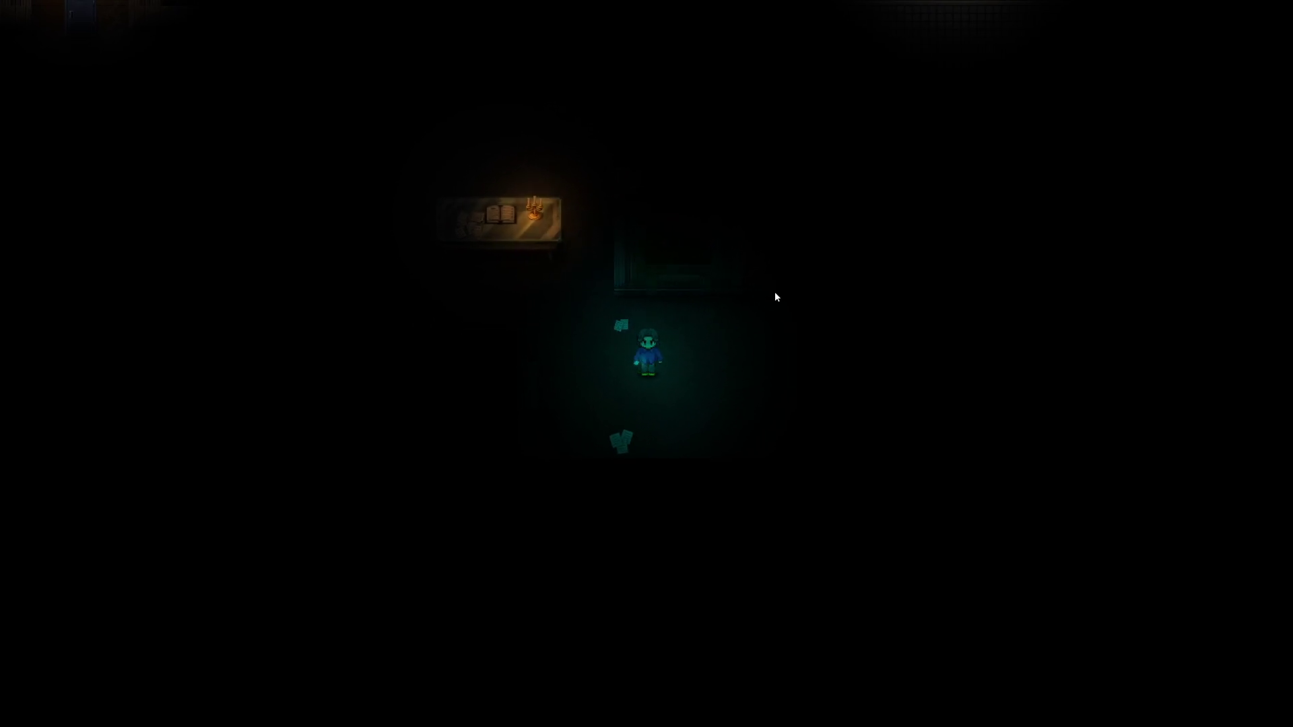
pyautogui.press('Right')
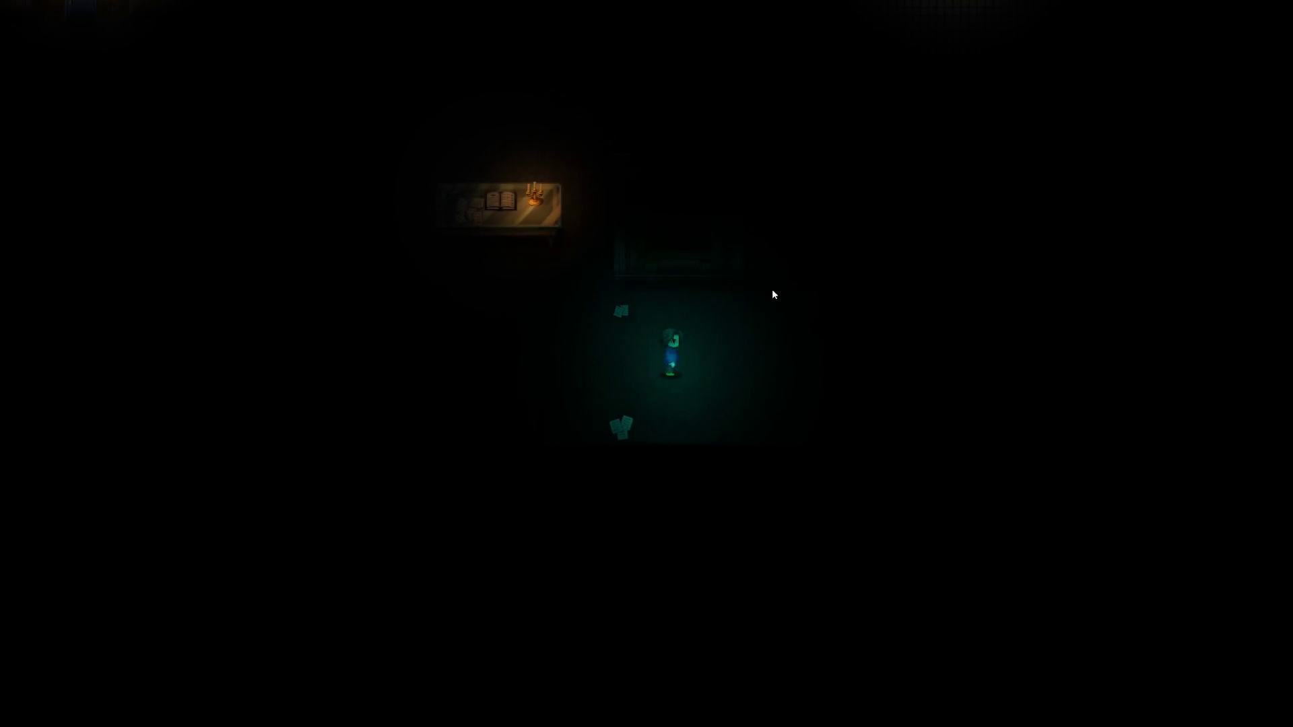
# Walk past the scattered papers to the green door and examine it to collect the pistol
pyautogui.press('Right')
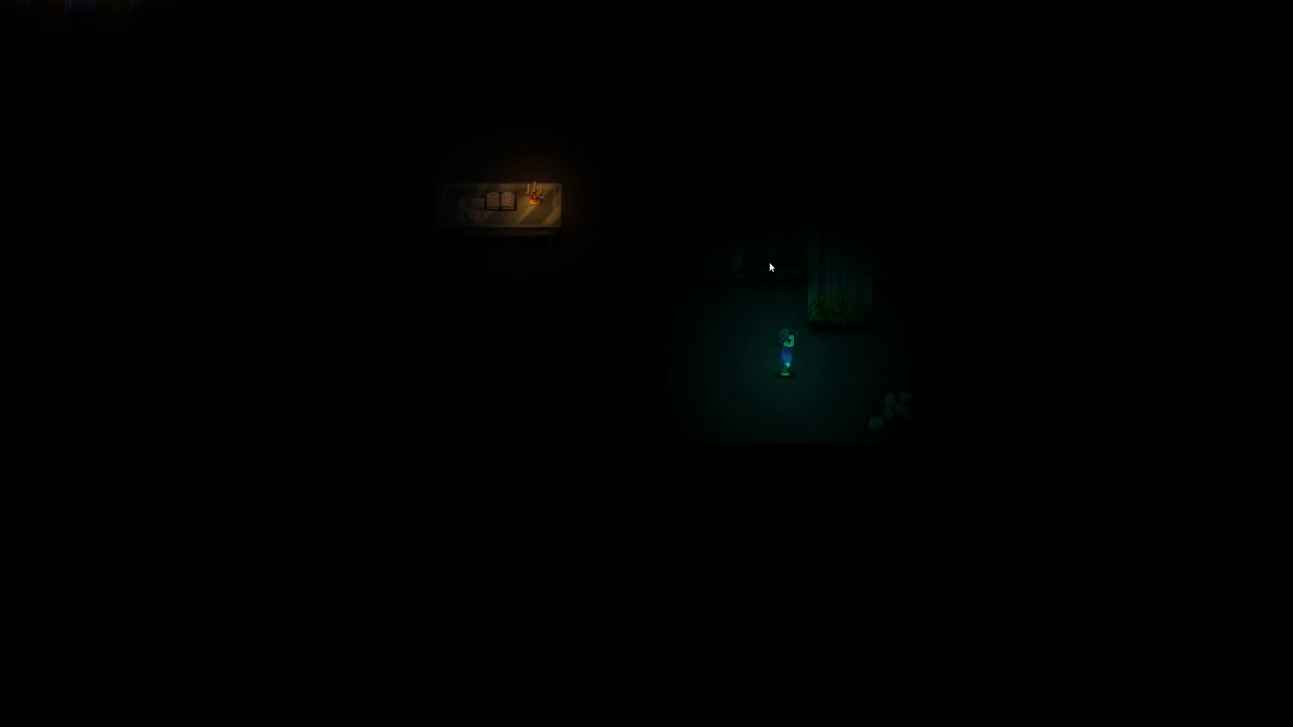
pyautogui.press('Left')
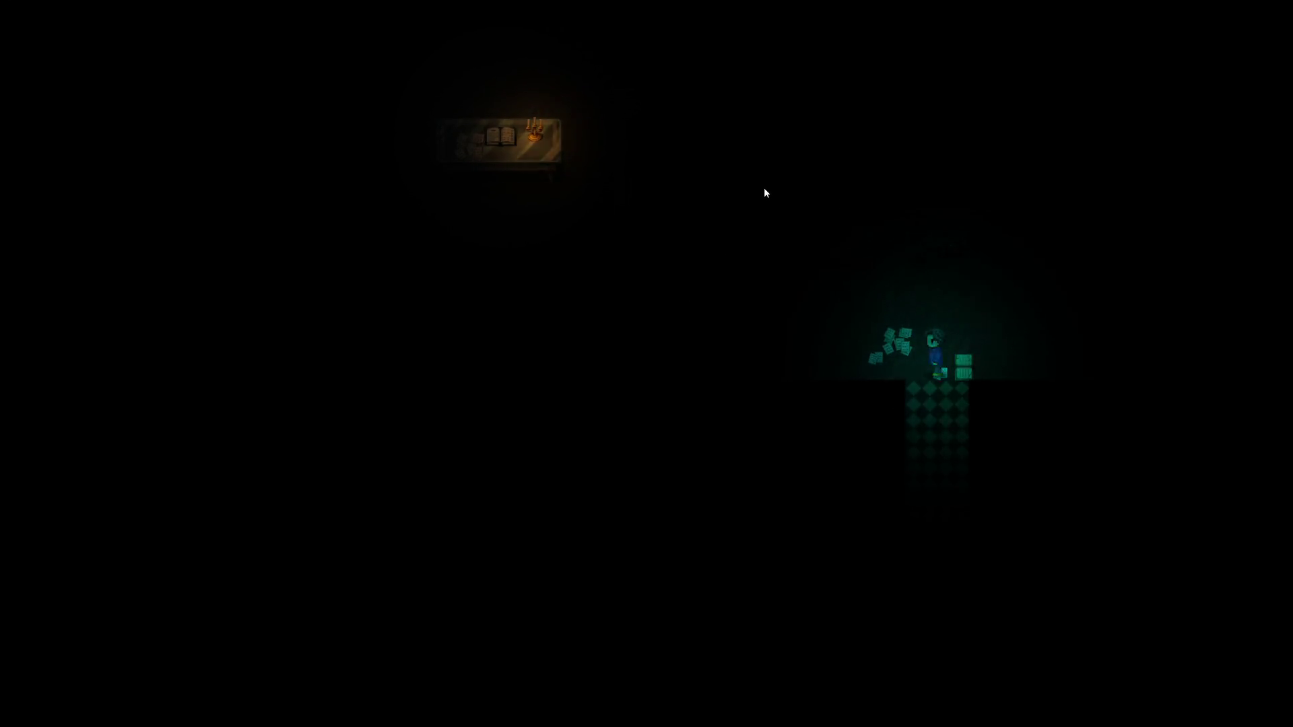
pyautogui.press('Up')
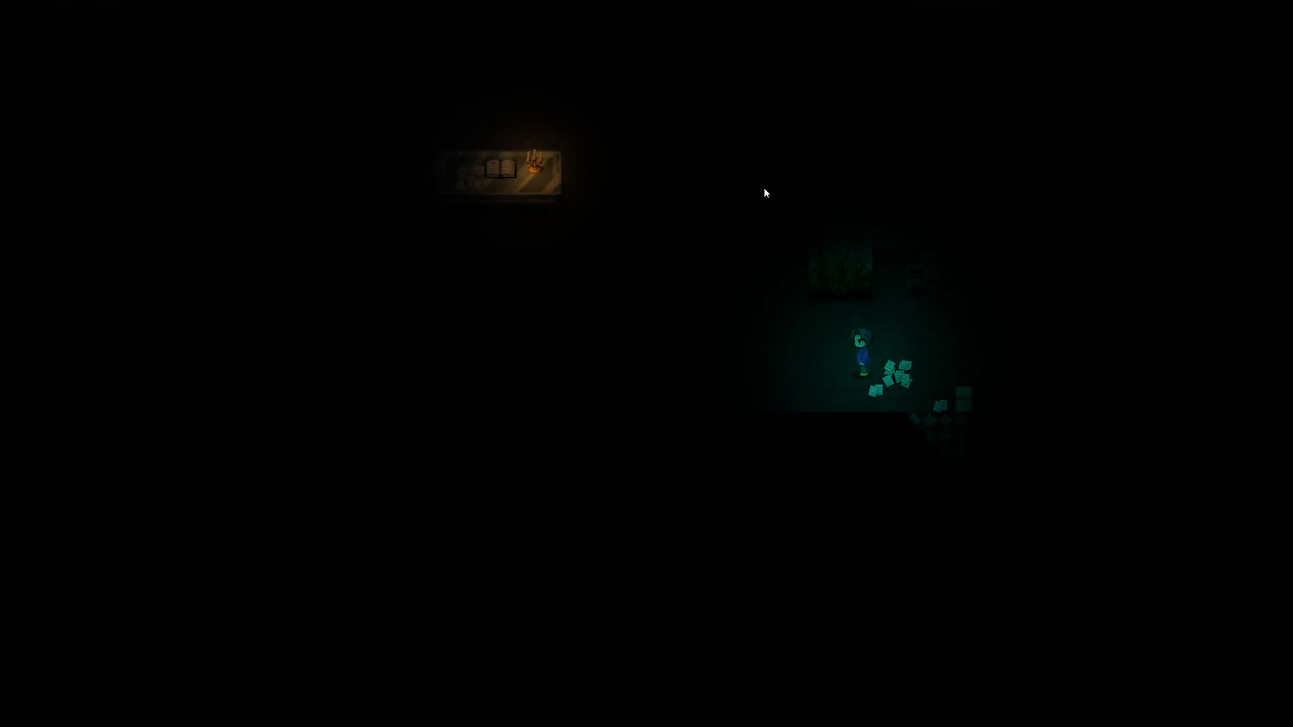
pyautogui.press('Left')
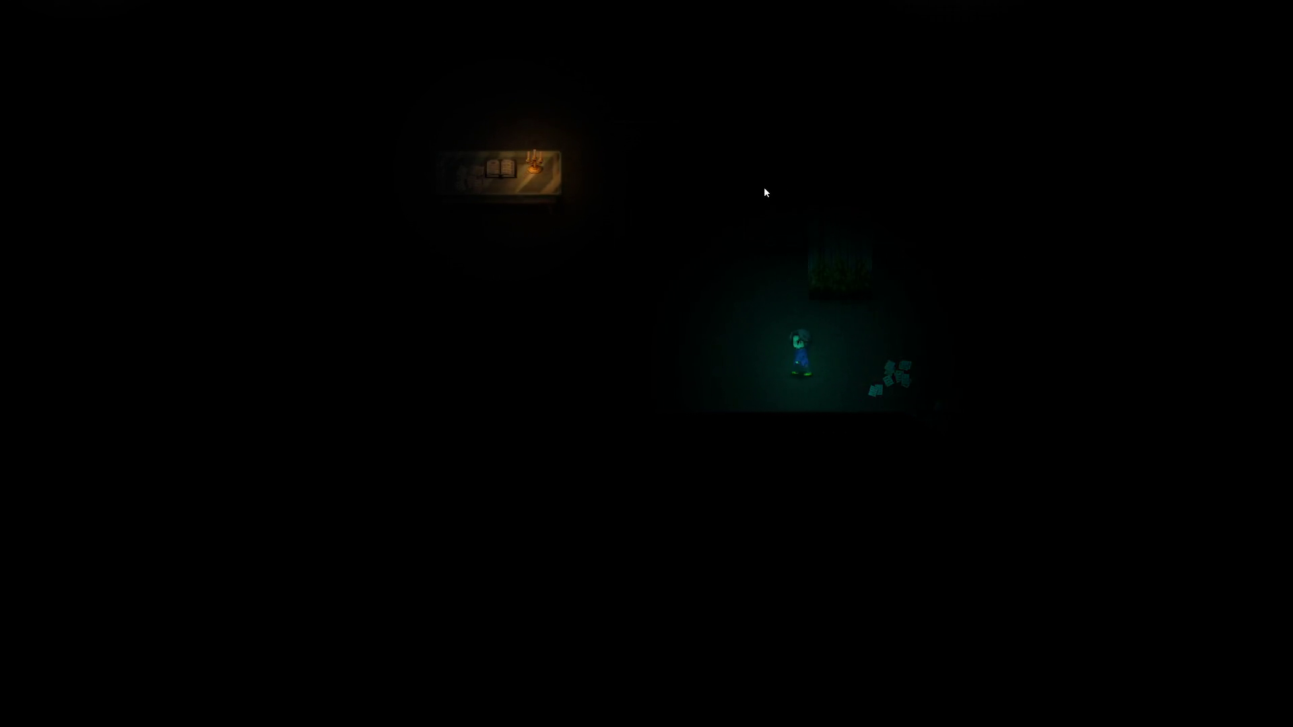
pyautogui.press('Right')
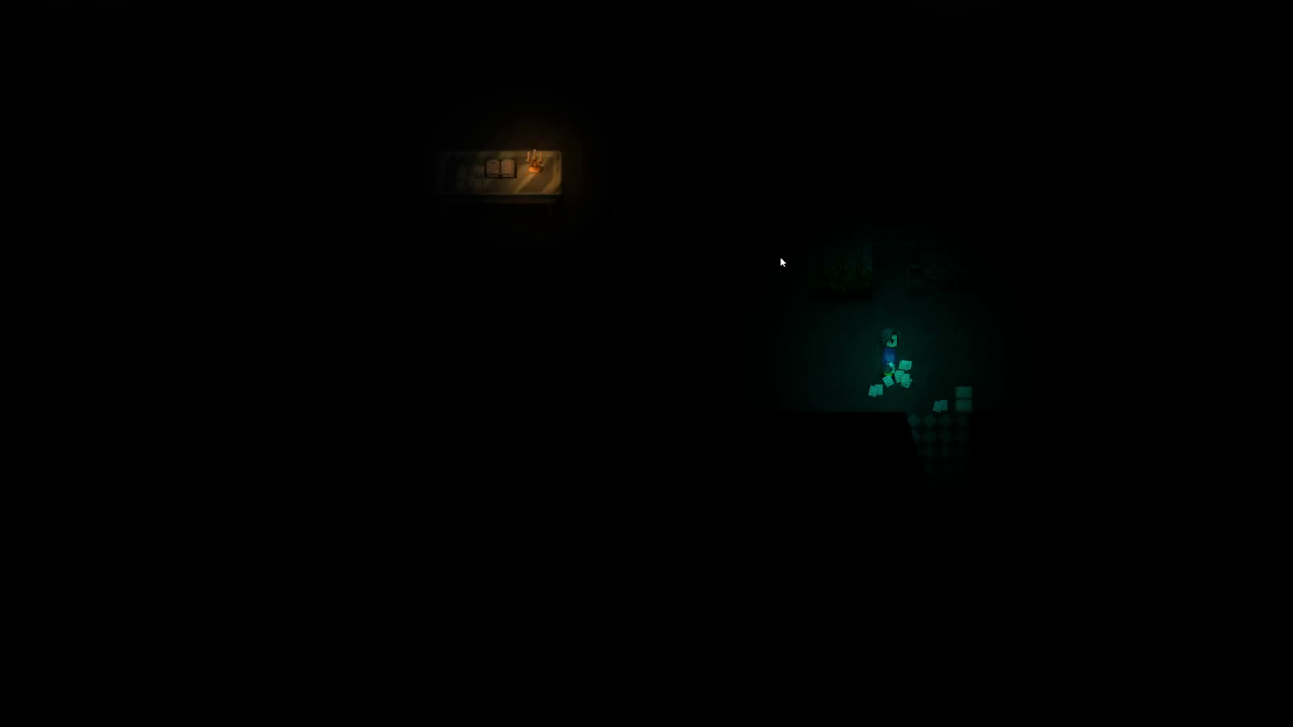
pyautogui.press('Left')
pyautogui.press('Up')
pyautogui.press('Left')
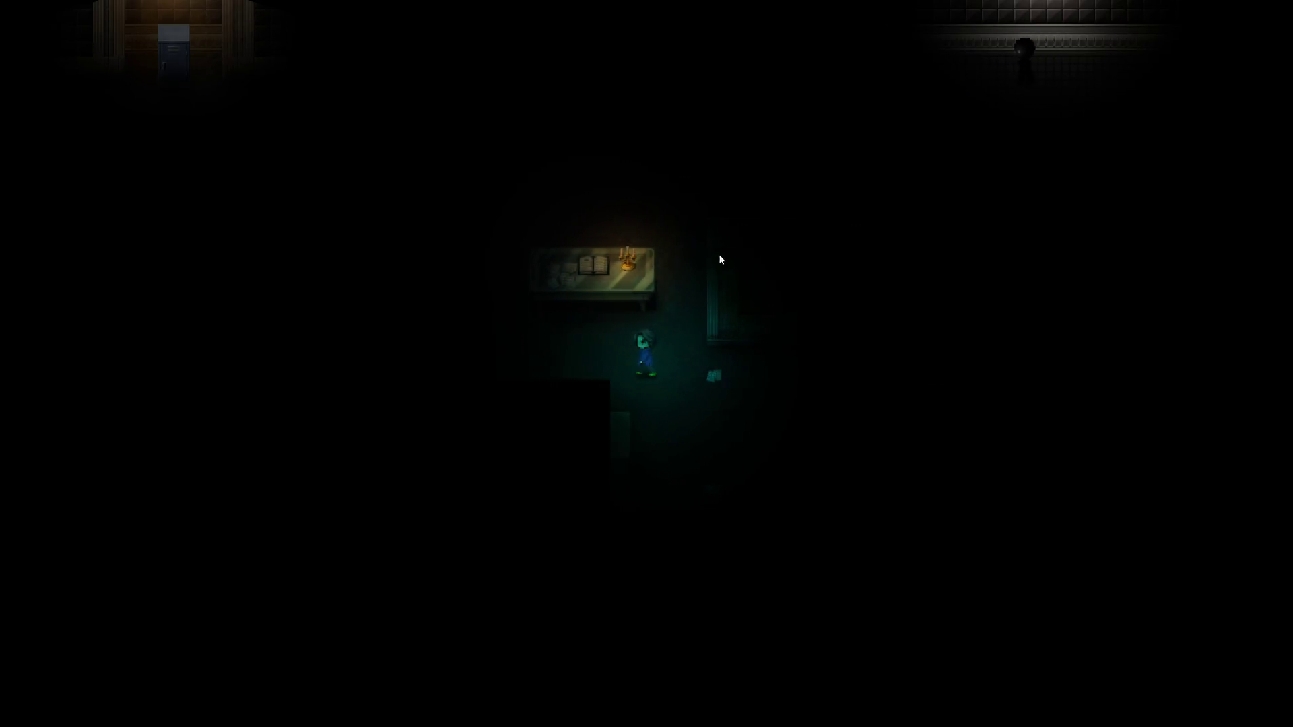
pyautogui.press('Up')
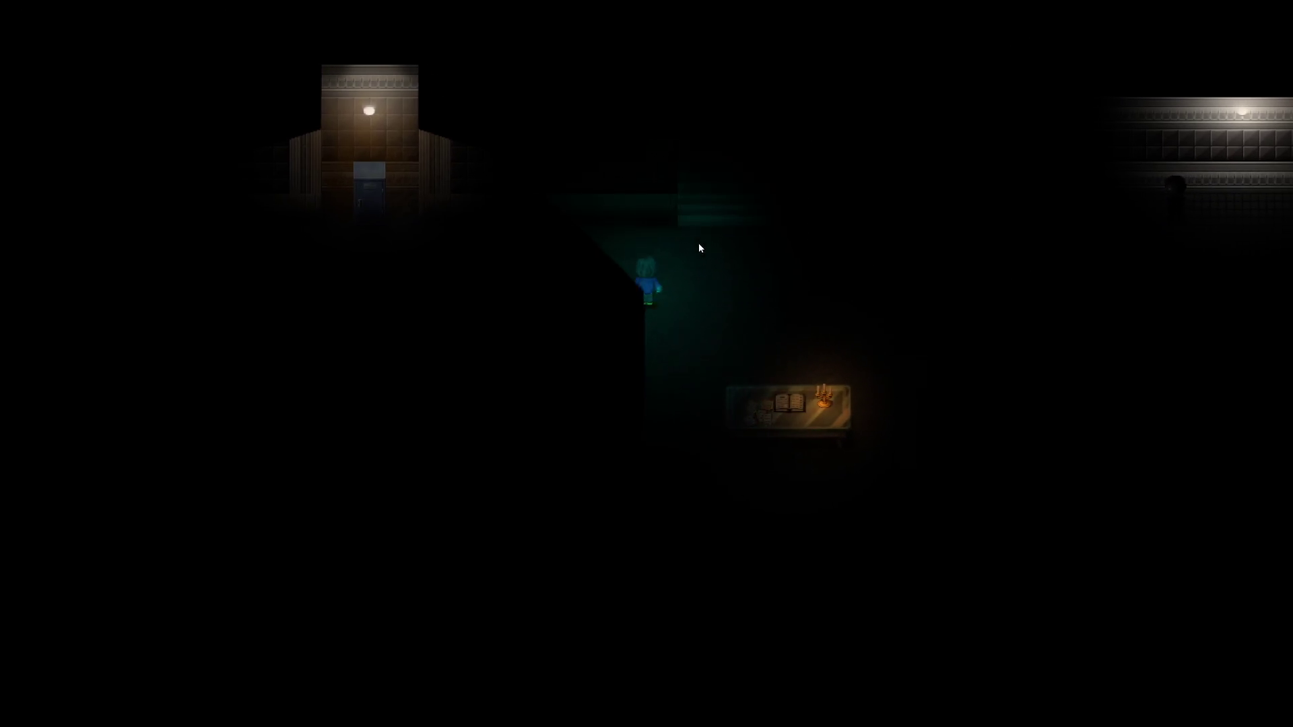
pyautogui.press('Left')
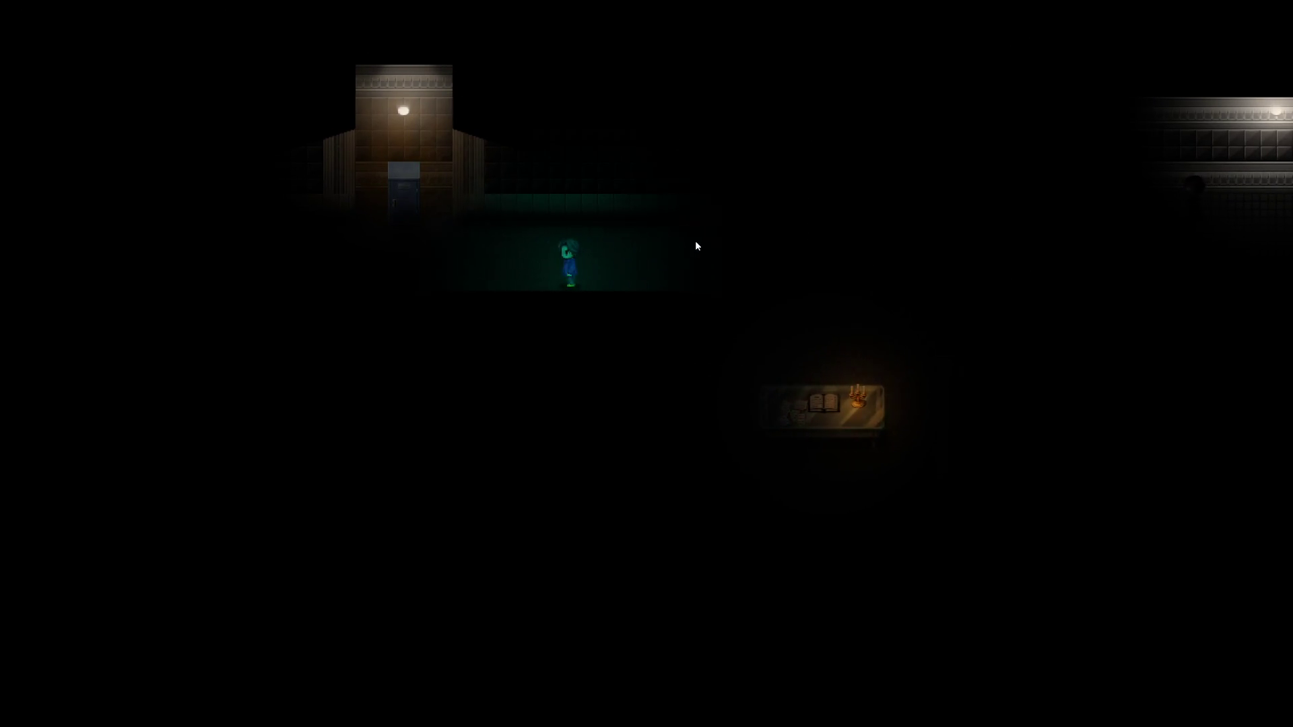
pyautogui.press('Up')
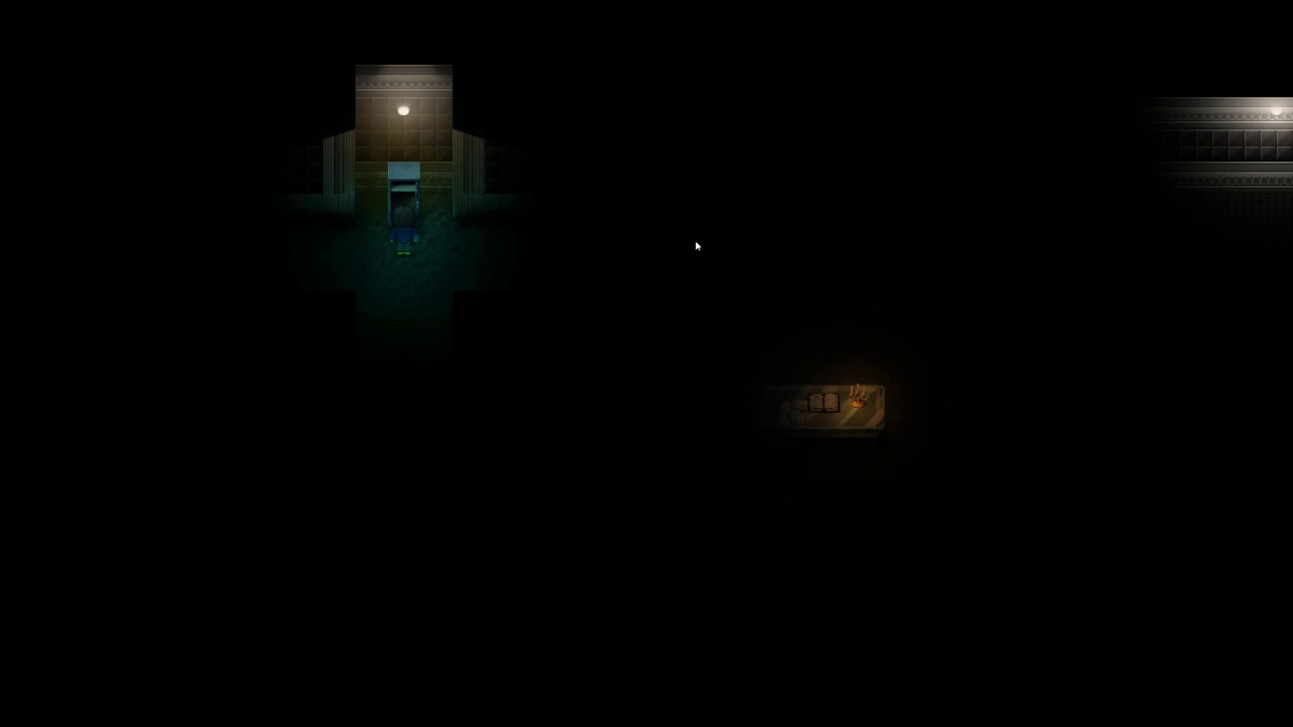
pyautogui.press('Return')
pyautogui.press('Return')
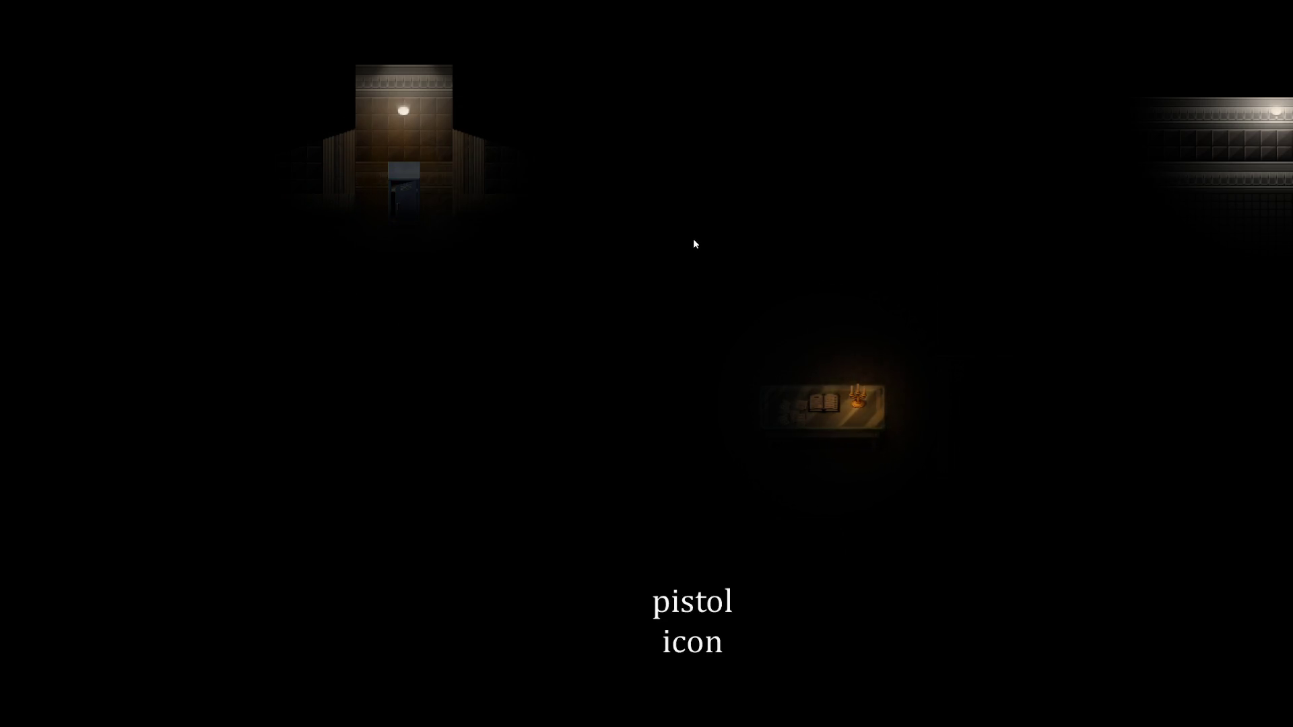
pyautogui.press('Right')
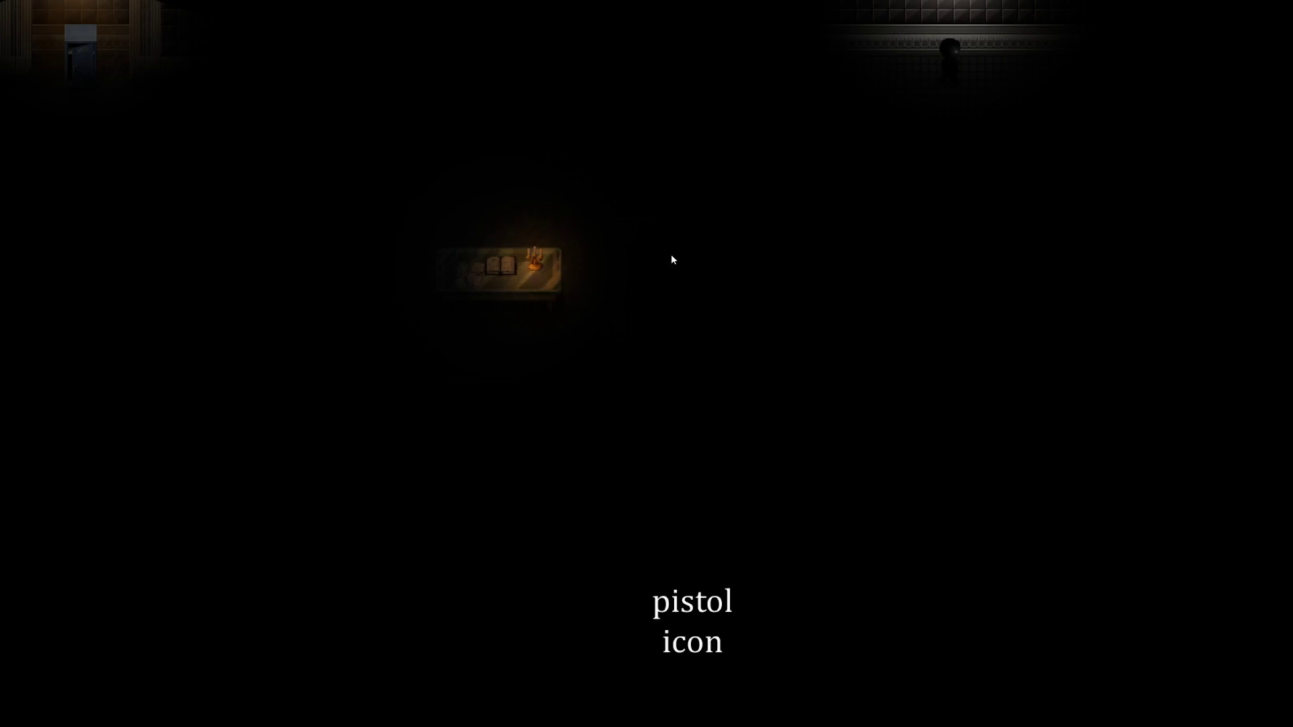
# Toggle between phone and pistol with Q to check the green light goes out, then quit the playtest
pyautogui.press('q')
pyautogui.press('q')
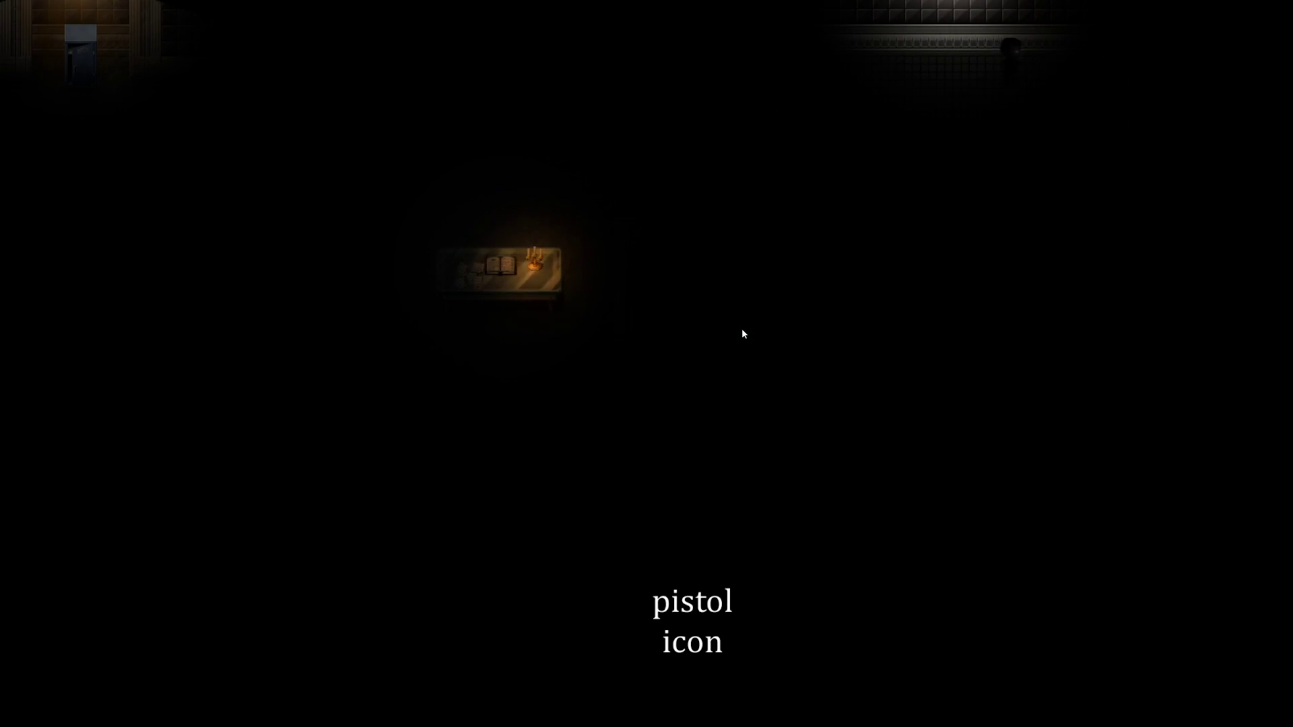
pyautogui.press('q')
pyautogui.press('q')
pyautogui.press('q')
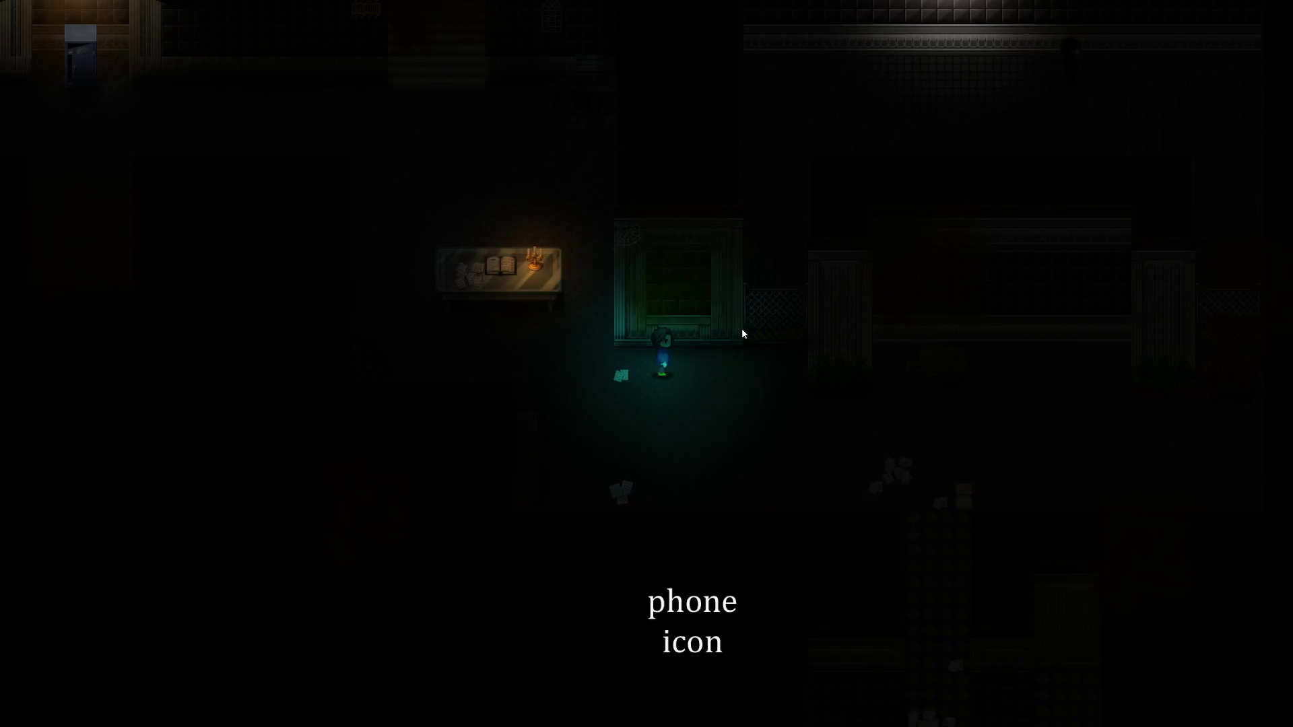
pyautogui.press('q')
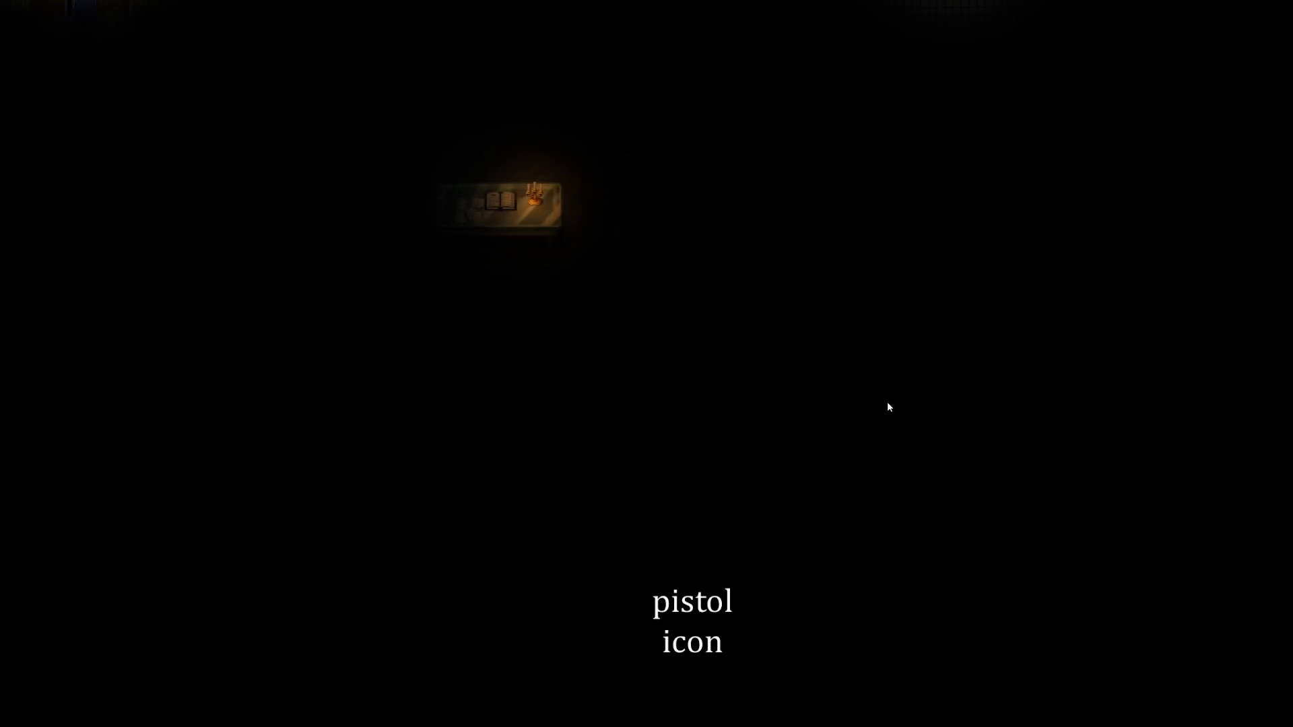
pyautogui.press('q')
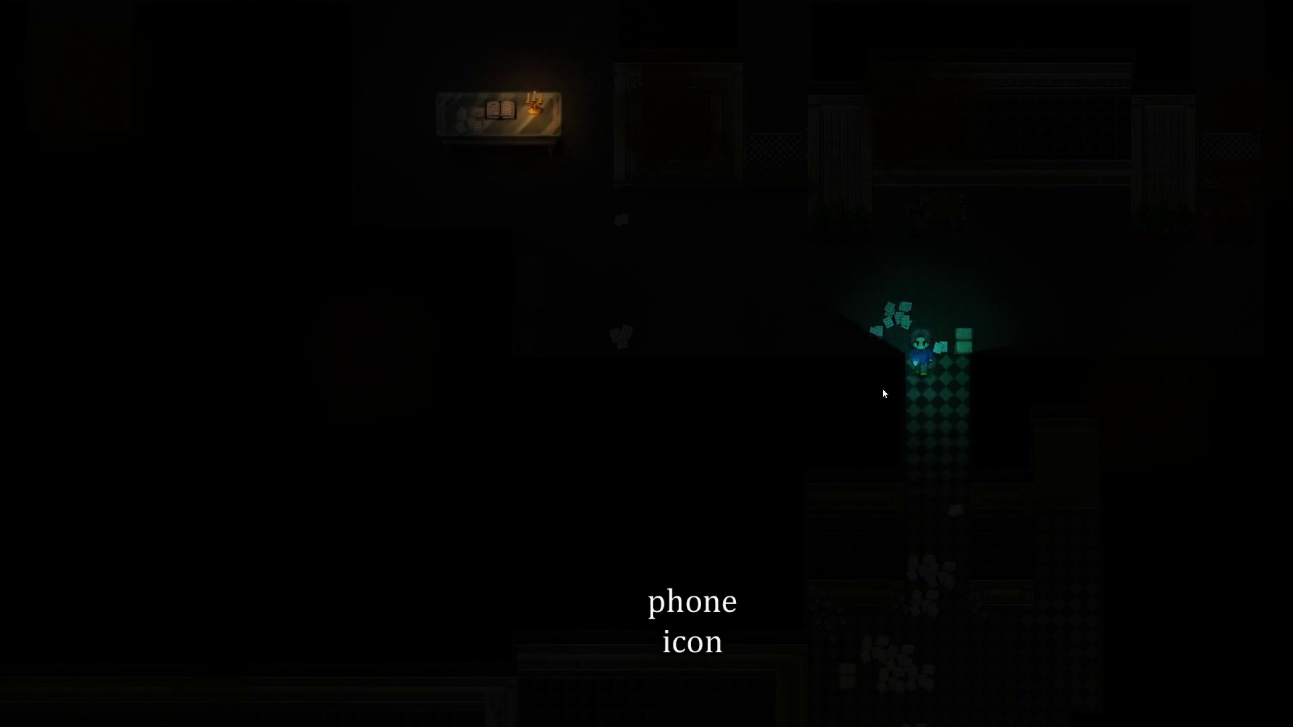
pyautogui.press('q')
pyautogui.press('q')
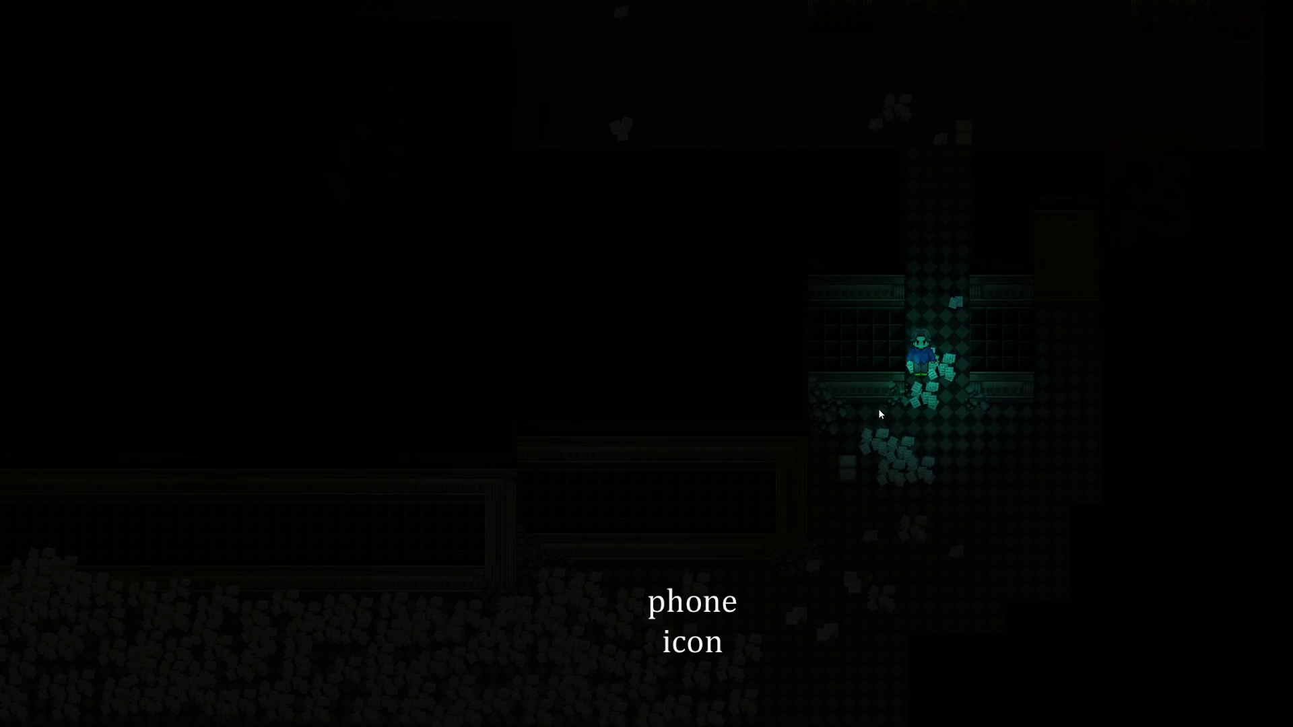
pyautogui.press('a')
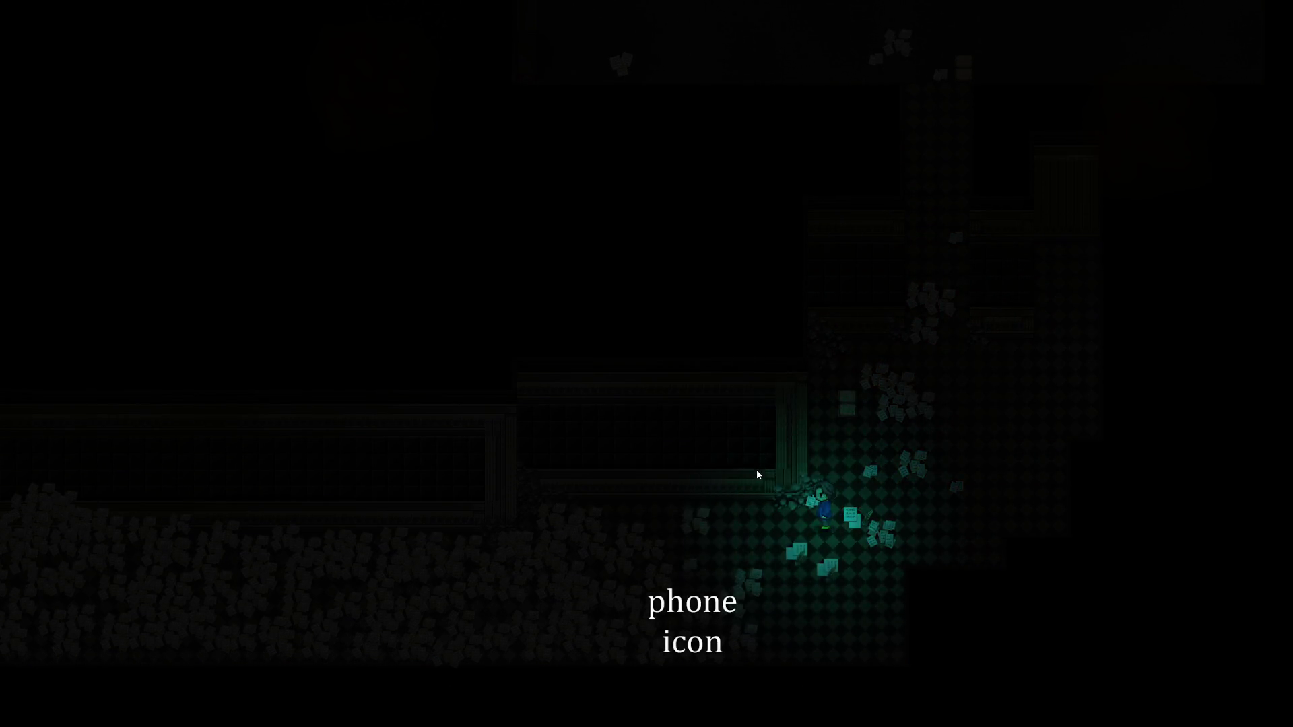
pyautogui.press('s')
pyautogui.press('q')
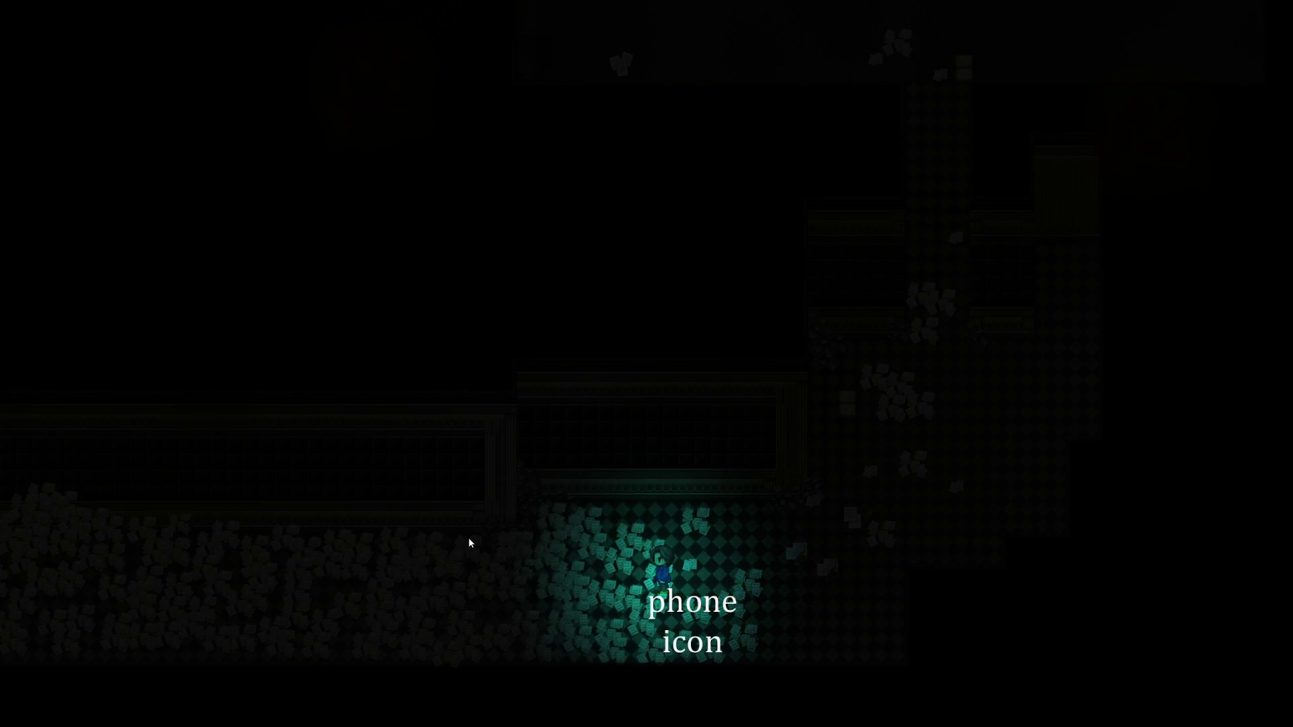
pyautogui.hotkey('alt', 'F4')
pyautogui.rightClick(62, 688)
# Close Map Properties and change SelectPistol's plugin command to AmbientLight 1 in Common Events
pyautogui.click(88, 581)
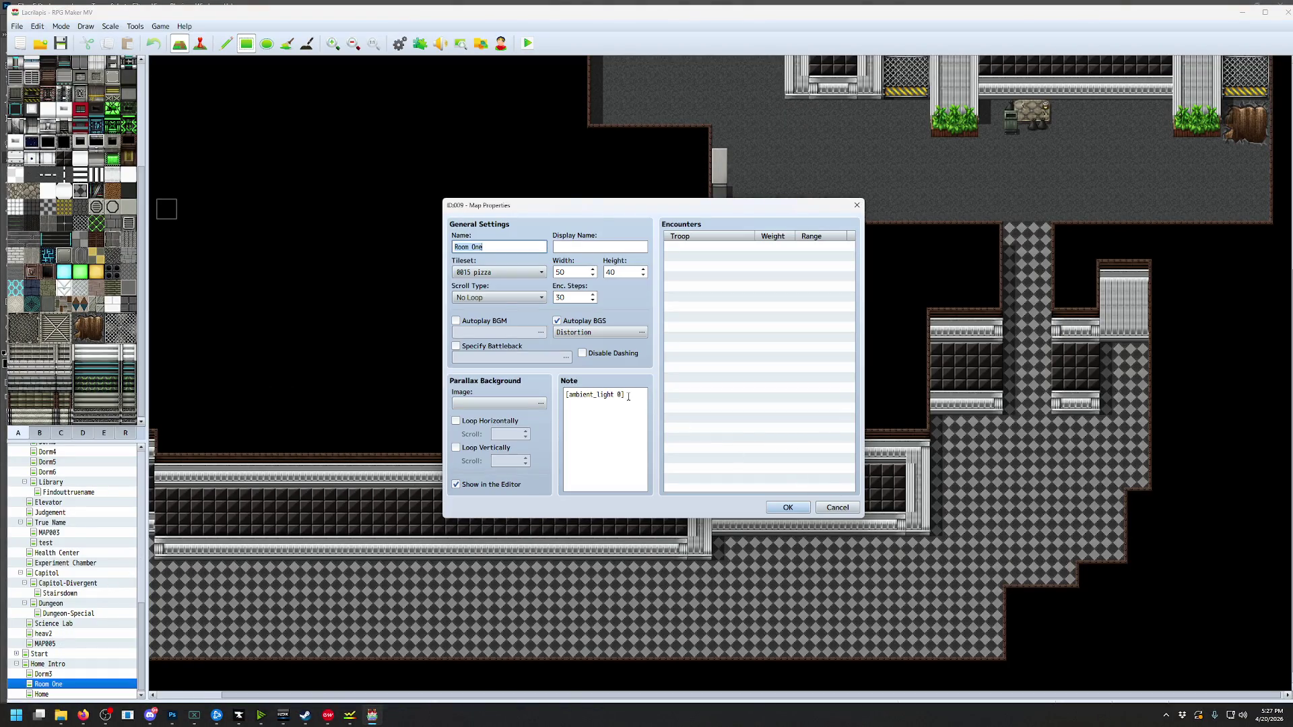
pyautogui.click(806, 506)
pyautogui.click(136, 27)
pyautogui.click(150, 38)
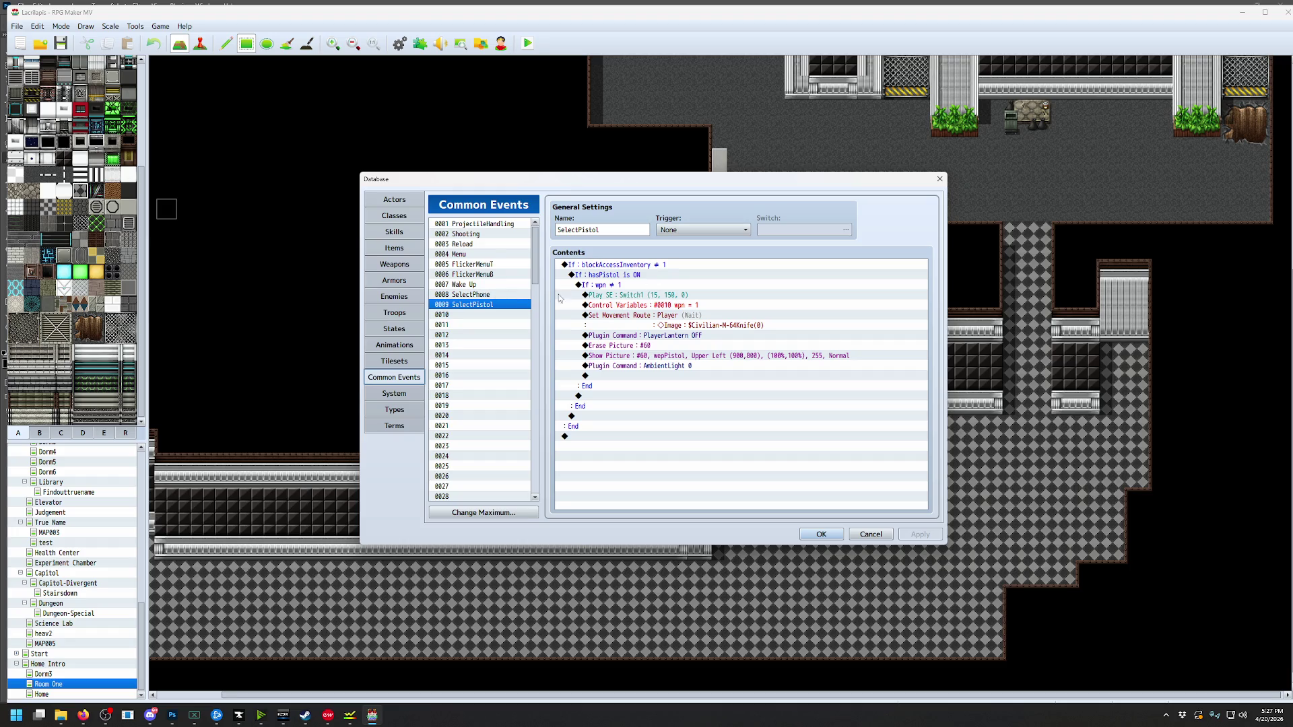
pyautogui.doubleClick(714, 366)
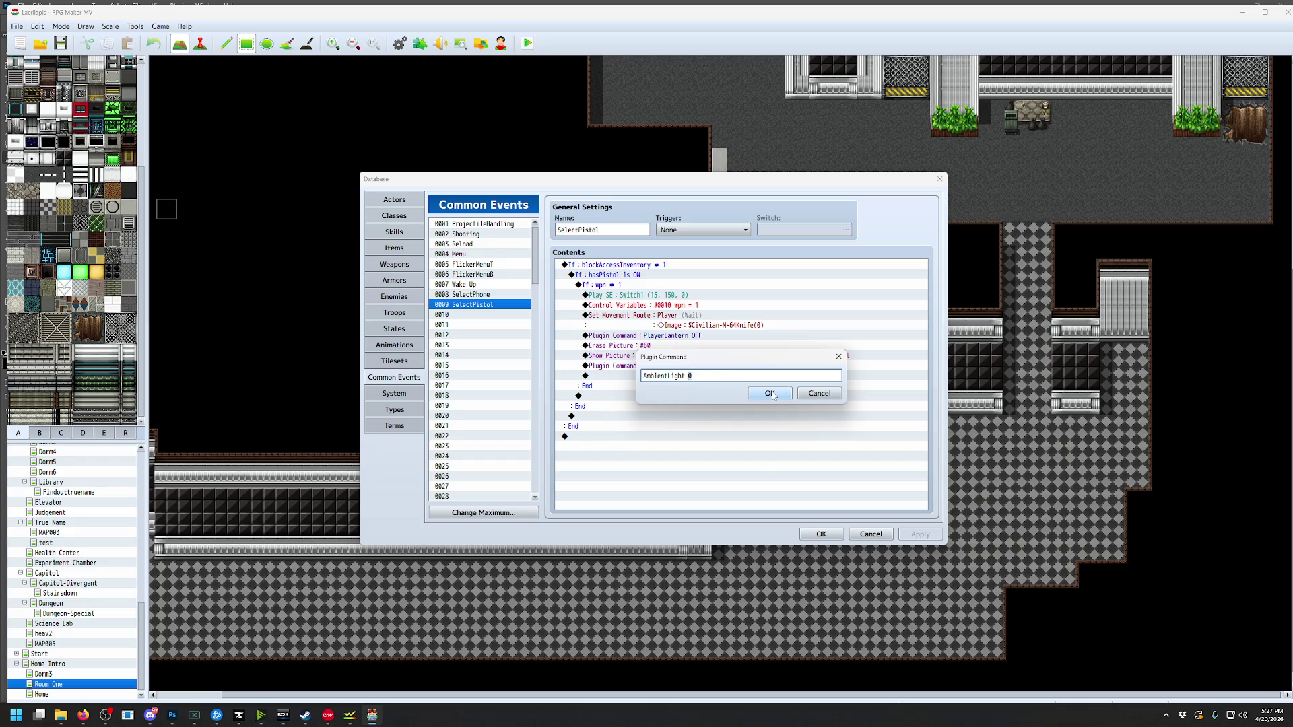
pyautogui.click(770, 394)
# Check SelectPhone's AmbientLight 6 command is unchanged, then save and launch a playtest
pyautogui.click(475, 296)
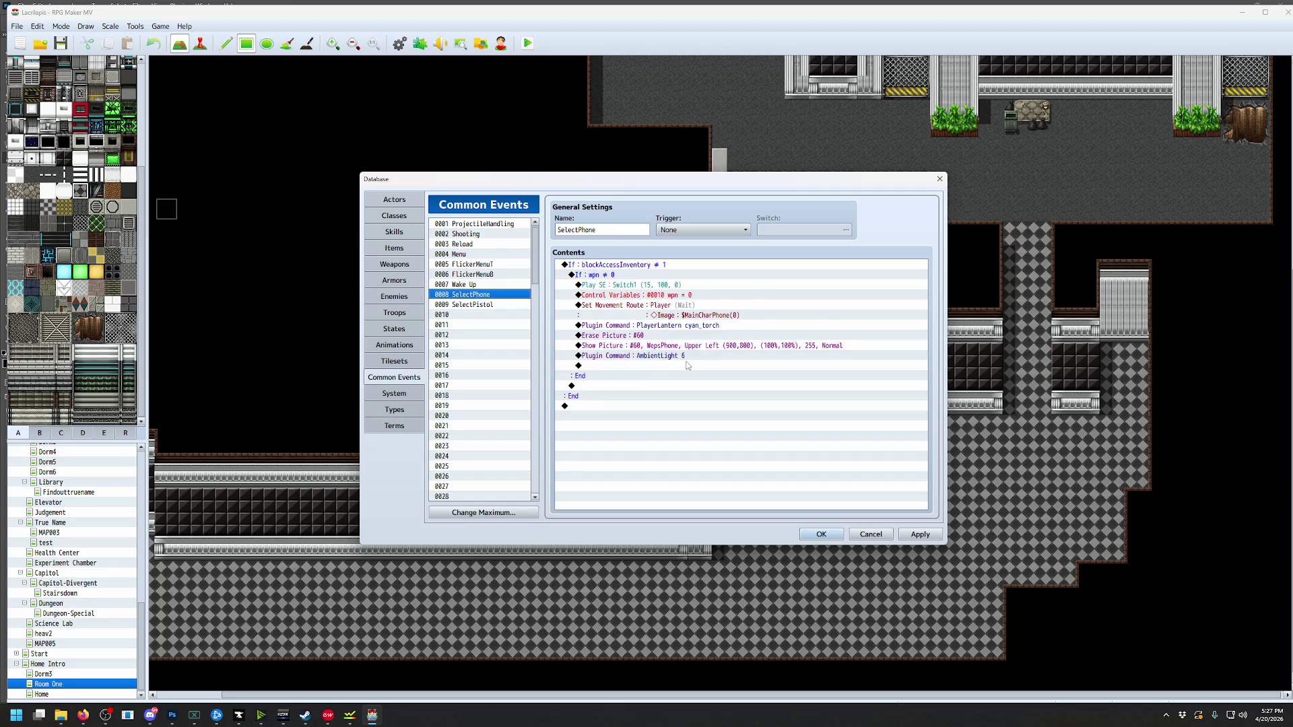
pyautogui.doubleClick(707, 356)
pyautogui.click(770, 394)
pyautogui.click(821, 534)
pyautogui.click(527, 43)
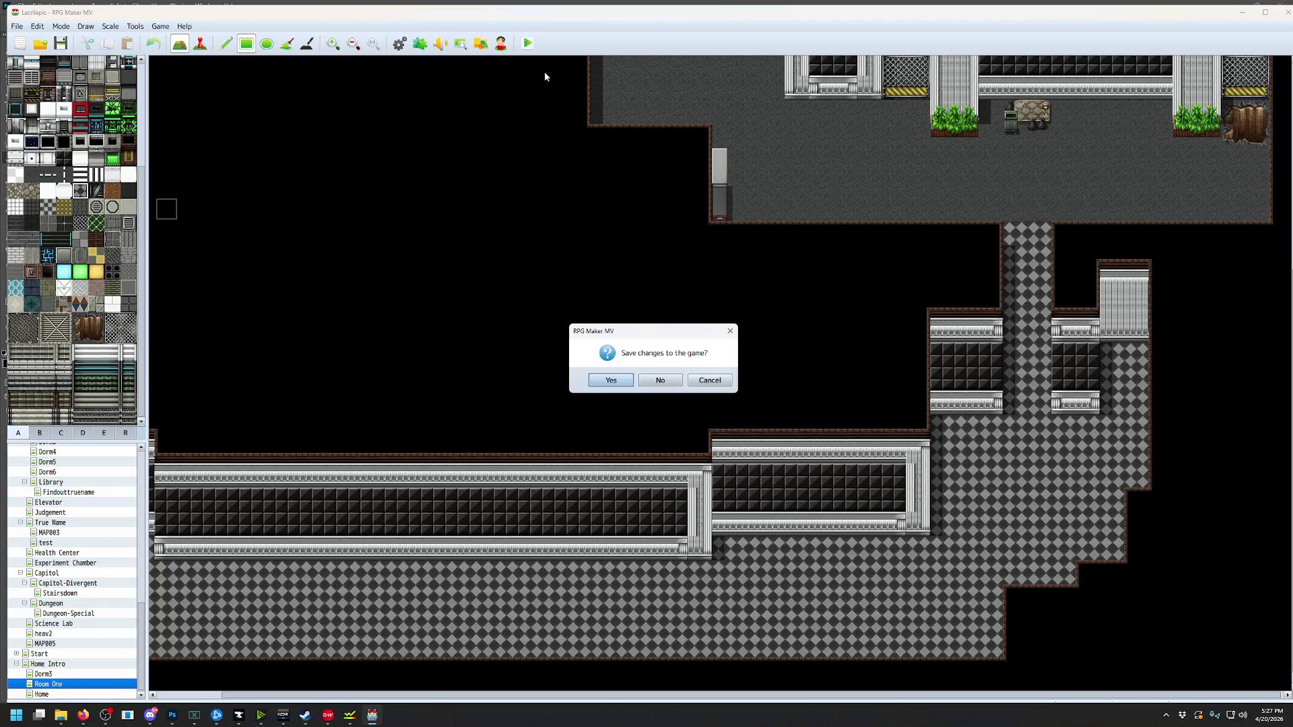
pyautogui.click(624, 379)
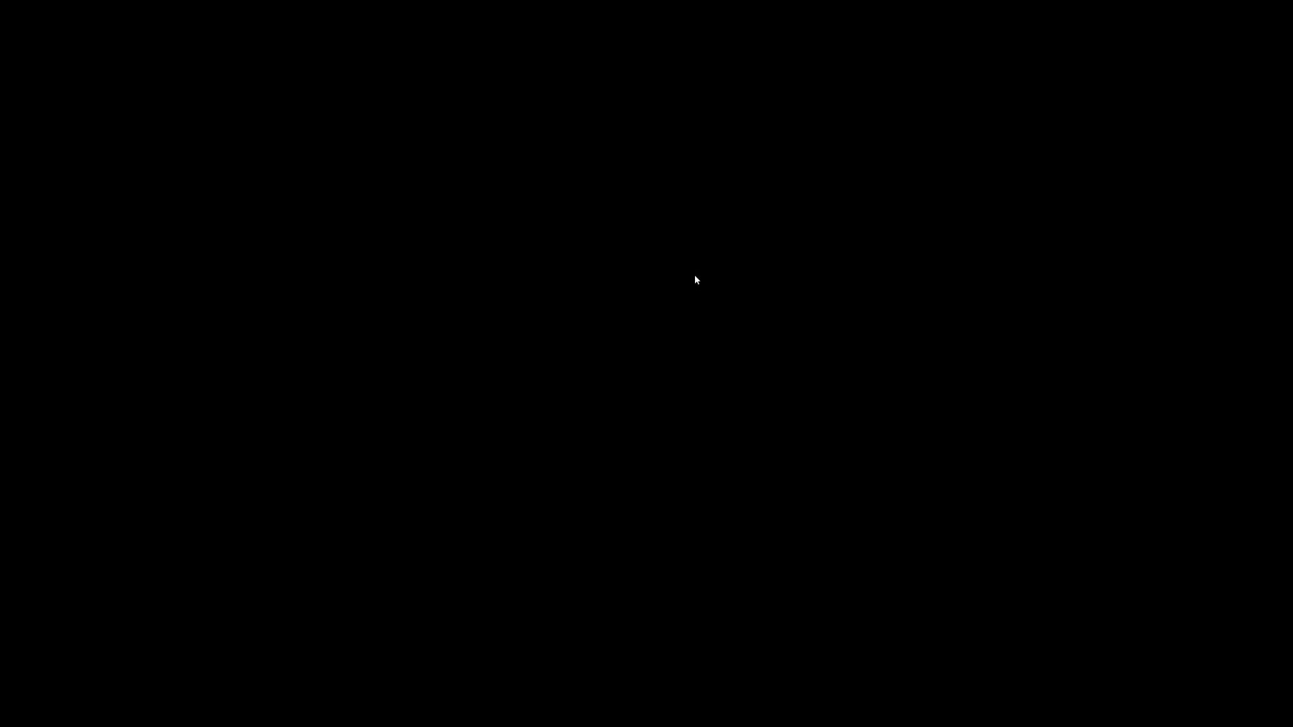
# Take the pistol from the locker and walk down past the candlelit table
pyautogui.press('Left')
pyautogui.press('Up')
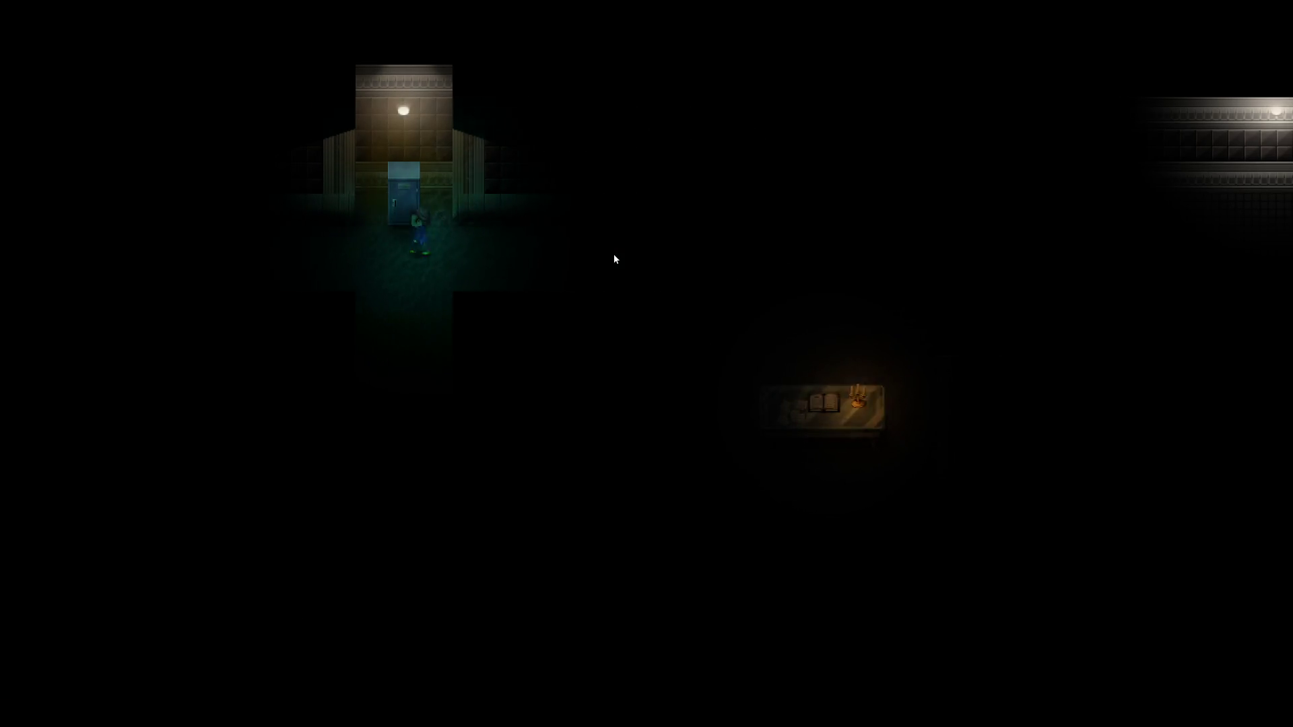
pyautogui.press('Return')
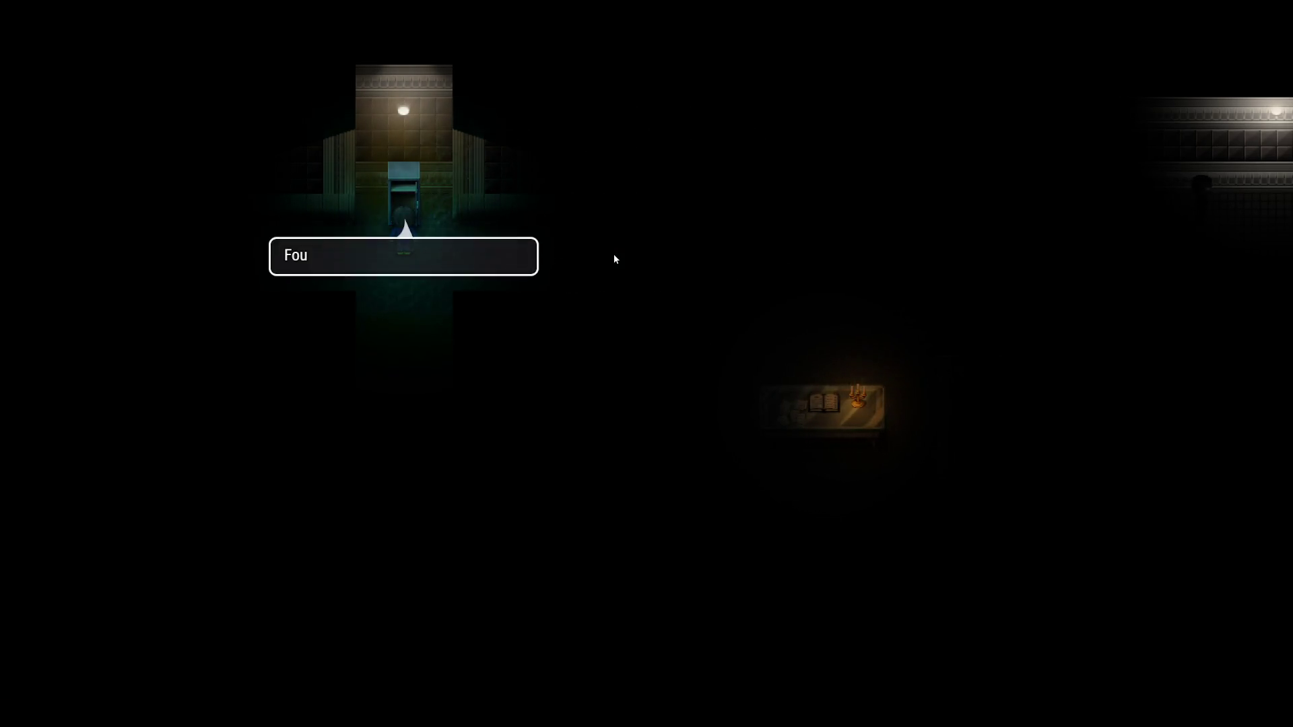
pyautogui.press('Return')
pyautogui.press('Right')
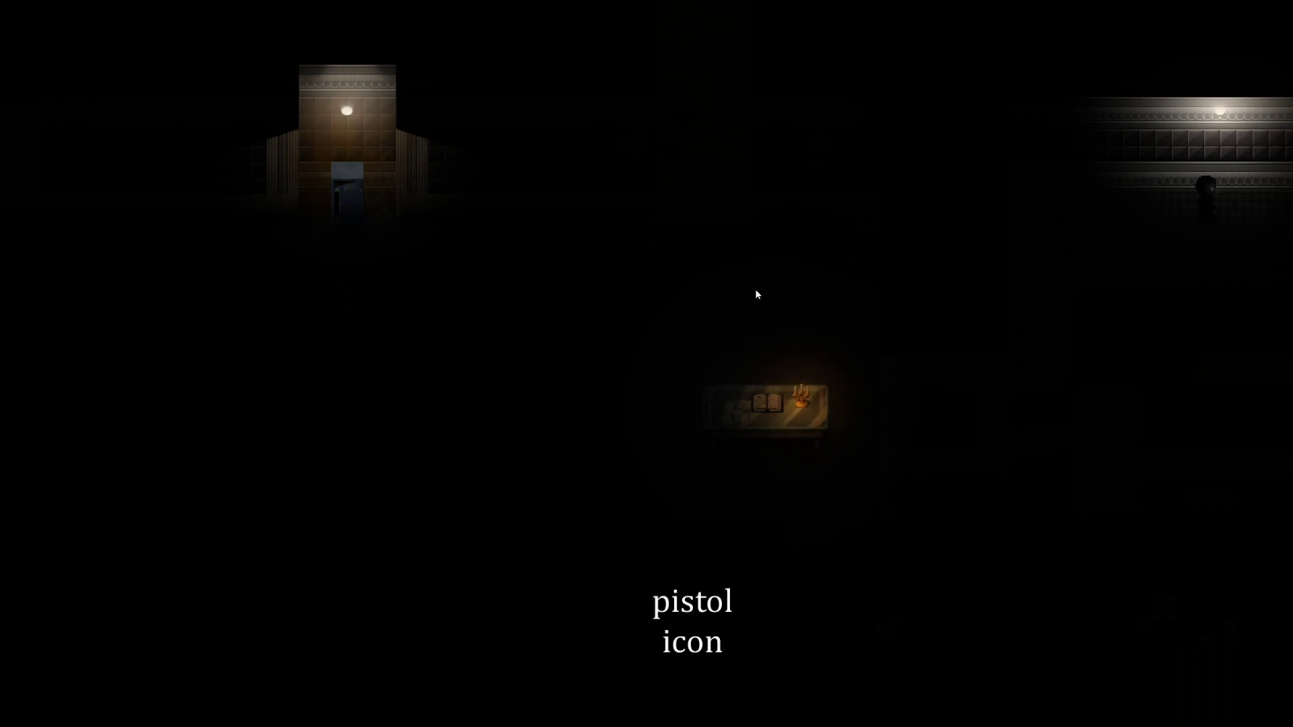
pyautogui.press('Right')
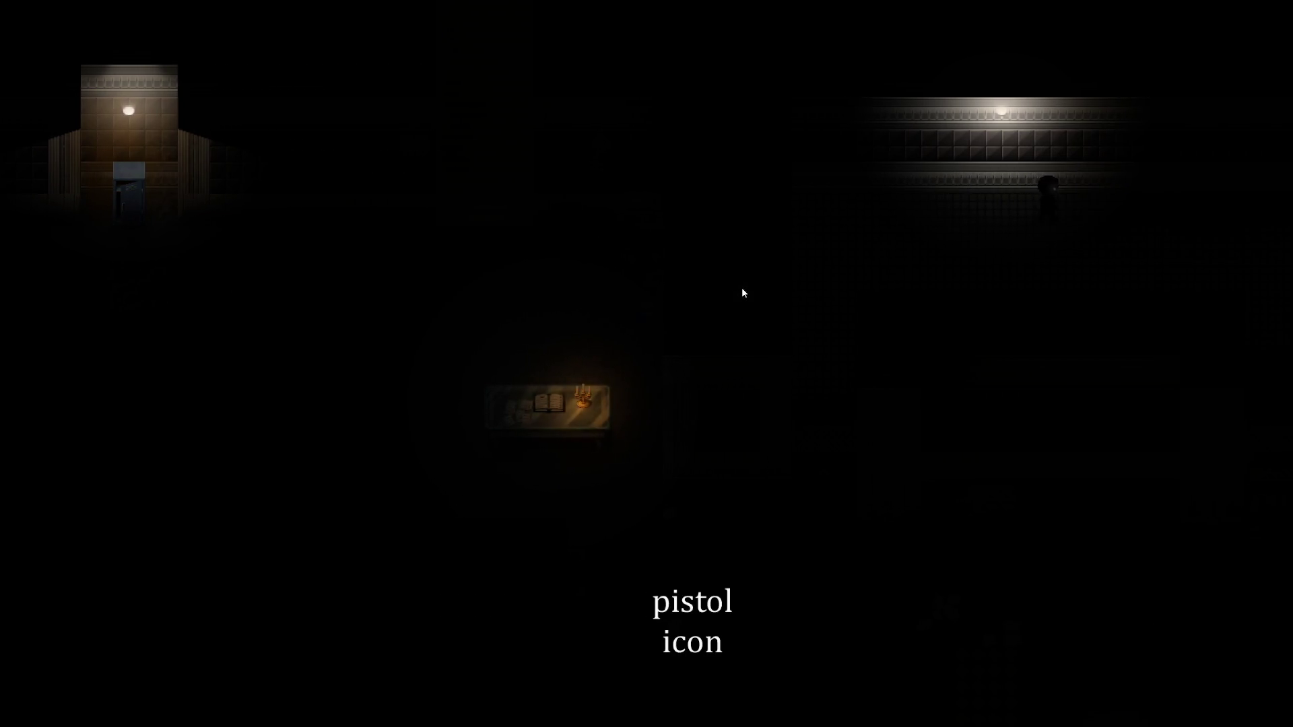
pyautogui.press('Down')
pyautogui.press('Left')
pyautogui.press('Down')
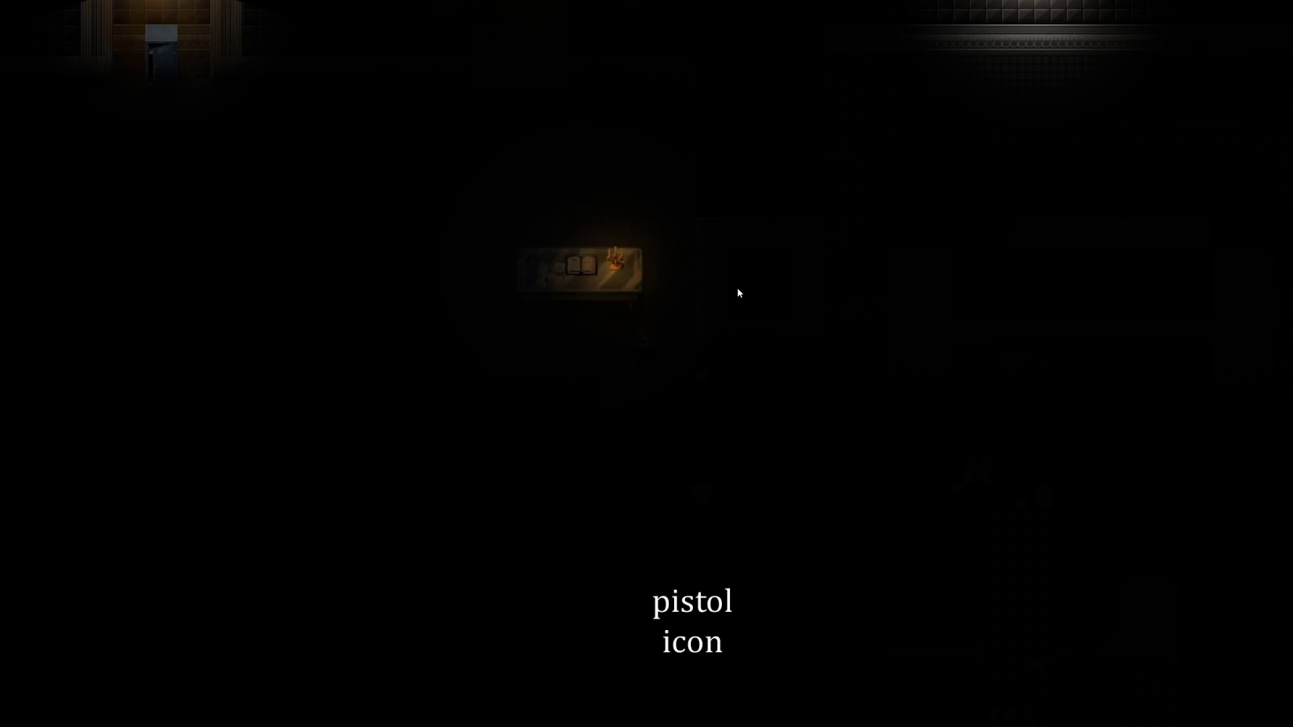
pyautogui.press('Up')
pyautogui.press('Up')
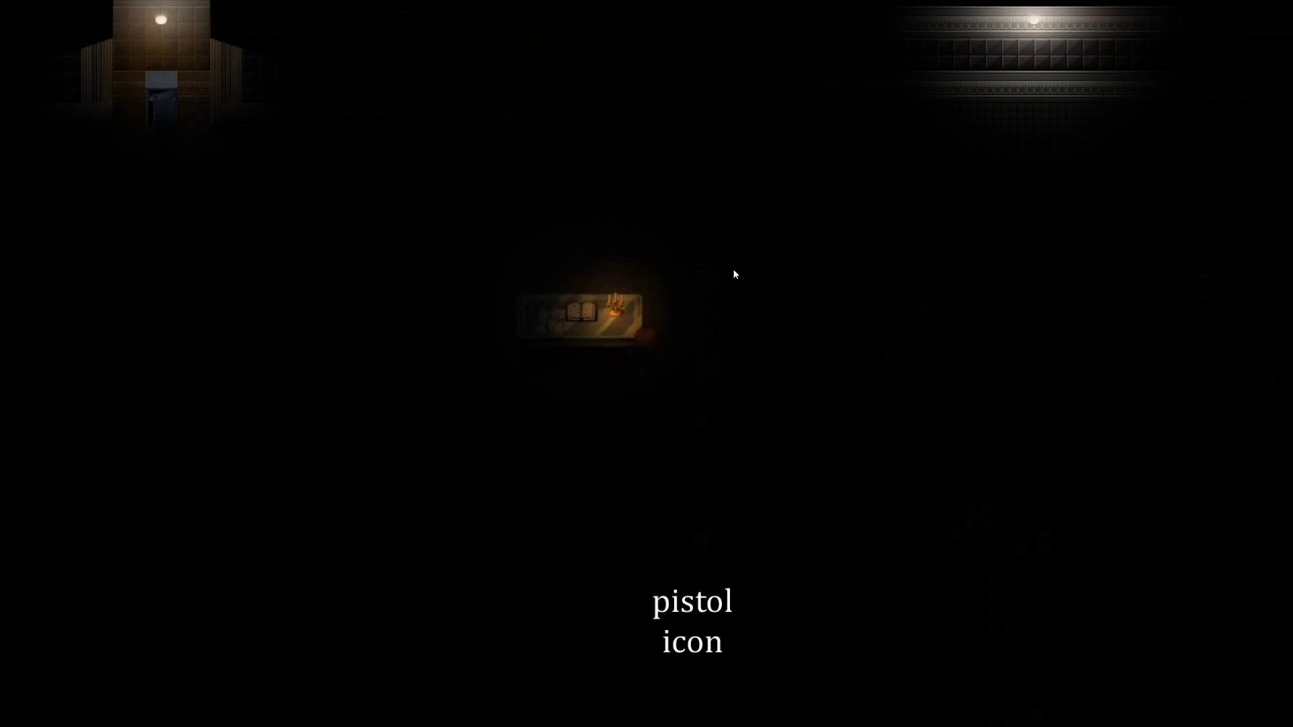
# Toggle between phone and pistol lights with E, ending on the pistol, then quit the playtest
pyautogui.press('e')
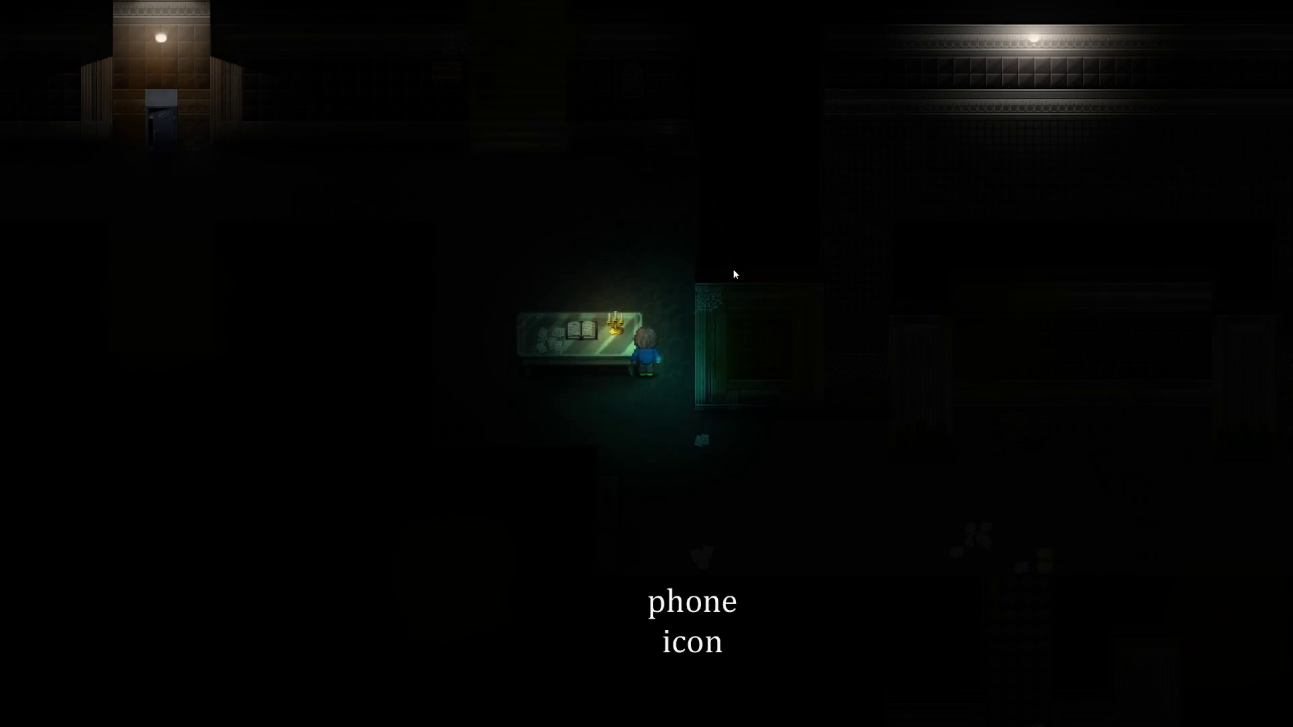
pyautogui.press('Down')
pyautogui.press('Right')
pyautogui.press('e')
pyautogui.press('e')
pyautogui.press('e')
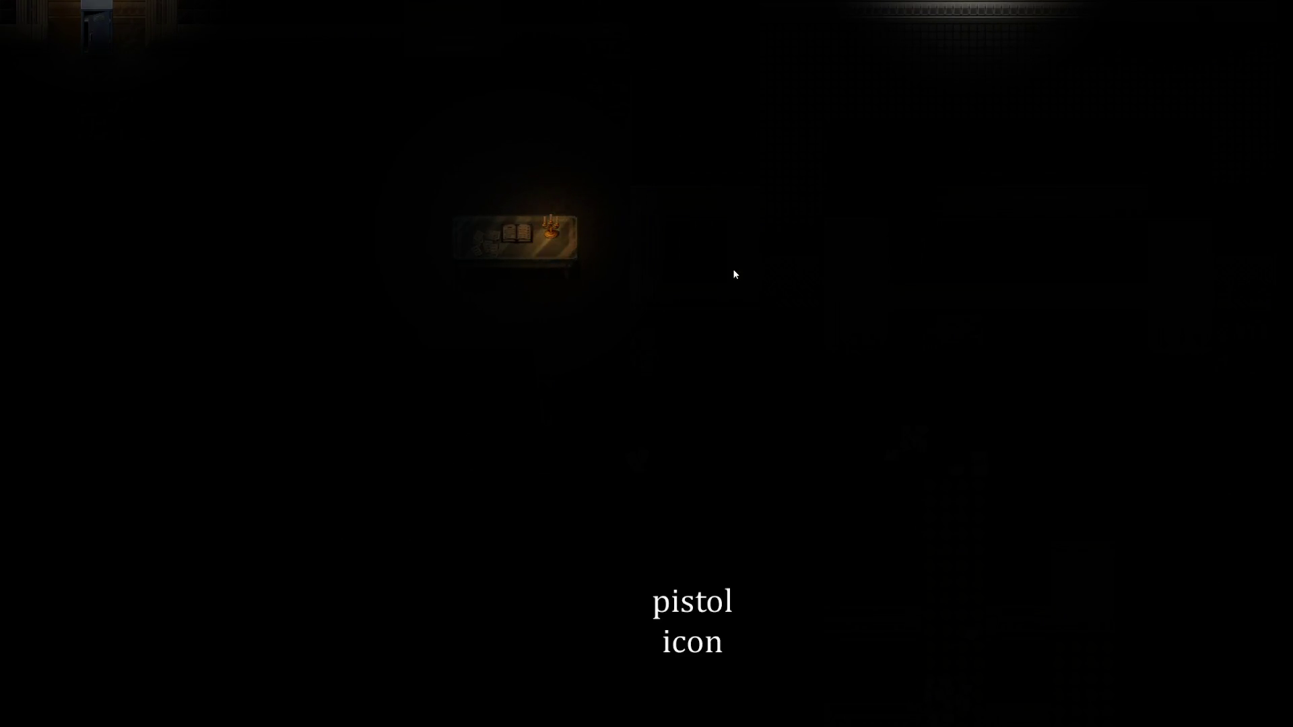
pyautogui.press('e')
pyautogui.press('e')
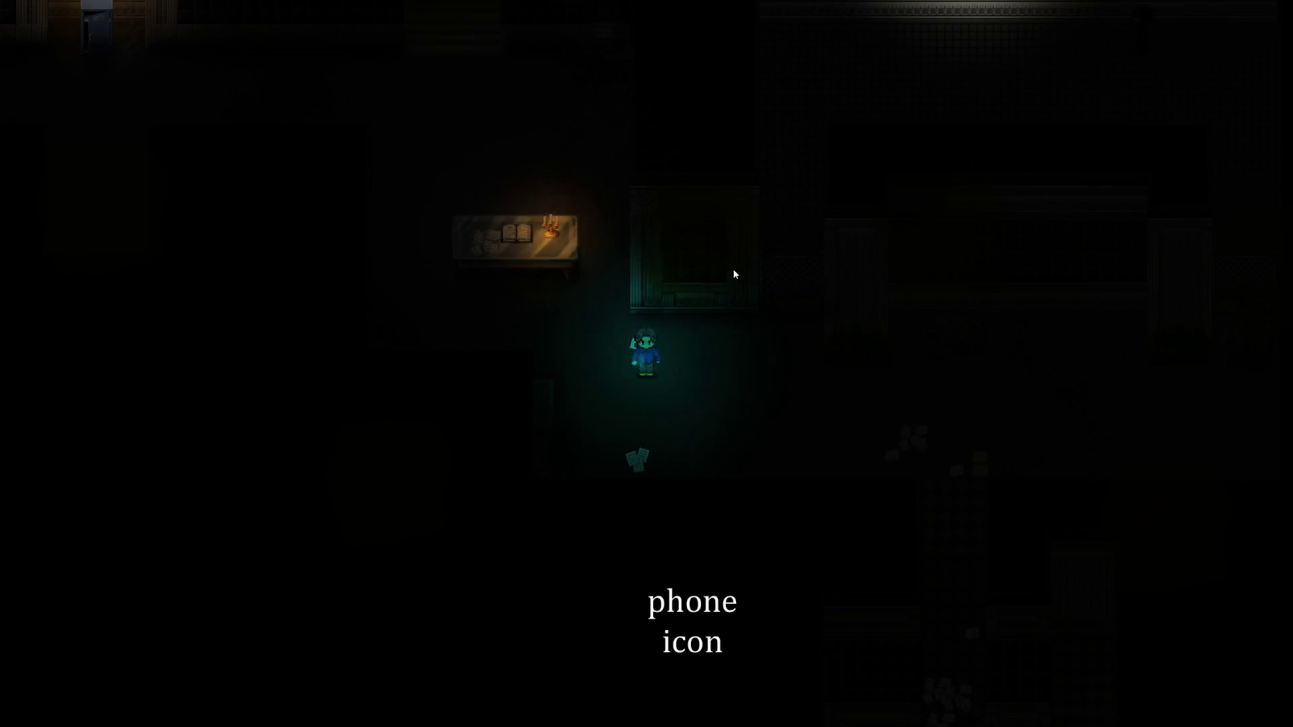
pyautogui.hotkey('alt', 'F4')
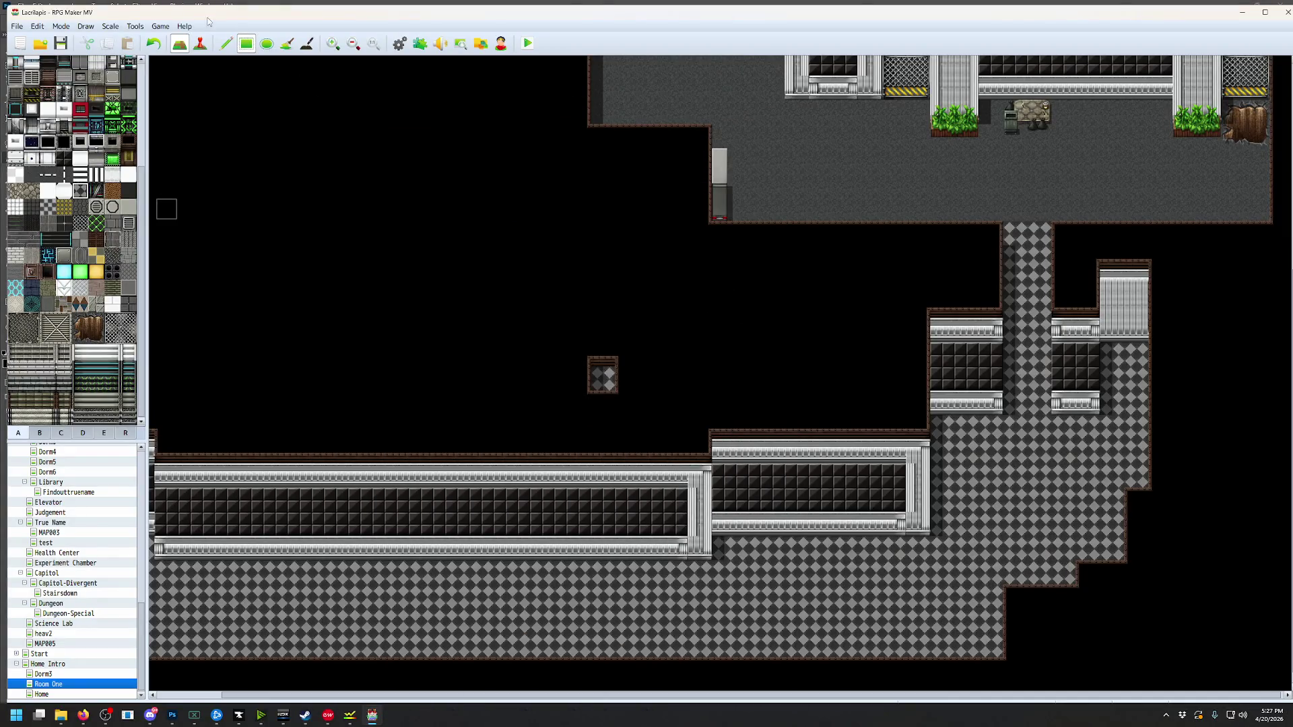
# Change SelectPhone's plugin command to AmbientLight 4 30 in Common Events
pyautogui.click(134, 27)
pyautogui.click(151, 39)
pyautogui.doubleClick(688, 355)
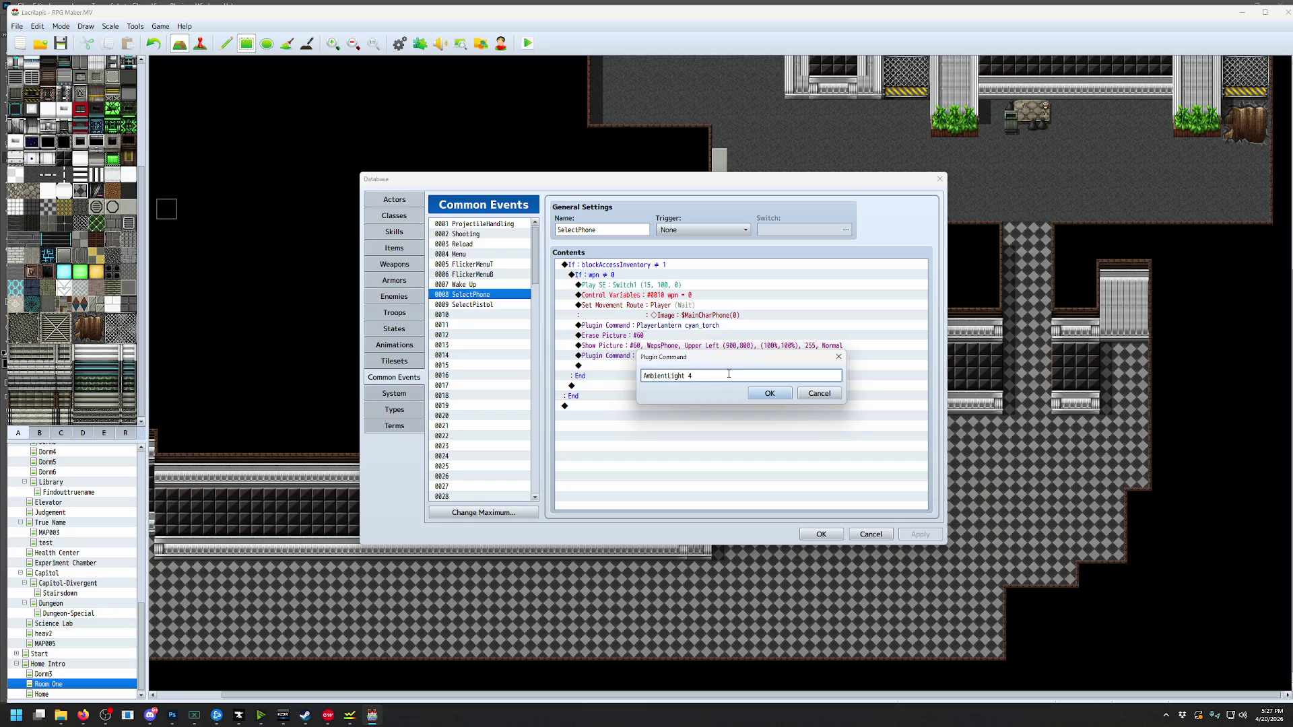
pyautogui.click(753, 393)
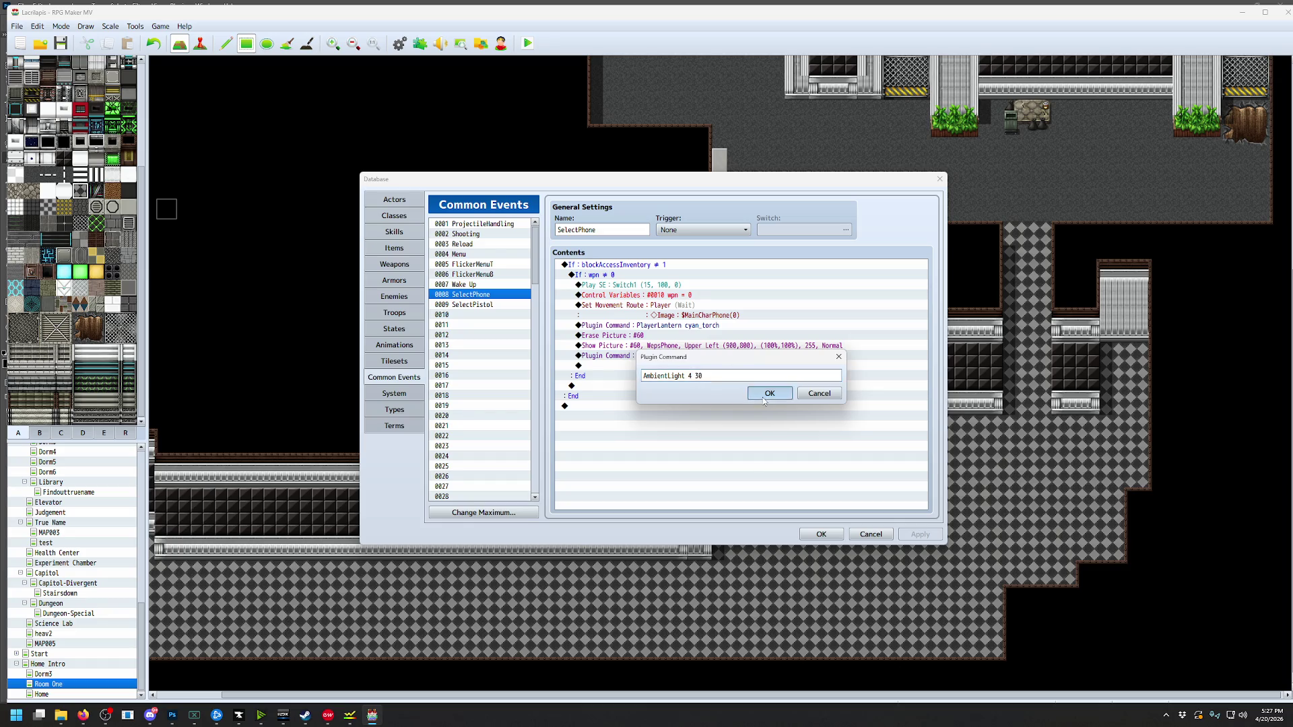
# Change SelectPistol's plugin command to AmbientLight 1 30, then save and start a playtest
pyautogui.click(471, 304)
pyautogui.doubleClick(726, 366)
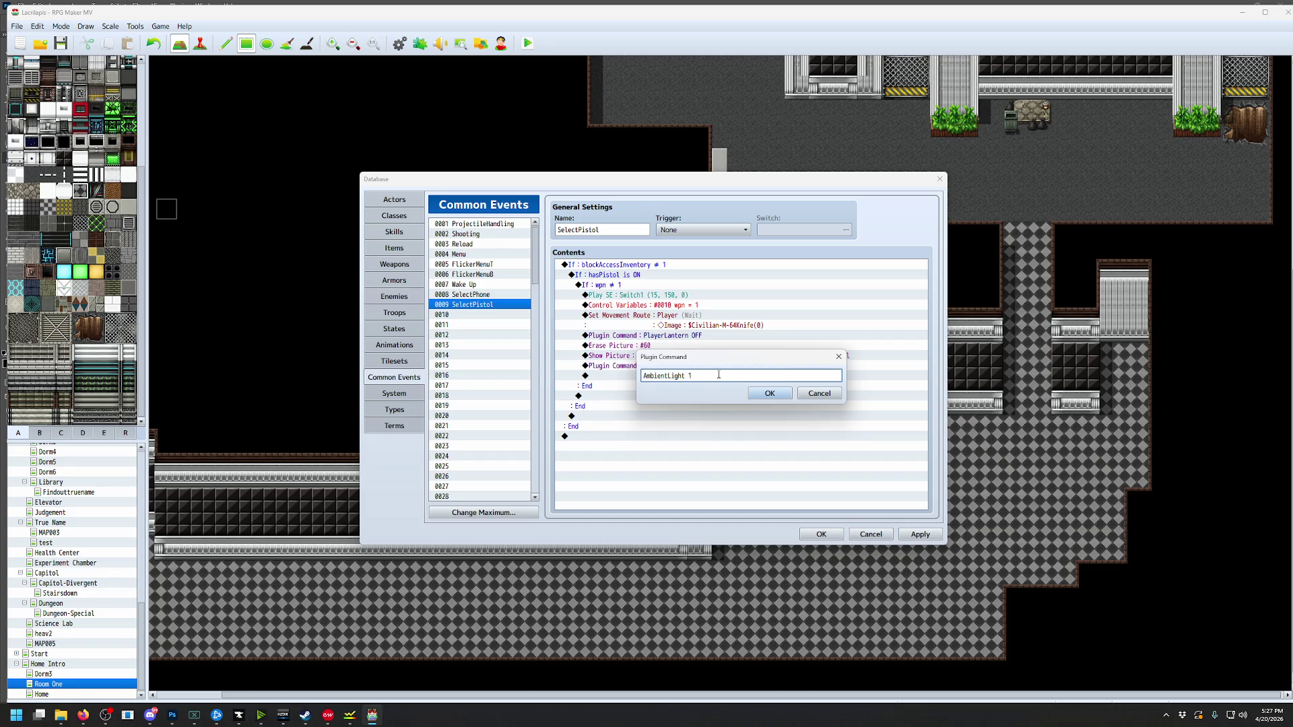
pyautogui.click(768, 394)
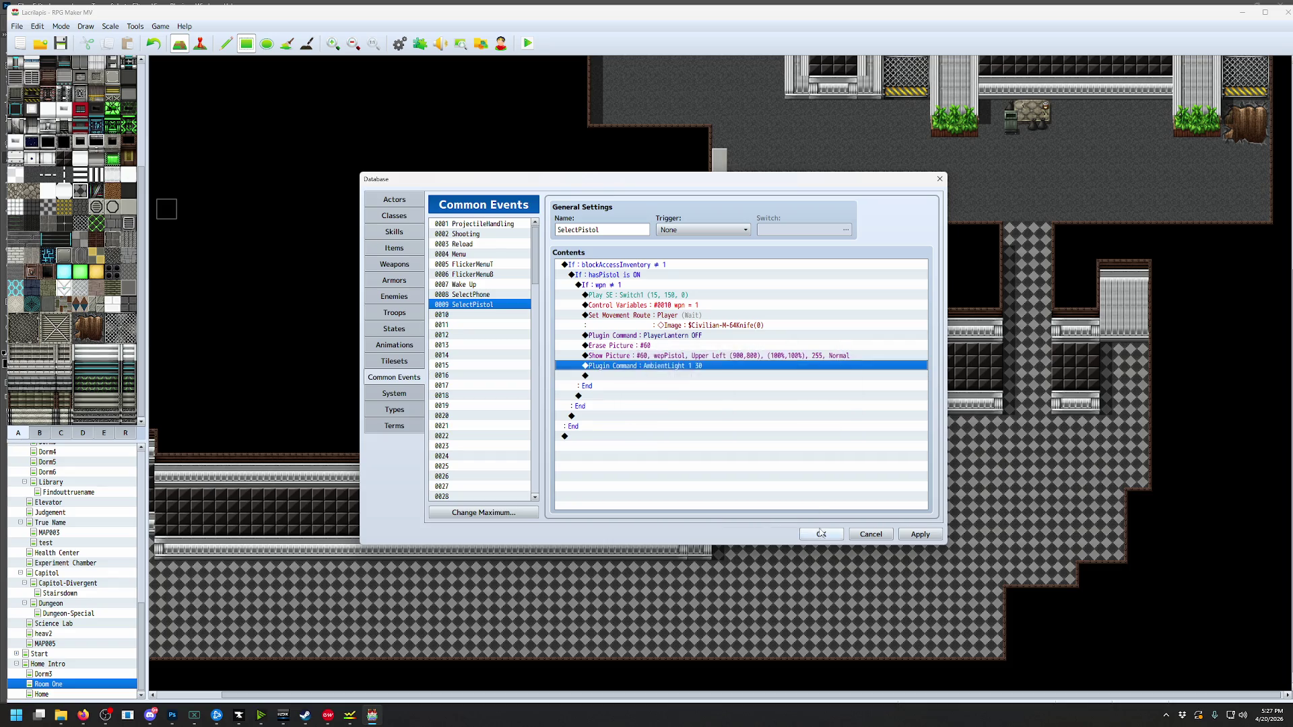
pyautogui.press('Return')
pyautogui.click(527, 43)
pyautogui.click(608, 379)
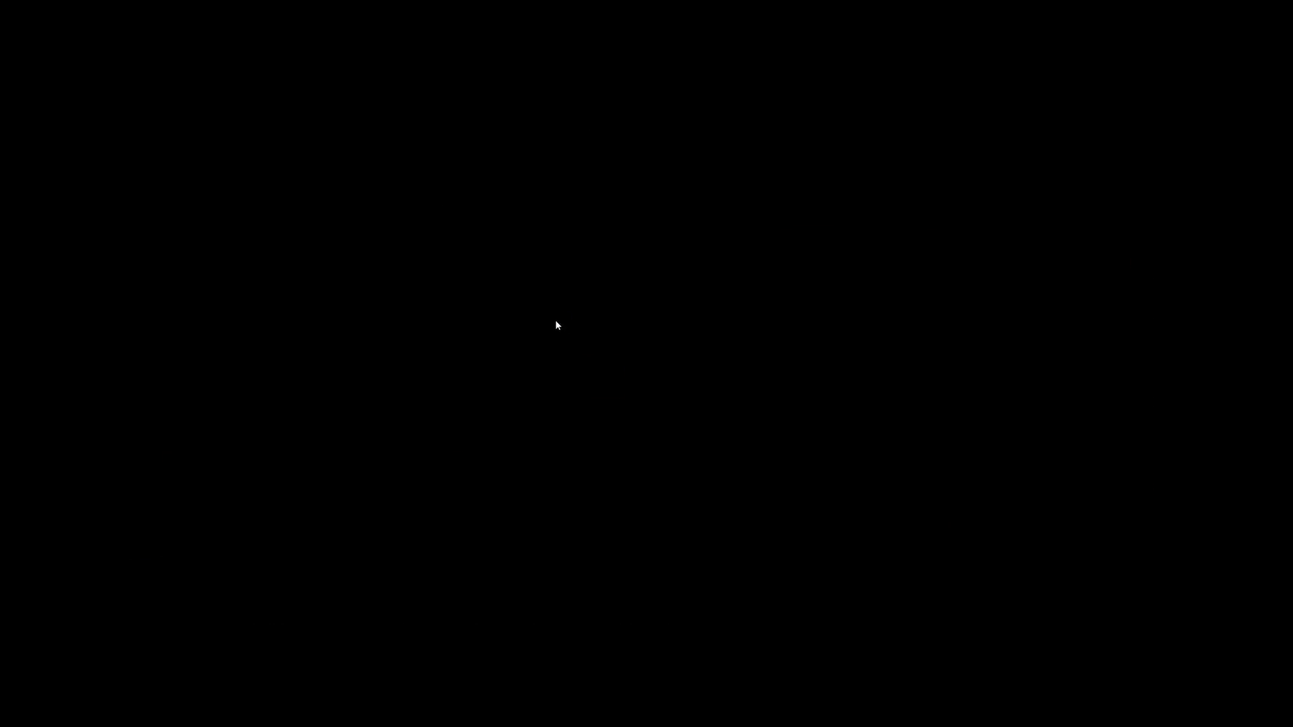
# Walk to the locker, open it to collect the pistol, and dismiss the message
pyautogui.press('Left')
pyautogui.press('Left')
pyautogui.press('Left')
pyautogui.press('Up')
pyautogui.press('Return')
pyautogui.press('Right')
pyautogui.press('Left')
pyautogui.press('Return')
pyautogui.press('Return')
pyautogui.press('Down')
pyautogui.press('Right')
pyautogui.press('Right')
pyautogui.press('Right')
pyautogui.press('Right')
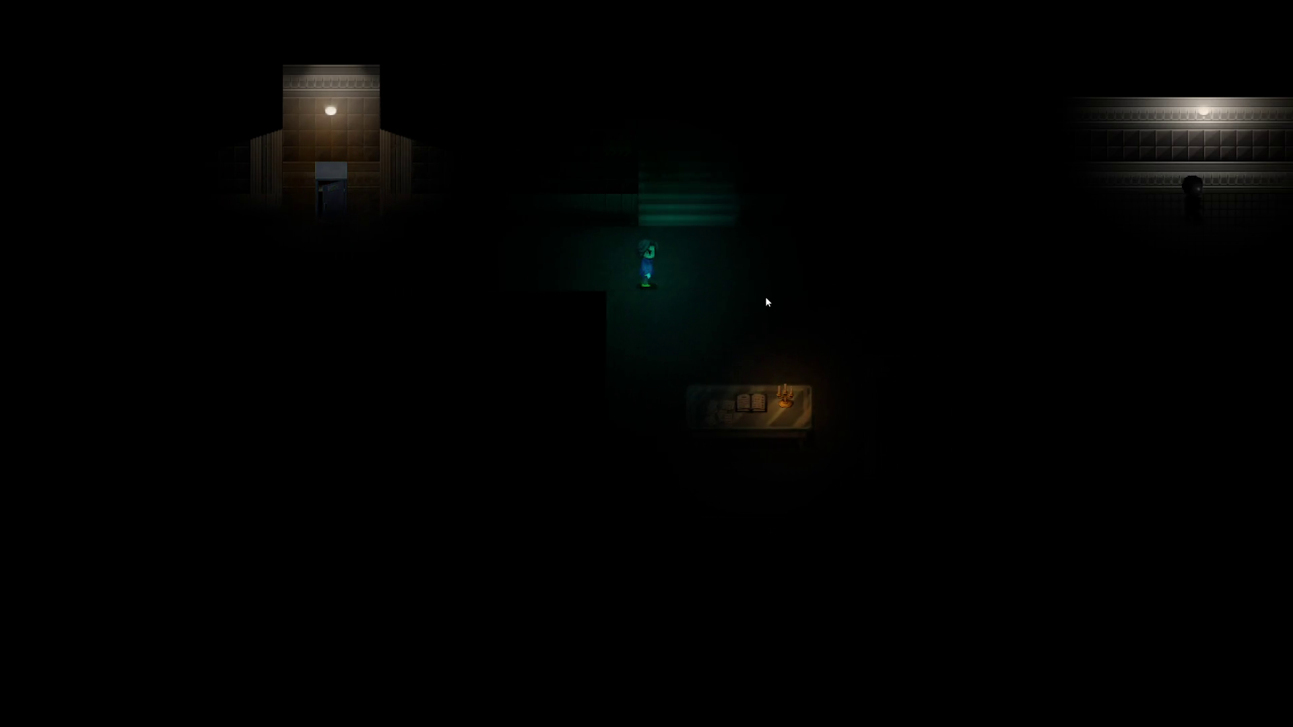
# Walk past the table while toggling between the pistol and phone light with W
pyautogui.press('w')
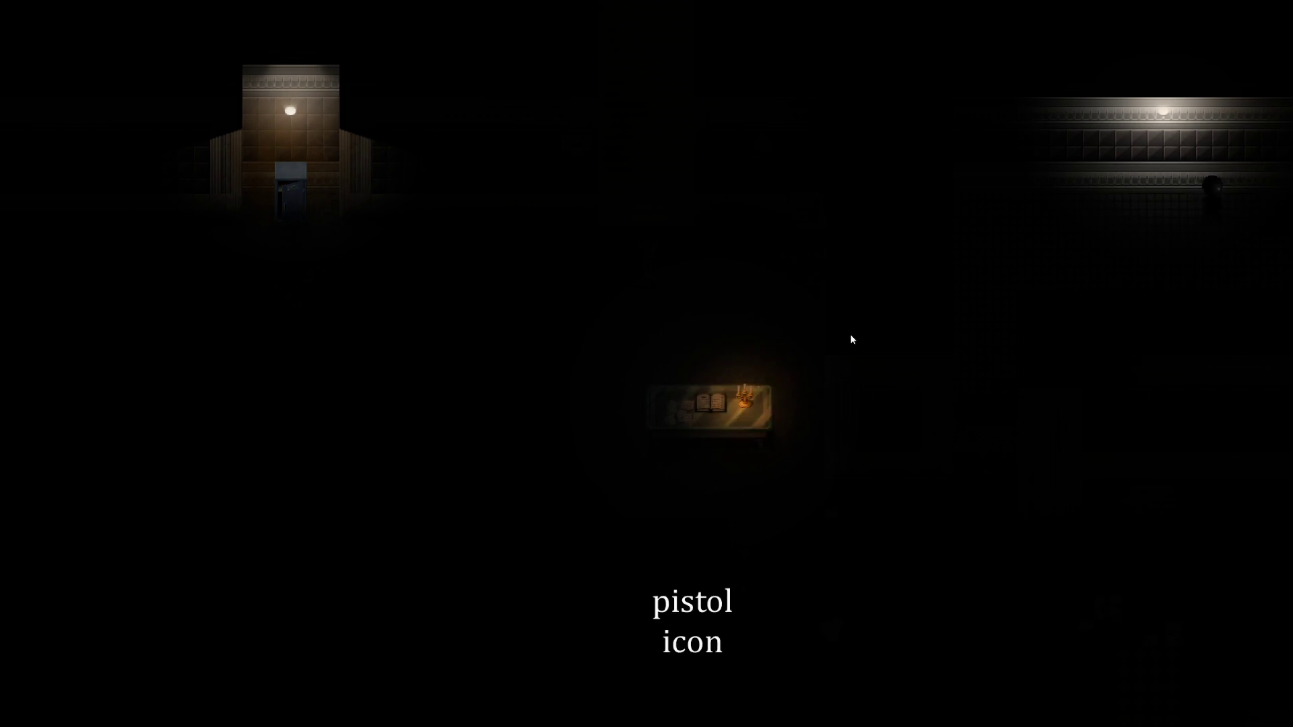
pyautogui.press('w')
pyautogui.press('w')
pyautogui.press('w')
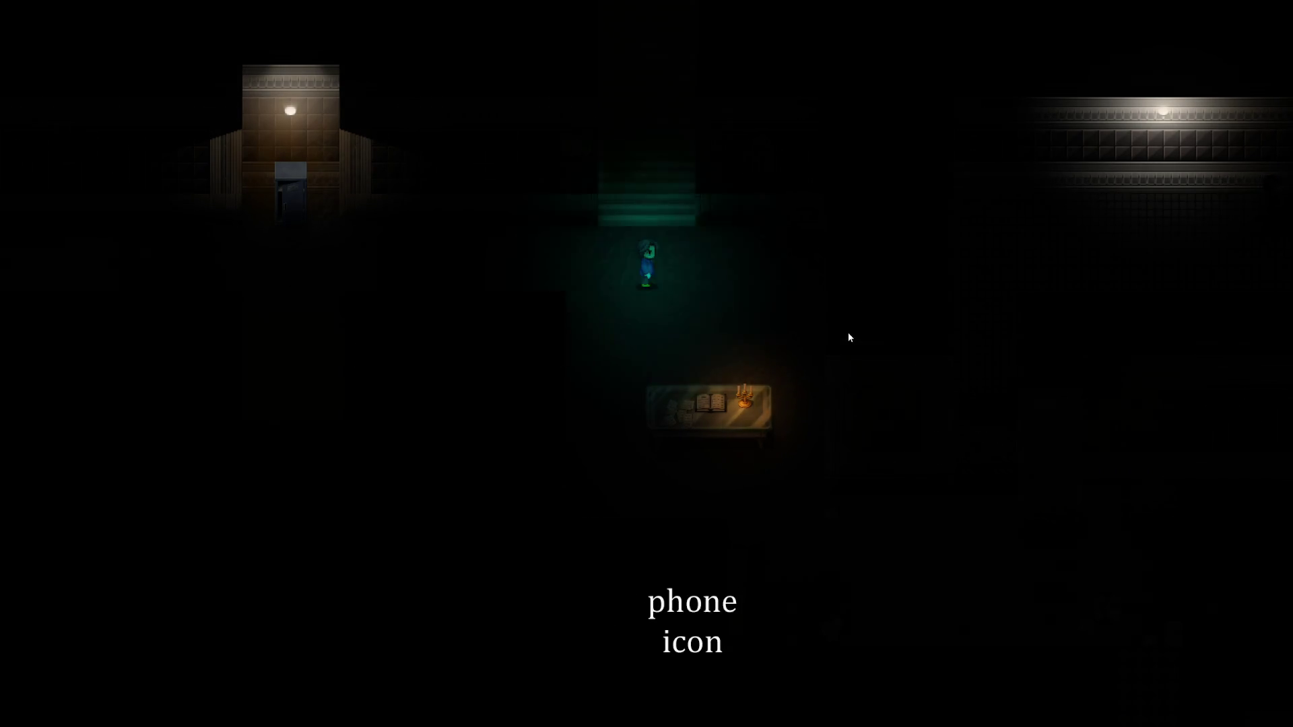
pyautogui.press('Right')
pyautogui.press('Right')
pyautogui.press('Right')
pyautogui.press('w')
pyautogui.press('Down')
pyautogui.press('Down')
pyautogui.press('Down')
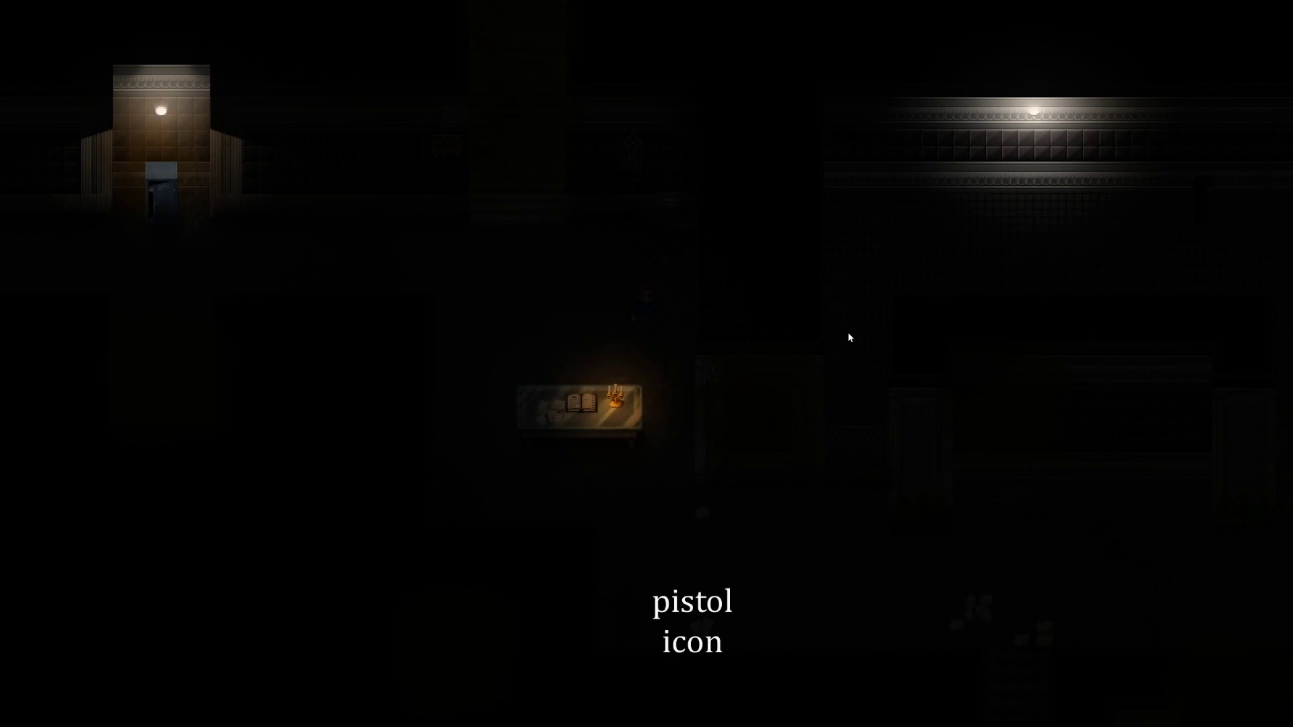
pyautogui.press('Right')
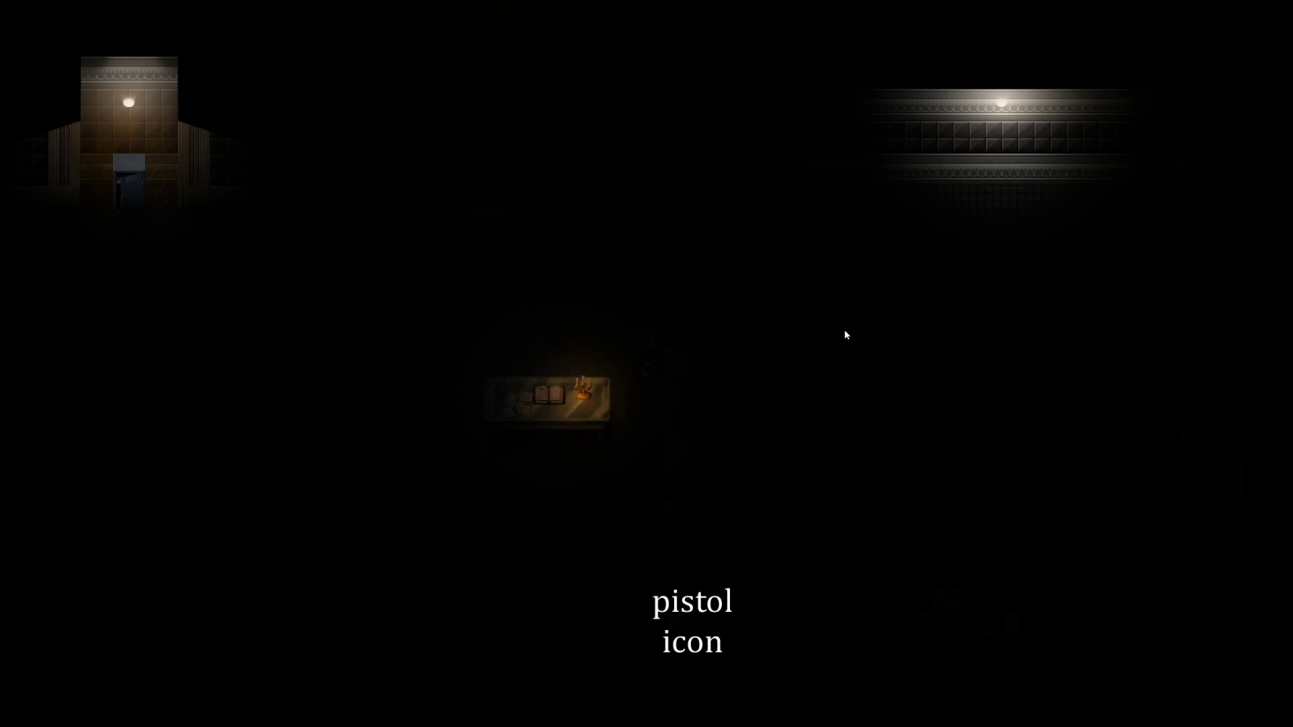
pyautogui.press('w')
pyautogui.press('Down')
pyautogui.press('Down')
pyautogui.press('Down')
pyautogui.press('Down')
pyautogui.press('Right')
pyautogui.press('Right')
pyautogui.press('Right')
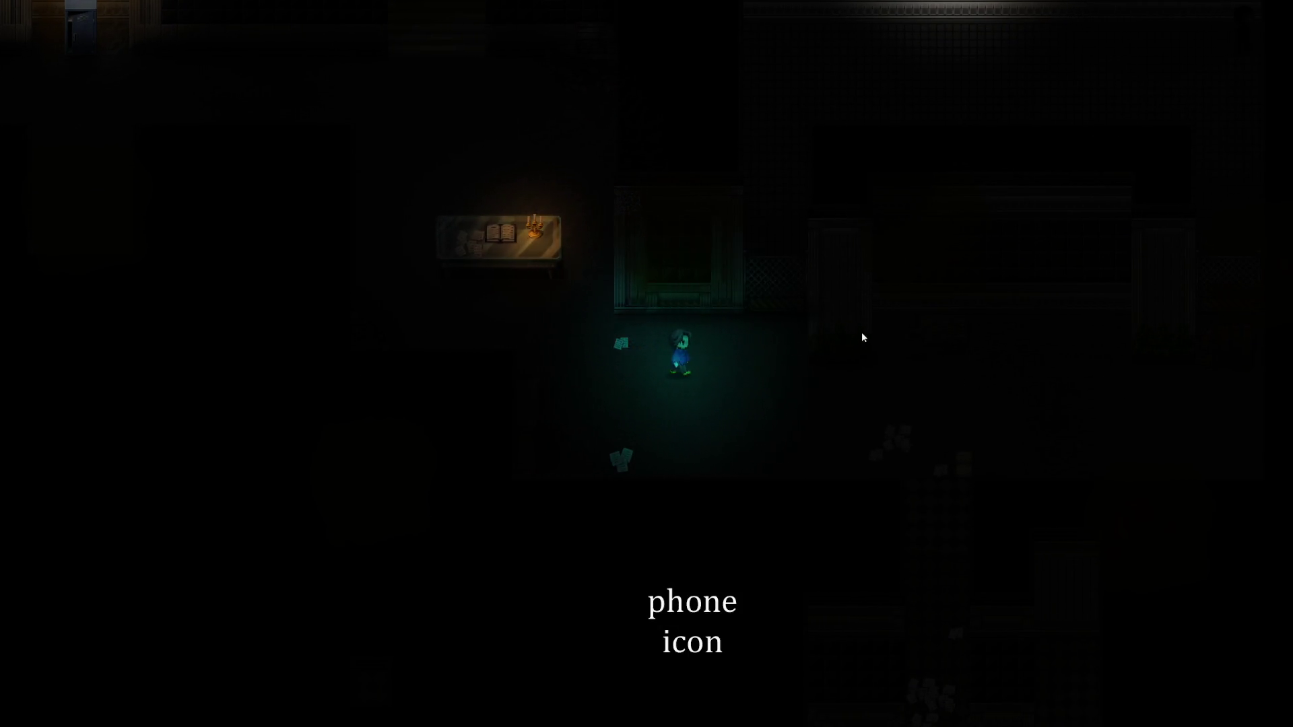
pyautogui.press('w')
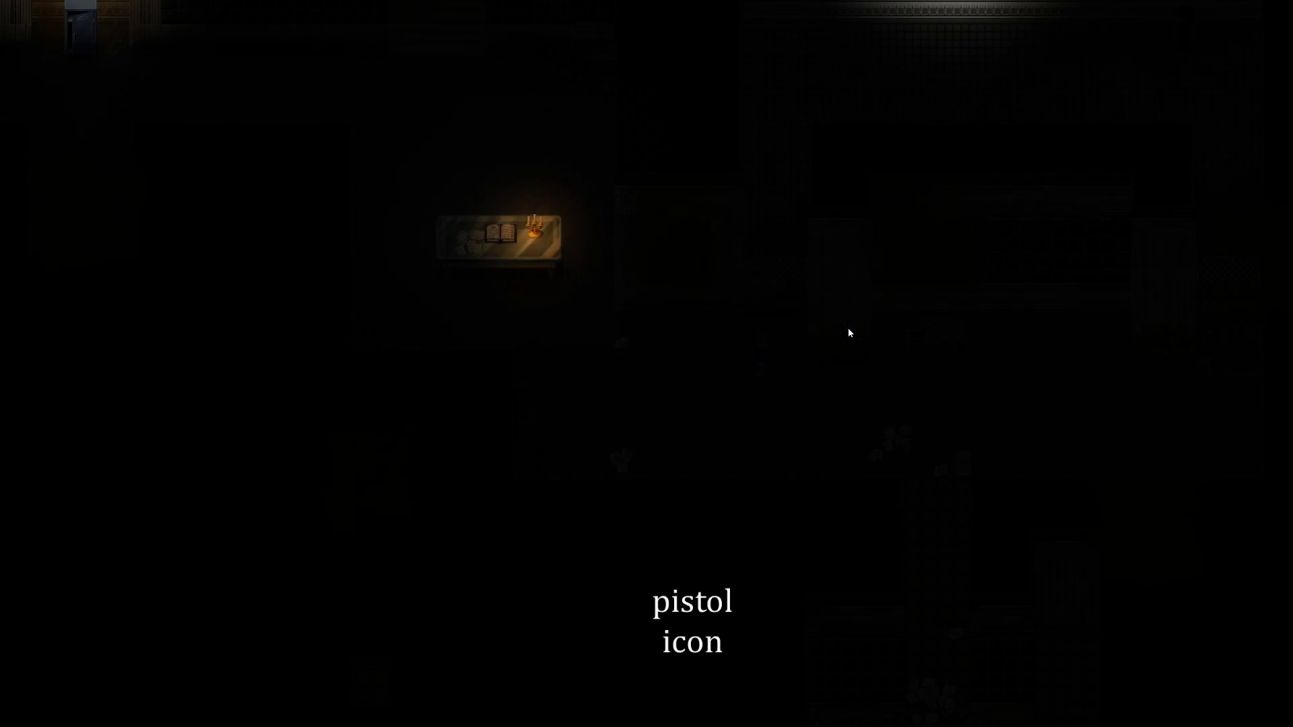
# Fire the pistol several times, switch back to the phone light, and walk down the corridor
pyautogui.press('z')
pyautogui.press('Down')
pyautogui.press('Down')
pyautogui.press('Down')
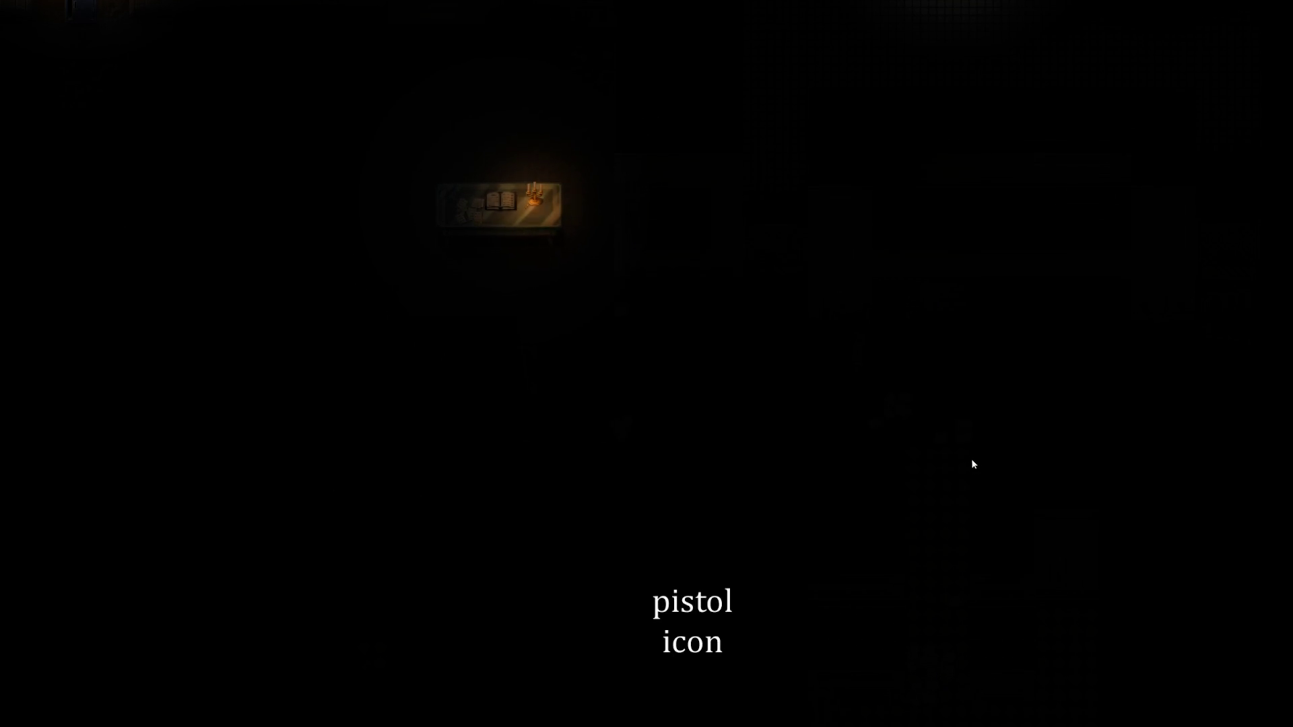
pyautogui.press('z')
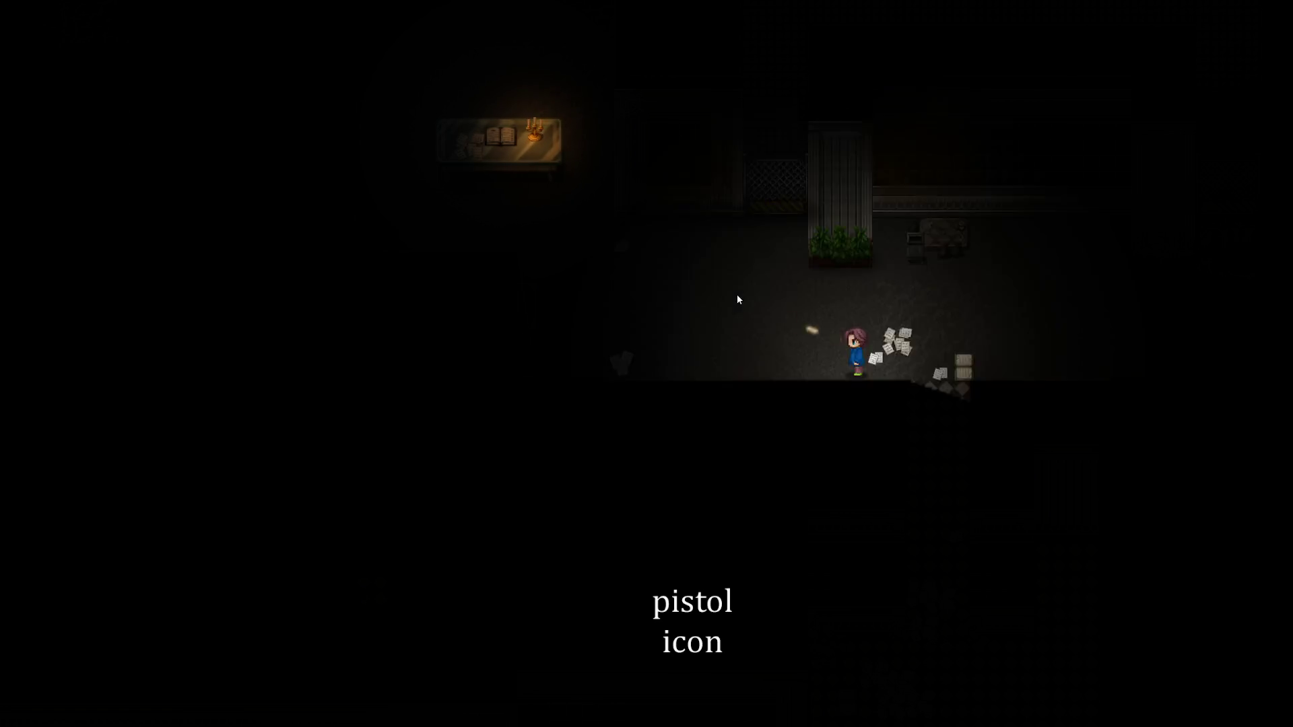
pyautogui.press('Up')
pyautogui.press('z')
pyautogui.press('Up')
pyautogui.press('z')
pyautogui.press('z')
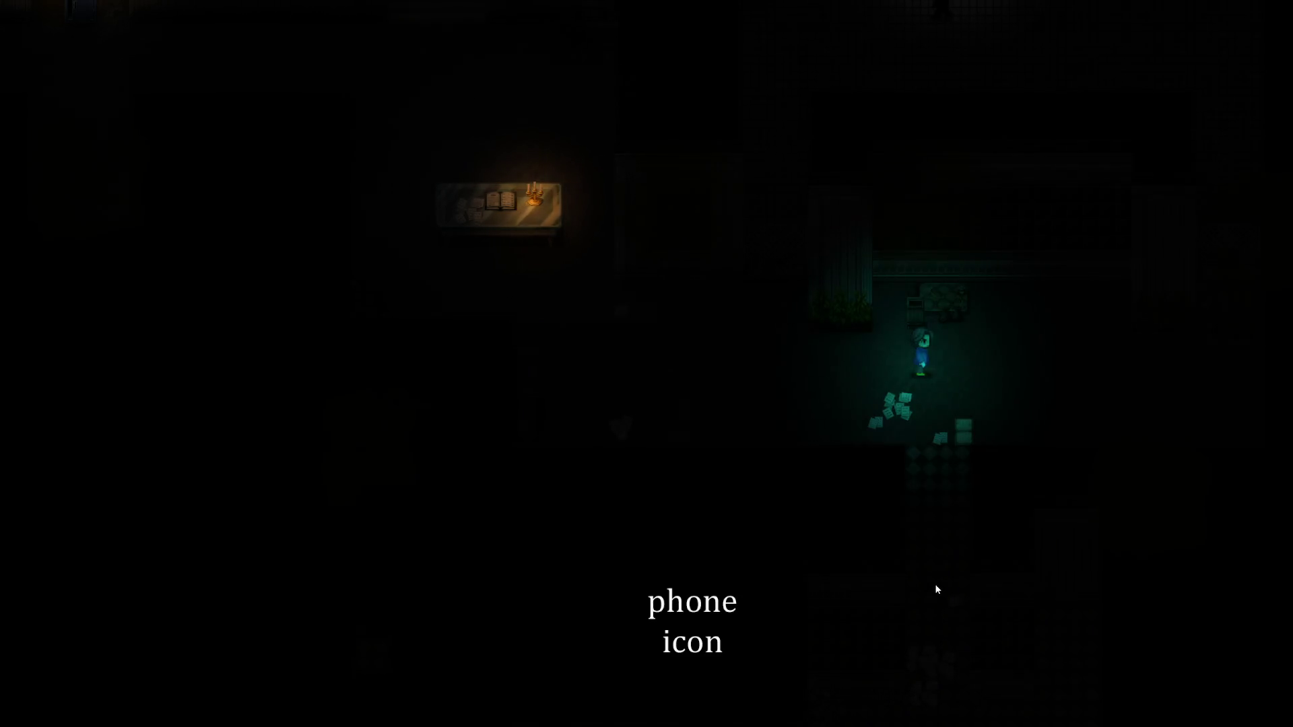
pyautogui.press('Down')
pyautogui.press('Down')
pyautogui.press('Down')
pyautogui.press('Down')
pyautogui.press('Down')
pyautogui.press('Down')
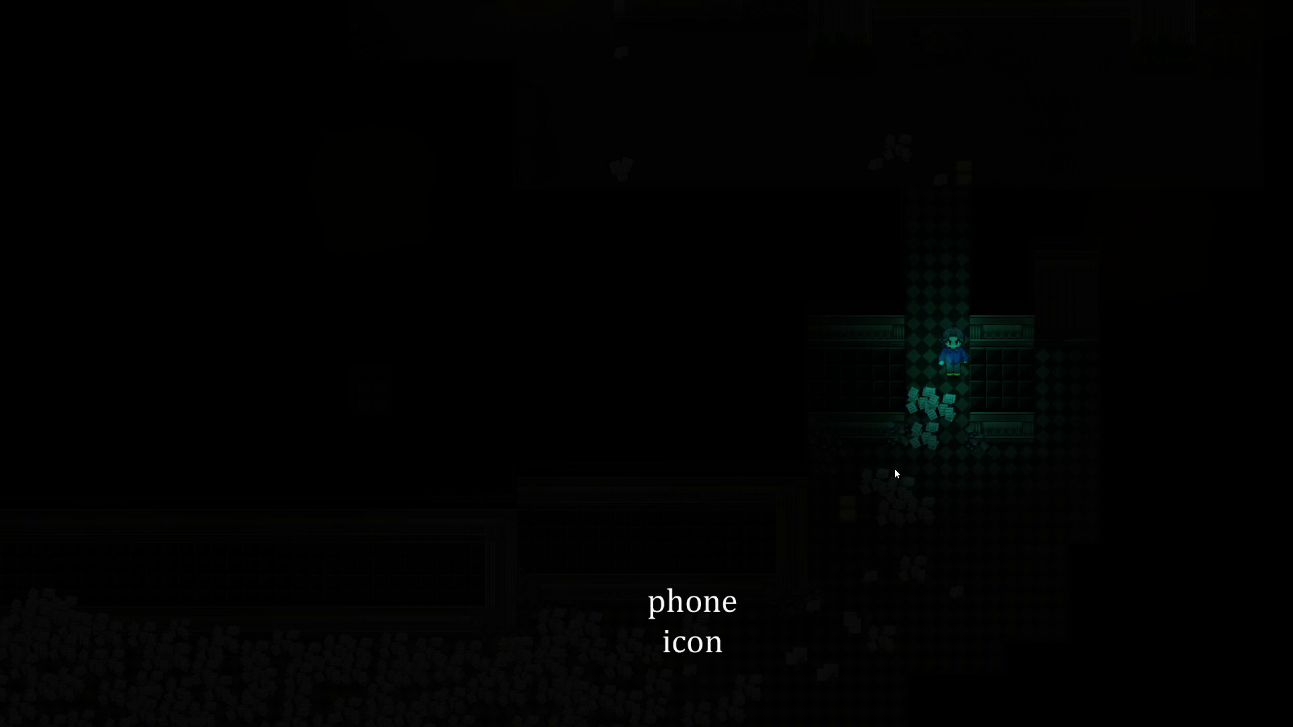
pyautogui.press('Down')
pyautogui.press('Down')
pyautogui.press('Down')
pyautogui.press('Down')
pyautogui.press('Down')
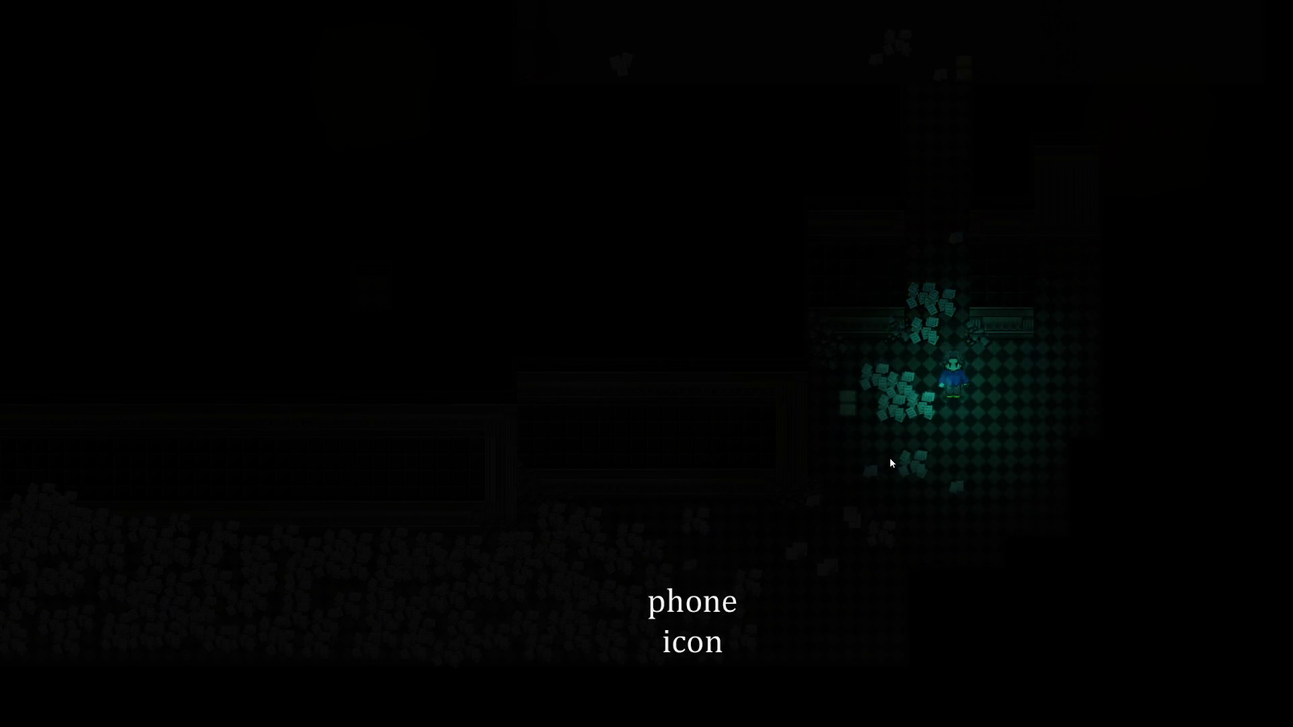
pyautogui.press('Left')
pyautogui.press('Left')
pyautogui.press('Left')
pyautogui.press('Down')
pyautogui.press('Down')
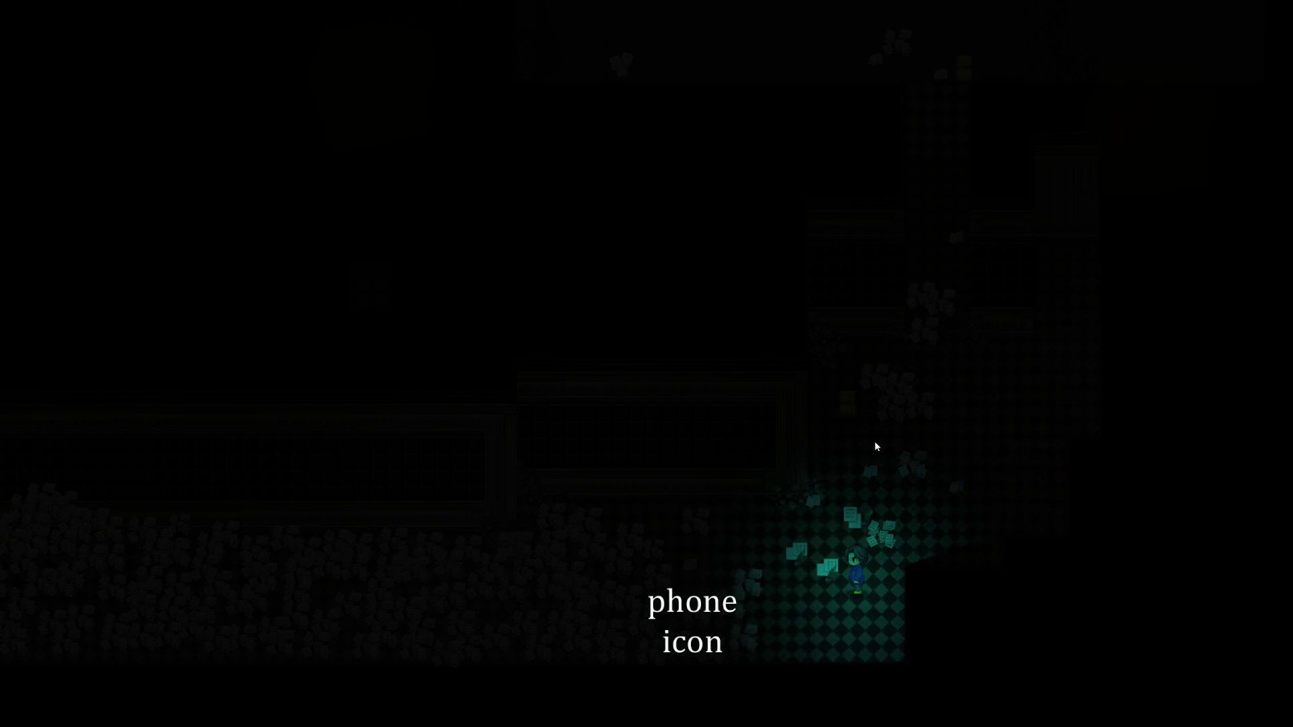
# Leave the playtest and reopen the Database from the Tools menu
pyautogui.hotkey('alt', 'Tab')
pyautogui.hotkey('alt', 't')
pyautogui.press('Return')
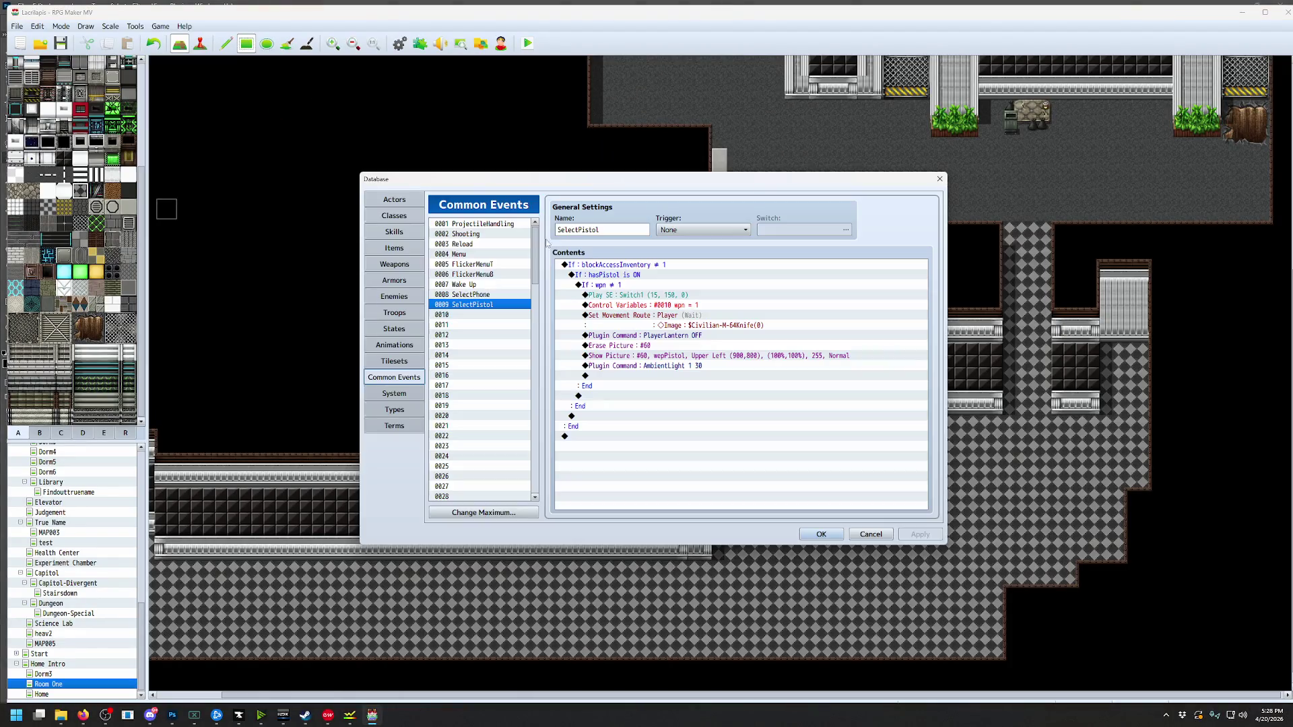
# Insert a Conditional Branch above the reload block in Common Event 0003 Reload
pyautogui.click(479, 246)
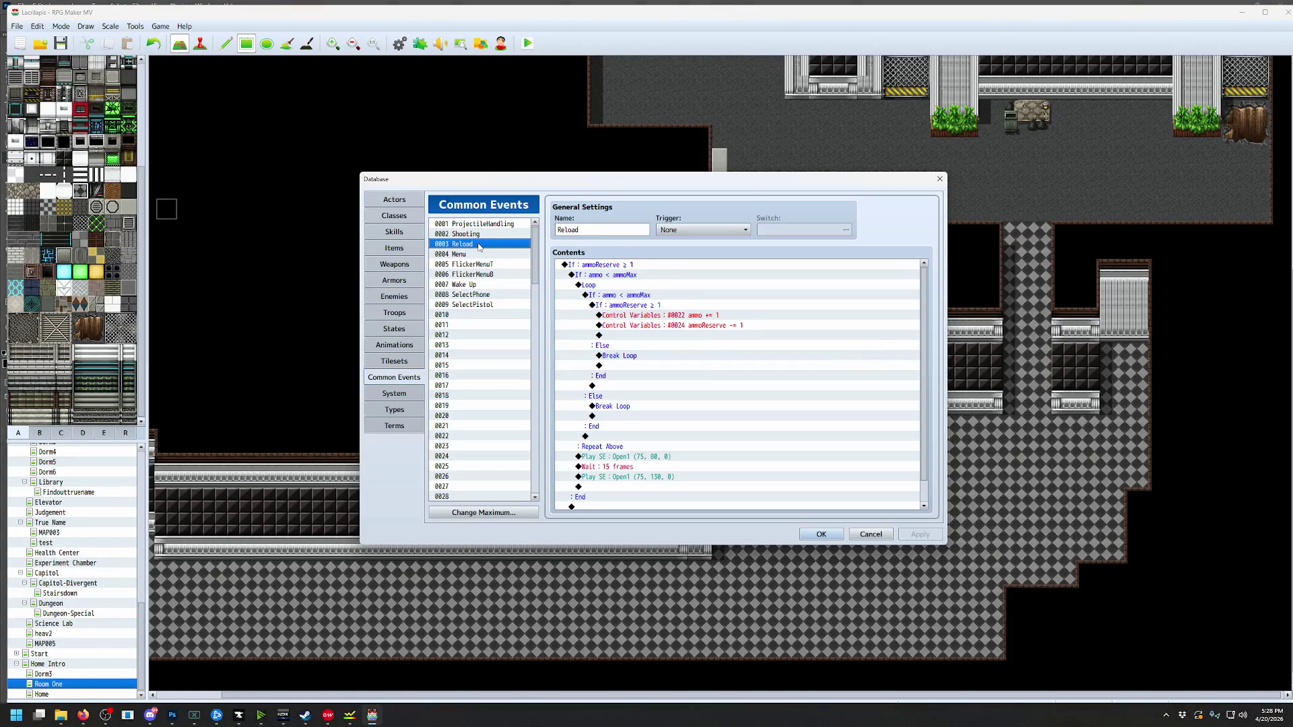
pyautogui.click(613, 266)
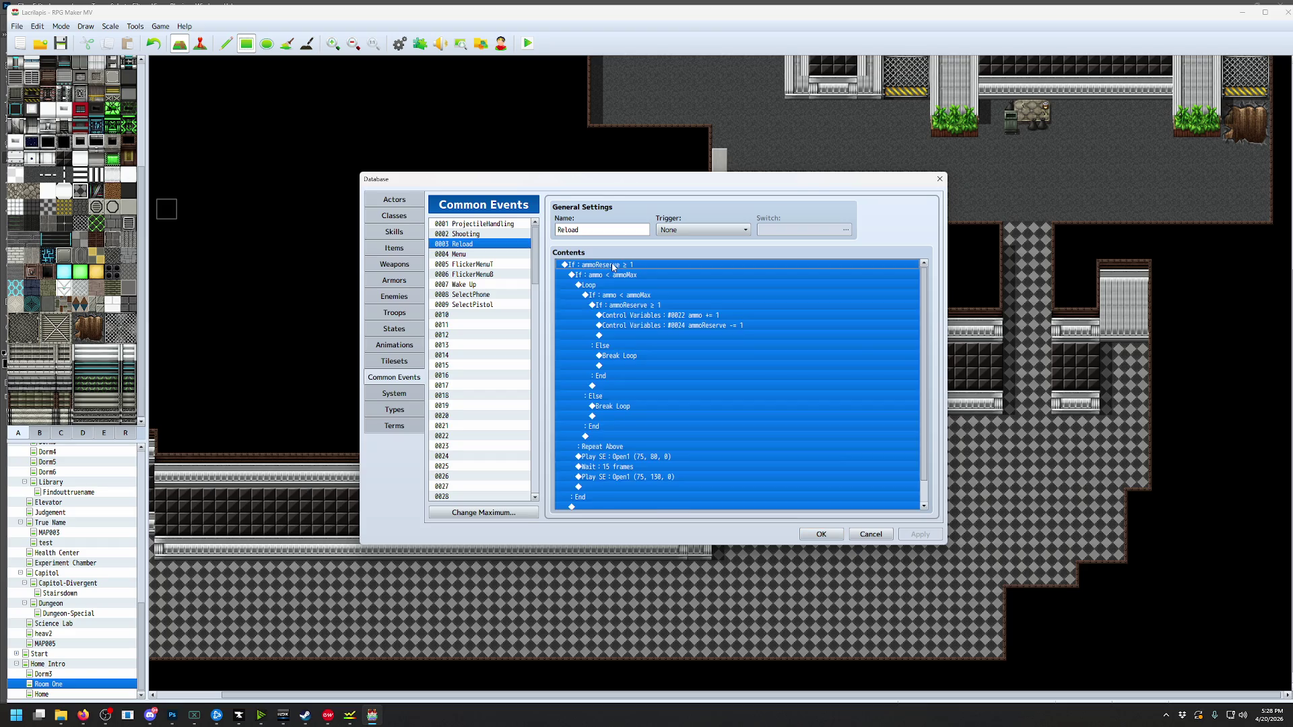
pyautogui.press('Insert')
pyautogui.click(639, 231)
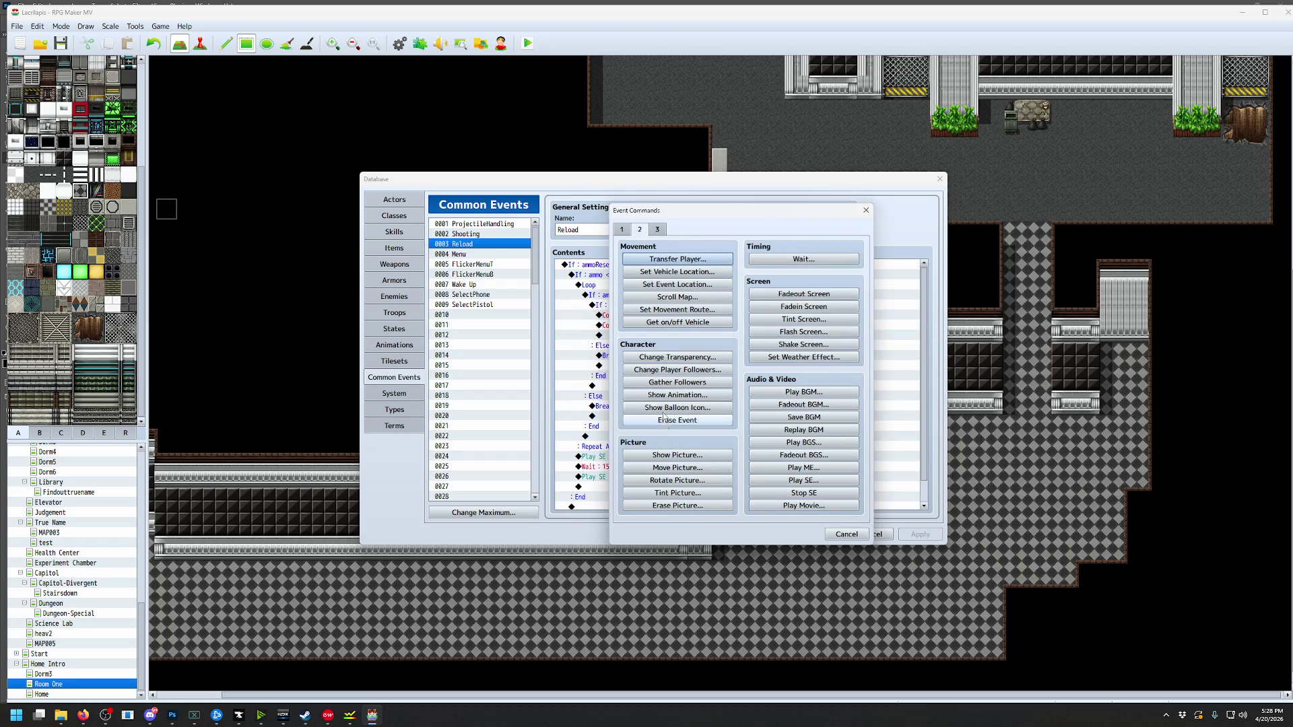
pyautogui.click(626, 229)
pyautogui.click(677, 416)
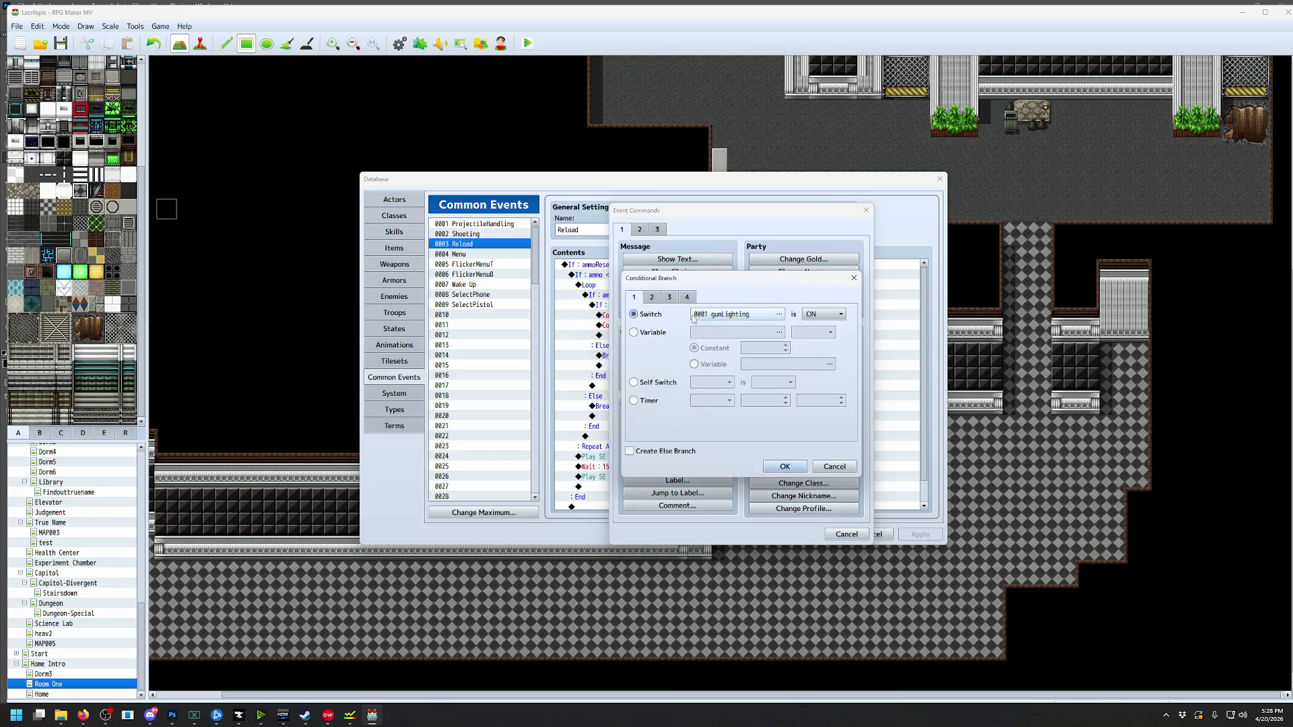
# Set the branch condition to Variable 0010 wpn not equal to 0
pyautogui.click(664, 333)
pyautogui.click(779, 333)
pyautogui.click(760, 358)
pyautogui.click(723, 501)
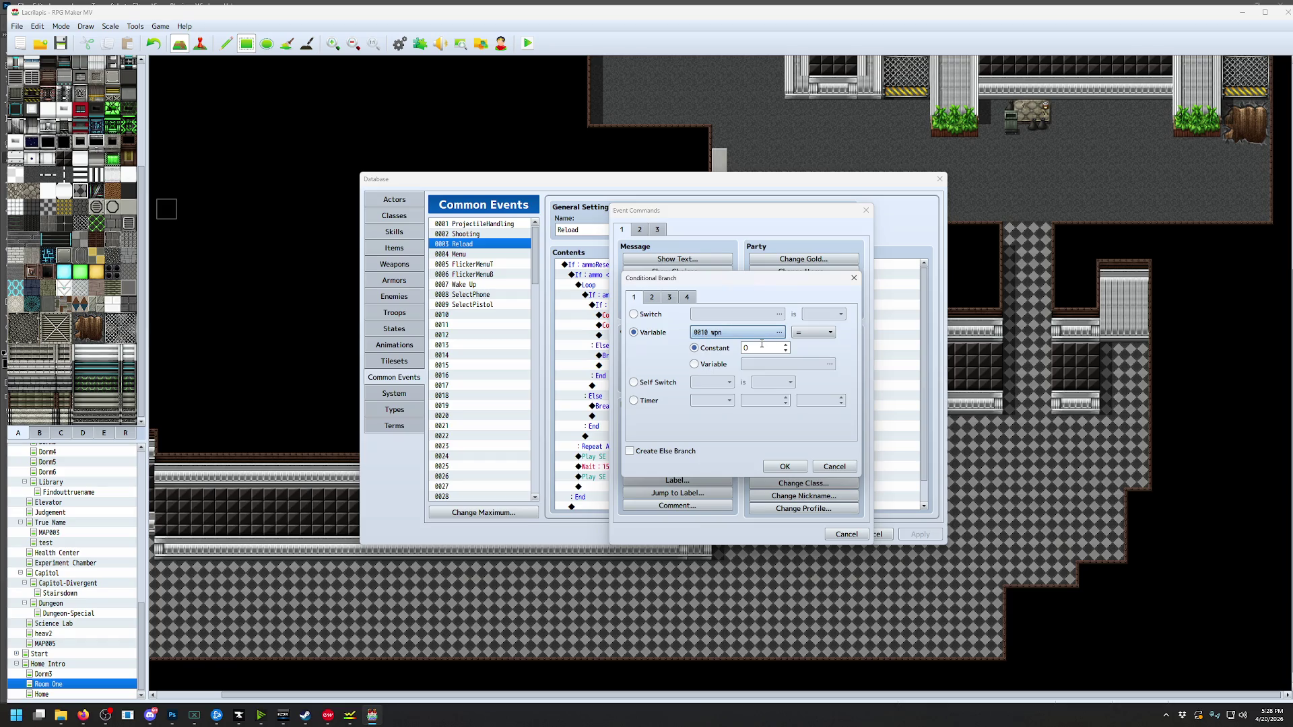
pyautogui.click(813, 333)
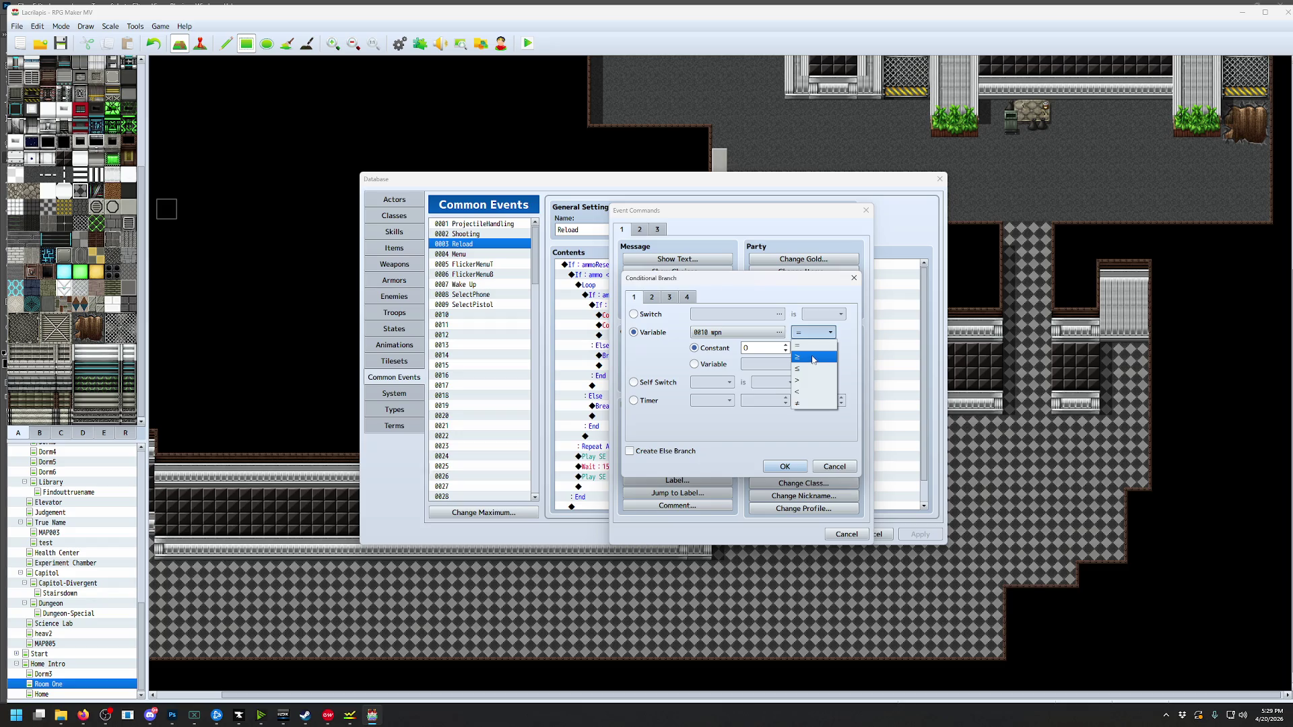
pyautogui.click(801, 403)
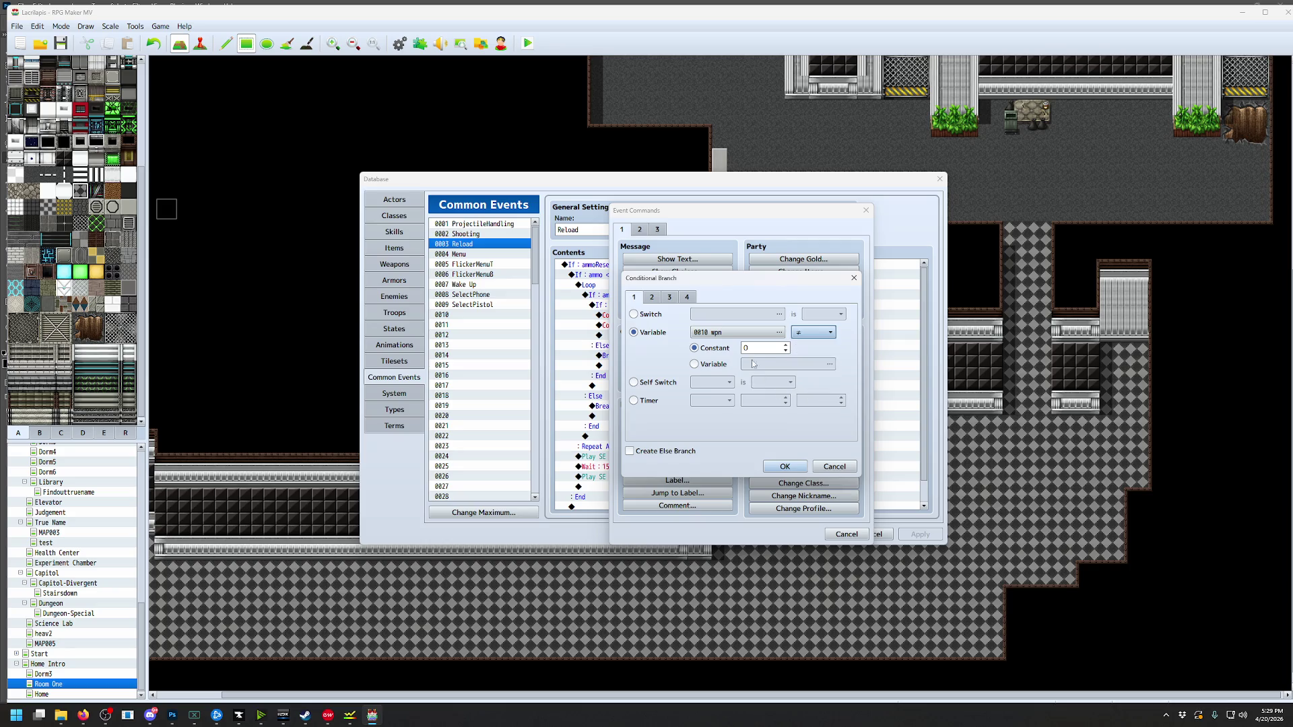
pyautogui.click(759, 350)
pyautogui.click(781, 464)
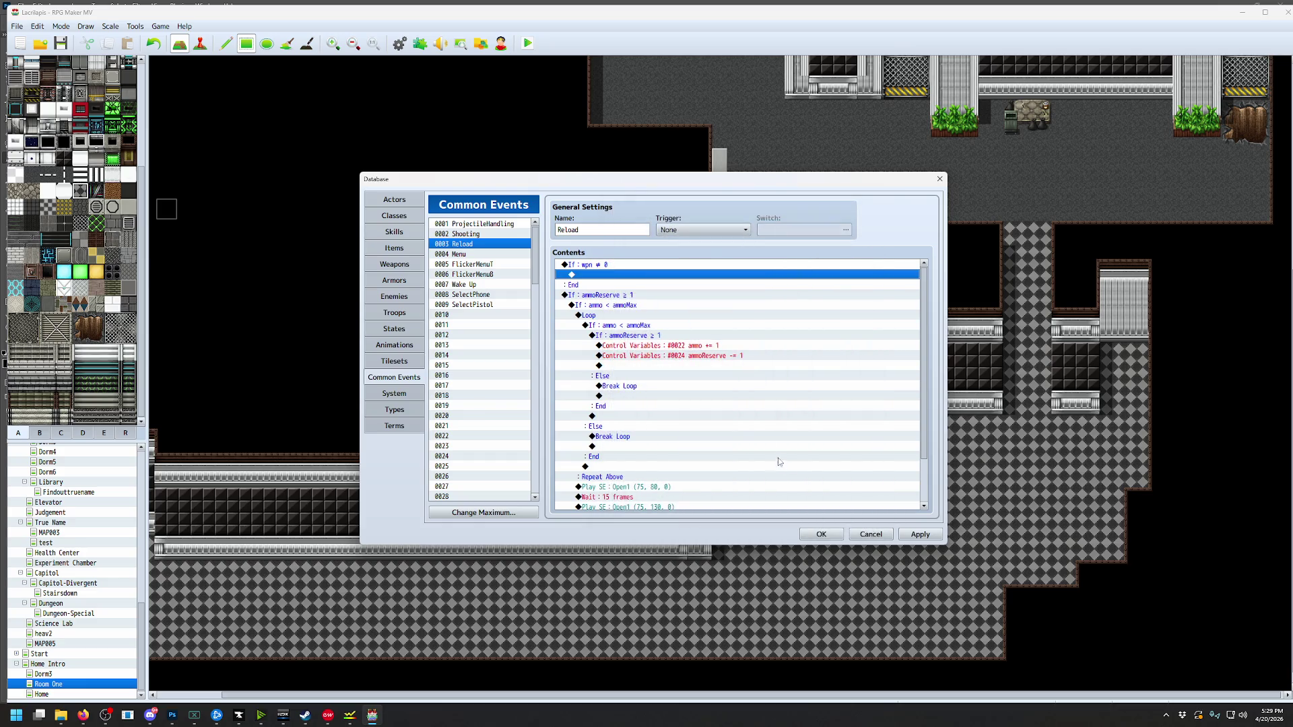
# Rearrange the ammoReserve reload block under the new branch and apply the changes
pyautogui.click(612, 297)
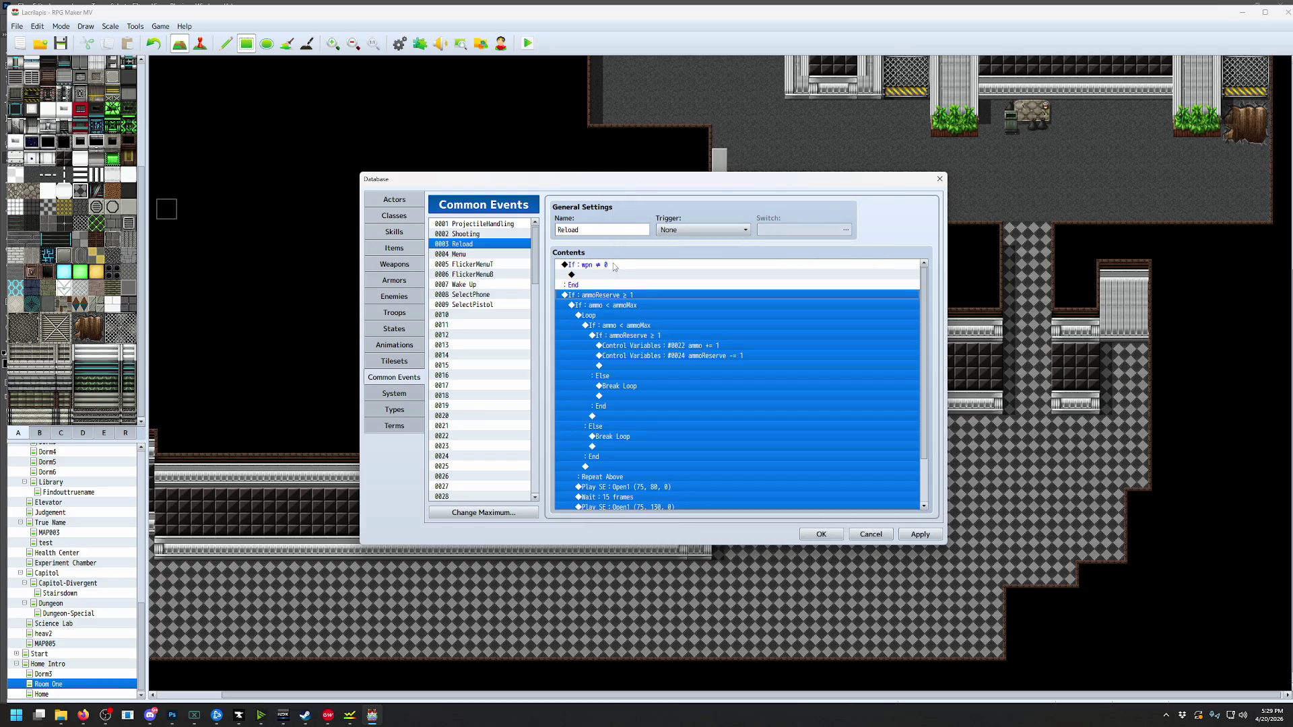
pyautogui.press('Down')
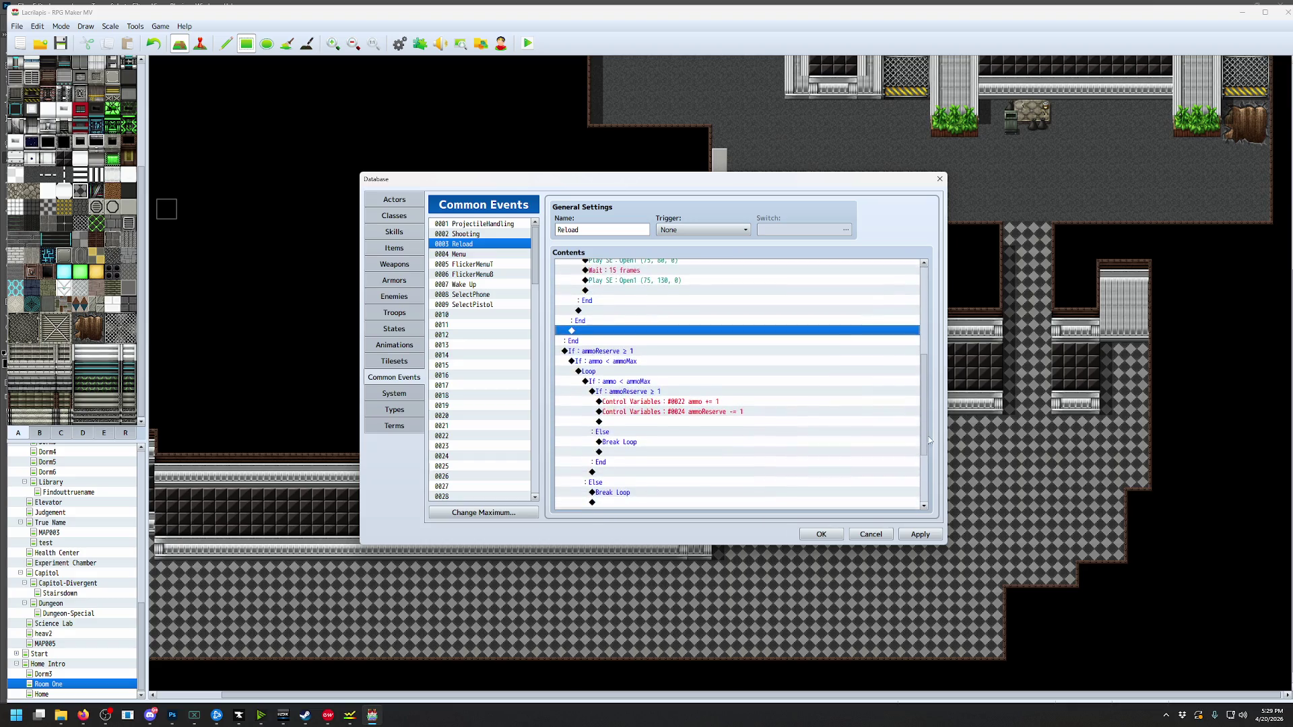
pyautogui.hotkey('ctrl', 'v')
pyautogui.press('Delete')
pyautogui.click(821, 532)
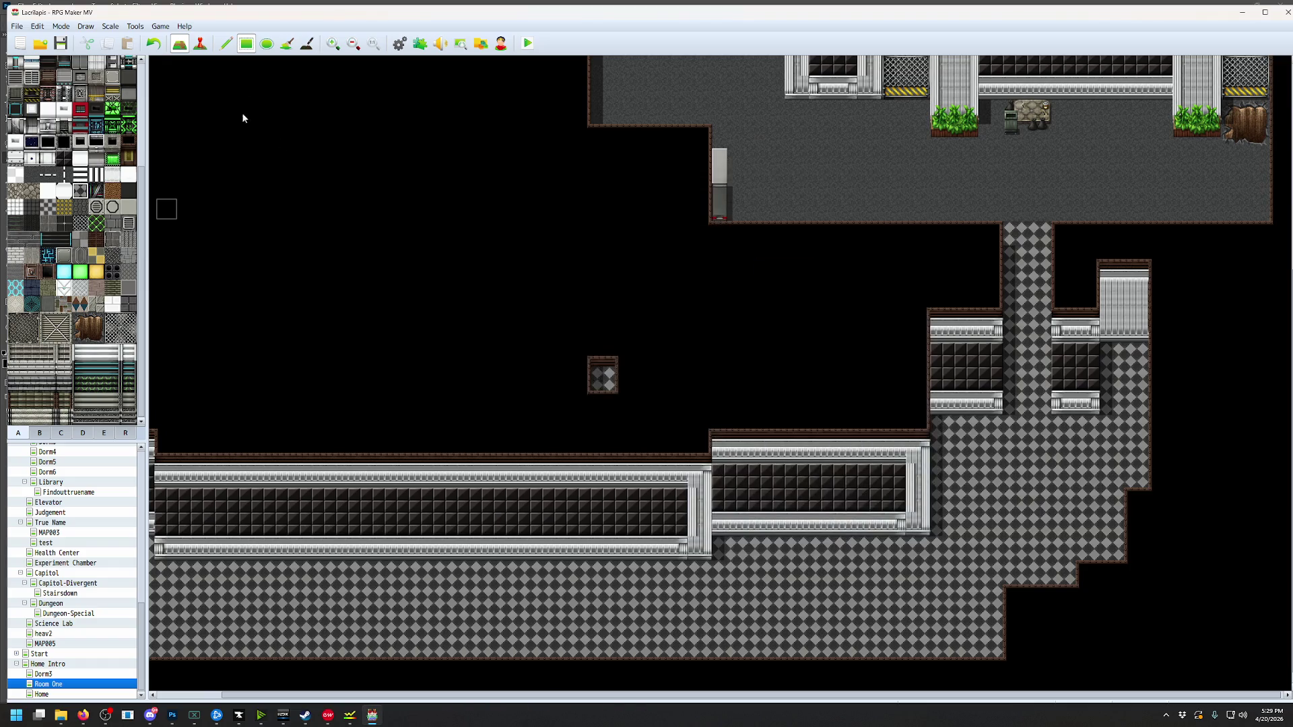
pyautogui.scroll(3, 499, 170)
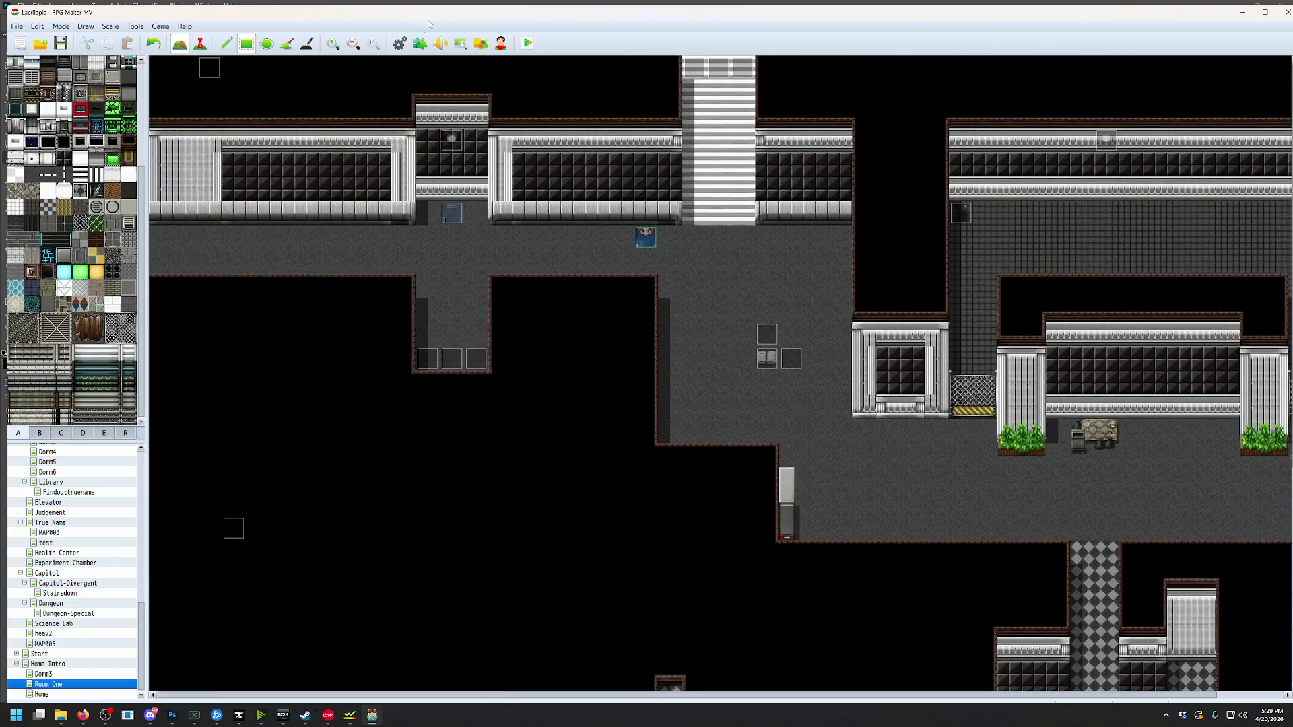
pyautogui.scroll(-3, 598, 164)
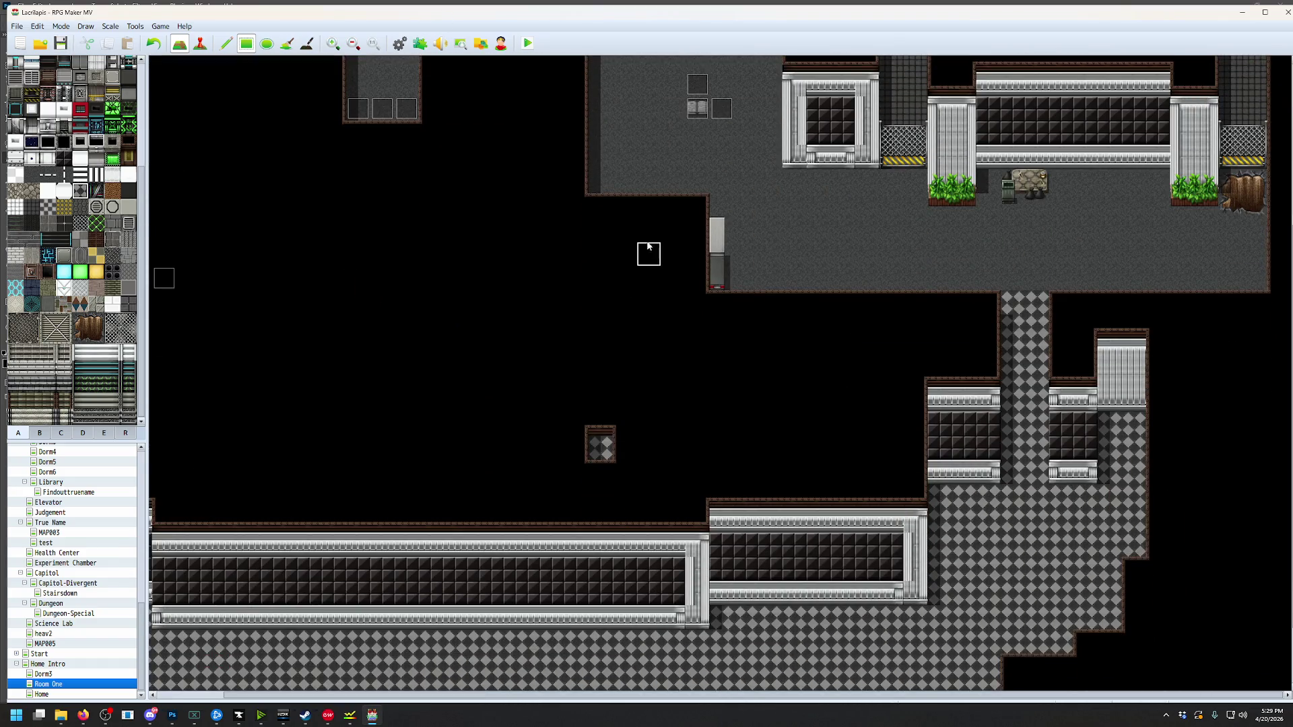
pyautogui.click(527, 43)
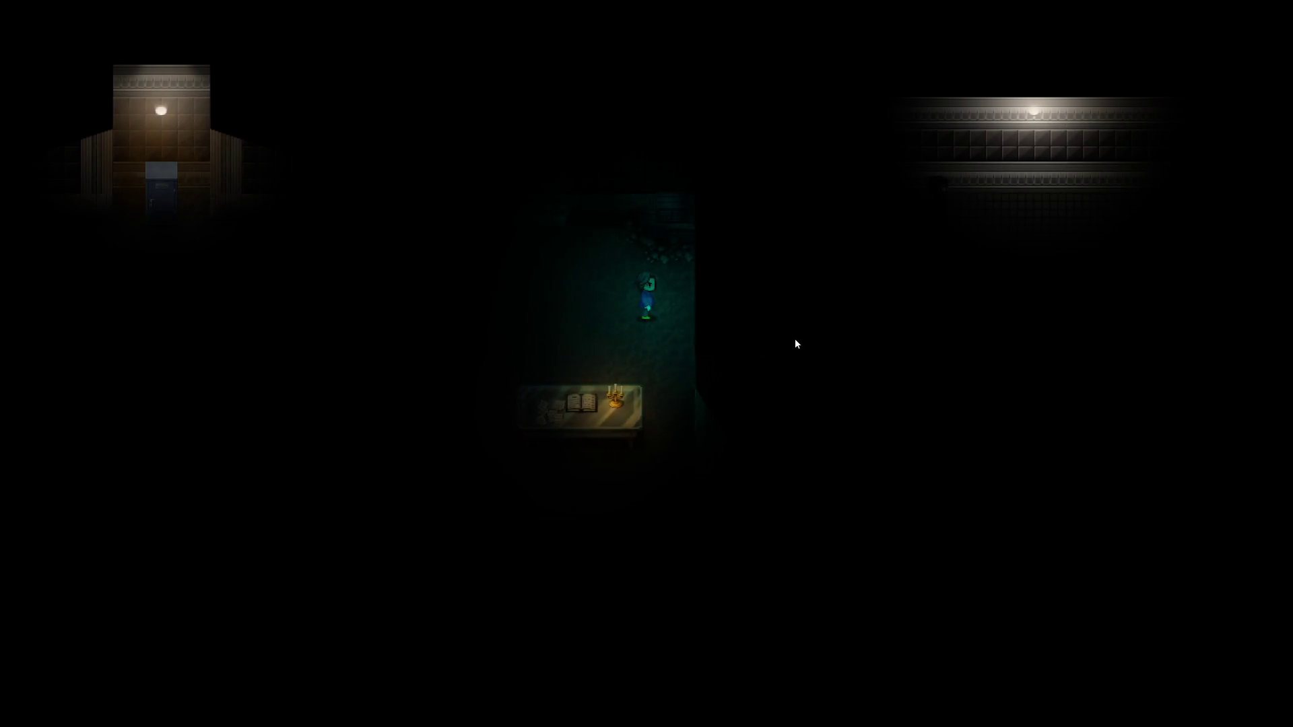
pyautogui.press('Right')
pyautogui.press('Right')
pyautogui.press('Right')
pyautogui.press('Down')
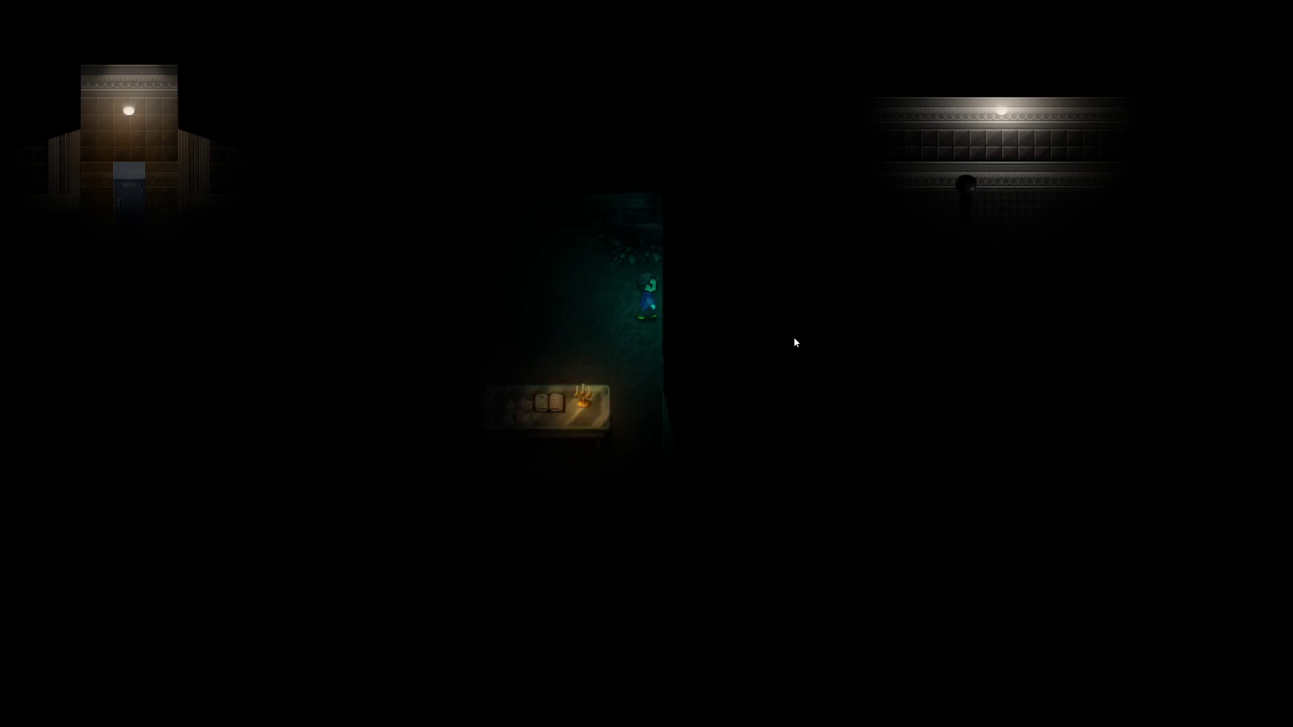
pyautogui.press('Down')
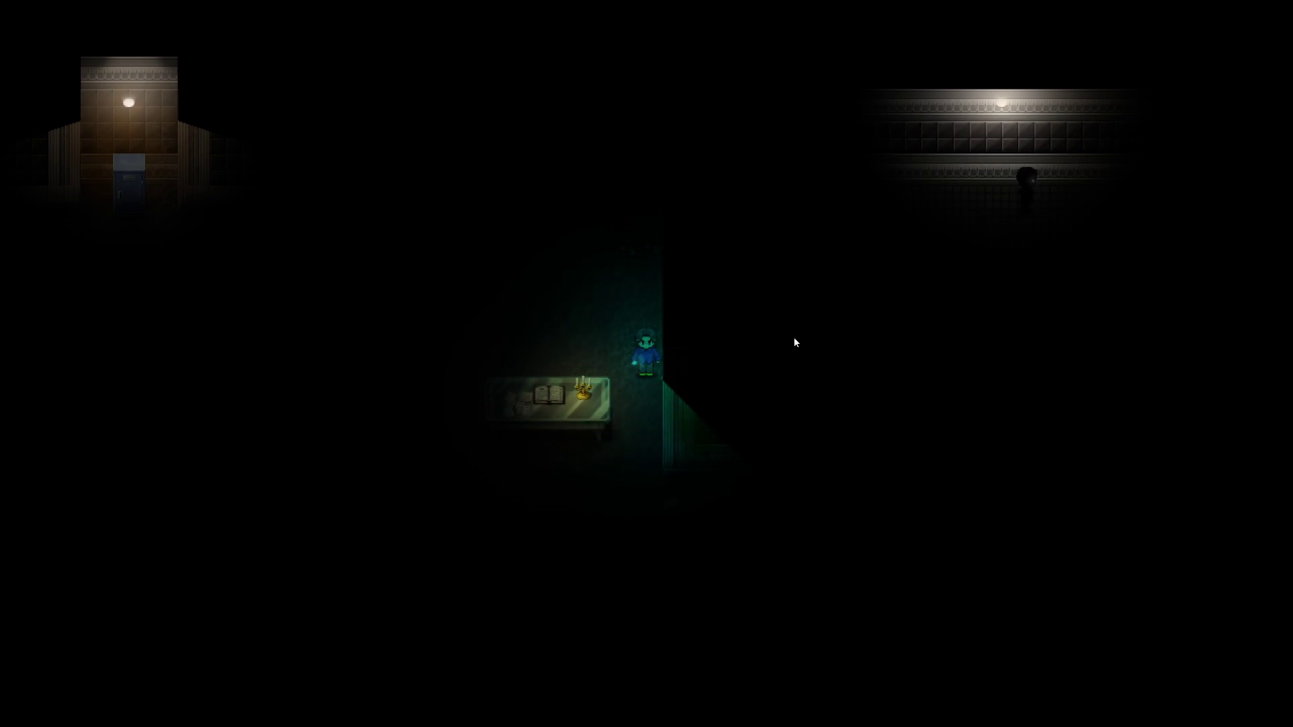
pyautogui.hotkey('alt', 'F4')
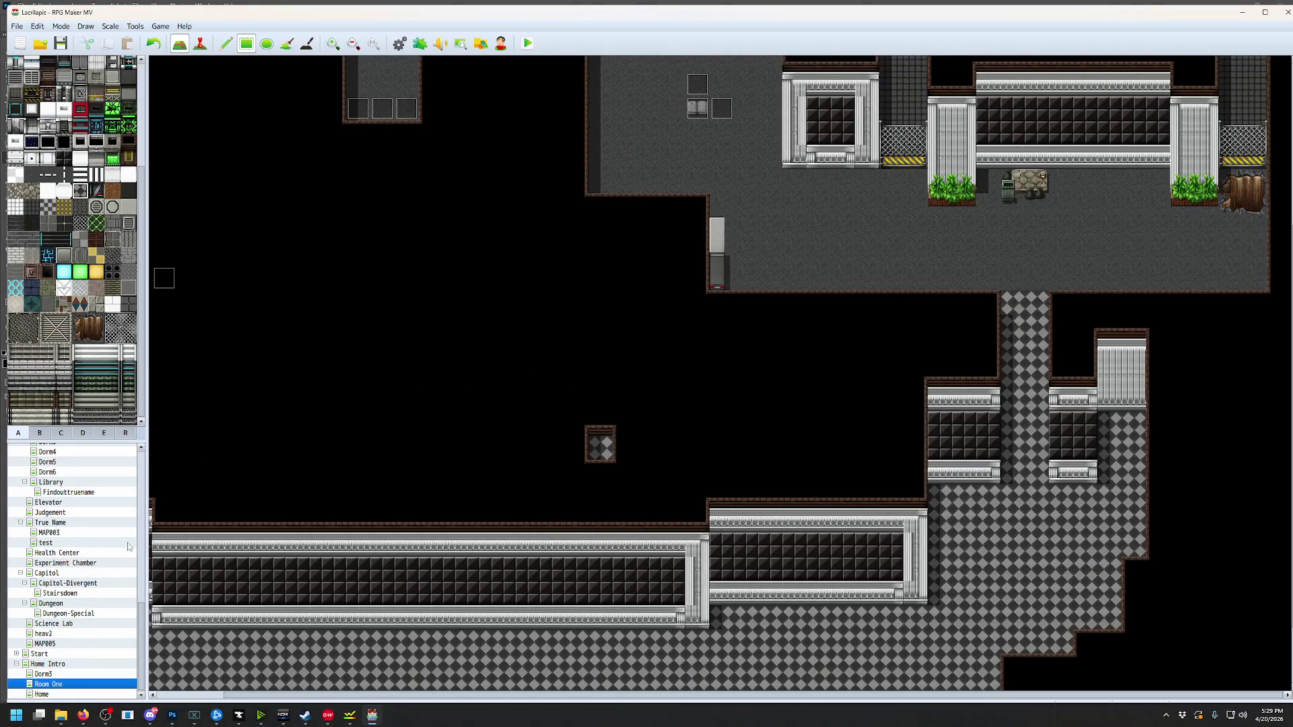
# Change Room One's note to [ambient_light 4], then save and launch a playtest
pyautogui.rightClick(74, 684)
pyautogui.click(101, 584)
pyautogui.tripleClick(621, 399)
pyautogui.click(619, 398)
pyautogui.rightClick(620, 397)
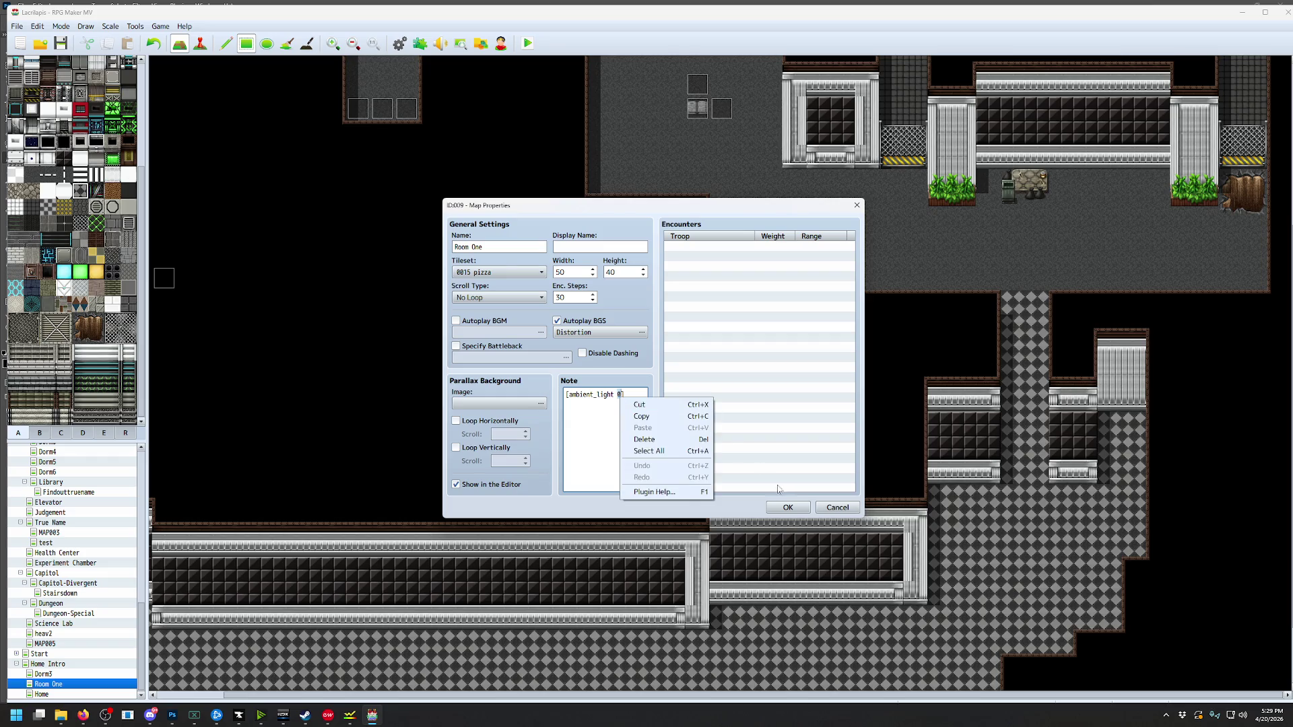
pyautogui.click(620, 403)
pyautogui.write('4')
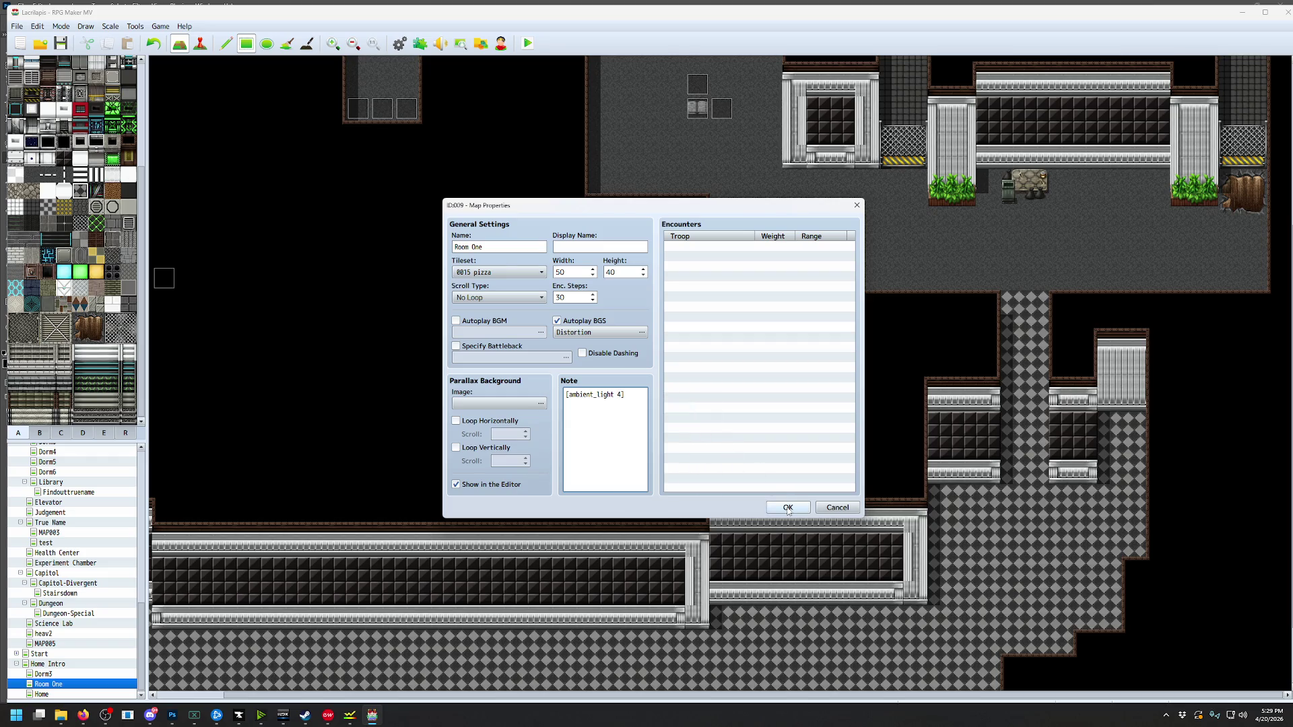
pyautogui.click(788, 509)
pyautogui.click(527, 44)
pyautogui.press('Return')
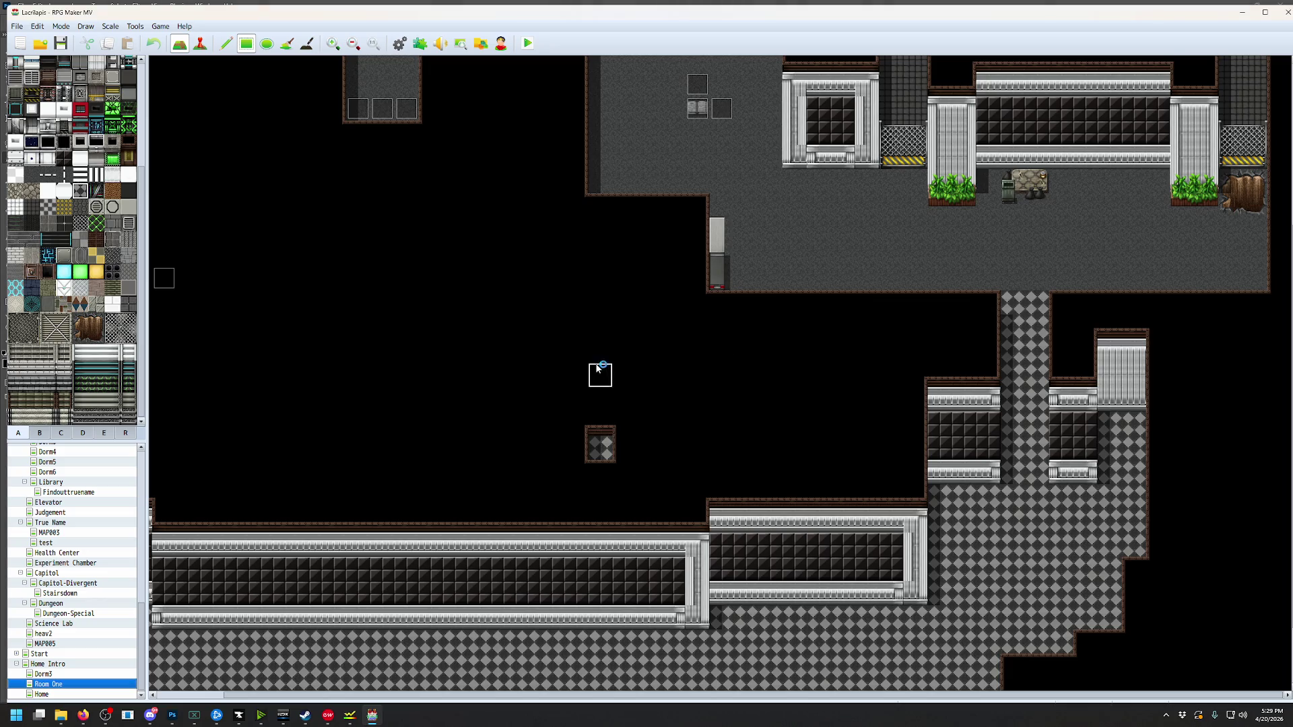
# Walk the character down past the candlelit table and then right in the dim room
pyautogui.press('Down')
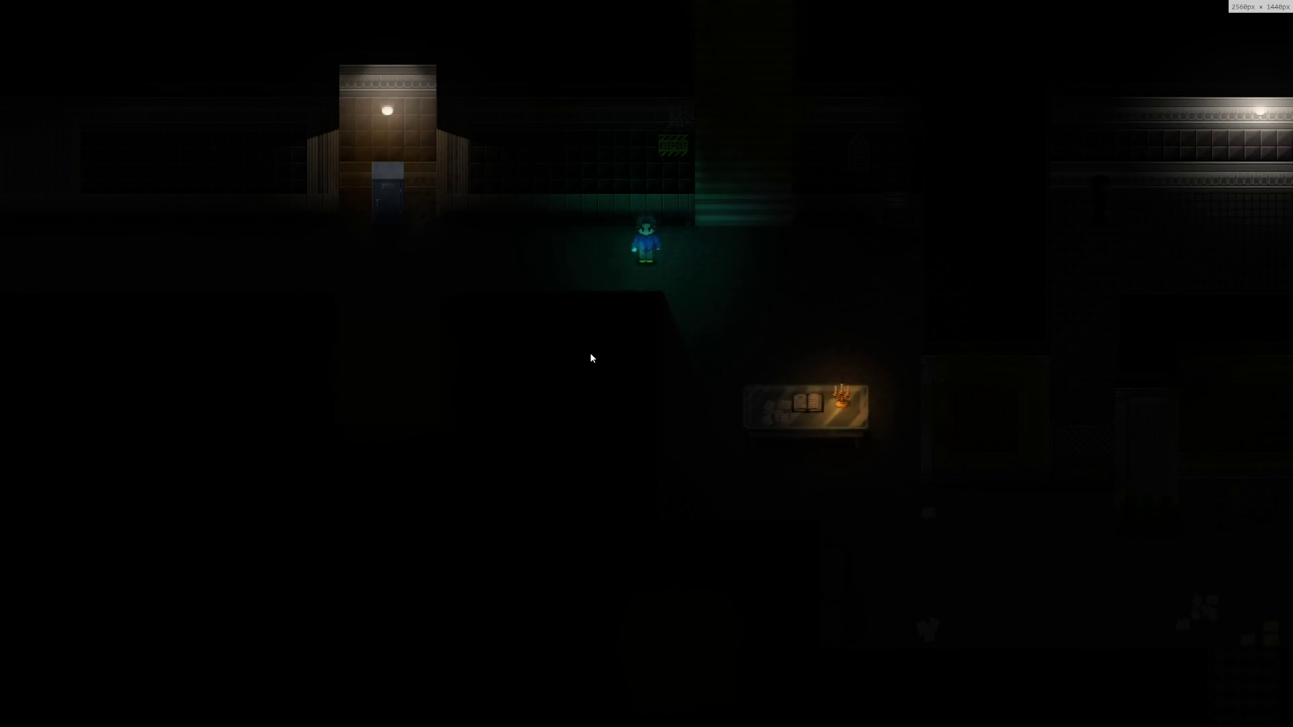
pyautogui.press('Right')
pyautogui.press('Down')
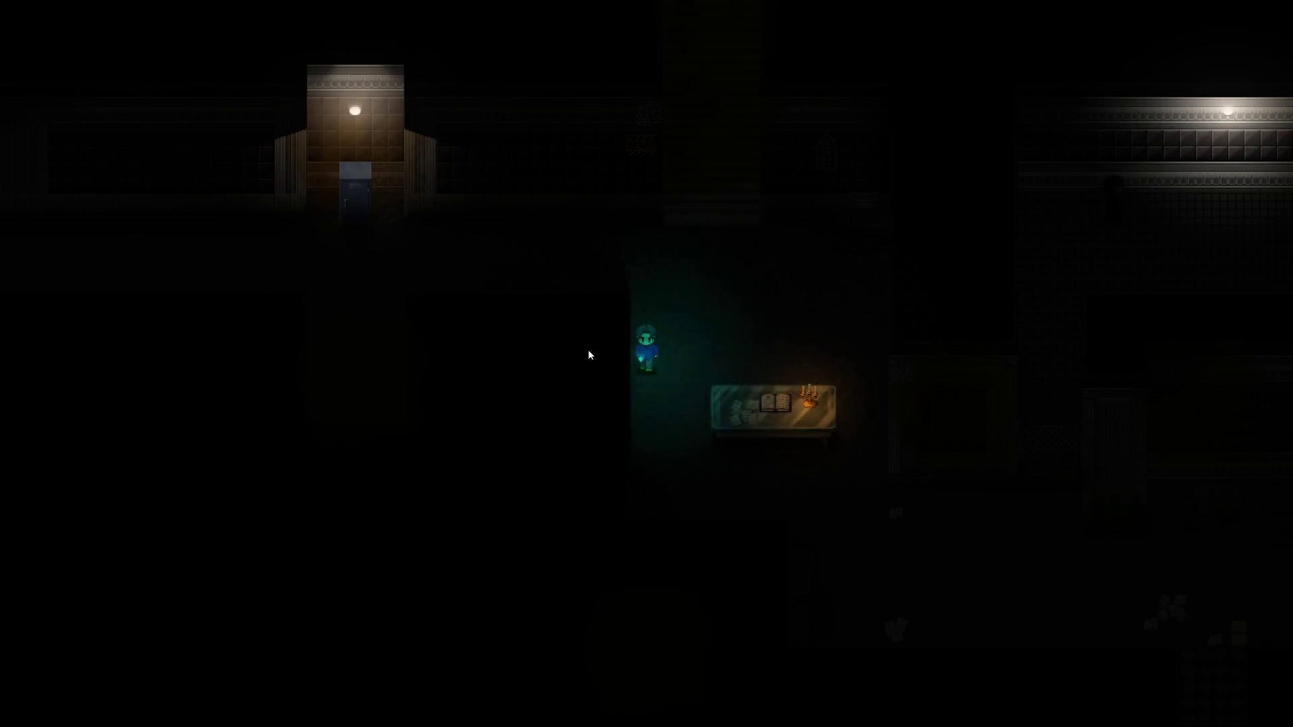
pyautogui.press('Down')
pyautogui.press('Down')
pyautogui.press('Down')
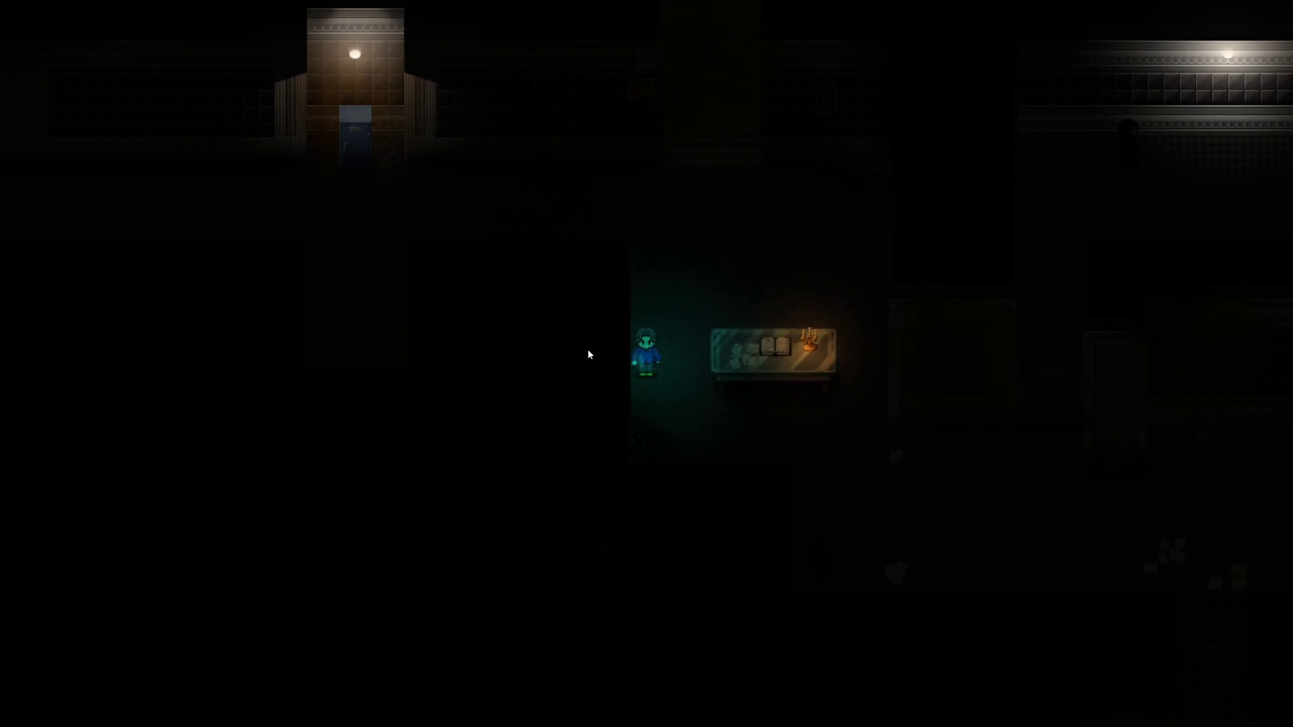
pyautogui.press('Right')
pyautogui.press('Right')
pyautogui.press('Right')
pyautogui.press('Right')
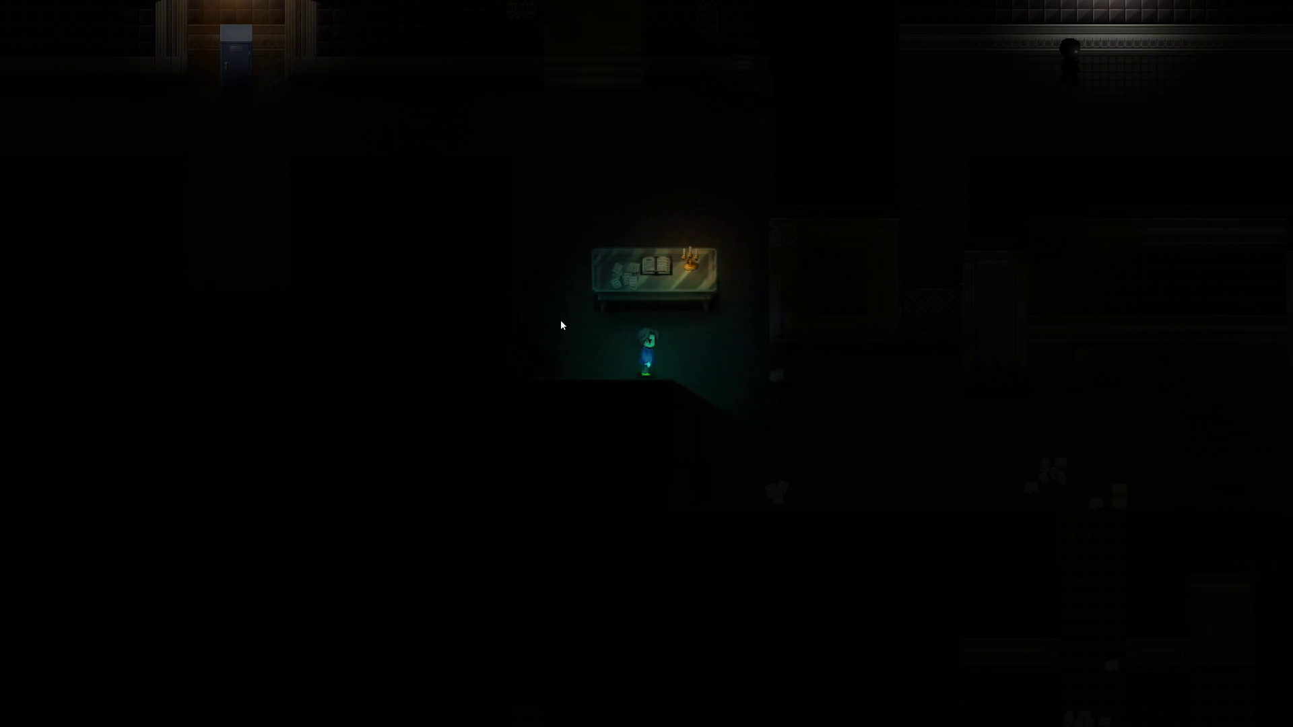
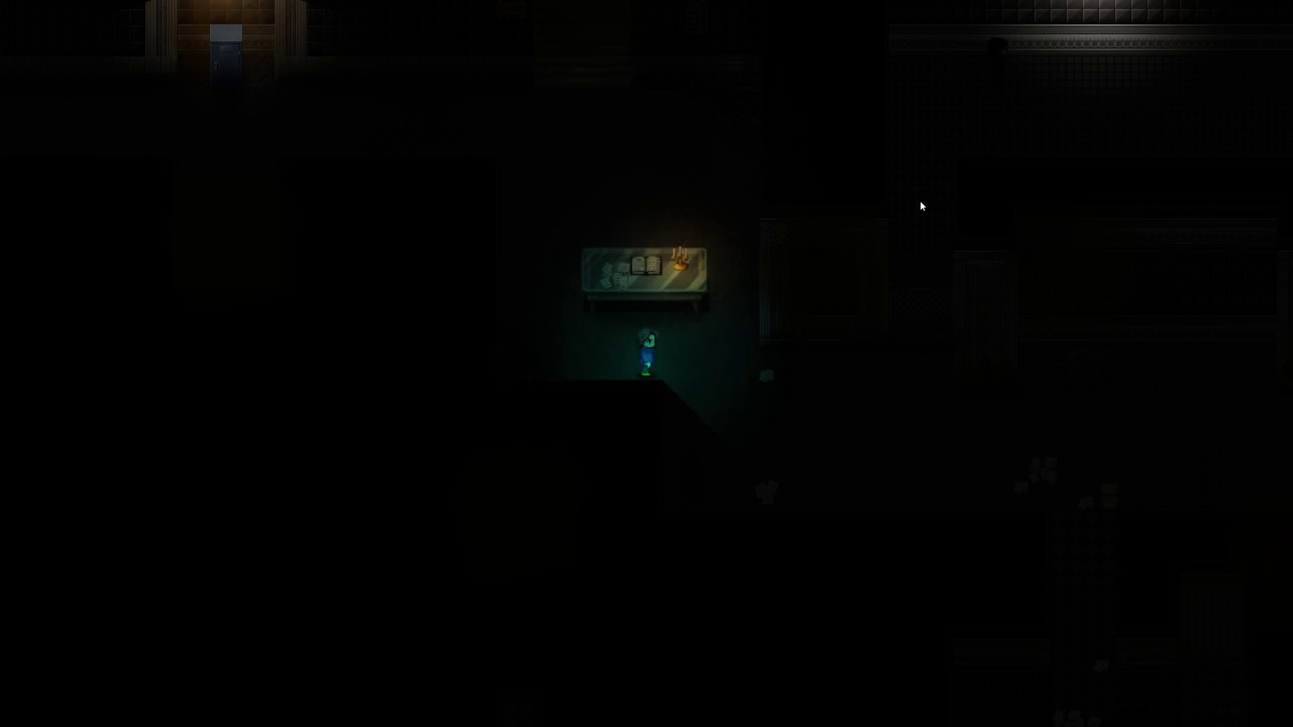
# Walk to the lit locker alcove and take the pistol from the locker
pyautogui.press('Left')
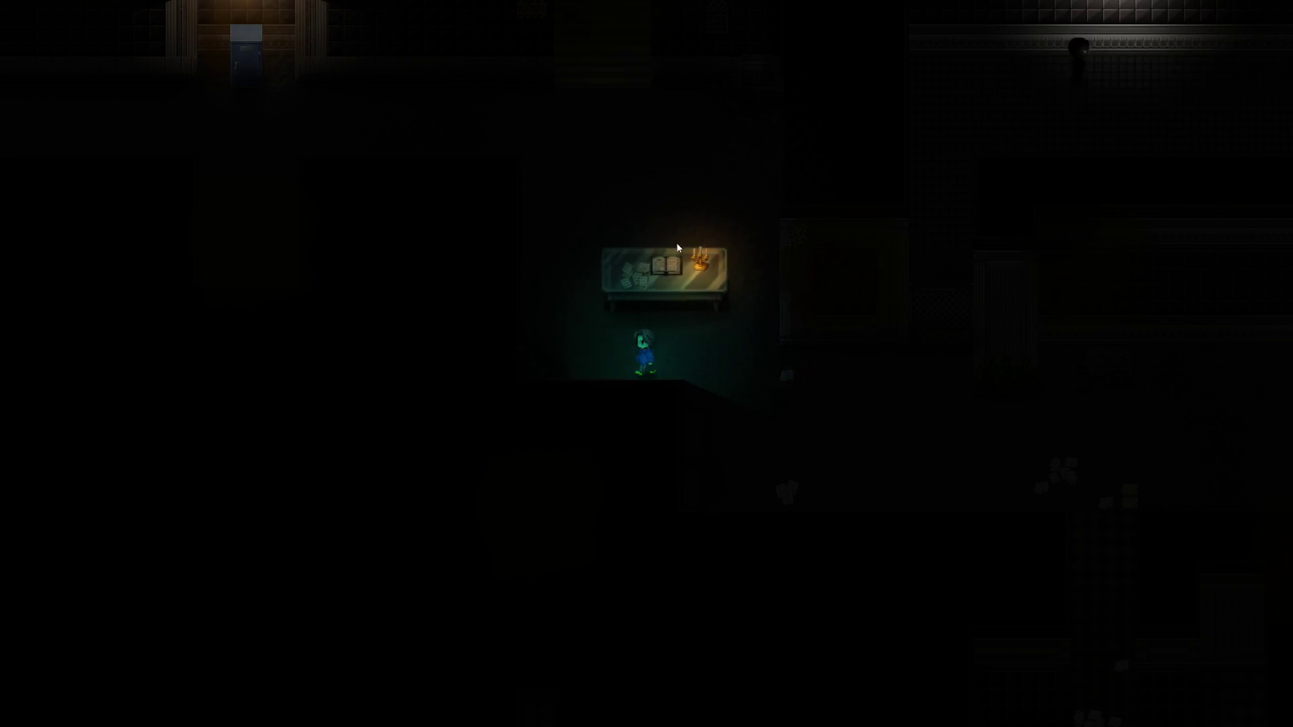
pyautogui.press('Up')
pyautogui.press('Up')
pyautogui.press('Left')
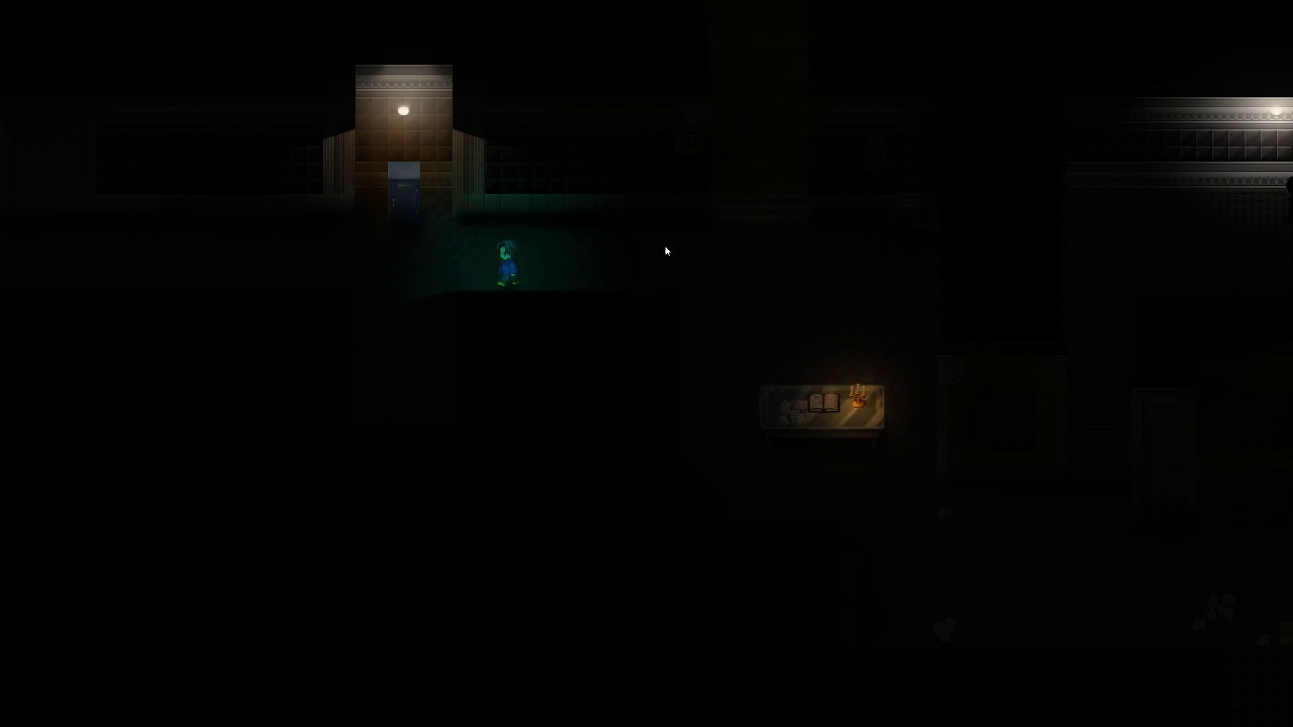
pyautogui.press('Up')
pyautogui.press('Left')
pyautogui.press('Up')
pyautogui.press('Return')
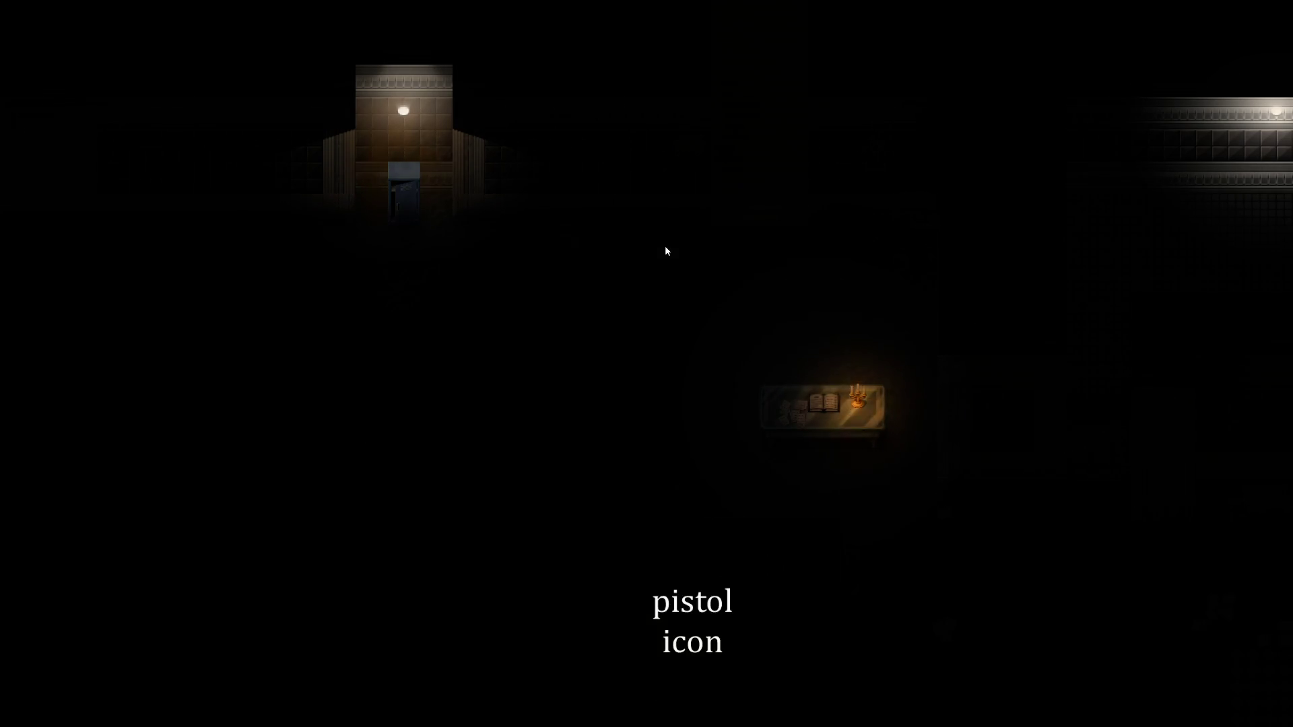
# Toggle between phone and pistol while walking past the table to the gated doorway
pyautogui.press('Left')
pyautogui.press('Left')
pyautogui.press('Left')
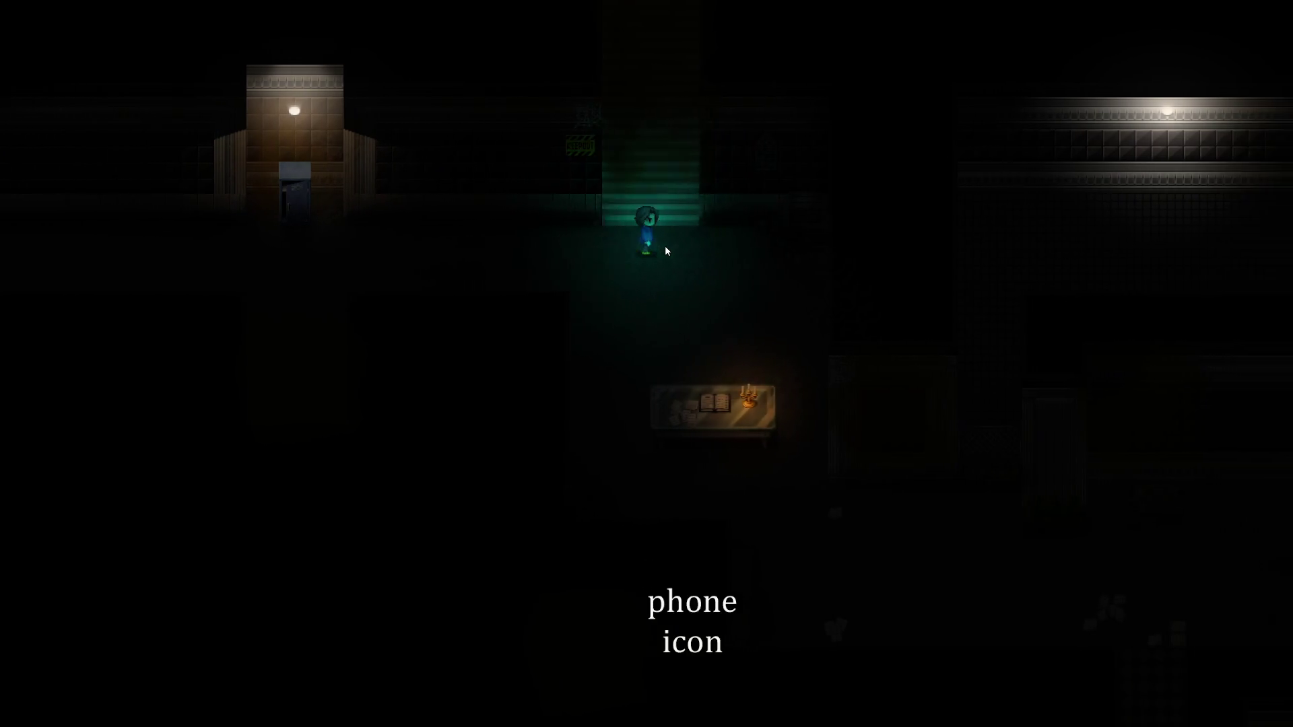
pyautogui.press('Down')
pyautogui.press('Right')
pyautogui.press('Down')
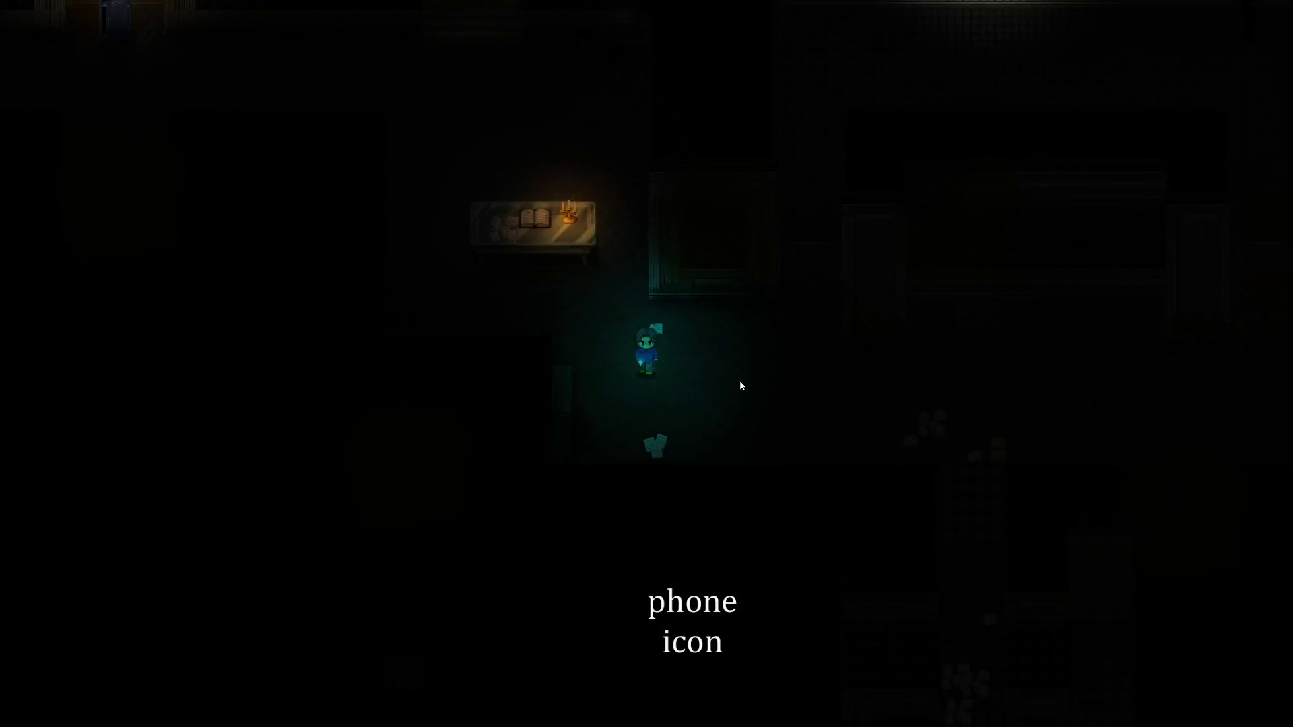
pyautogui.press('Right')
pyautogui.press('Up')
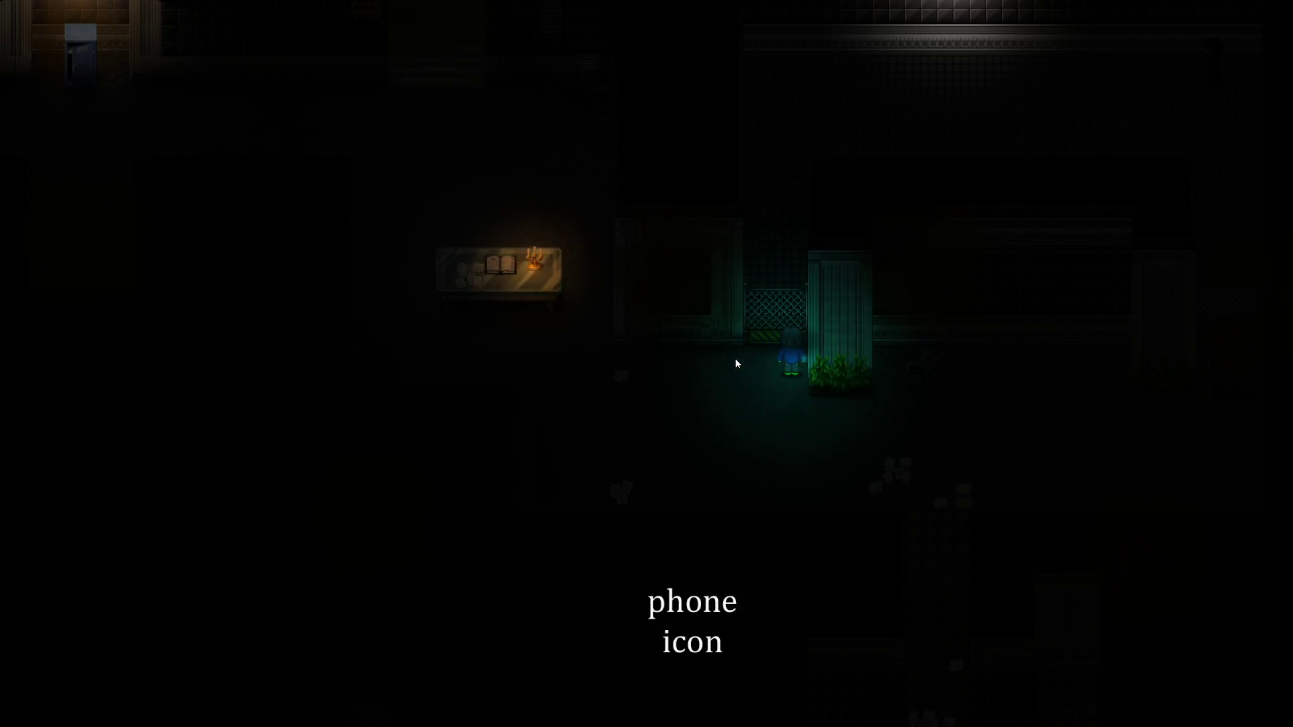
pyautogui.press('q')
pyautogui.press('q')
pyautogui.press('Up')
pyautogui.press('q')
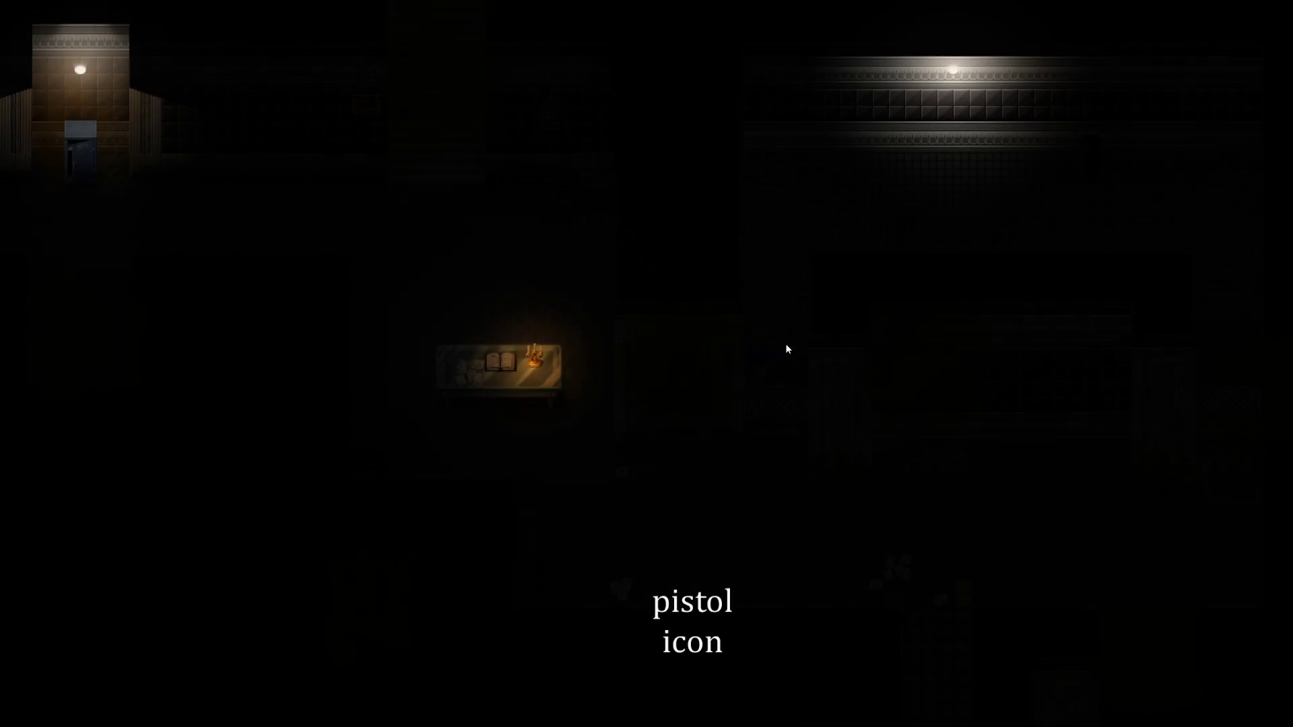
pyautogui.press('Up')
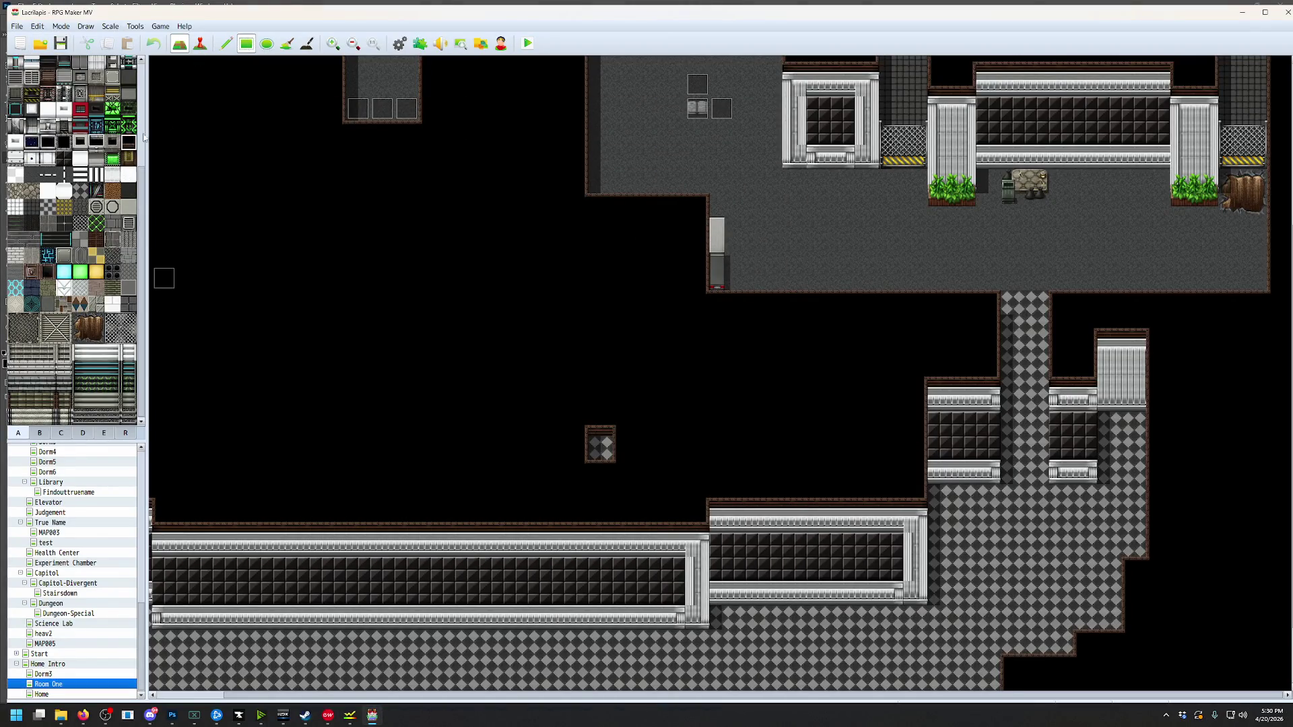
# Open the Shooting common event in the Database
pyautogui.scroll(3, 586, 404)
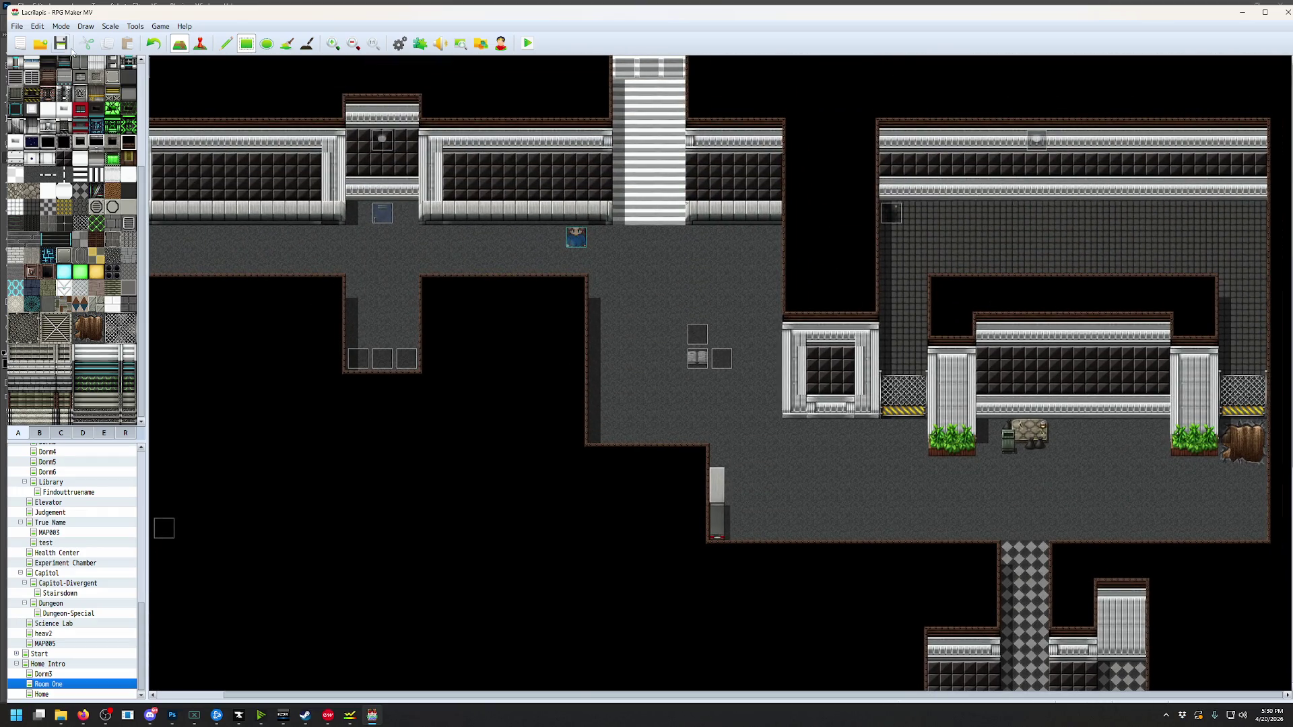
pyautogui.click(137, 26)
pyautogui.click(149, 39)
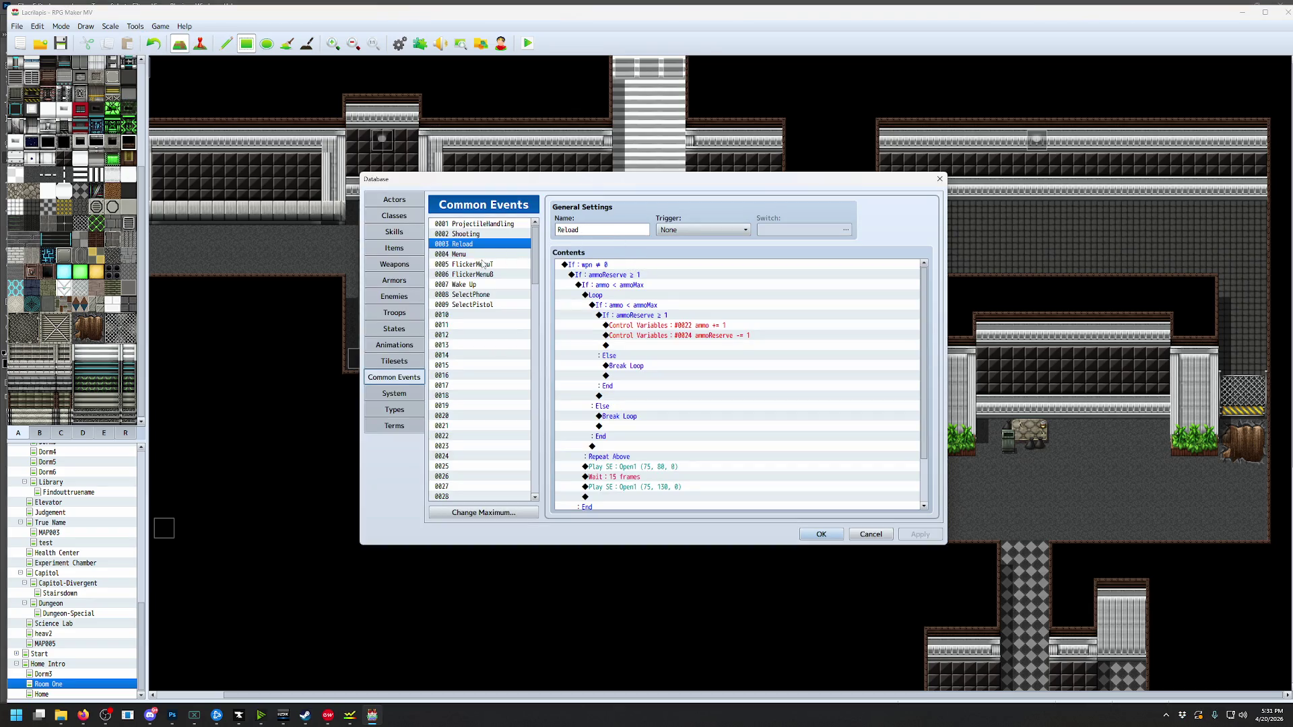
pyautogui.click(481, 236)
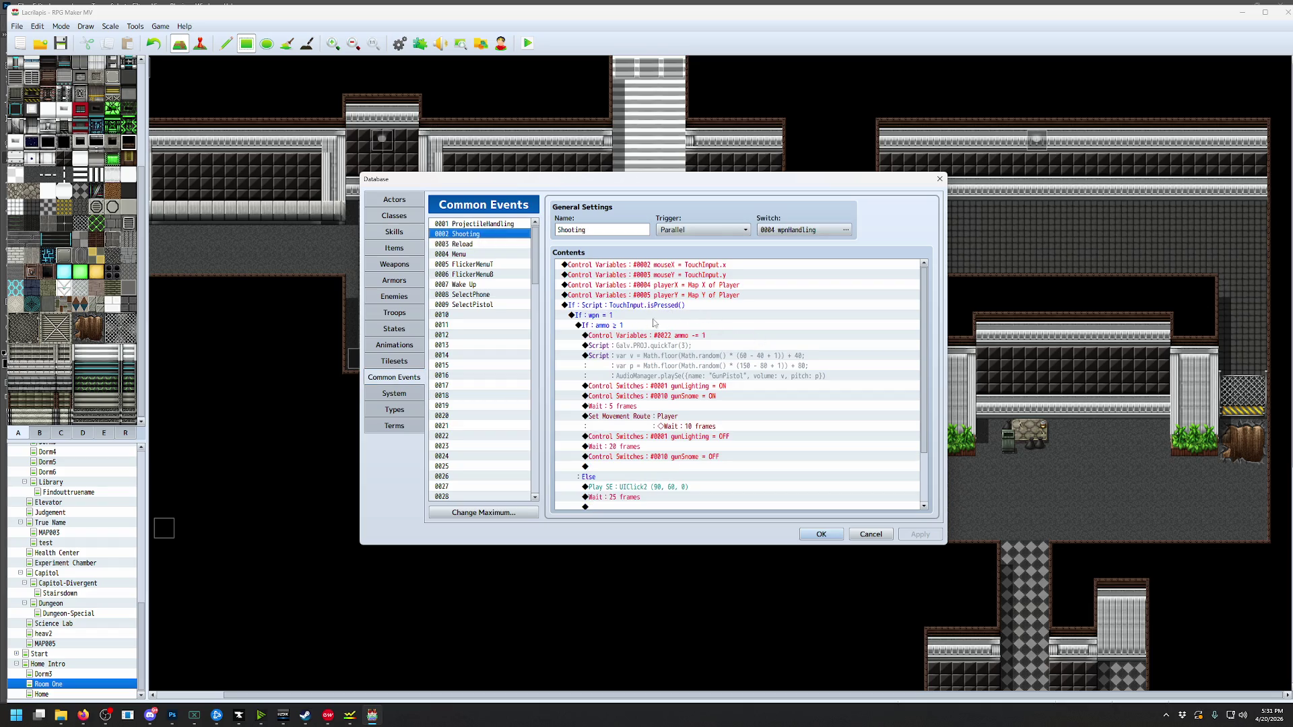
# Shorten the 25-frame wait to a few frames, close the Database and start a playtest
pyautogui.scroll(-2, 673, 339)
pyautogui.doubleClick(624, 436)
pyautogui.click(722, 403)
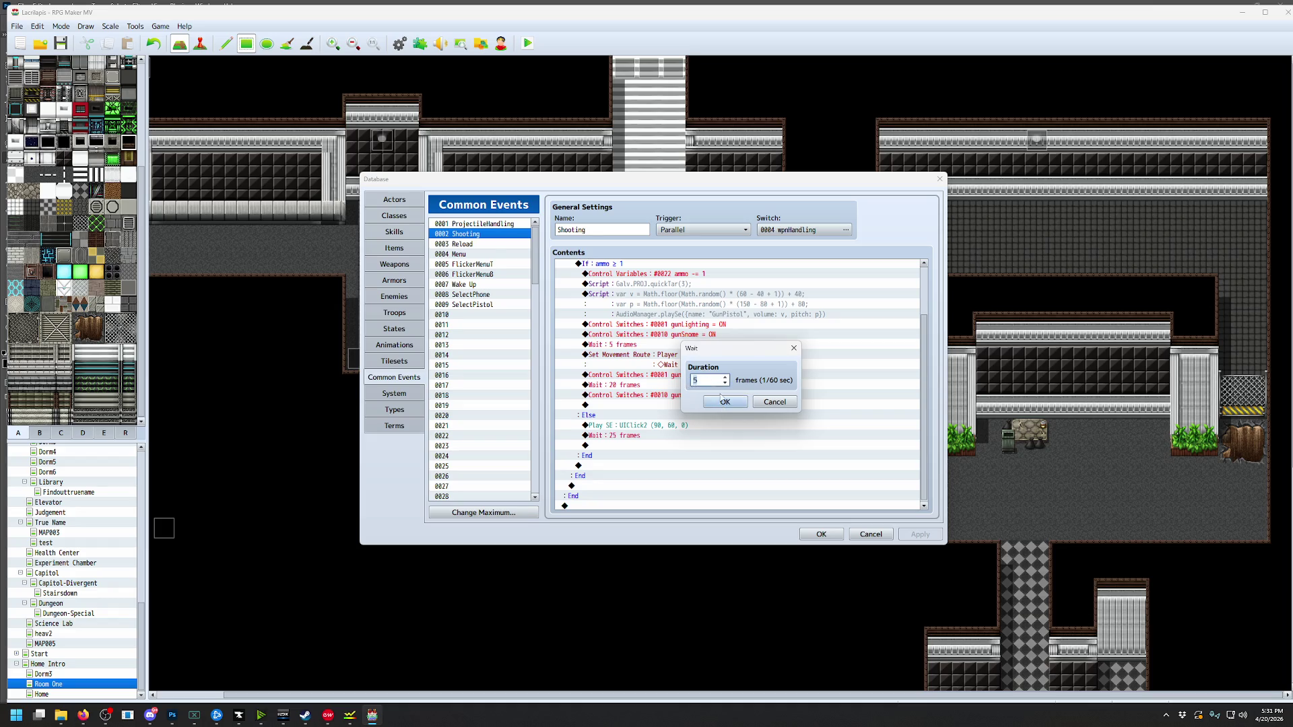
pyautogui.click(821, 534)
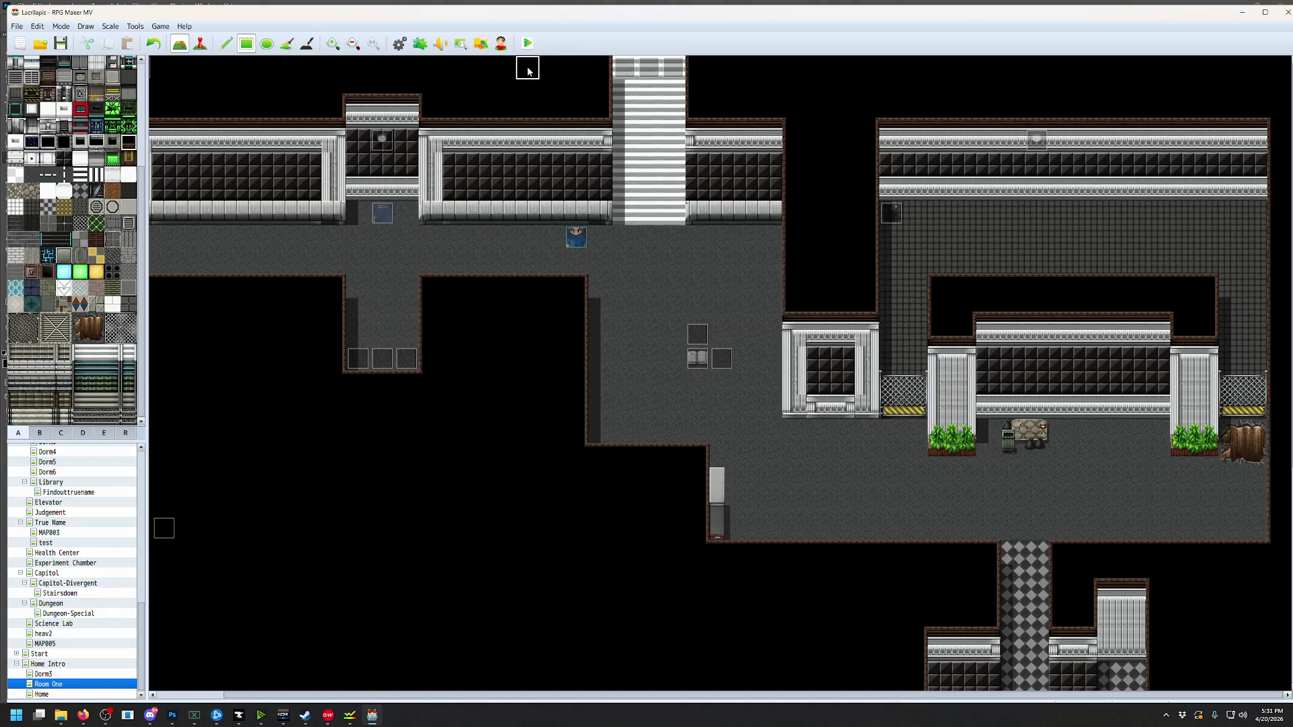
pyautogui.click(527, 43)
# Save and run the playtest to try the pistol, then quit the game
pyautogui.click(595, 377)
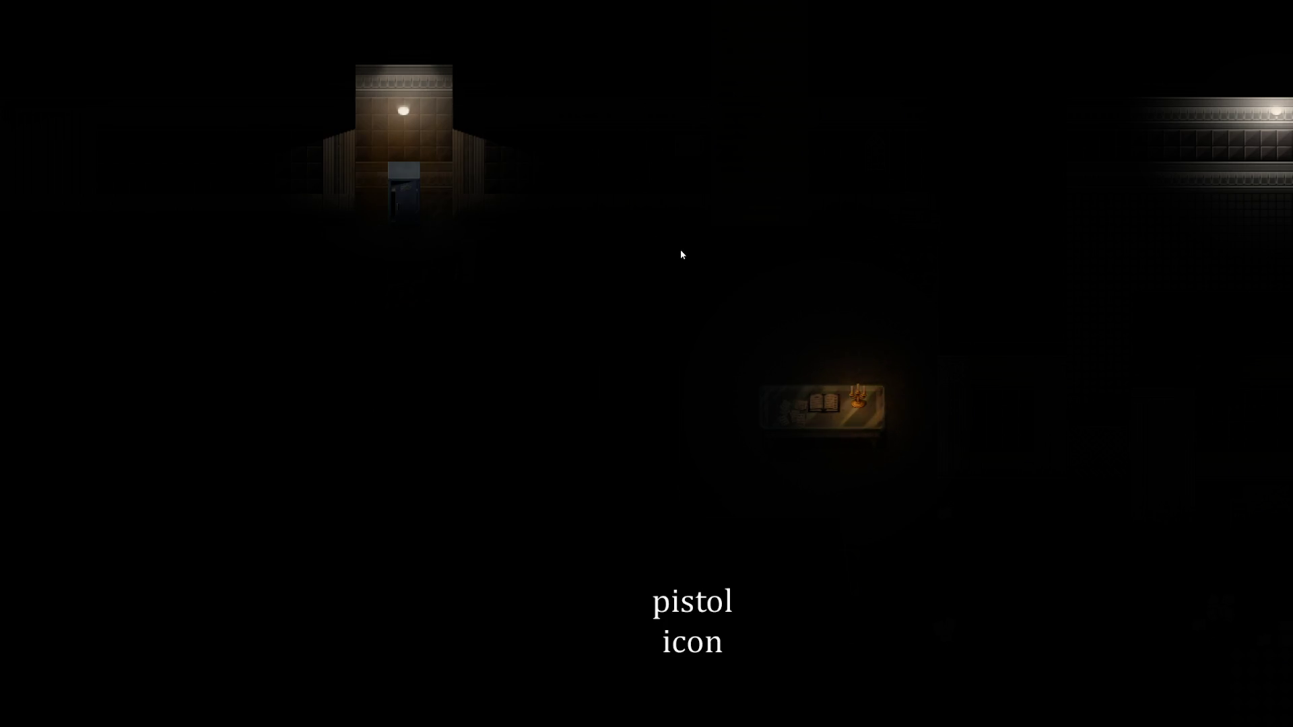
pyautogui.hotkey('alt', 'F4')
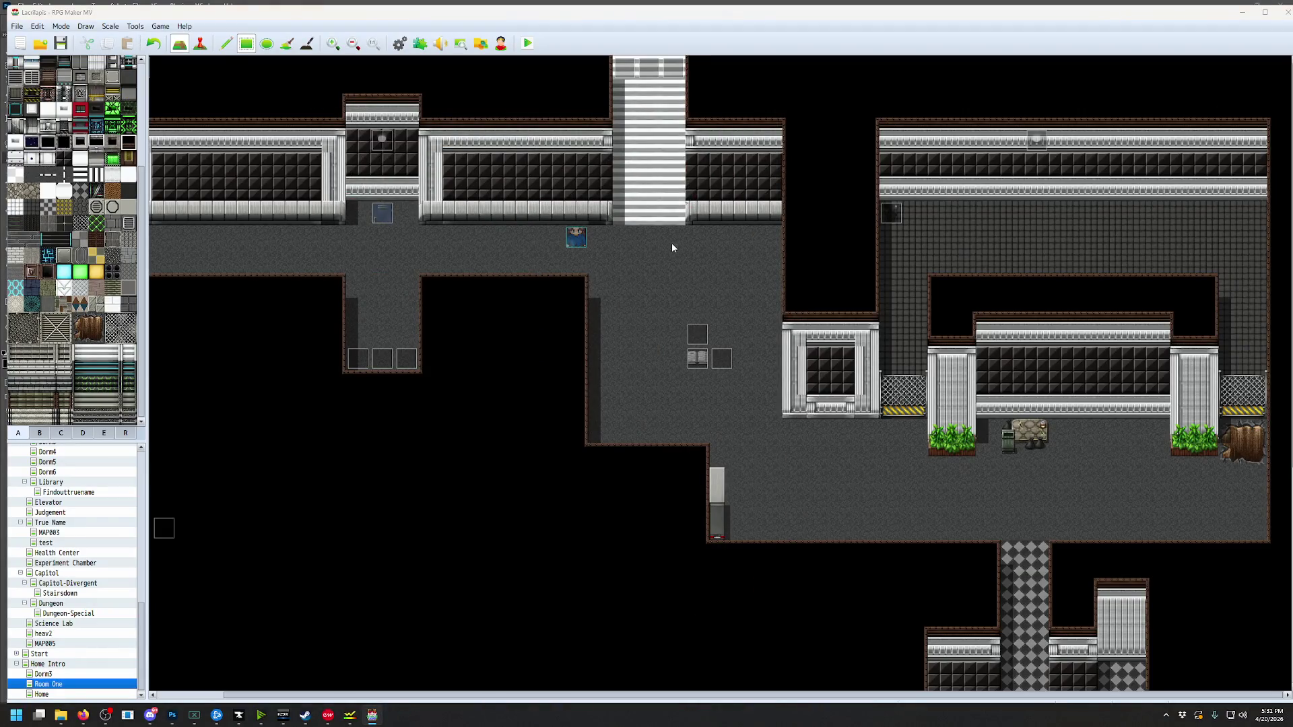
# Change the Shooting event's 20-frame wait after gunLighting turns off to 1 frame
pyautogui.press('F9')
pyautogui.moveTo(925, 301)
pyautogui.mouseDown()
pyautogui.moveTo(903, 362)
pyautogui.moveTo(907, 323)
pyautogui.mouseUp()
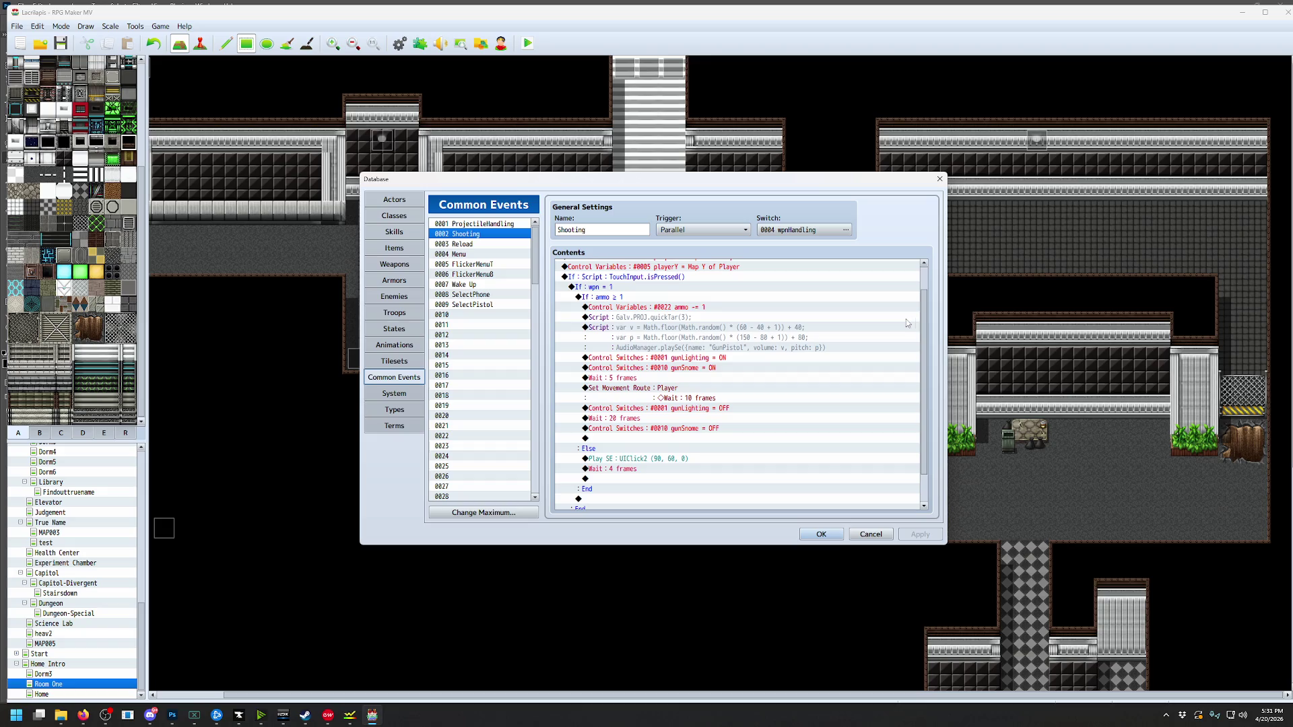
pyautogui.click(632, 421)
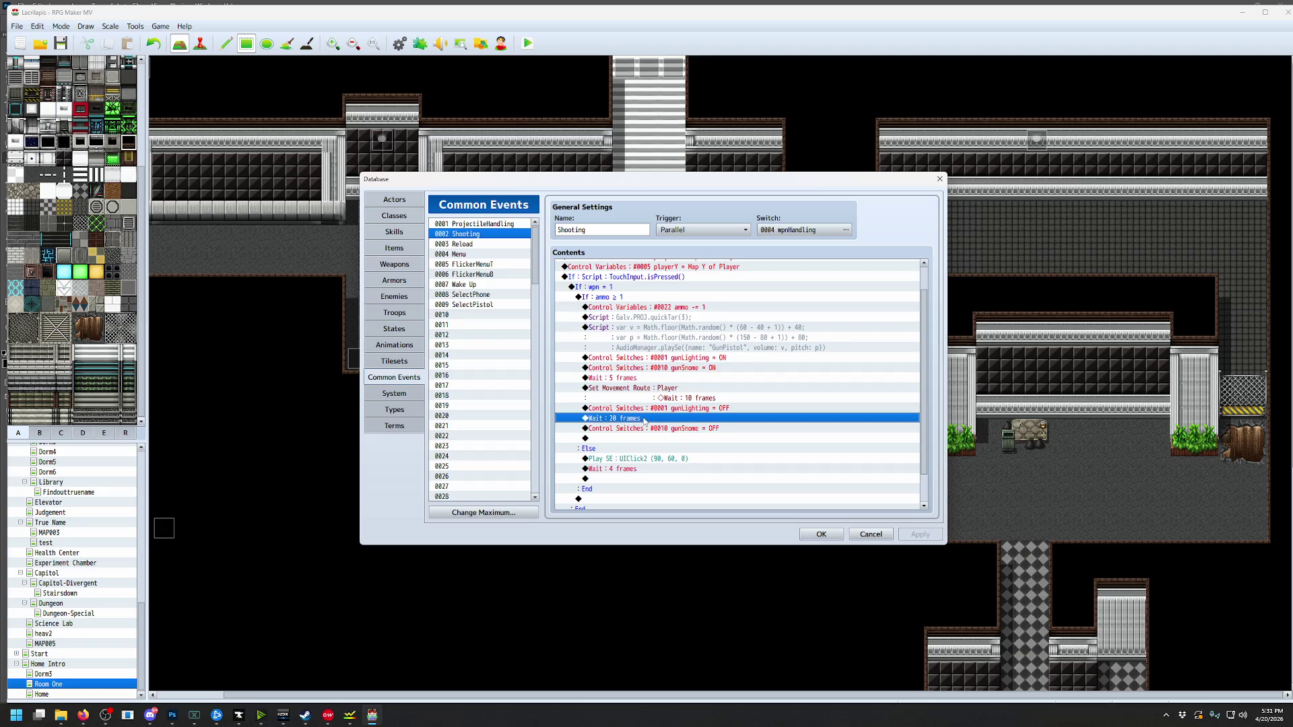
pyautogui.press('Return')
pyautogui.click(725, 402)
# Close the Database, save the project and start a playtest
pyautogui.click(821, 535)
pyautogui.click(527, 43)
pyautogui.click(606, 379)
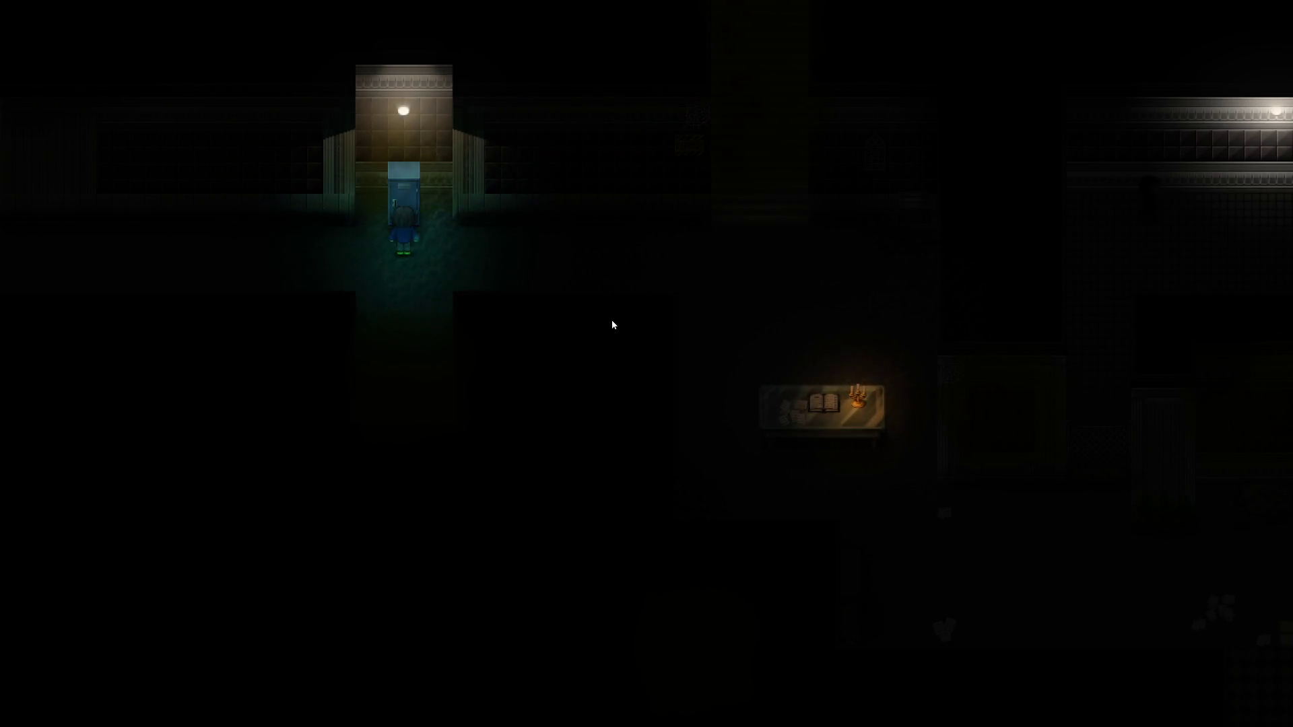
# Dismiss the locker message, walk right across the dark room, and quit the playtest
pyautogui.press('Return')
pyautogui.press('Right')
pyautogui.press('Right')
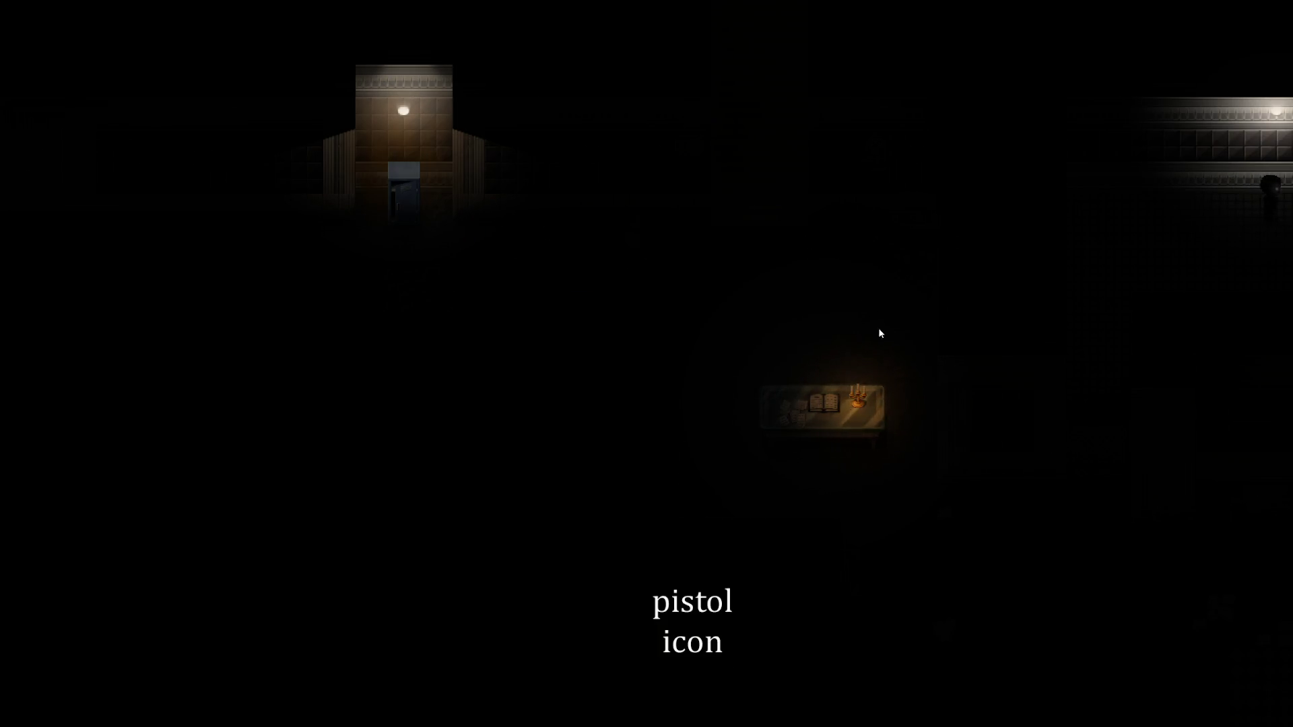
pyautogui.press('Right')
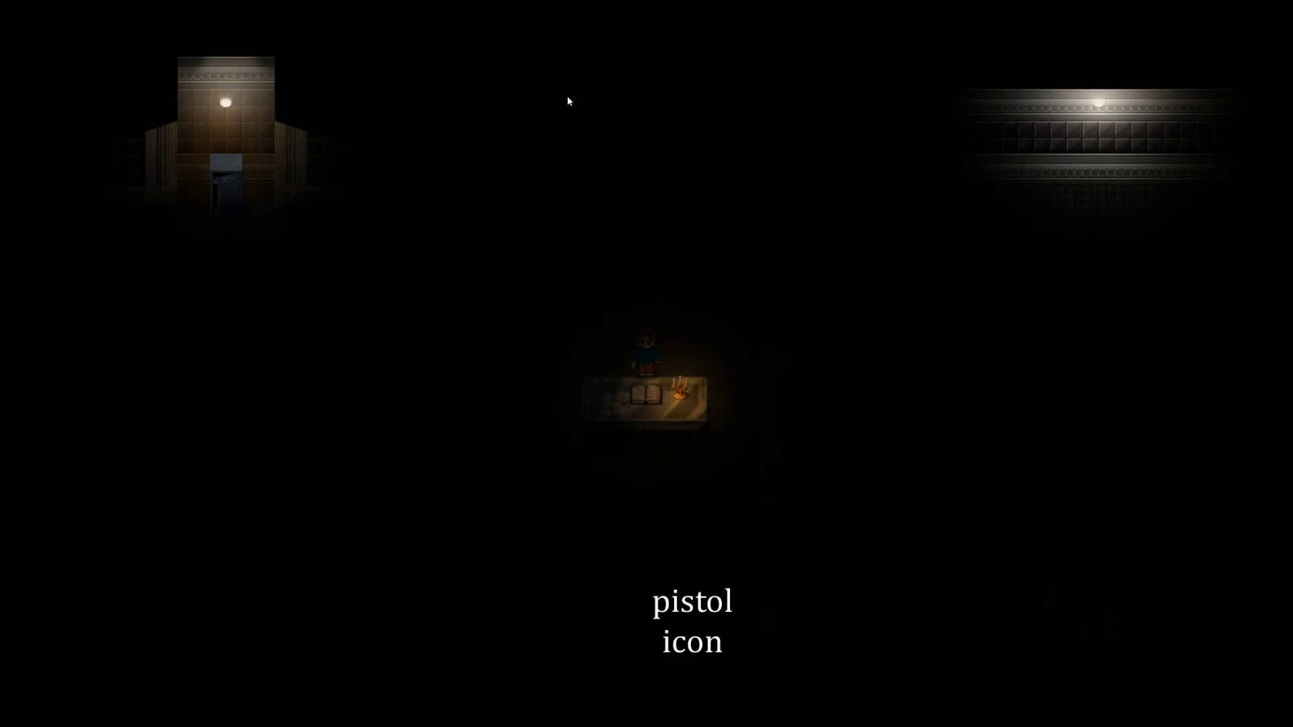
pyautogui.hotkey('alt', 'F4')
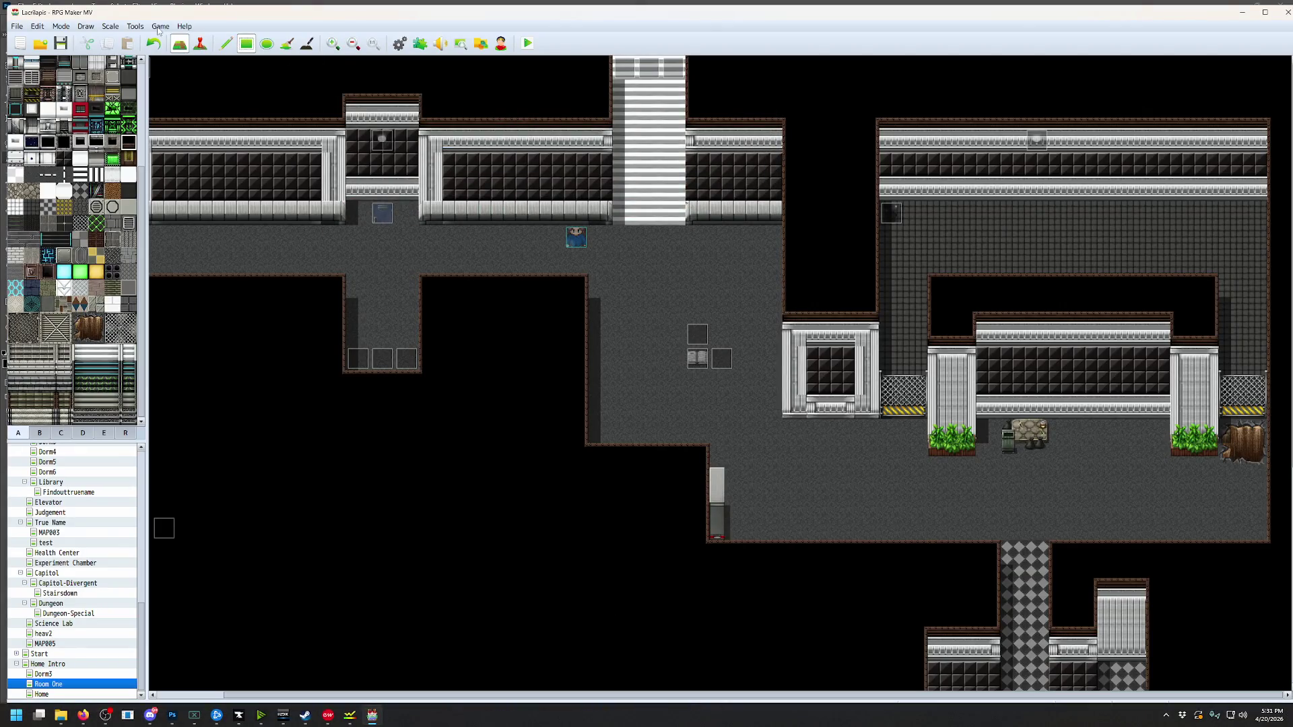
# Inspect the AmbientLight commands in the SelectPhone and SelectPistol common events
pyautogui.click(162, 28)
pyautogui.click(176, 56)
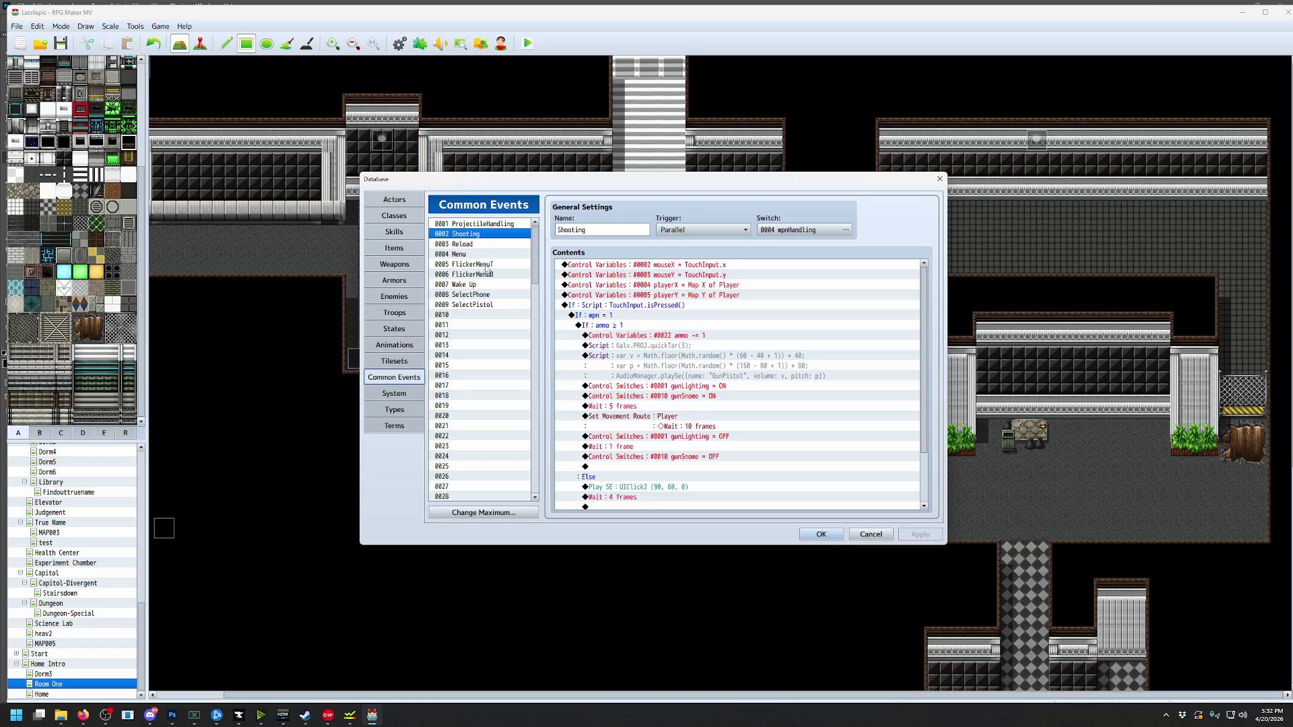
pyautogui.click(475, 295)
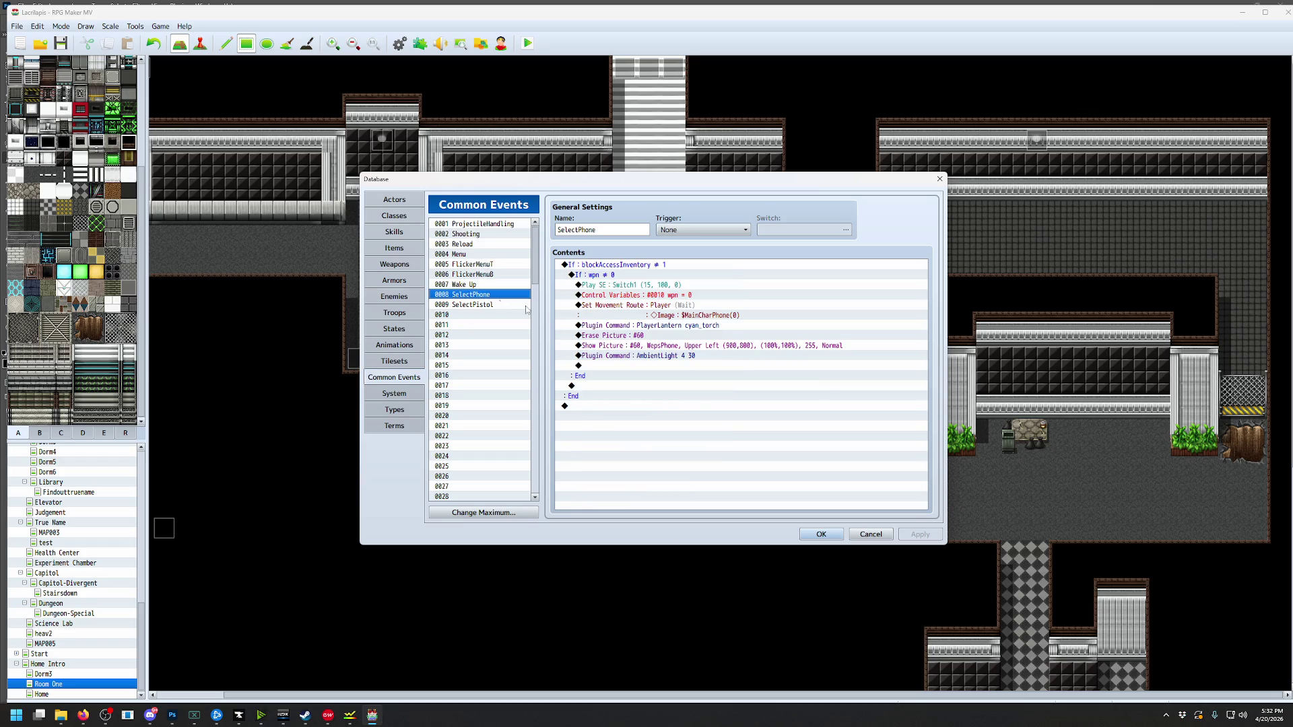
pyautogui.click(670, 357)
pyautogui.click(479, 304)
pyautogui.click(673, 356)
pyautogui.click(675, 364)
# Close the Database, save the project and launch a playtest
pyautogui.click(821, 534)
pyautogui.click(527, 43)
pyautogui.click(618, 379)
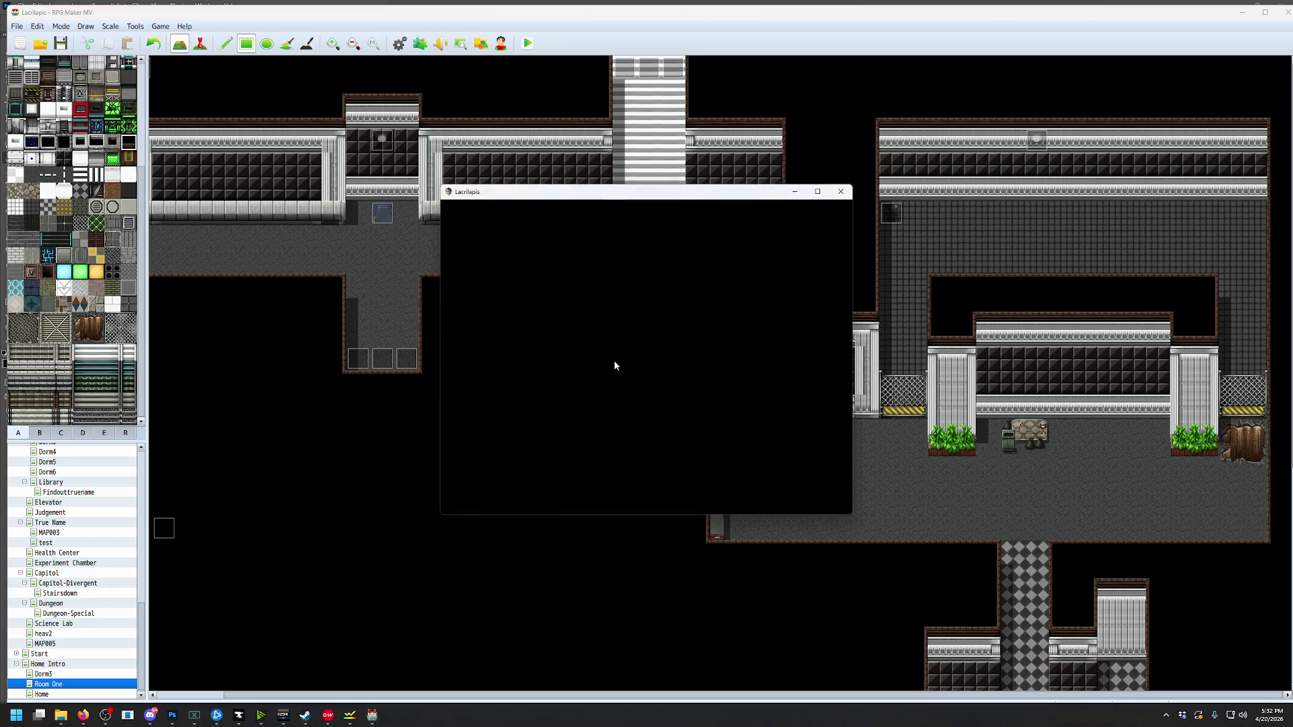
# Walk the character past the table and down into the checkered corridor
pyautogui.press('Right')
pyautogui.press('Right')
pyautogui.press('Right')
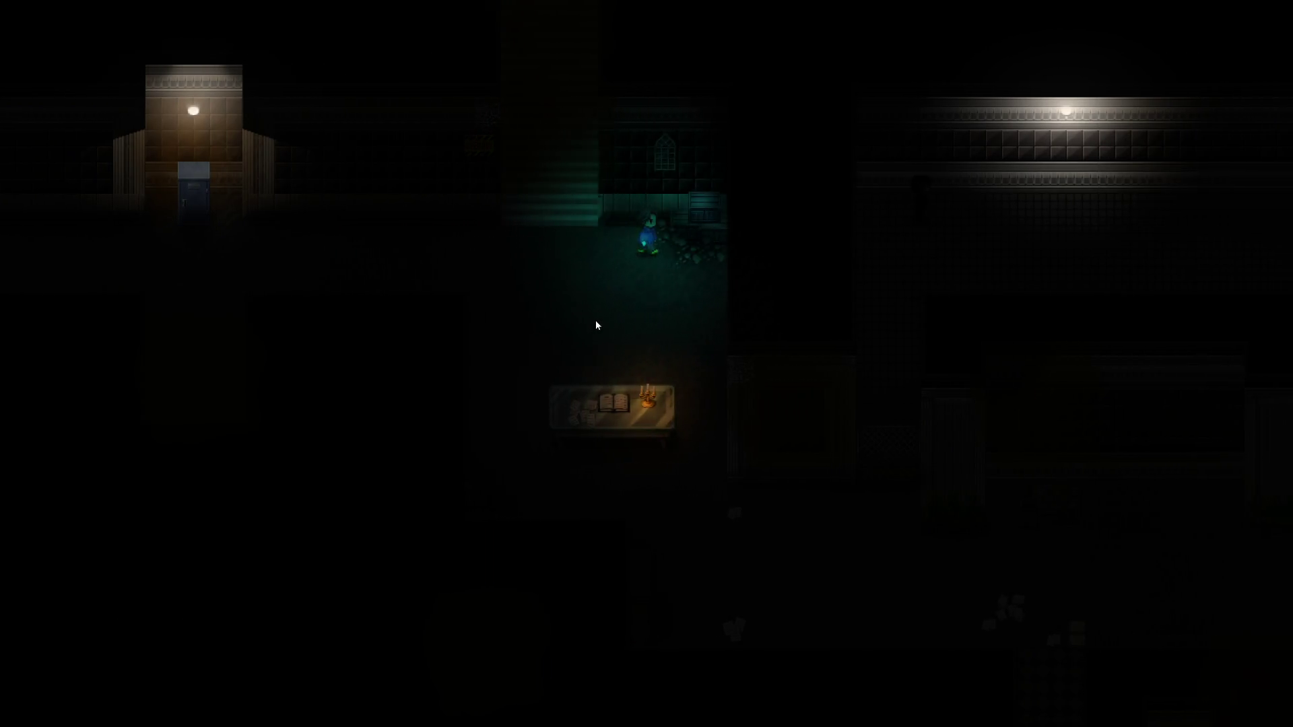
pyautogui.press('Down')
pyautogui.press('Down')
pyautogui.press('Down')
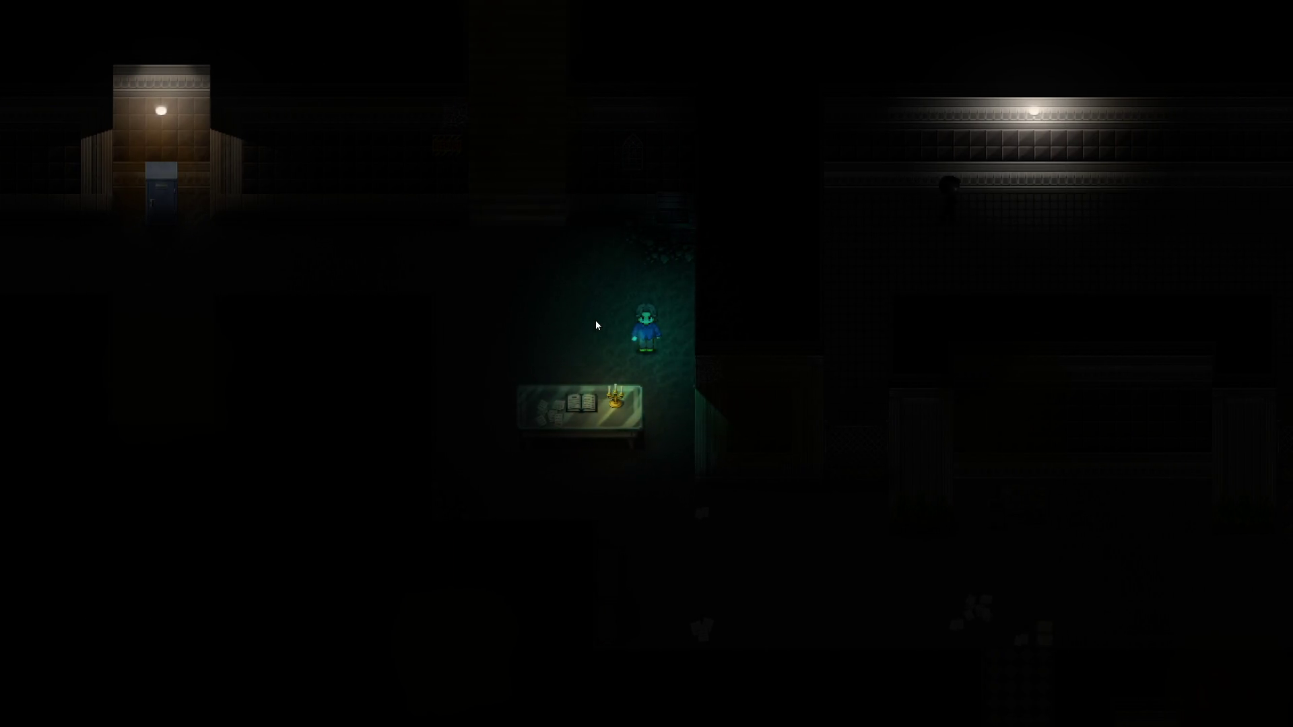
pyautogui.press('Right')
pyautogui.press('Down')
pyautogui.press('Down')
pyautogui.press('Down')
pyautogui.press('Down')
pyautogui.press('Down')
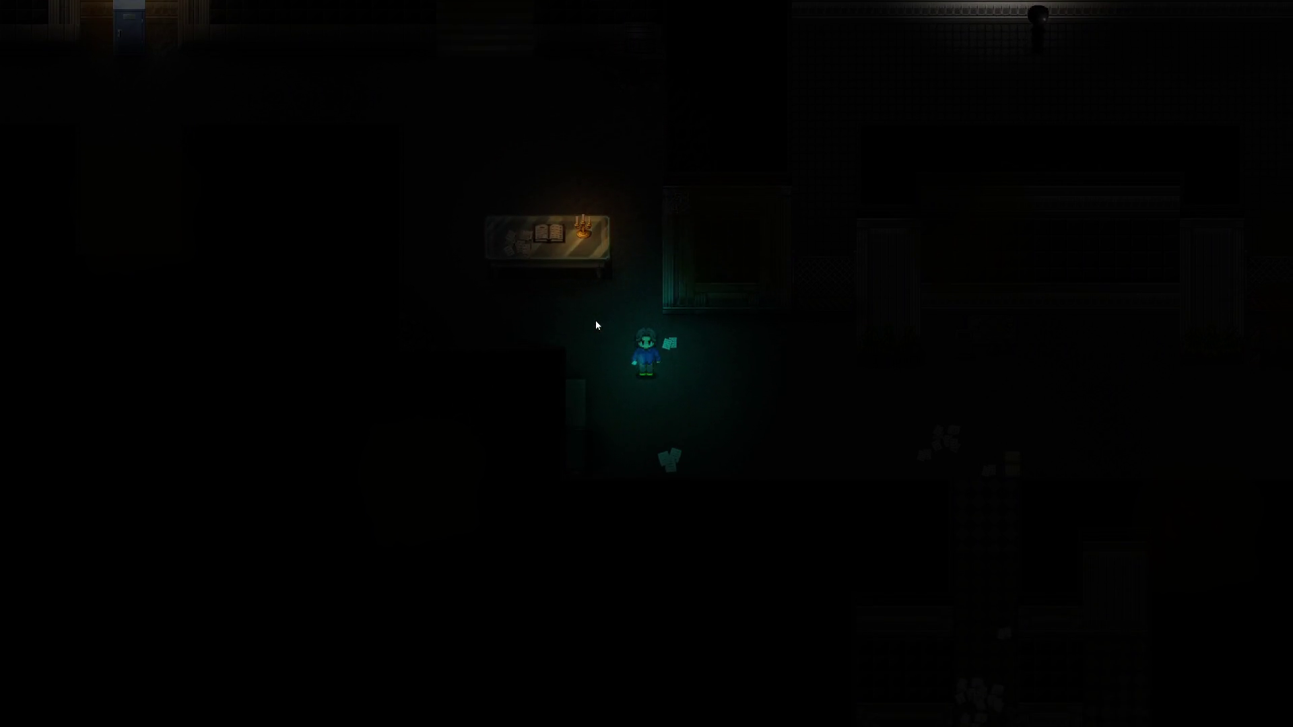
pyautogui.press('Right')
pyautogui.press('Right')
pyautogui.press('Right')
pyautogui.press('Right')
pyautogui.press('Right')
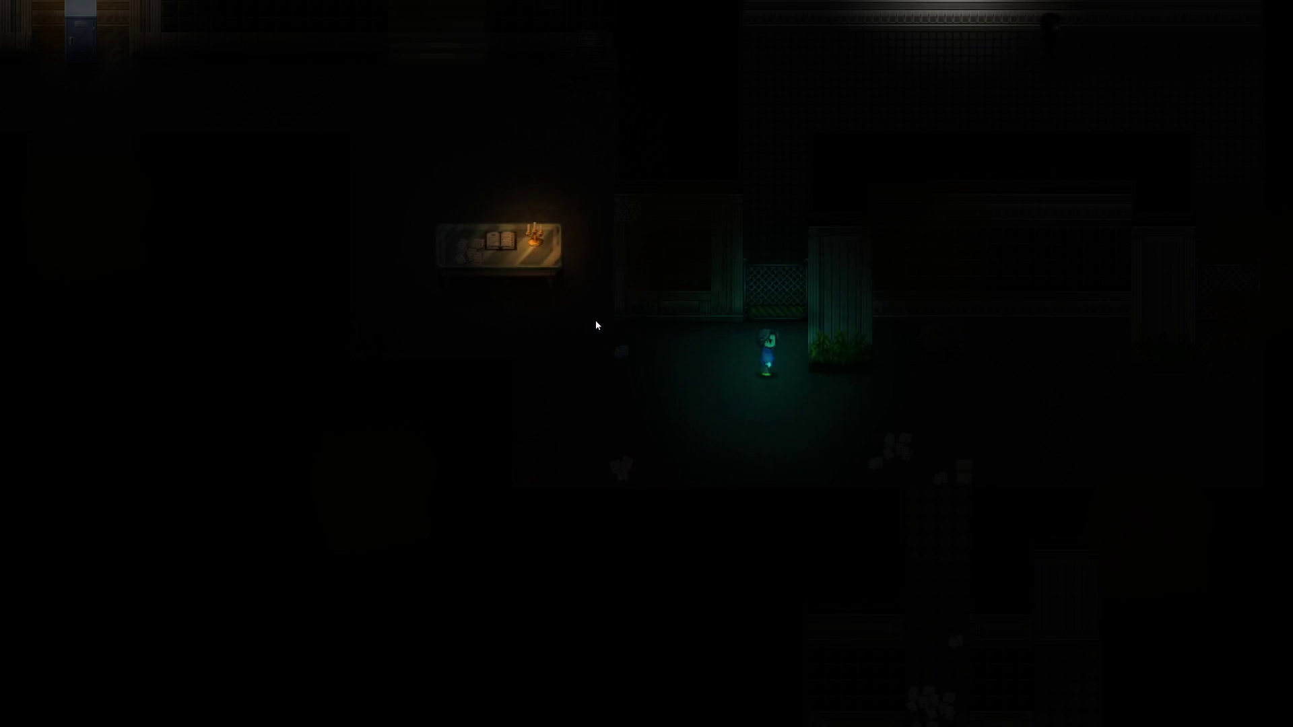
pyautogui.press('Up')
pyautogui.press('Down')
pyautogui.press('Down')
pyautogui.press('Down')
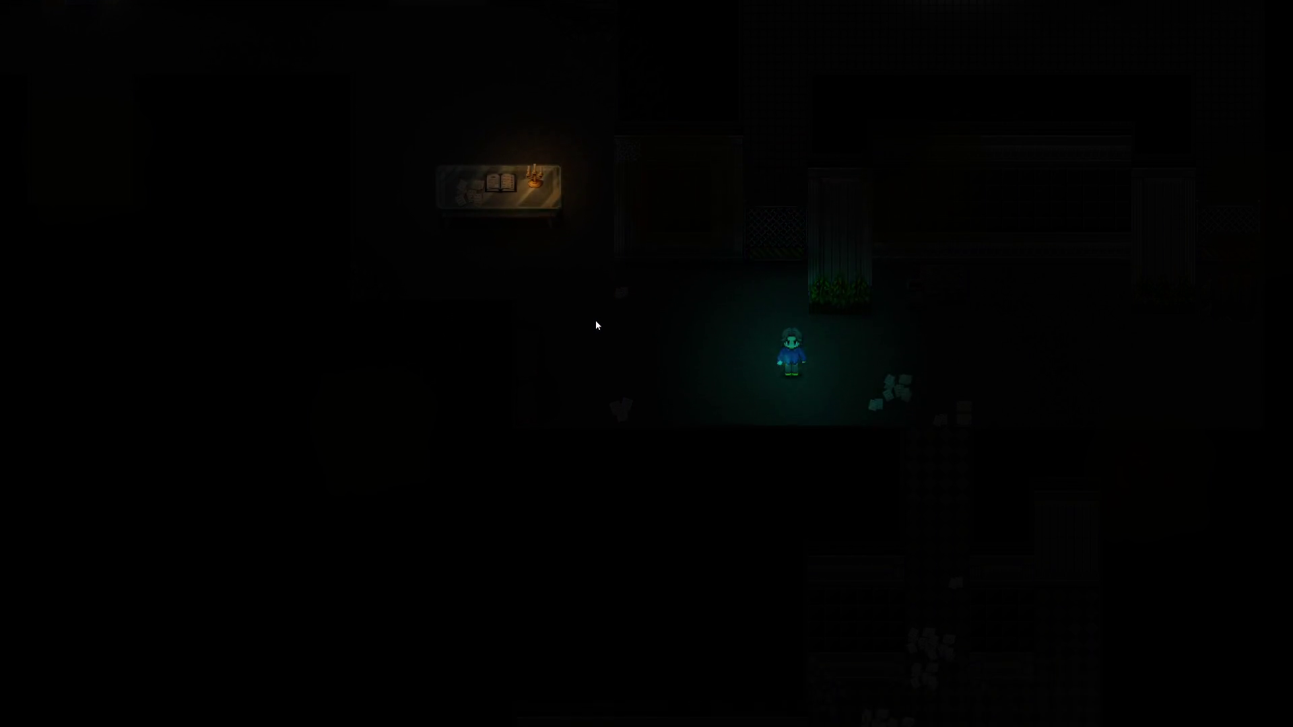
pyautogui.press('Right')
pyautogui.press('Right')
pyautogui.press('Right')
pyautogui.press('Right')
pyautogui.press('Down')
pyautogui.press('Down')
pyautogui.press('Down')
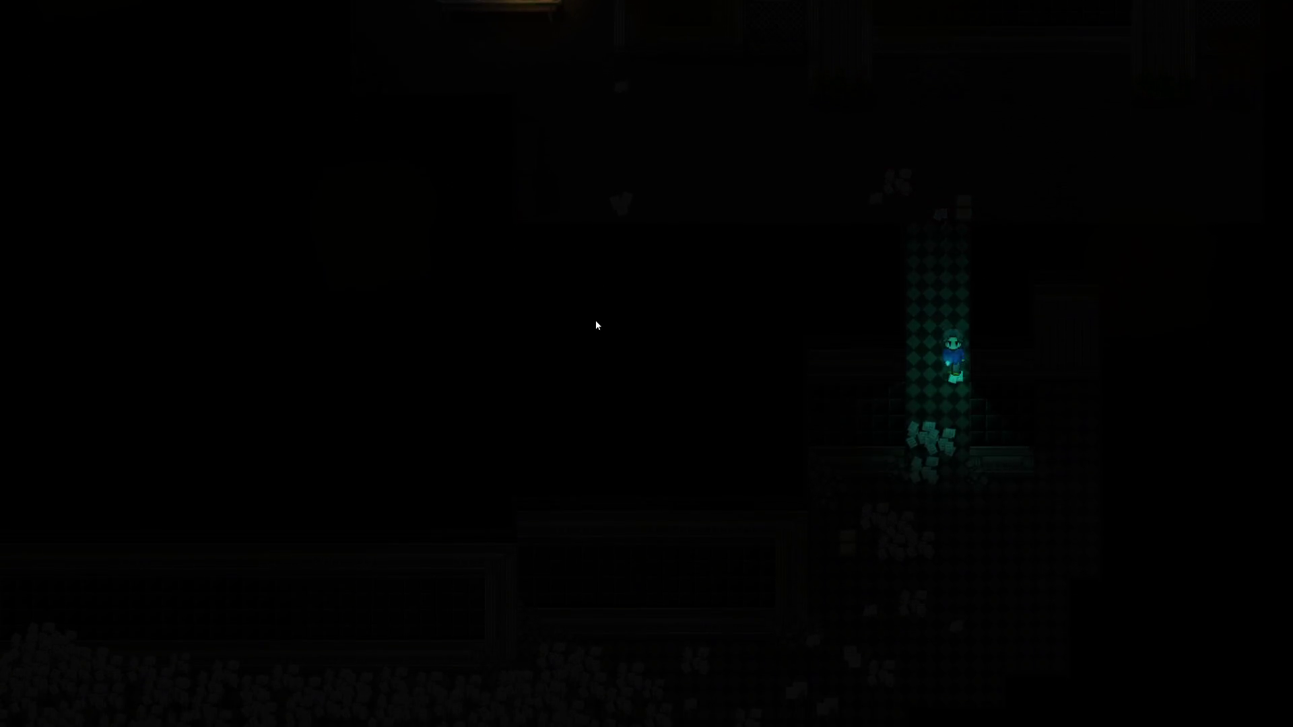
# Walk left through the papers, back right into the alcove, then quit the playtest
pyautogui.press('Down')
pyautogui.press('Down')
pyautogui.press('Down')
pyautogui.press('Left')
pyautogui.press('Left')
pyautogui.press('Left')
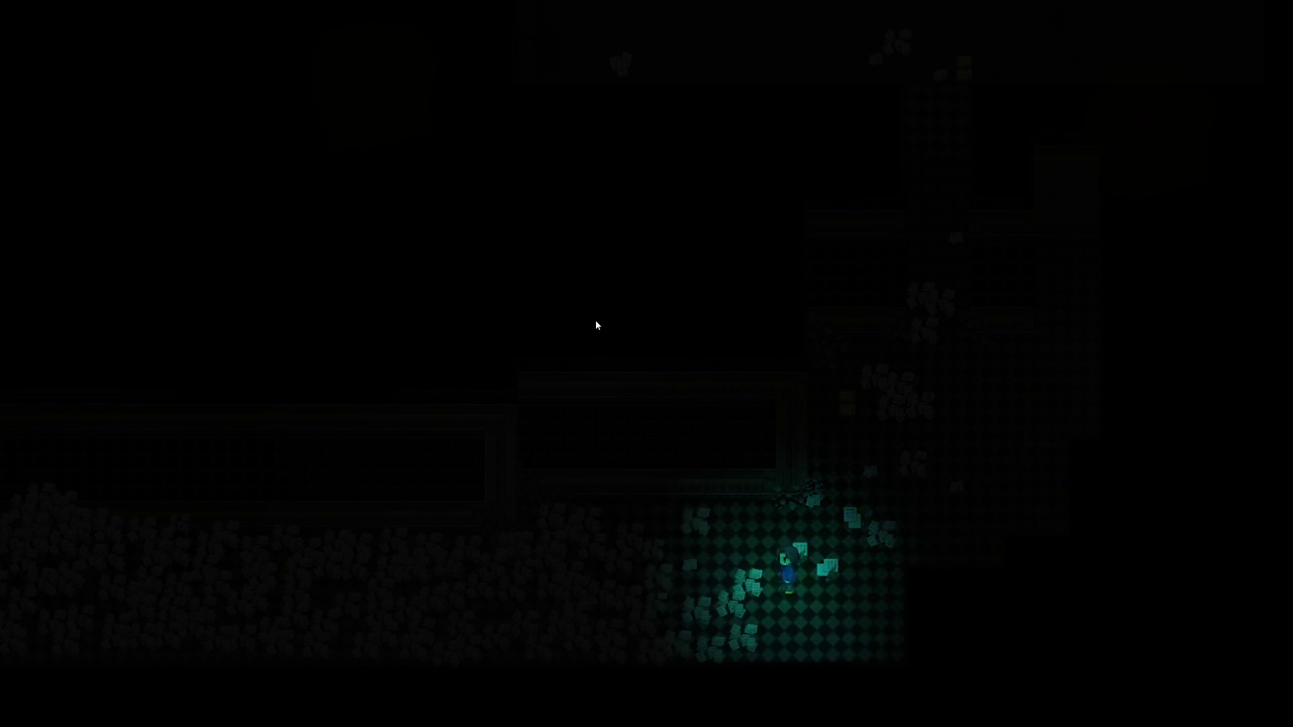
pyautogui.press('Left')
pyautogui.press('Left')
pyautogui.press('Left')
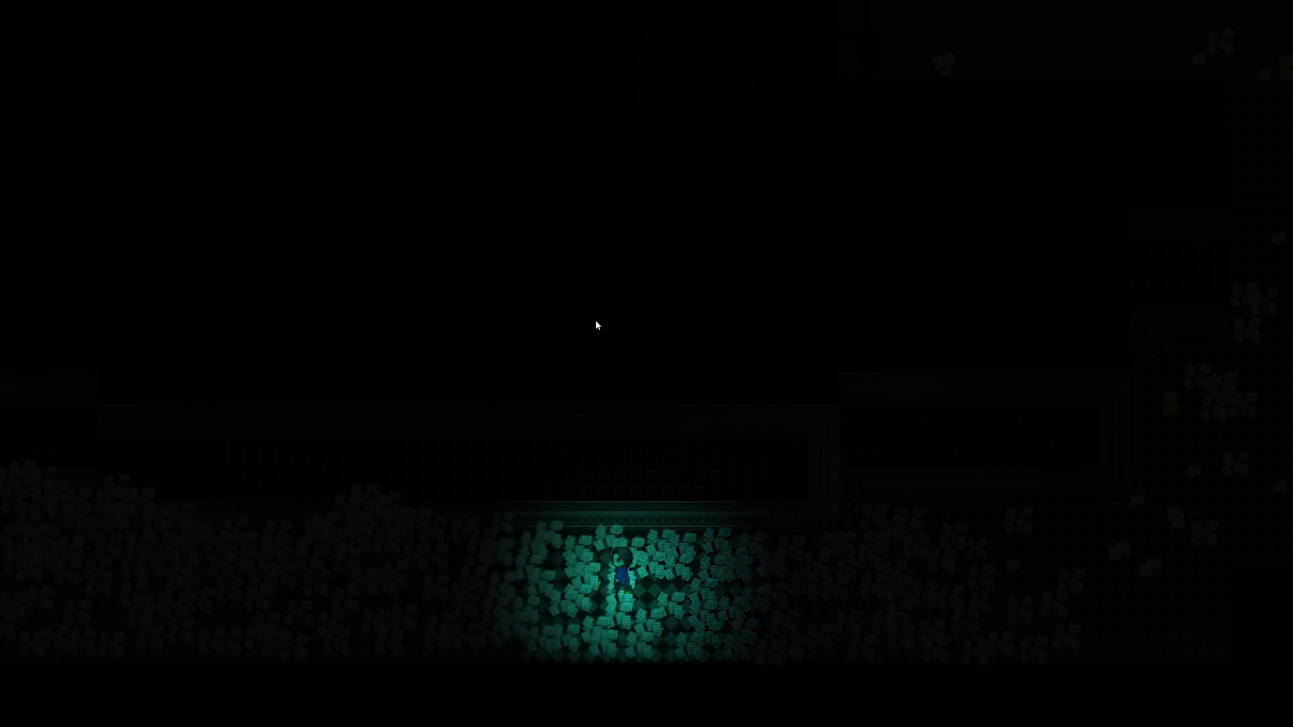
pyautogui.press('Left')
pyautogui.press('Left')
pyautogui.press('Left')
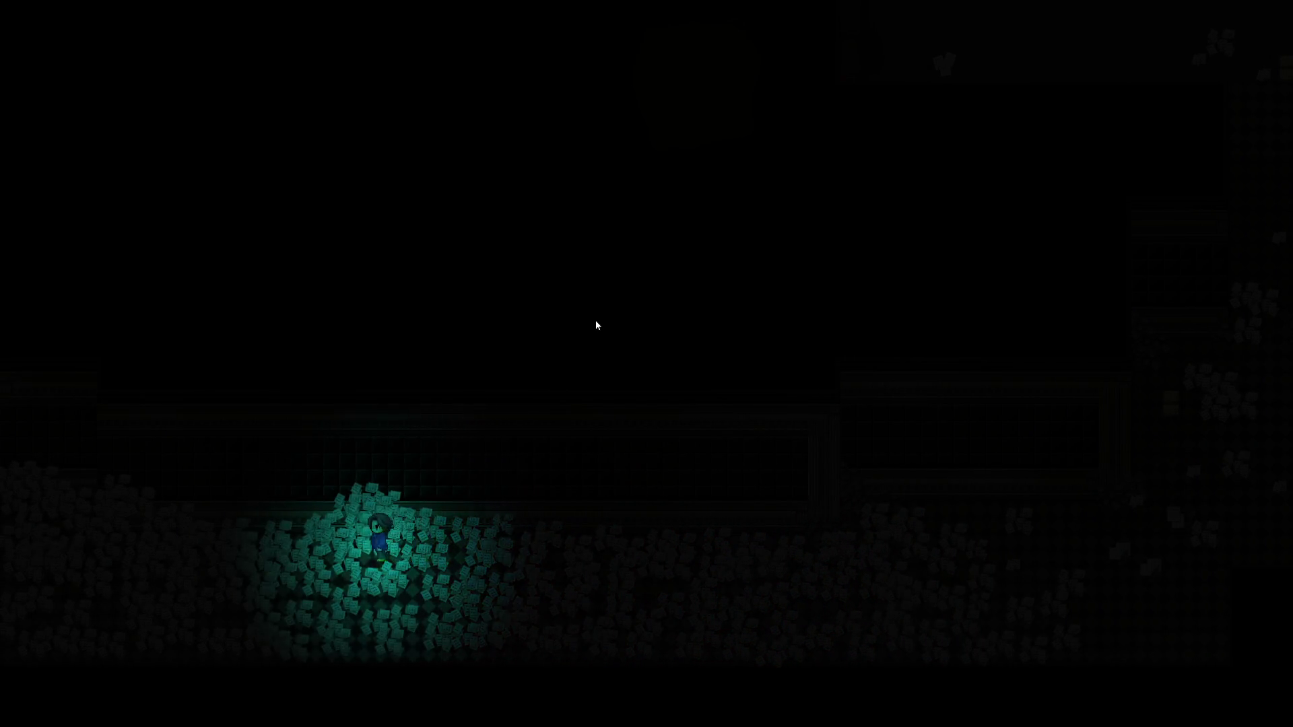
pyautogui.press('Left')
pyautogui.press('Left')
pyautogui.press('Left')
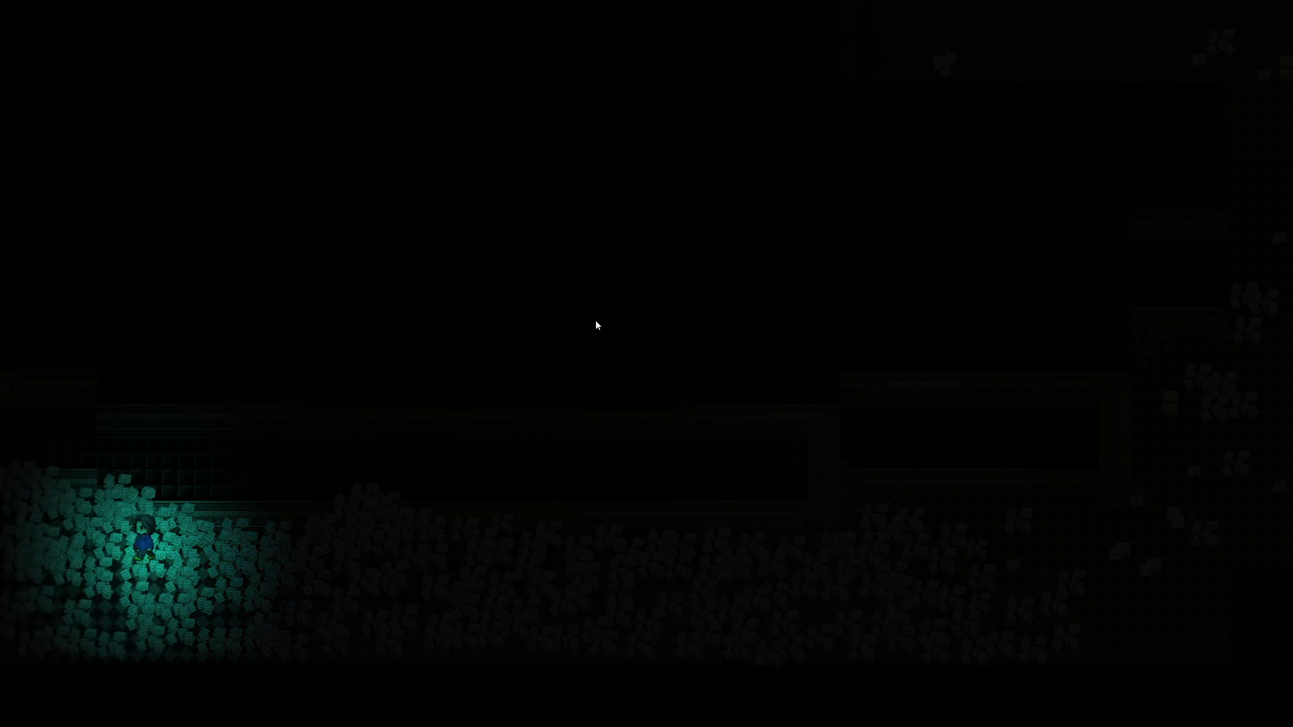
pyautogui.press('Right')
pyautogui.press('Right')
pyautogui.press('Right')
pyautogui.press('Right')
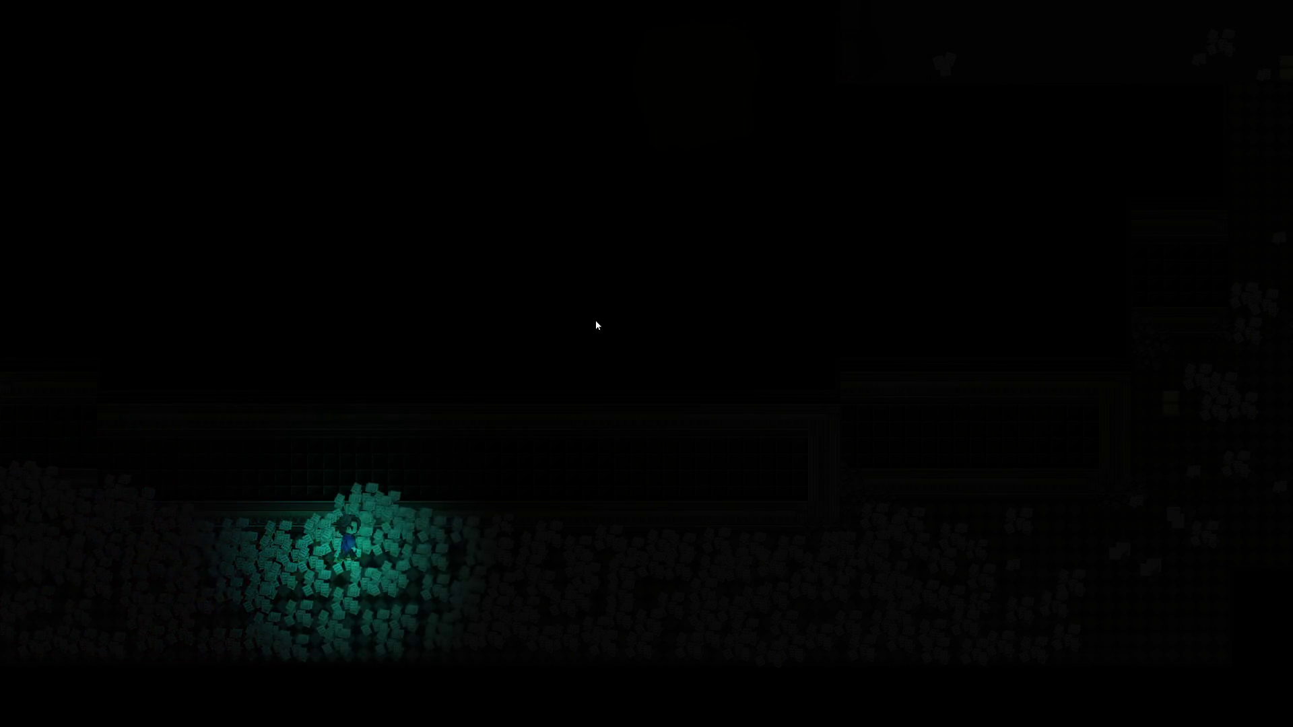
pyautogui.press('Right')
pyautogui.press('Right')
pyautogui.press('Right')
pyautogui.press('Up')
pyautogui.press('Up')
pyautogui.press('Up')
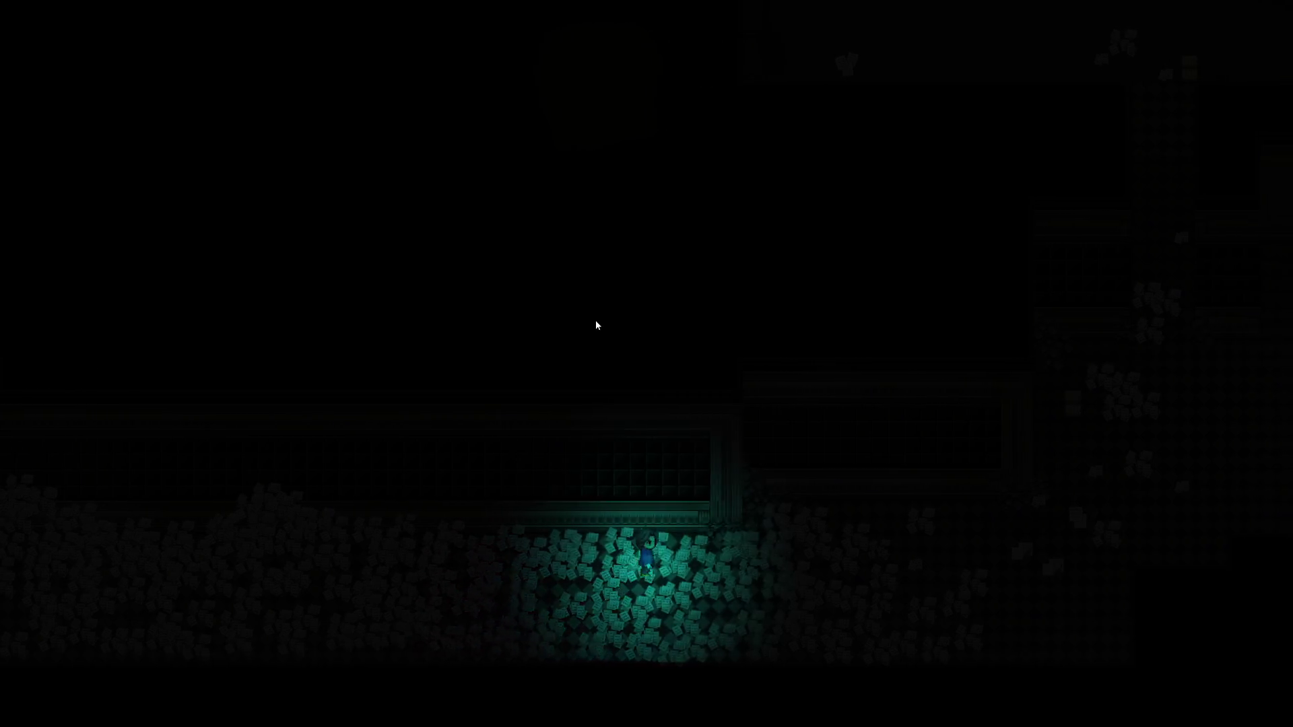
pyautogui.press('Right')
pyautogui.press('Right')
pyautogui.press('Right')
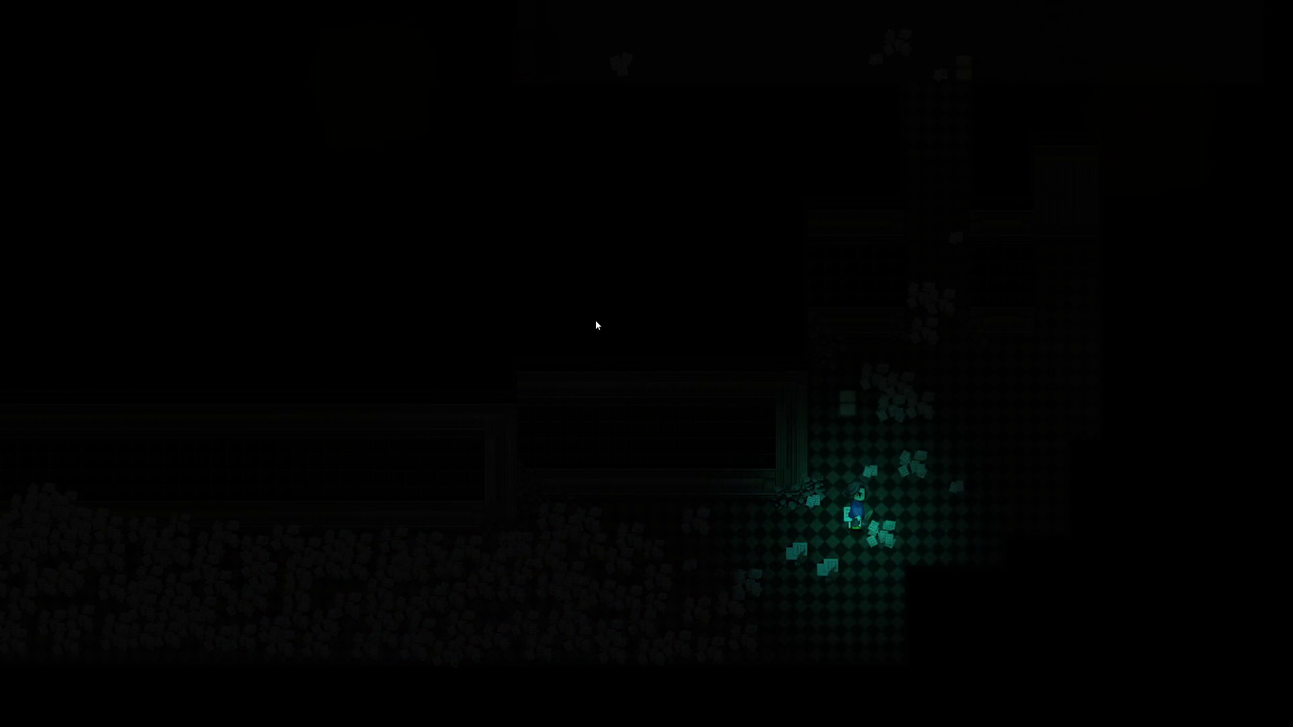
pyautogui.hotkey('alt', 'F4')
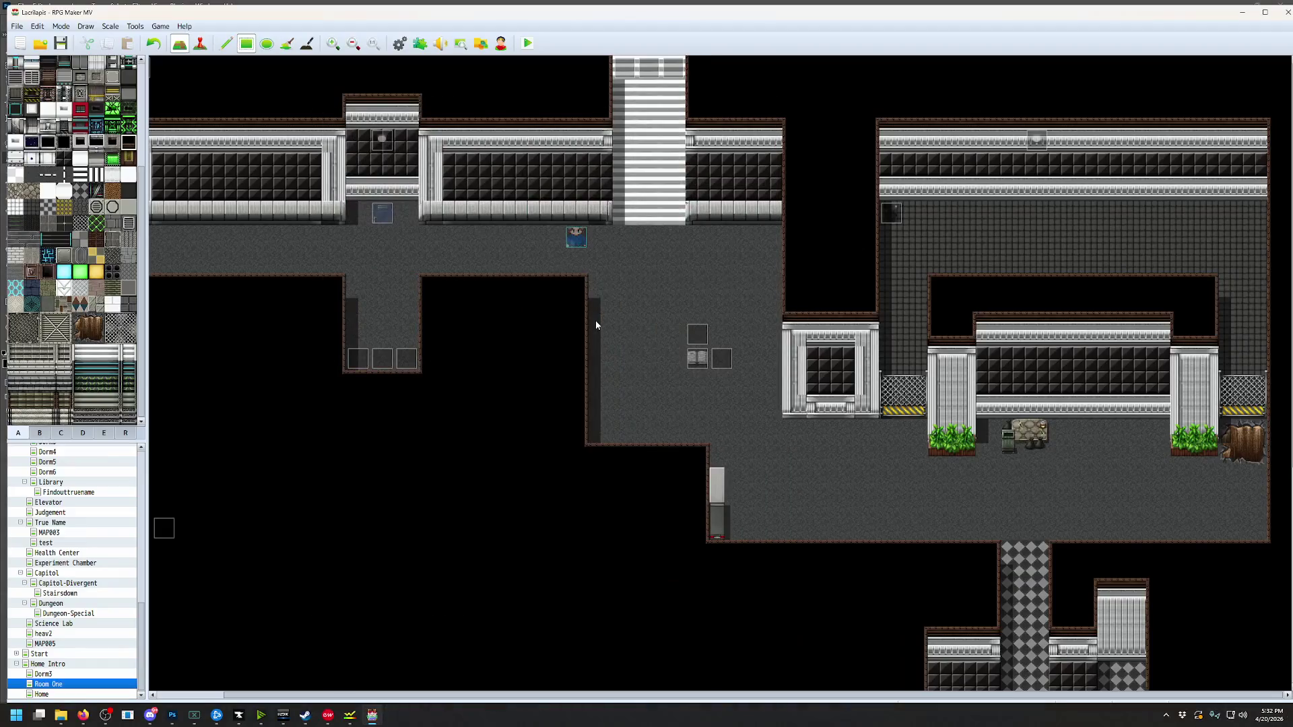
# Pan the map view and switch the tile palette to furniture tab C
pyautogui.middleClick(649, 327)
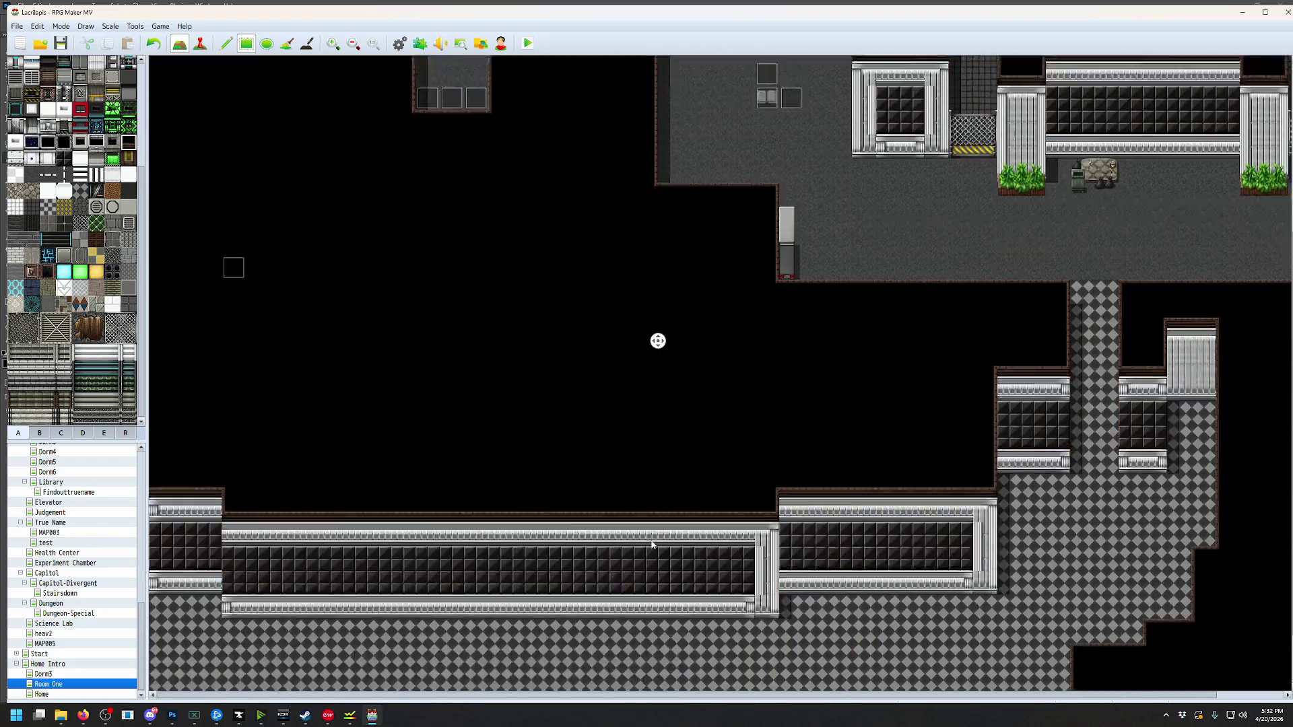
pyautogui.middleClick(71, 495)
pyautogui.click(60, 433)
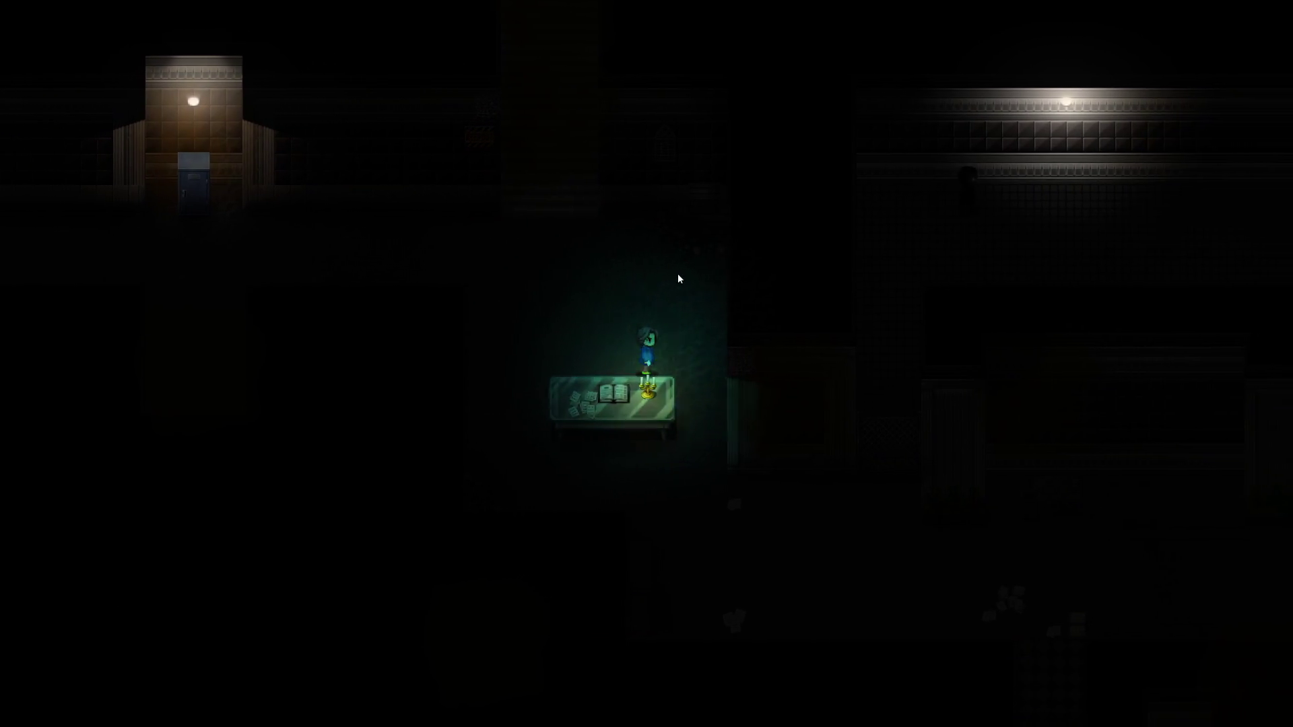
# Walk past the candlelit table, down the checkered hall into the lower room, then close the game
pyautogui.press('Right')
pyautogui.press('Right')
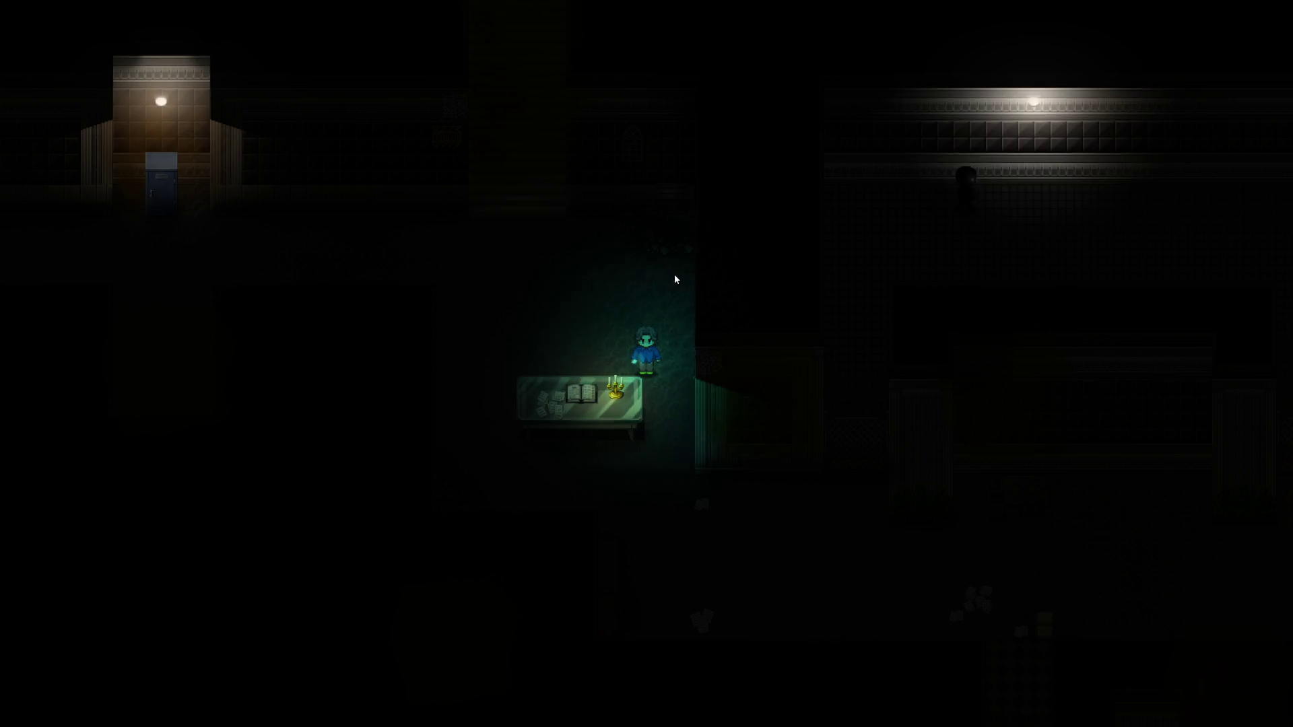
pyautogui.press('Down')
pyautogui.press('Down')
pyautogui.press('Down')
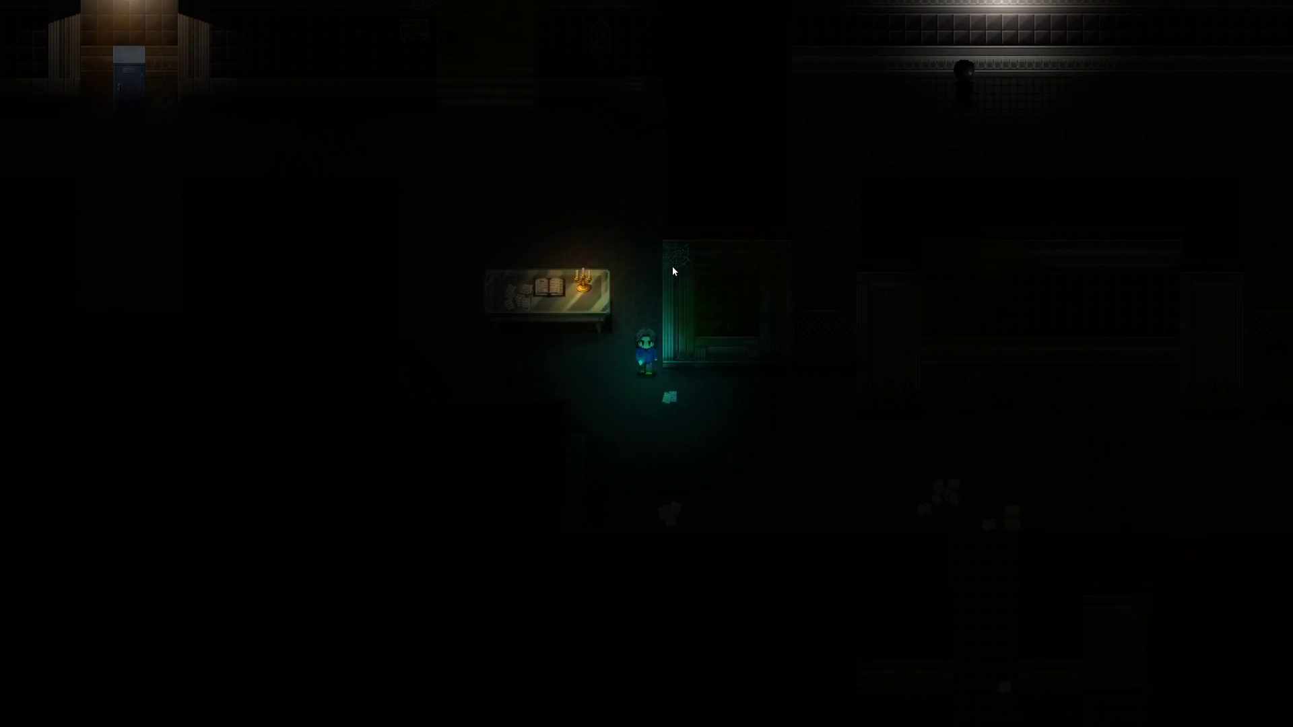
pyautogui.press('Down')
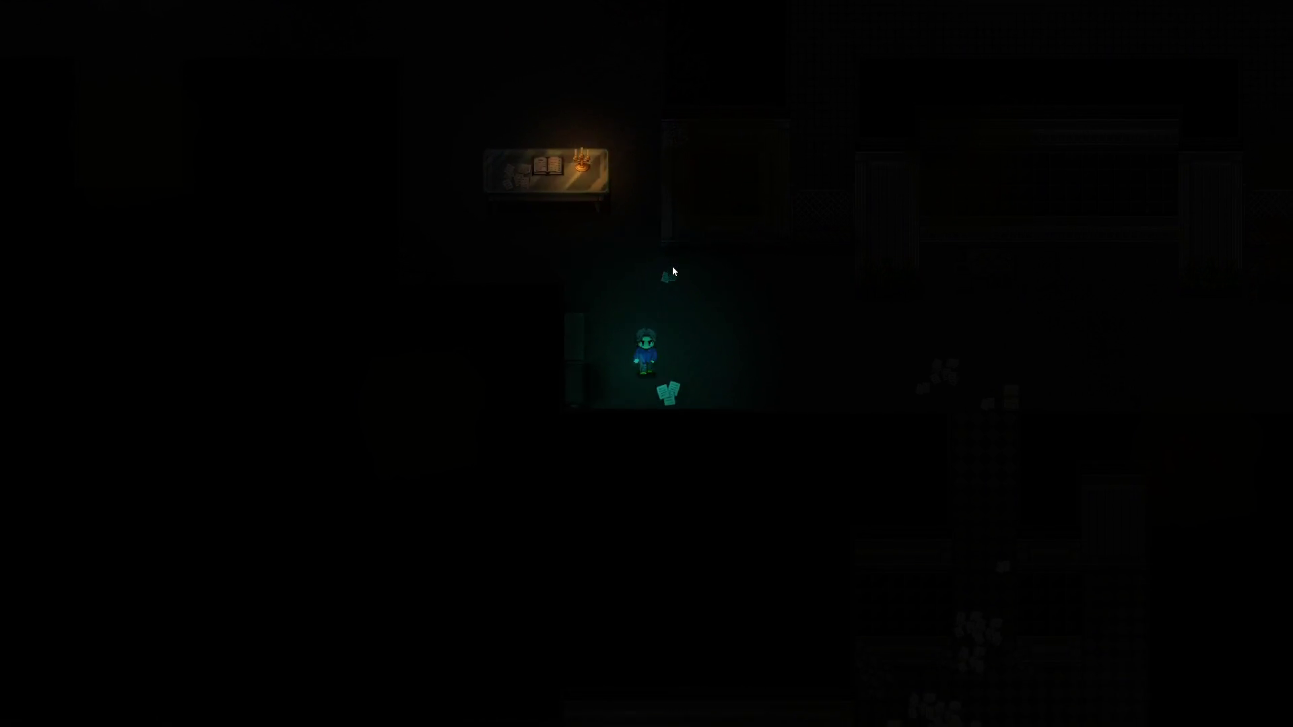
pyautogui.press('Right')
pyautogui.press('Right')
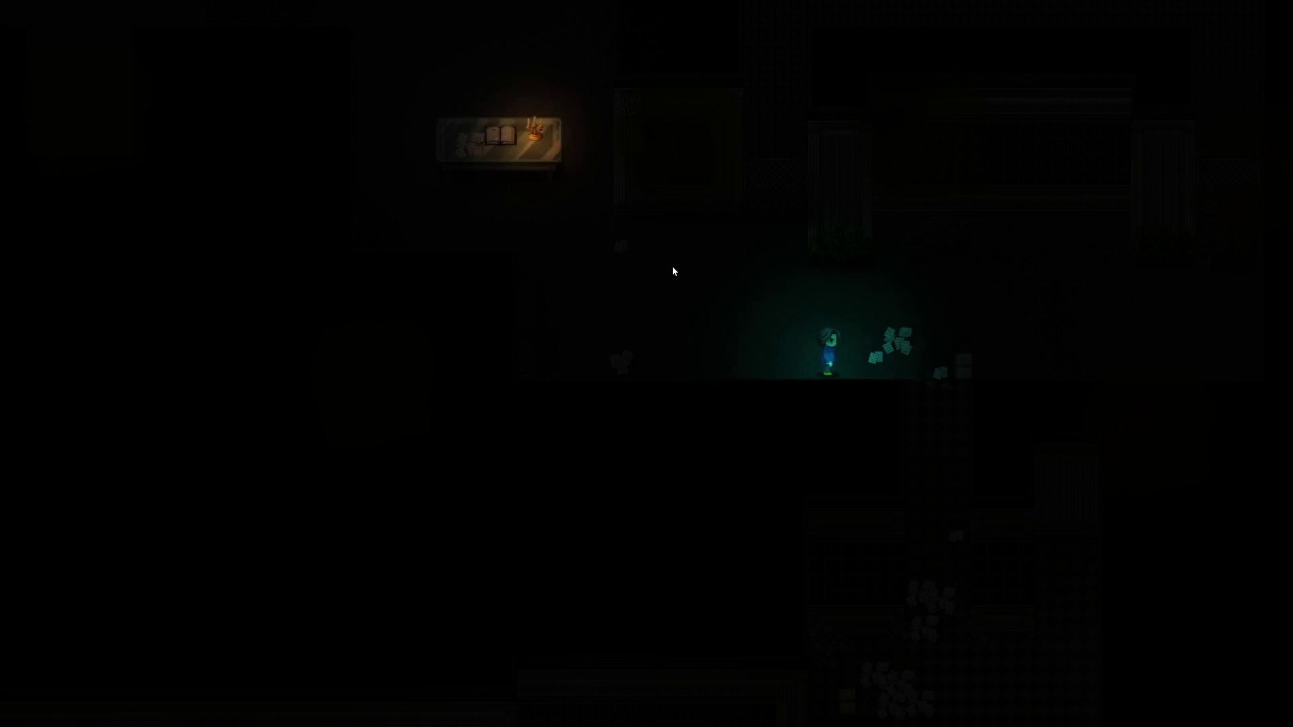
pyautogui.press('Down')
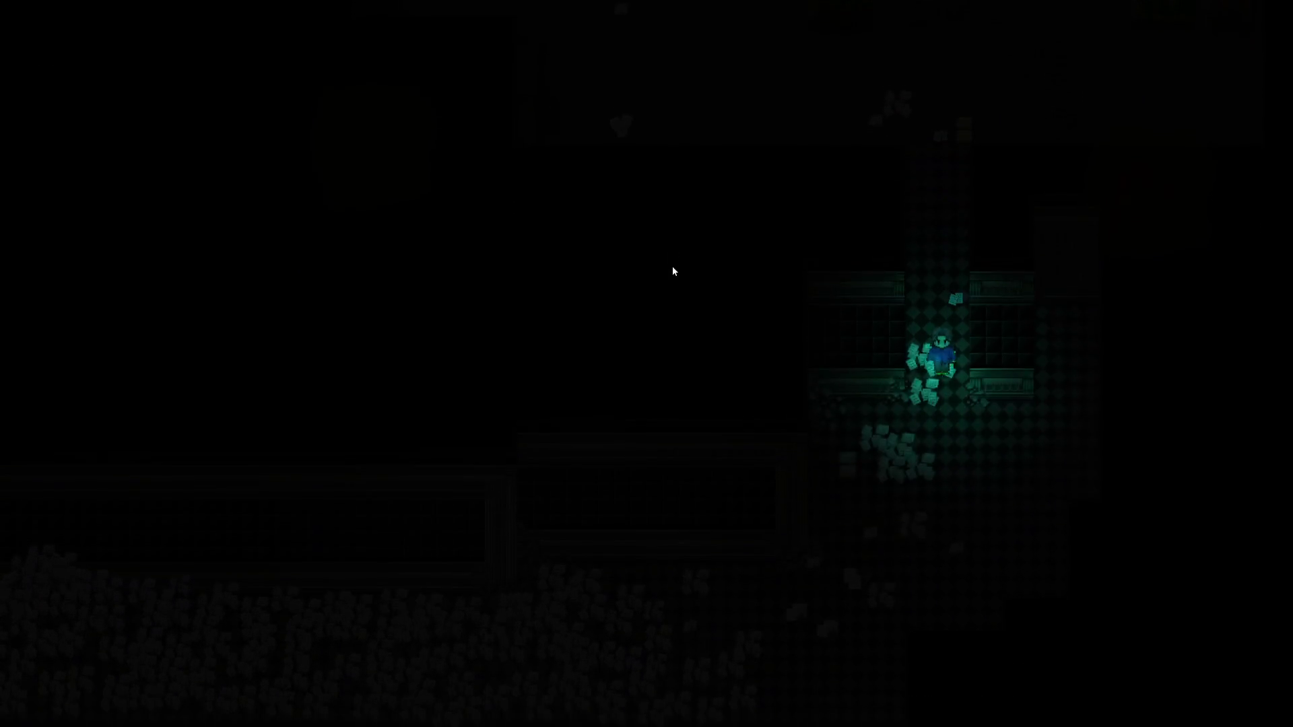
pyautogui.press('Left')
pyautogui.press('Left')
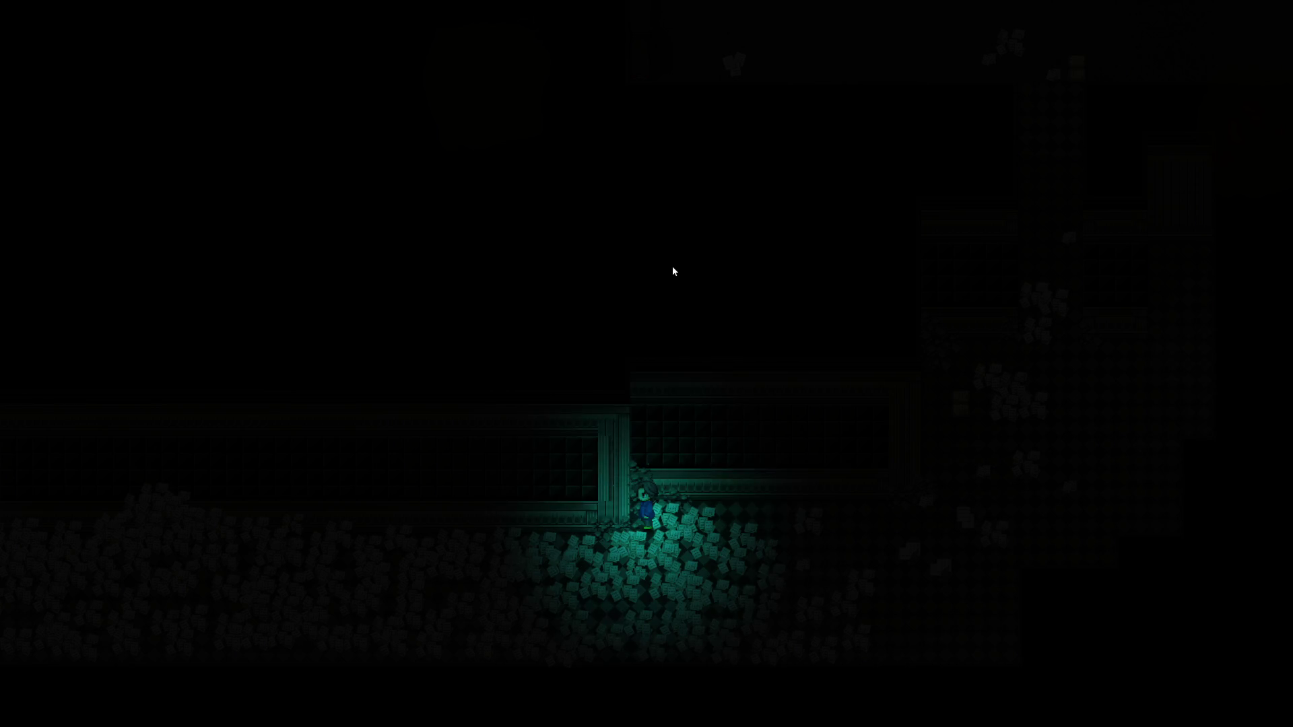
pyautogui.hotkey('alt', 'F4')
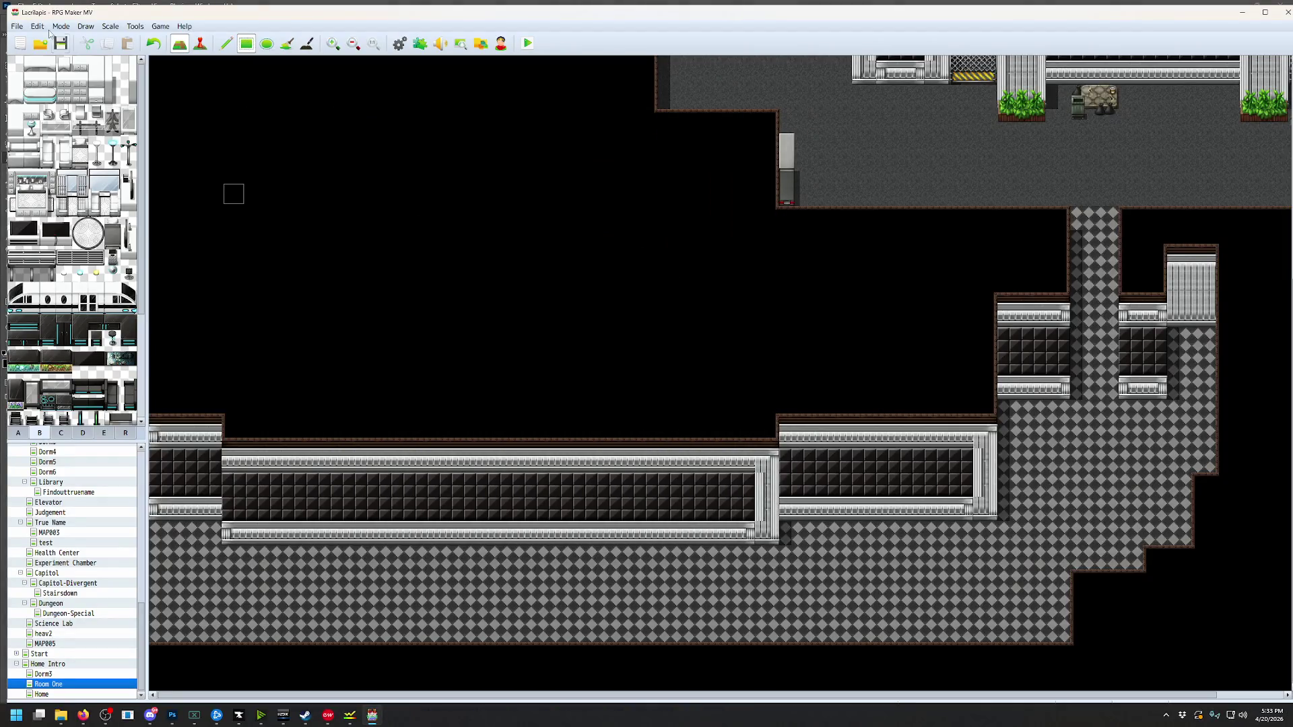
# Save the project, start a playtest, walk down the map, and open the doodad editor with F10
pyautogui.click(61, 44)
pyautogui.click(527, 44)
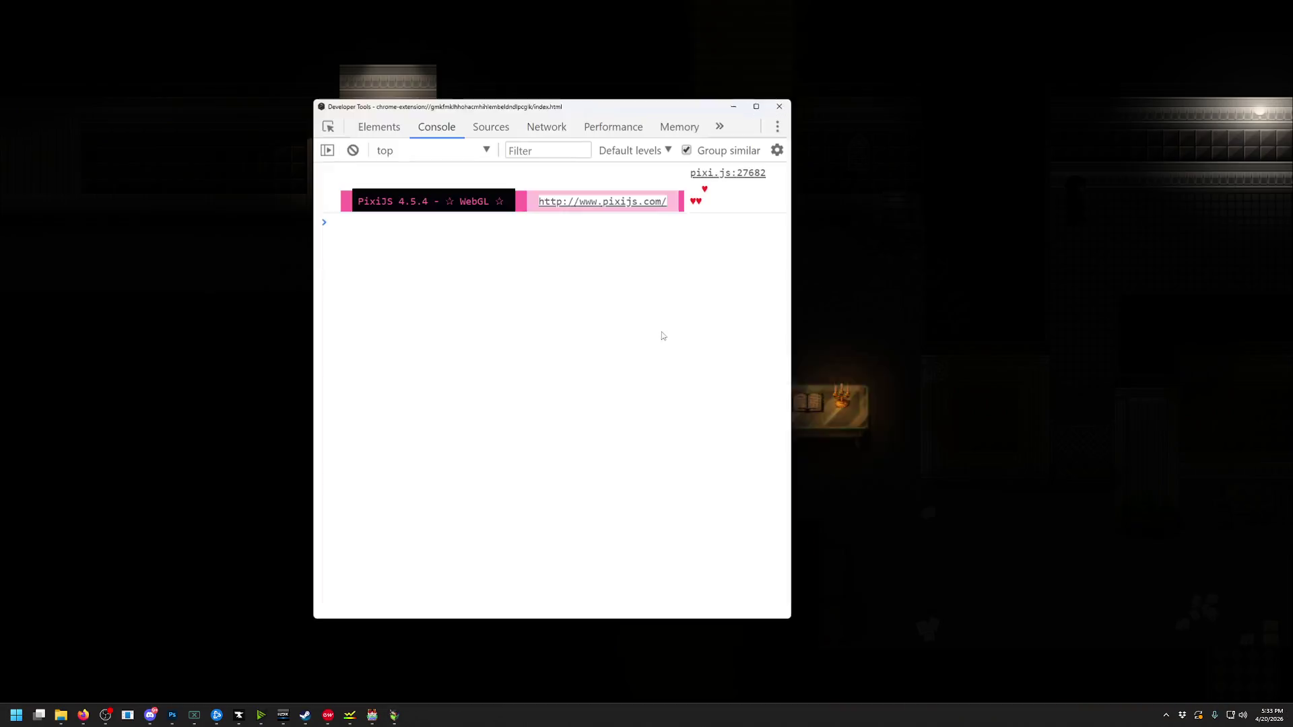
pyautogui.click(647, 382)
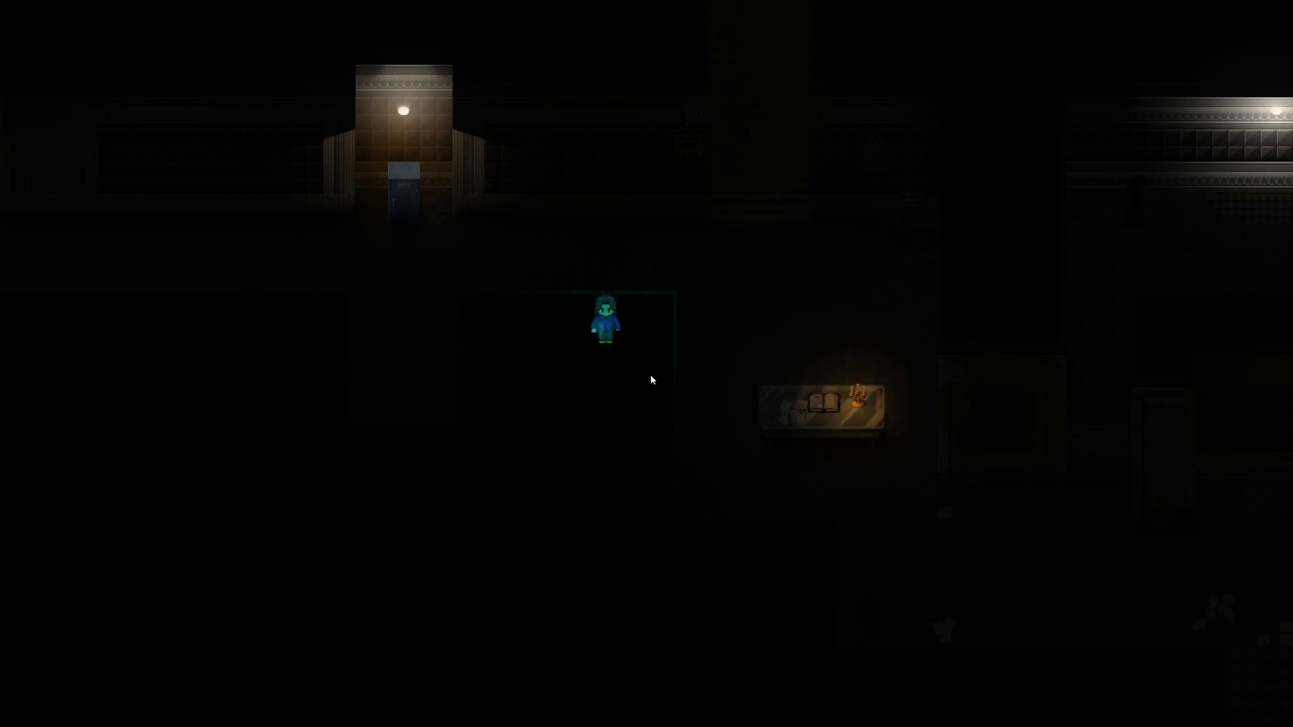
pyautogui.moveTo(649, 369); pyautogui.dragTo(654, 362)
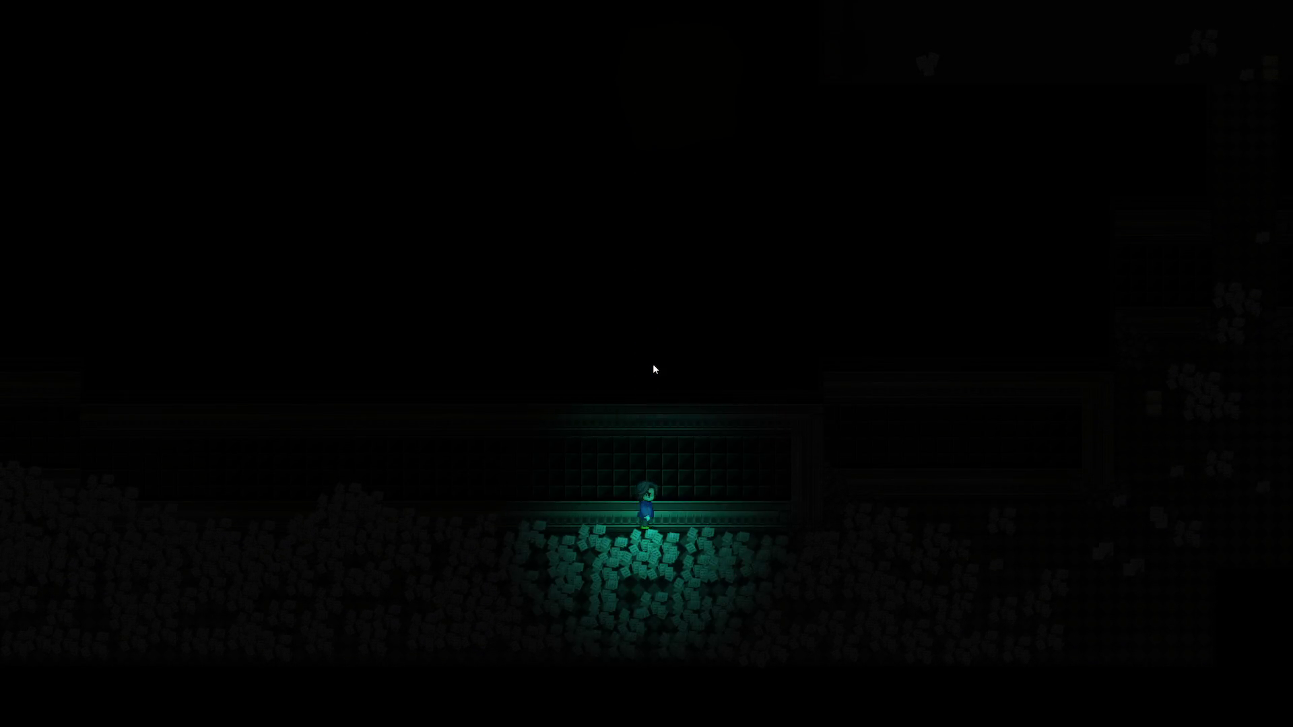
pyautogui.press('F10')
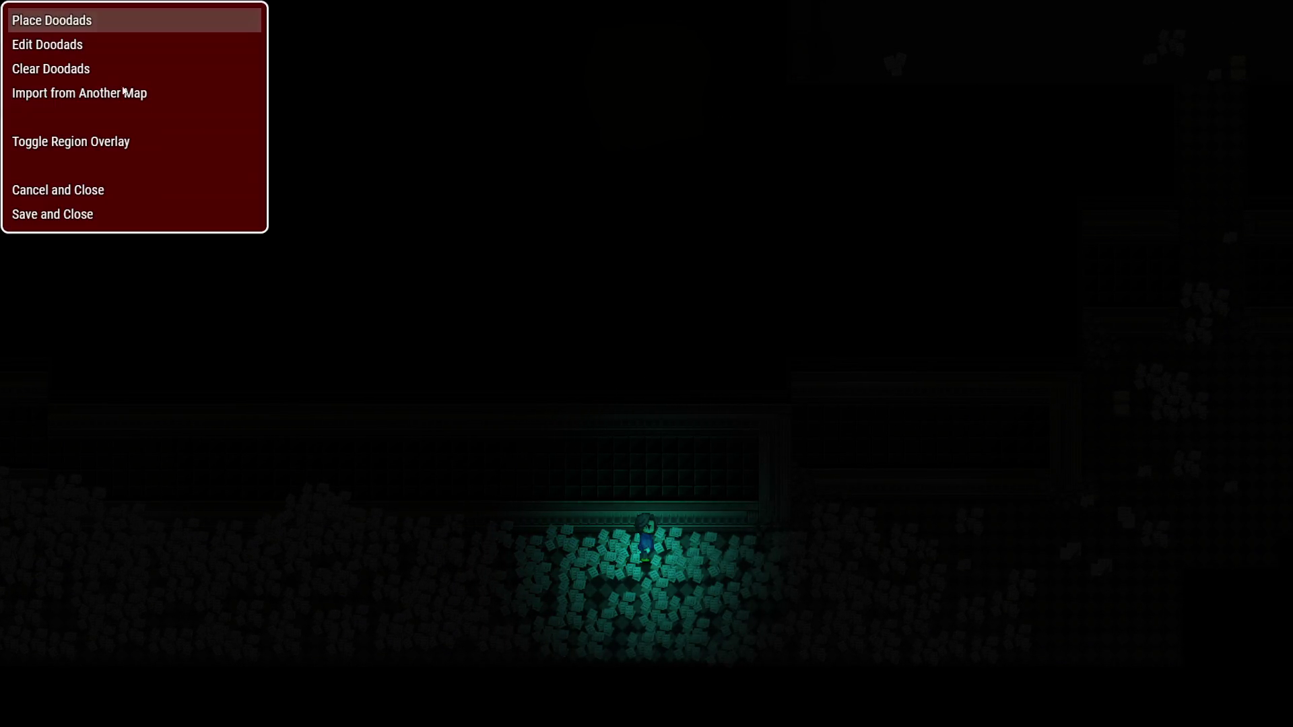
# Preview Office Table C from the Tables folder, test its layering, and back out without placing
pyautogui.click(82, 27)
pyautogui.scroll(-6, 160, 430)
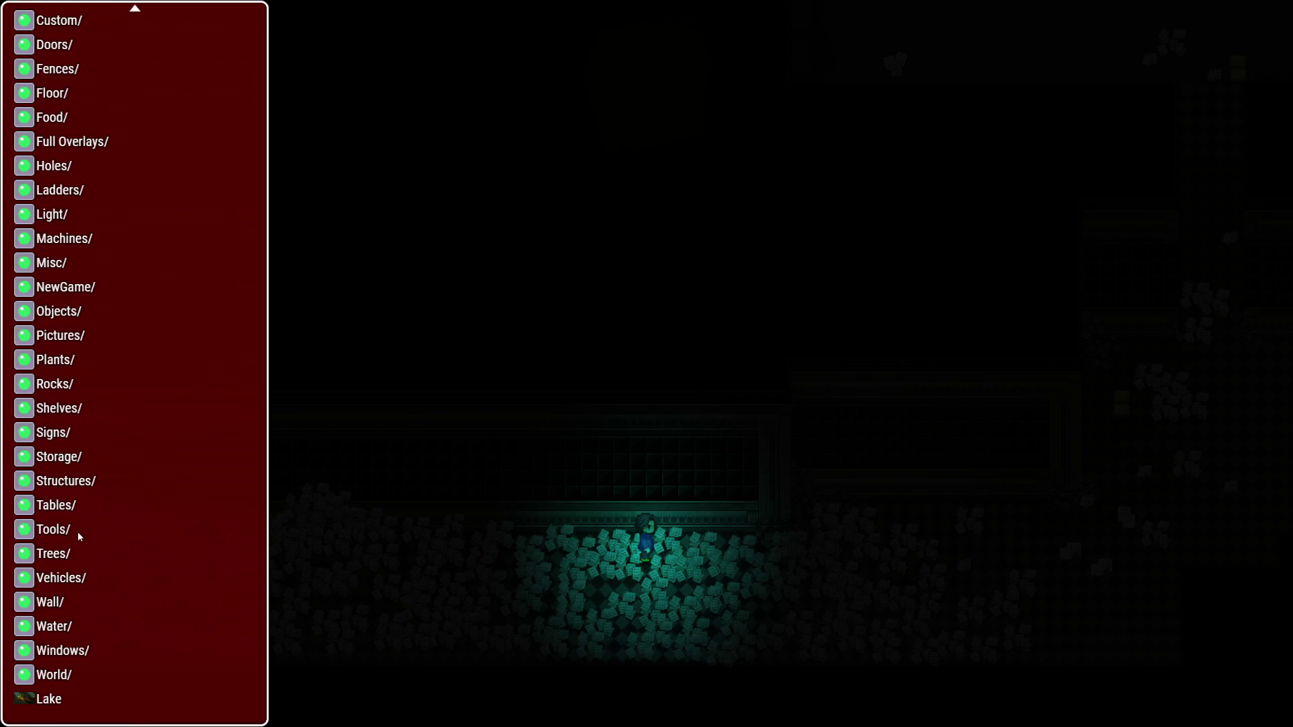
pyautogui.click(78, 513)
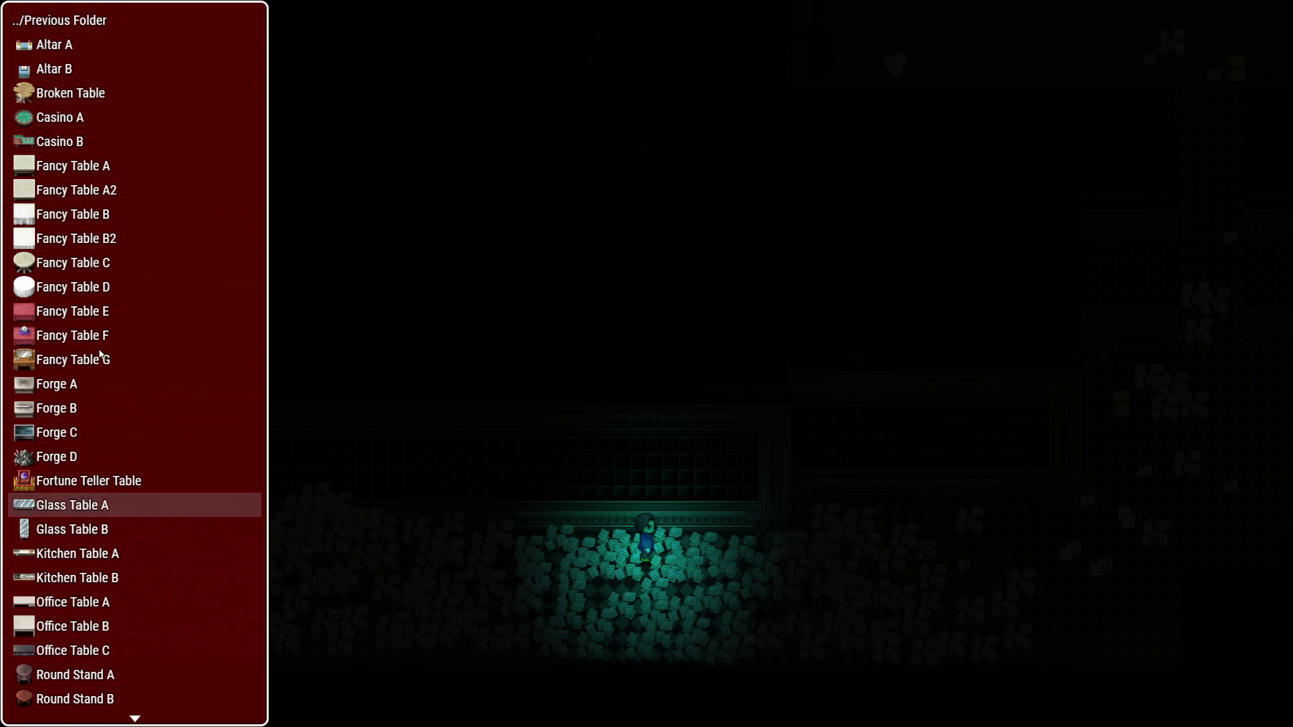
pyautogui.scroll(-7, 87, 374)
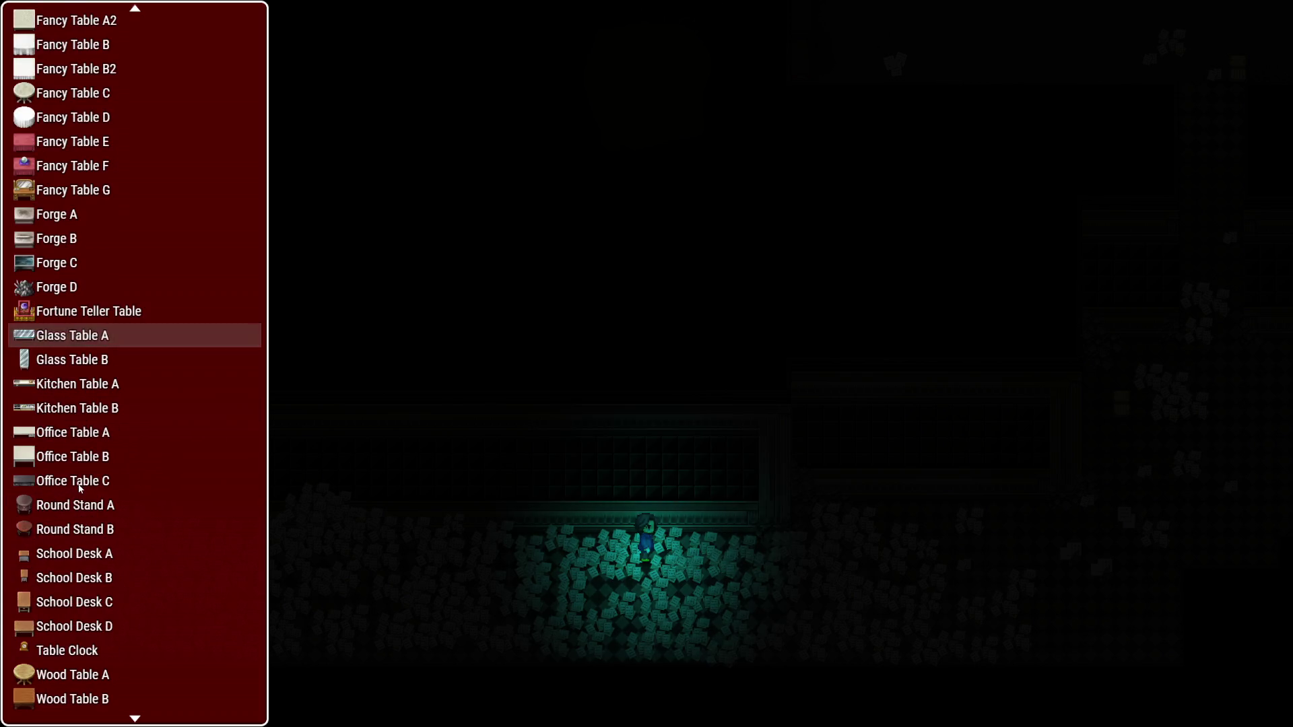
pyautogui.click(79, 485)
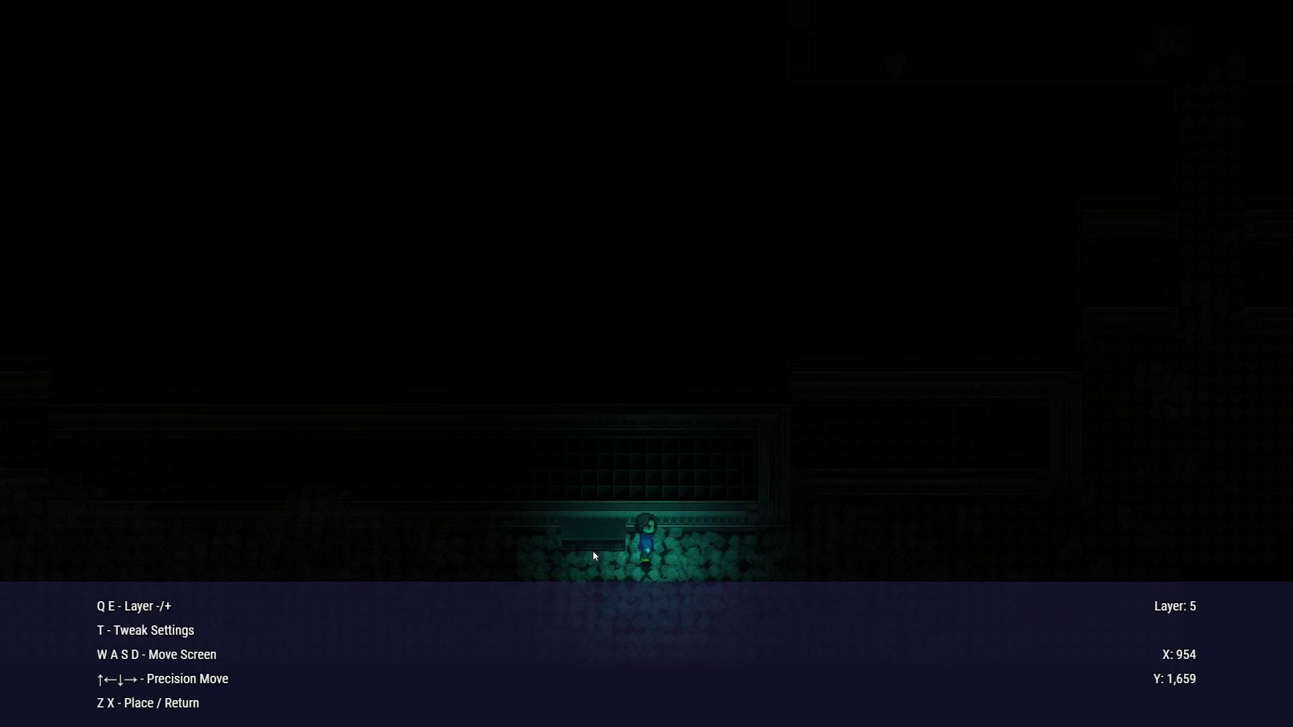
pyautogui.press('q')
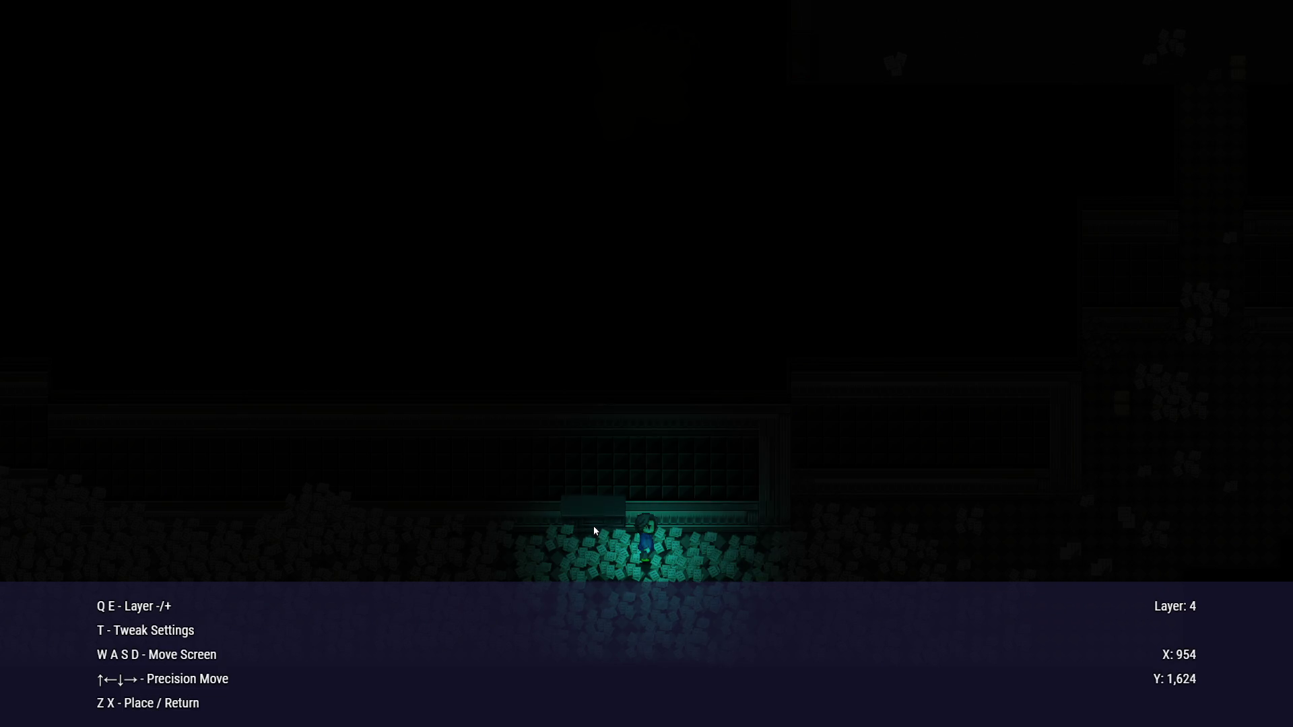
pyautogui.press('e')
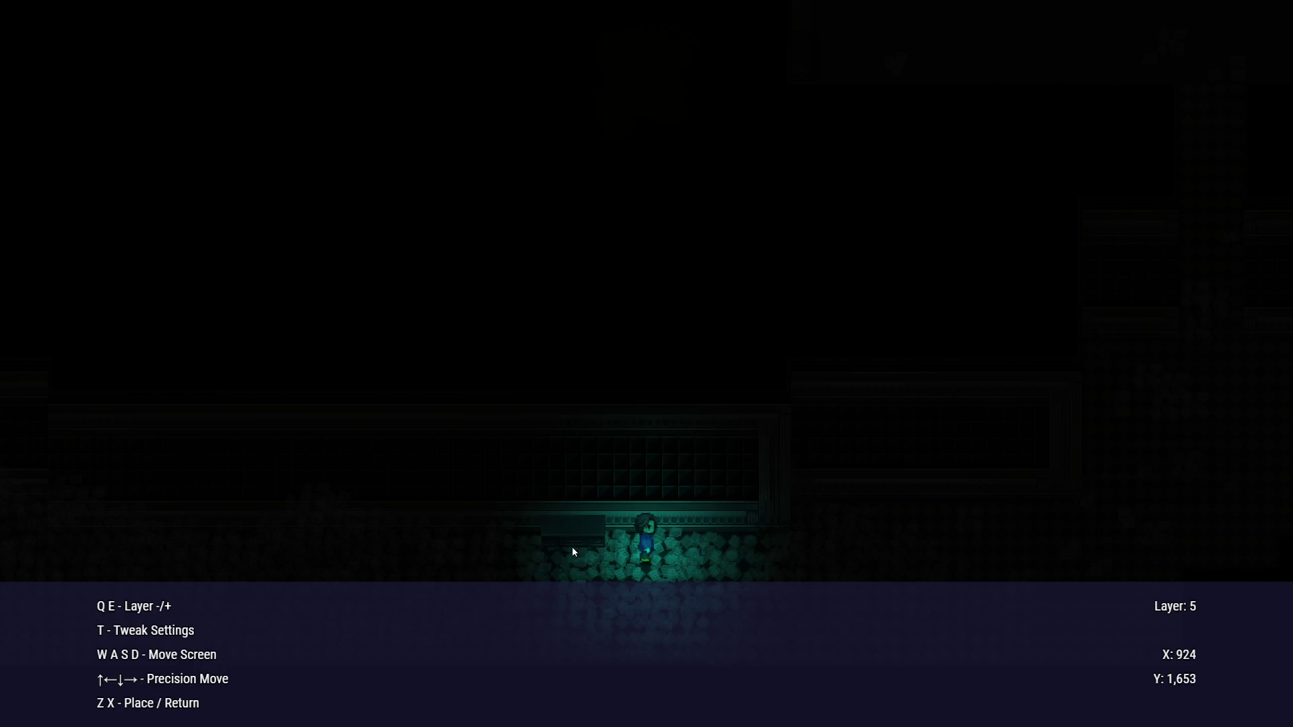
pyautogui.press('x')
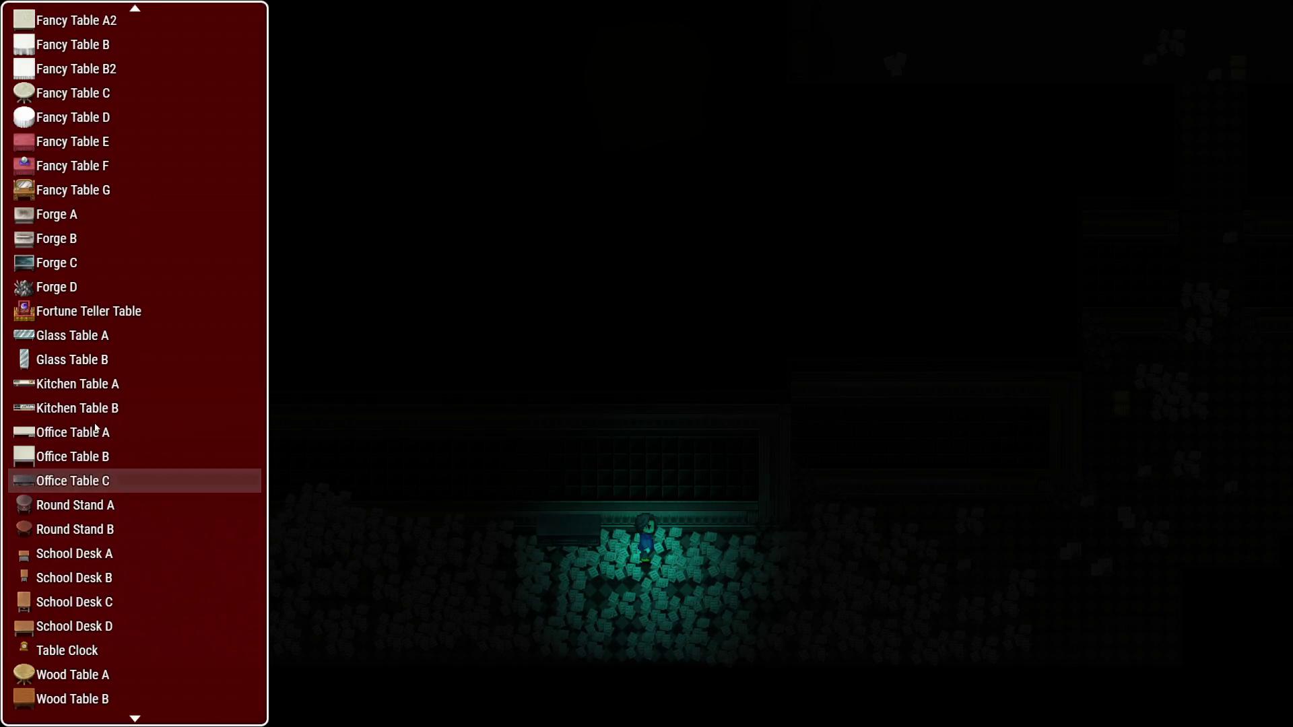
# Preview the Letter H prop from the small props folder, then return to the doodad folder list
pyautogui.scroll(-6, 110, 336)
pyautogui.press('x')
pyautogui.press('x')
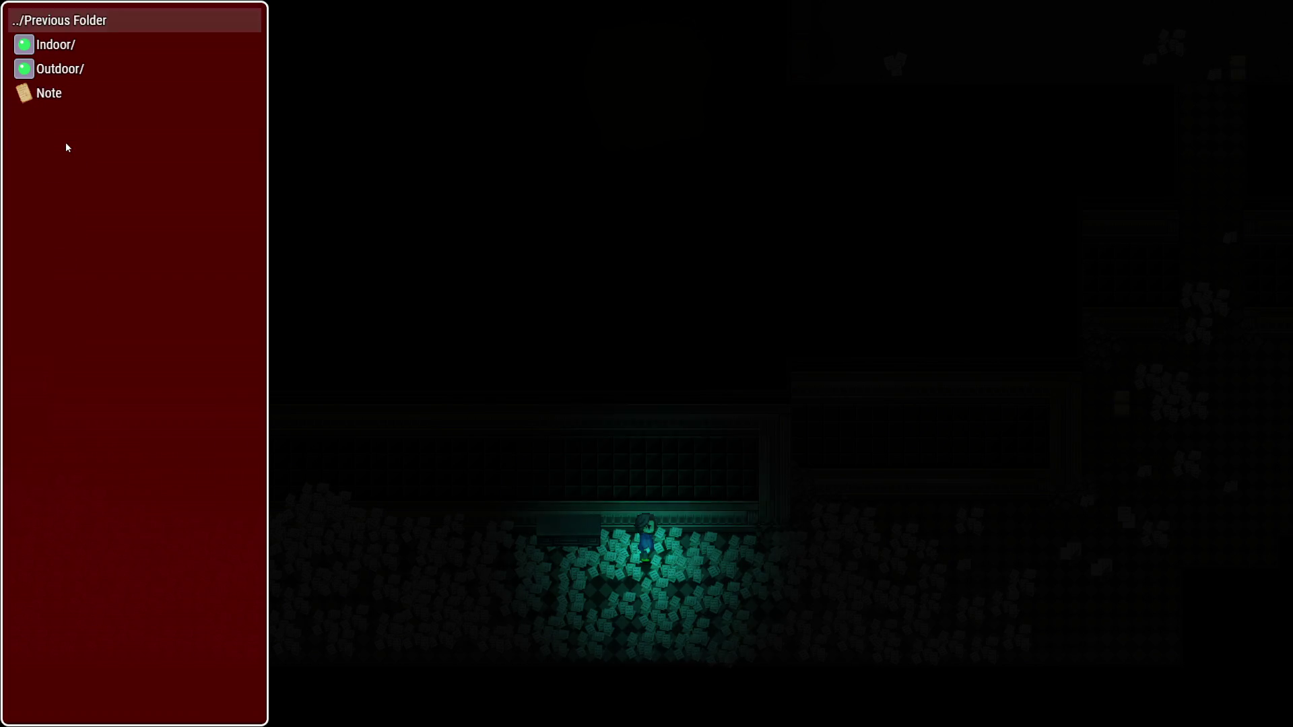
pyautogui.click(54, 44)
pyautogui.scroll(-11, 94, 417)
pyautogui.scroll(-9, 94, 424)
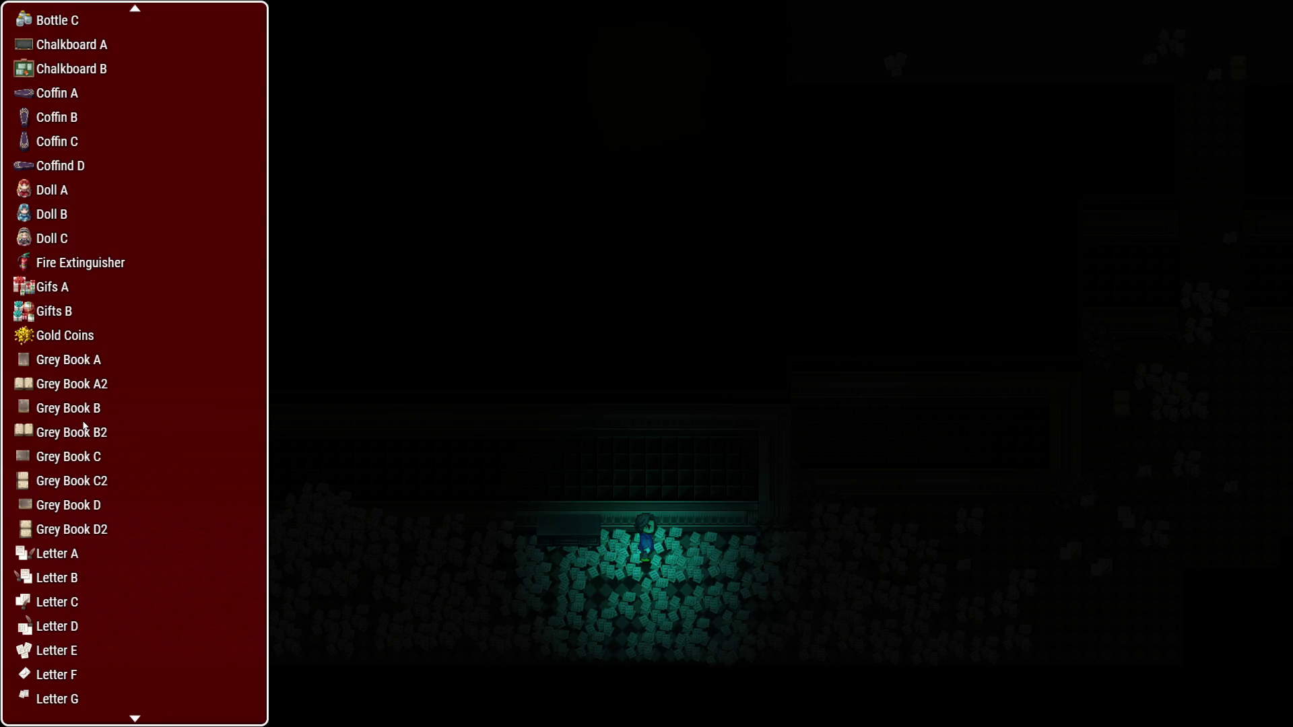
pyautogui.scroll(-4, 84, 425)
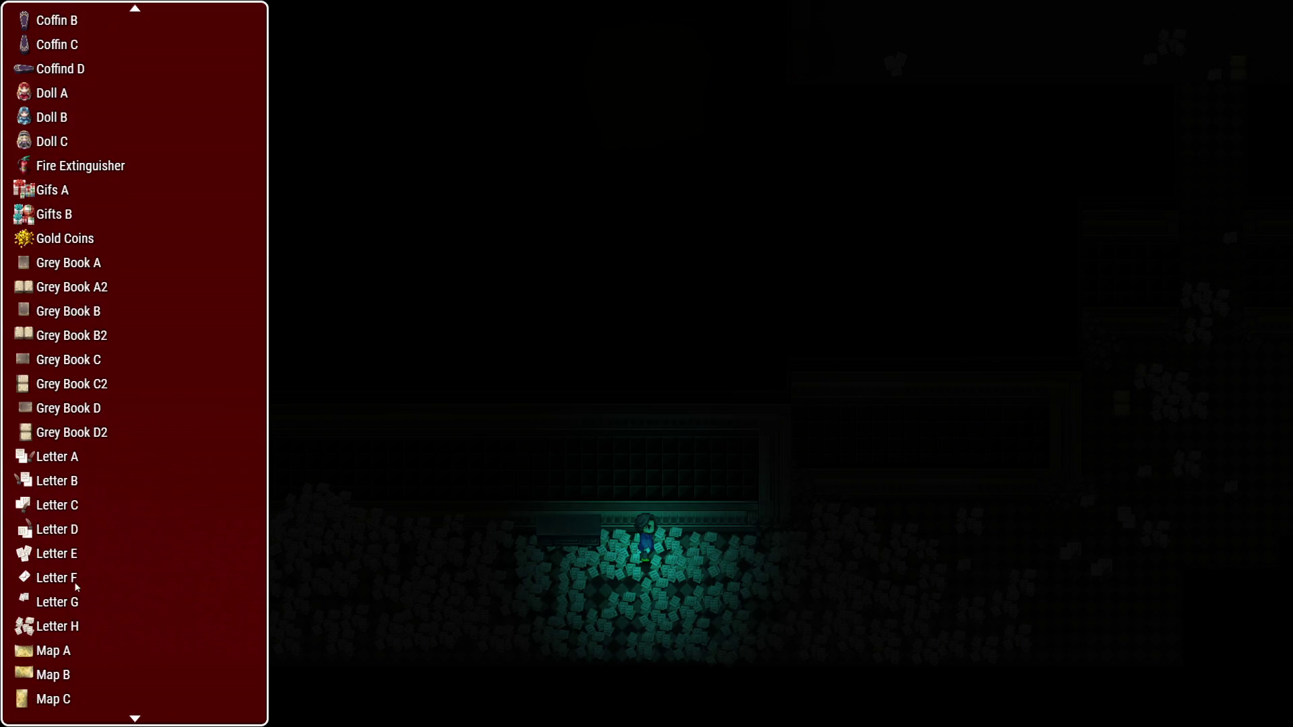
pyautogui.click(66, 624)
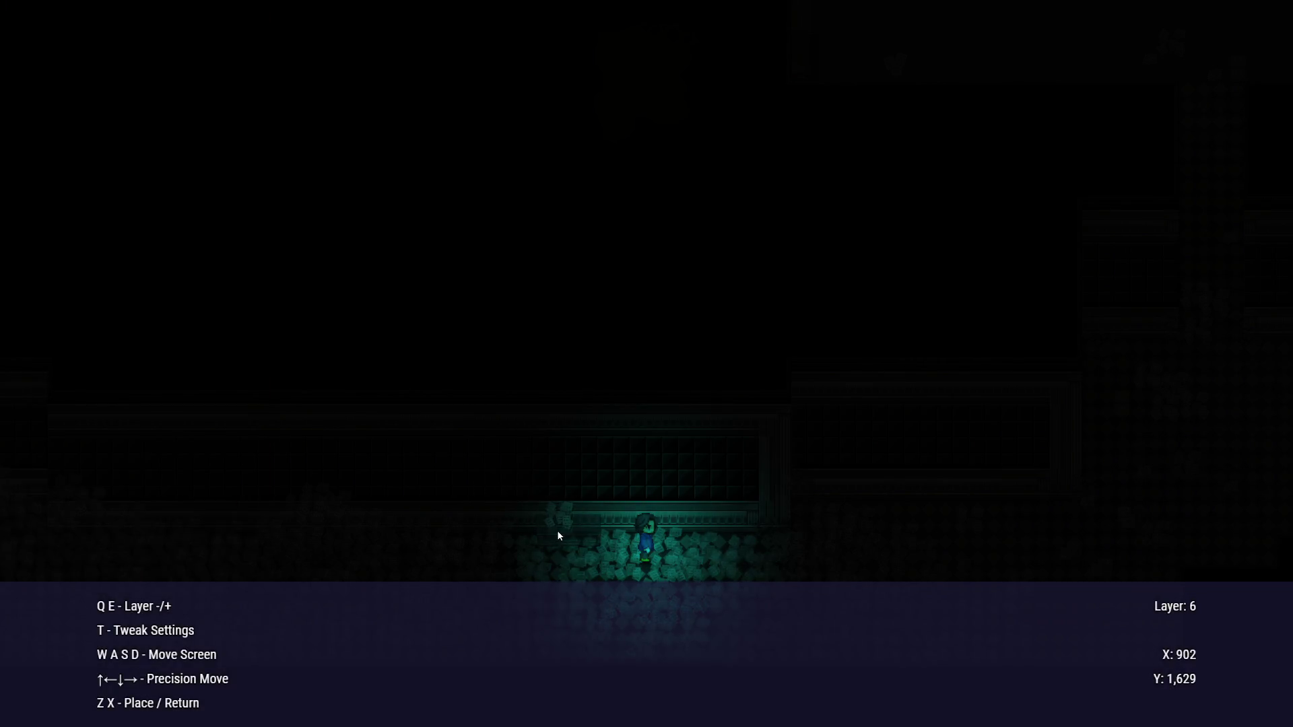
pyautogui.press('q')
pyautogui.press('x')
pyautogui.press('x')
pyautogui.press('x')
pyautogui.press('Up')
pyautogui.press('Up')
pyautogui.press('z')
pyautogui.press('x')
pyautogui.press('z')
# Place Office Table C on layer 5 beside the player and return to the doodad folders
pyautogui.scroll(-2, 116, 470)
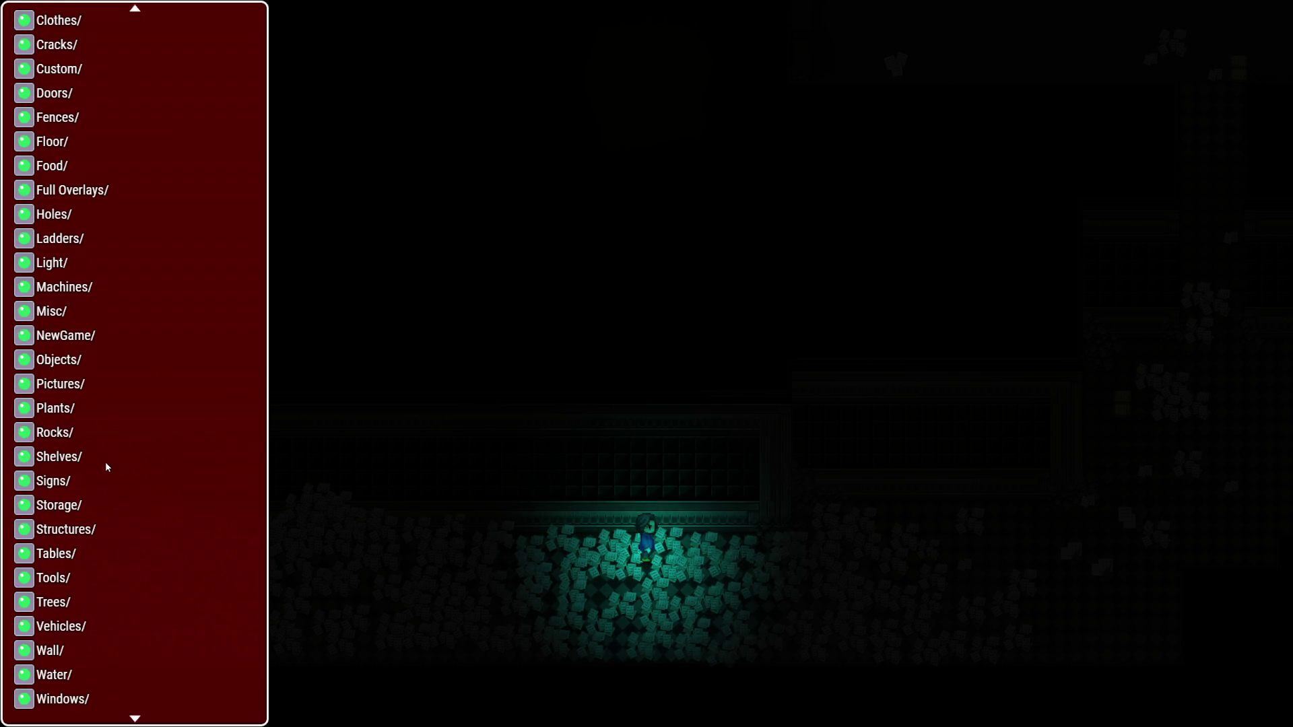
pyautogui.click(95, 552)
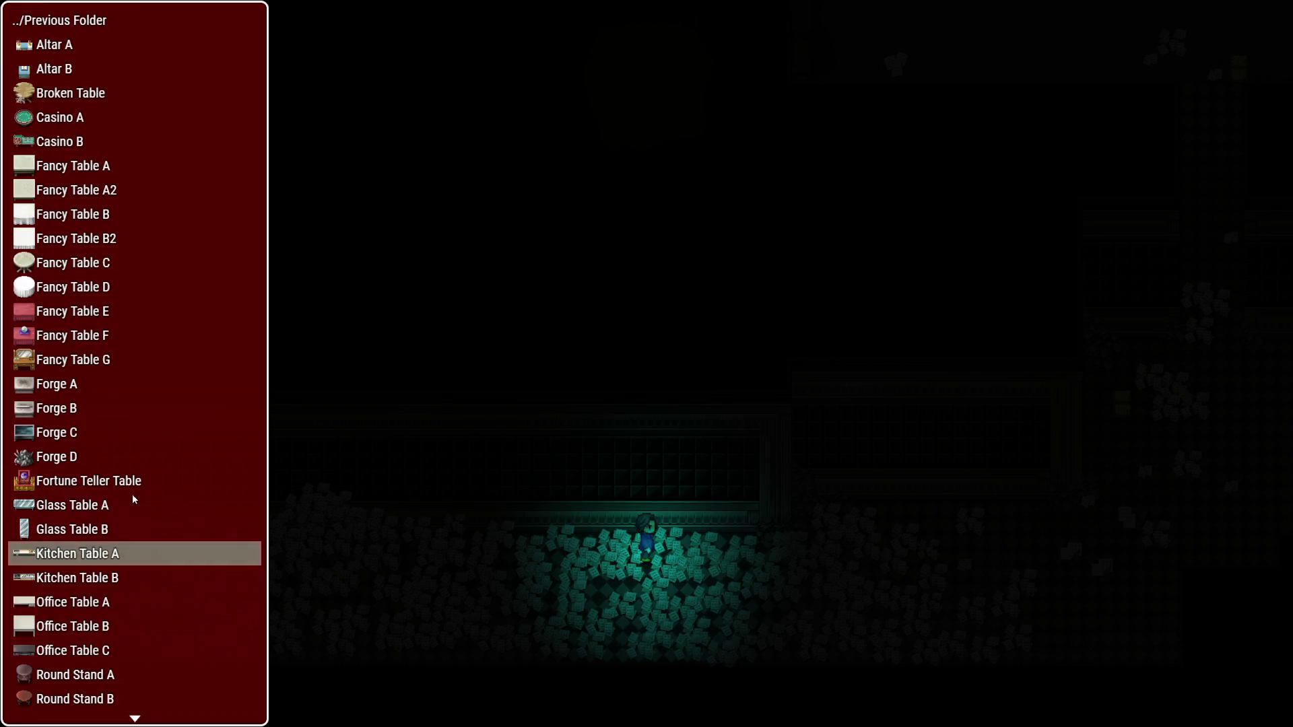
pyautogui.scroll(-5, 122, 505)
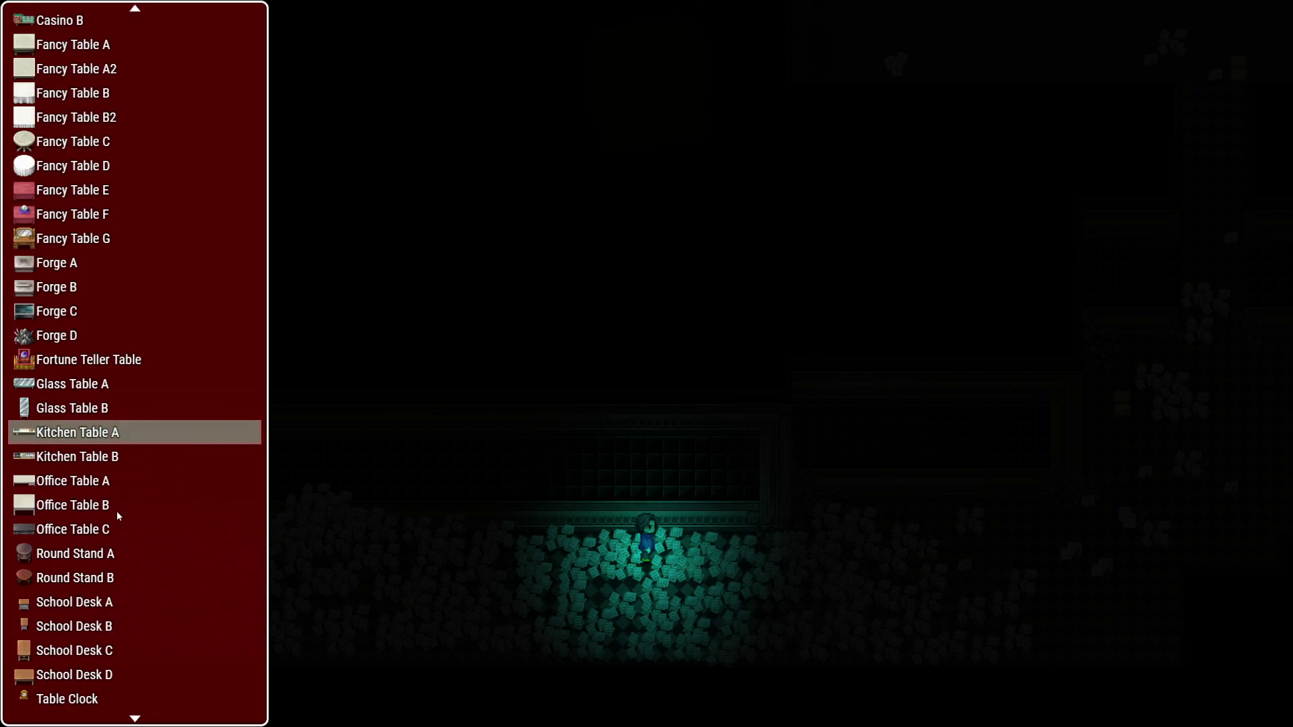
pyautogui.scroll(-3, 110, 512)
pyautogui.scroll(7, 110, 510)
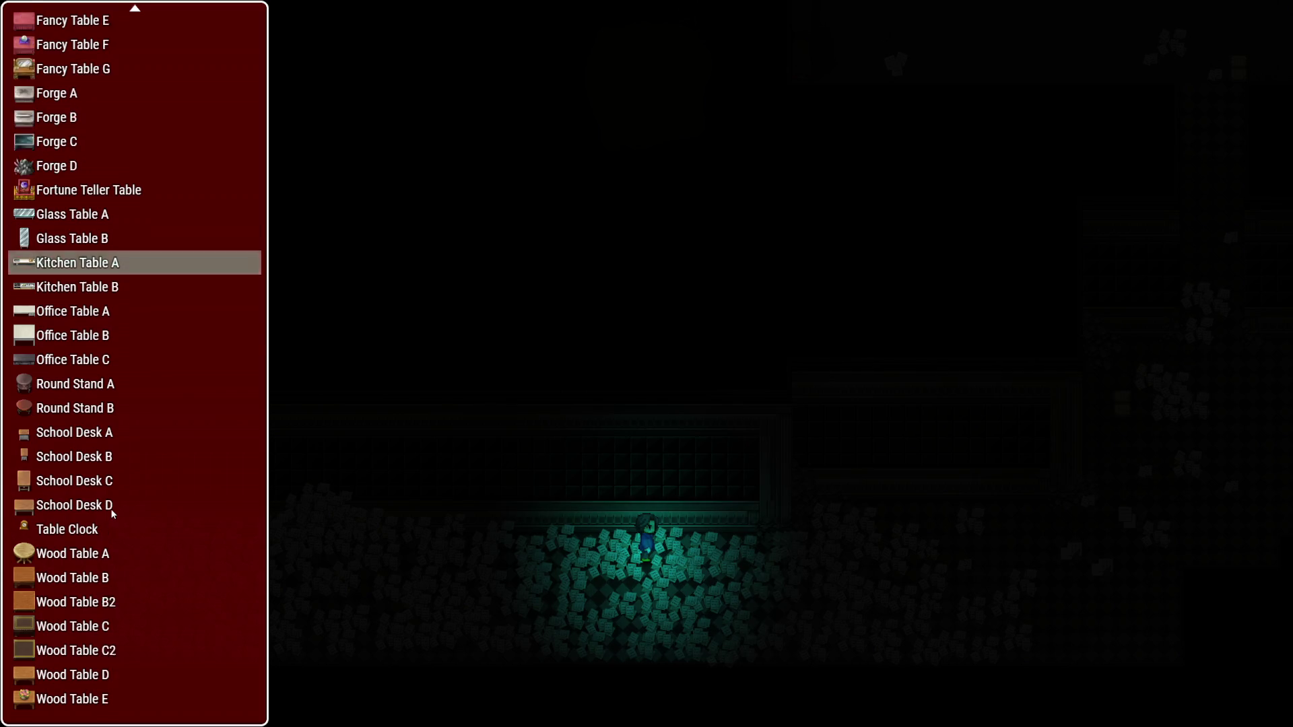
pyautogui.scroll(2, 111, 509)
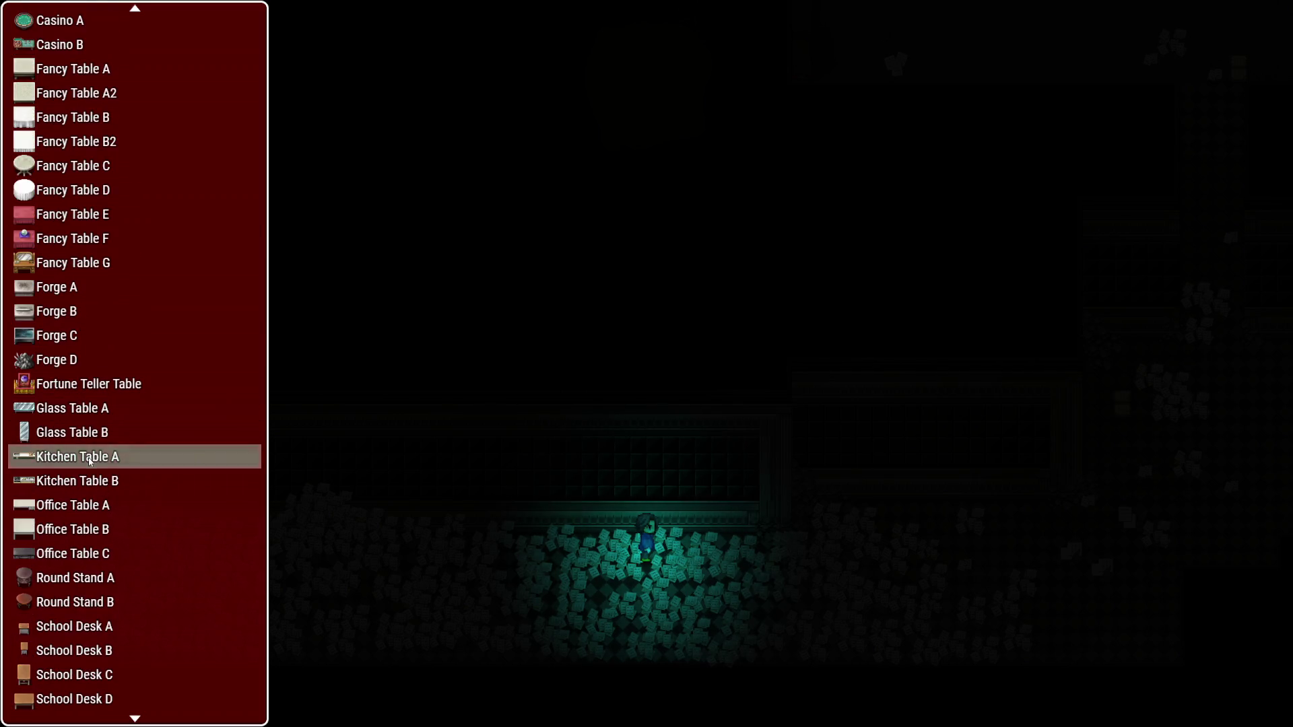
pyautogui.click(92, 553)
pyautogui.press('q')
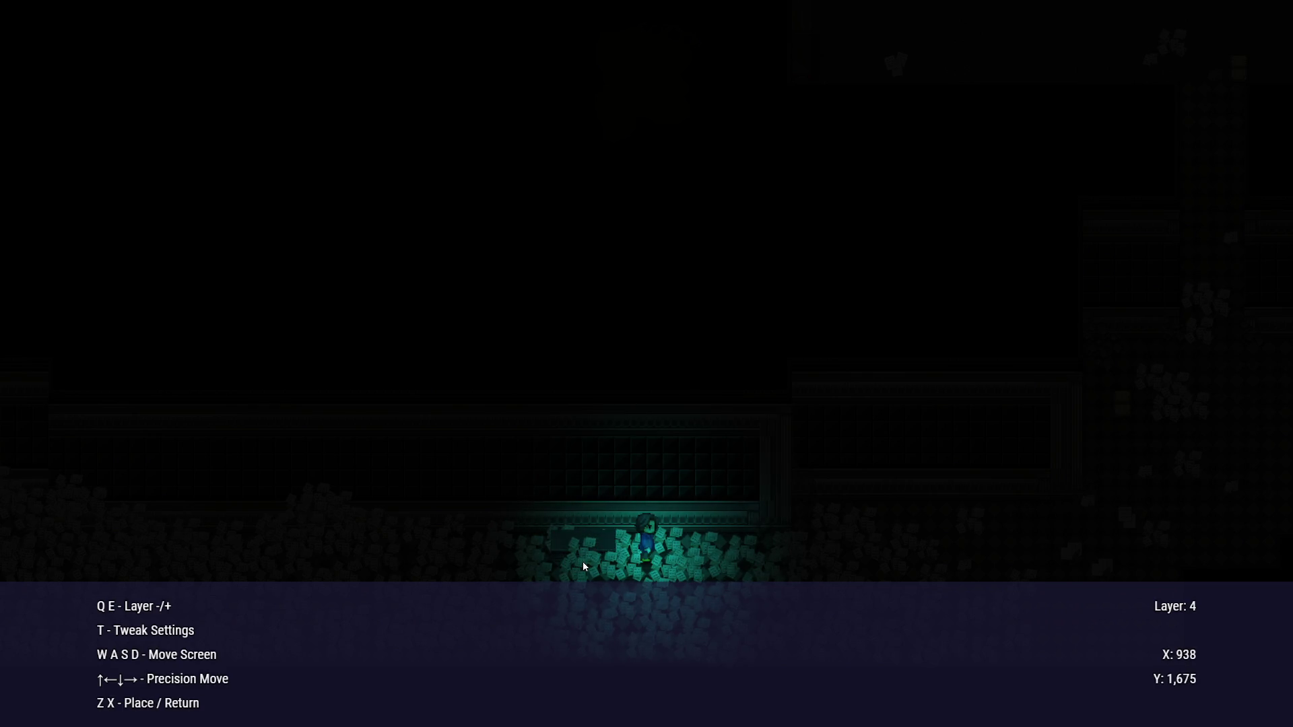
pyautogui.press('e')
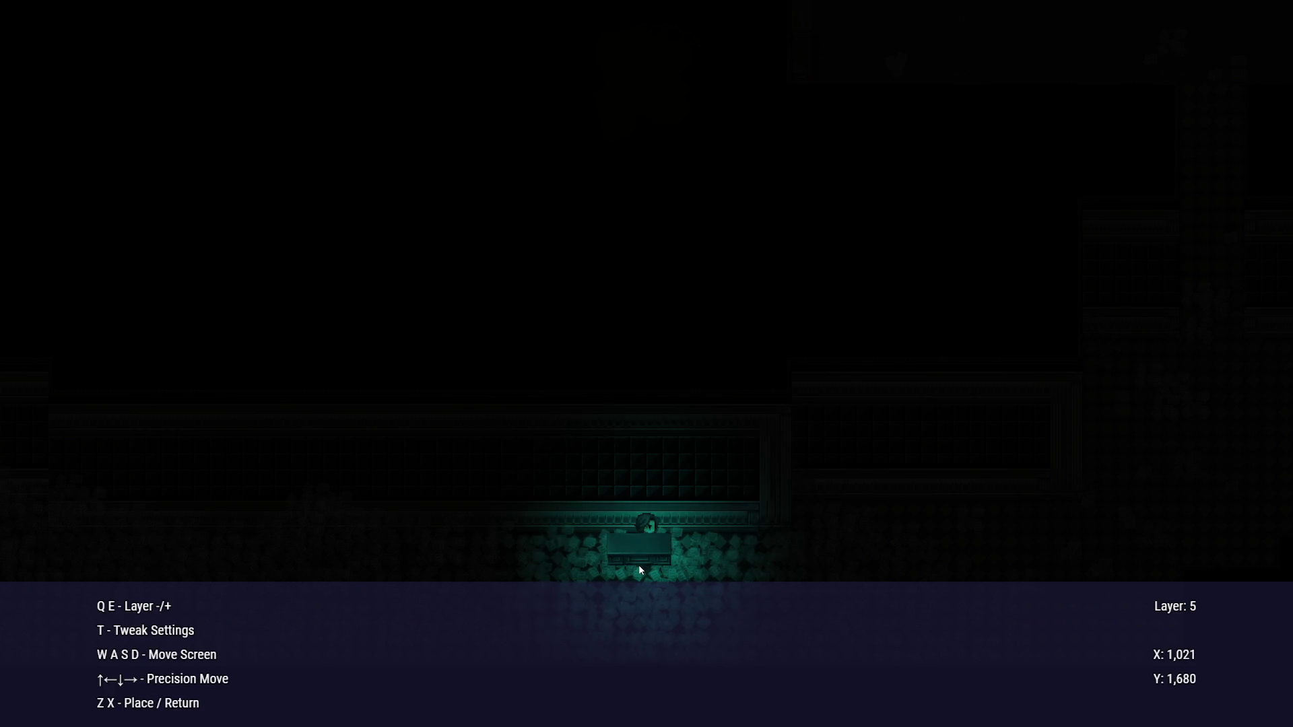
pyautogui.press('z')
pyautogui.press('x')
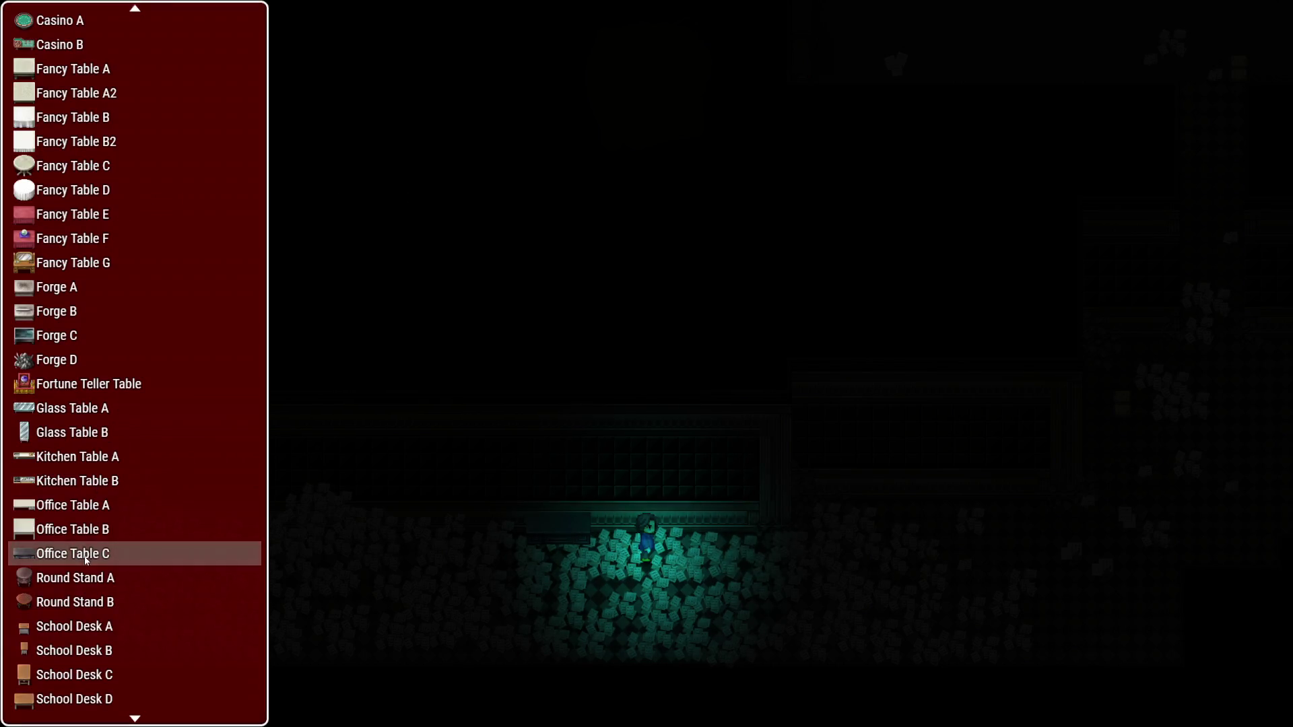
pyautogui.press('x')
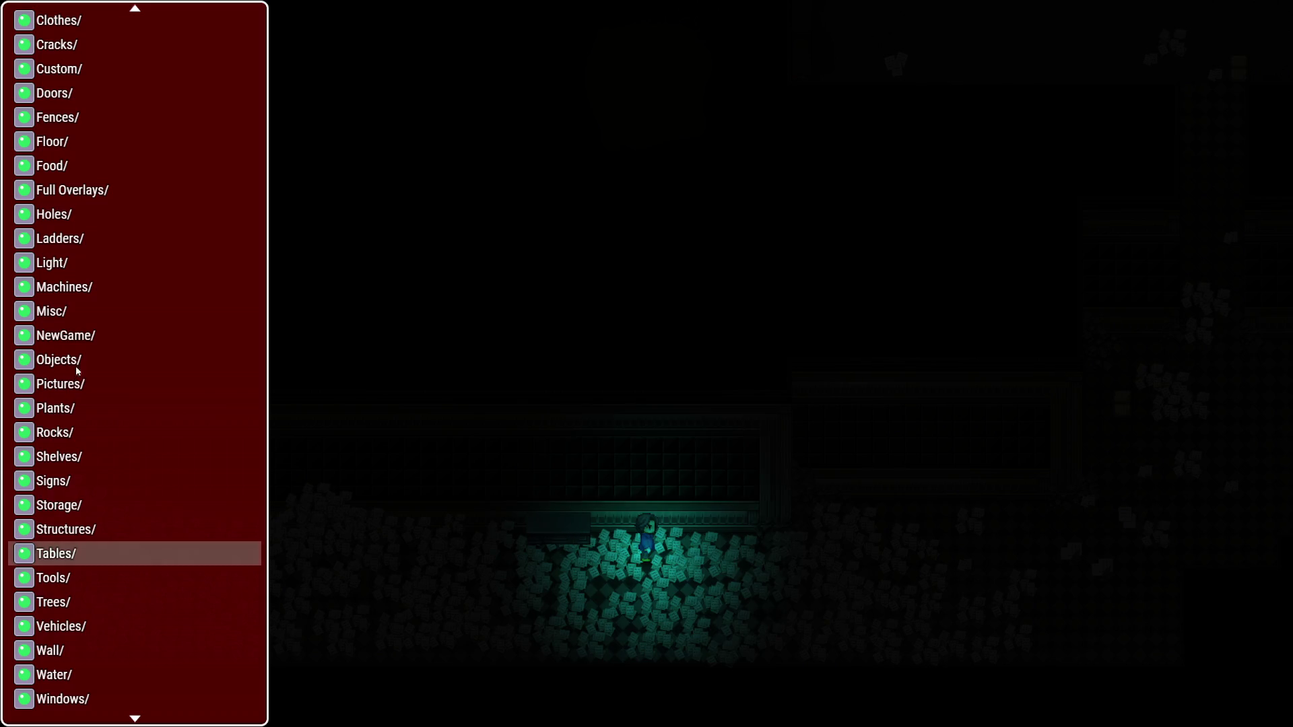
# Select the papers doodad from the Objects/Outdoors folder
pyautogui.click(54, 362)
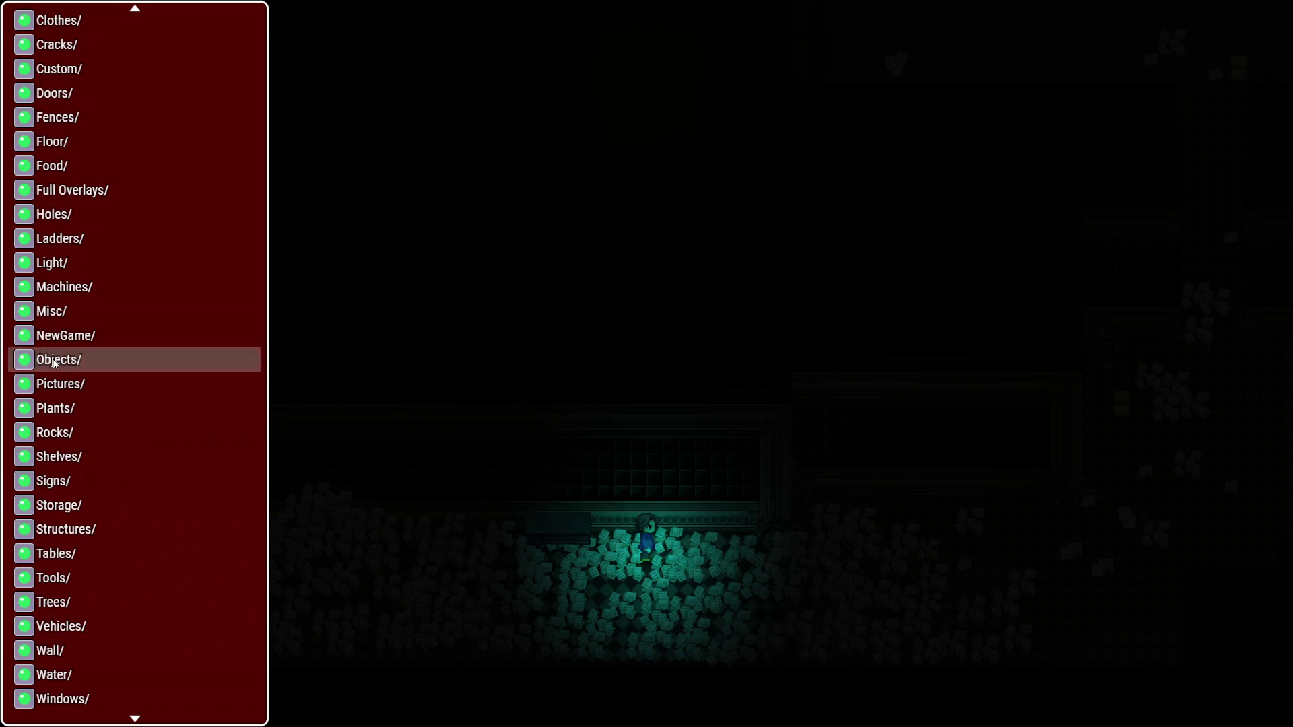
pyautogui.click(54, 363)
pyautogui.click(88, 67)
pyautogui.click(87, 68)
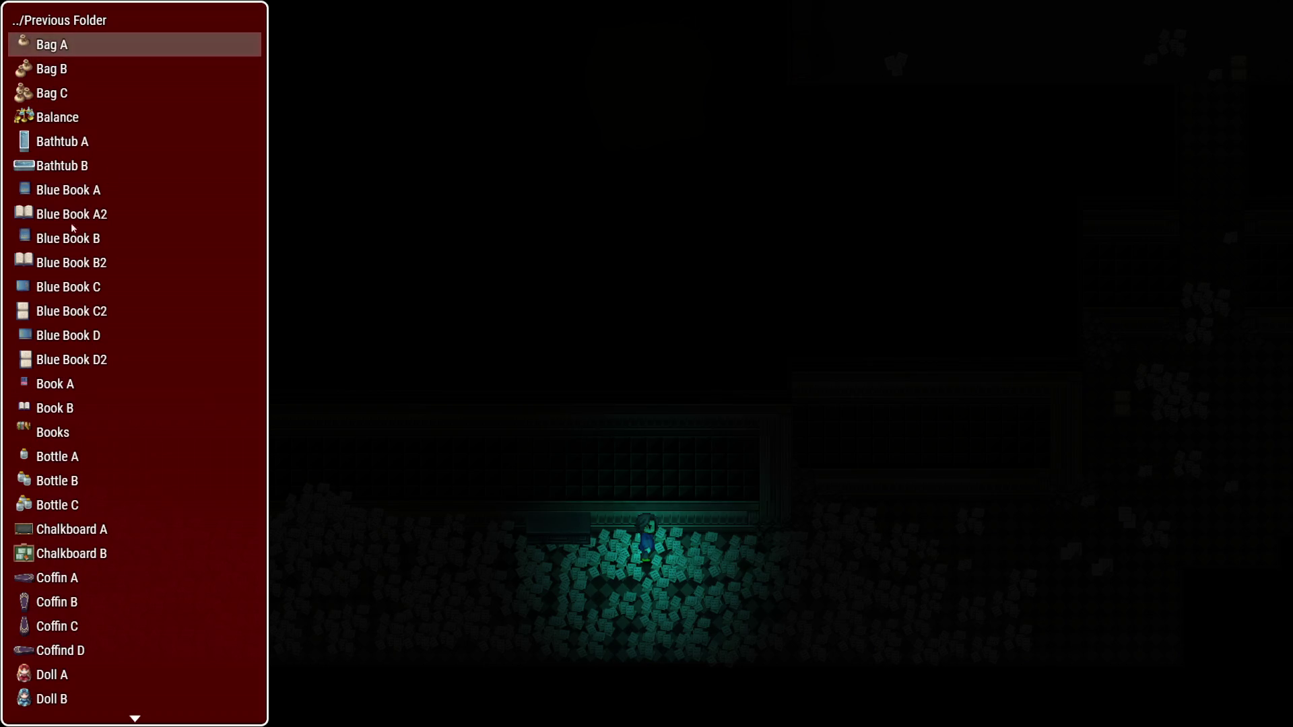
pyautogui.scroll(-10, 72, 228)
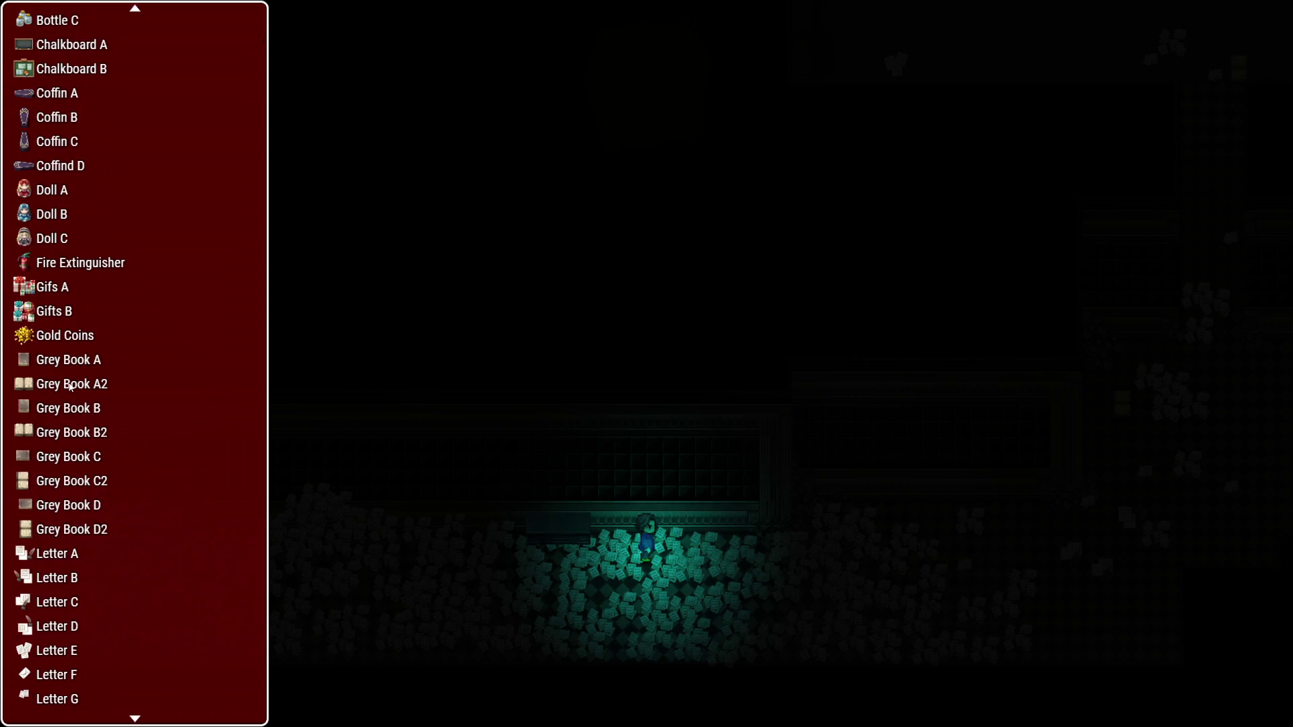
pyautogui.click(55, 651)
# Place the paper pile on layer 6 beside the table, then close the playtest
pyautogui.press('e')
pyautogui.press('Up')
pyautogui.press('Up')
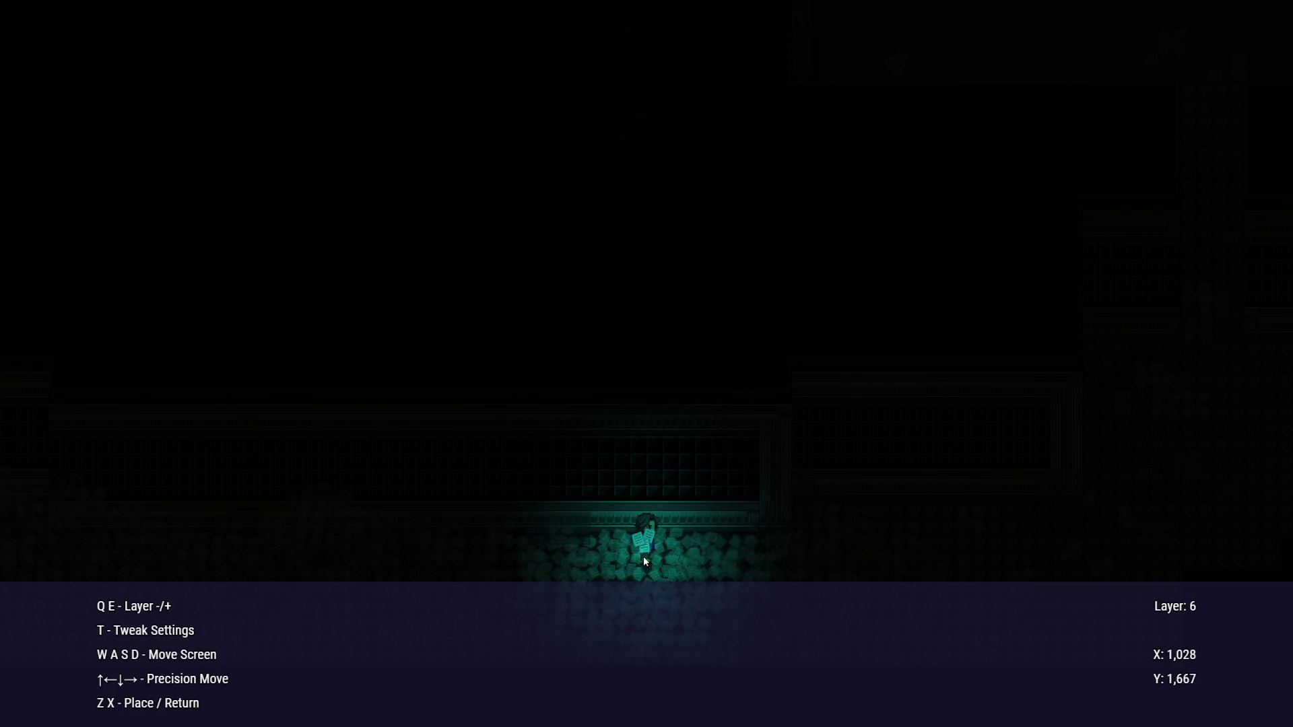
pyautogui.press('q')
pyautogui.press('Up')
pyautogui.press('e')
pyautogui.press('z')
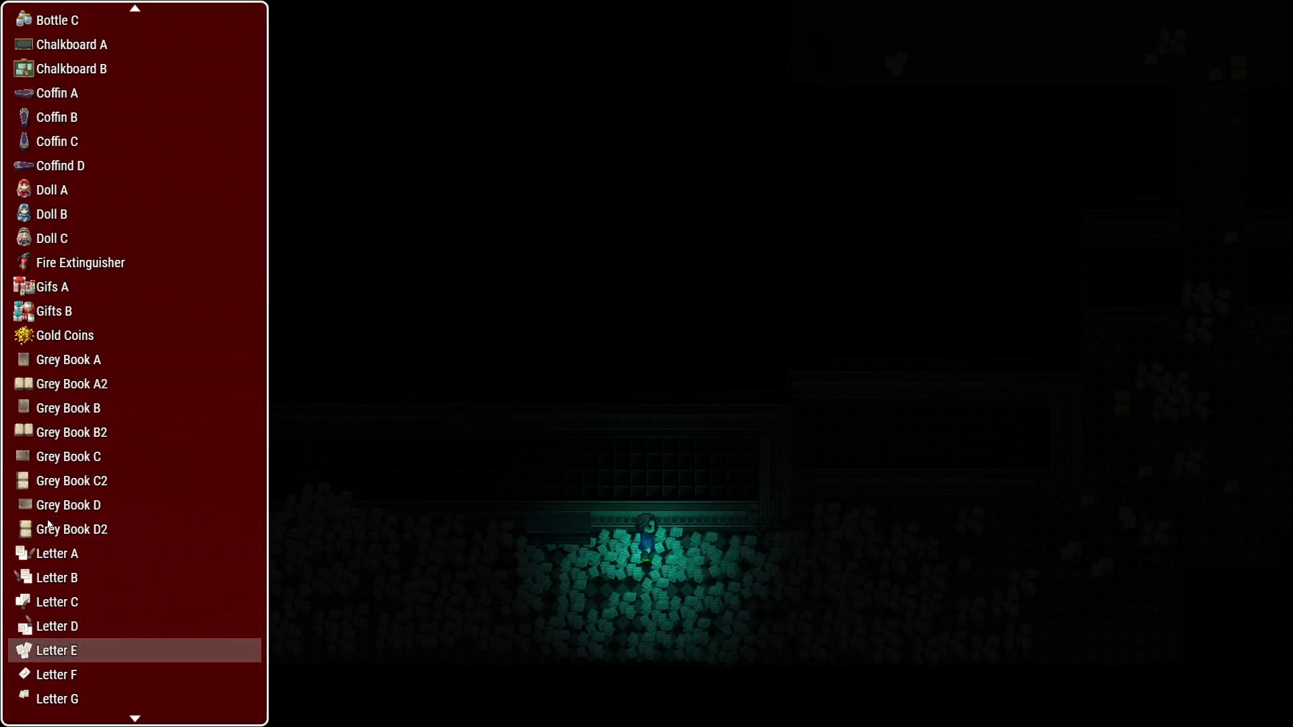
pyautogui.click(68, 432)
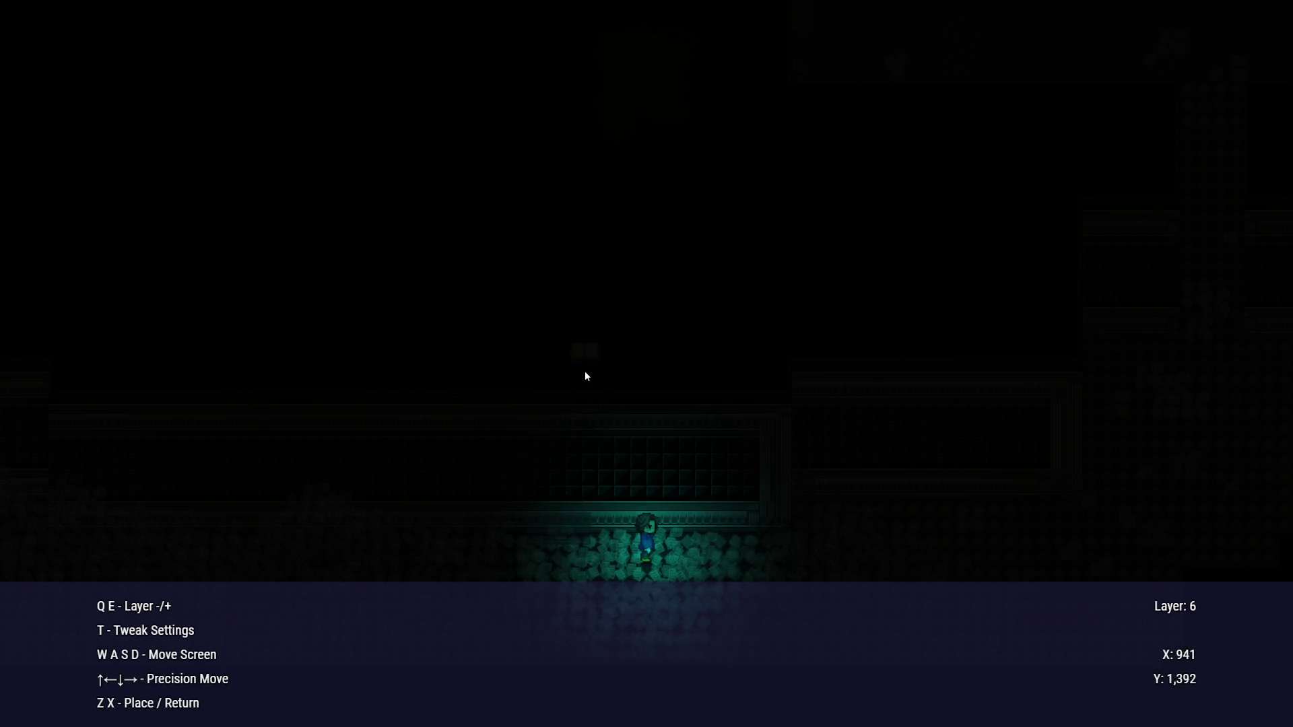
pyautogui.hotkey('alt', 'F4')
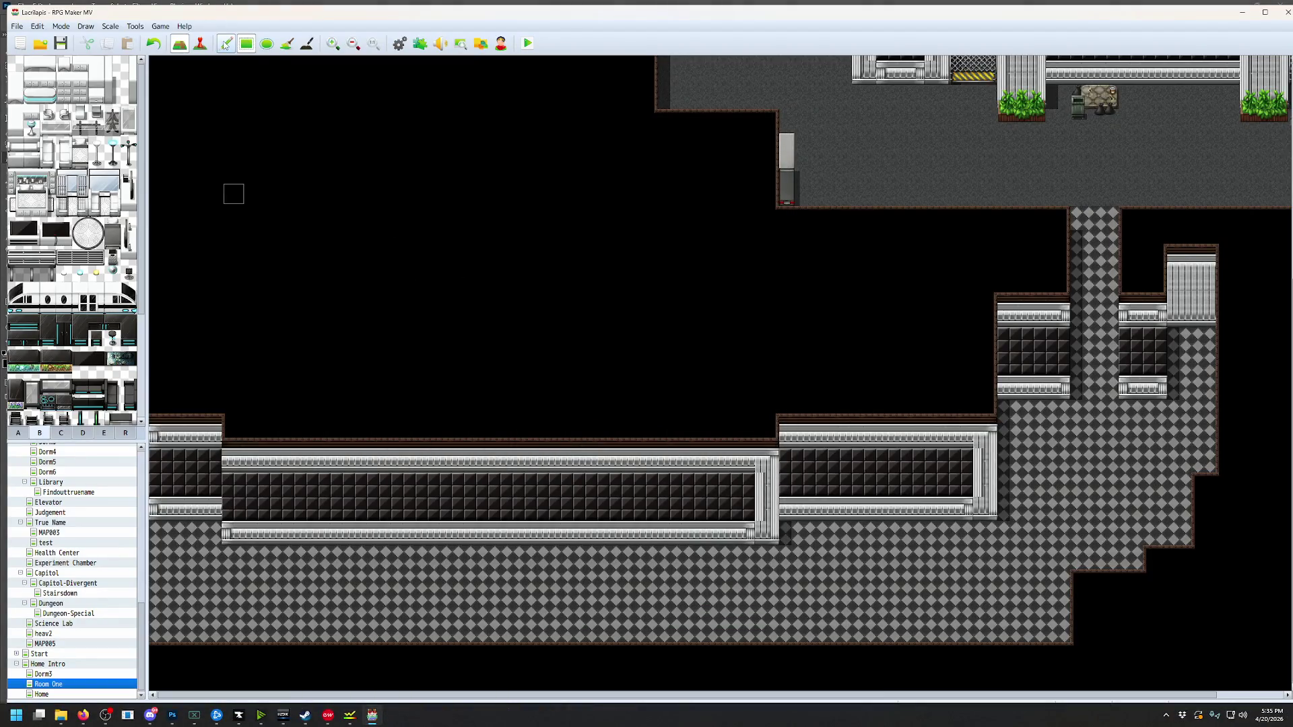
# Create a new corridor event using a character sprite from Actor1
pyautogui.click(200, 43)
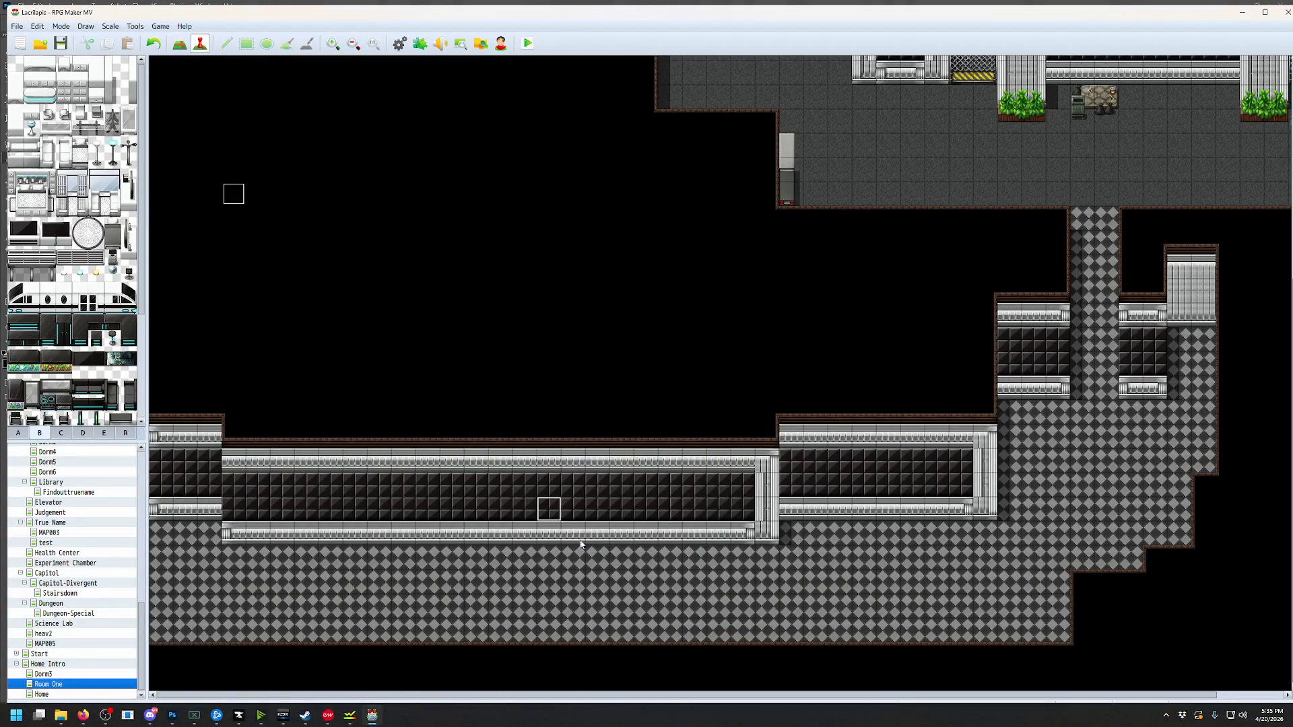
pyautogui.doubleClick(549, 509)
pyautogui.doubleClick(438, 391)
pyautogui.click(512, 282)
pyautogui.click(608, 283)
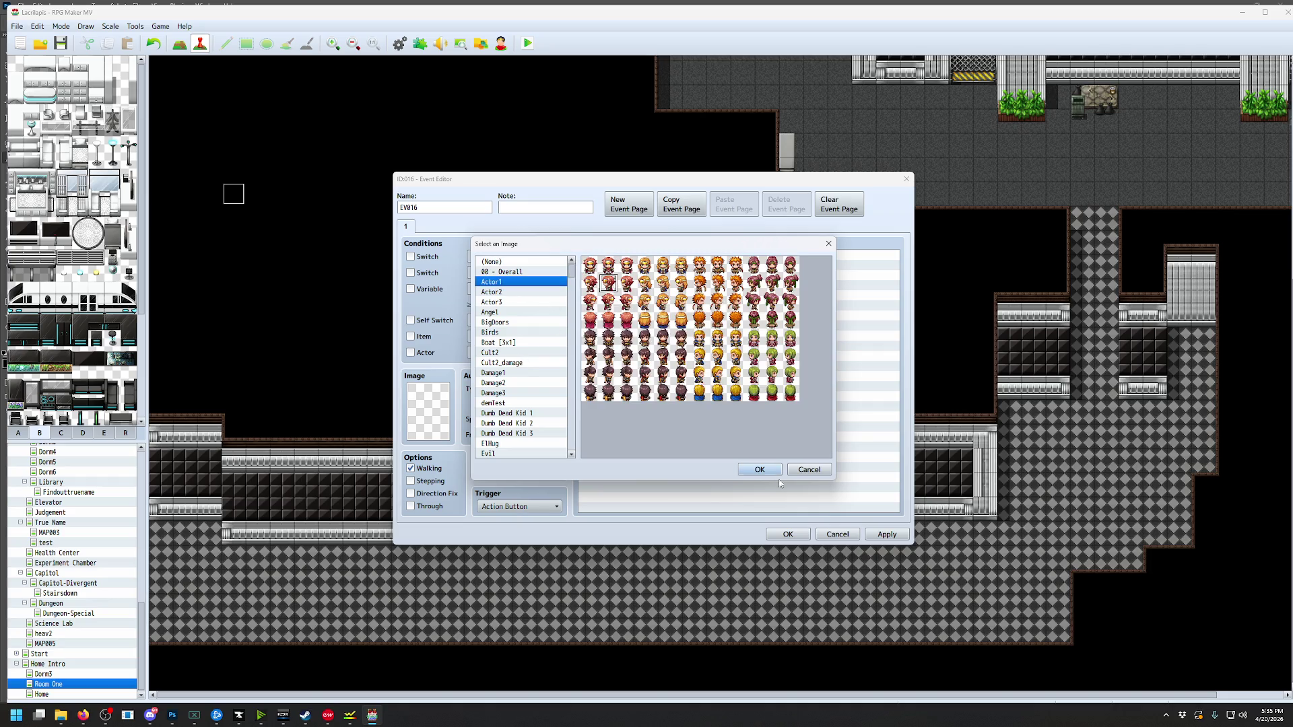
pyautogui.click(760, 469)
pyautogui.click(787, 534)
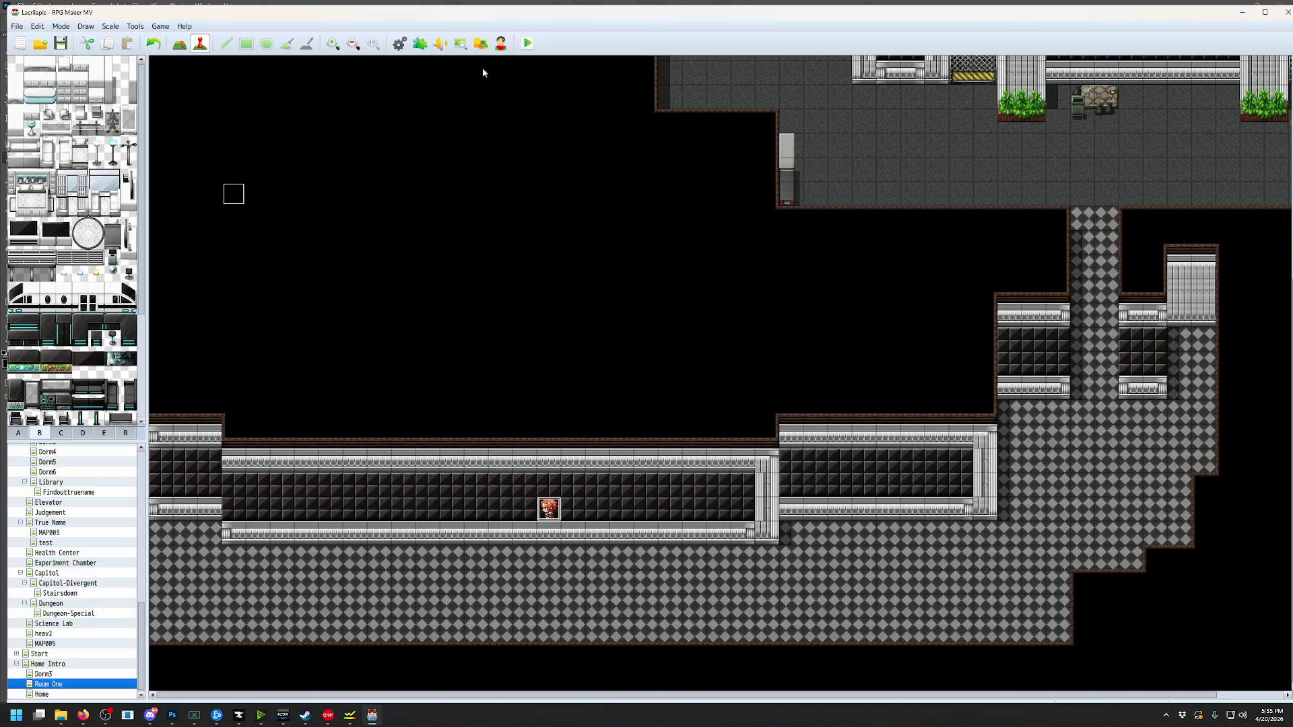
# Move the event down onto the railing row and playtest after saving
pyautogui.moveTo(554, 502); pyautogui.dragTo(551, 532)
pyautogui.click(528, 43)
pyautogui.click(609, 381)
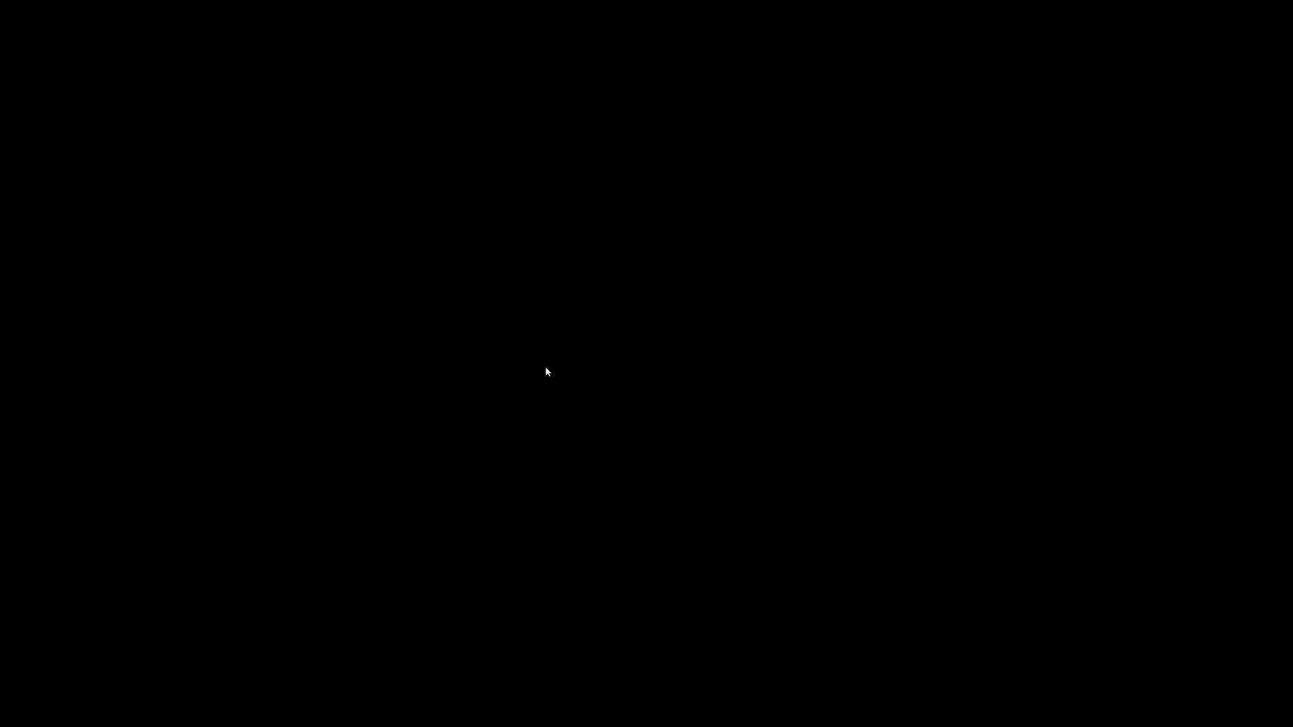
pyautogui.press('Down')
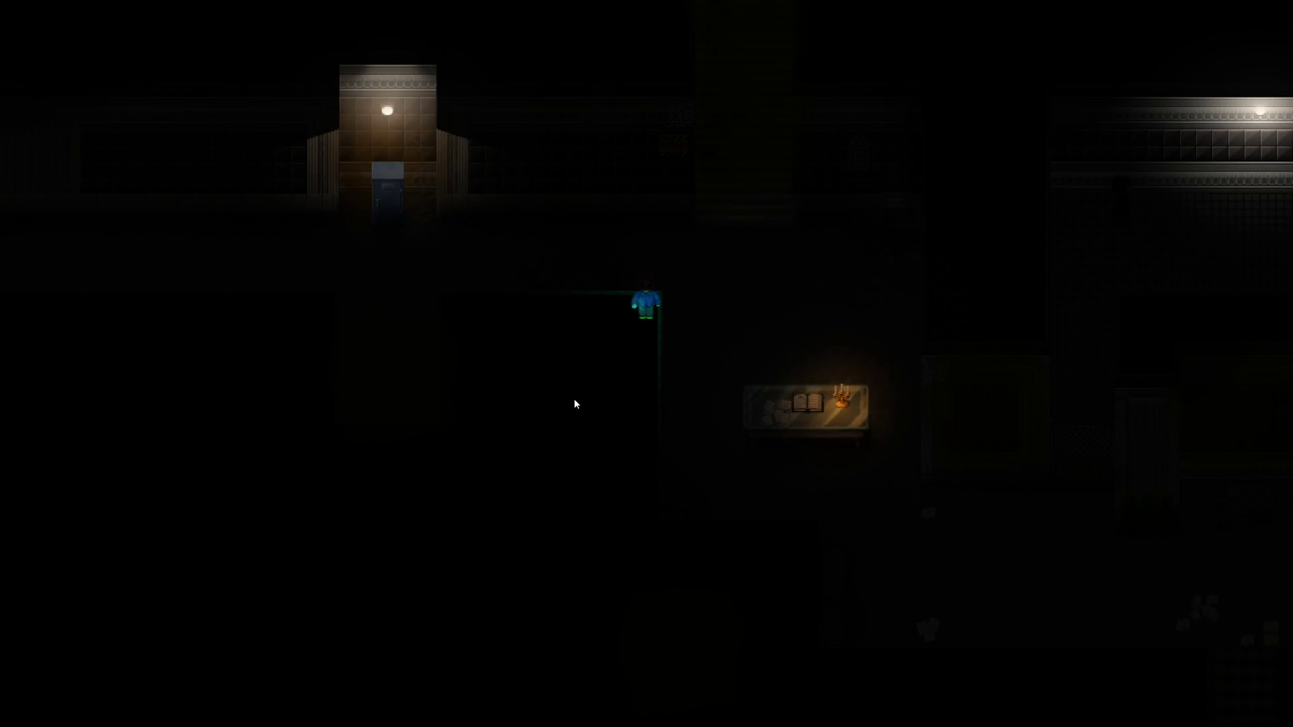
# Walk the player down and pick Glass Table A from the Tables doodad folder
pyautogui.press('Down')
pyautogui.press('Down')
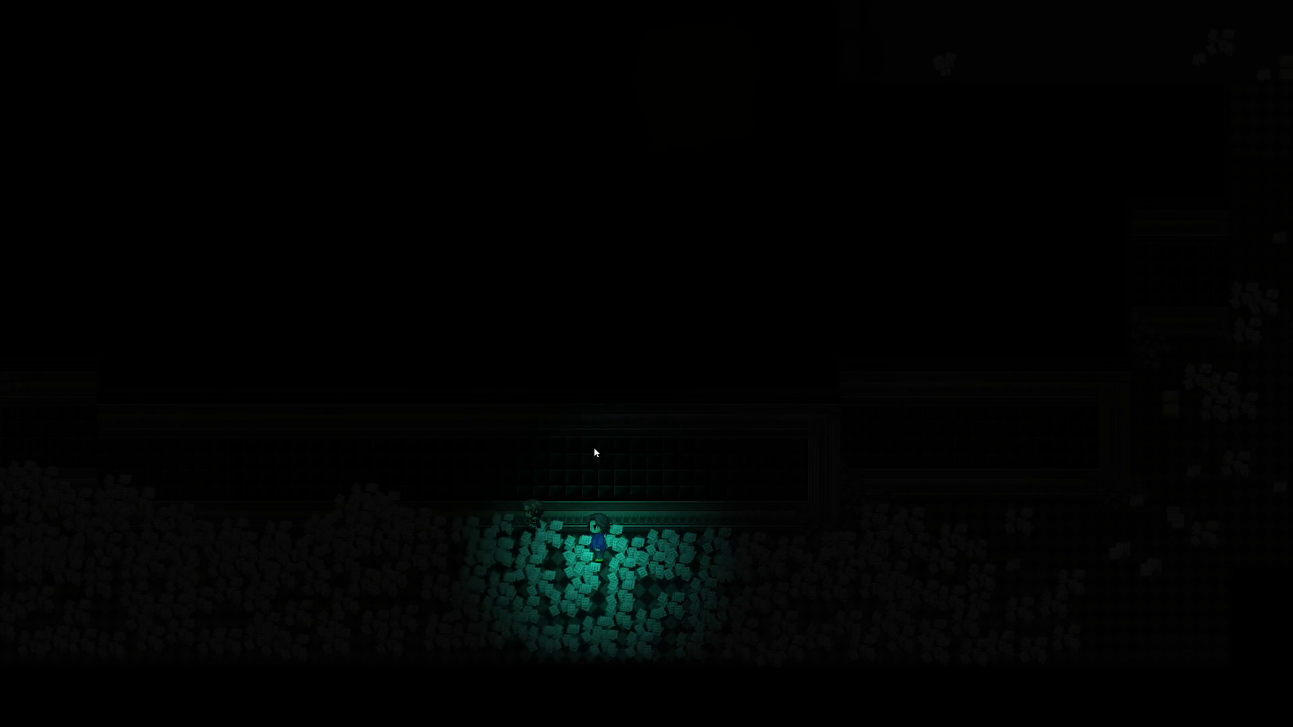
pyautogui.press('F10')
pyautogui.press('Return')
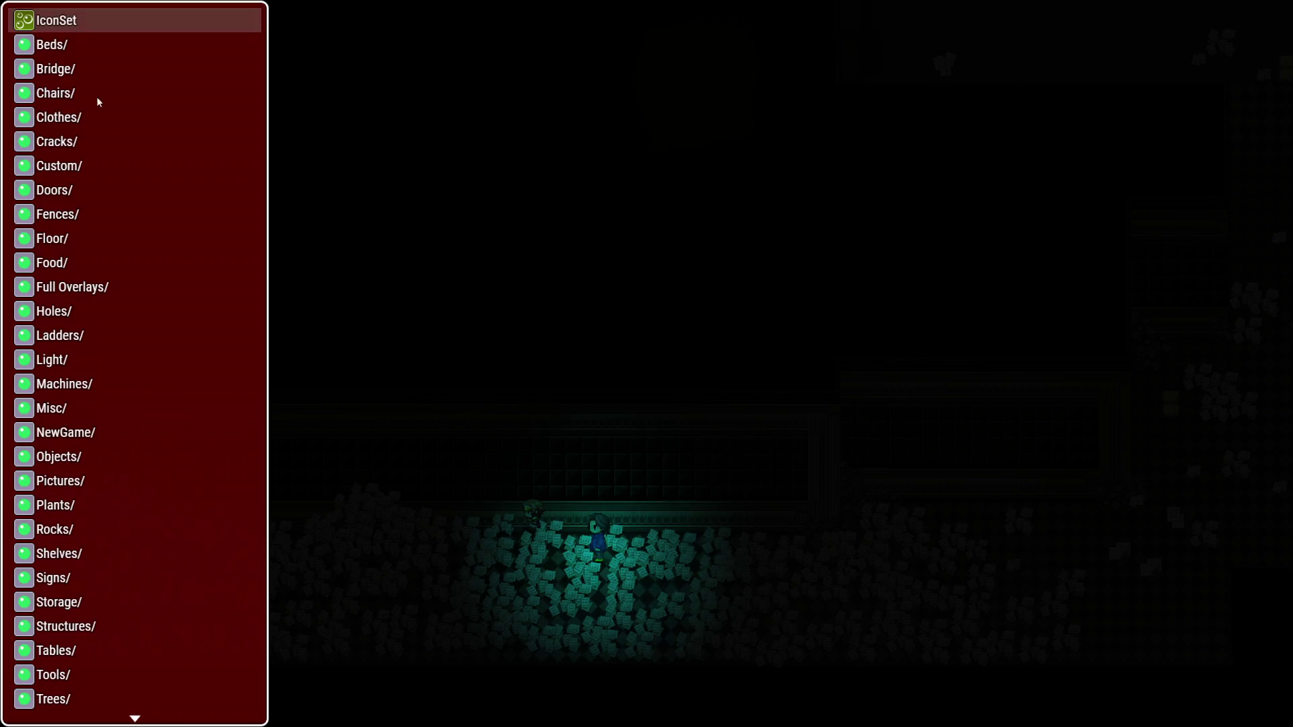
pyautogui.scroll(-3, 77, 584)
pyautogui.click(75, 583)
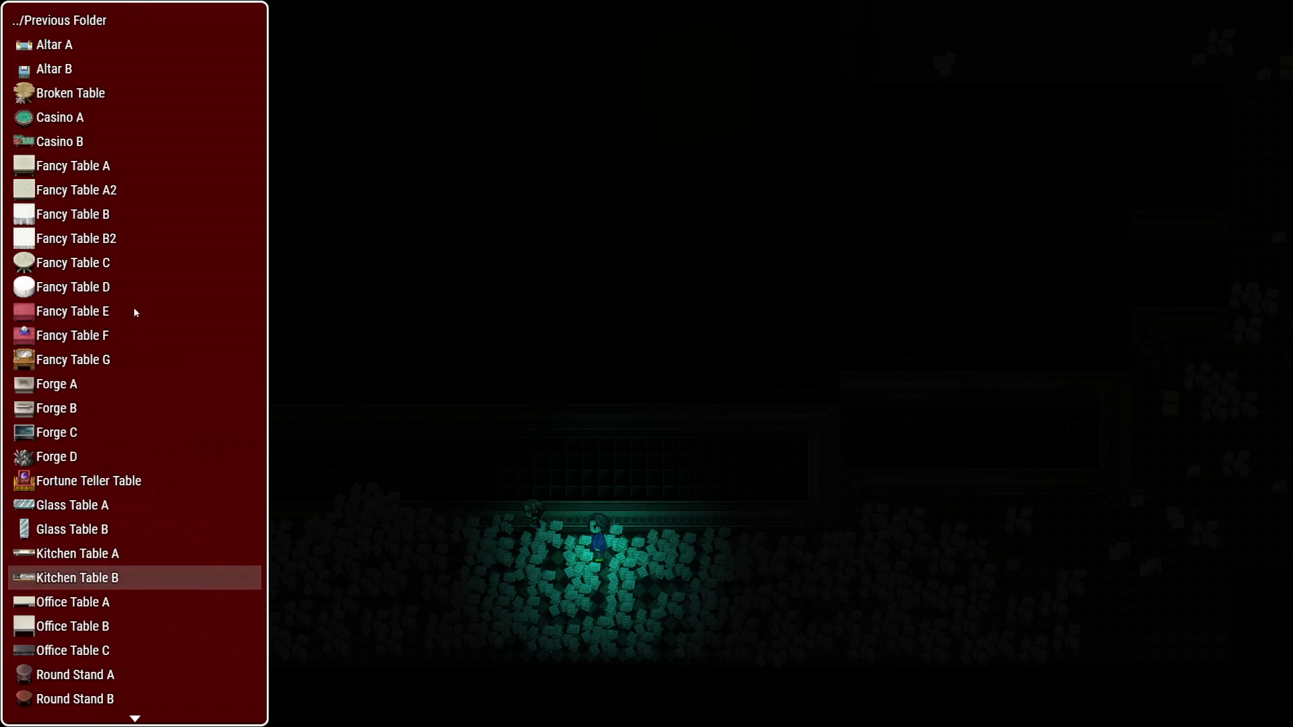
pyautogui.click(135, 505)
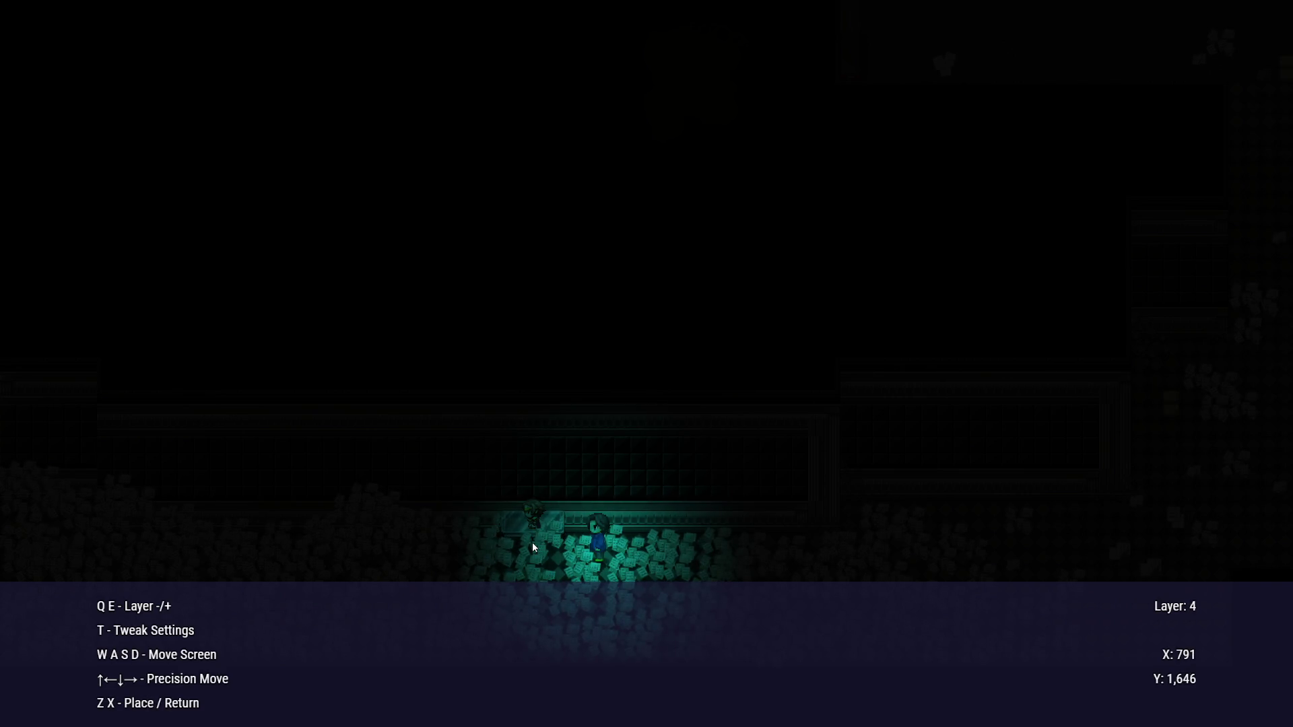
# Cycle the table preview through layers 5 and 6, back to 4, then leave the game
pyautogui.press('e')
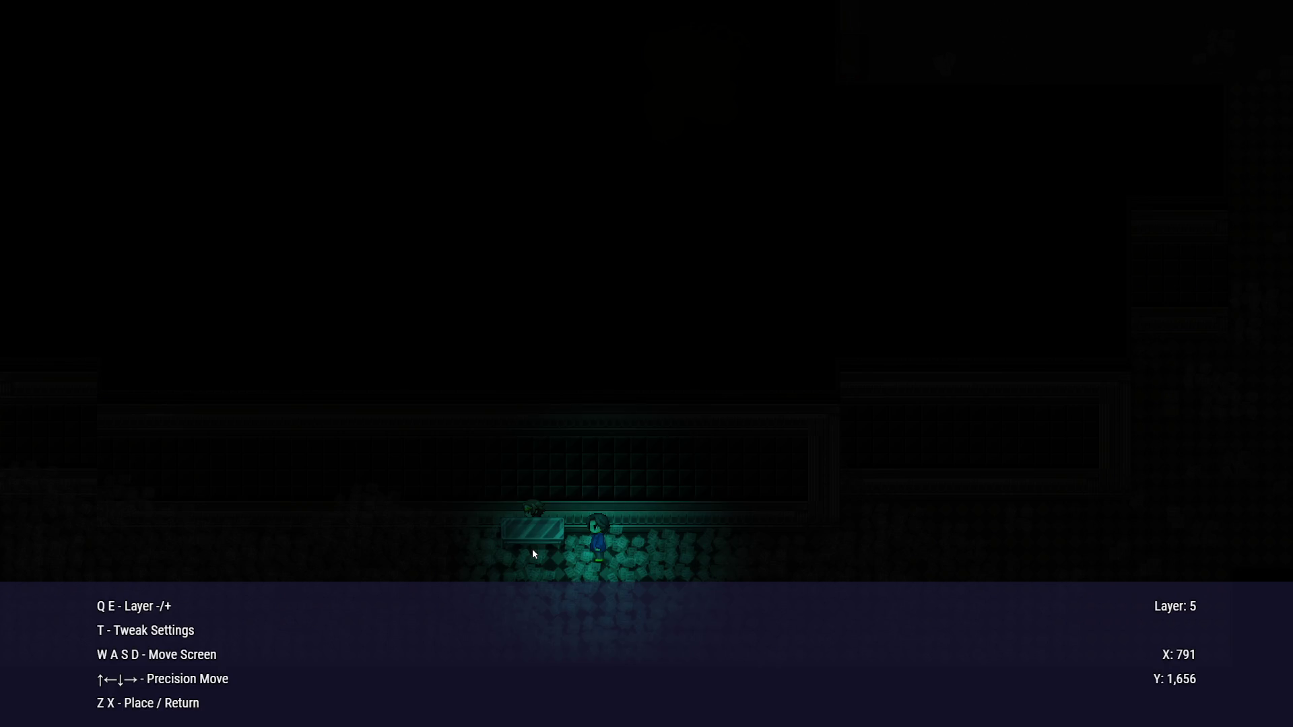
pyautogui.press('e')
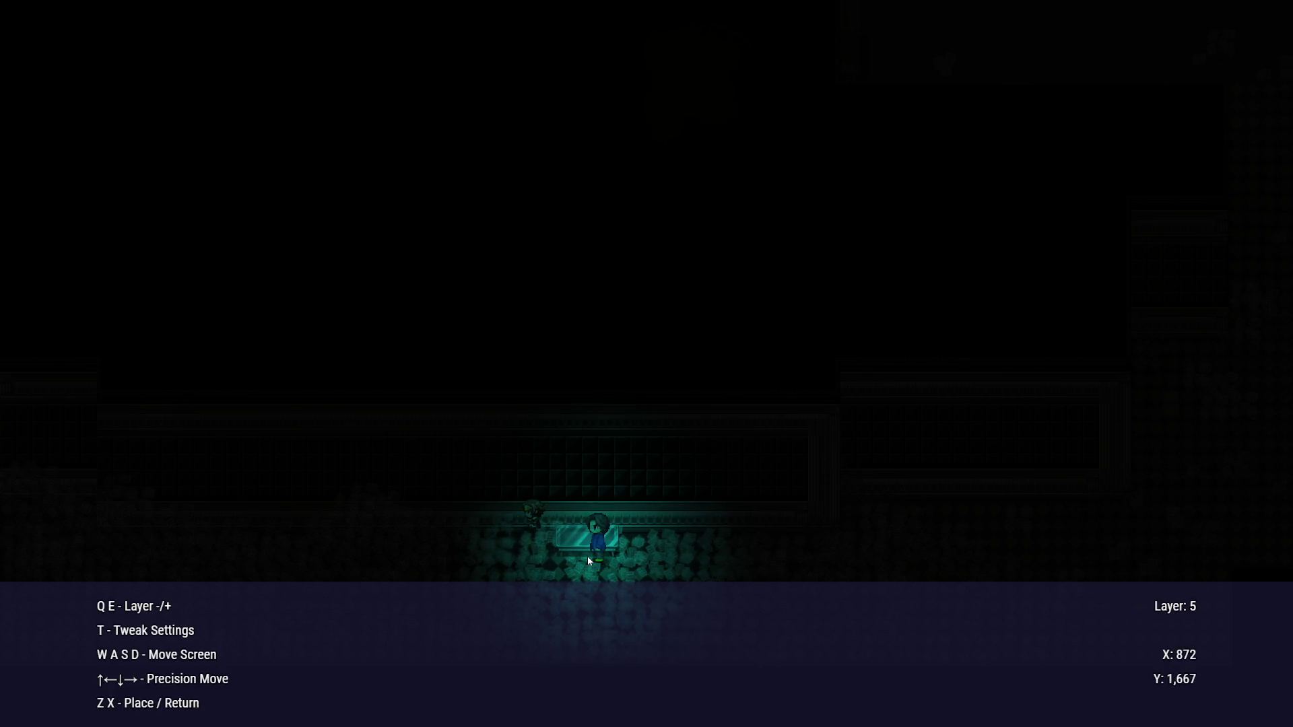
pyautogui.press('q')
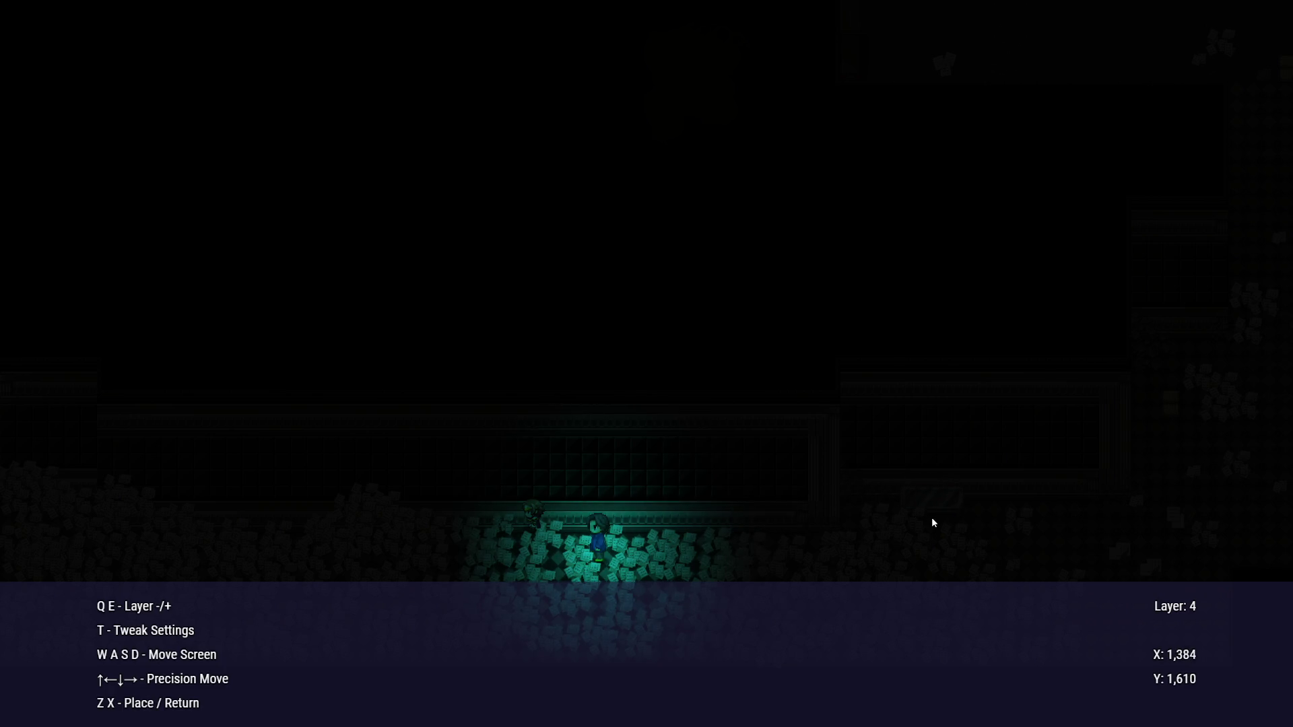
pyautogui.hotkey('alt', 'Tab')
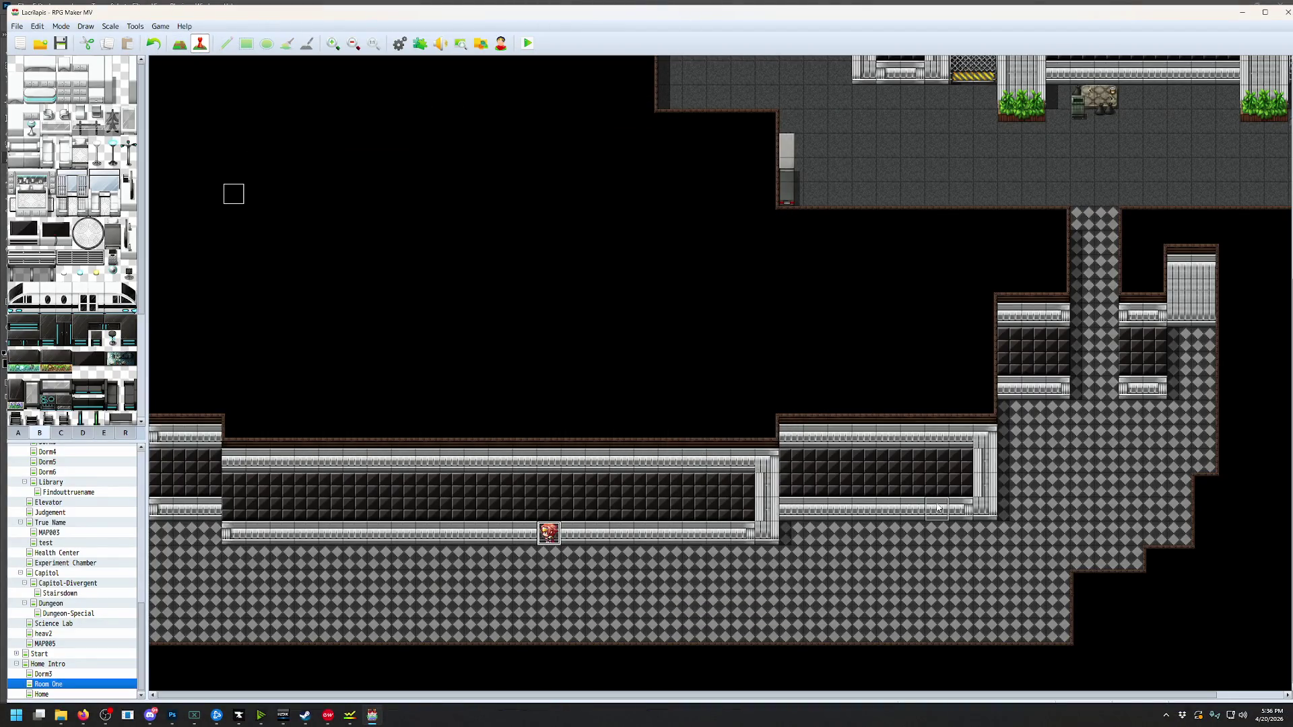
# Save and relaunch the playtest, walking the player down through the room
pyautogui.hotkey('alt', 'F4')
pyautogui.click(611, 380)
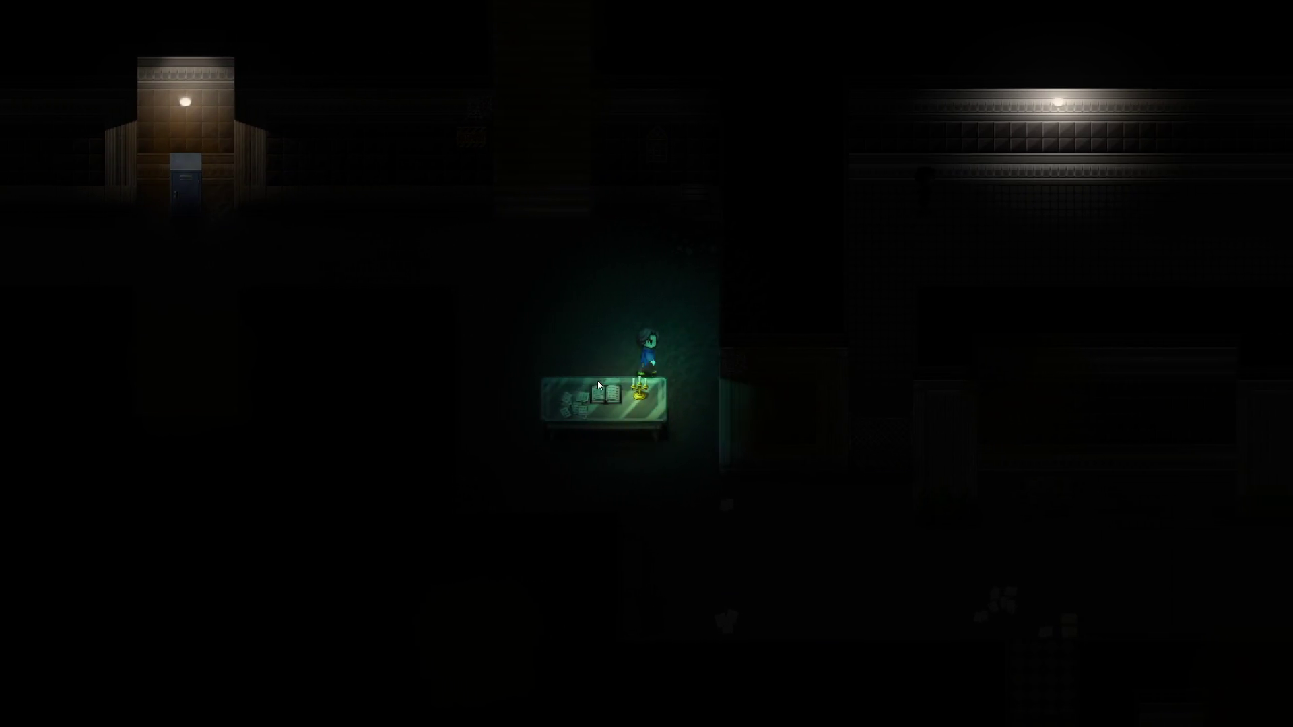
pyautogui.press('Down')
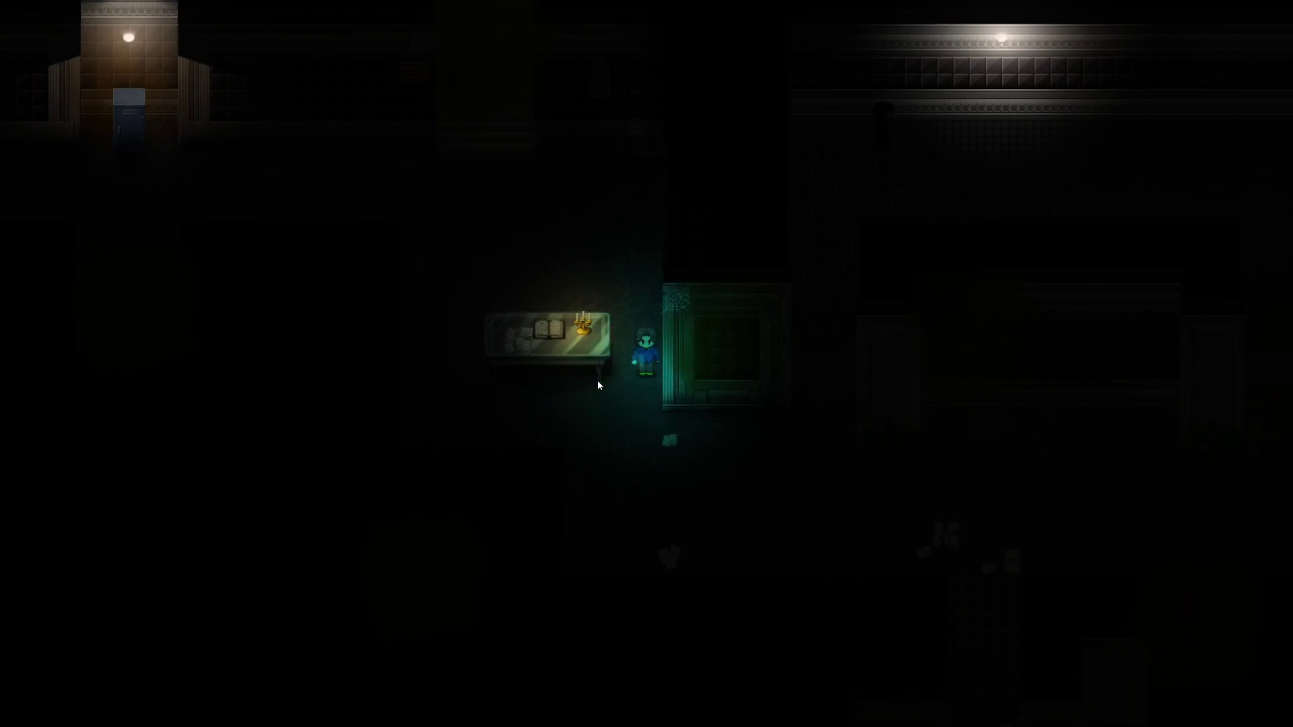
pyautogui.press('Down')
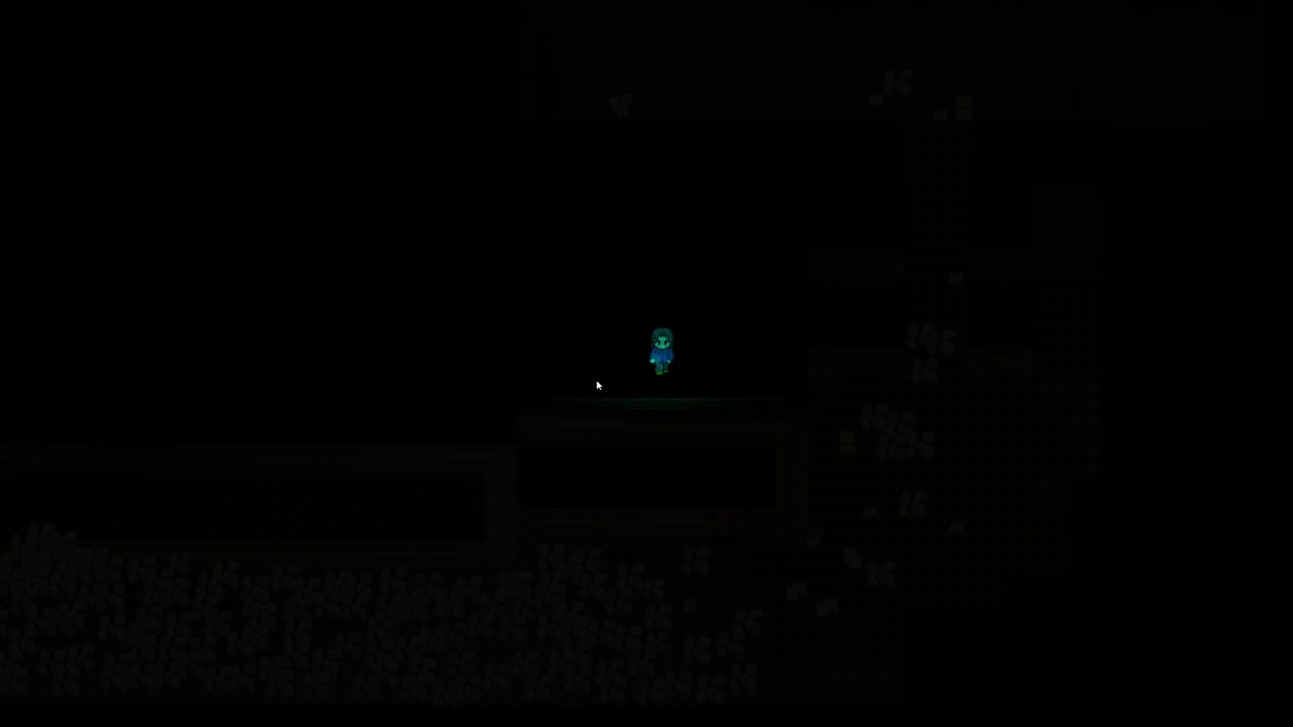
pyautogui.press('Right')
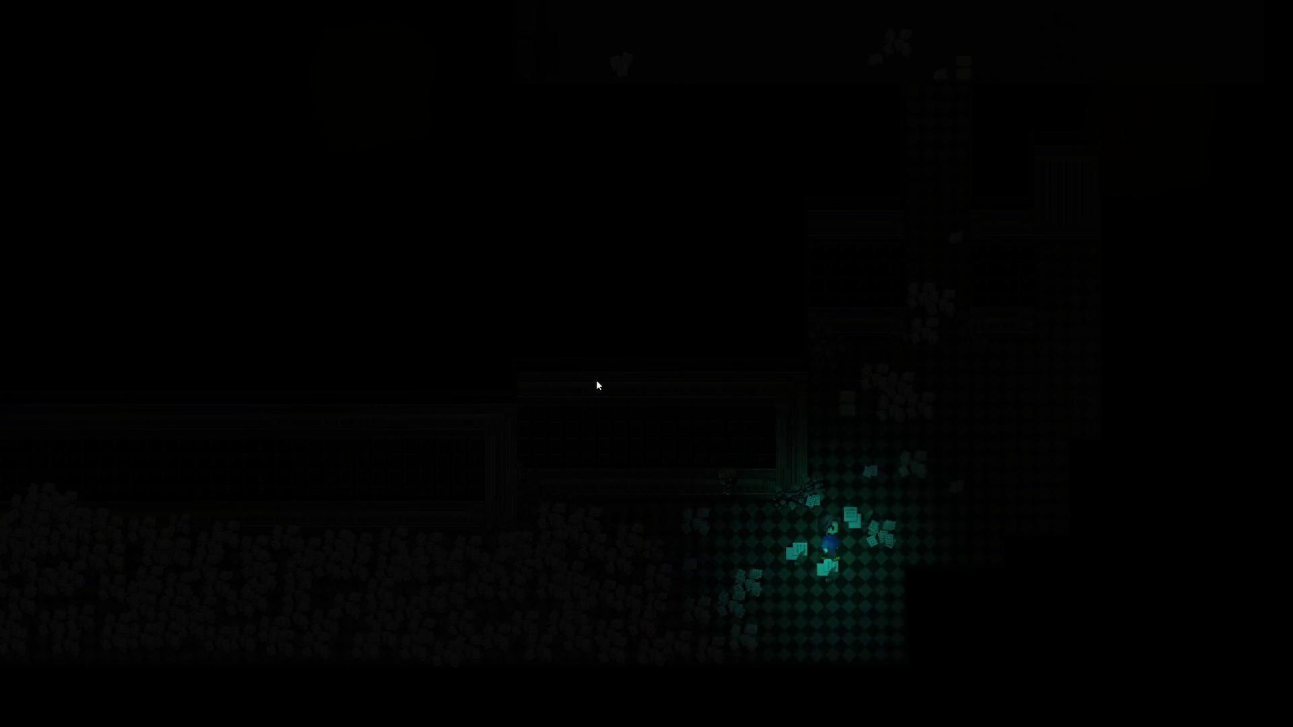
pyautogui.press('Right')
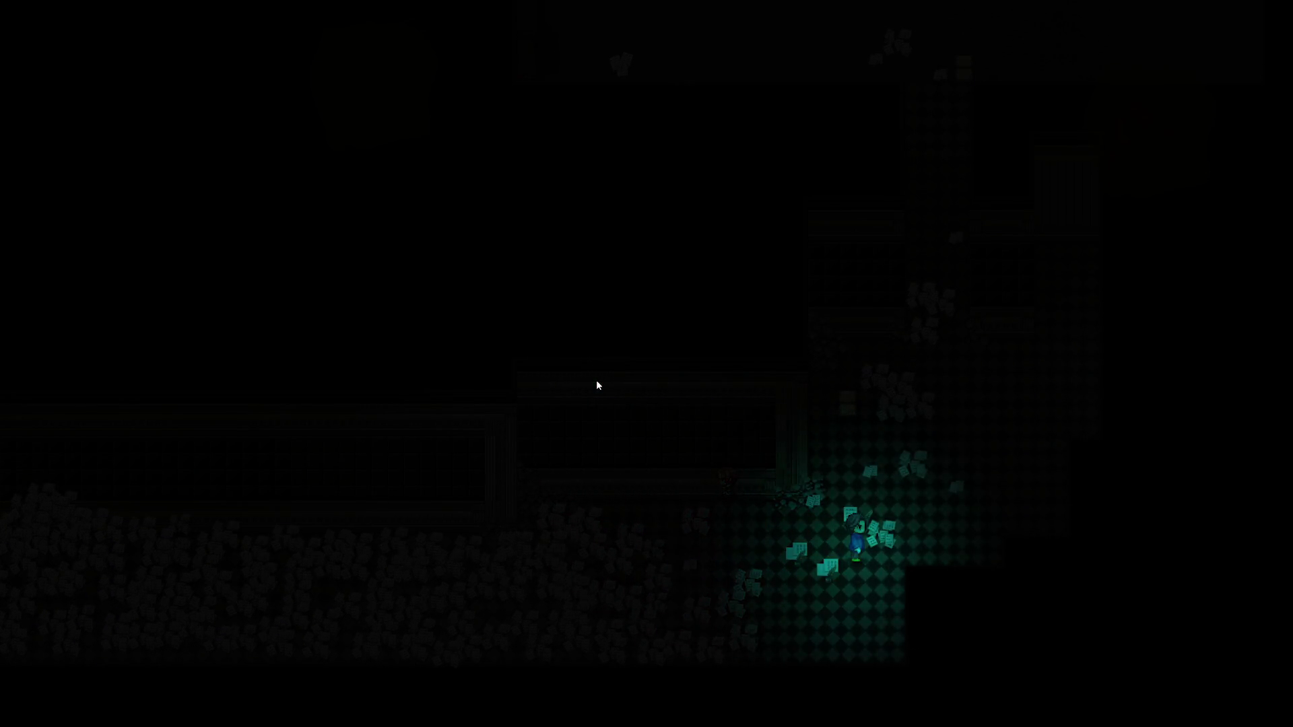
pyautogui.press('Left')
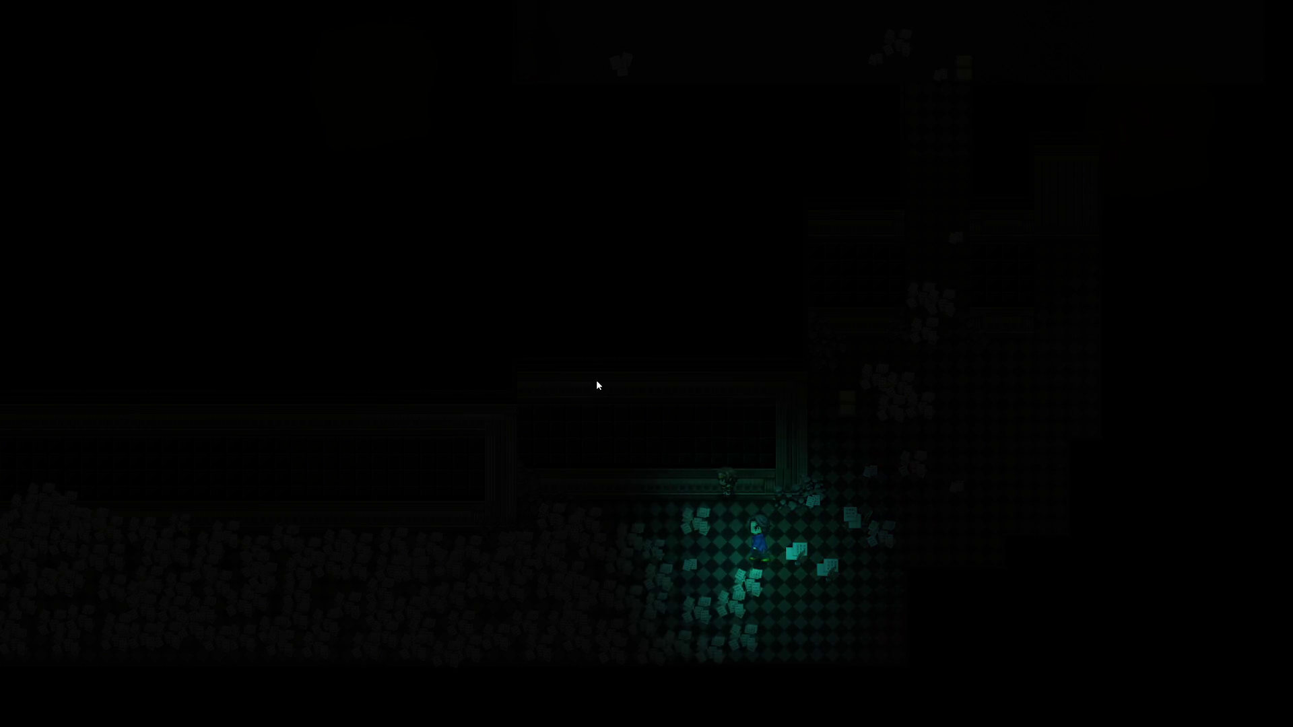
# Choose the glass table from the Tables/ doodad folder for placement
pyautogui.press('F10')
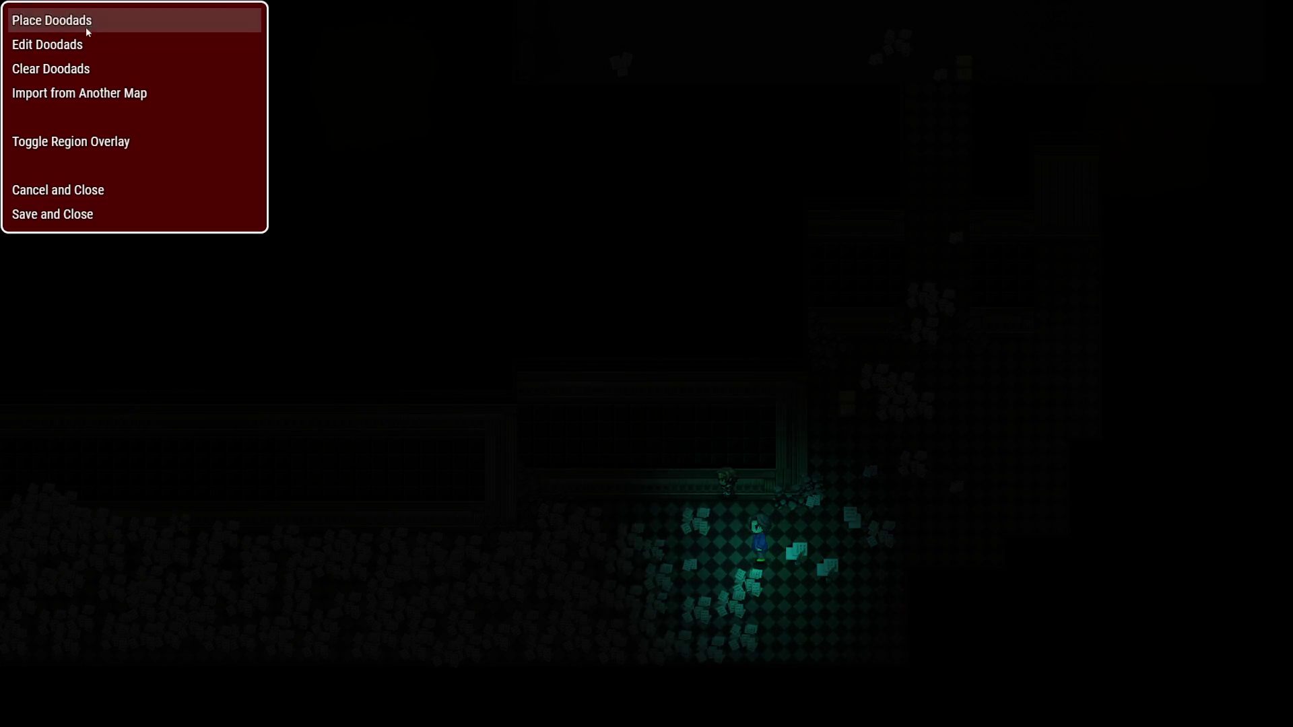
pyautogui.click(87, 30)
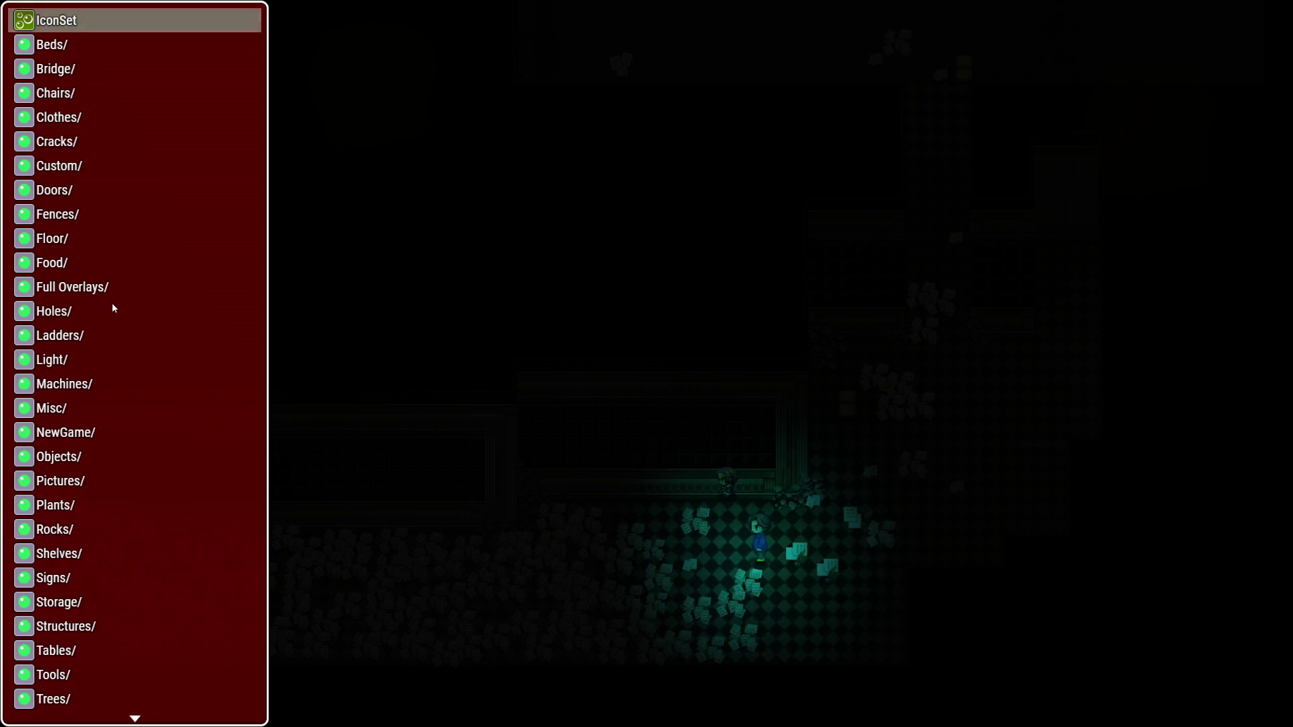
pyautogui.scroll(-5, 79, 507)
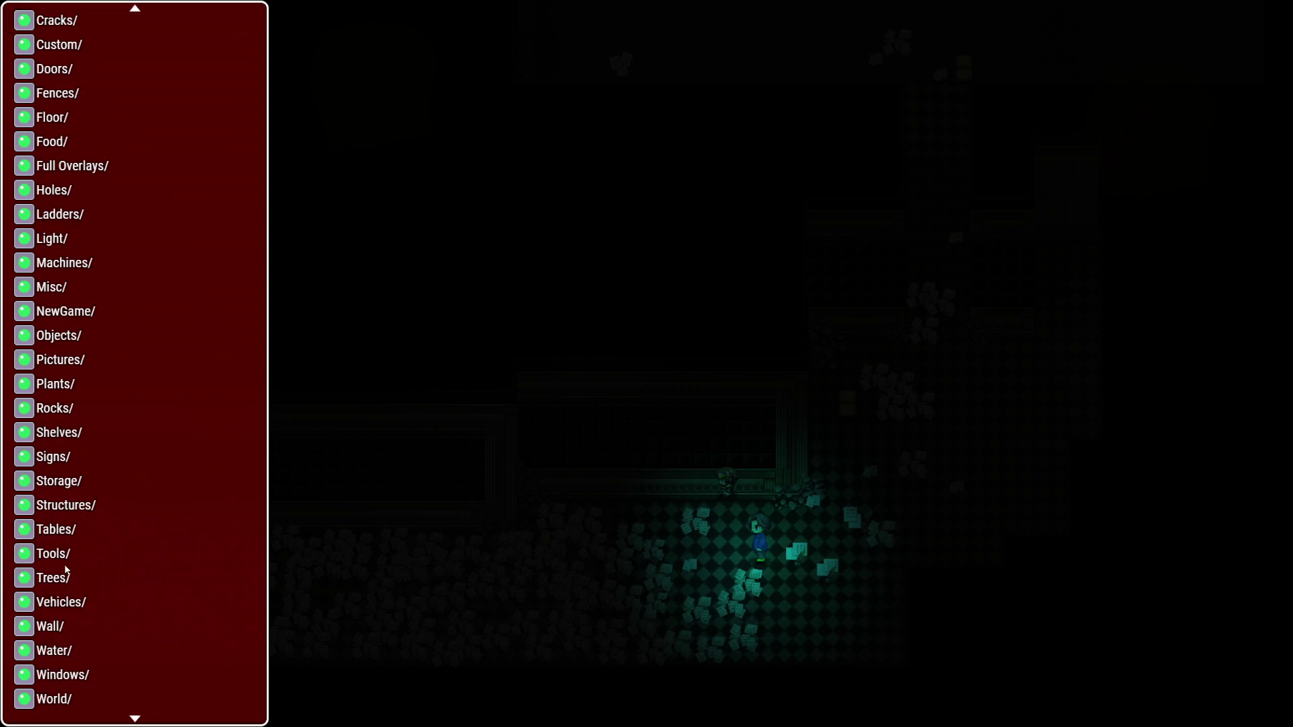
pyautogui.click(64, 526)
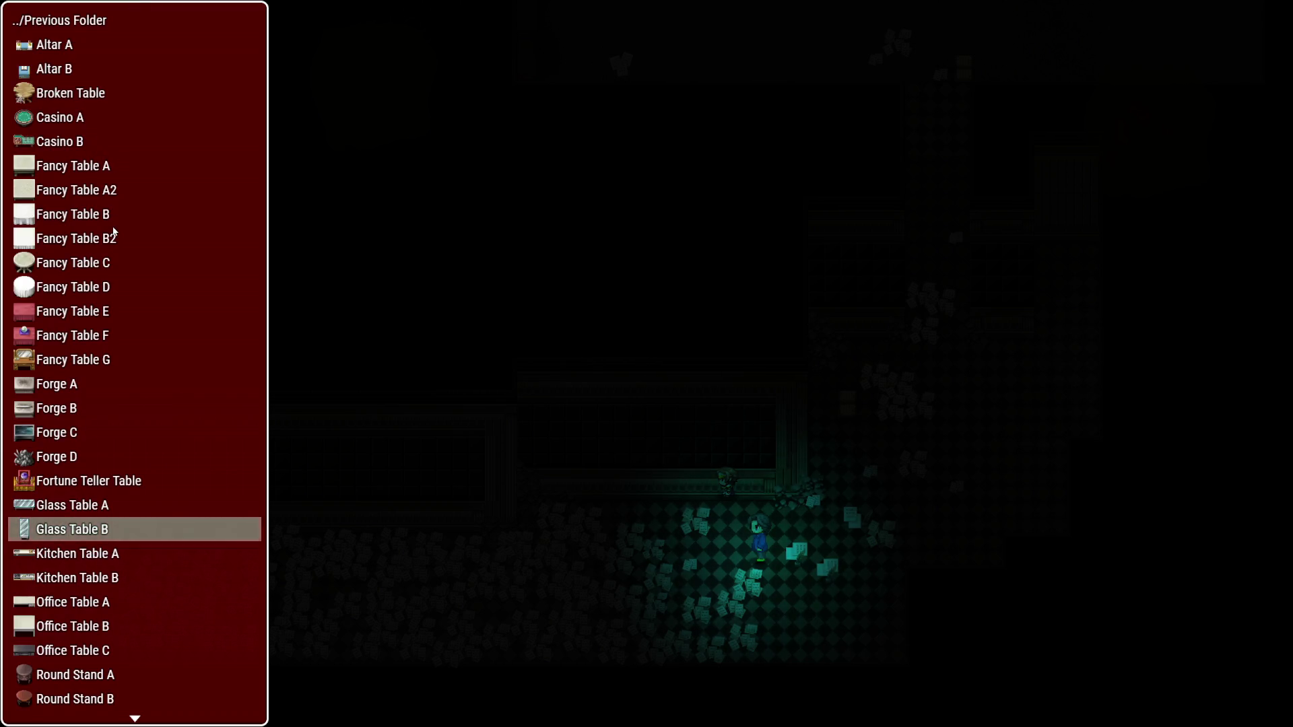
pyautogui.scroll(-3, 113, 231)
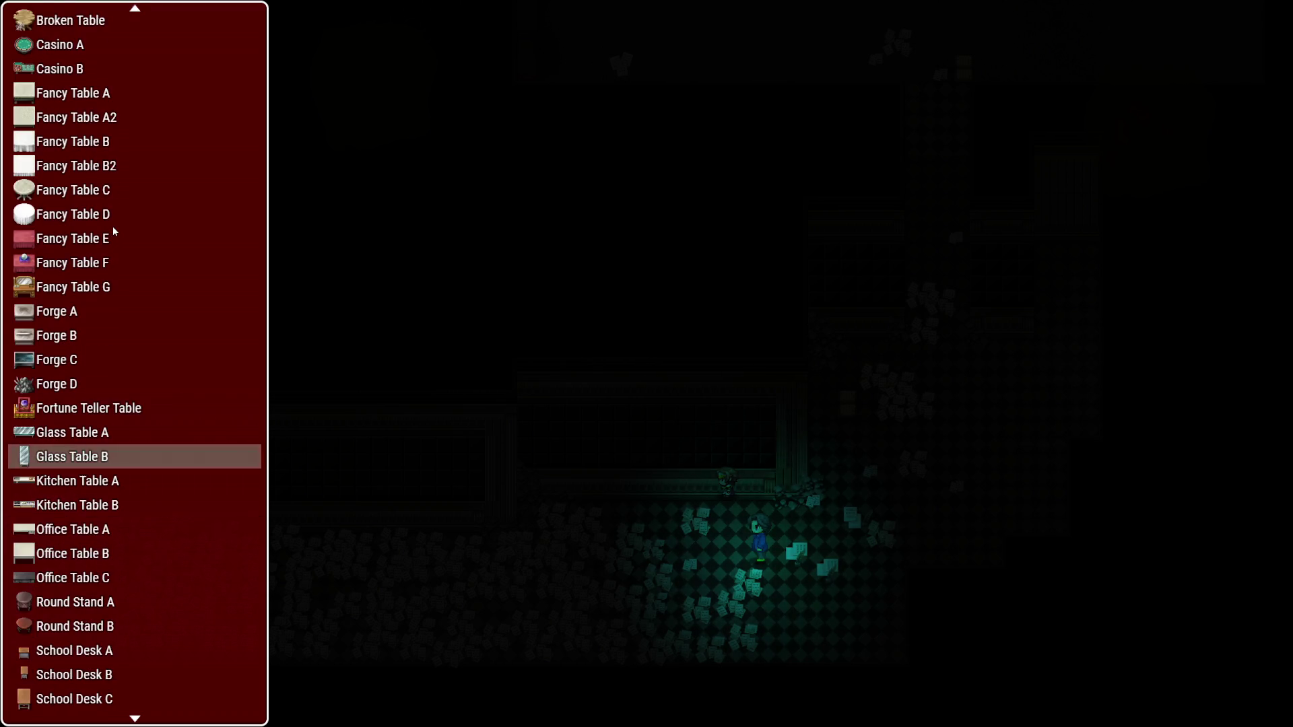
pyautogui.click(78, 433)
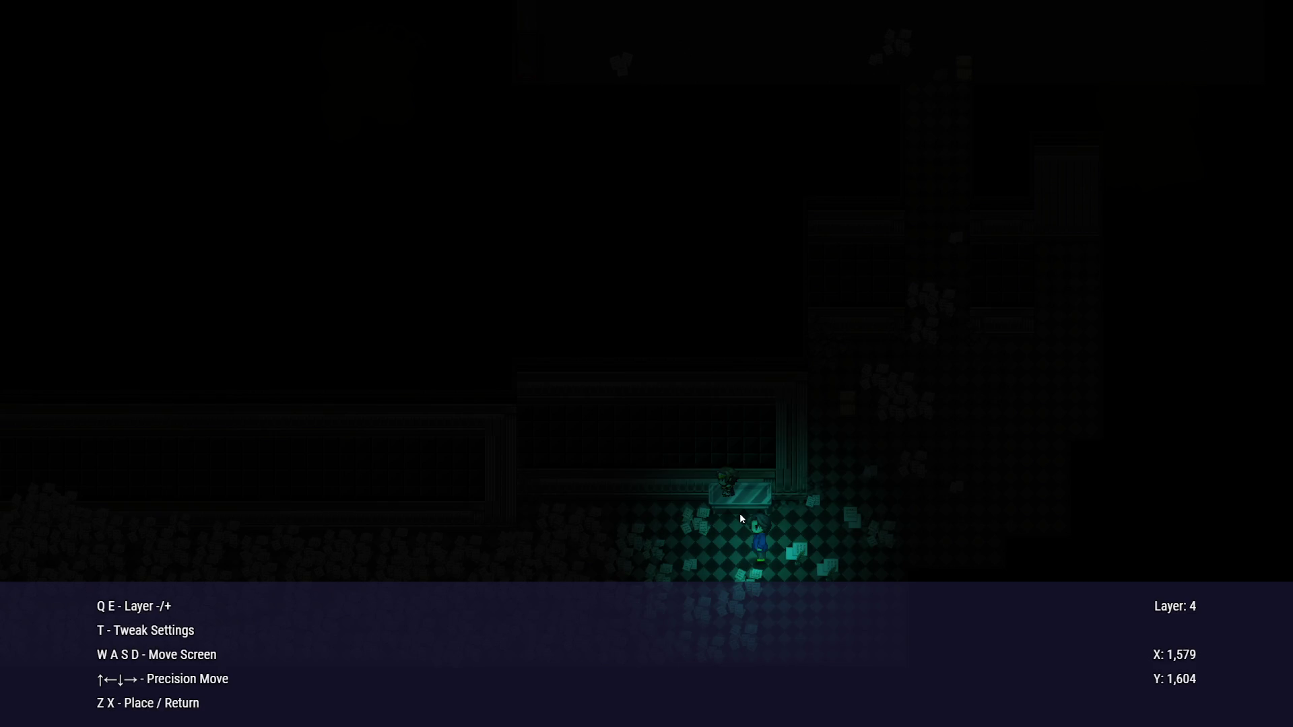
# Place the glass table beside the wall and save the doodad changes
pyautogui.press('x')
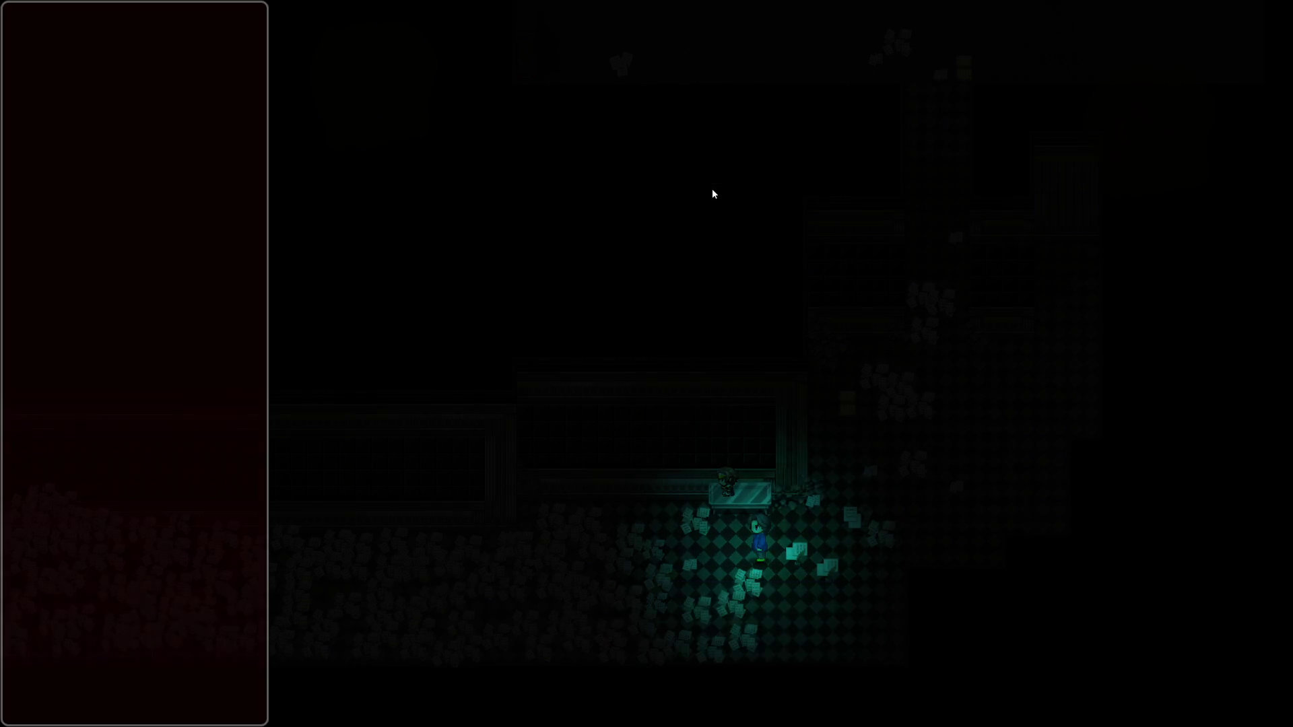
pyautogui.press('x')
pyautogui.press('Up')
pyautogui.press('Return')
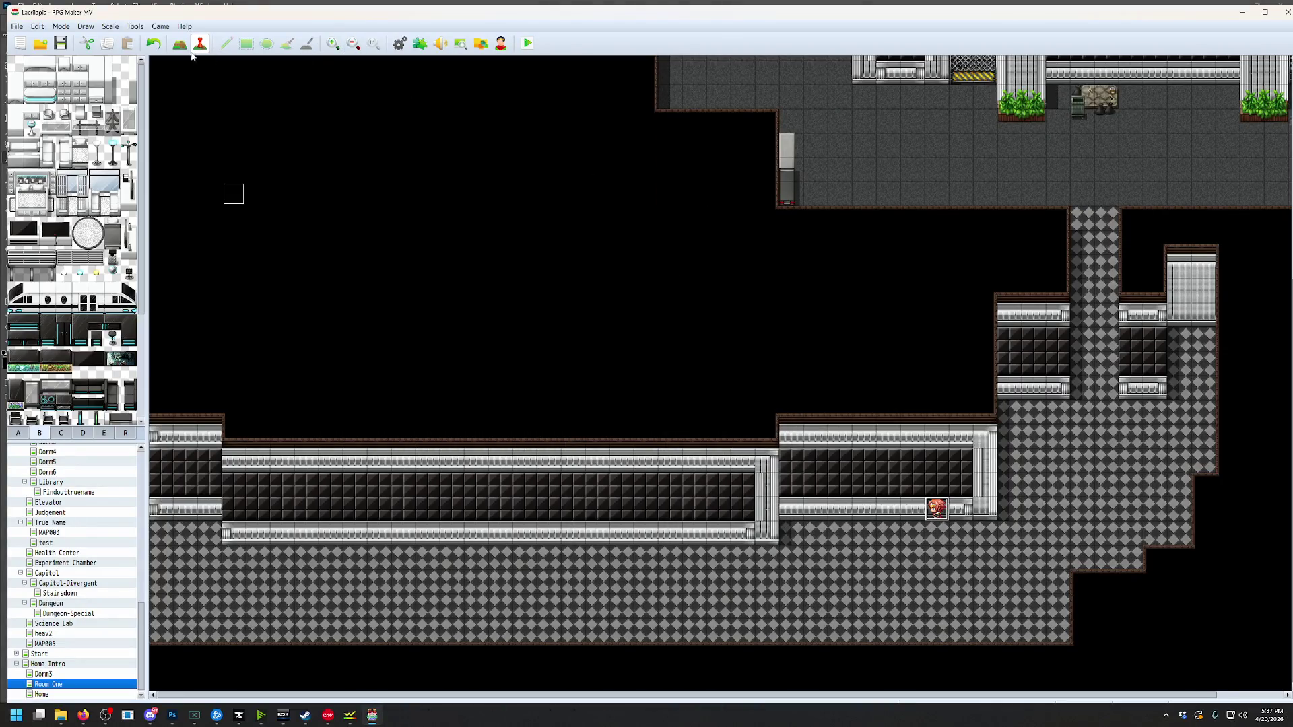
# Give the event beside the wall the book tile graphic from Tileset E
pyautogui.click(124, 433)
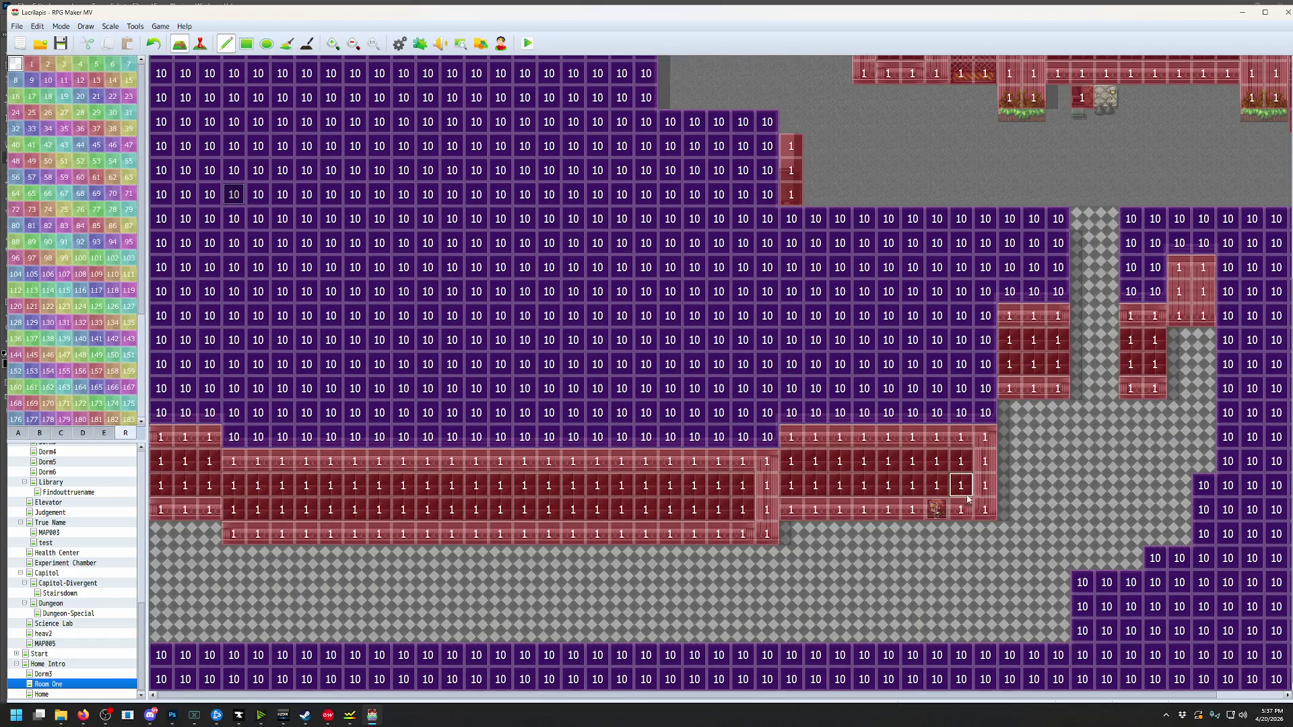
pyautogui.press('F6')
pyautogui.doubleClick(941, 510)
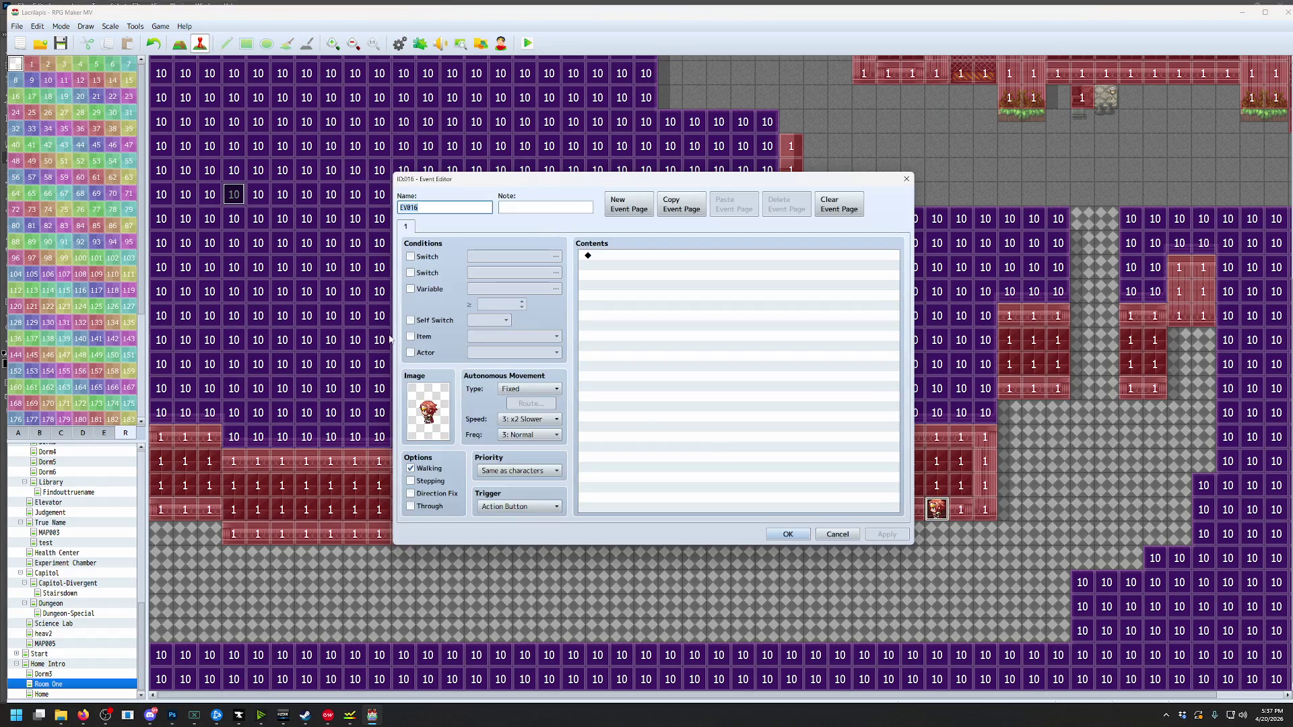
pyautogui.doubleClick(431, 410)
pyautogui.moveTo(572, 277); pyautogui.dragTo(577, 448)
pyautogui.click(522, 443)
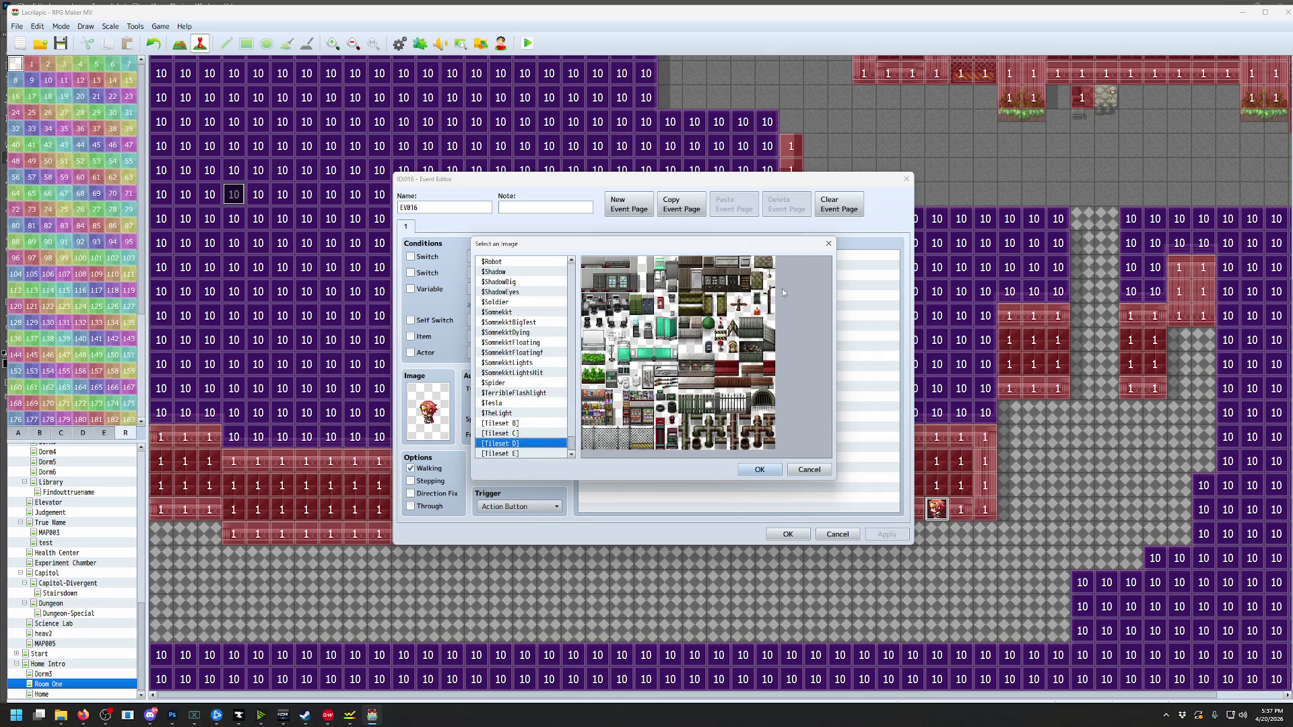
pyautogui.click(513, 454)
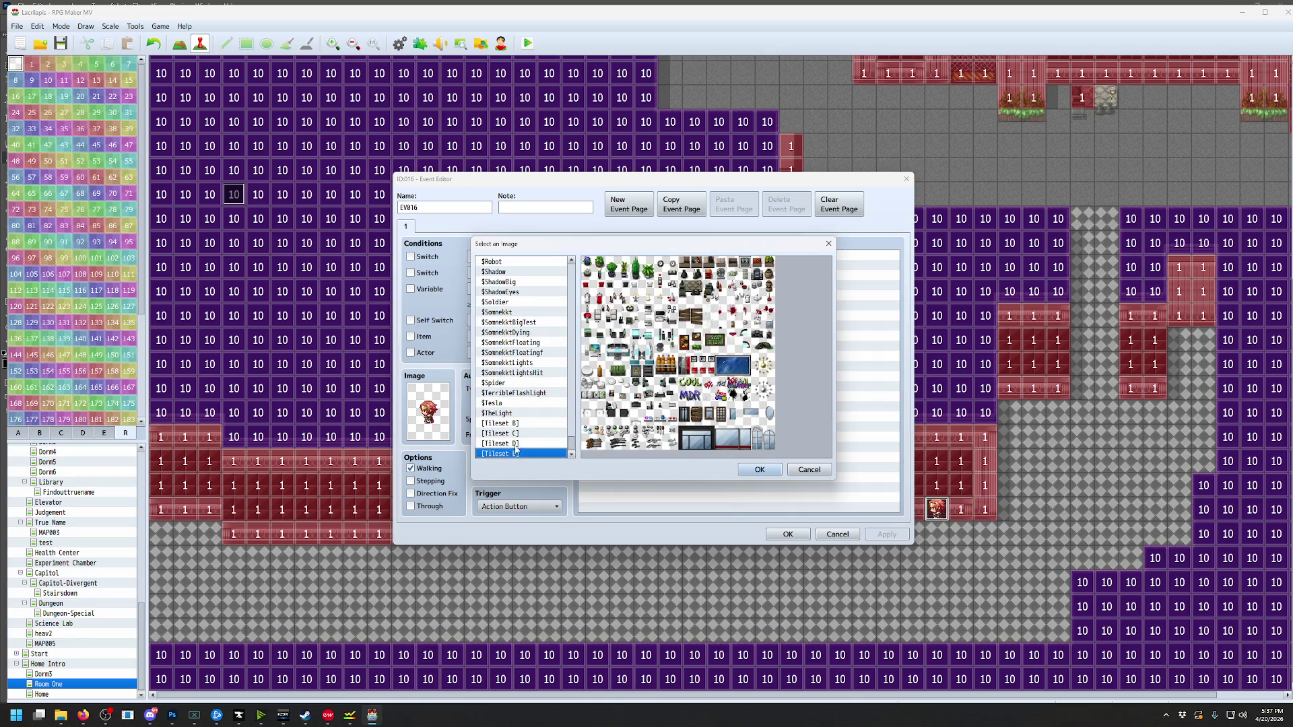
pyautogui.click(592, 402)
pyautogui.click(759, 469)
pyautogui.click(785, 536)
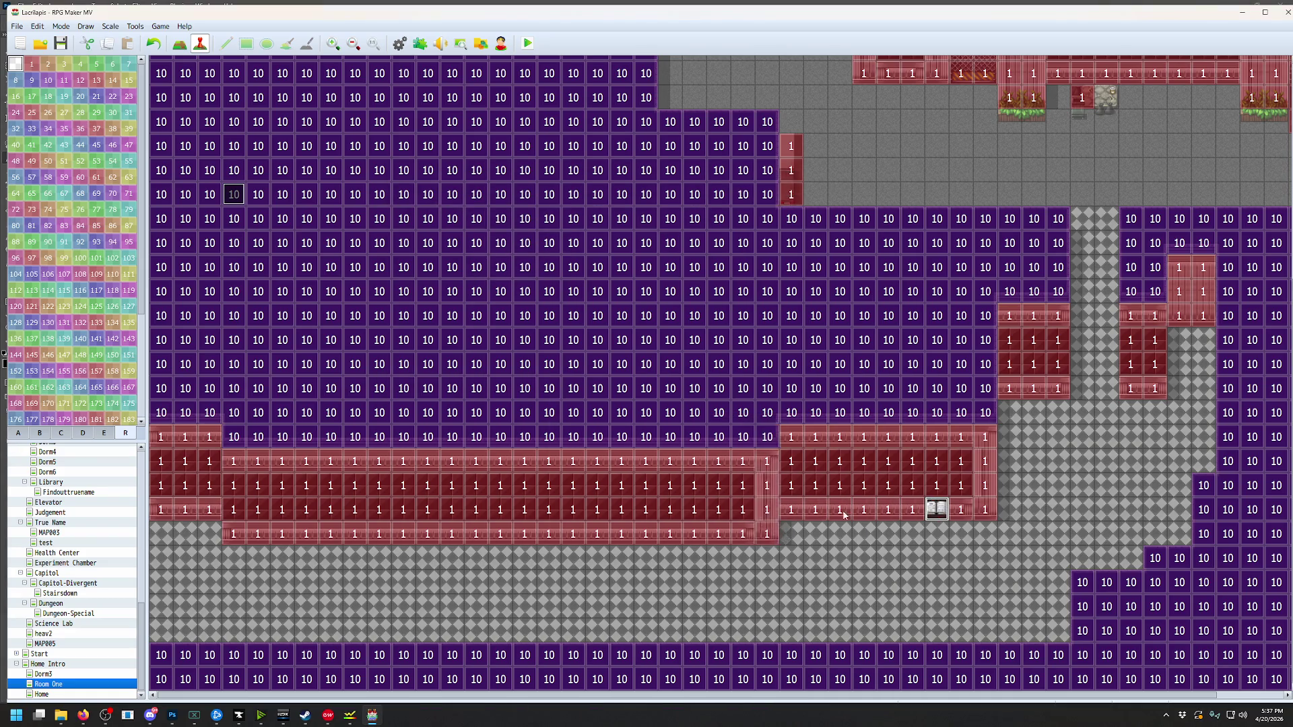
# Inspect the book event, EV008 and EV017 commands, then switch to Photoshop
pyautogui.scroll(5, 857, 438)
pyautogui.scroll(-1, 822, 369)
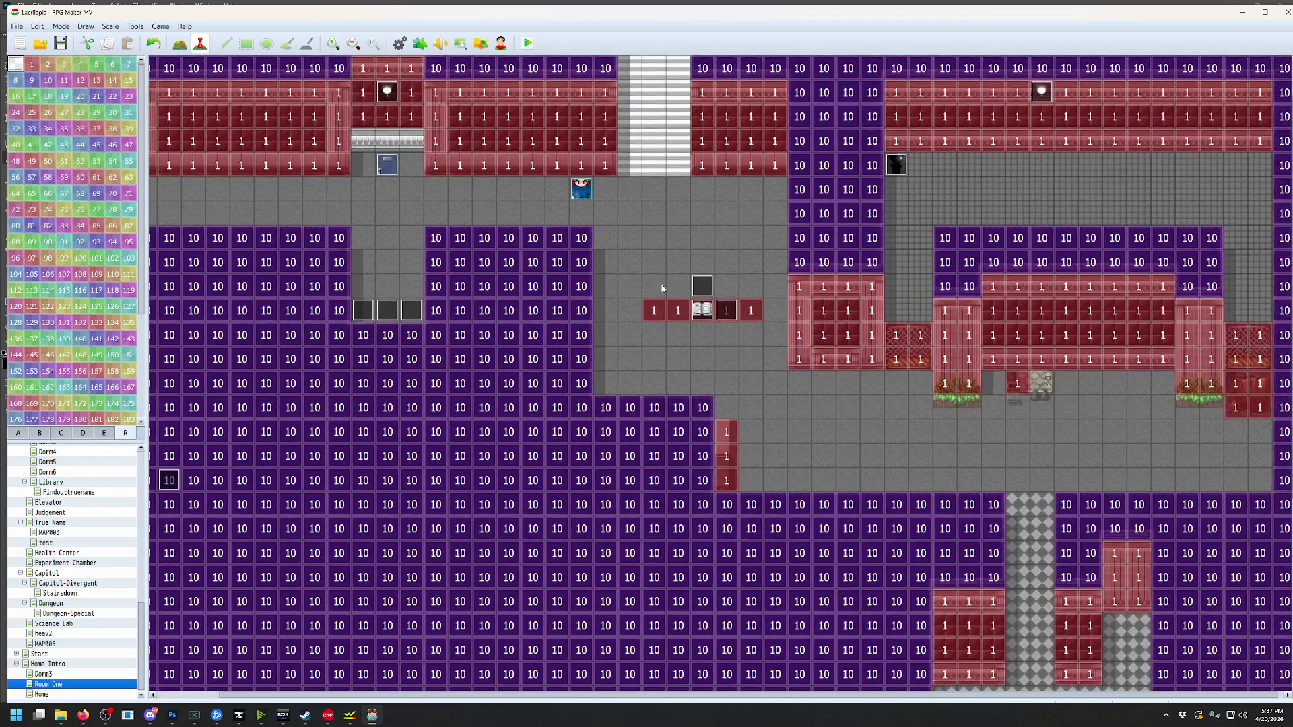
pyautogui.doubleClick(697, 305)
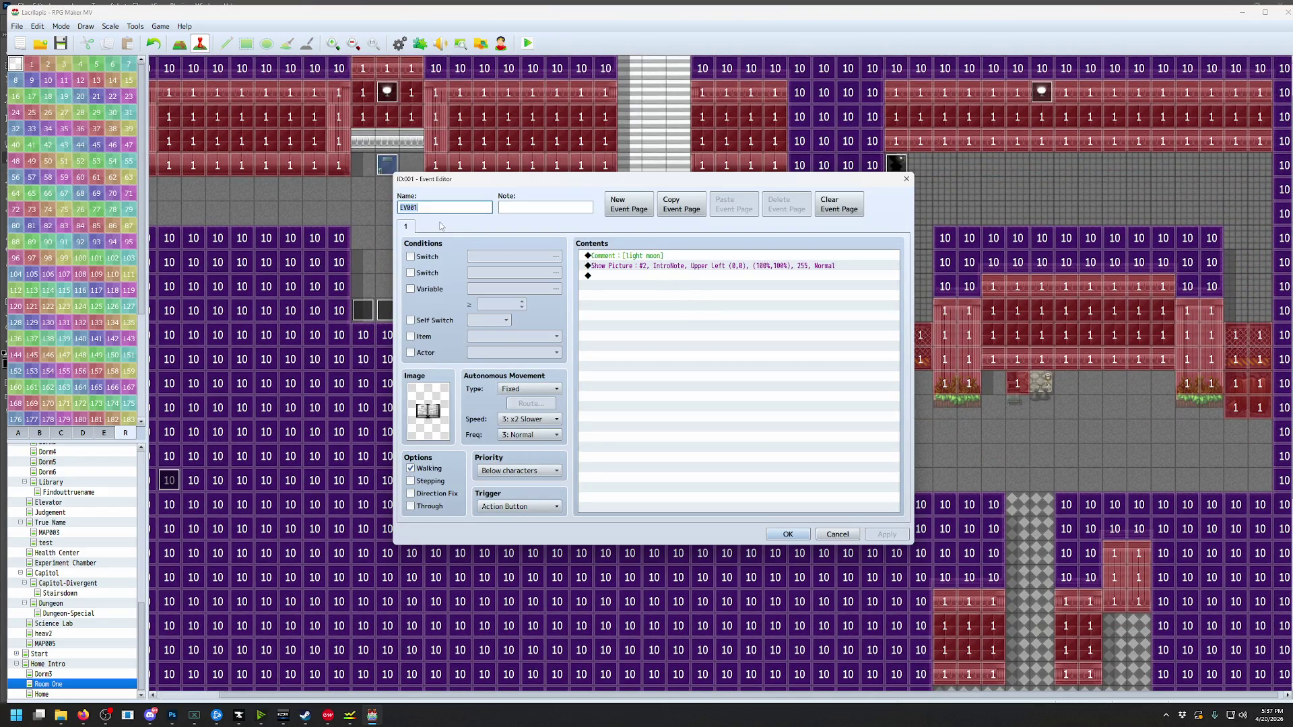
pyautogui.click(837, 535)
pyautogui.doubleClick(704, 285)
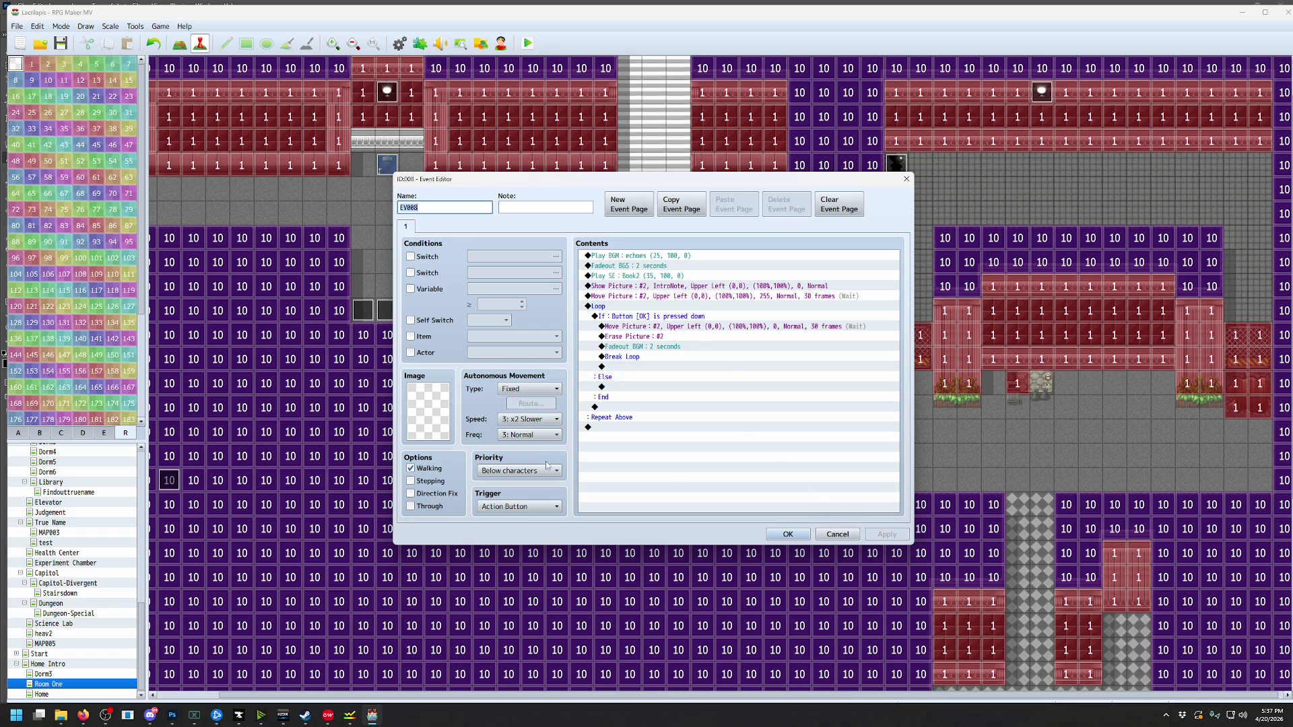
pyautogui.click(837, 535)
pyautogui.scroll(-5, 868, 525)
pyautogui.scroll(3, 716, 194)
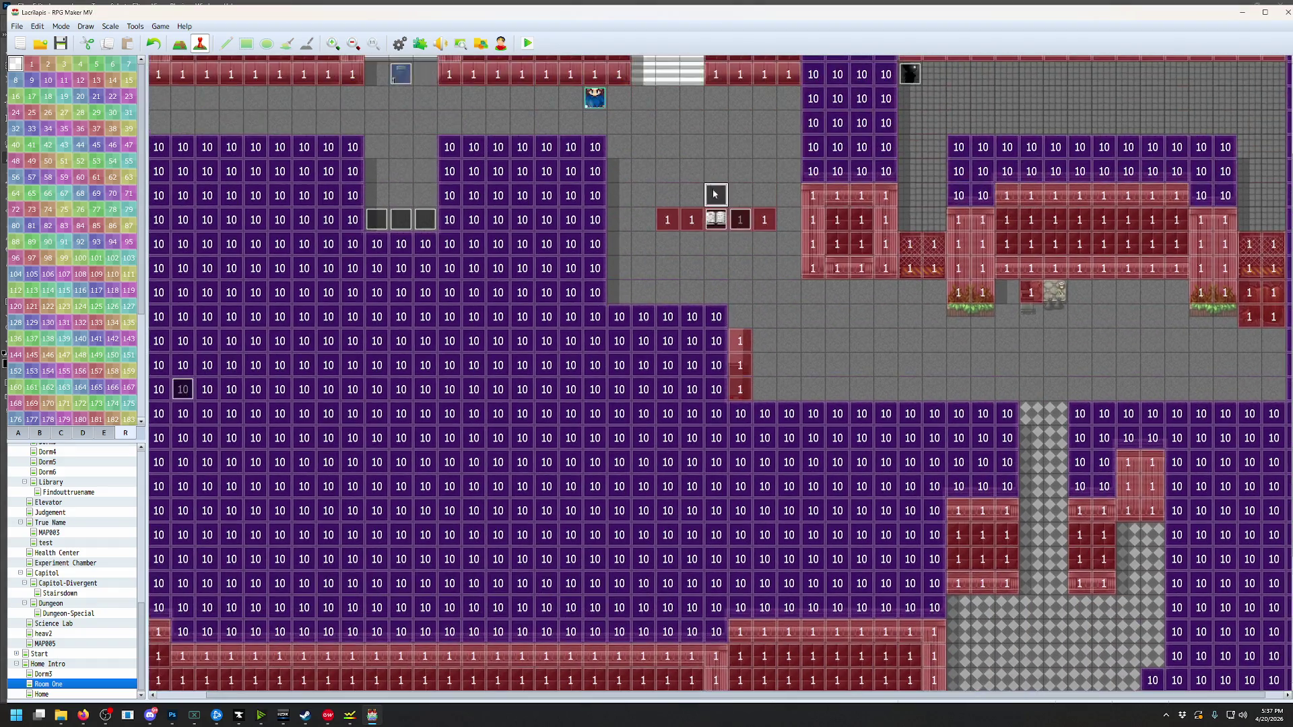
pyautogui.scroll(-5, 876, 472)
pyautogui.doubleClick(869, 532)
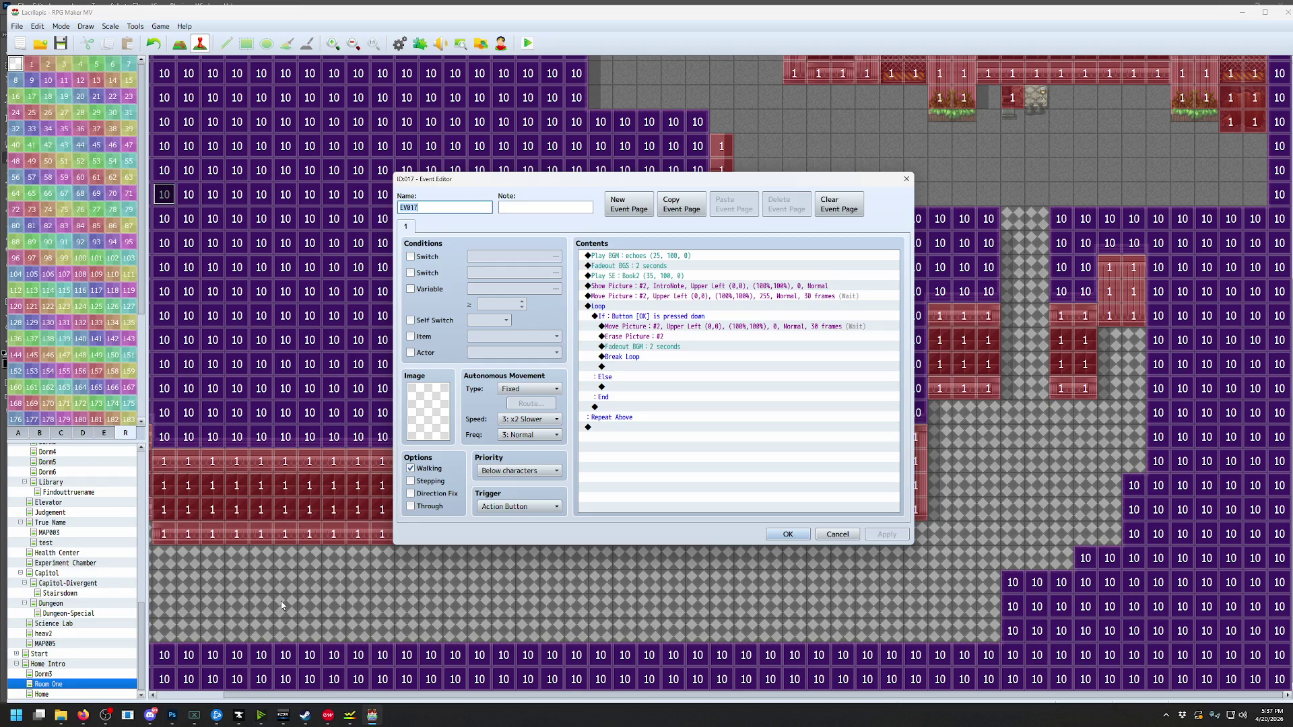
pyautogui.click(173, 715)
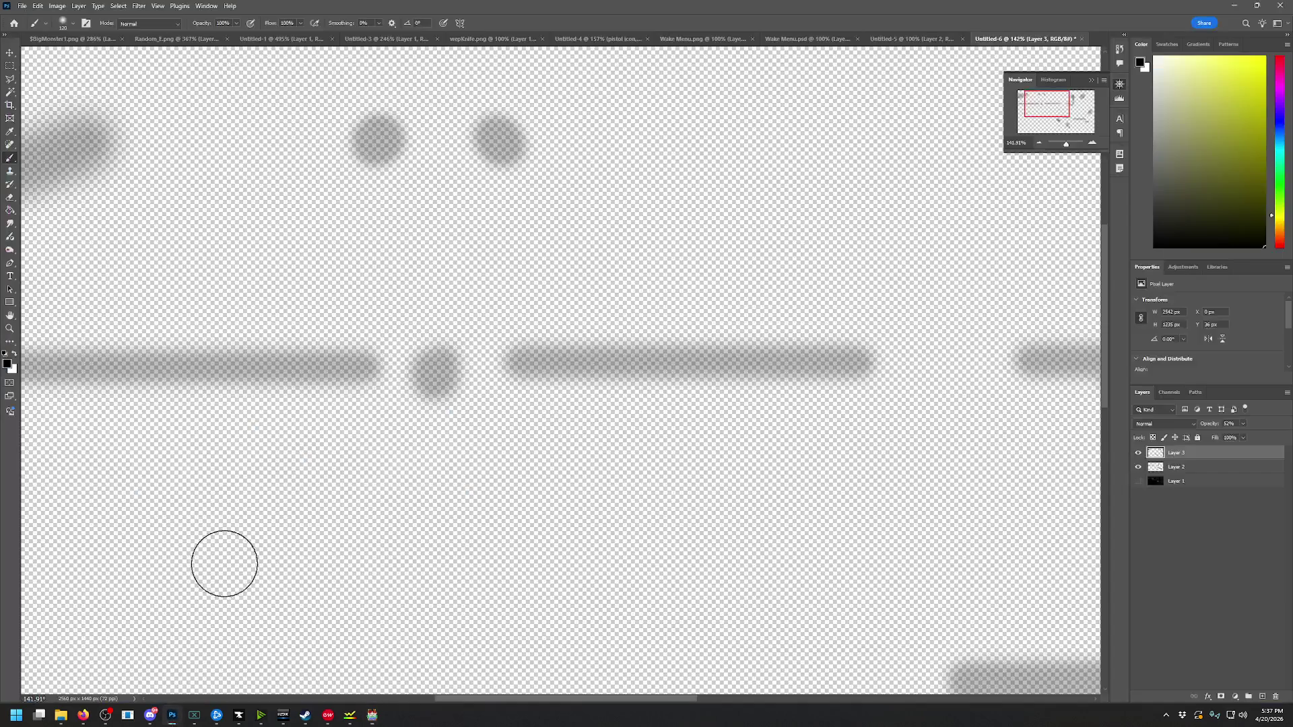
# Open Notebook.psd and select all its journal paragraph text with the Type tool
pyautogui.click(22, 6)
pyautogui.click(34, 35)
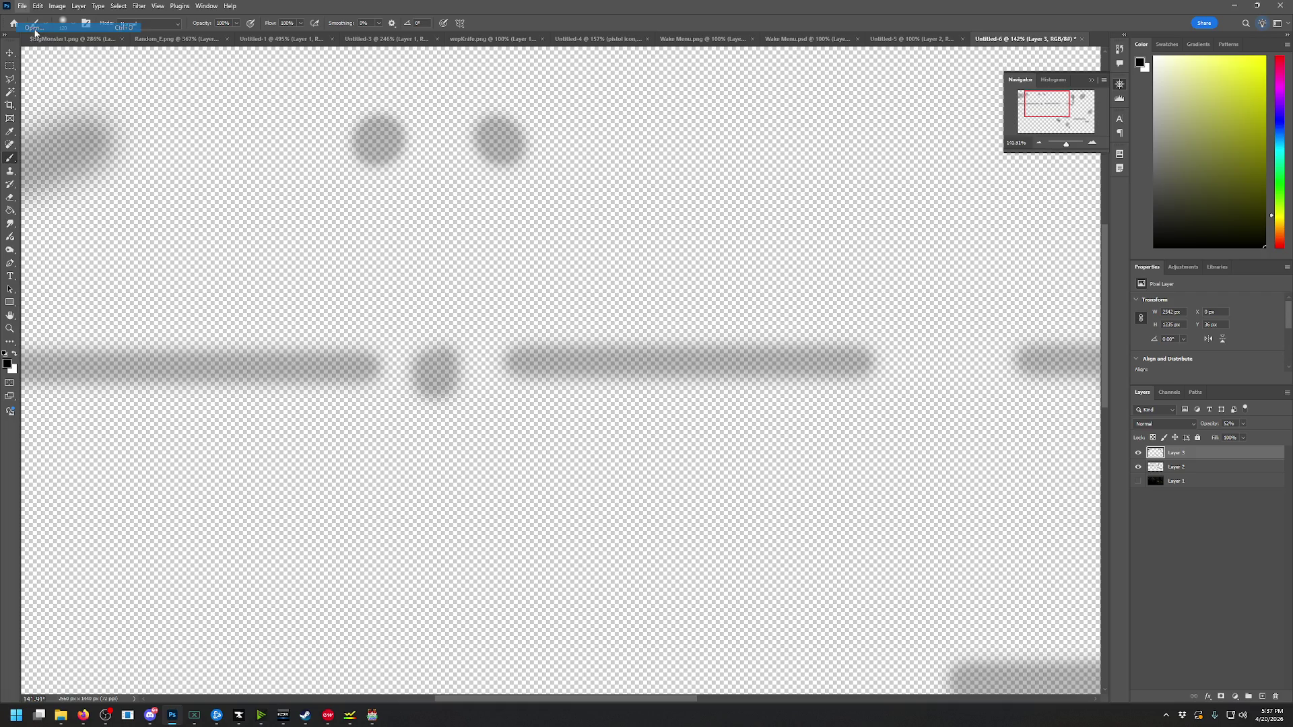
pyautogui.scroll(-4, 673, 350)
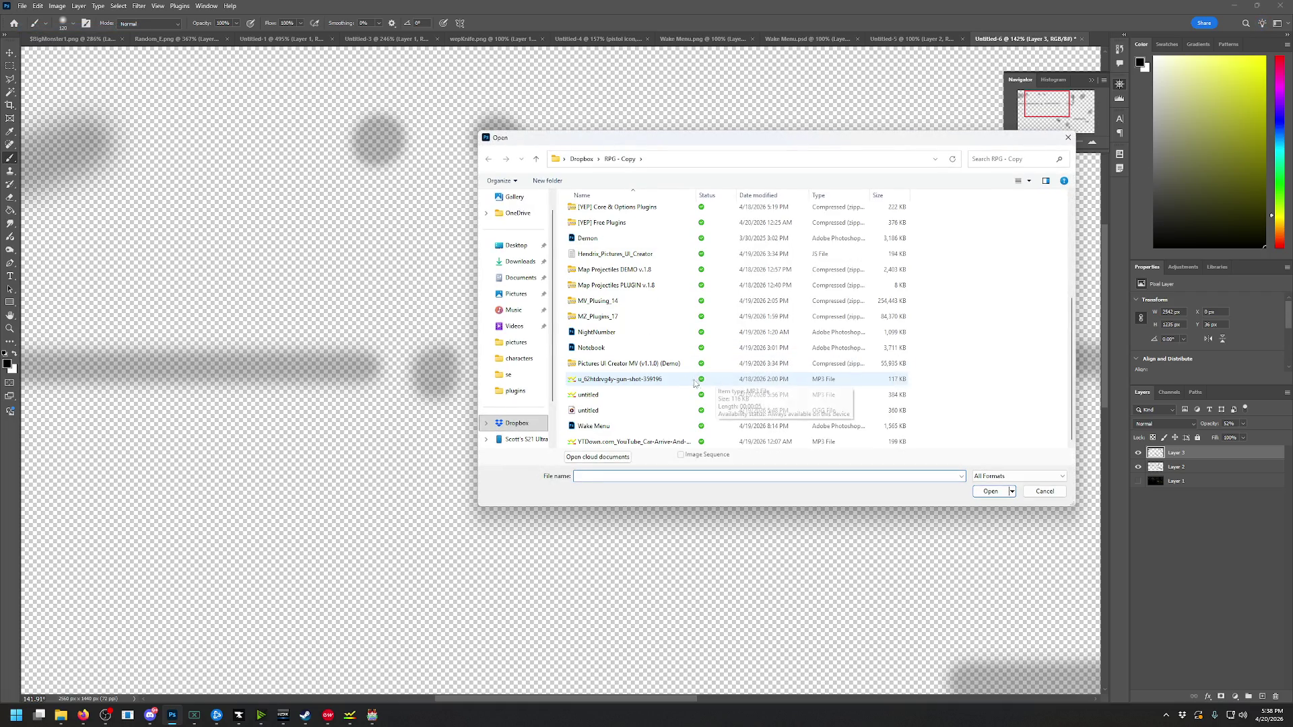
pyautogui.click(601, 347)
pyautogui.doubleClick(600, 348)
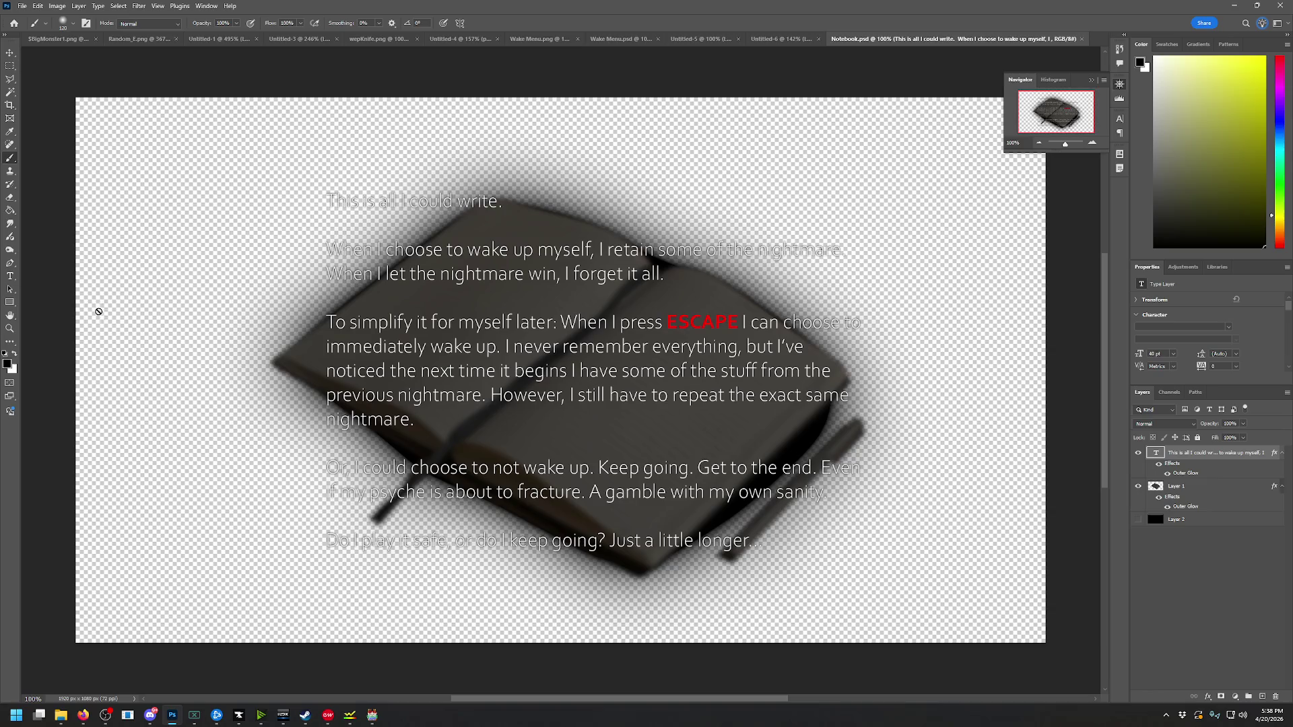
pyautogui.click(10, 276)
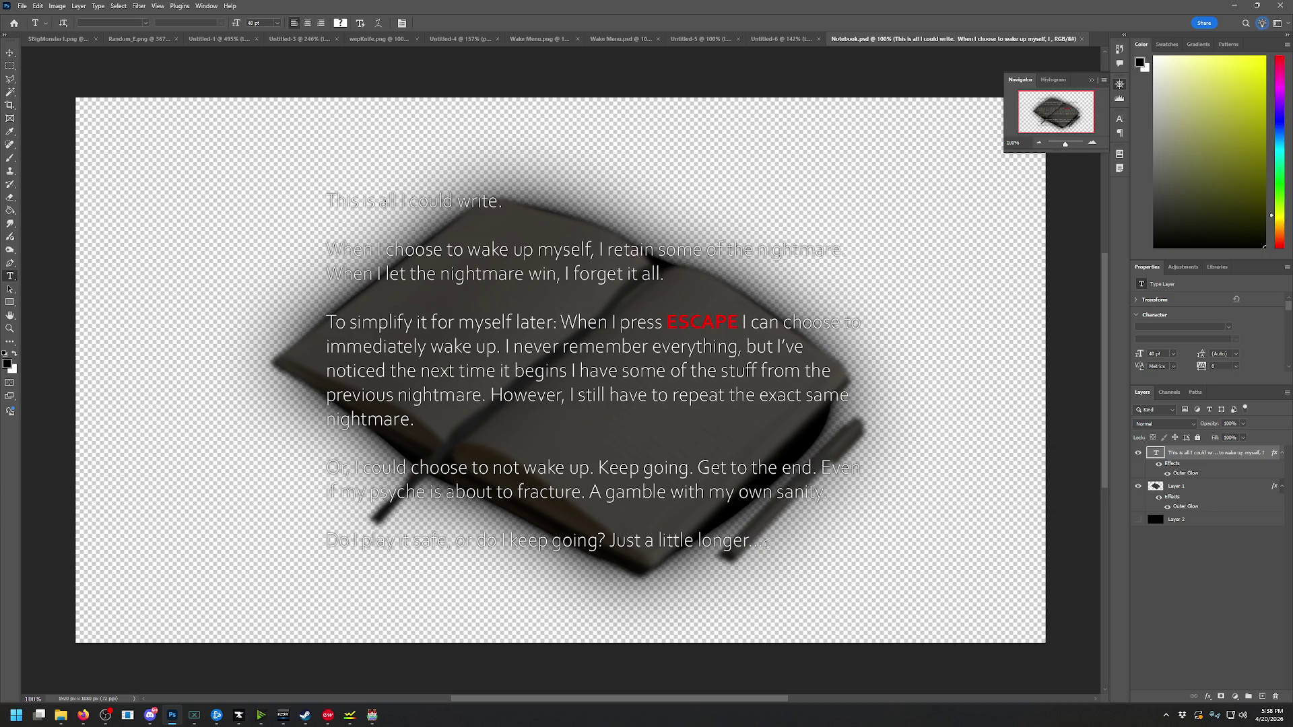
pyautogui.moveTo(763, 543); pyautogui.dragTo(294, 177)
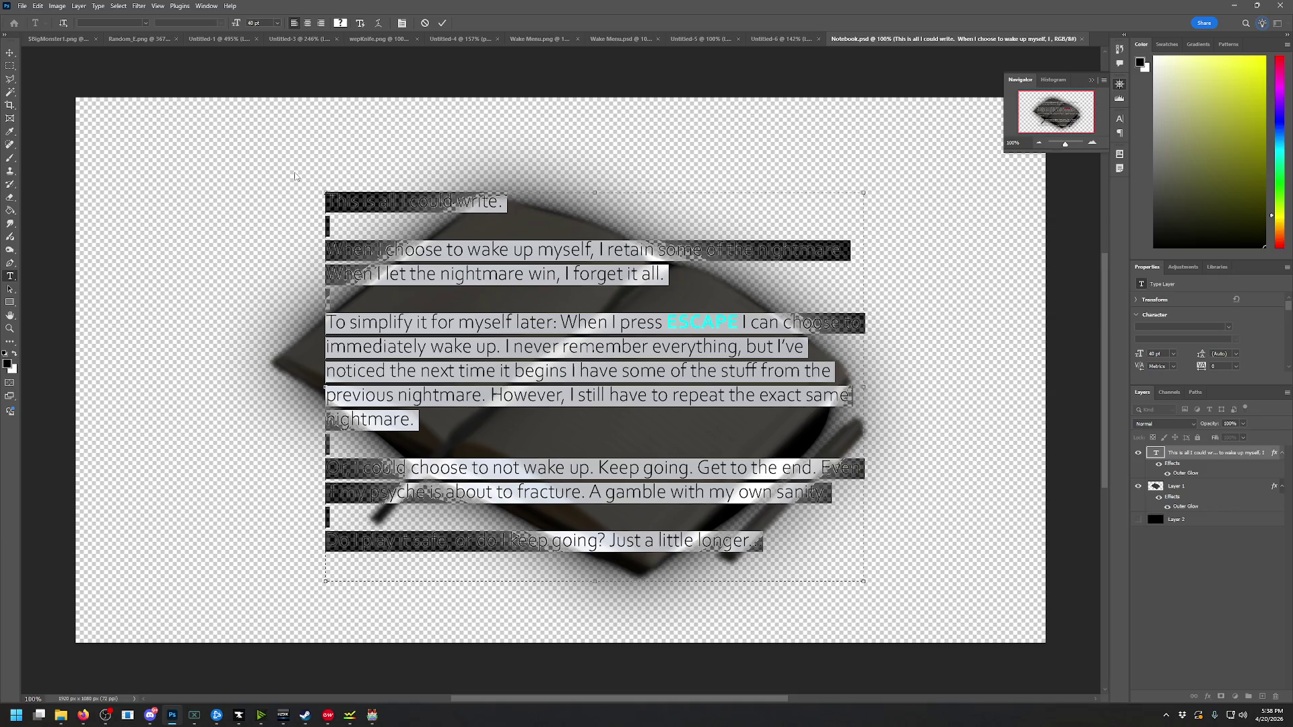
# Replace the notebook text with 'I hear one of them walking around. I leave it alone.'
pyautogui.press('BackSpace')
pyautogui.write('Theat')
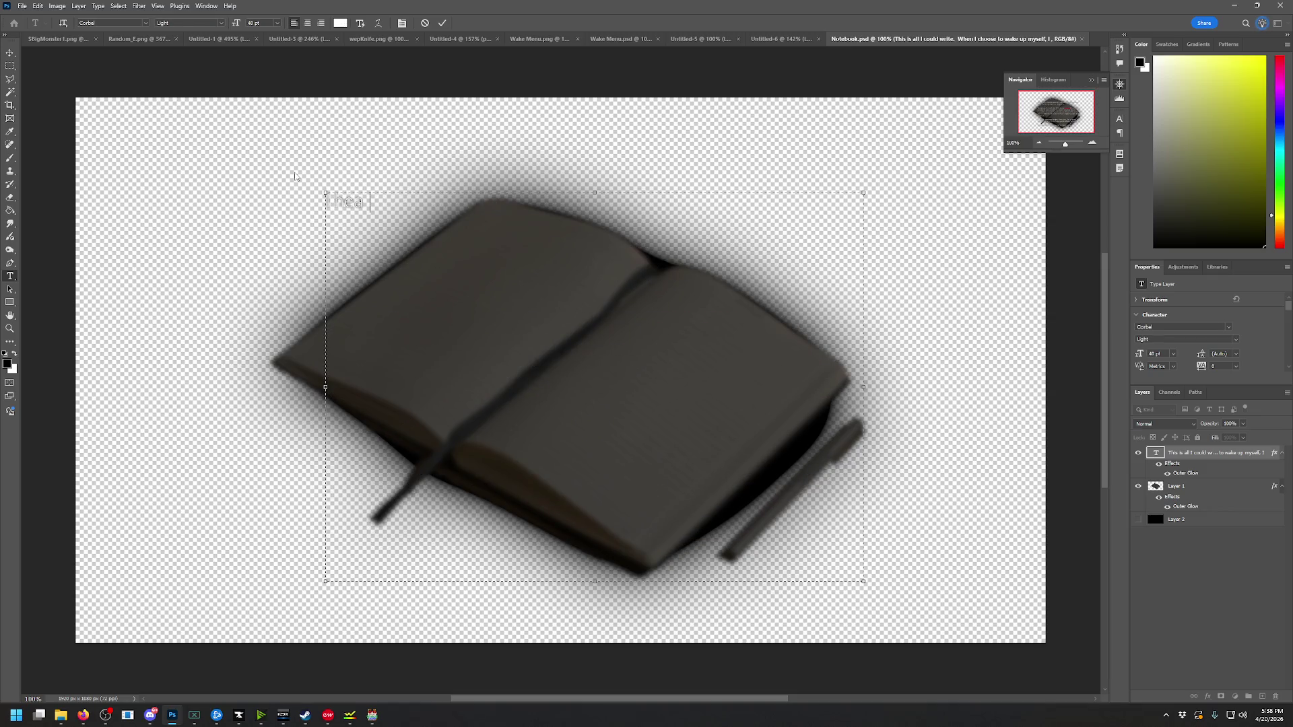
pyautogui.write('r one o ')
pyautogui.write('f them walking around. I')
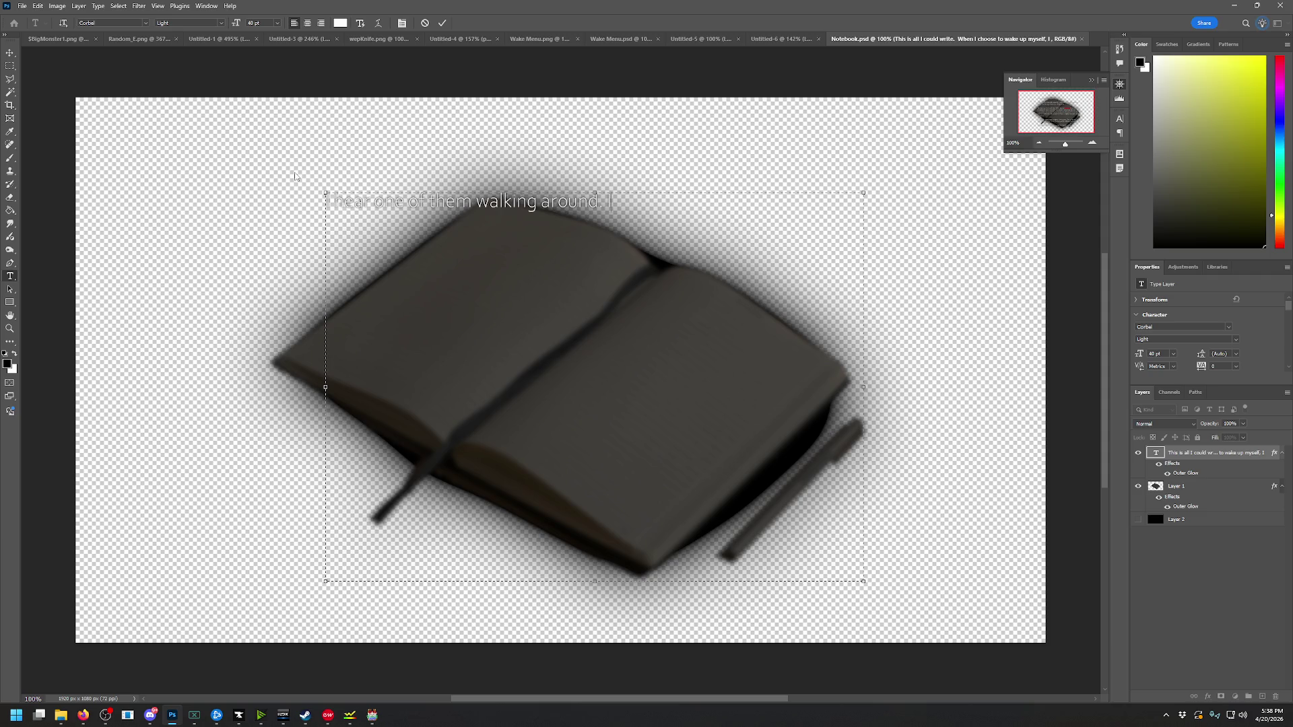
pyautogui.write('eave it')
pyautogui.write(' alone')
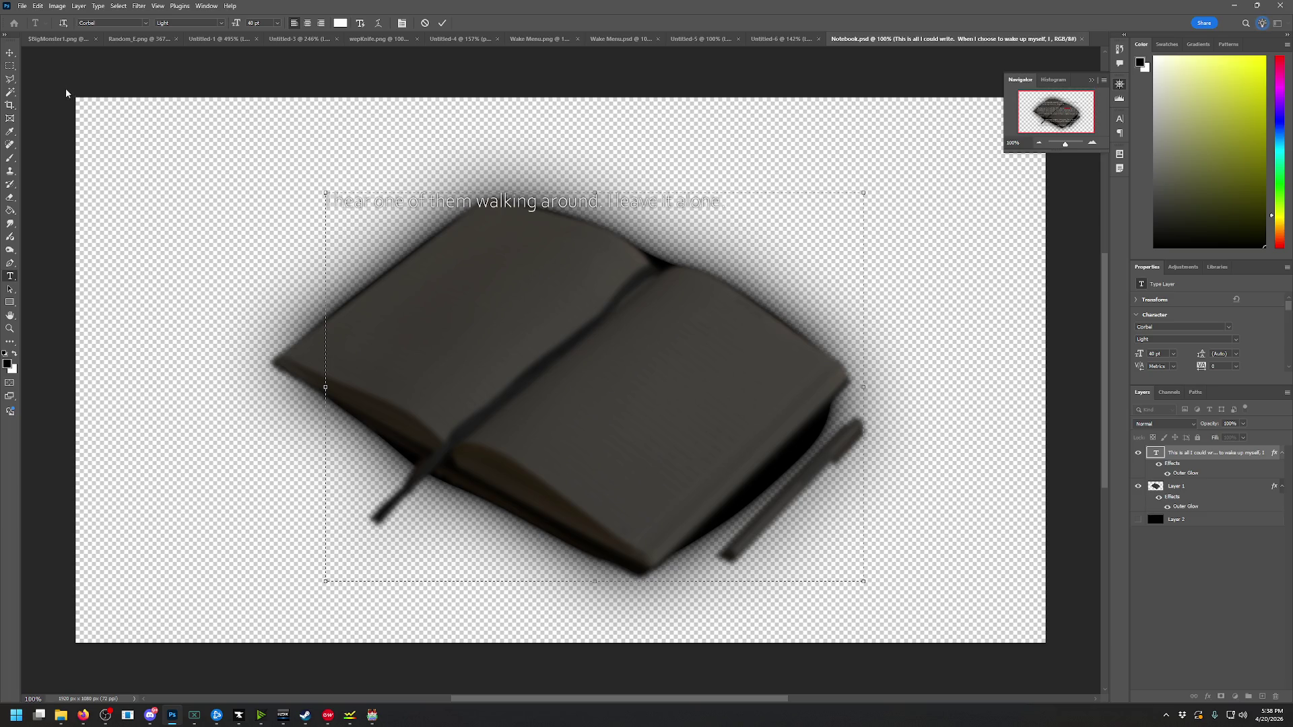
pyautogui.click(11, 52)
# Center the text line on the notebook and export it as NoteEnemy1 PNG into NewGame
pyautogui.moveTo(483, 209); pyautogui.dragTo(488, 344)
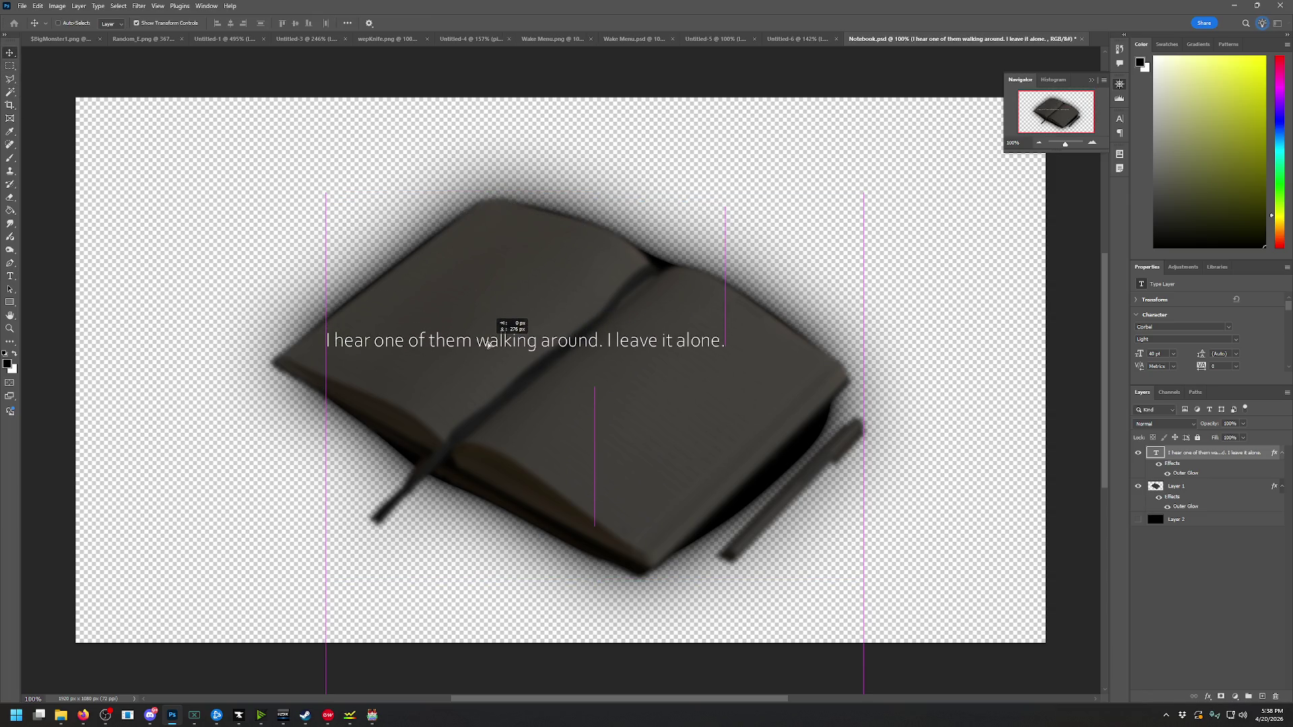
pyautogui.moveTo(488, 344); pyautogui.dragTo(488, 344)
pyautogui.click(23, 6)
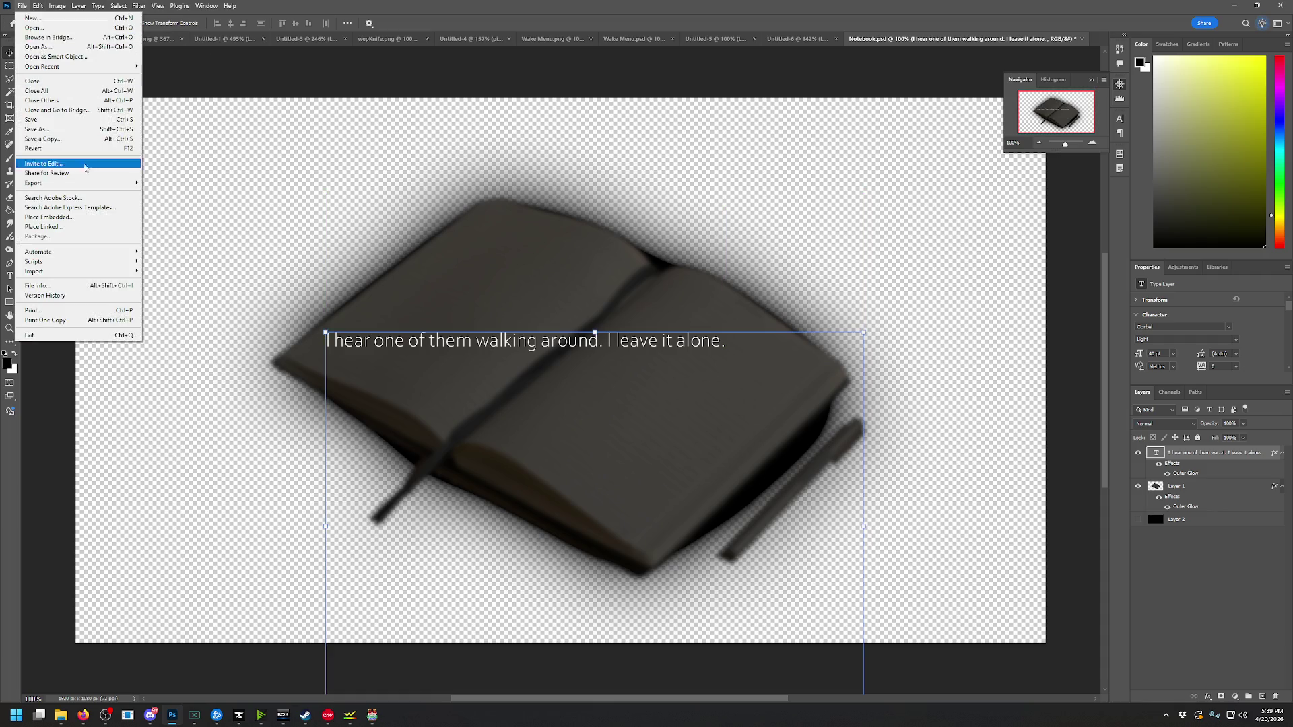
pyautogui.moveTo(90, 182)
pyautogui.click(195, 183)
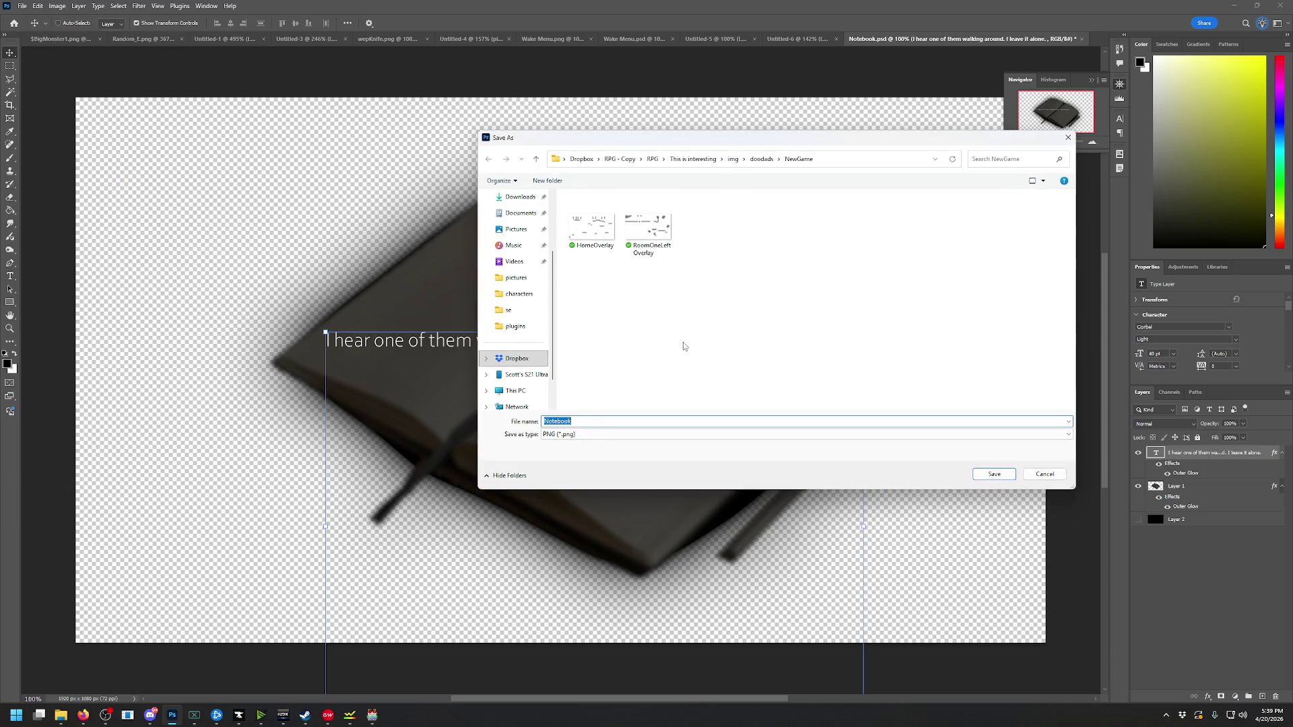
pyautogui.write('NoteEnemy1')
pyautogui.click(980, 479)
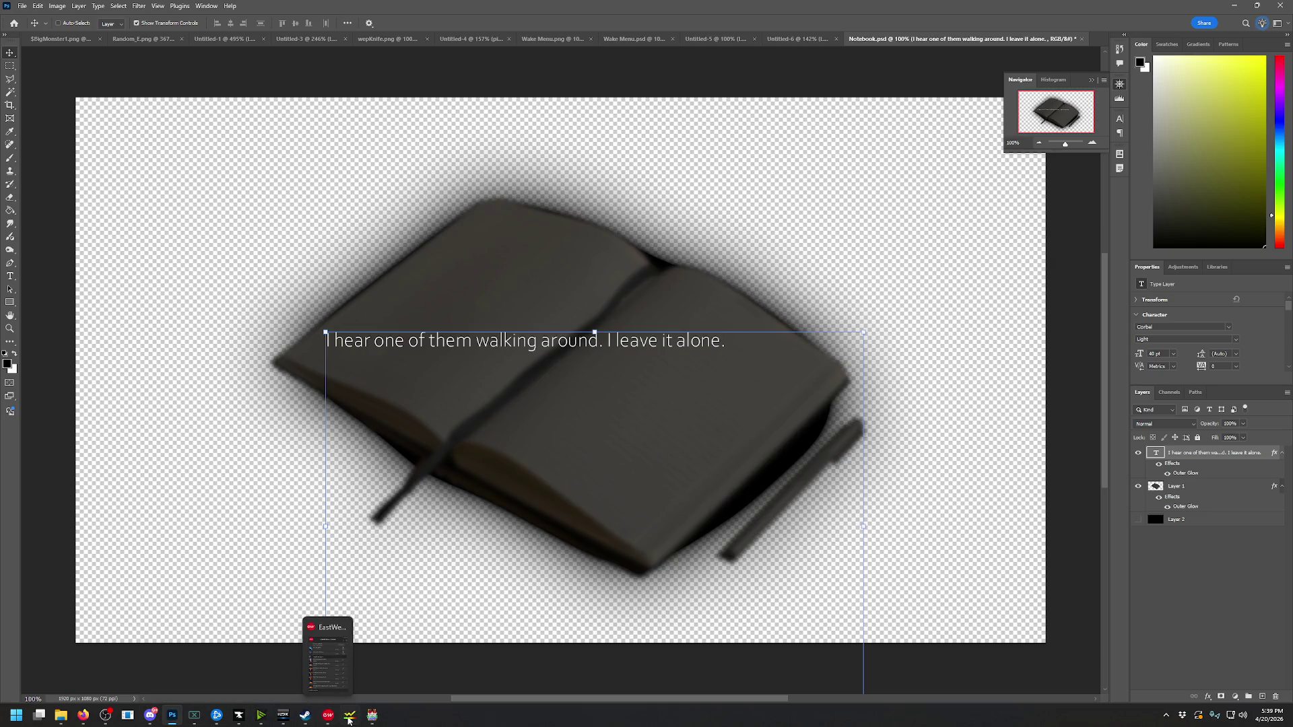
pyautogui.click(350, 717)
pyautogui.click(372, 717)
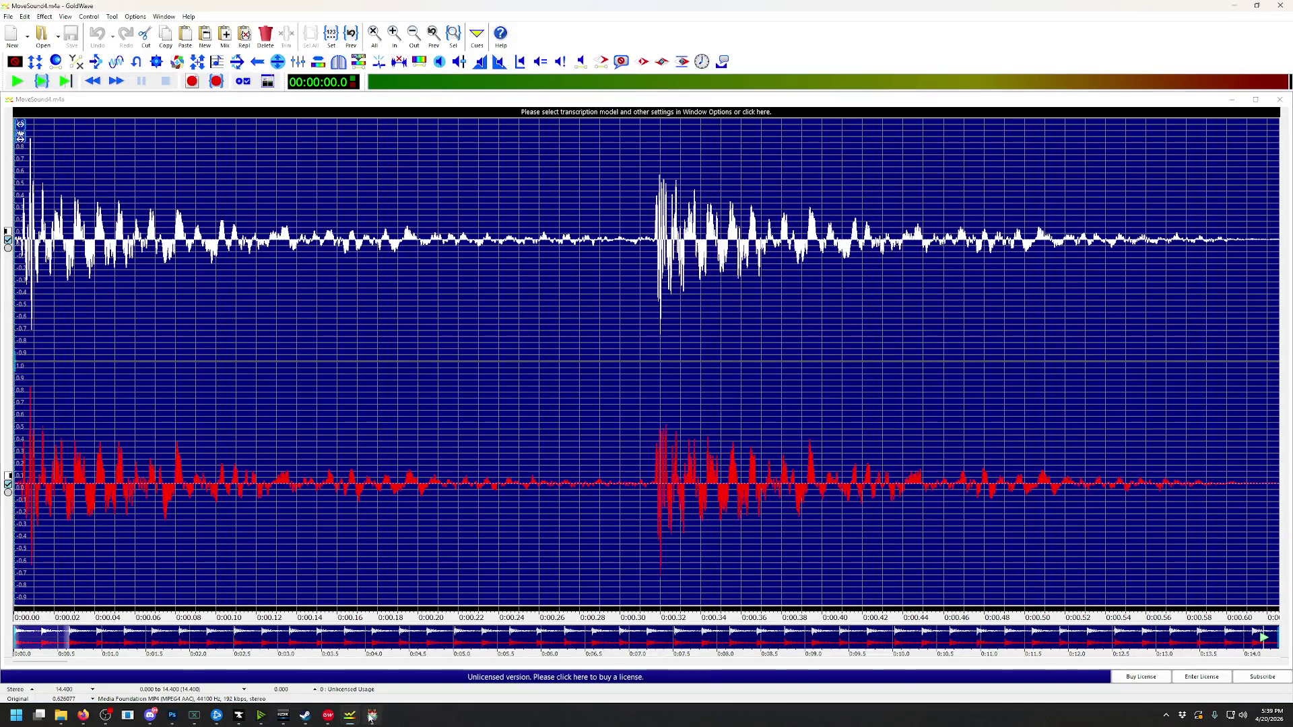
# Browse the image choices of the note's Show Picture command in RPG Maker MV
pyautogui.click(372, 716)
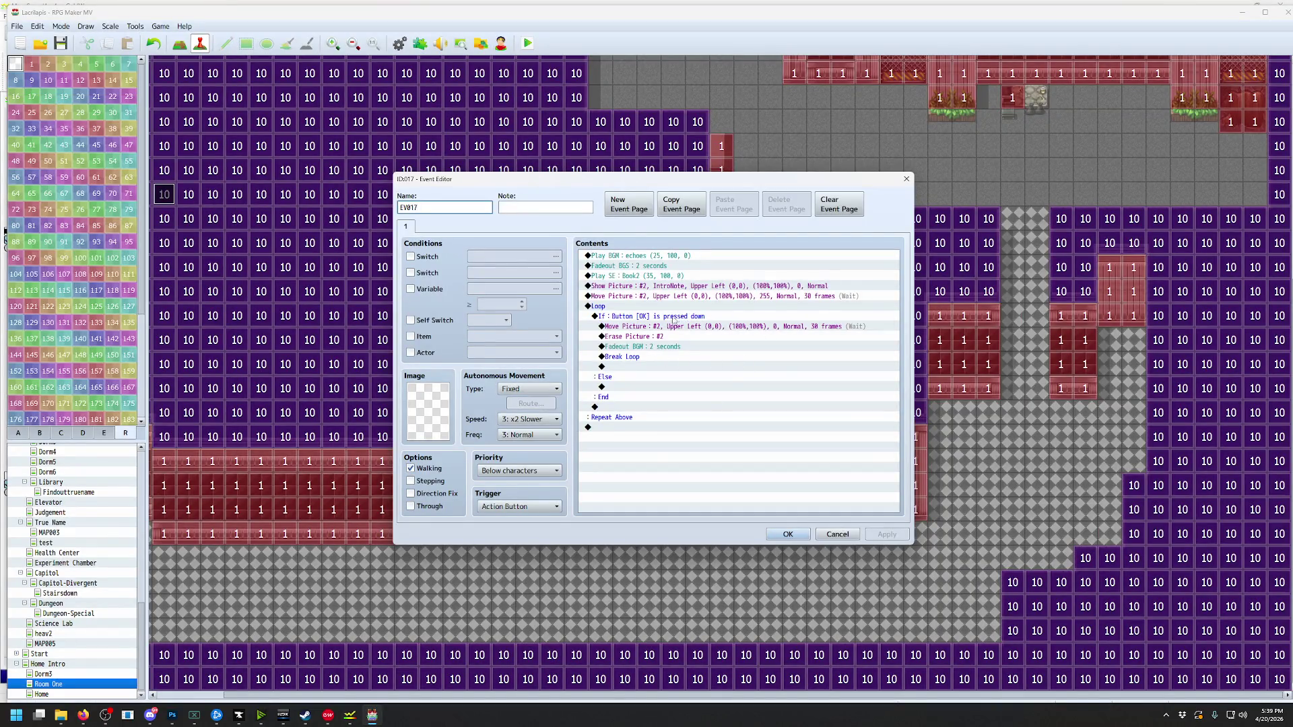
pyautogui.doubleClick(666, 289)
pyautogui.click(720, 314)
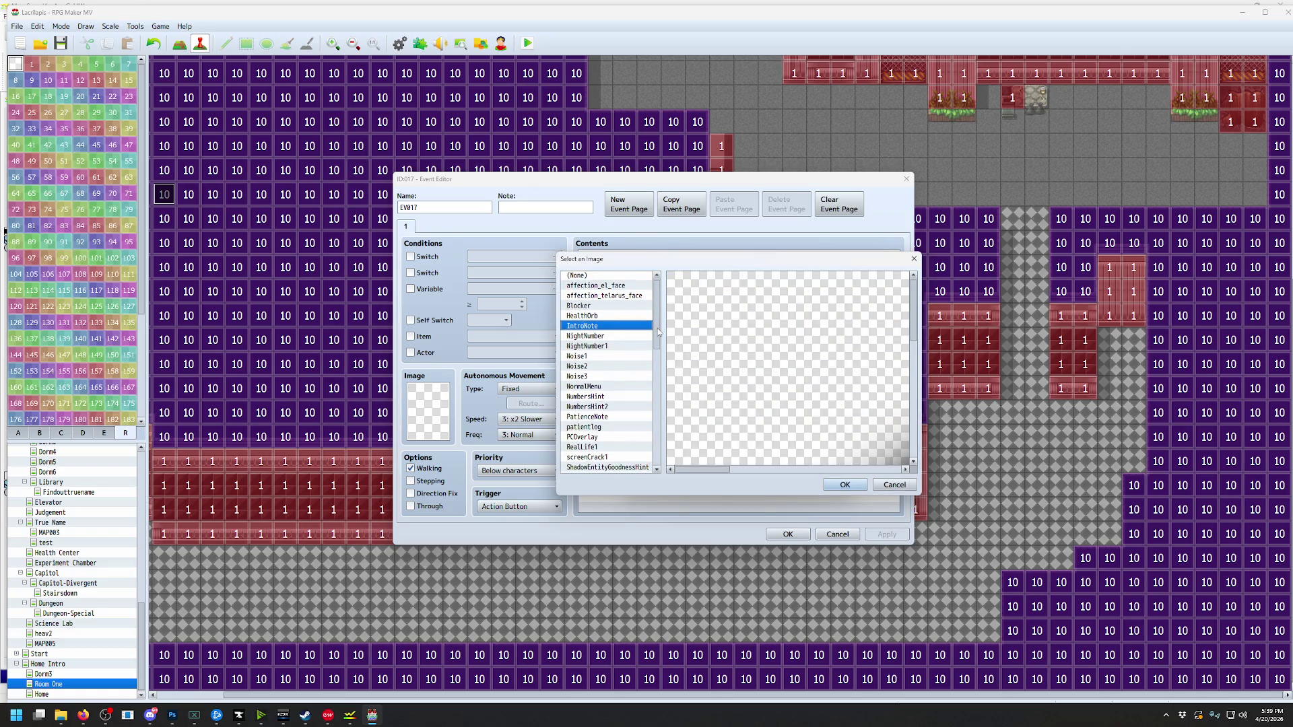
pyautogui.moveTo(657, 330); pyautogui.dragTo(653, 362)
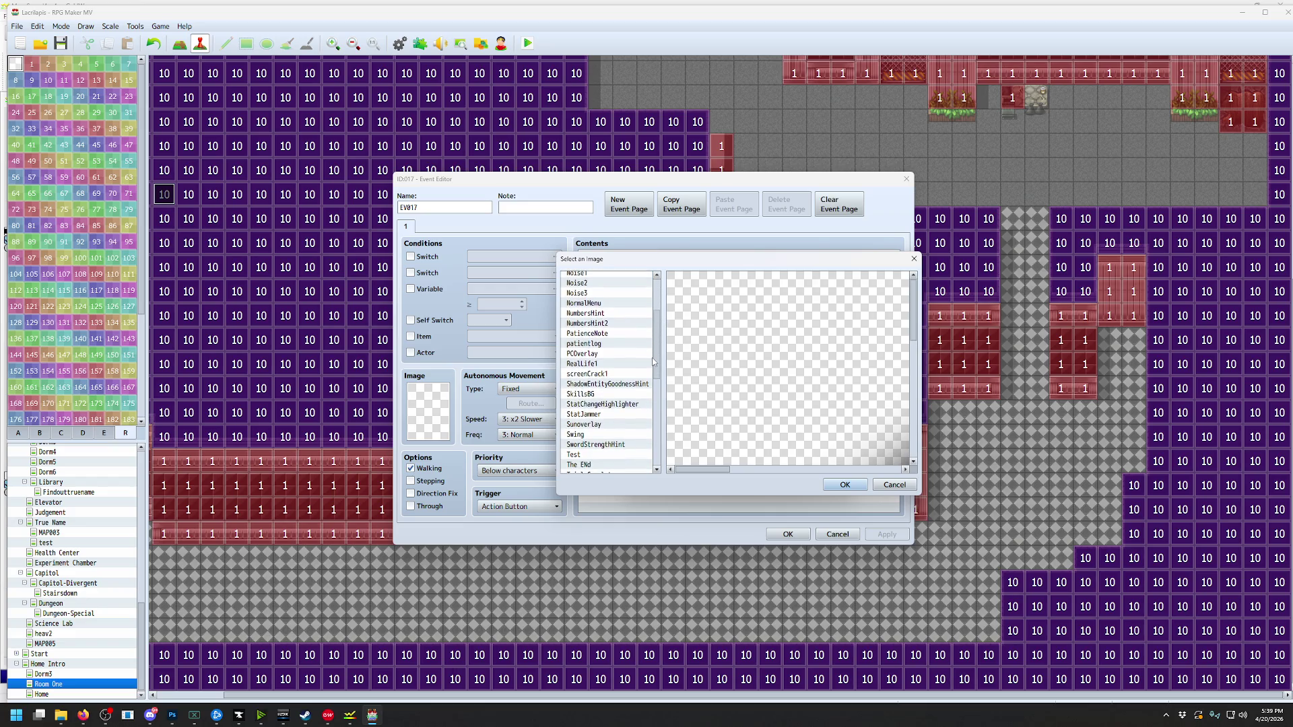
pyautogui.scroll(3, 618, 350)
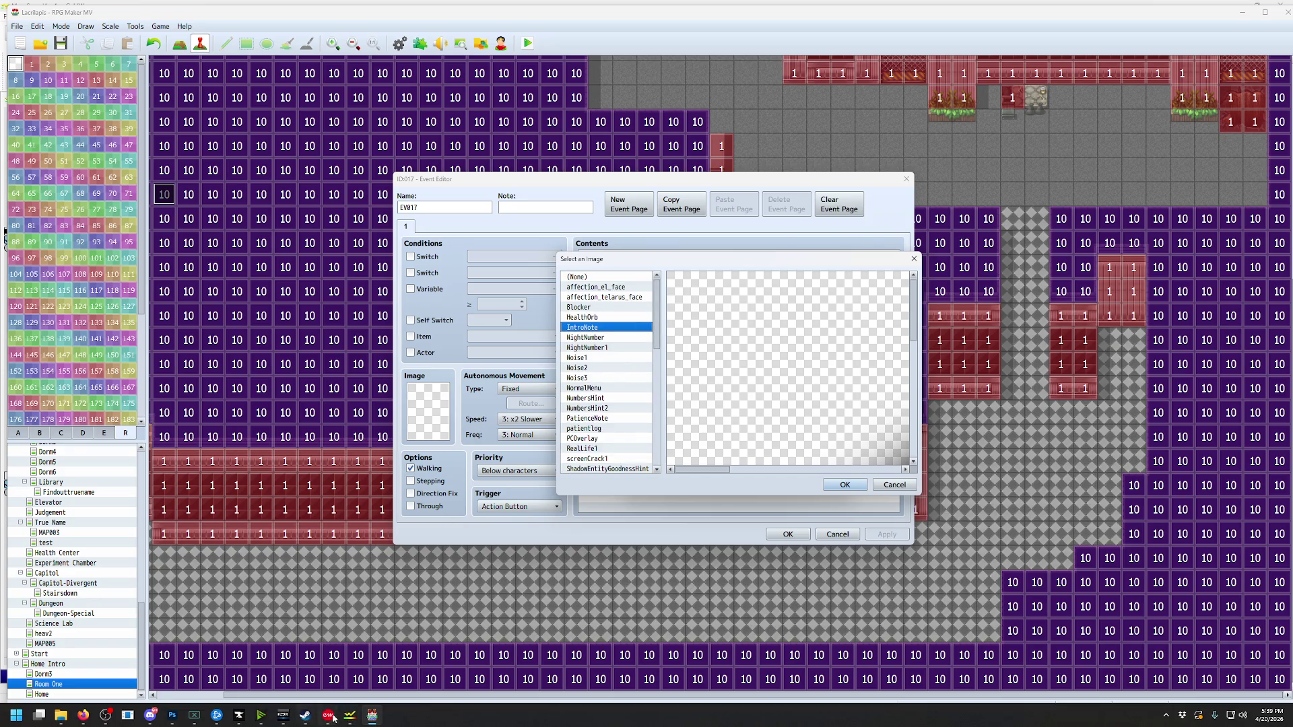
# Back in Photoshop, start another Save As PNG export of the notebook
pyautogui.moveTo(350, 715)
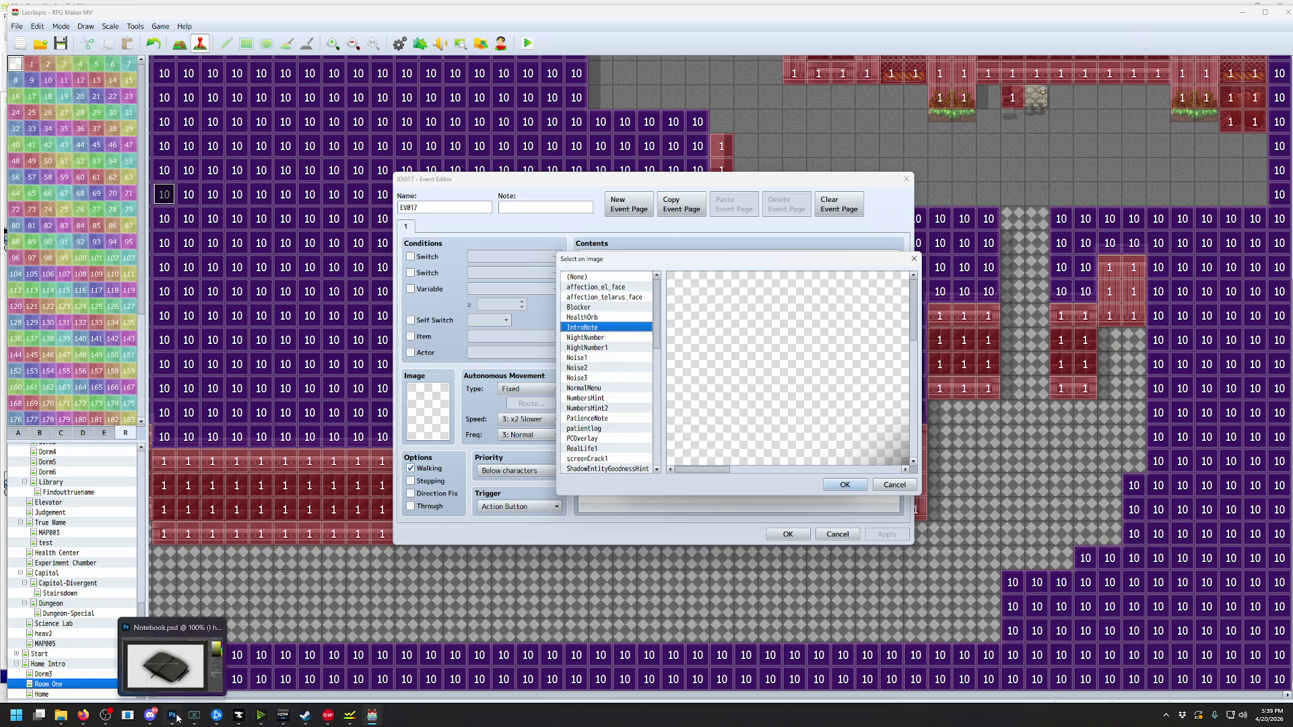
pyautogui.click(173, 715)
pyautogui.click(22, 7)
pyautogui.moveTo(77, 184)
pyautogui.click(173, 187)
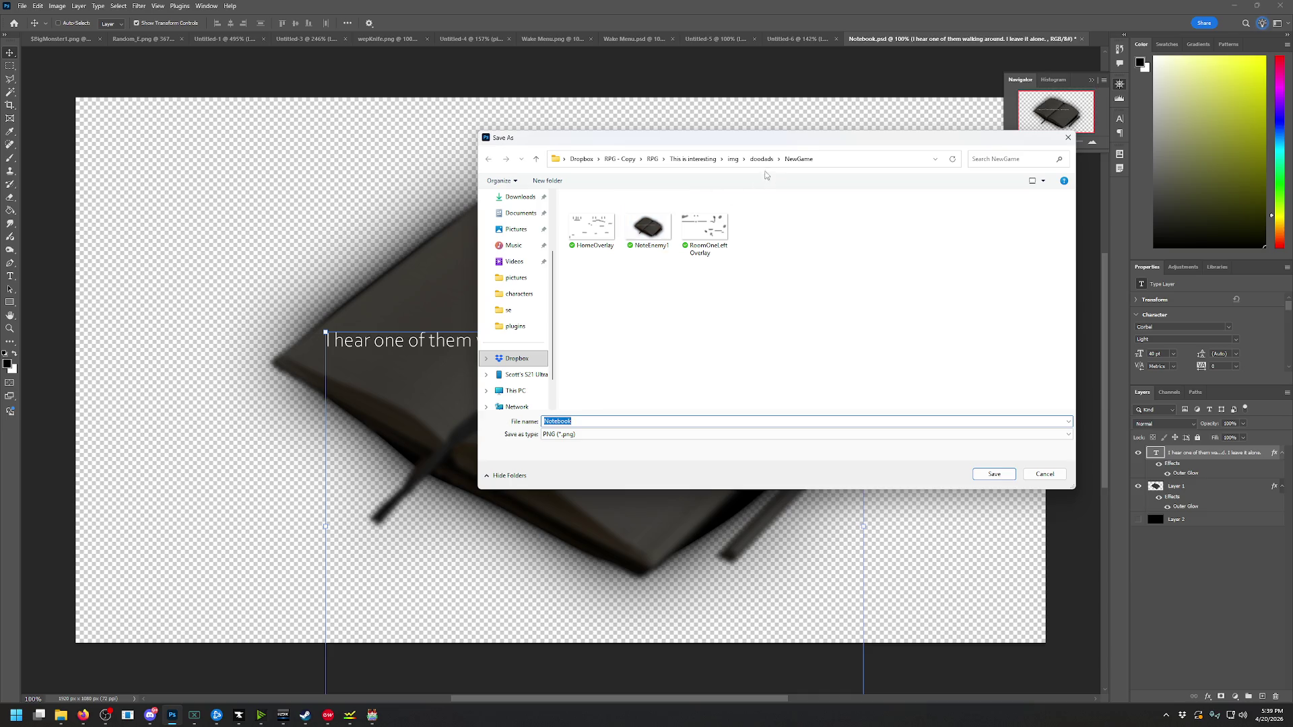
# Save the PNG as NoteEnemy1 in the project's img/pictures folder
pyautogui.click(733, 159)
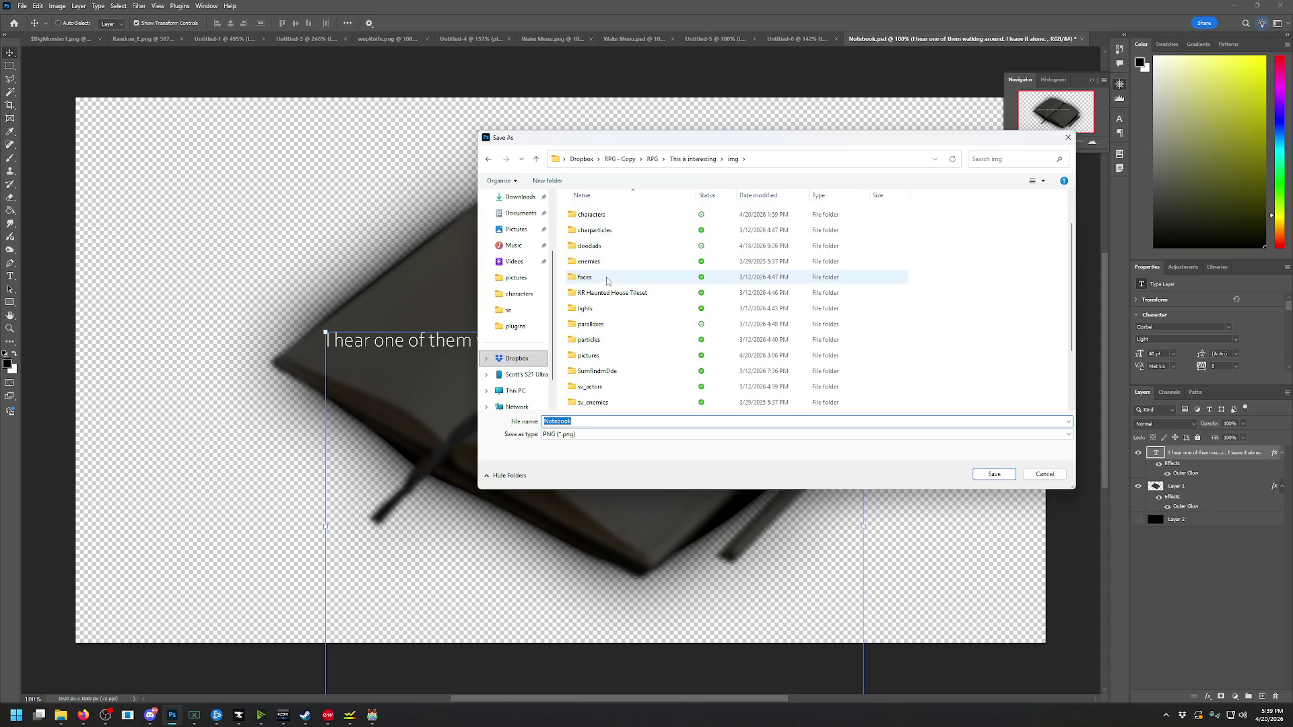
pyautogui.doubleClick(595, 338)
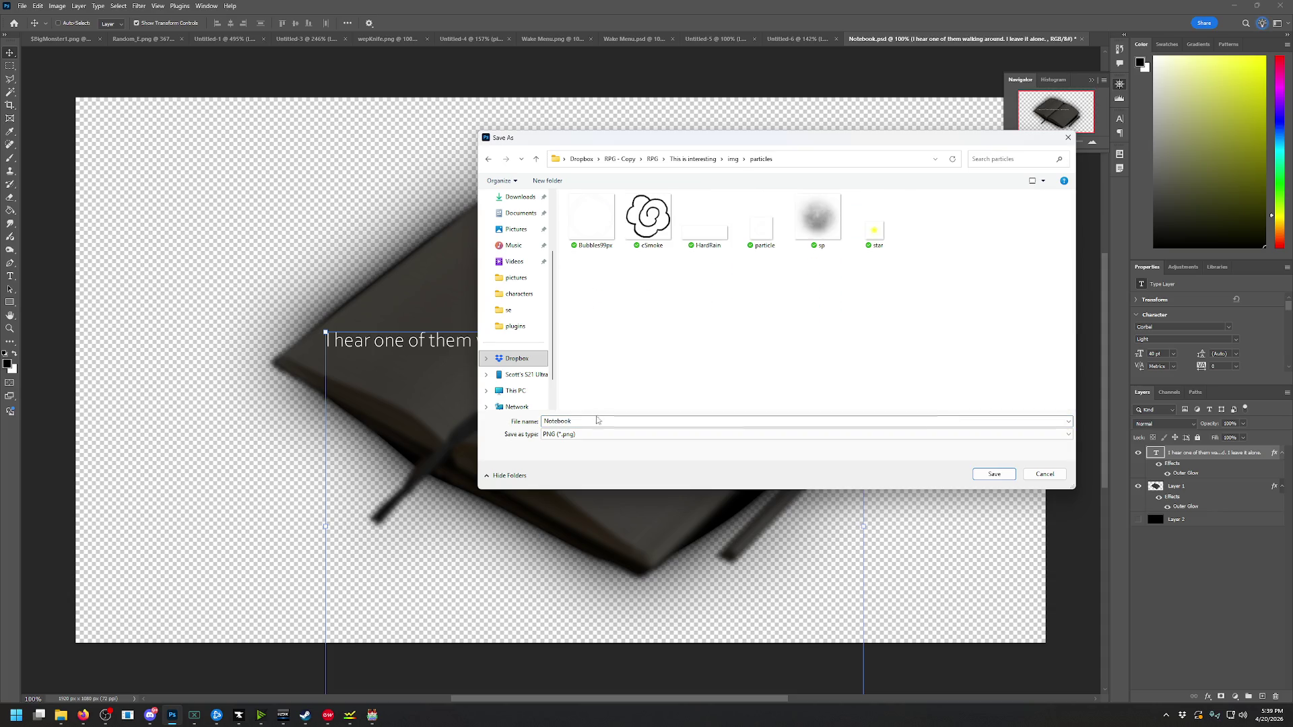
pyautogui.click(732, 159)
pyautogui.click(602, 402)
pyautogui.doubleClick(602, 402)
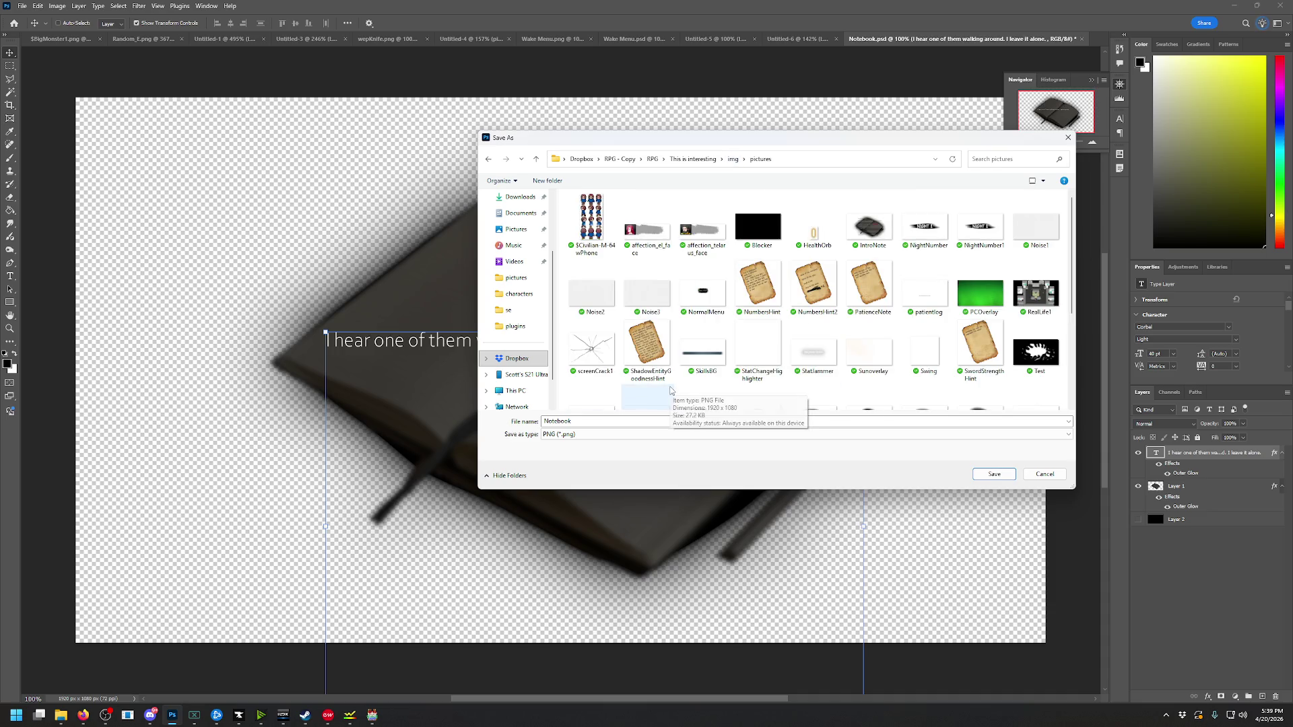
pyautogui.press('BackSpace')
pyautogui.press('BackSpace')
pyautogui.press('BackSpace')
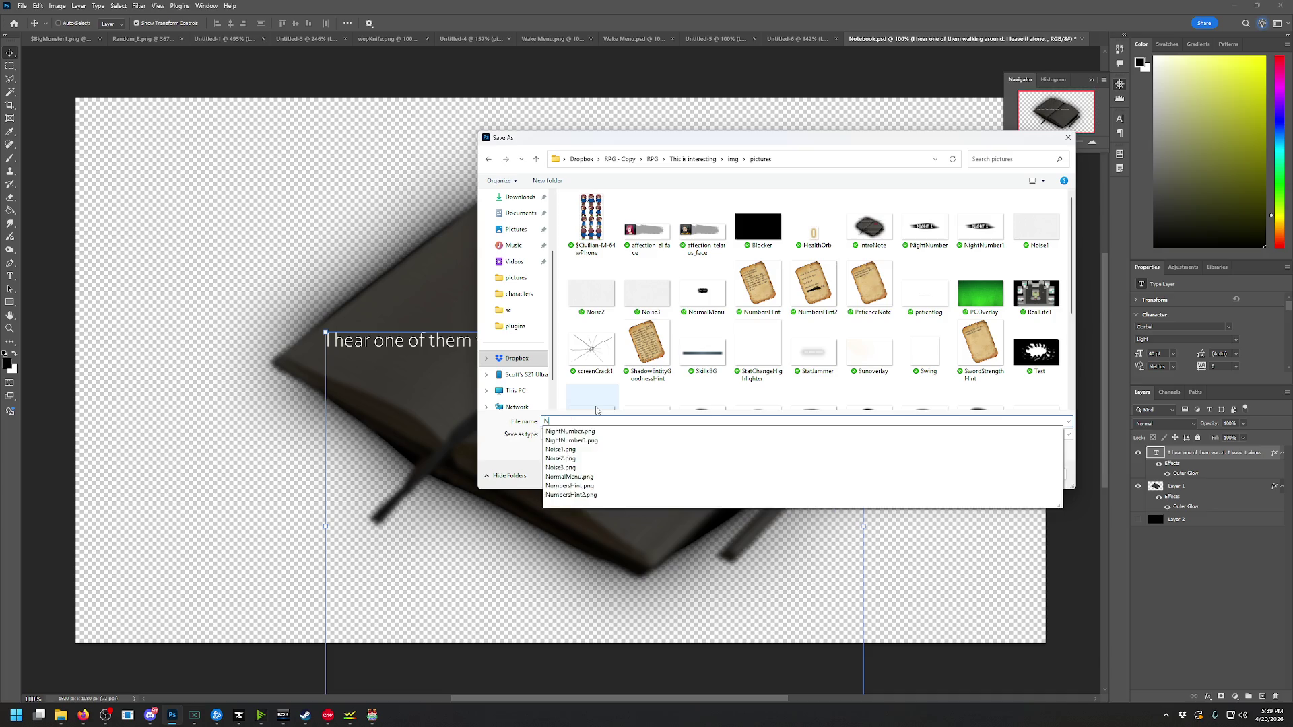
pyautogui.write('oteEnemy')
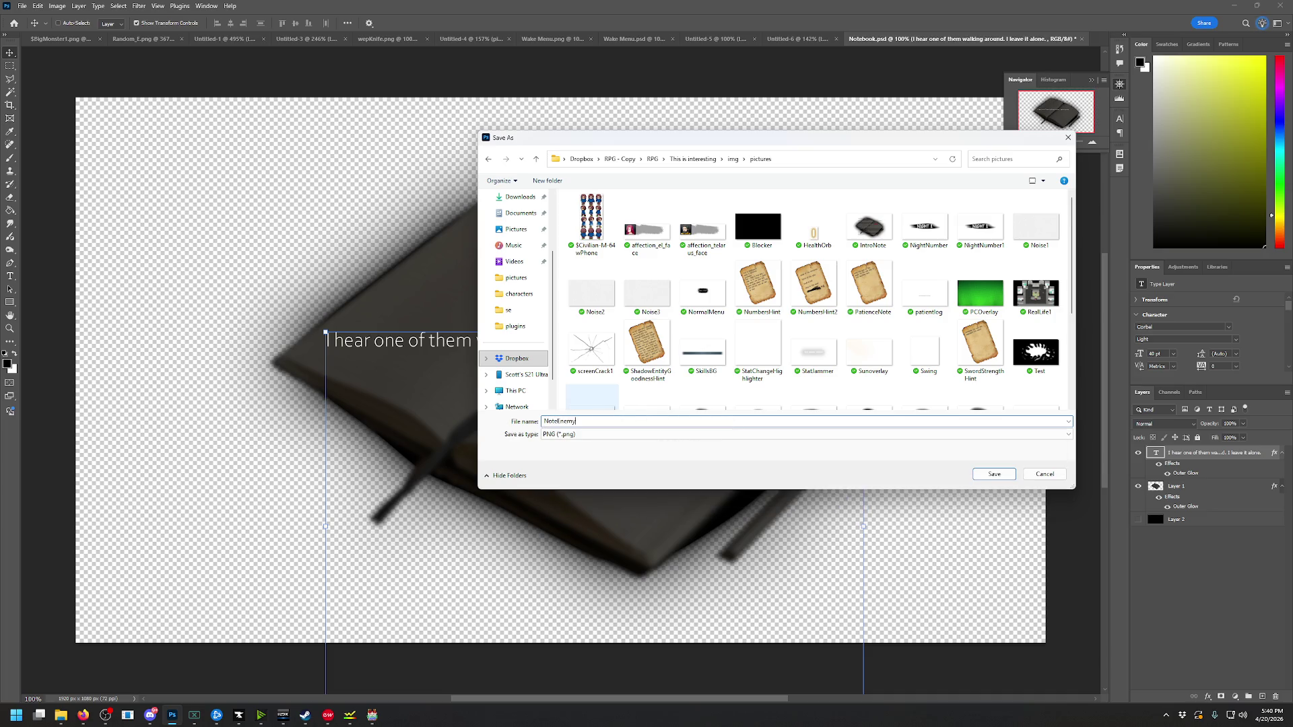
pyautogui.write('1')
pyautogui.click(976, 473)
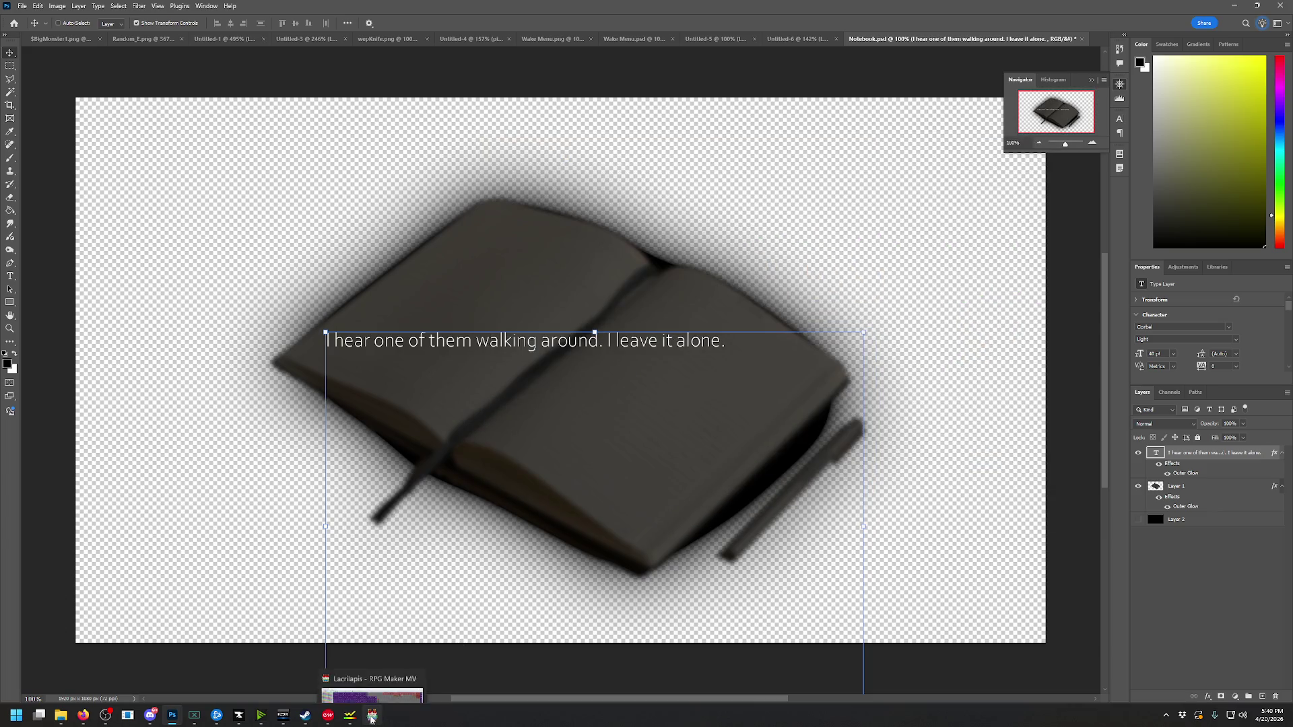
# Switch EV017's Show Picture image from IntroNote to NoteEnemy1, close the event editor, and start a playtest
pyautogui.click(369, 717)
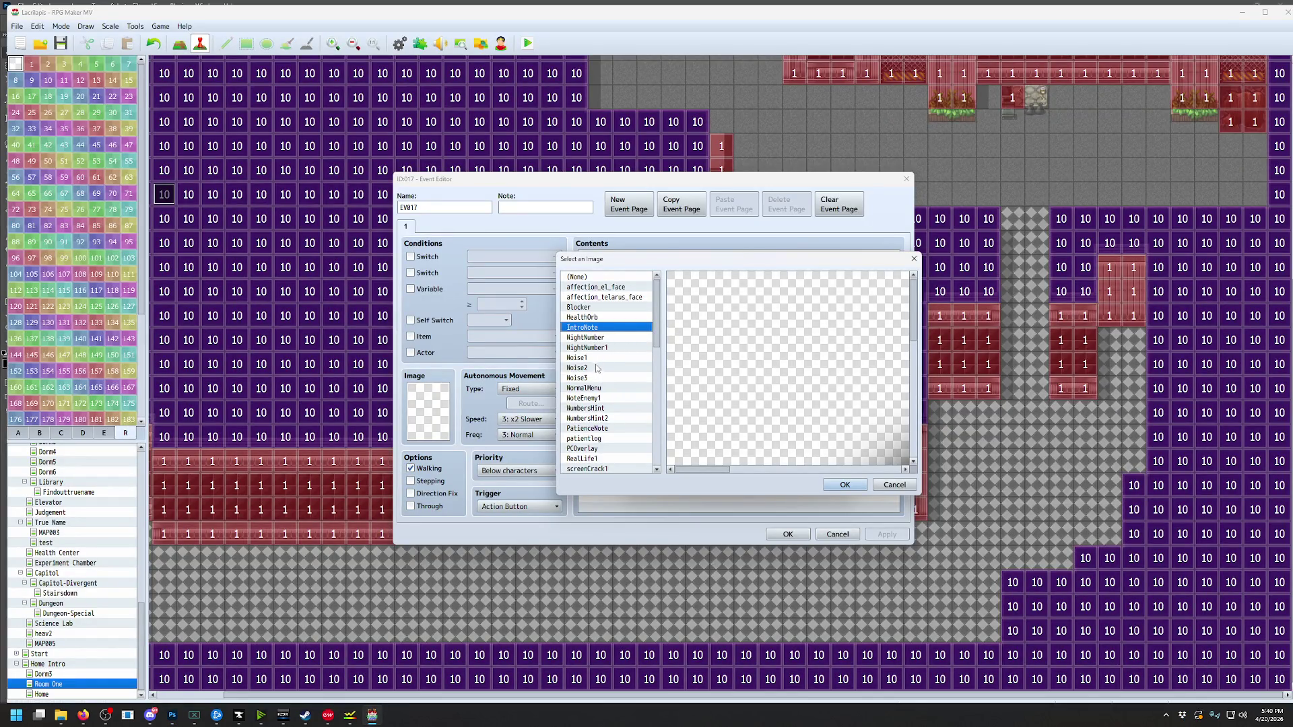
pyautogui.click(894, 485)
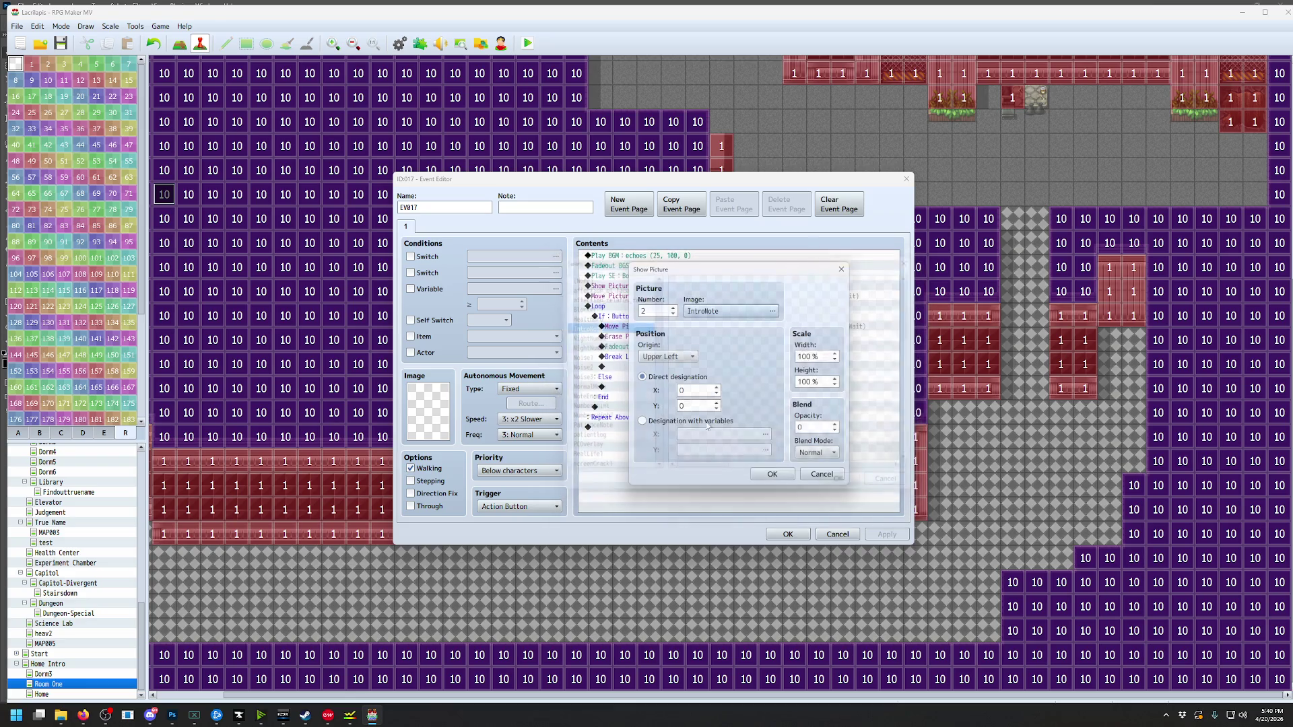
pyautogui.click(732, 320)
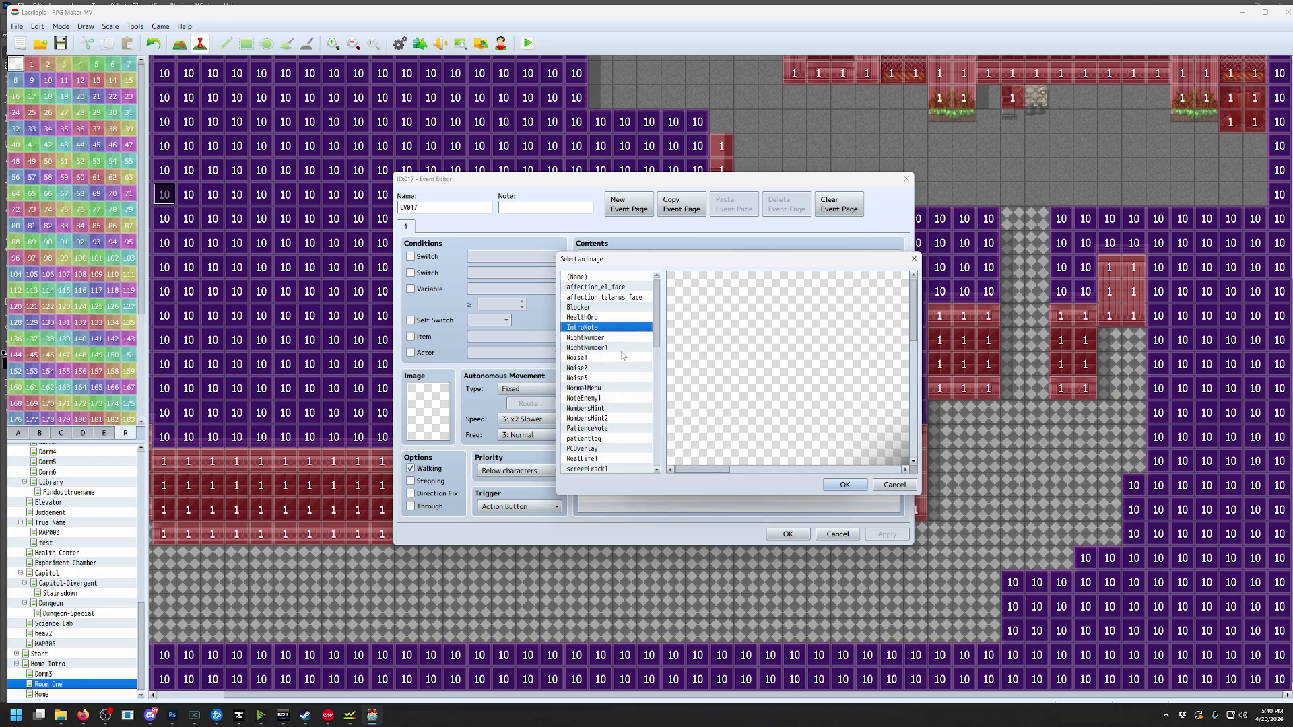
pyautogui.click(602, 398)
pyautogui.click(841, 483)
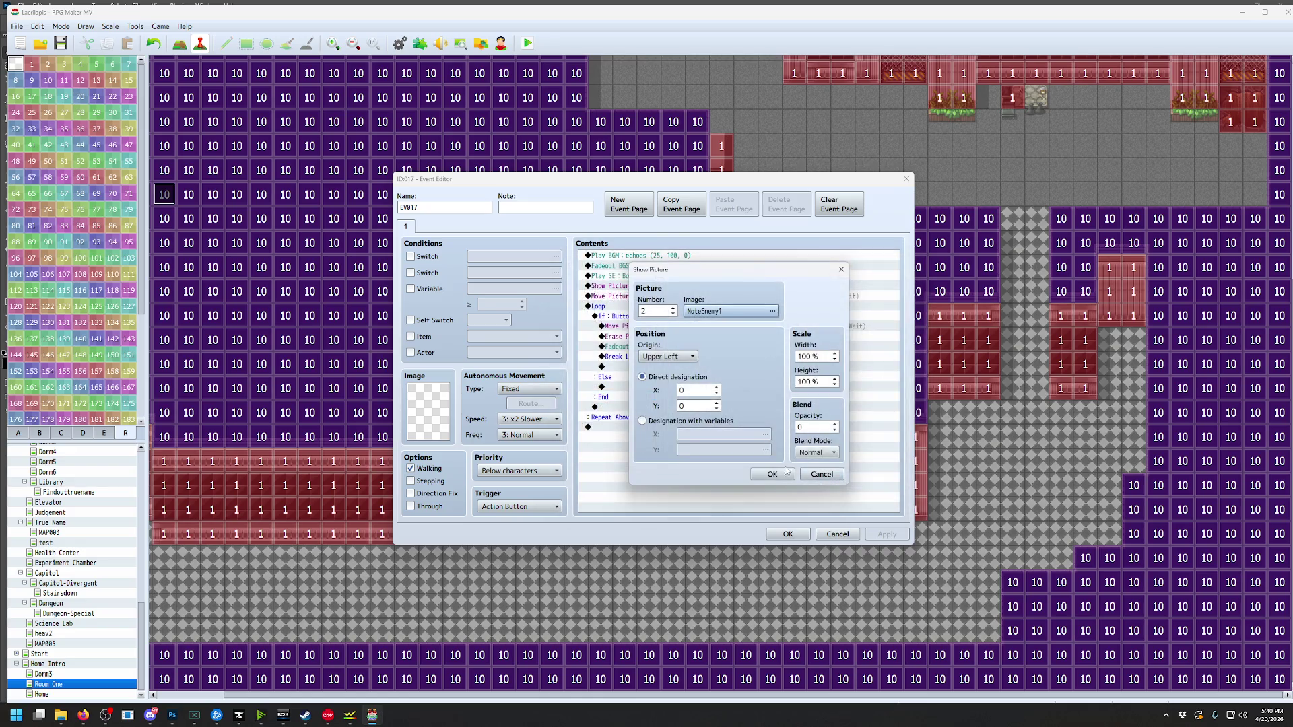
pyautogui.click(772, 474)
pyautogui.click(795, 536)
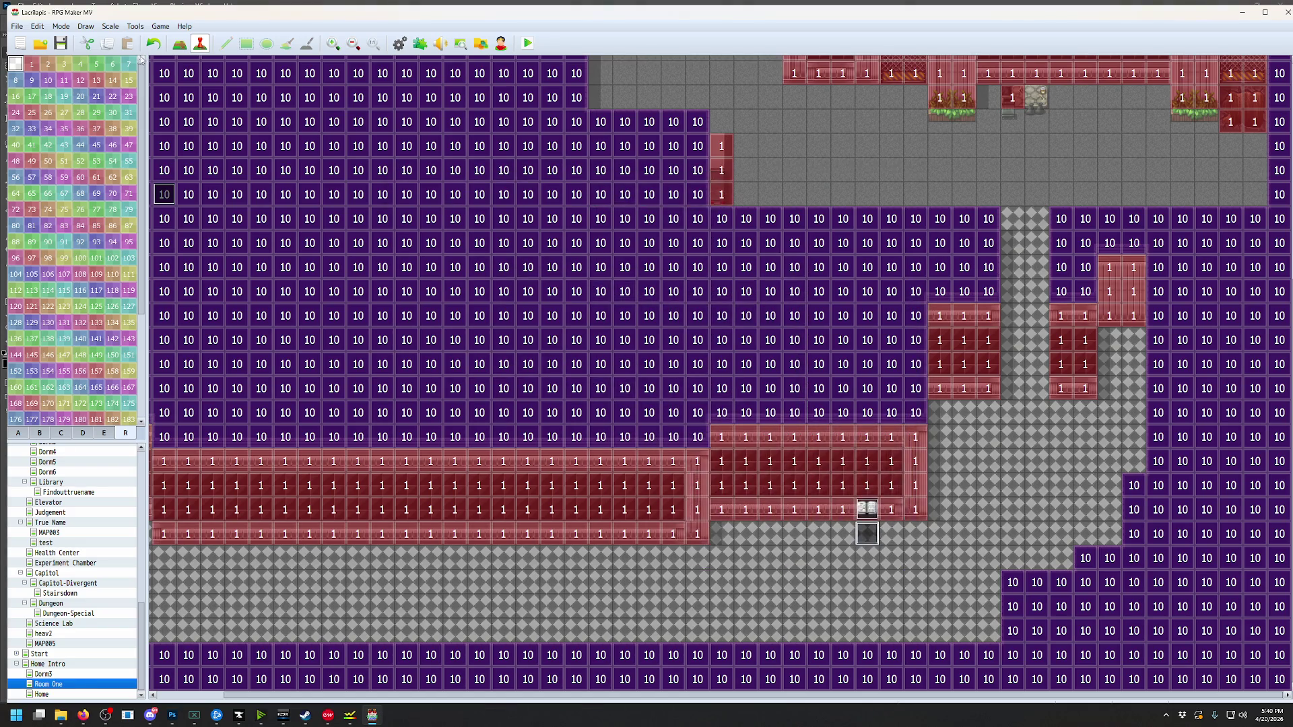
pyautogui.click(526, 44)
# Walk the character down the corridor into the checkered room and up to the bench
pyautogui.press('Right')
pyautogui.press('Down')
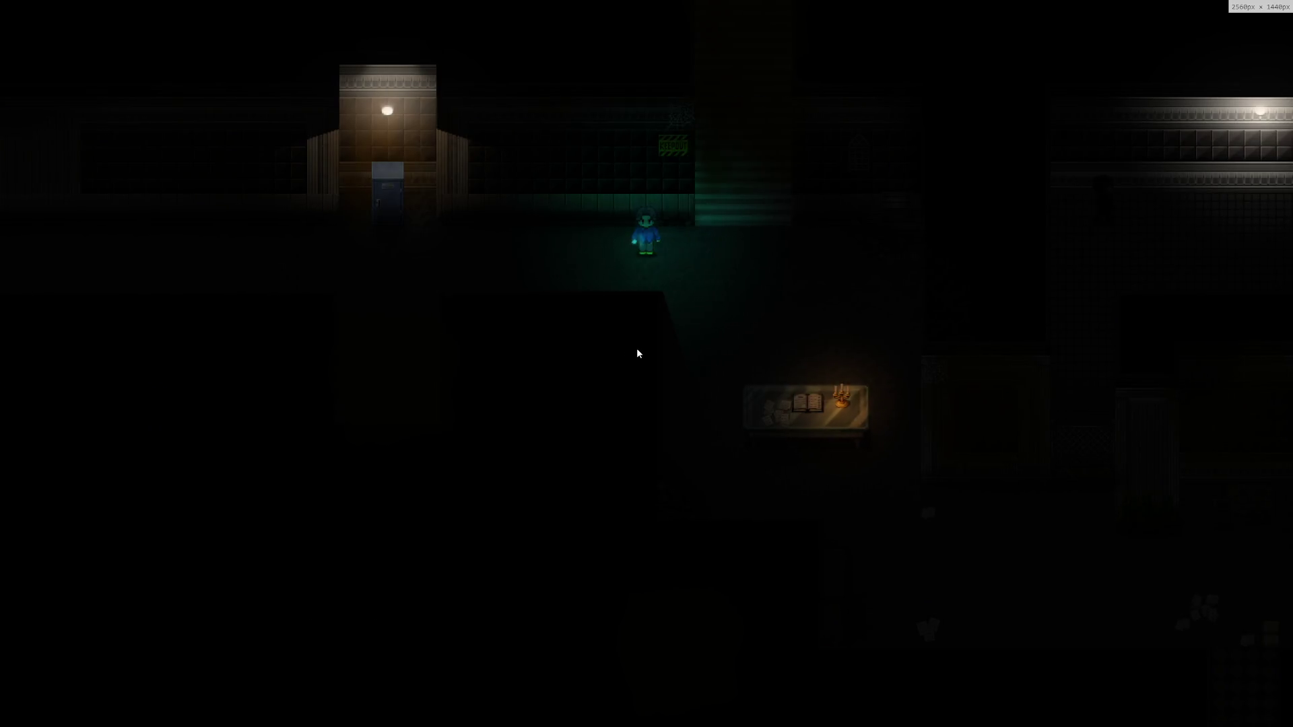
pyautogui.press('Down')
pyautogui.press('Right')
pyautogui.press('Down')
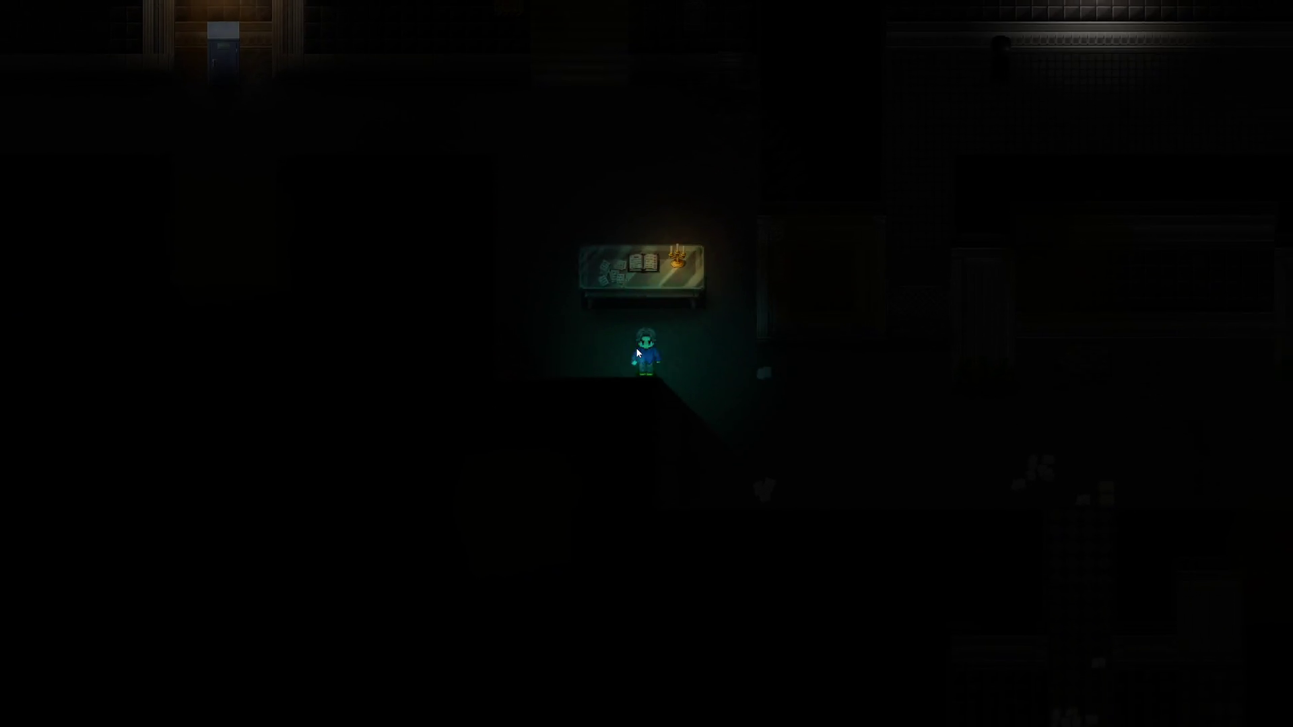
pyautogui.press('Down')
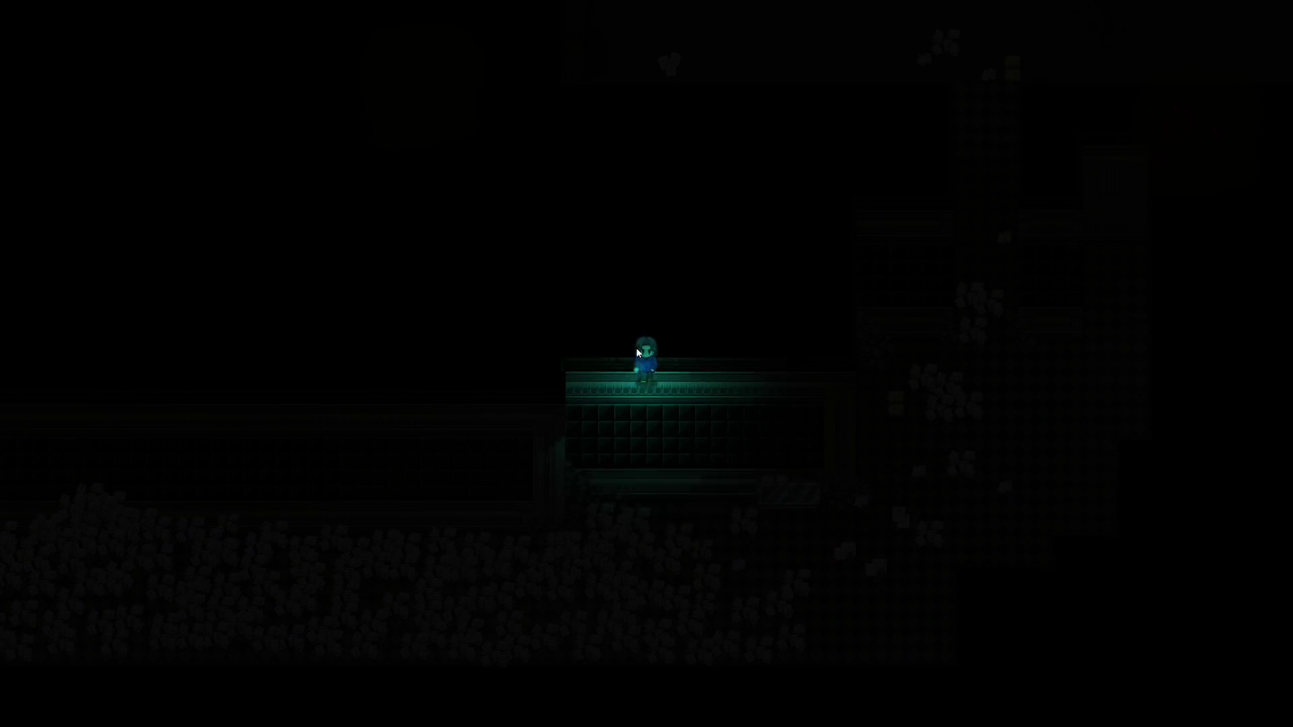
pyautogui.press('Right')
pyautogui.press('Up')
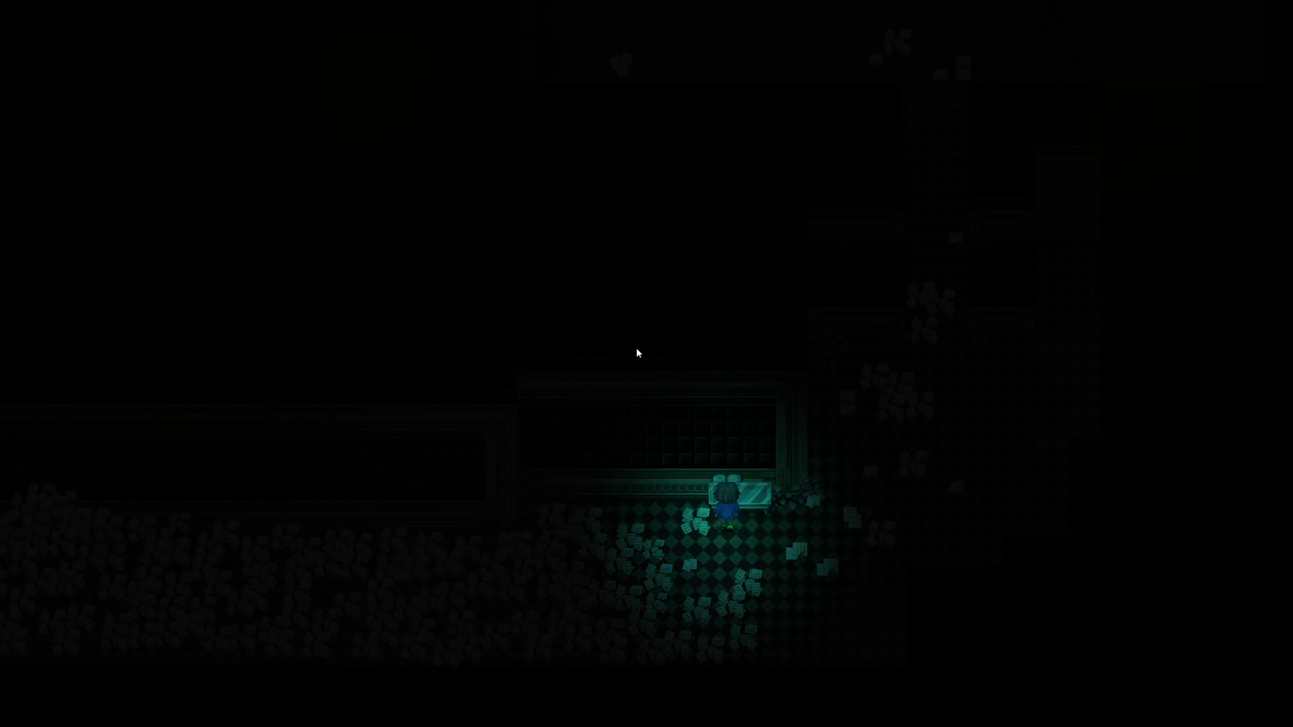
pyautogui.press('Down')
pyautogui.press('Down')
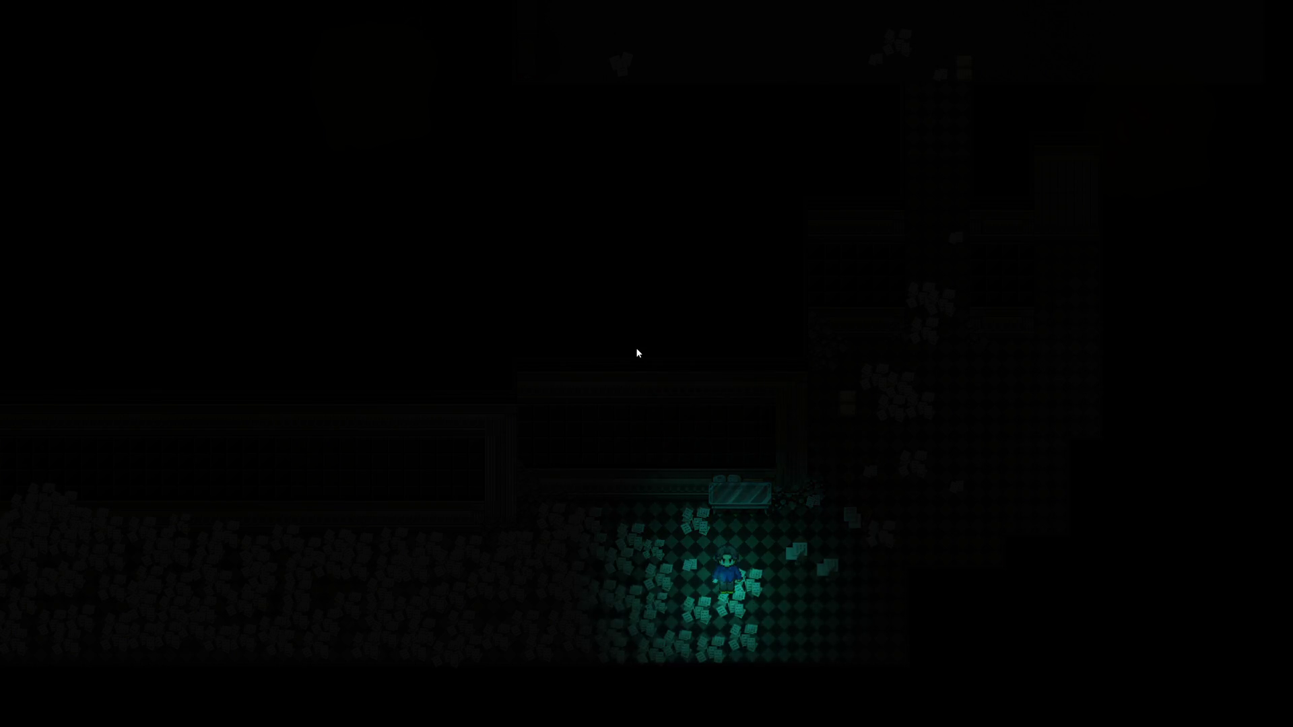
pyautogui.press('Up')
# Read and dismiss the journal note at the bench, end the playtest, and open book event EV016
pyautogui.press('Return')
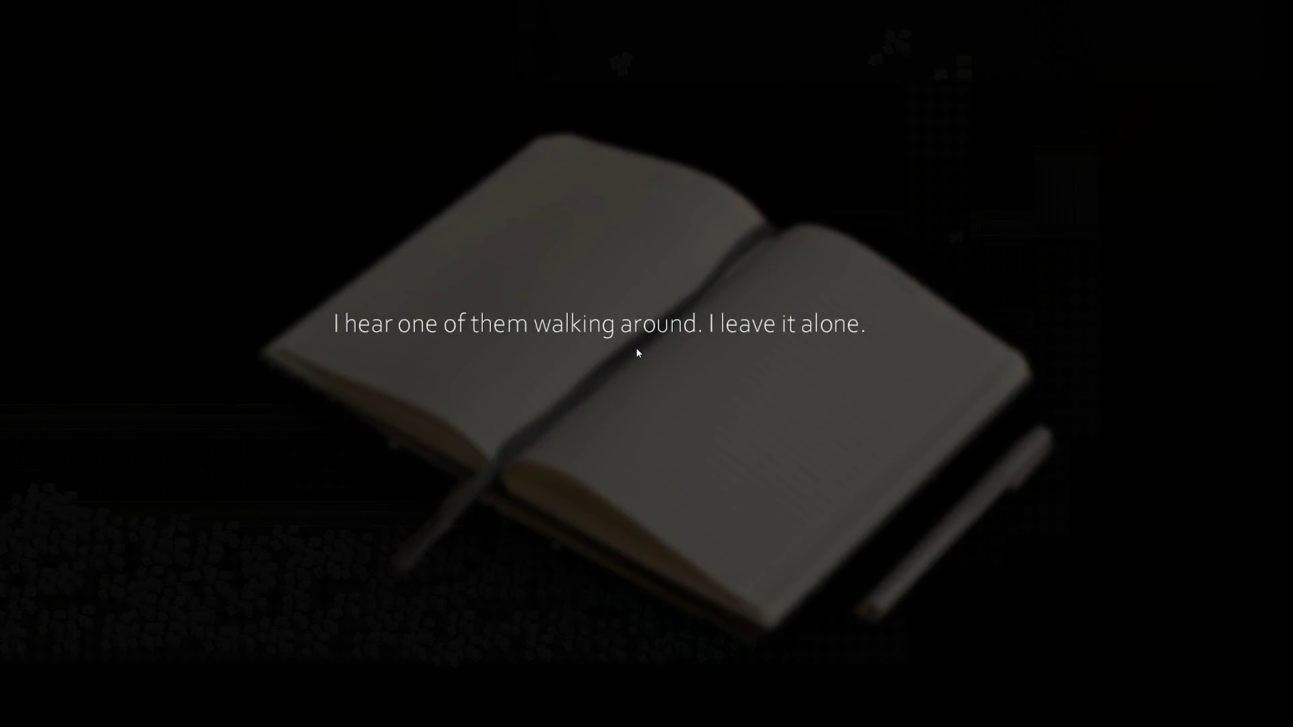
pyautogui.press('Return')
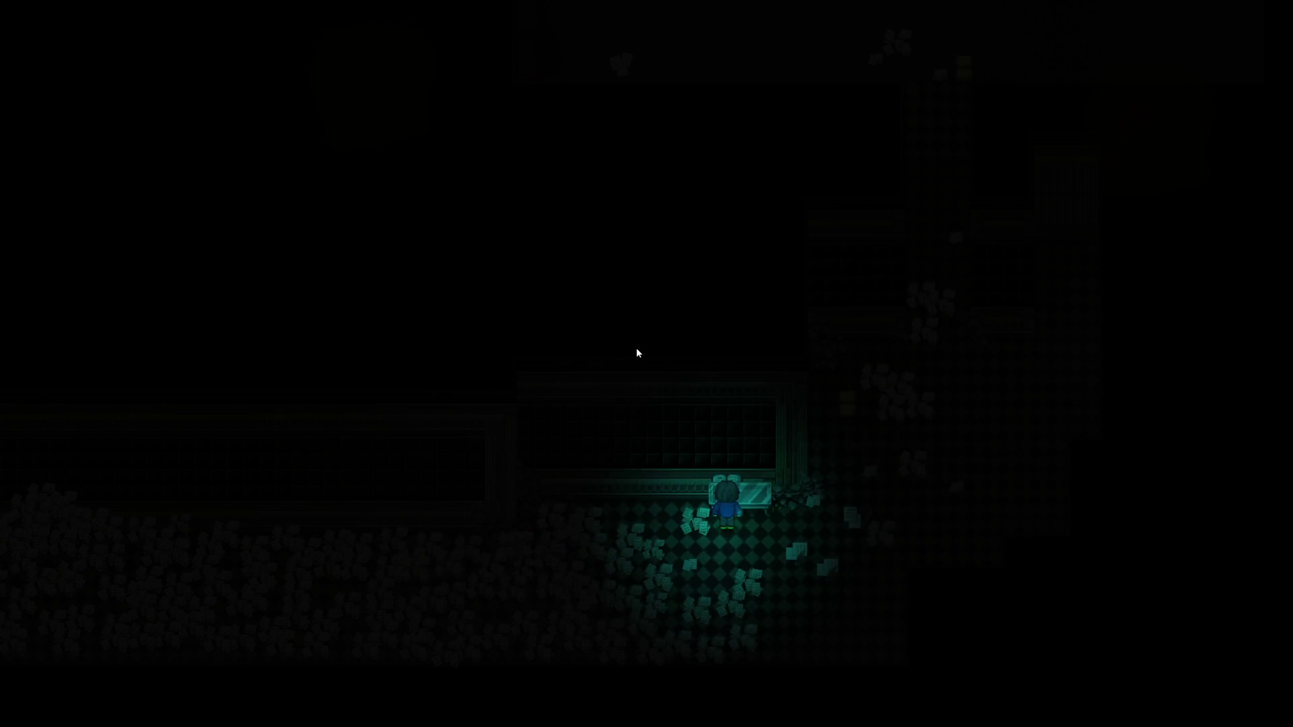
pyautogui.hotkey('alt', 'F4')
pyautogui.doubleClick(867, 510)
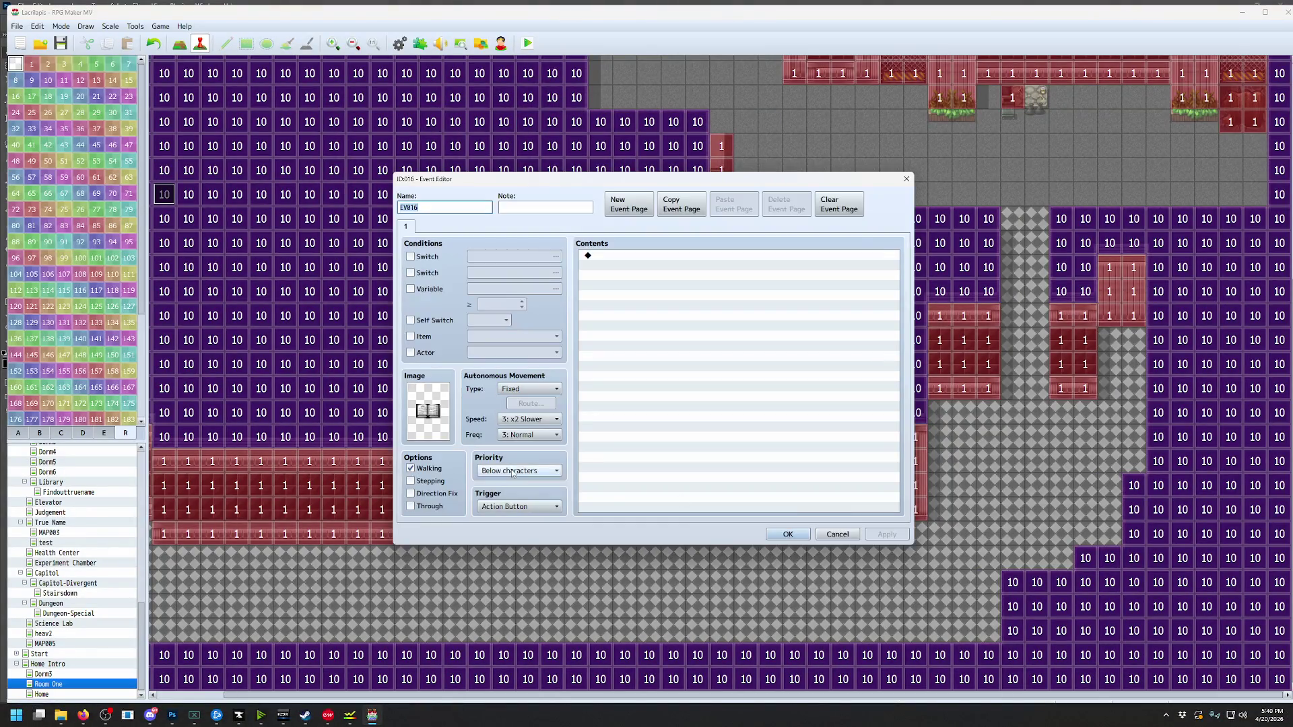
# Set the book event's priority to Same as characters and close its editor
pyautogui.click(526, 470)
pyautogui.click(529, 495)
pyautogui.click(787, 534)
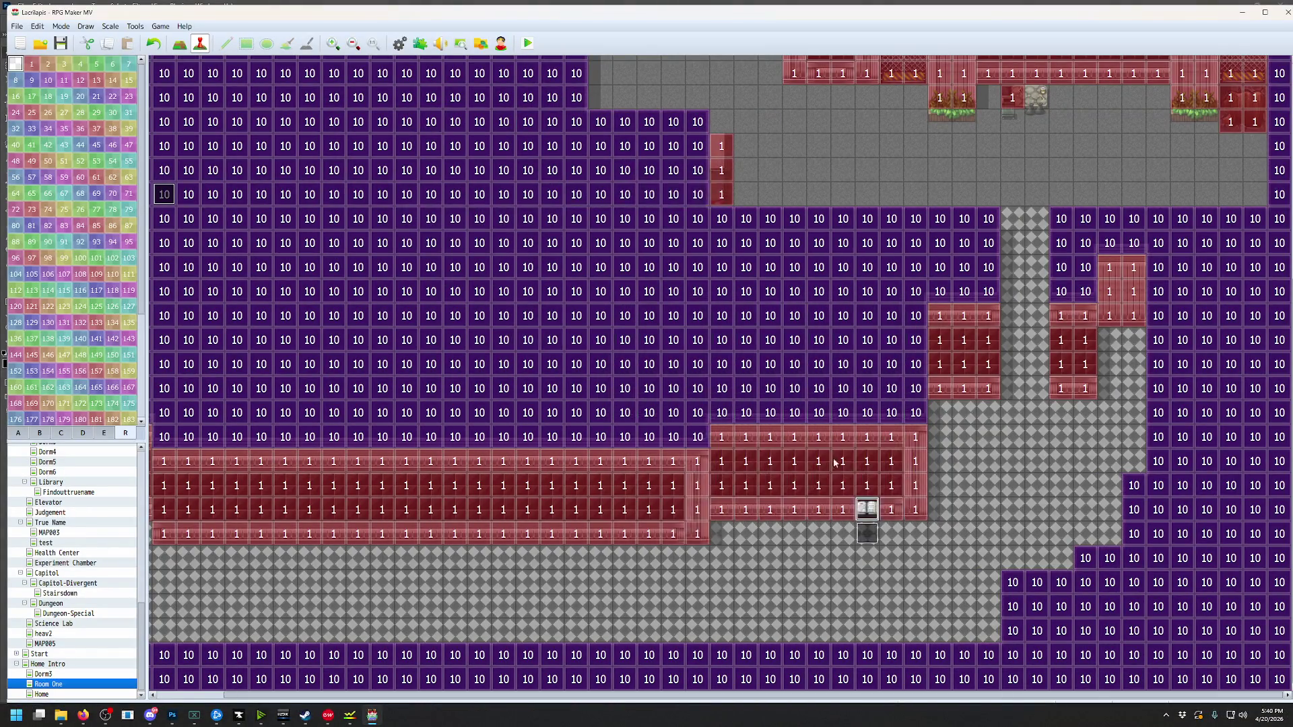
# Move the dark event EV018 one tile lower on the map and confirm its settings
pyautogui.scroll(-5, 783, 348)
pyautogui.hscroll(3, 784, 347)
pyautogui.moveTo(771, 337); pyautogui.dragTo(771, 384)
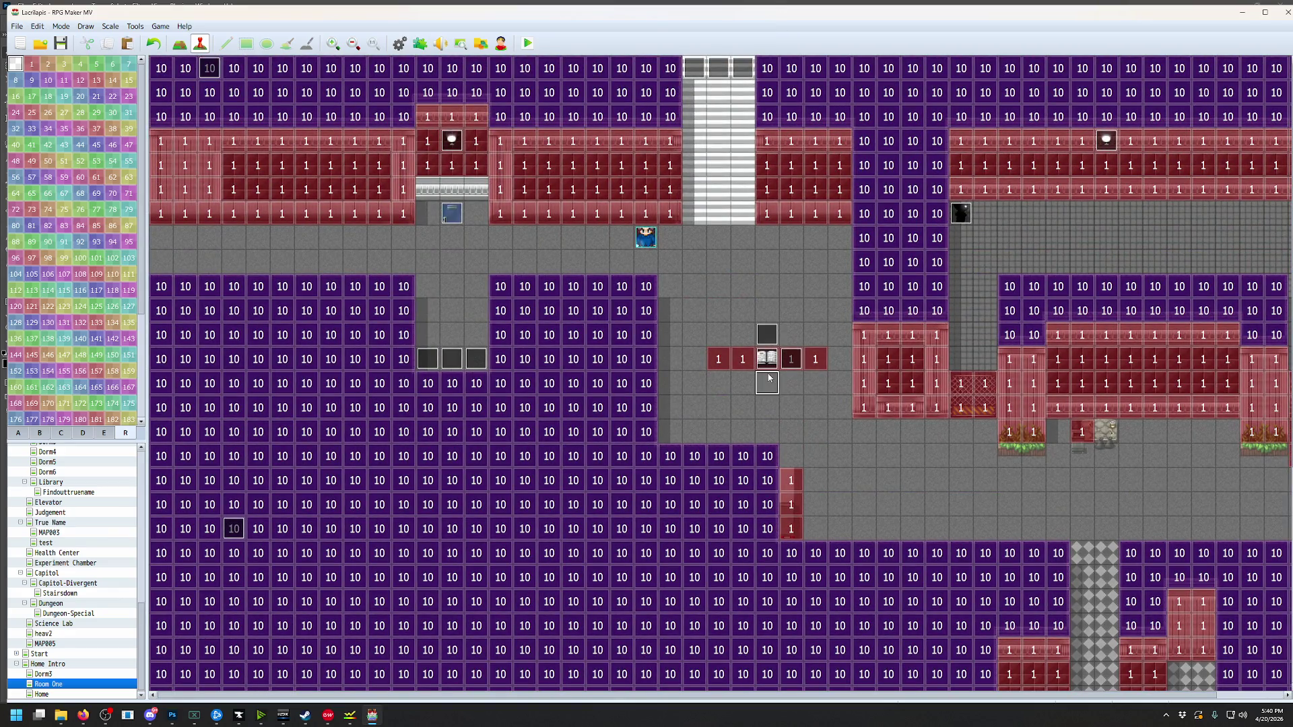
pyautogui.doubleClick(771, 384)
pyautogui.click(787, 534)
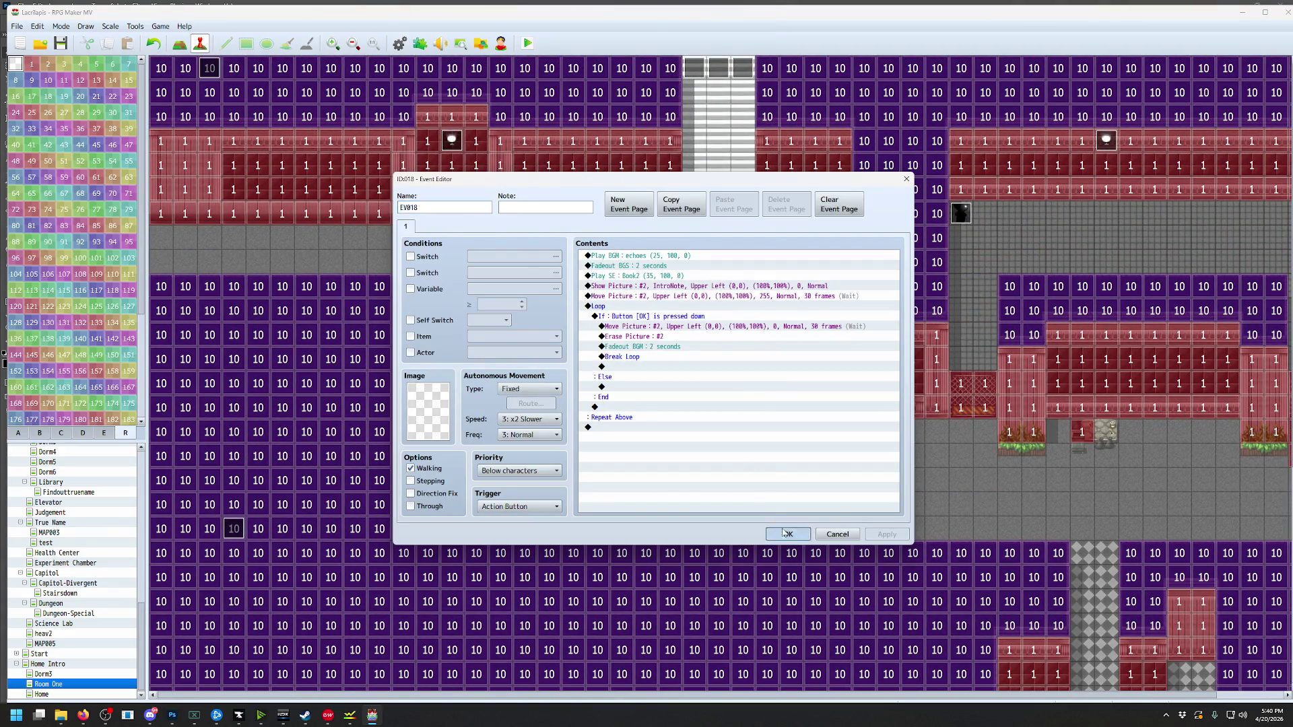
# Save the project, playtest, and read the note on the candle-lit table
pyautogui.hotkey('ctrl', 'r')
pyautogui.click(609, 380)
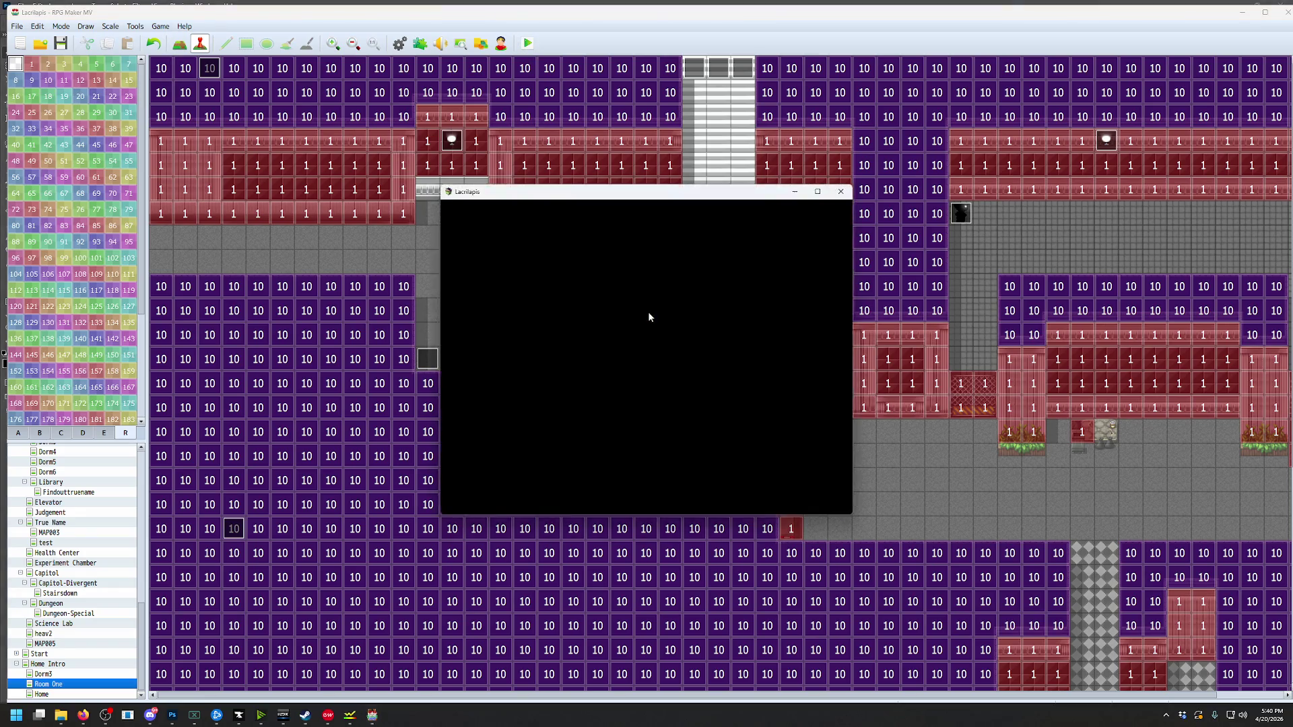
pyautogui.press('Down')
pyautogui.press('Right')
pyautogui.press('Up')
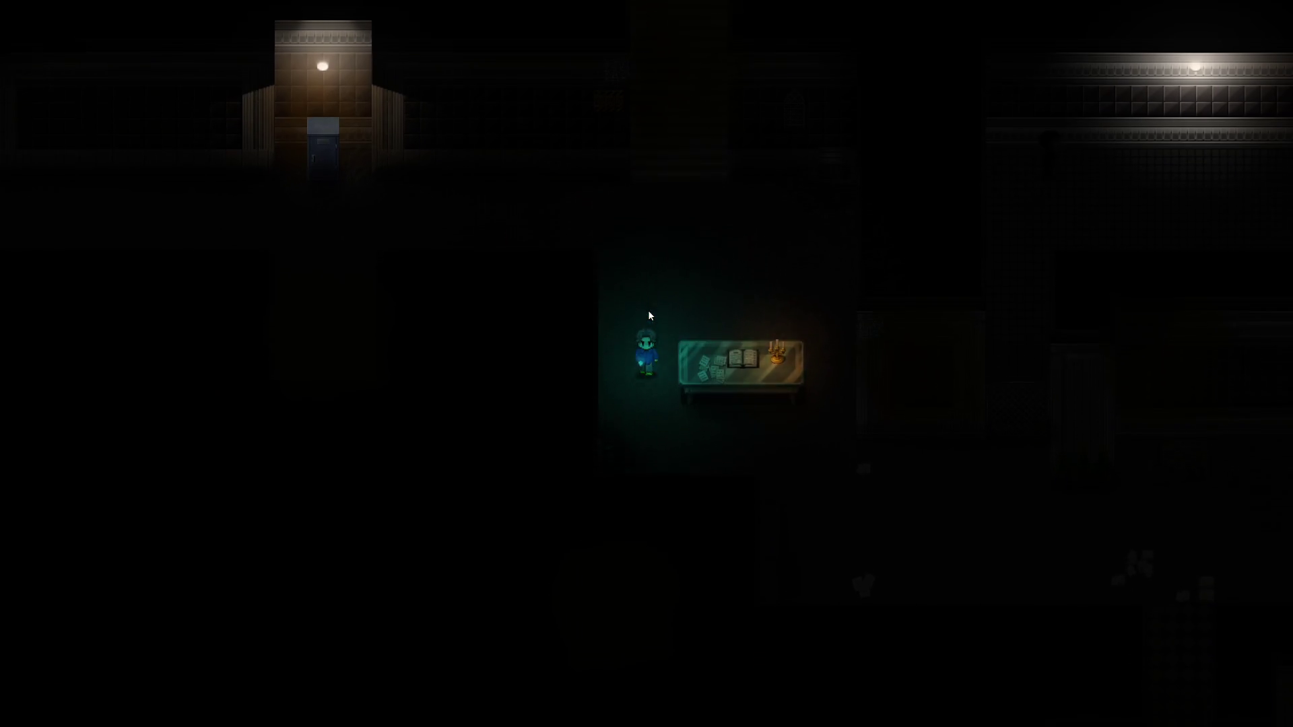
pyautogui.press('Return')
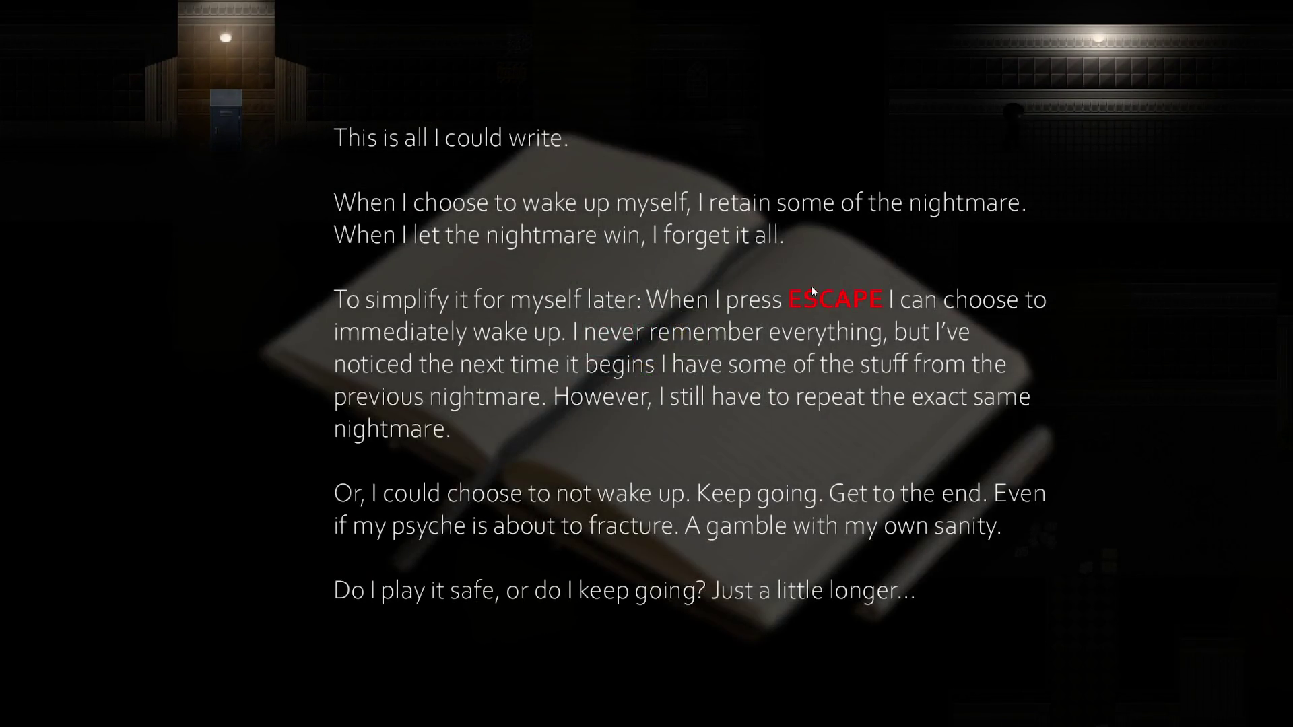
pyautogui.press('Return')
# Walk down to the lower room's counter and read through the journal pages
pyautogui.press('Right')
pyautogui.press('Down')
pyautogui.press('Right')
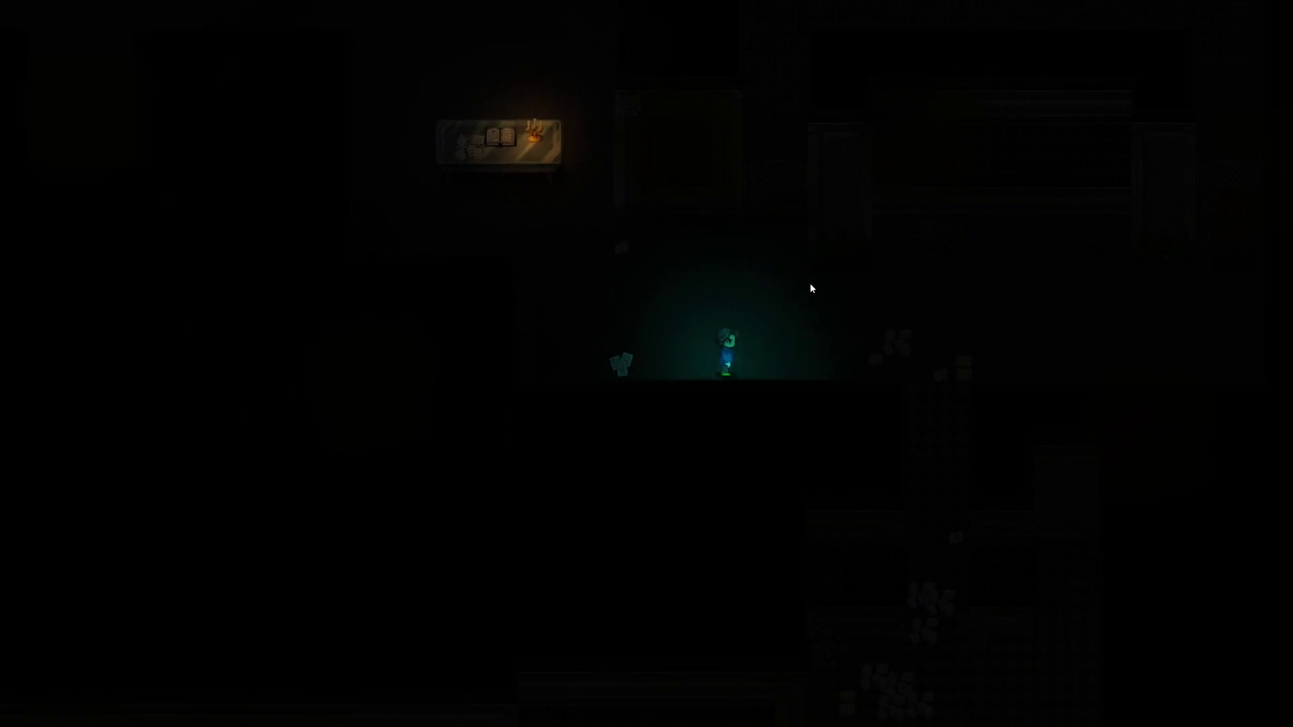
pyautogui.press('Down')
pyautogui.press('Down')
pyautogui.press('Left')
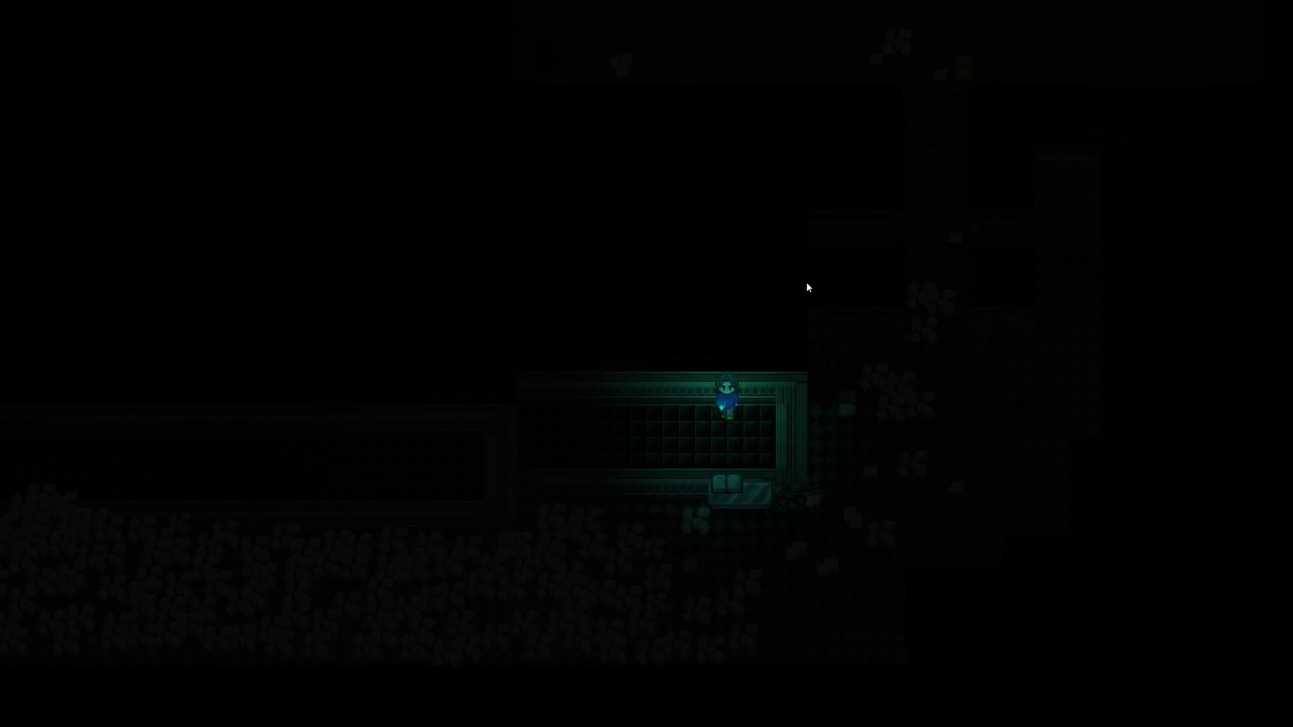
pyautogui.press('Down')
pyautogui.press('Return')
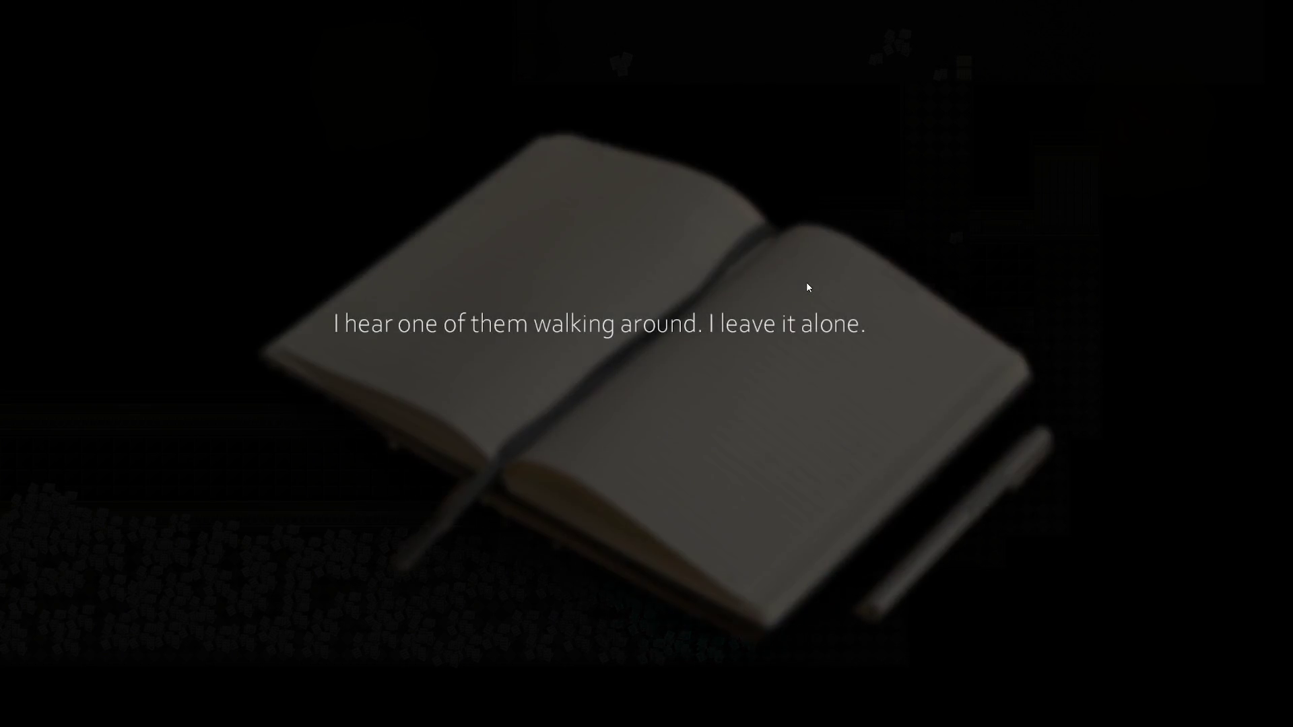
pyautogui.press('Return')
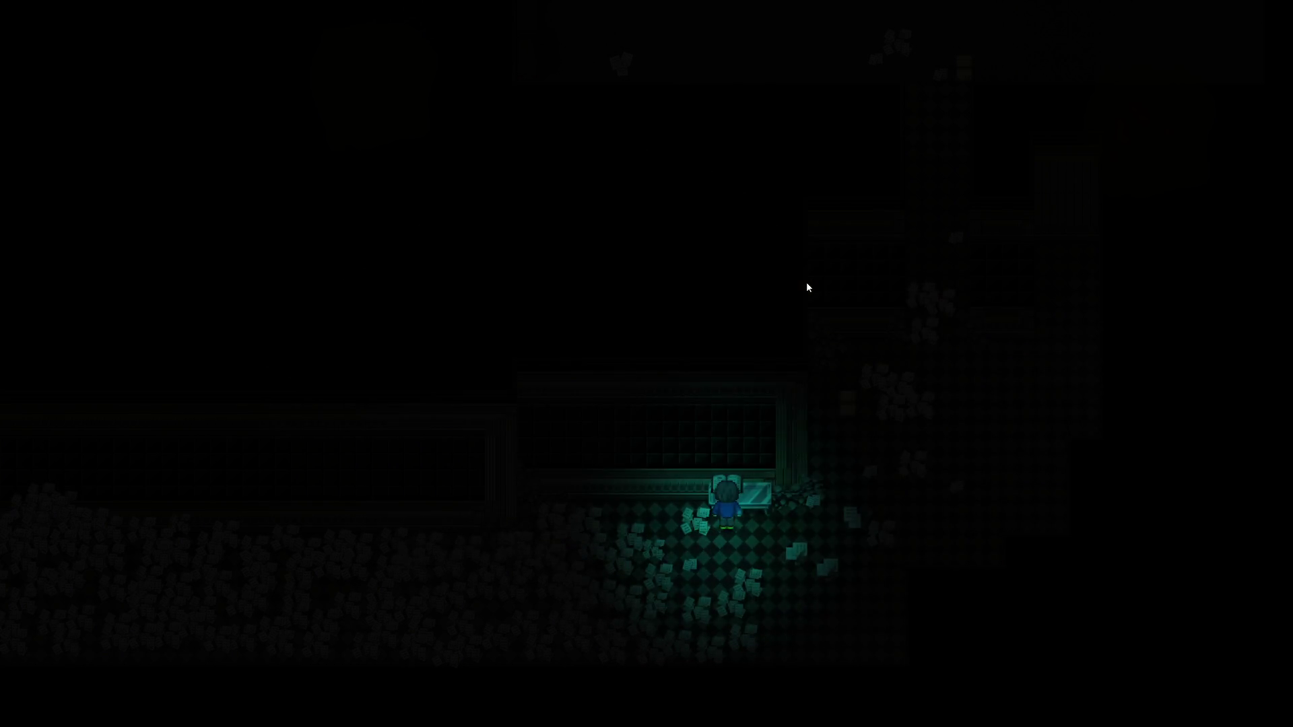
pyautogui.press('Return')
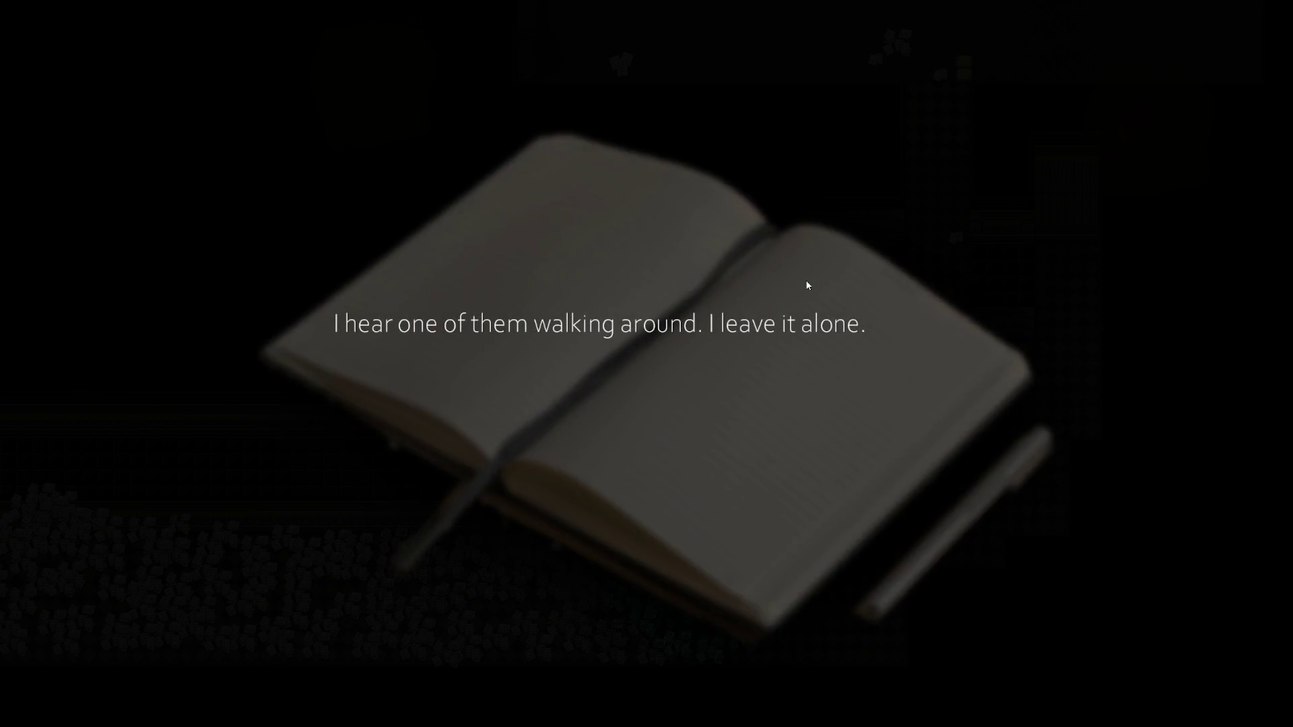
pyautogui.press('Return')
# Walk back up to the lit locker, open it, dismiss the found-item message, and end the playtest
pyautogui.press('Right')
pyautogui.press('Up')
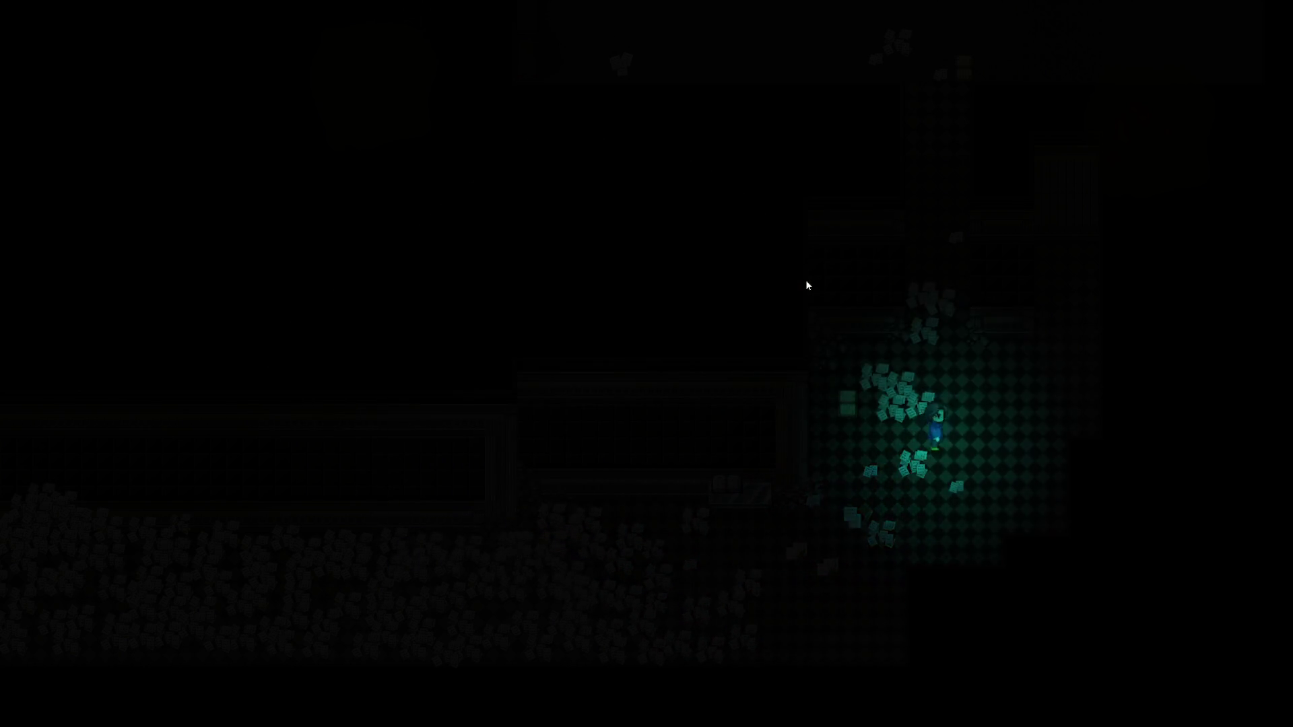
pyautogui.press('Up')
pyautogui.press('Left')
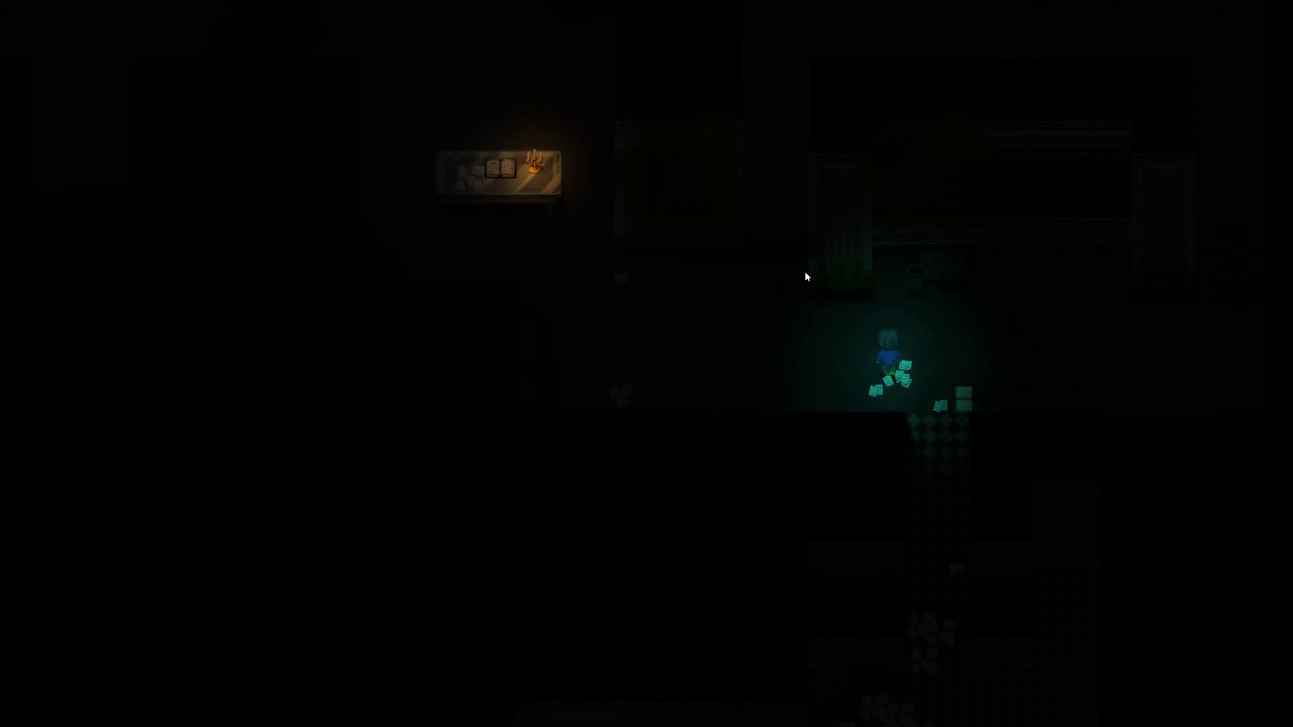
pyautogui.press('Left')
pyautogui.press('Up')
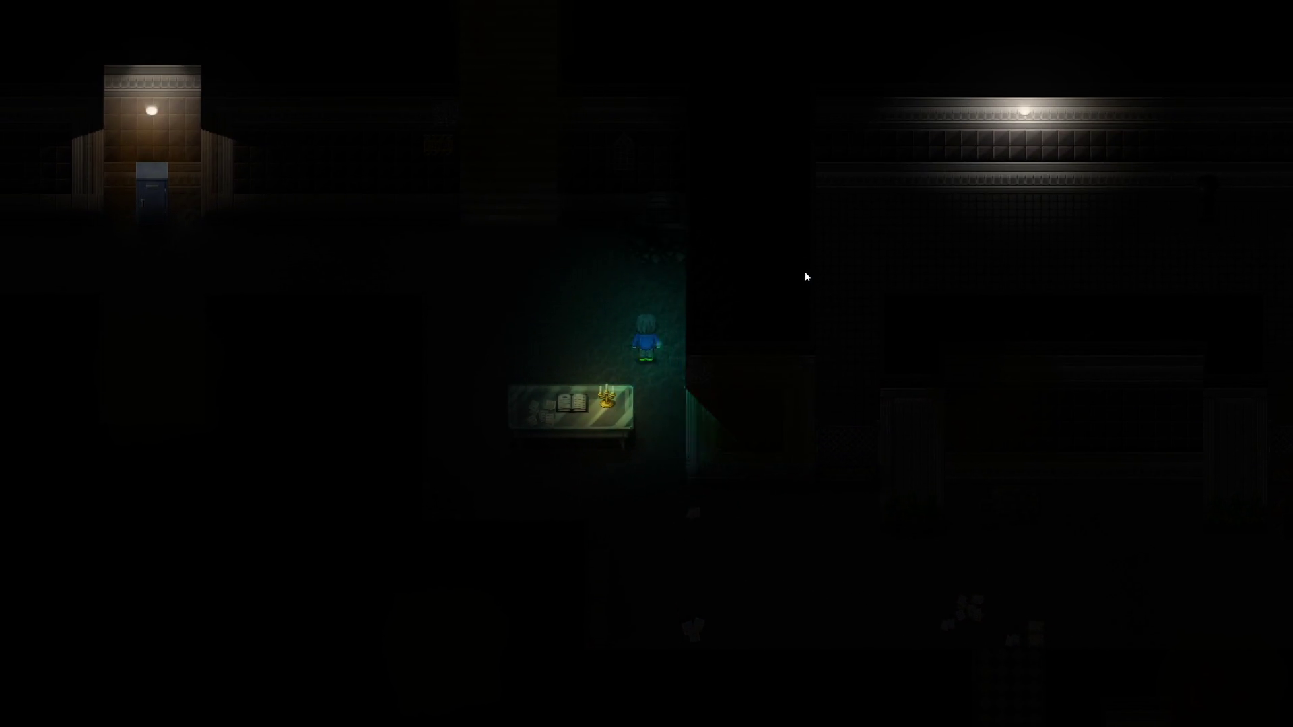
pyautogui.press('Up')
pyautogui.press('Left')
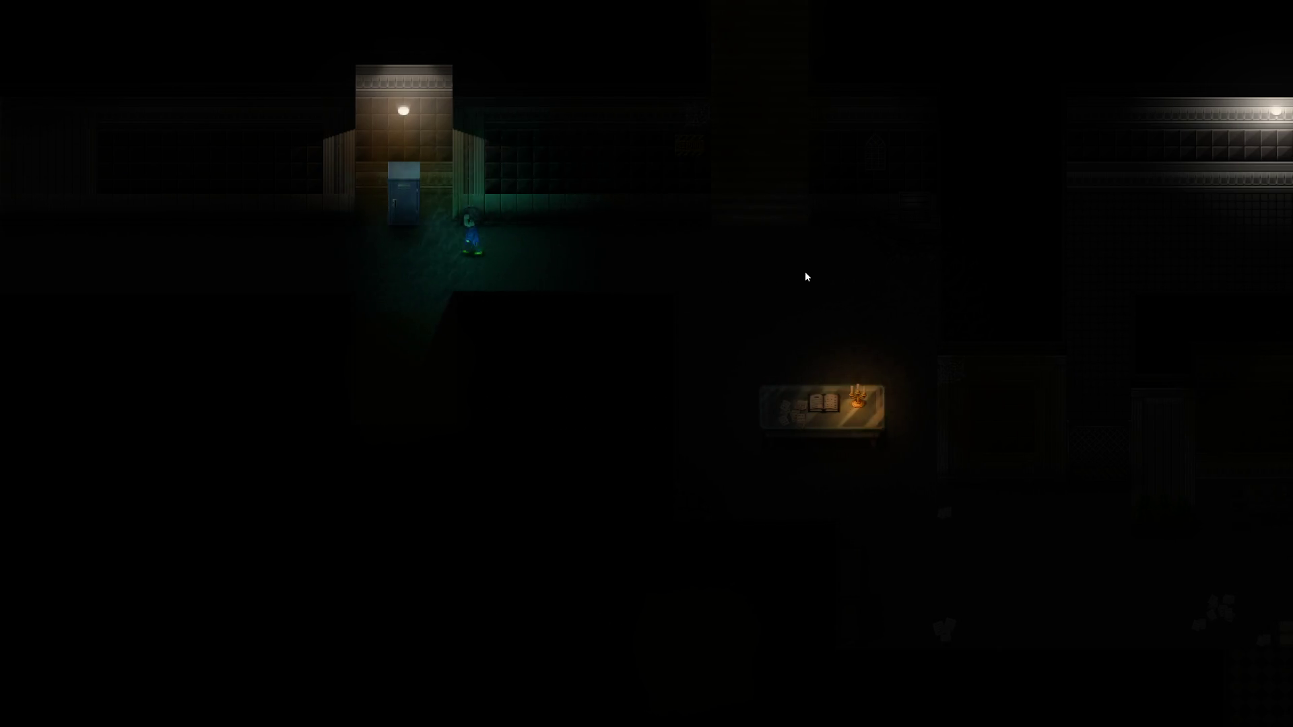
pyautogui.press('Up')
pyautogui.press('Return')
pyautogui.press('Return')
pyautogui.press('Right')
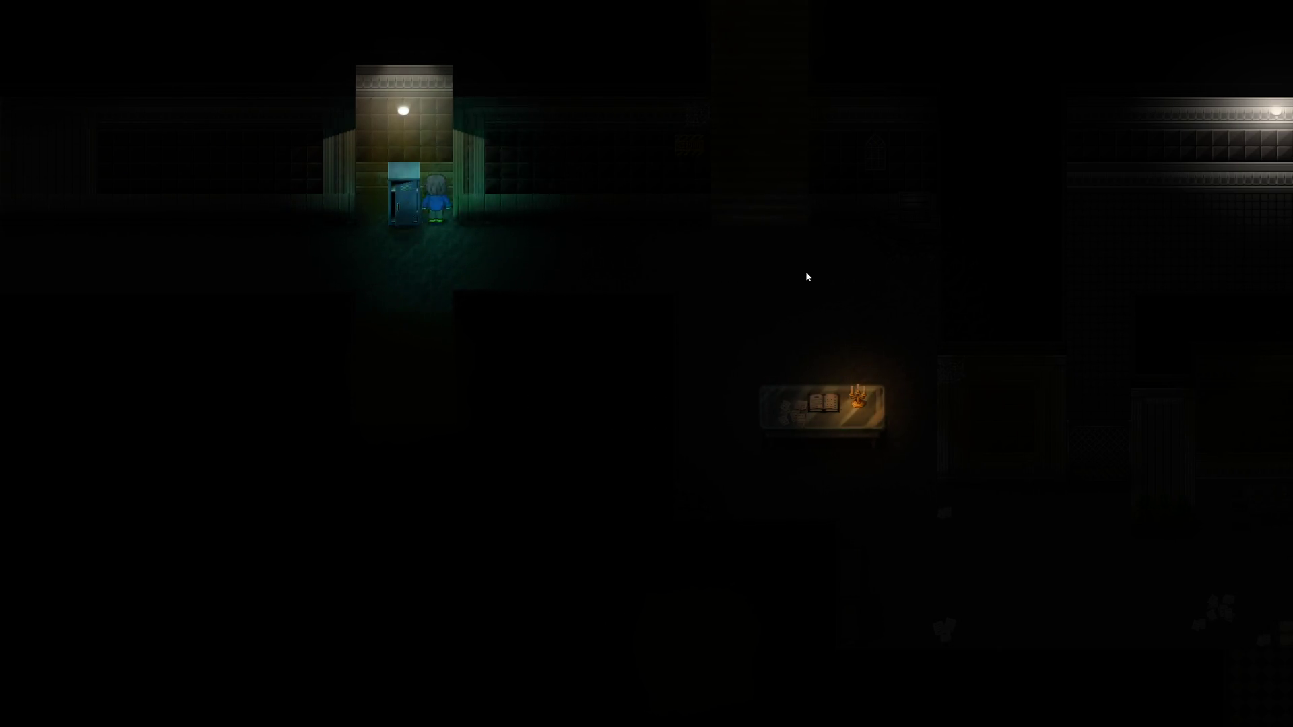
pyautogui.hotkey('alt', 'F4')
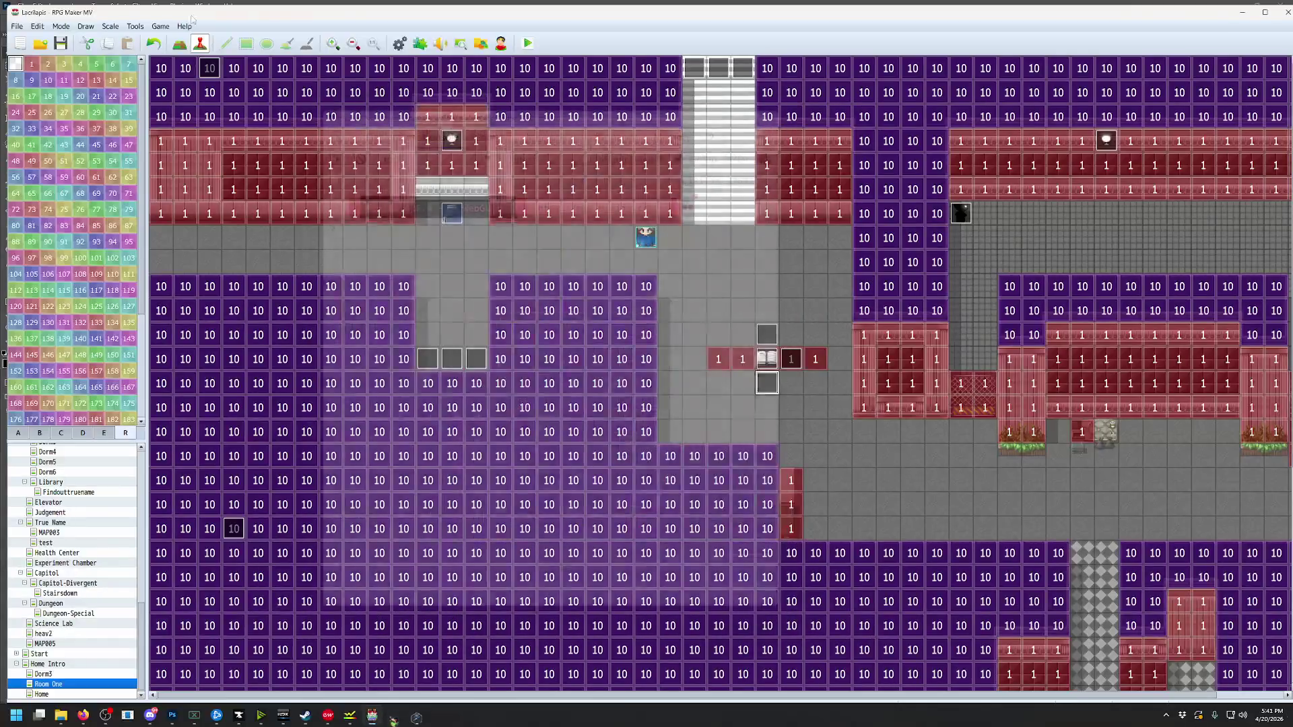
# In the Database, change the Shooting common event's 1-frame wait to 25 frames and apply
pyautogui.click(134, 26)
pyautogui.click(159, 39)
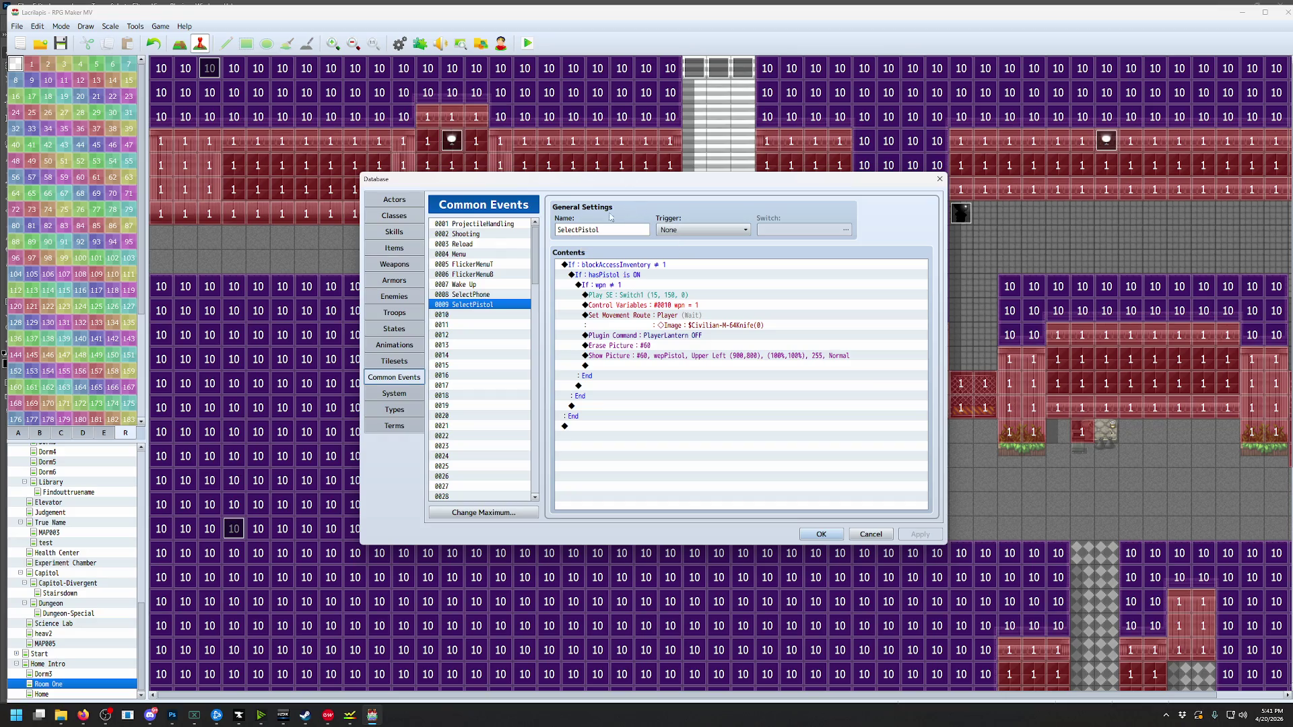
pyautogui.click(475, 234)
pyautogui.doubleClick(674, 447)
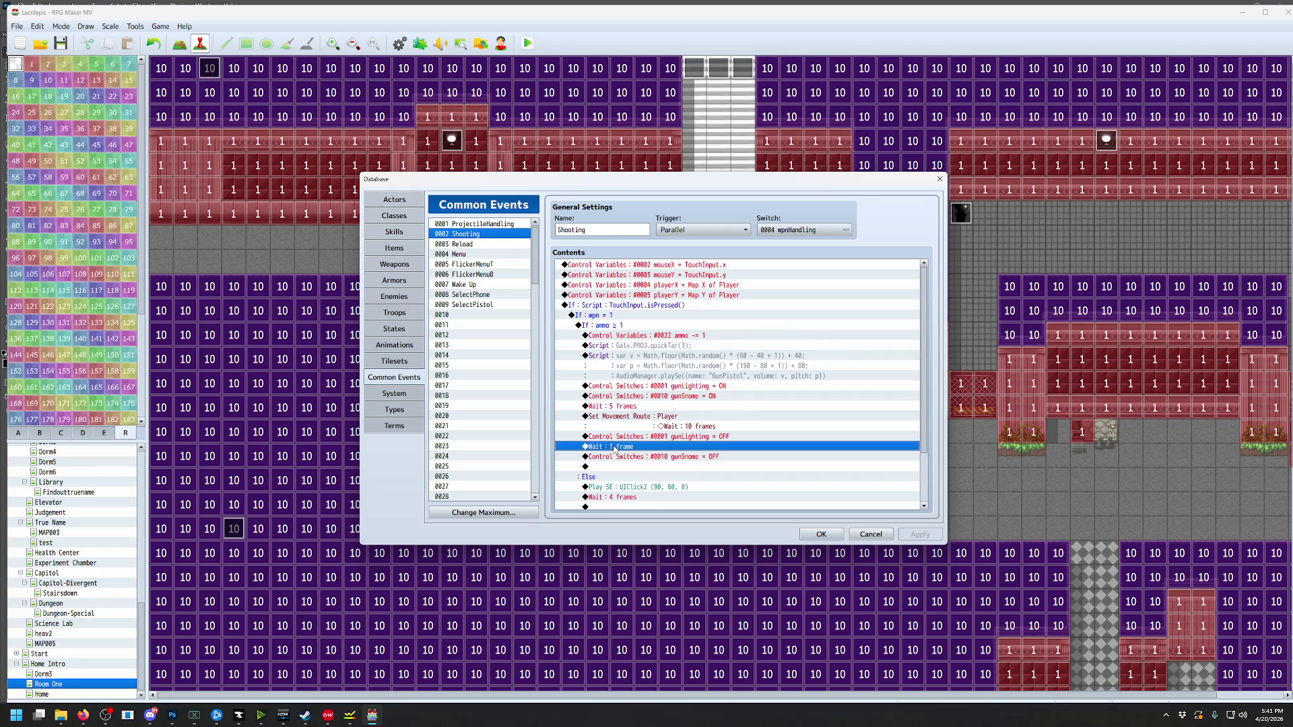
pyautogui.write('25')
pyautogui.click(724, 404)
pyautogui.click(920, 535)
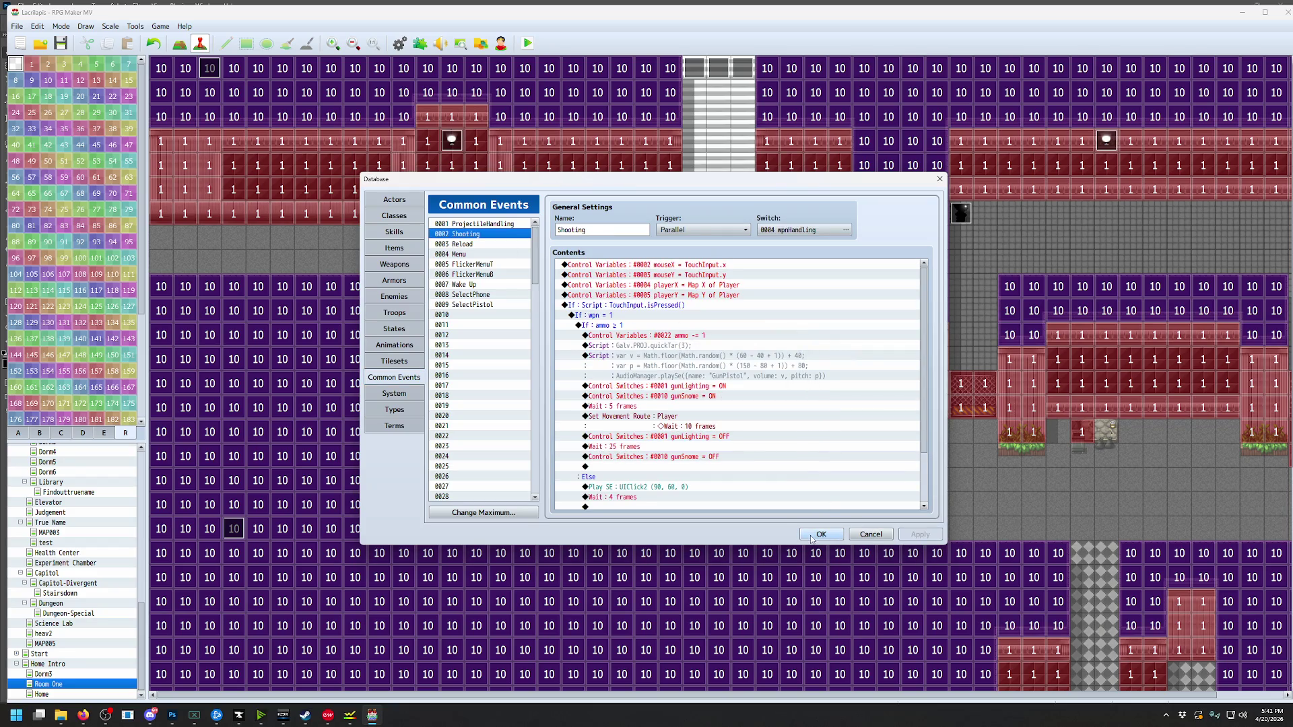
pyautogui.click(811, 535)
pyautogui.middleClick(681, 279)
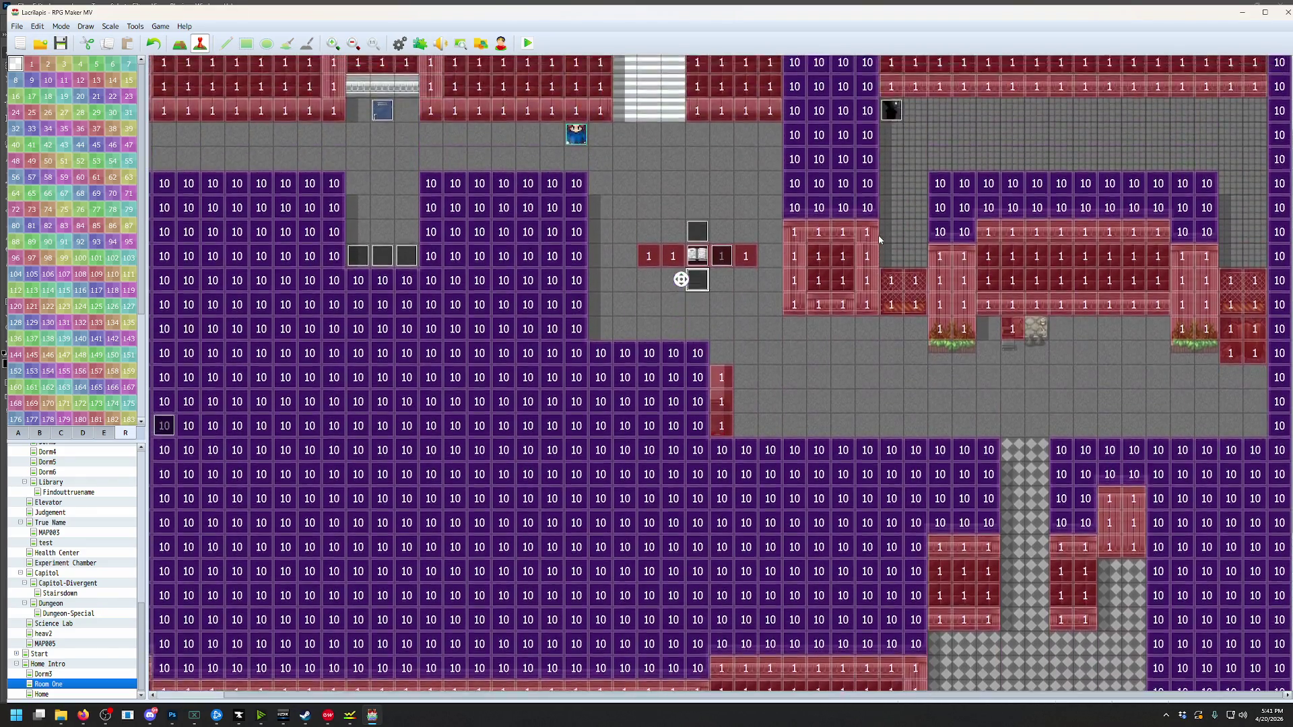
pyautogui.middleClick(877, 241)
pyautogui.middleClick(868, 248)
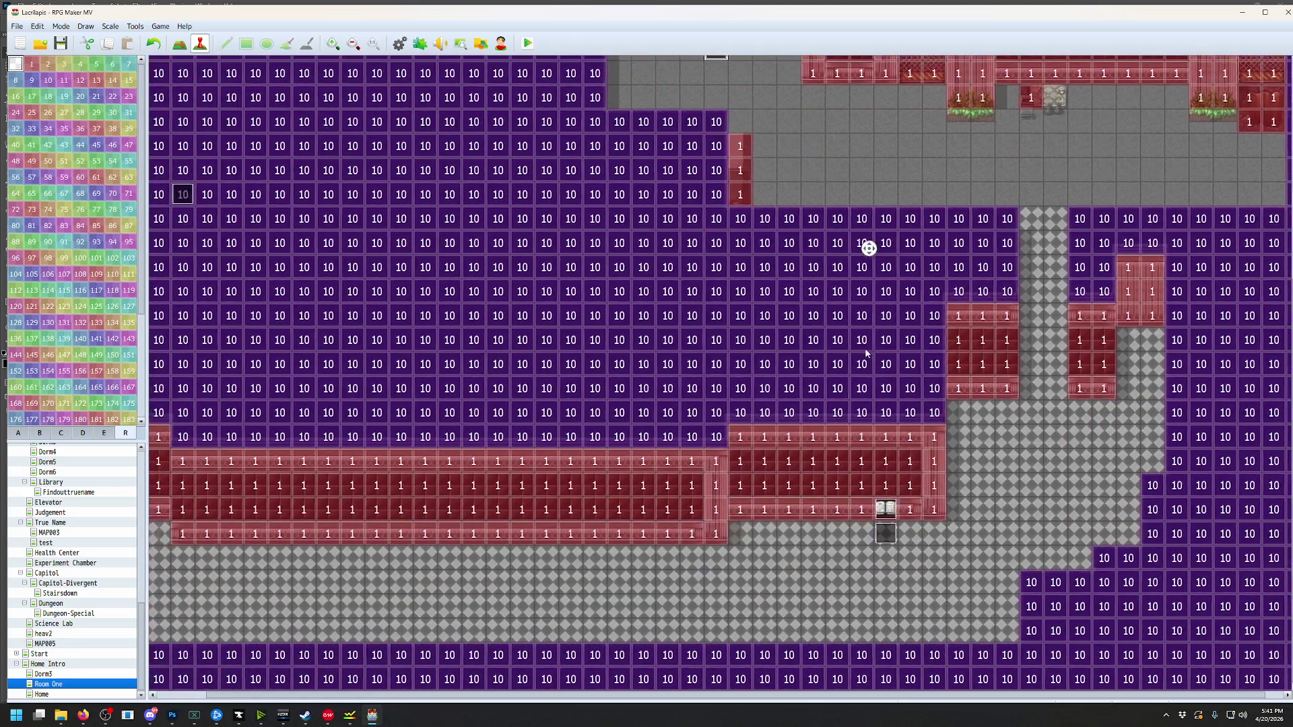
pyautogui.middleClick(868, 346)
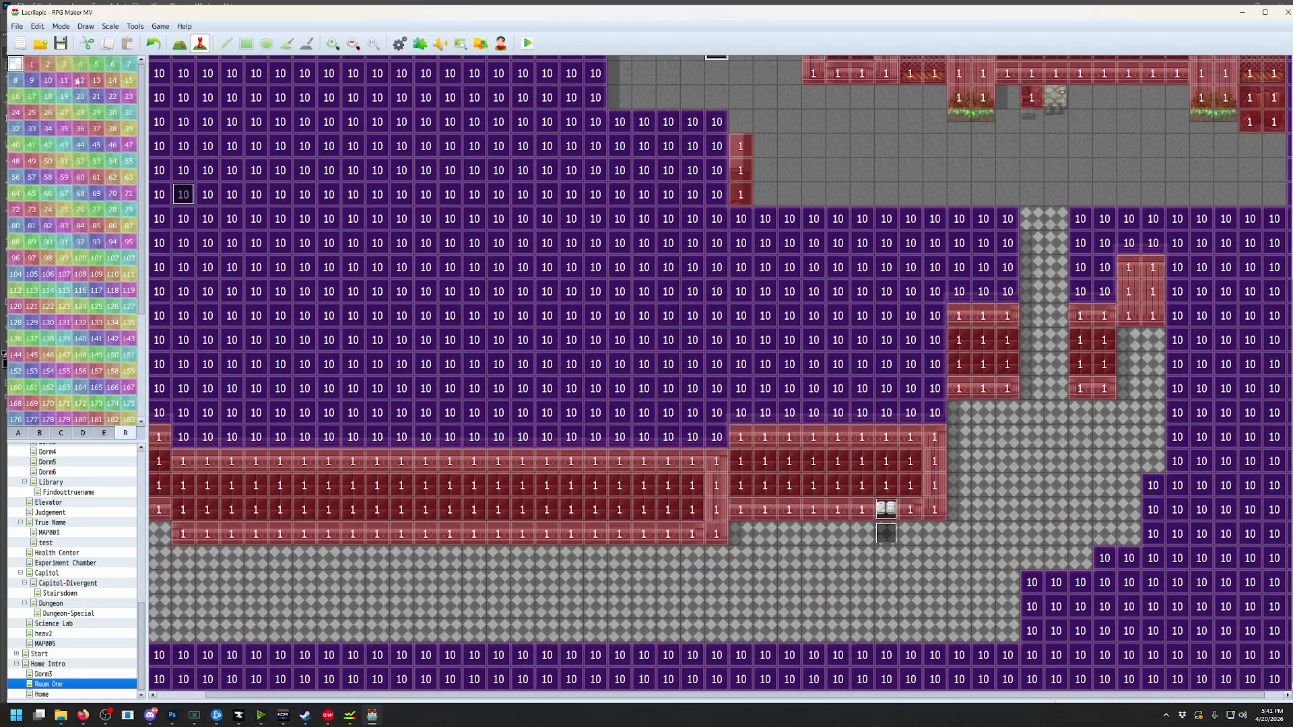
pyautogui.middleClick(572, 261)
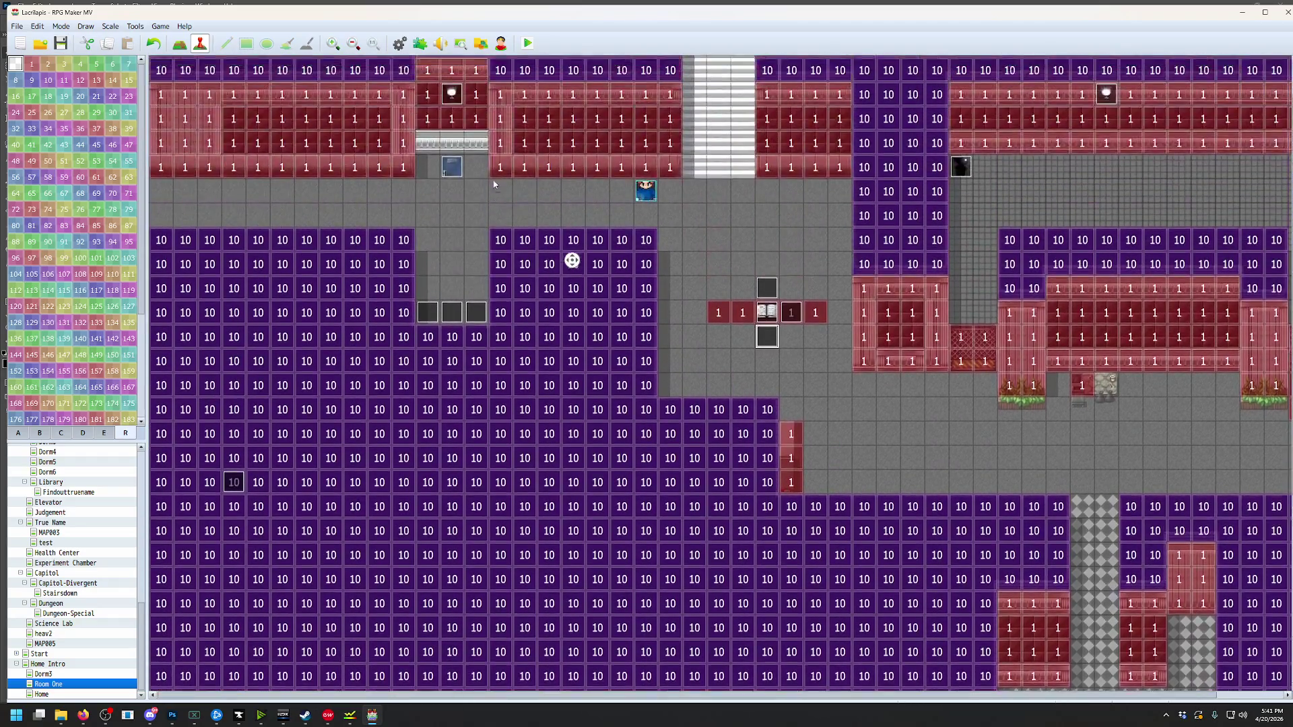
pyautogui.middleClick(493, 184)
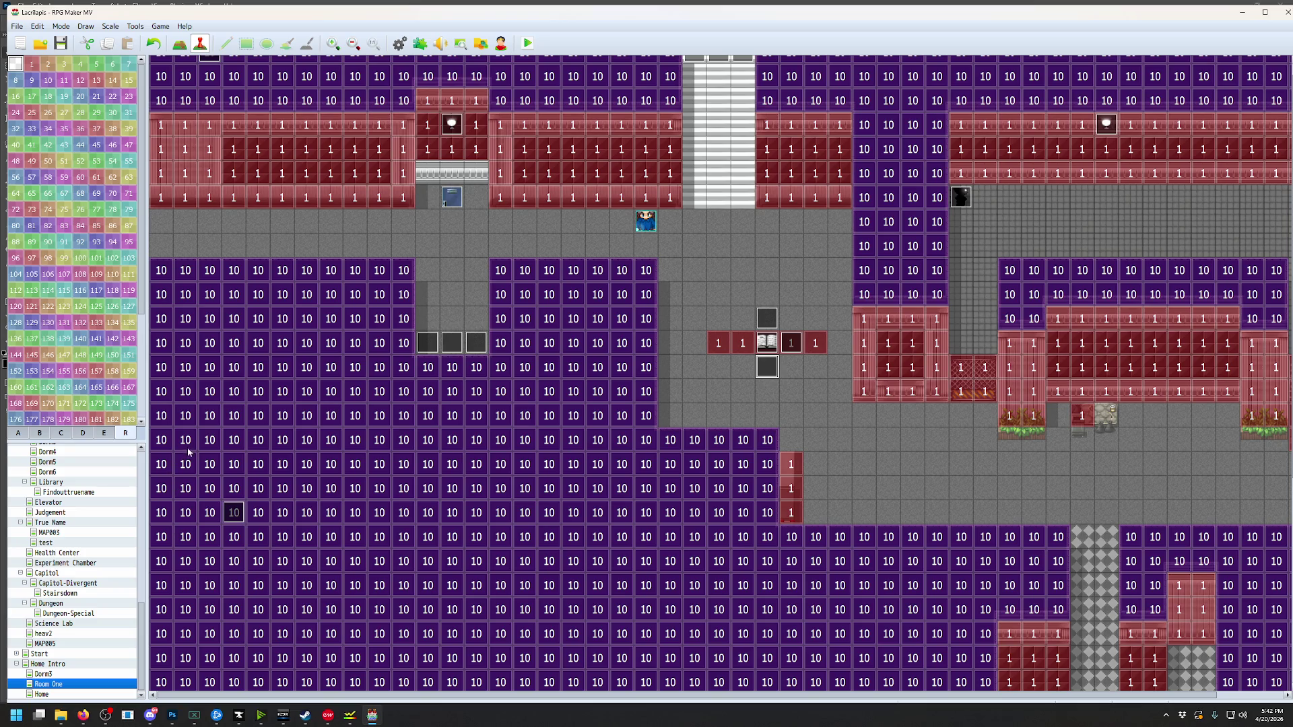
pyautogui.click(173, 715)
# Create a new 1920×1080 Photoshop document
pyautogui.click(23, 7)
pyautogui.click(27, 19)
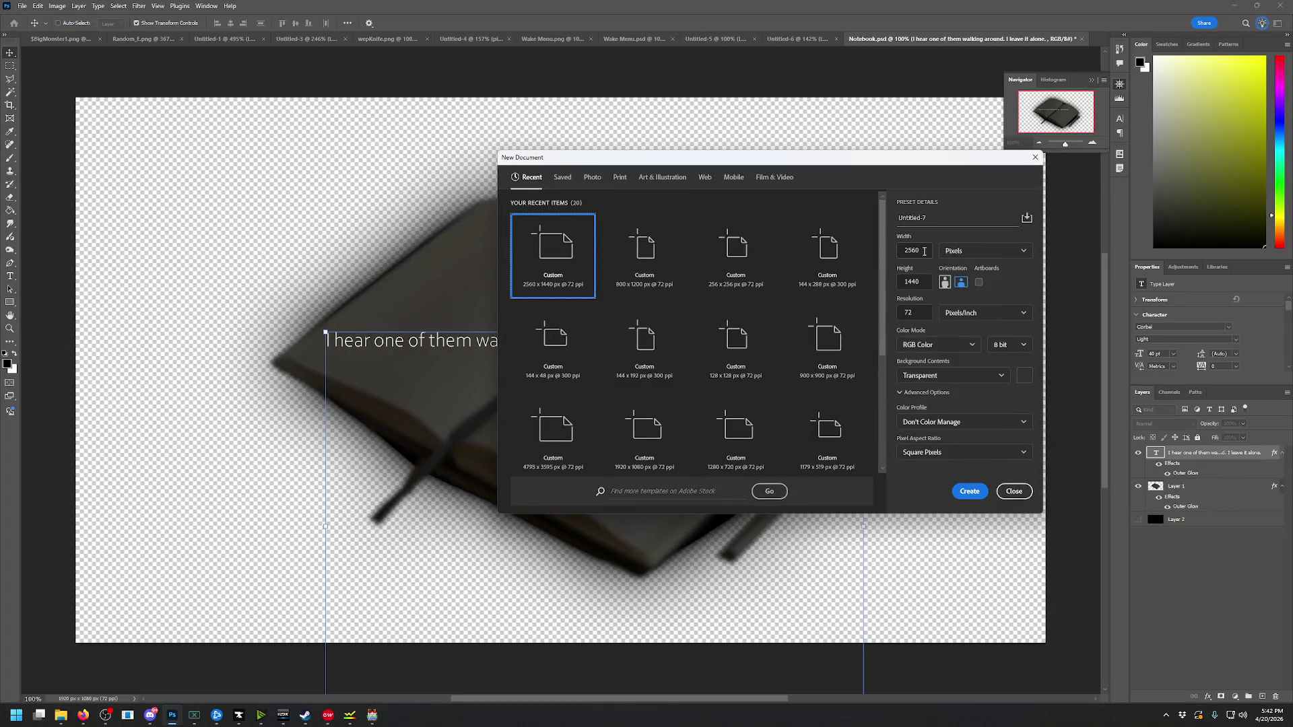
pyautogui.write('80')
pyautogui.press('Tab')
pyautogui.write('108')
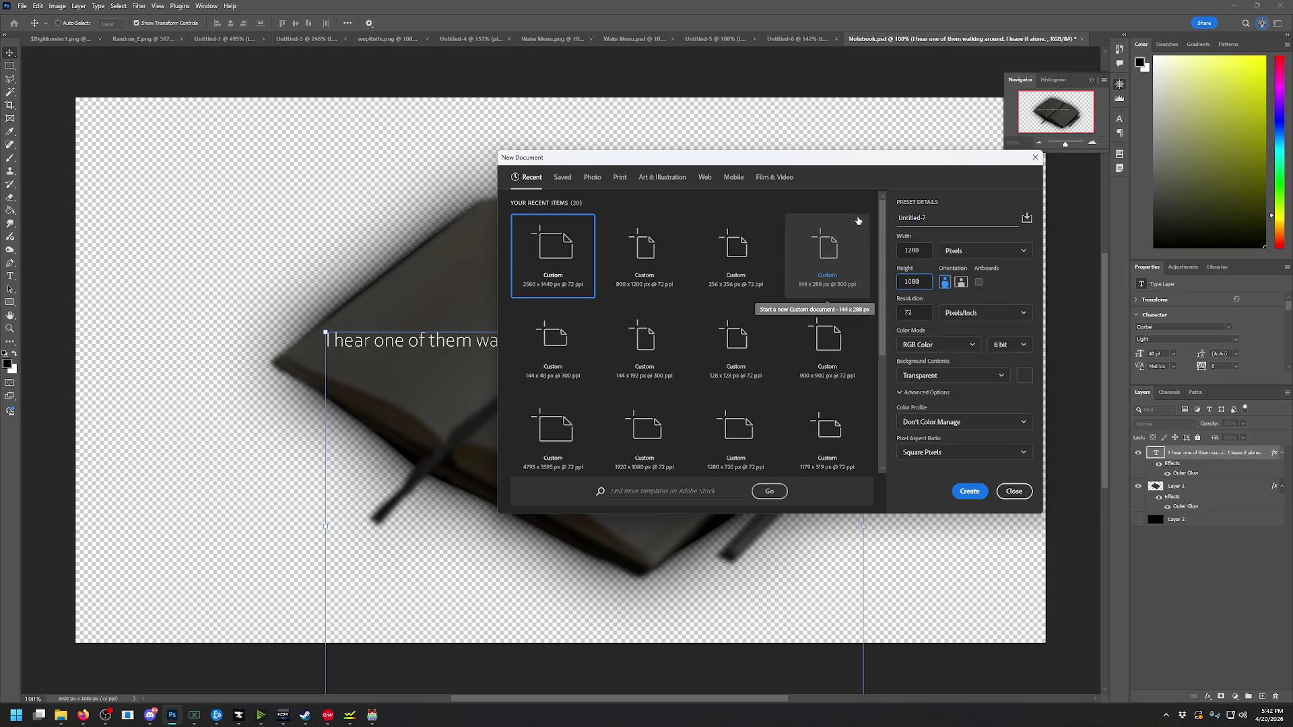
pyautogui.write('0')
pyautogui.doubleClick(930, 250)
pyautogui.write('1920')
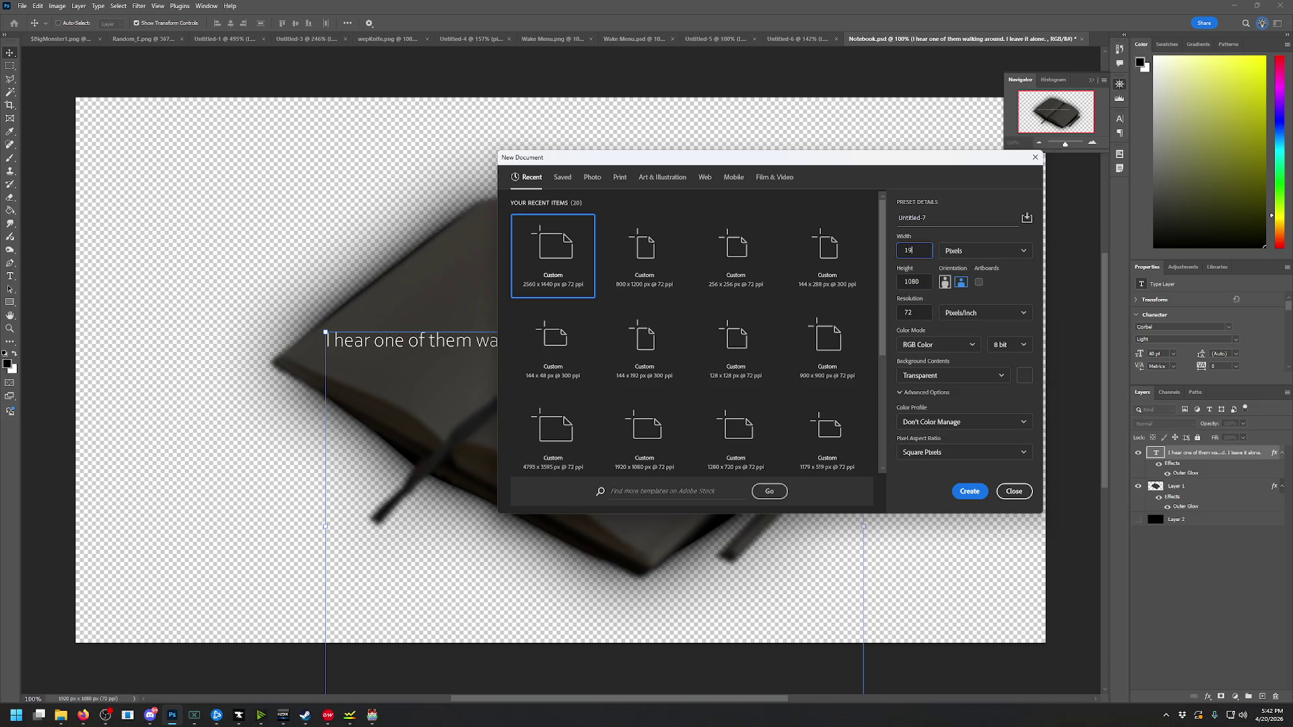
pyautogui.click(970, 491)
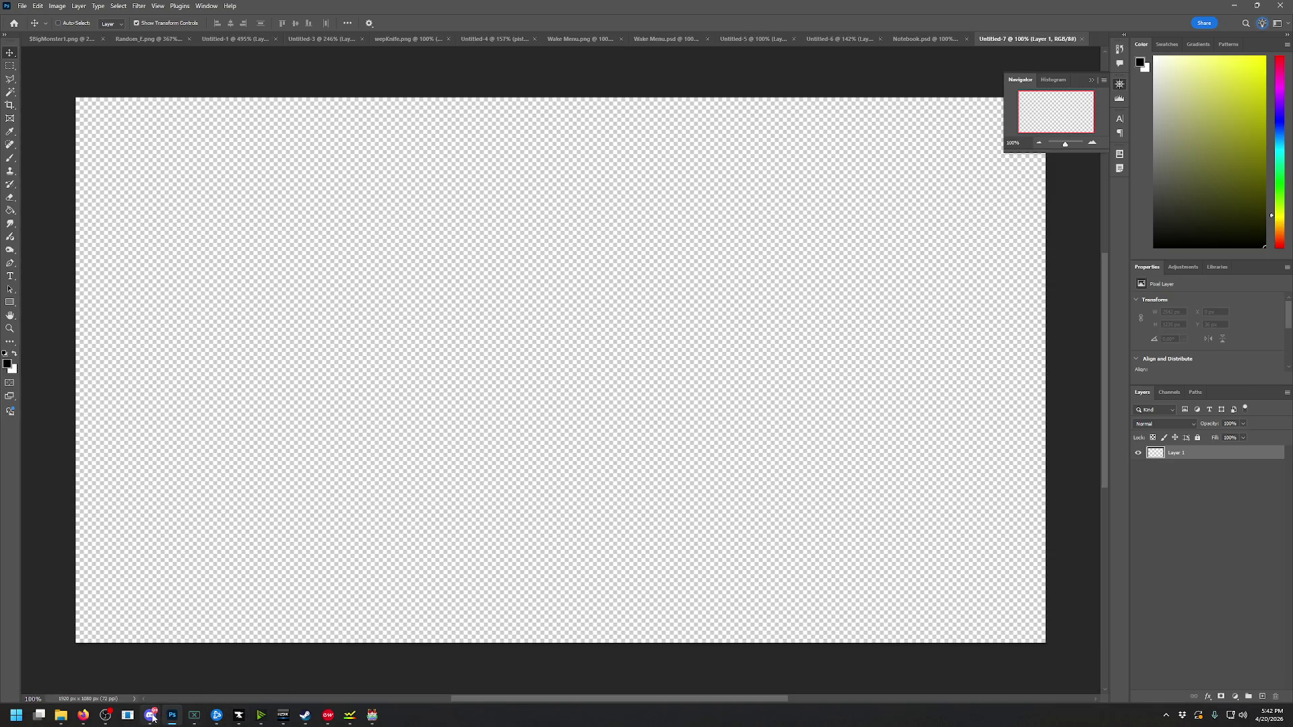
# Glance at the Discord window, then return to Photoshop
pyautogui.moveTo(153, 718)
pyautogui.click(103, 672)
pyautogui.click(947, 150)
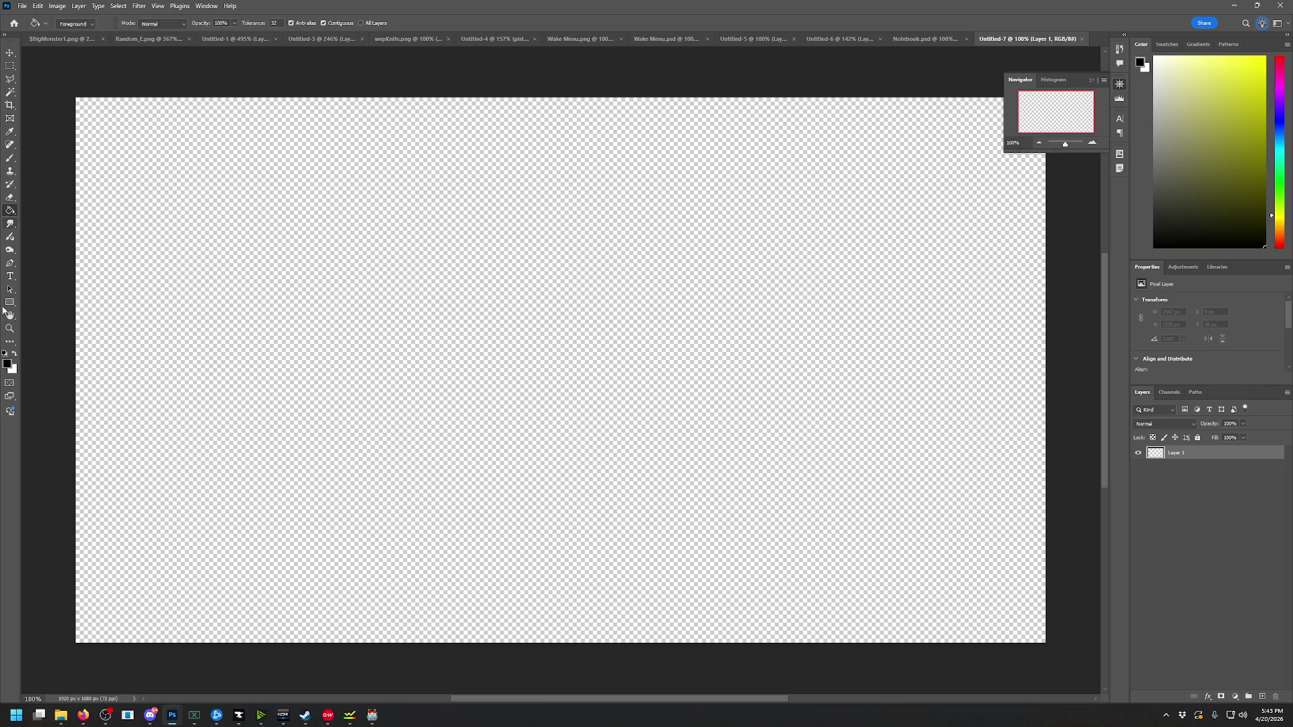
# Fill the canvas with dark grey (#575757)
pyautogui.click(7, 364)
pyautogui.click(866, 278)
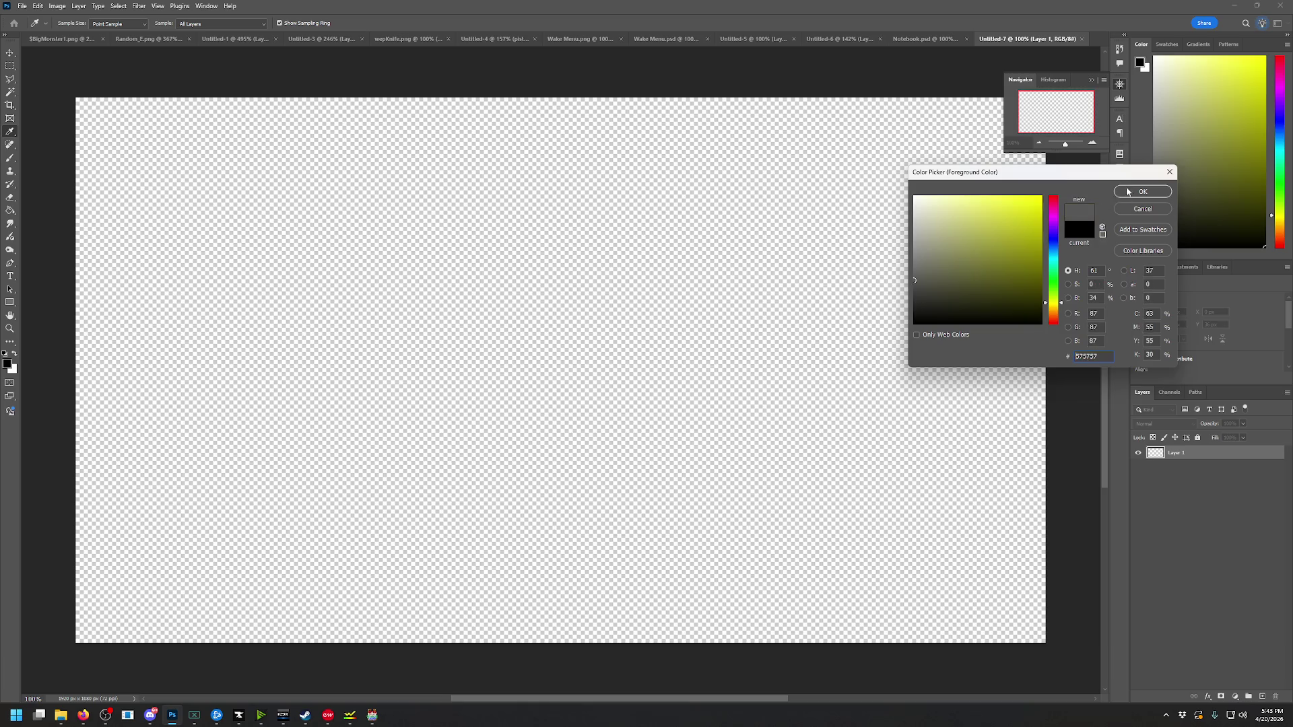
pyautogui.click(1142, 192)
pyautogui.click(693, 370)
# Add an empty Layer 2 above the grey layer
pyautogui.click(1286, 393)
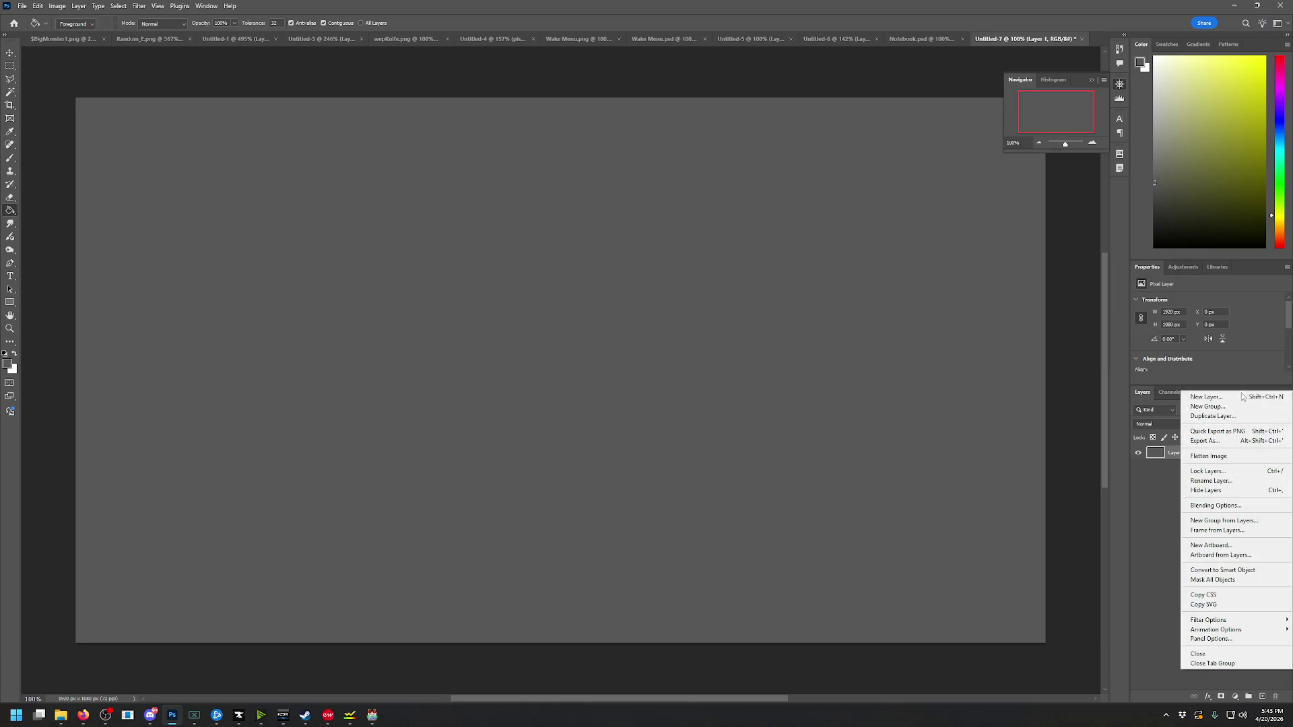
pyautogui.click(1205, 398)
pyautogui.click(755, 349)
pyautogui.click(13, 275)
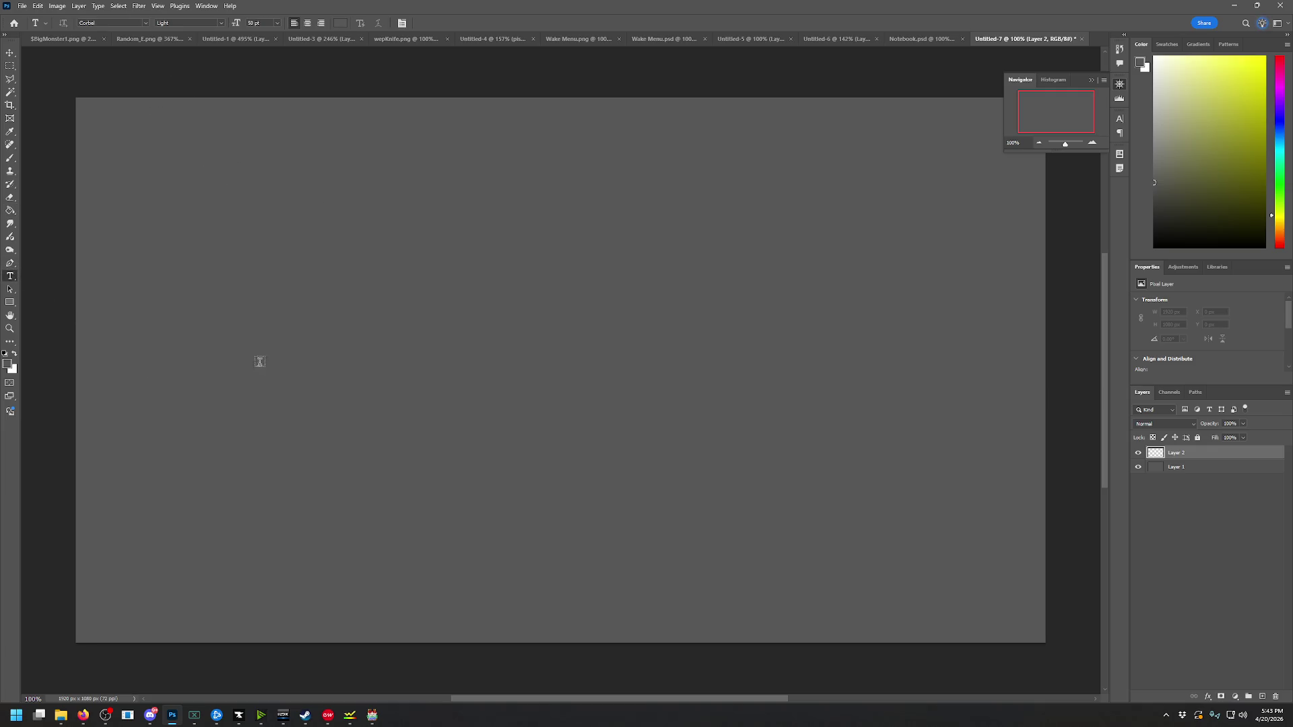
# Draw a paragraph text box left of centre, enter text, and make it white
pyautogui.moveTo(173, 360); pyautogui.dragTo(458, 534)
pyautogui.write('Play')
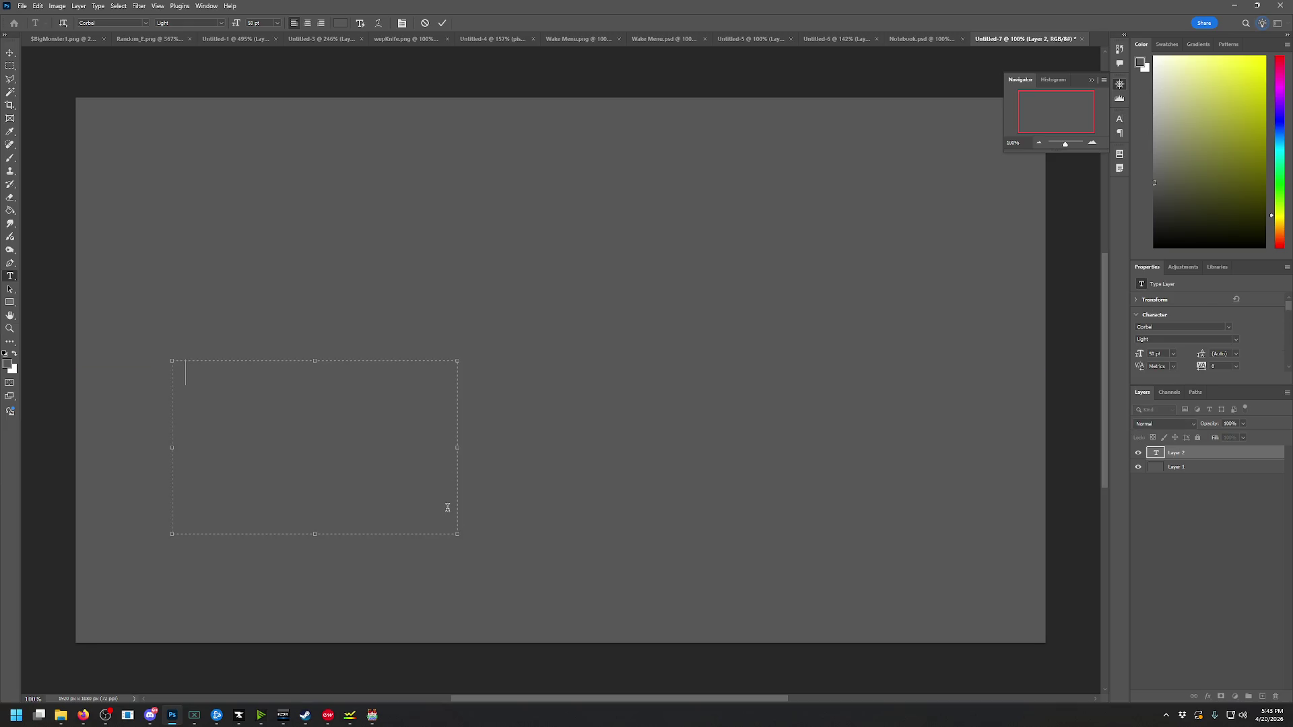
pyautogui.doubleClick(208, 362)
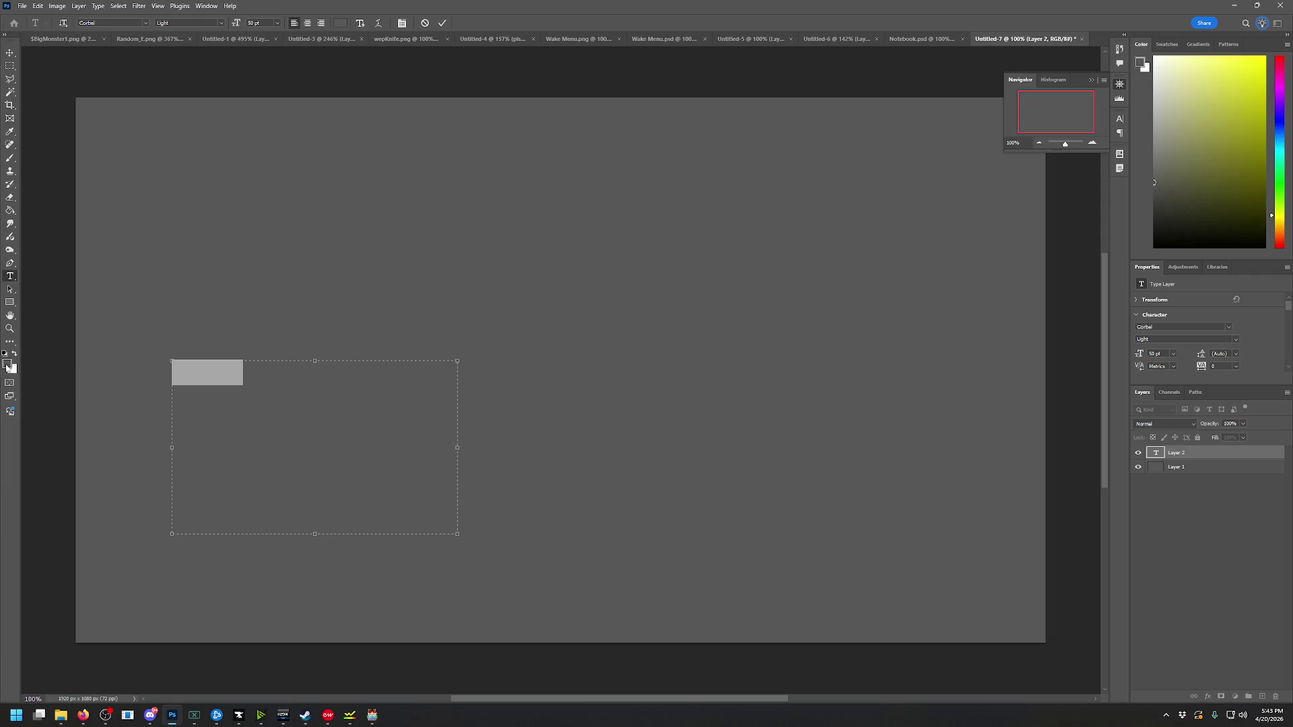
pyautogui.click(7, 364)
pyautogui.click(1142, 196)
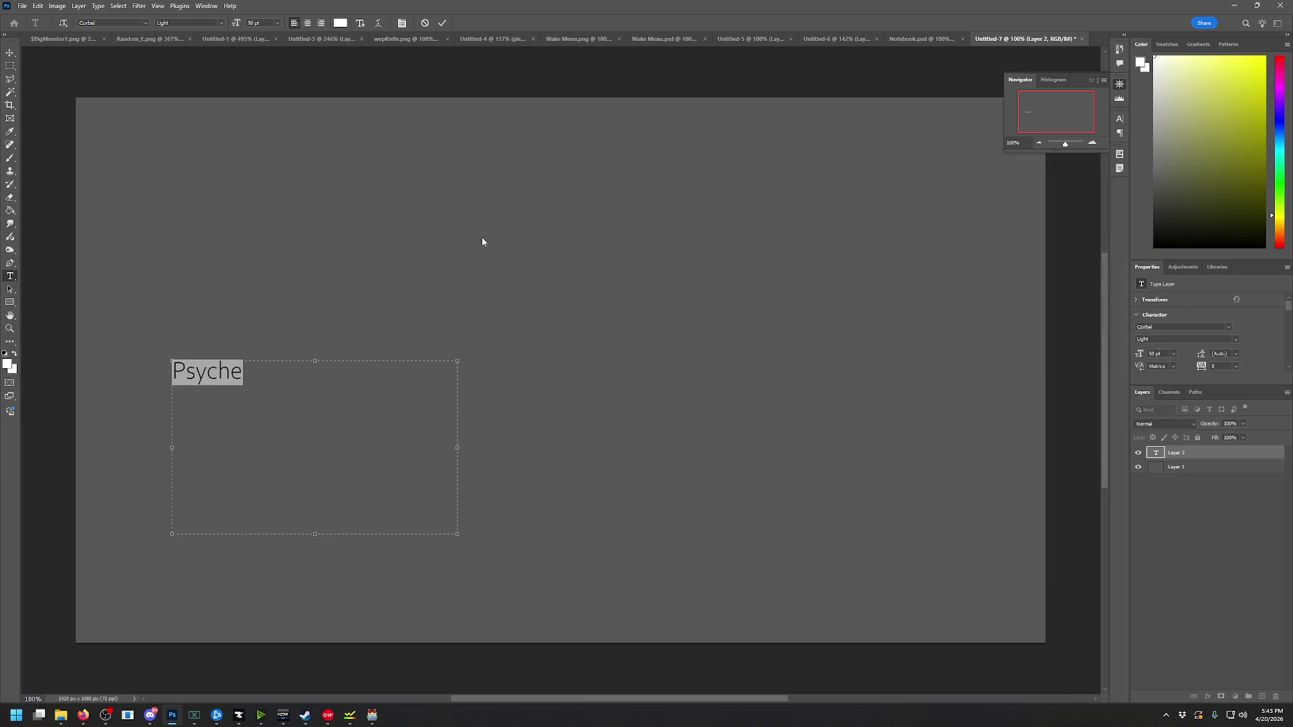
# Make Psyche bold, try Cooper Std Black then Higher Jump fonts, then delete the text
pyautogui.moveTo(315, 384)
pyautogui.mouseDown()
pyautogui.moveTo(235, 375)
pyautogui.moveTo(206, 241)
pyautogui.mouseUp()
pyautogui.click(220, 23)
pyautogui.click(188, 86)
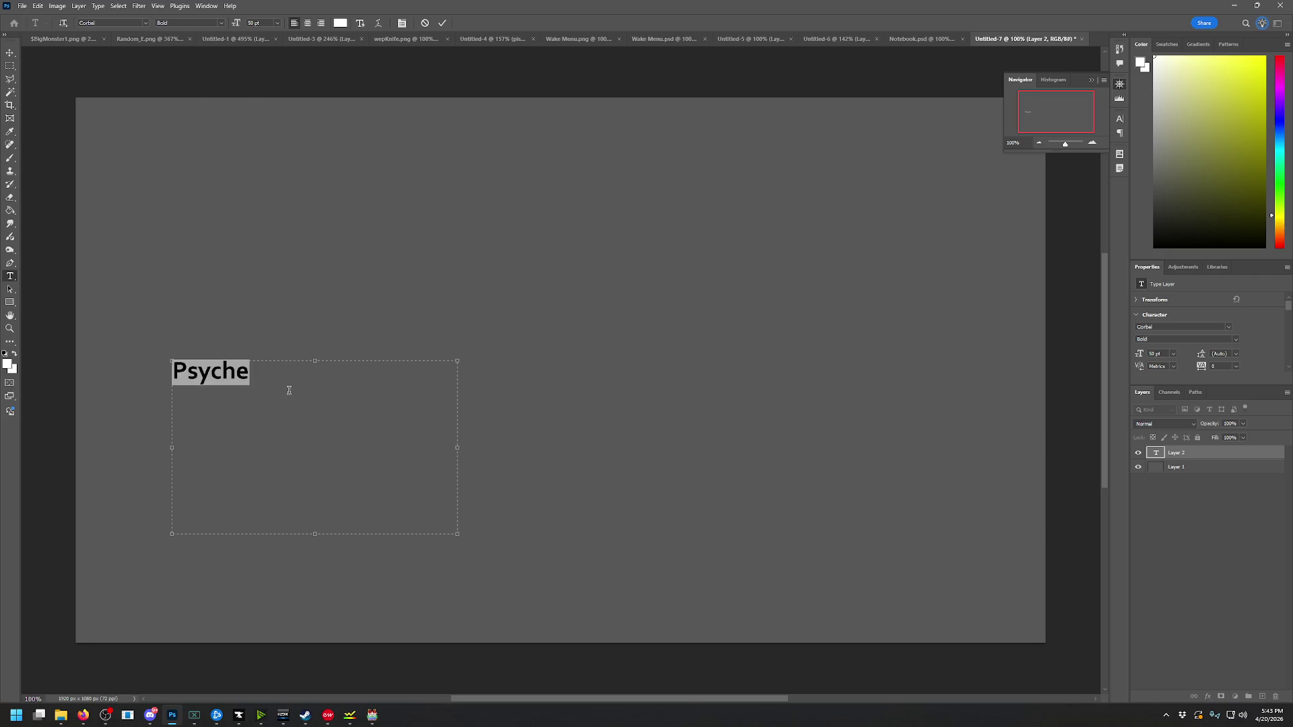
pyautogui.click(147, 23)
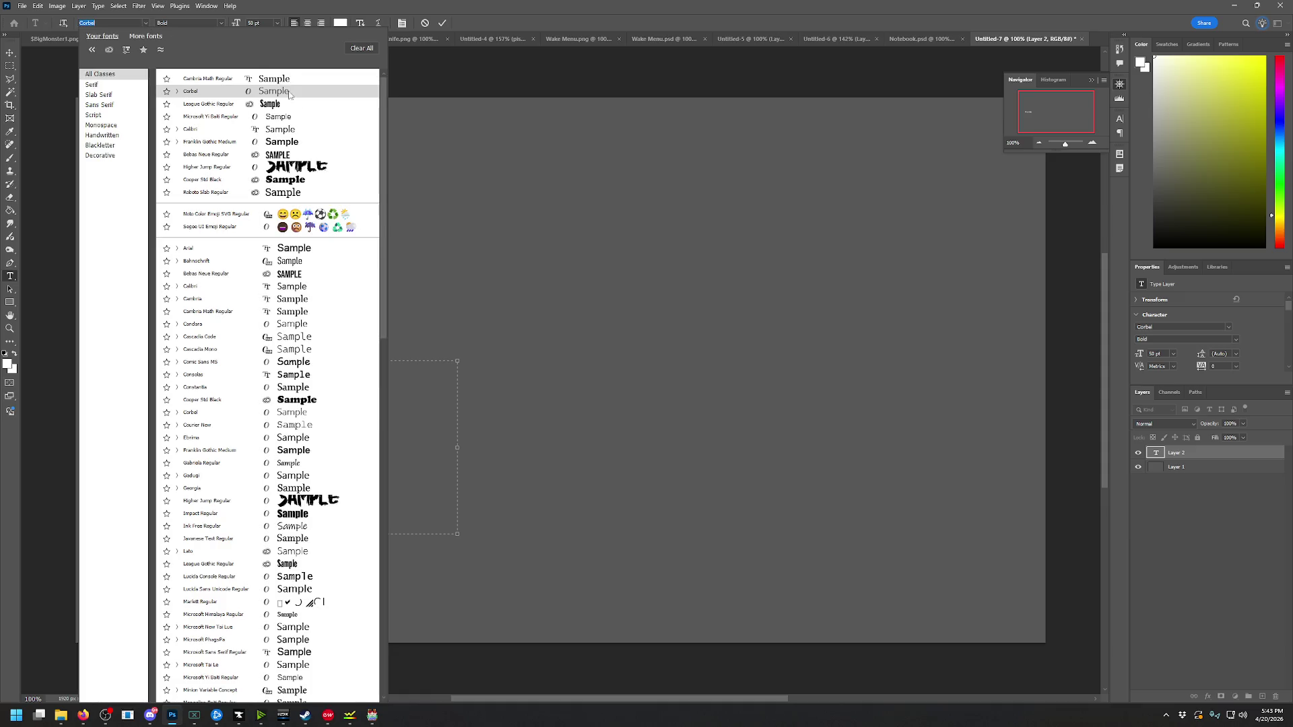
pyautogui.click(297, 180)
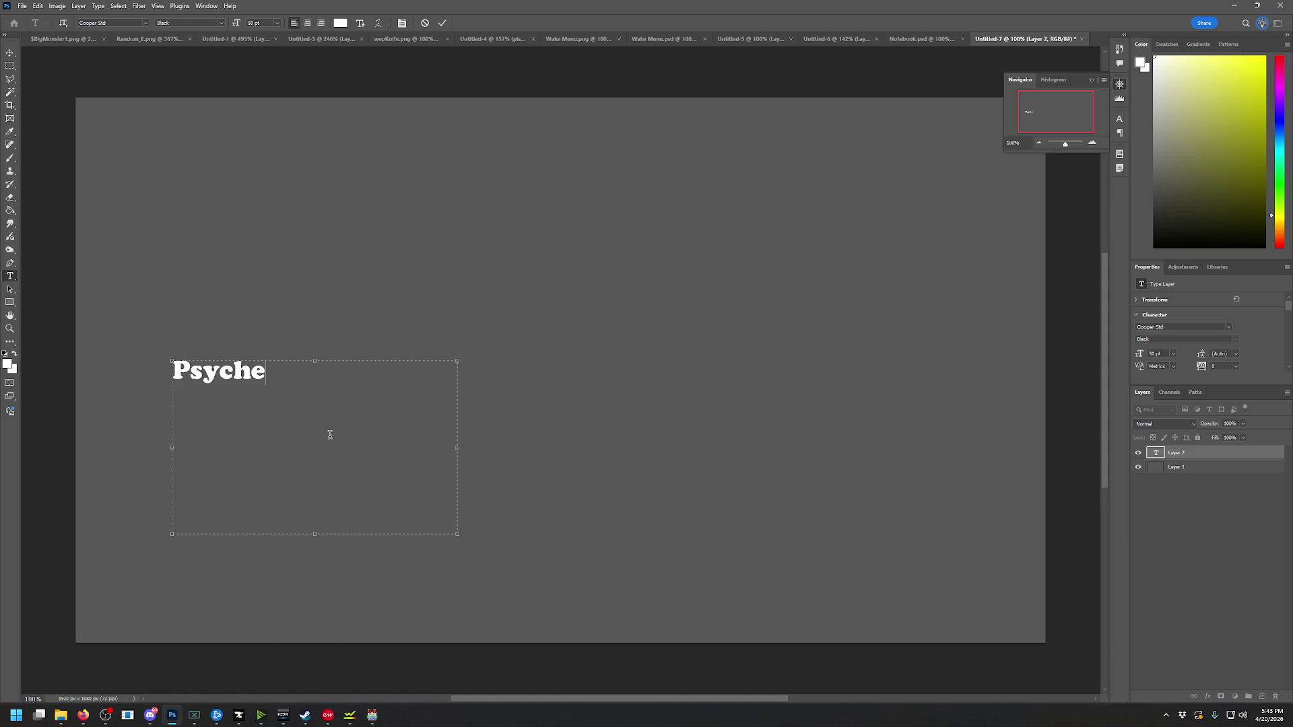
pyautogui.click(143, 24)
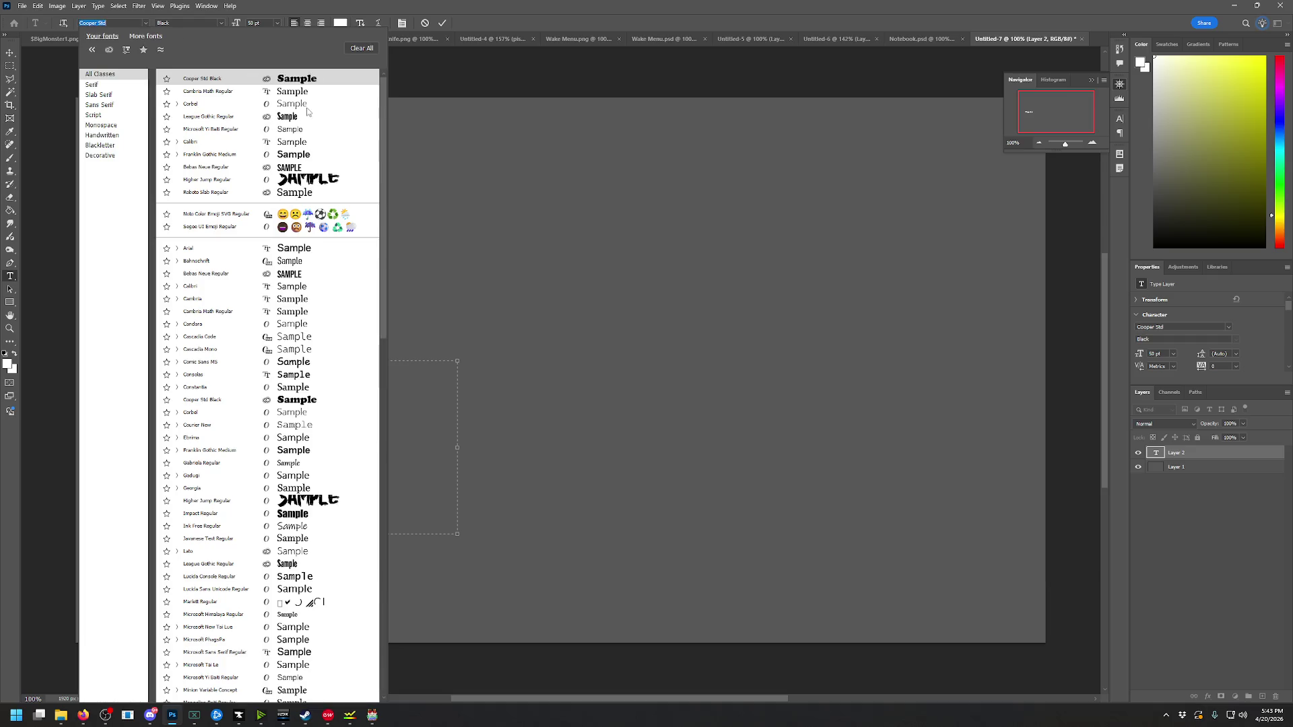
pyautogui.click(297, 179)
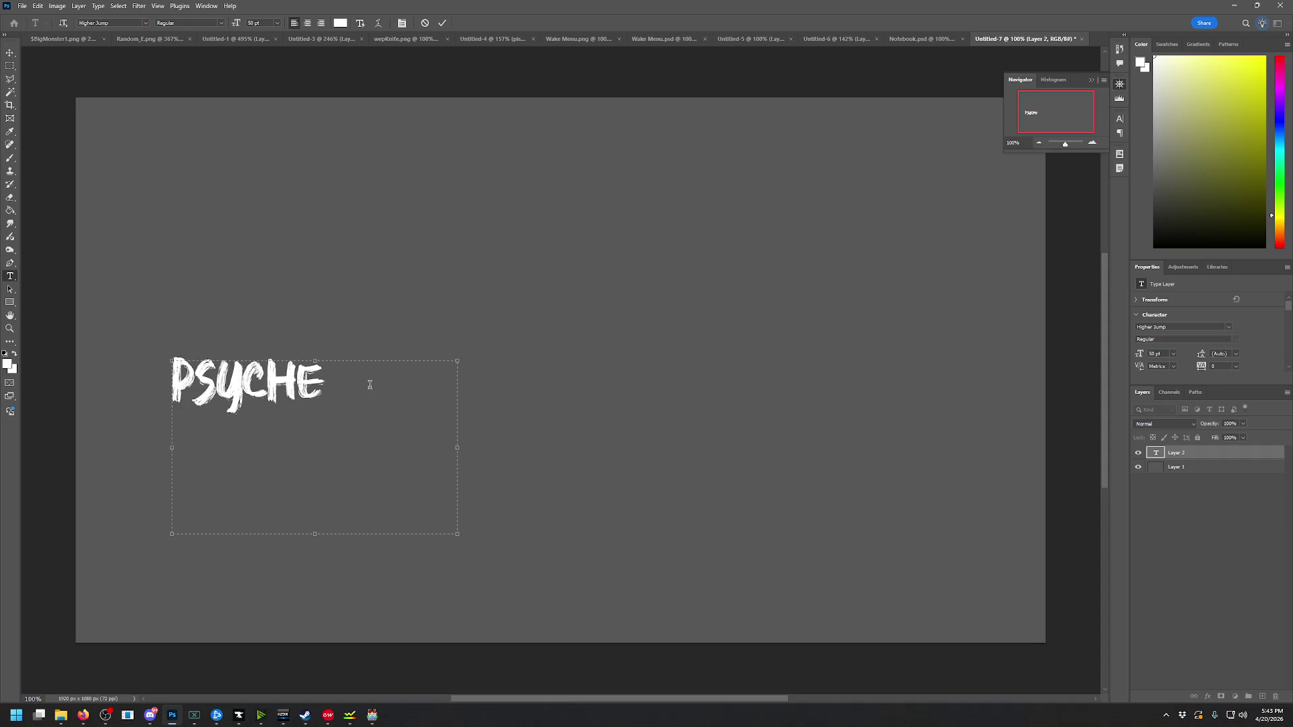
pyautogui.hotkey('ctrl', 'a')
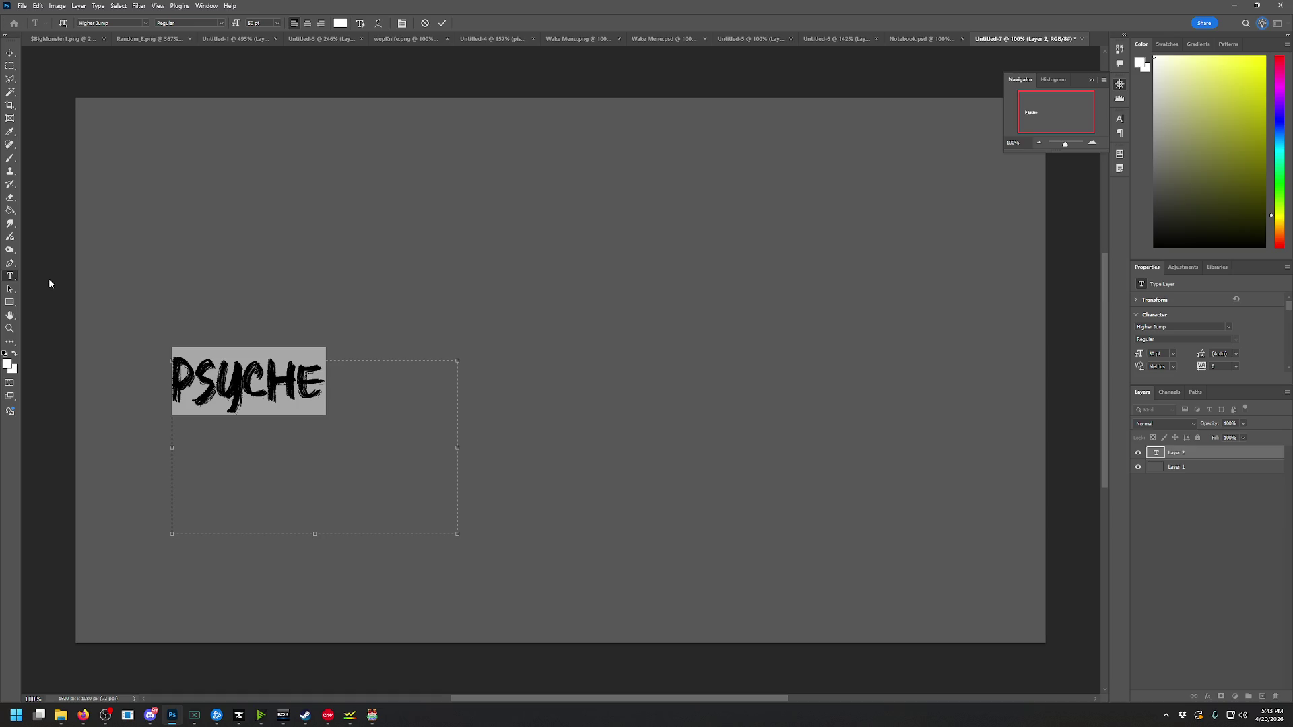
pyautogui.press('BackSpace')
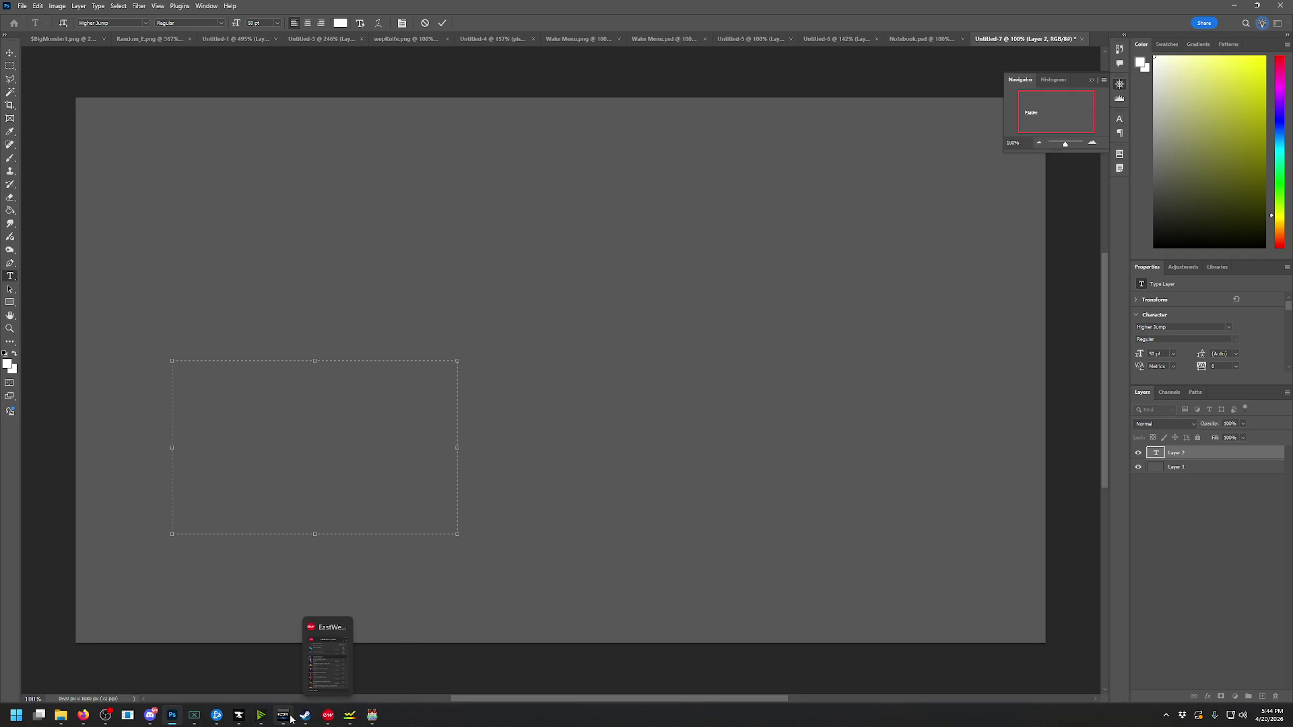
# Check the Plugin Manager in RPG Maker MV, save the project, and go back to Photoshop
pyautogui.click(371, 716)
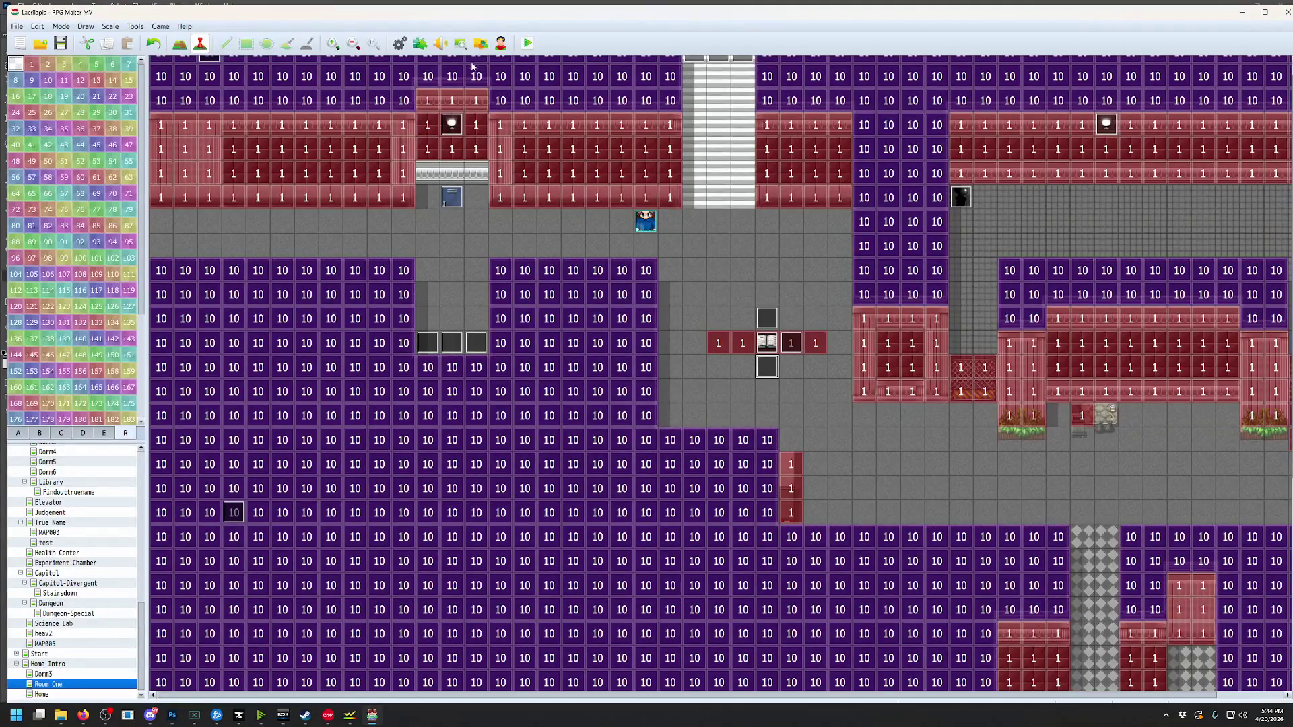
pyautogui.click(134, 27)
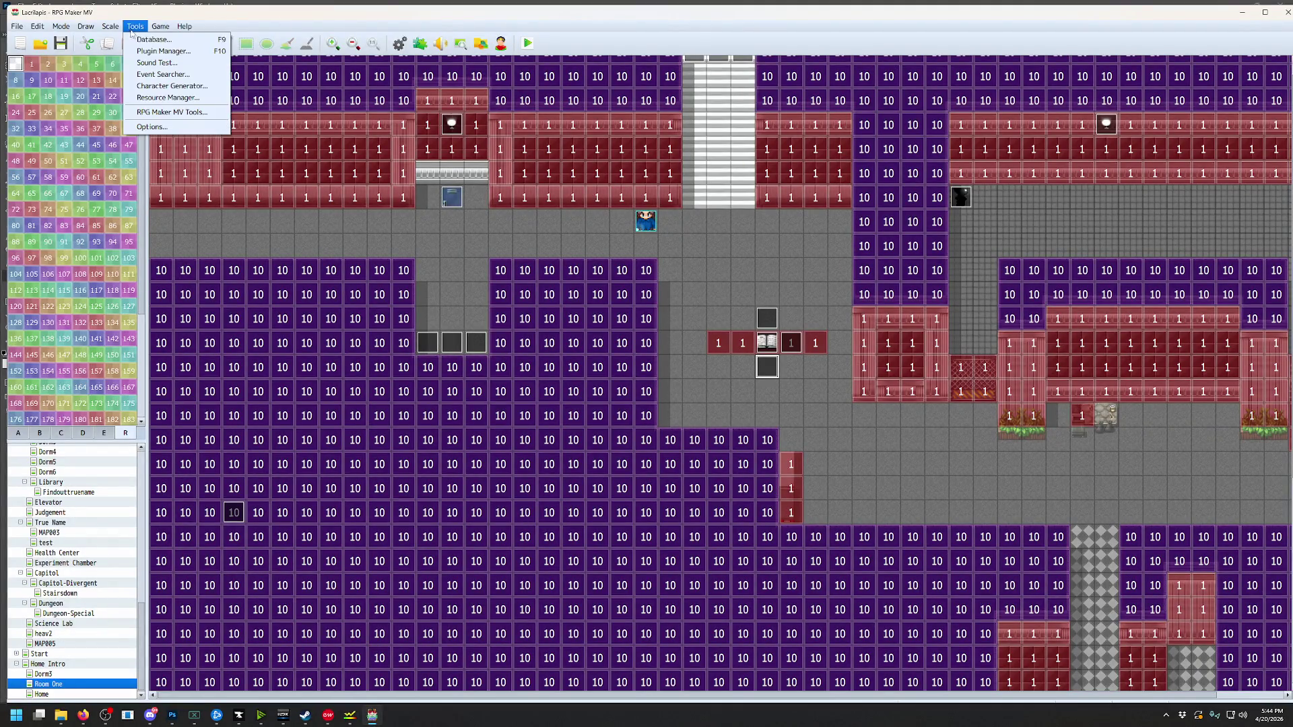
pyautogui.click(147, 51)
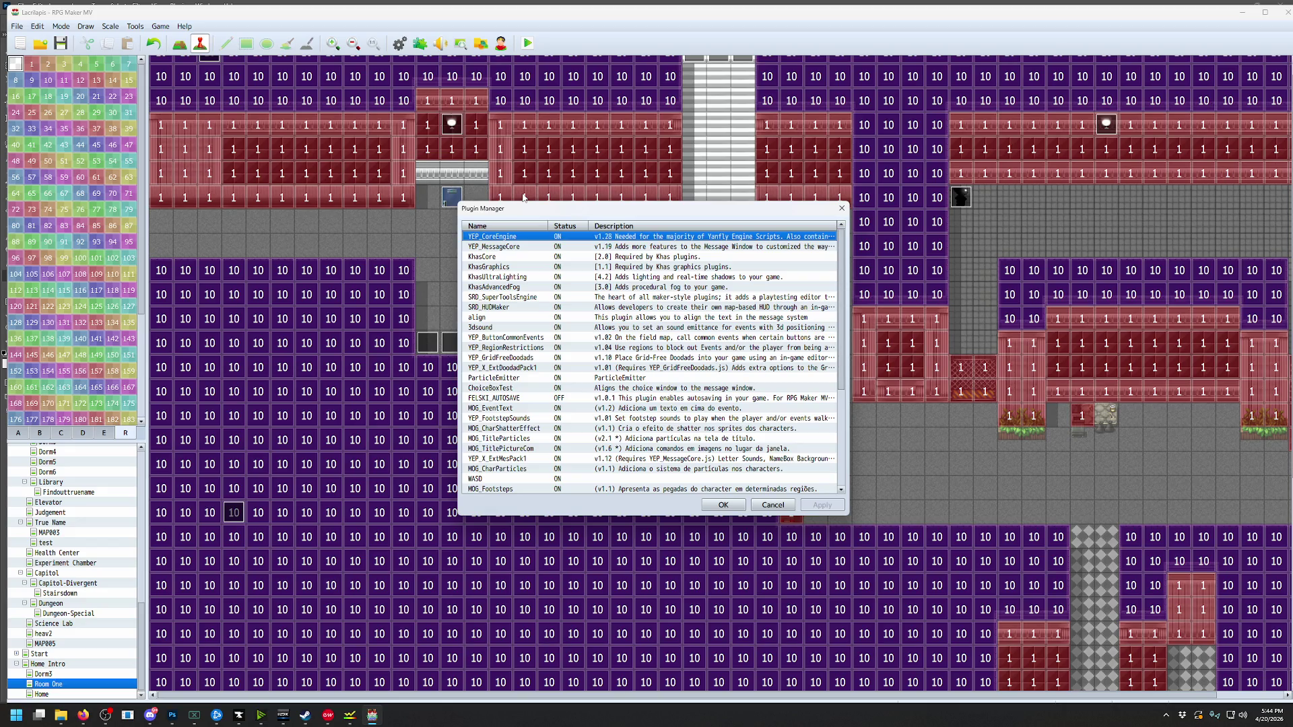
pyautogui.click(721, 506)
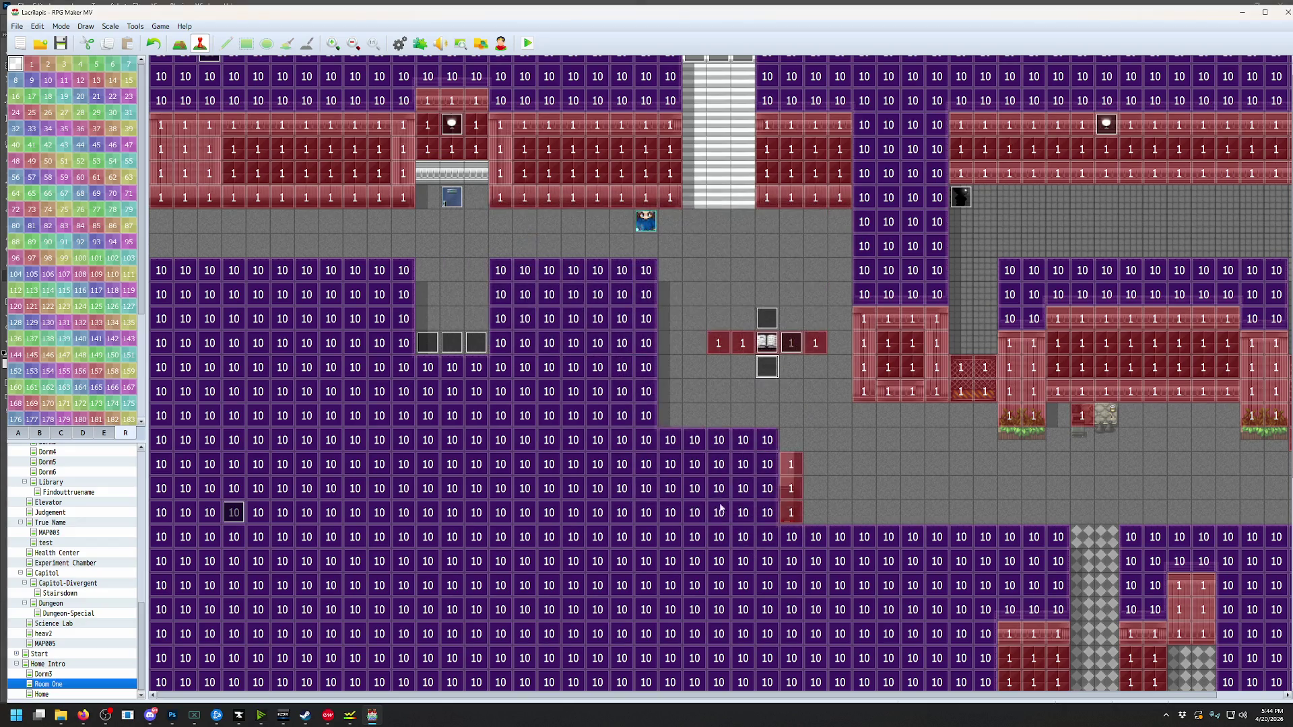
pyautogui.click(70, 45)
pyautogui.click(172, 715)
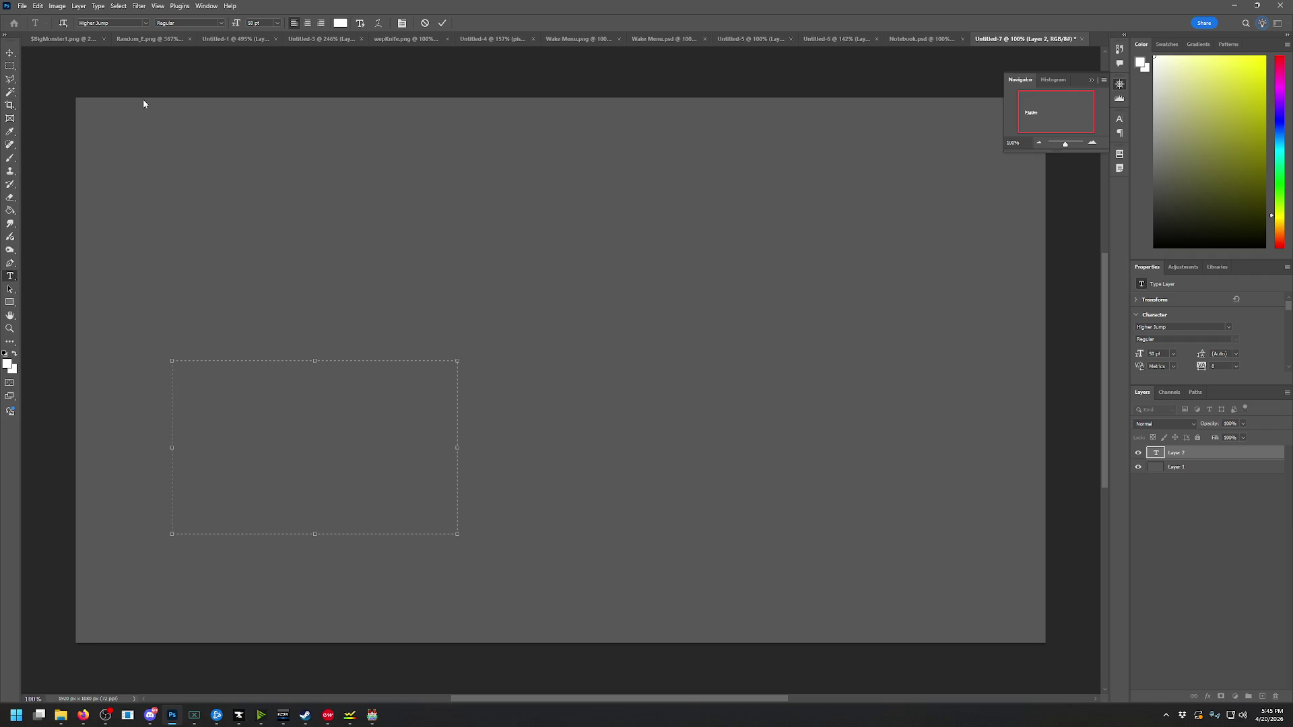
# Discard the empty text box and bring up Photoshop's Open dialog
pyautogui.click(22, 6)
pyautogui.press('Escape')
pyautogui.press('Escape')
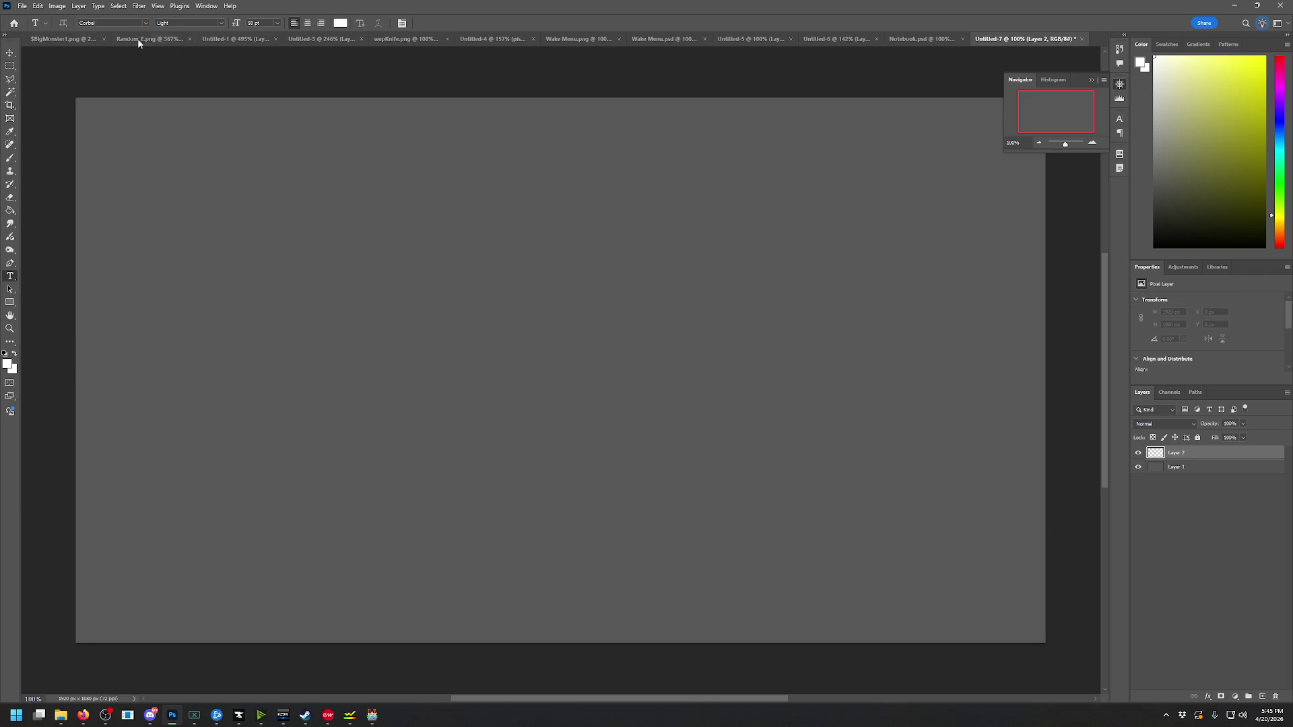
pyautogui.click(26, 8)
pyautogui.click(34, 28)
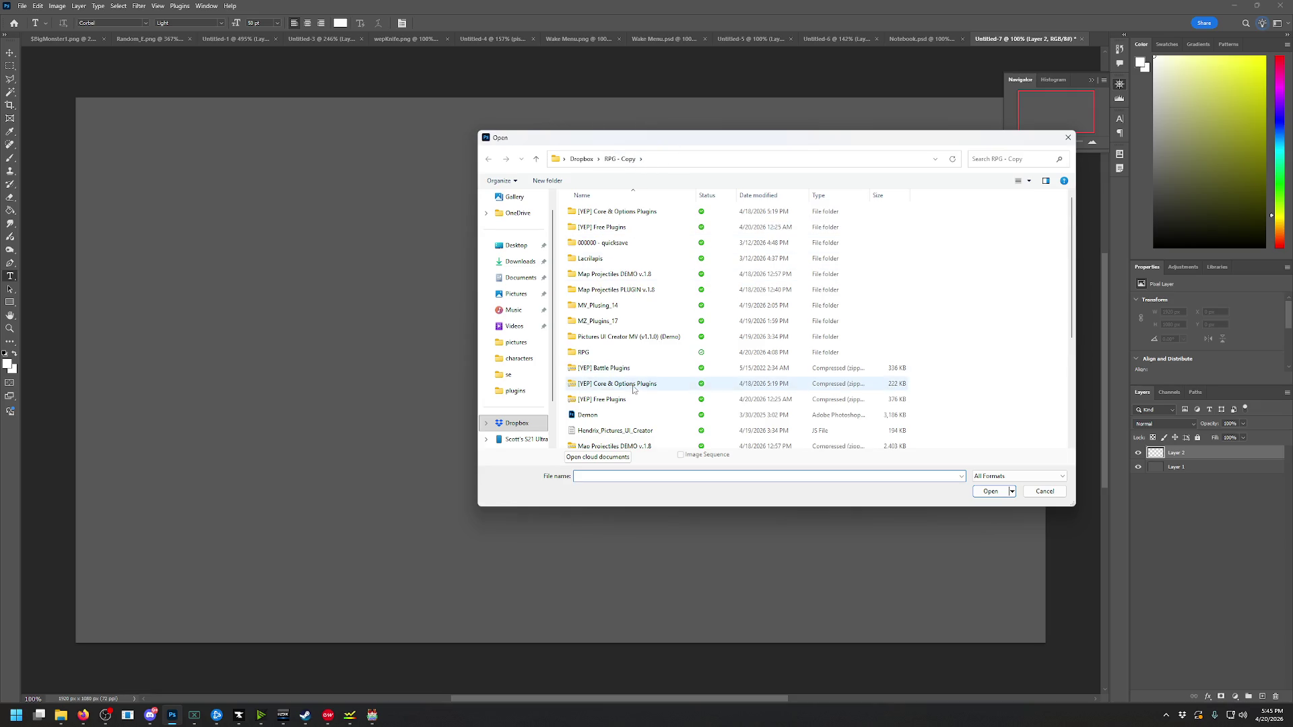
pyautogui.scroll(-1, 612, 356)
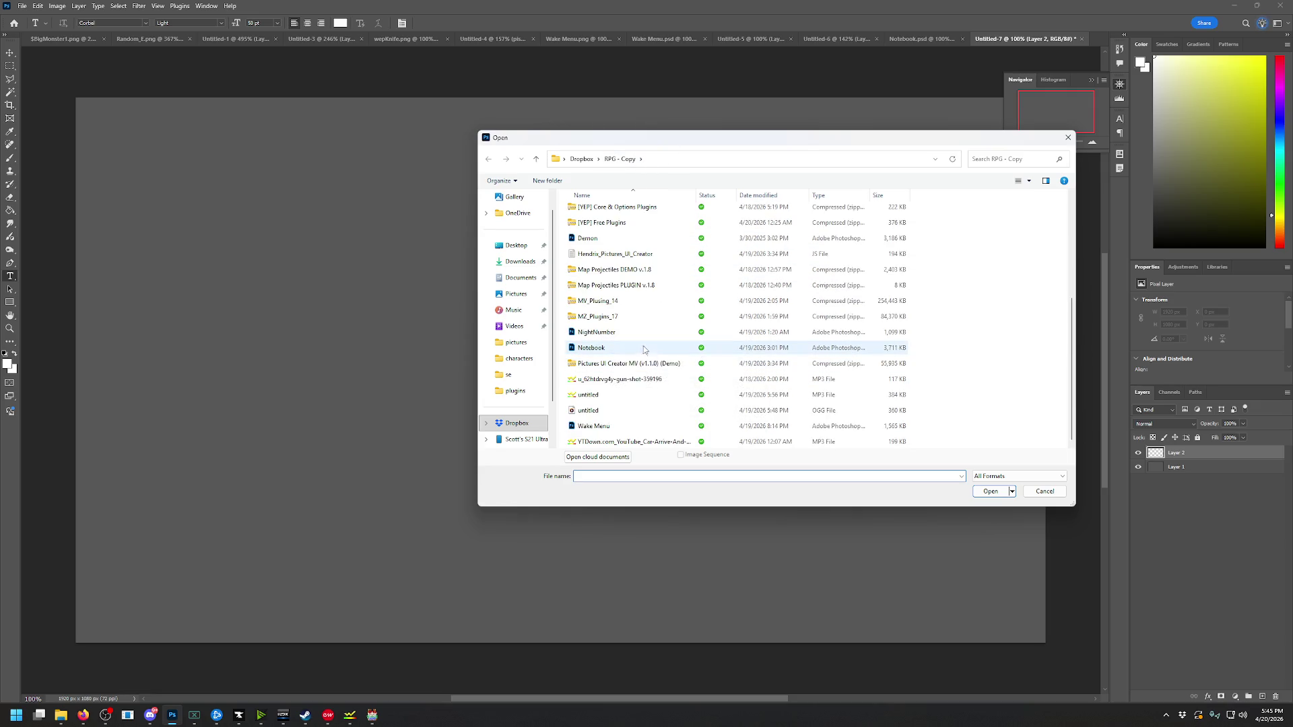
pyautogui.scroll(1, 642, 350)
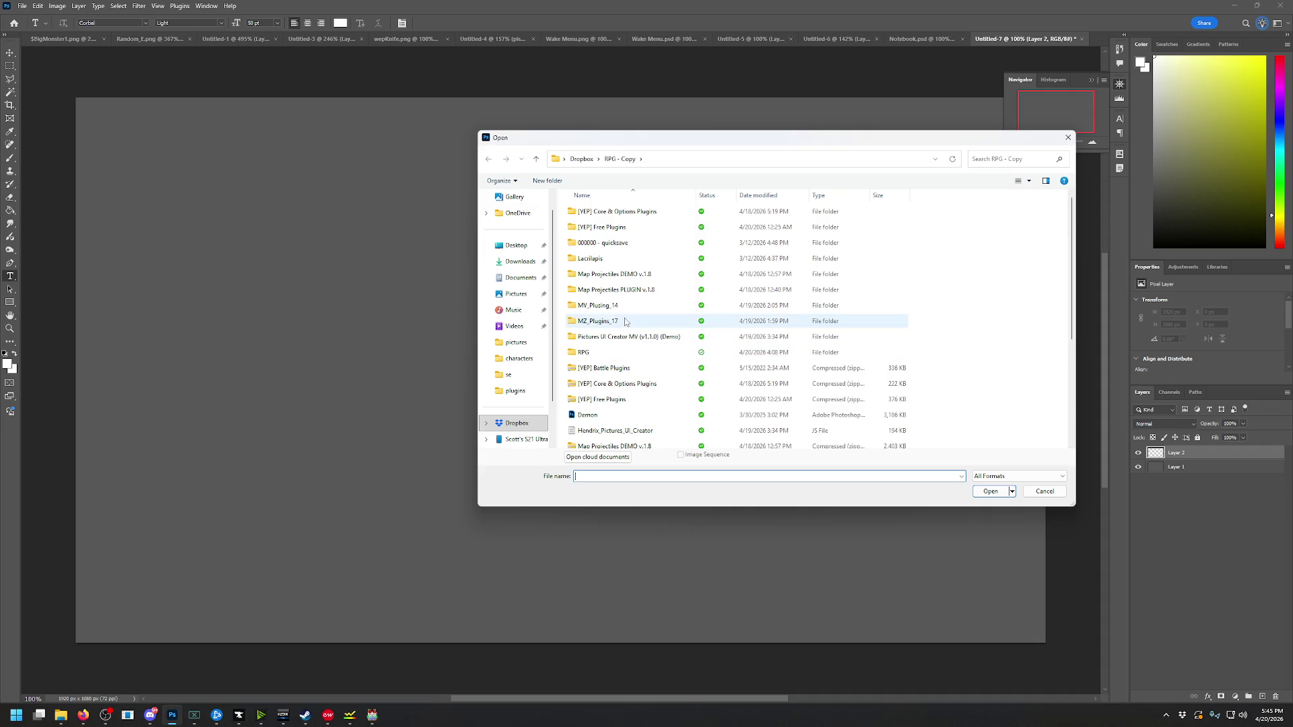
# Browse to RPG/This is interesting/img/SumRndmDde/hud/gauge_backs and open ChippedBack.png
pyautogui.doubleClick(593, 353)
pyautogui.scroll(-5, 609, 344)
pyautogui.doubleClick(605, 244)
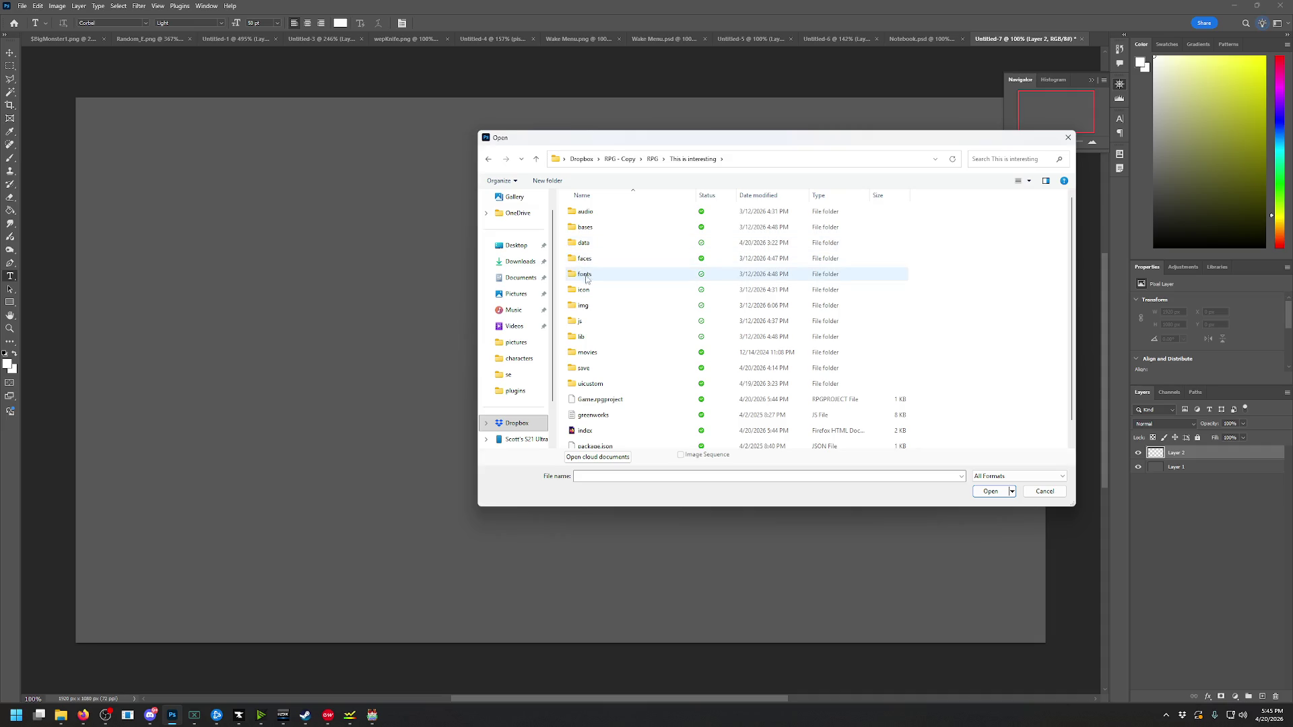
pyautogui.doubleClick(594, 307)
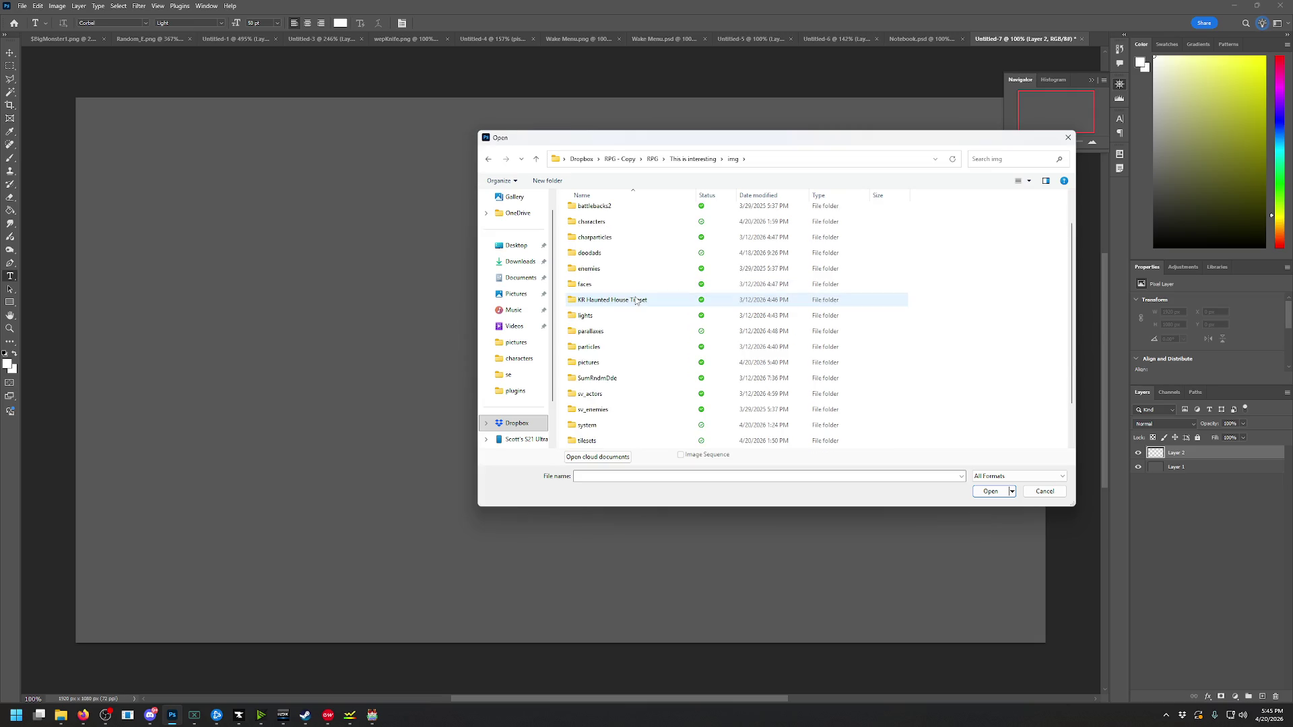
pyautogui.doubleClick(598, 378)
pyautogui.doubleClick(620, 215)
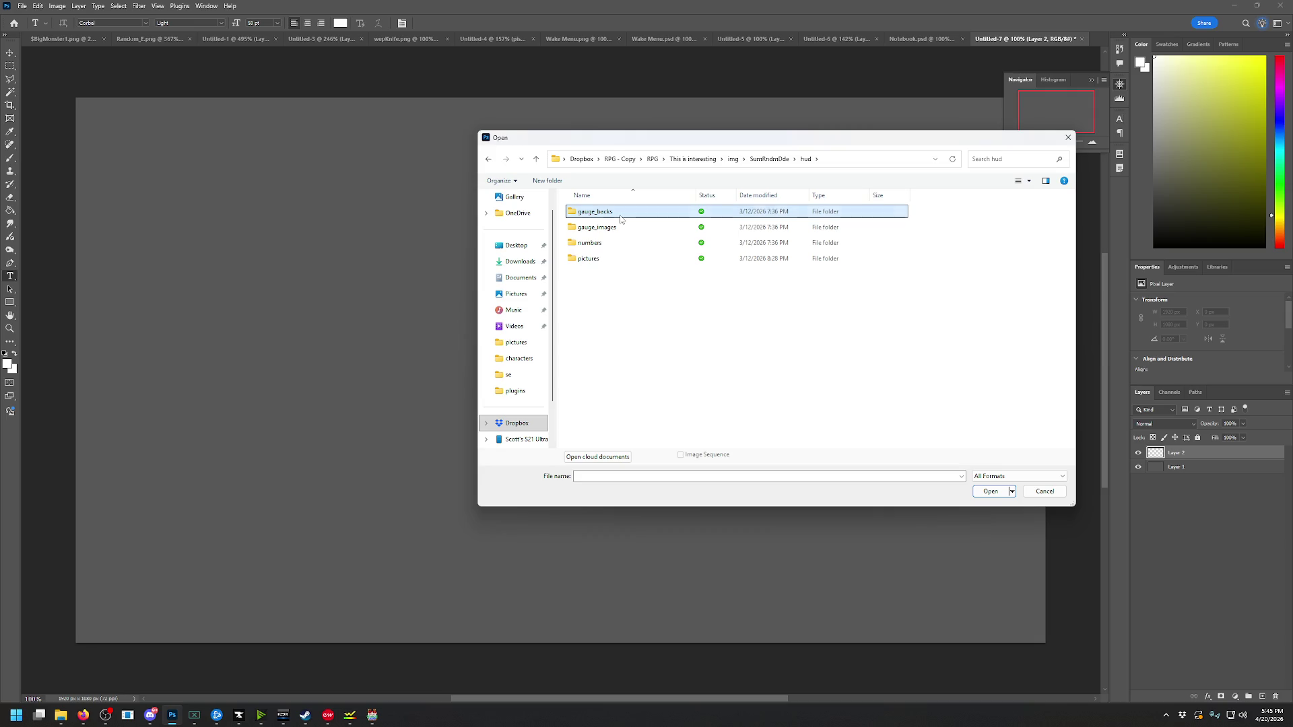
pyautogui.doubleClick(620, 215)
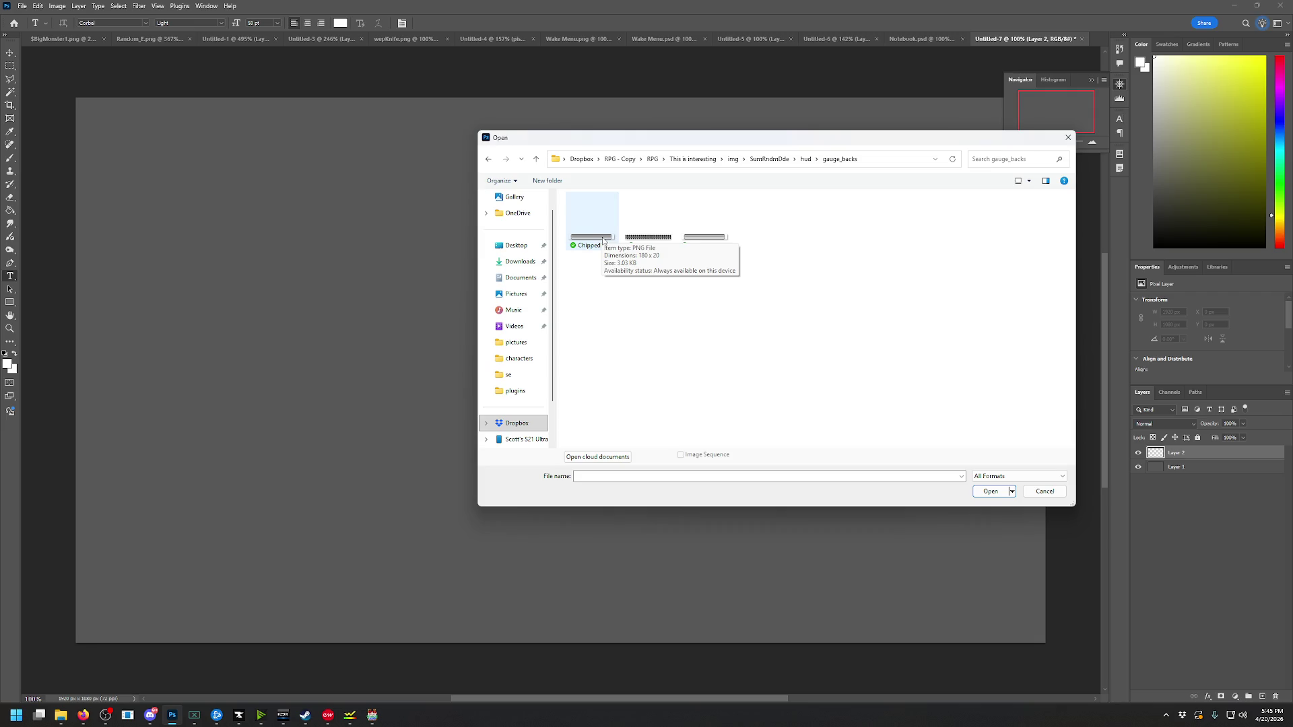
pyautogui.doubleClick(603, 241)
pyautogui.moveTo(1057, 148); pyautogui.dragTo(1071, 146)
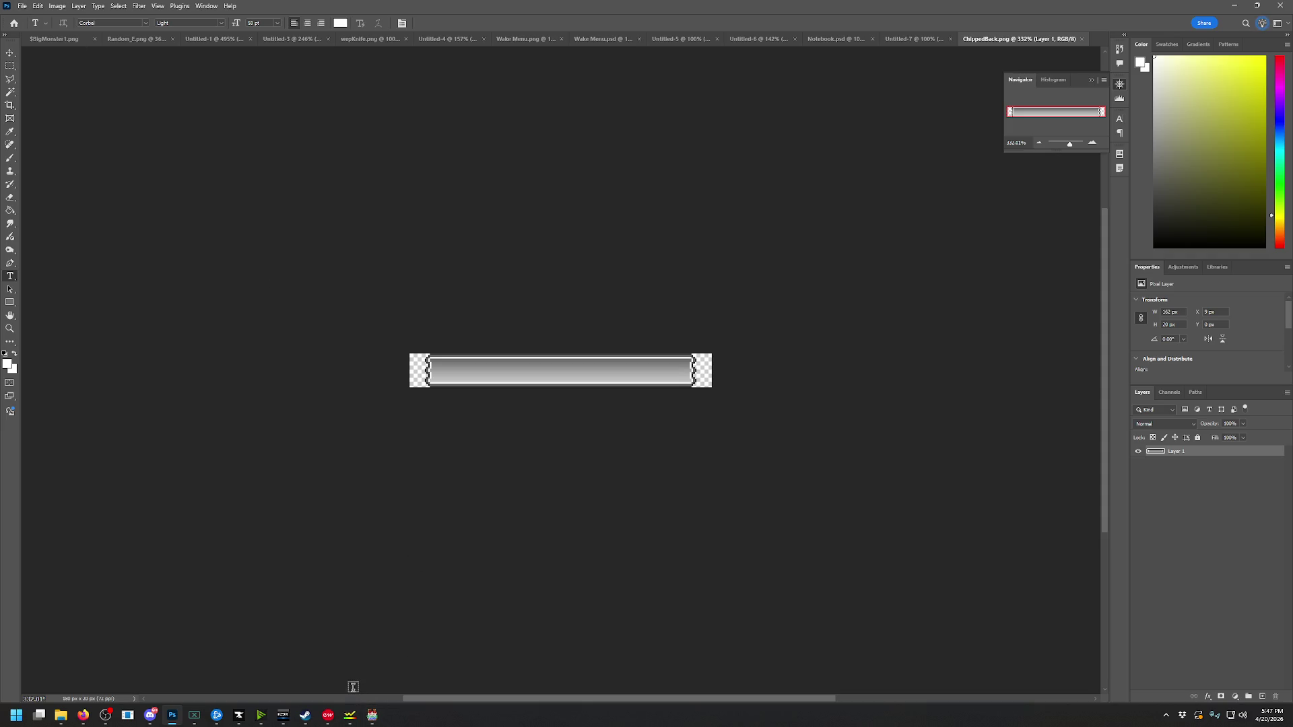
pyautogui.moveTo(372, 715)
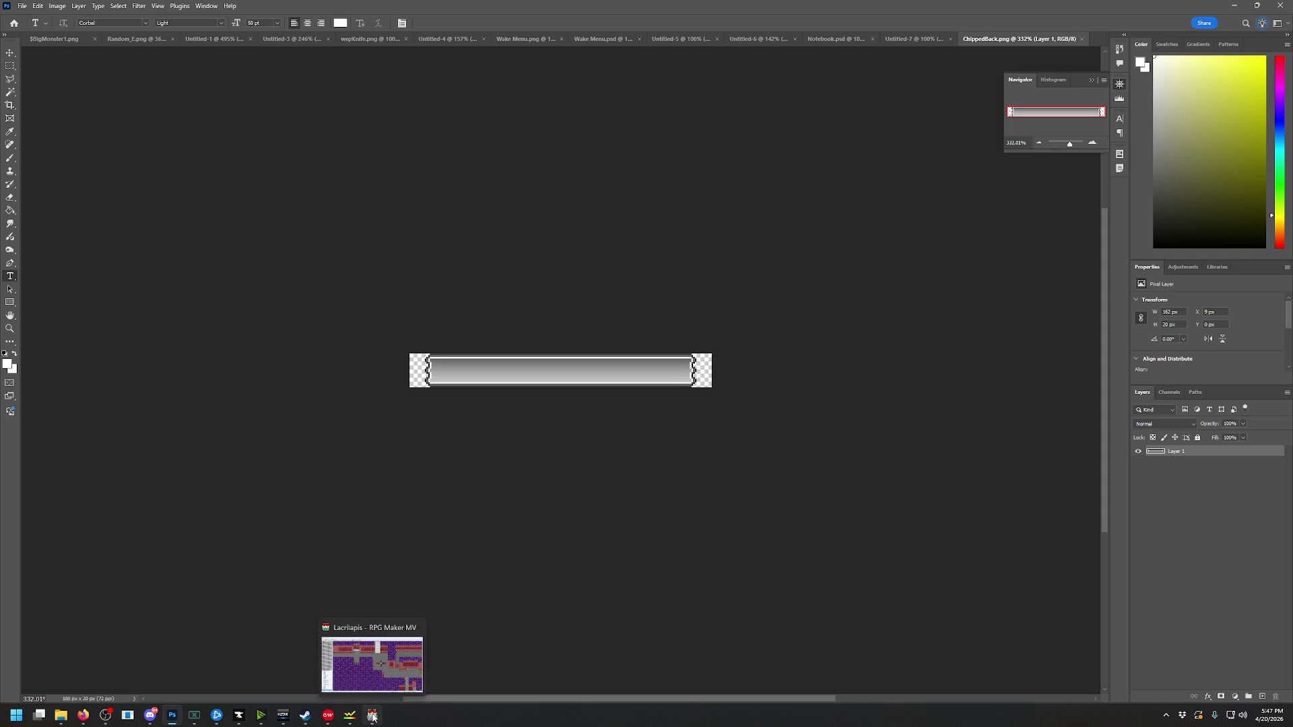
pyautogui.click(373, 716)
# In the Database, name the empty common event 0010 'HealthMonitoring'
pyautogui.click(136, 27)
pyautogui.click(147, 41)
pyautogui.click(484, 315)
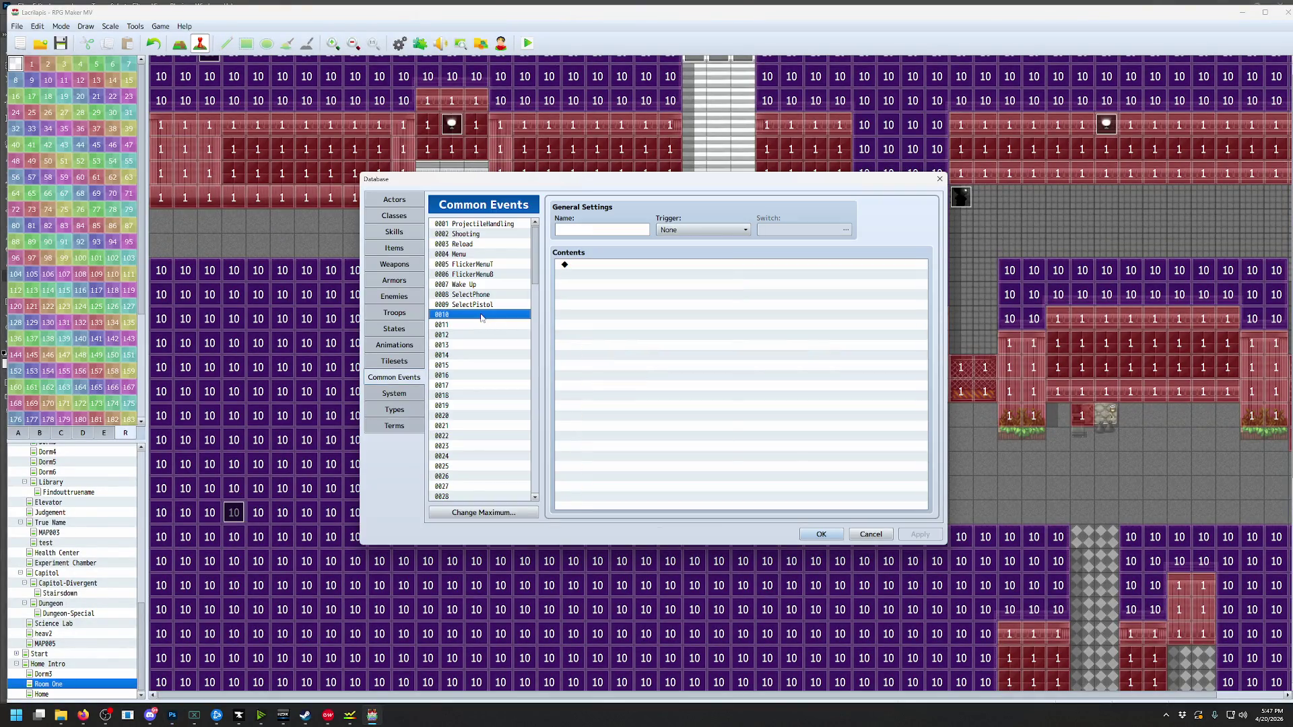
pyautogui.click(581, 231)
pyautogui.write('Heal')
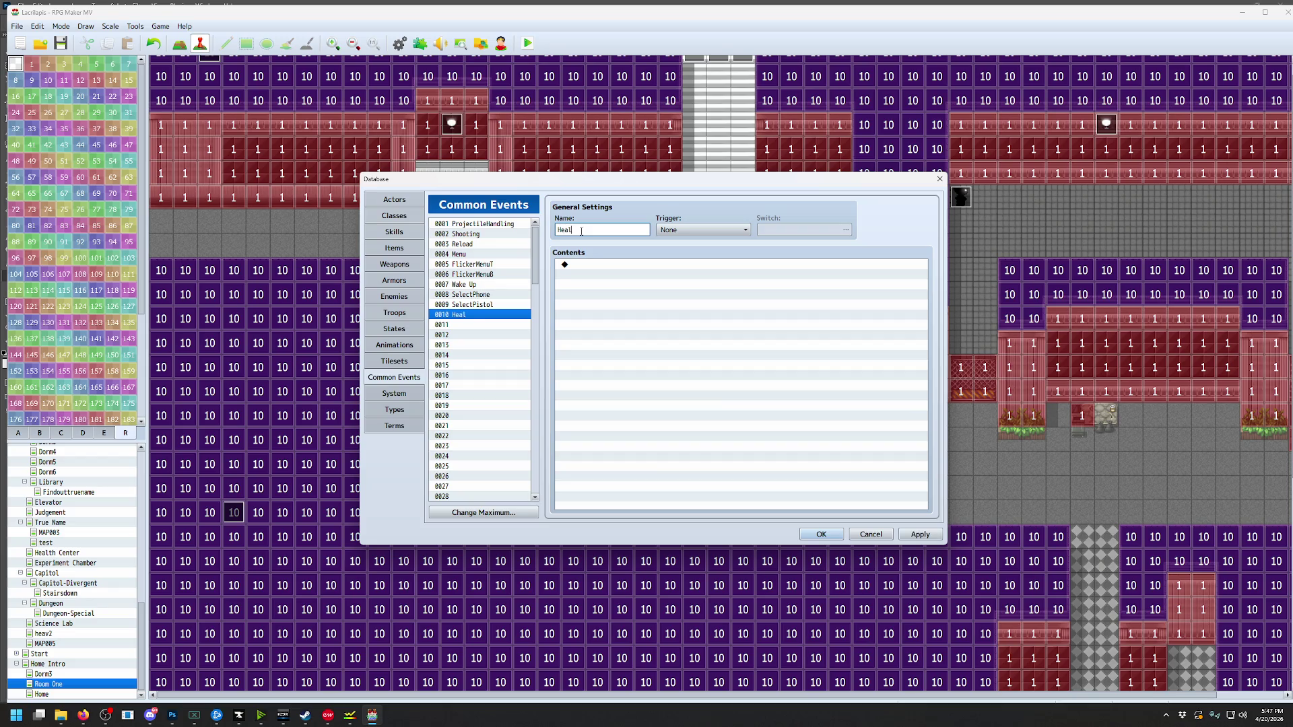
pyautogui.write('thMoniti')
pyautogui.write('oring')
# Set its trigger to Parallel with switch 0025, naming the switch 'healthMonitoring'
pyautogui.click(701, 229)
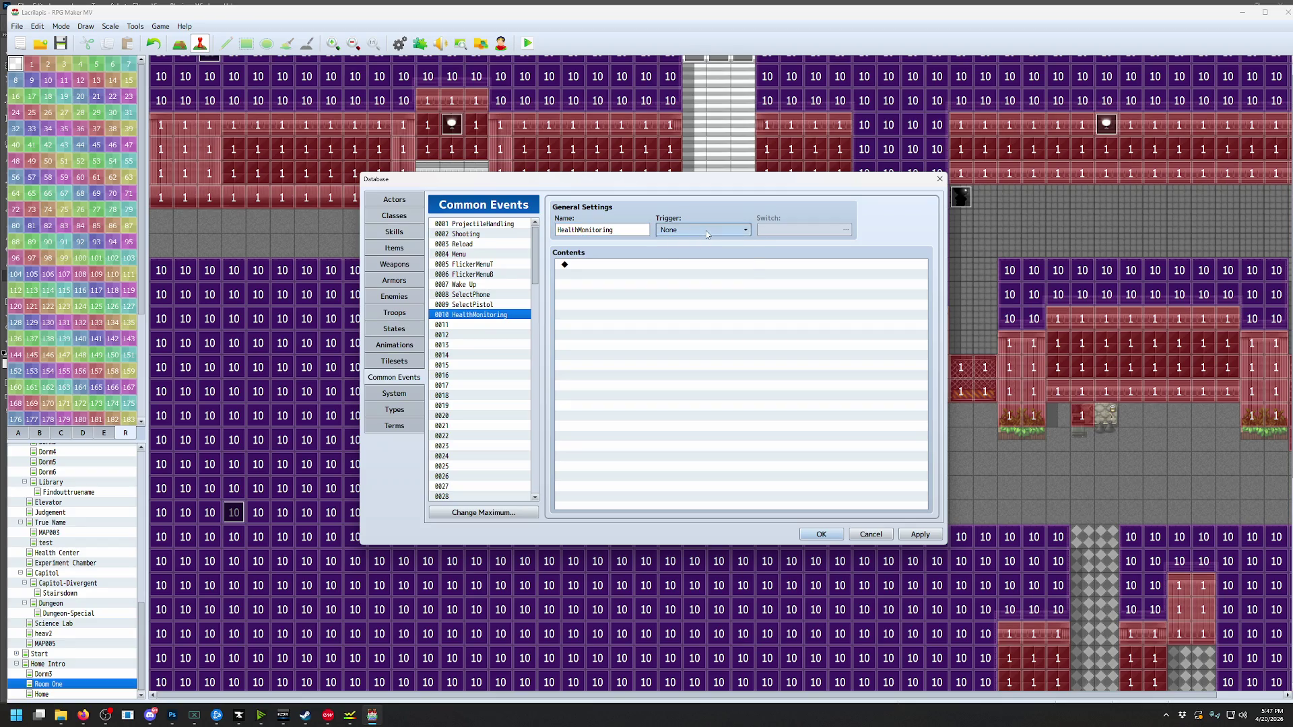
pyautogui.click(694, 264)
pyautogui.doubleClick(778, 233)
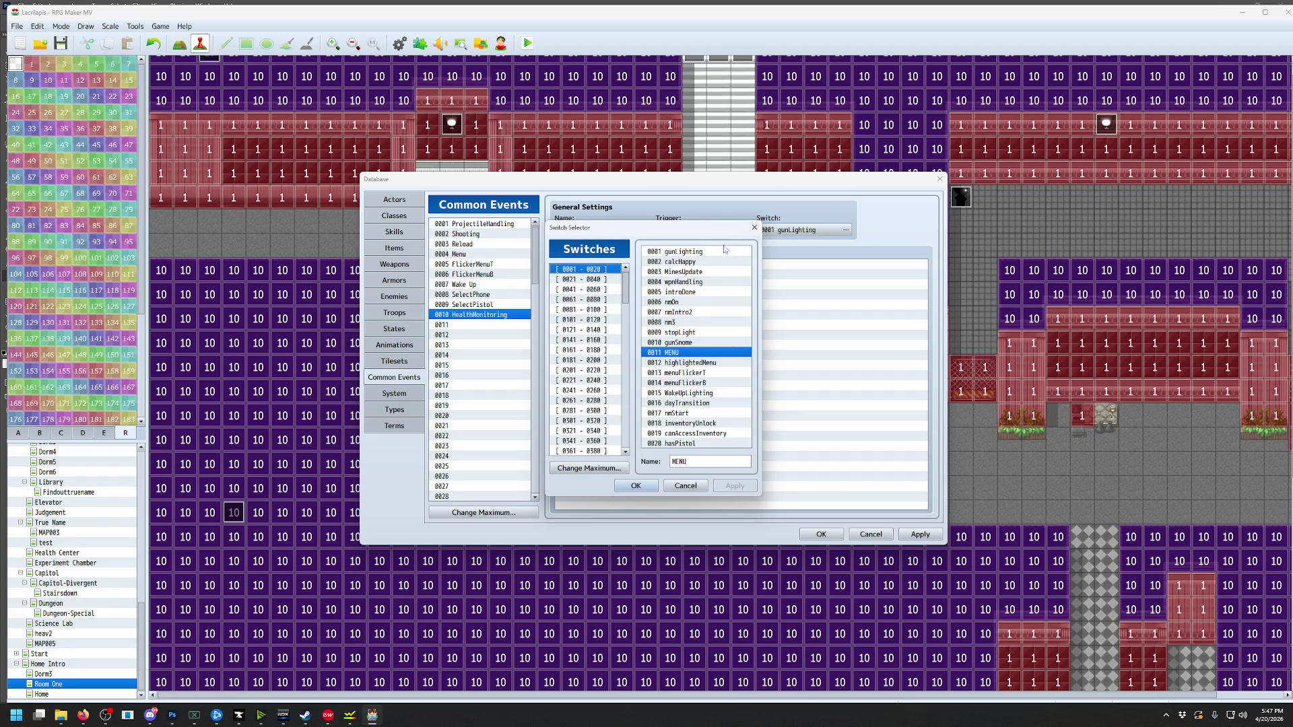
pyautogui.click(584, 280)
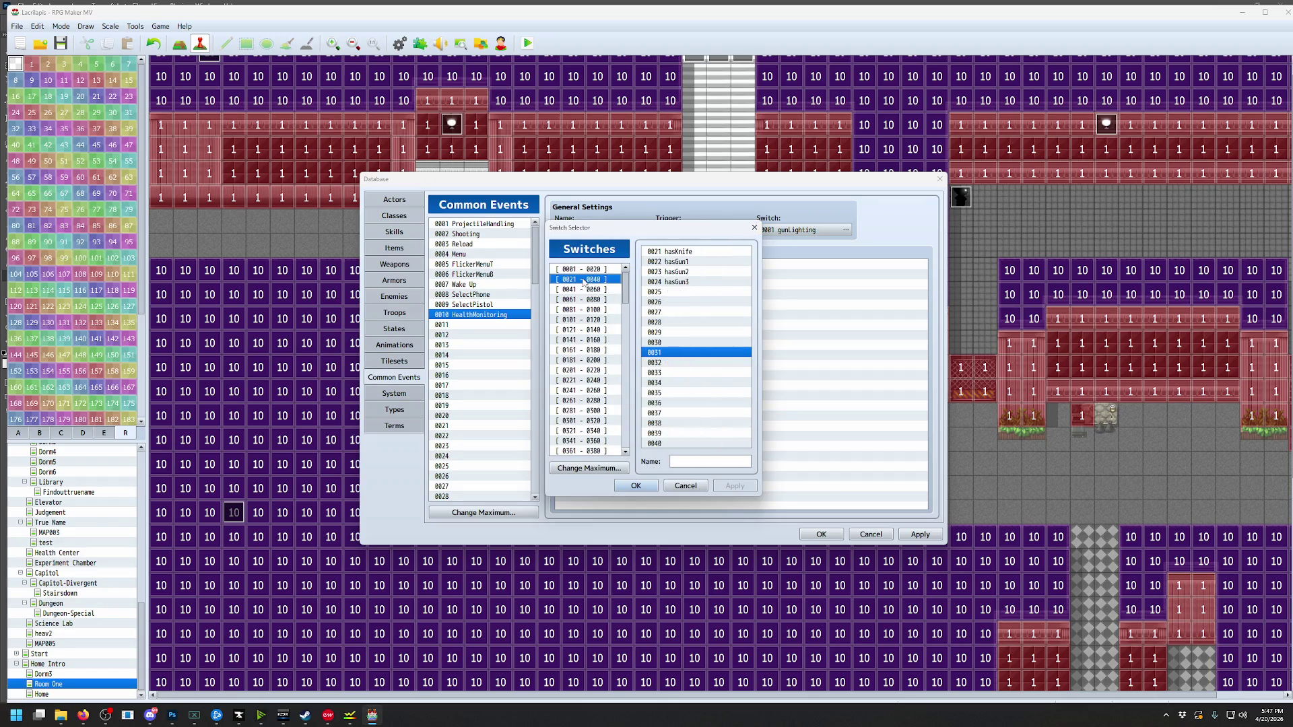
pyautogui.click(651, 293)
pyautogui.write('he')
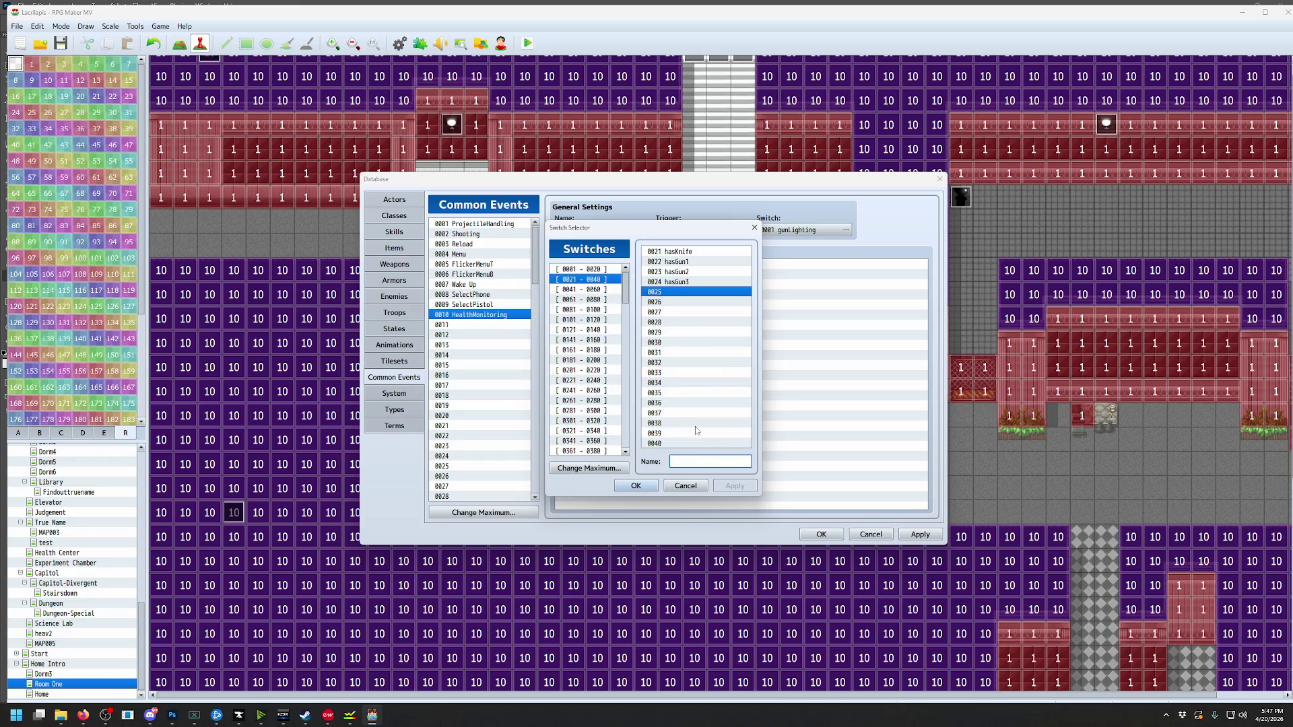
pyautogui.write('althm')
pyautogui.write('nitoring')
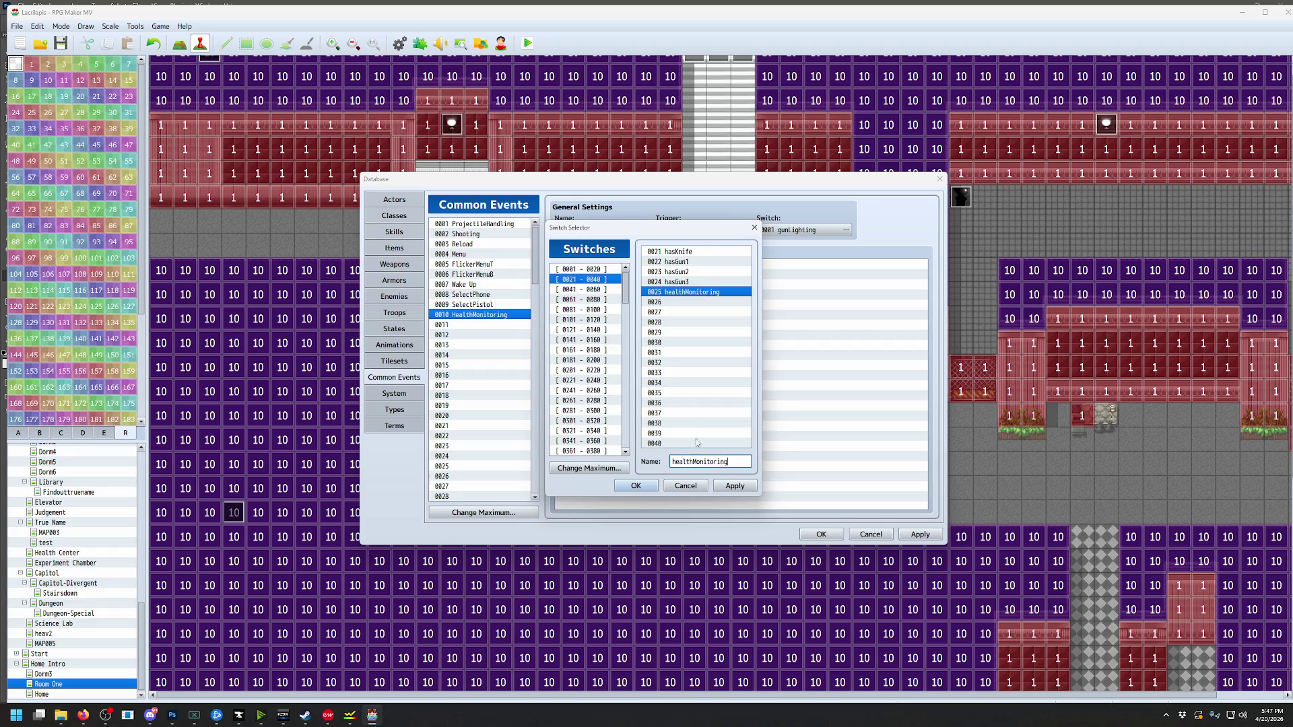
pyautogui.click(642, 488)
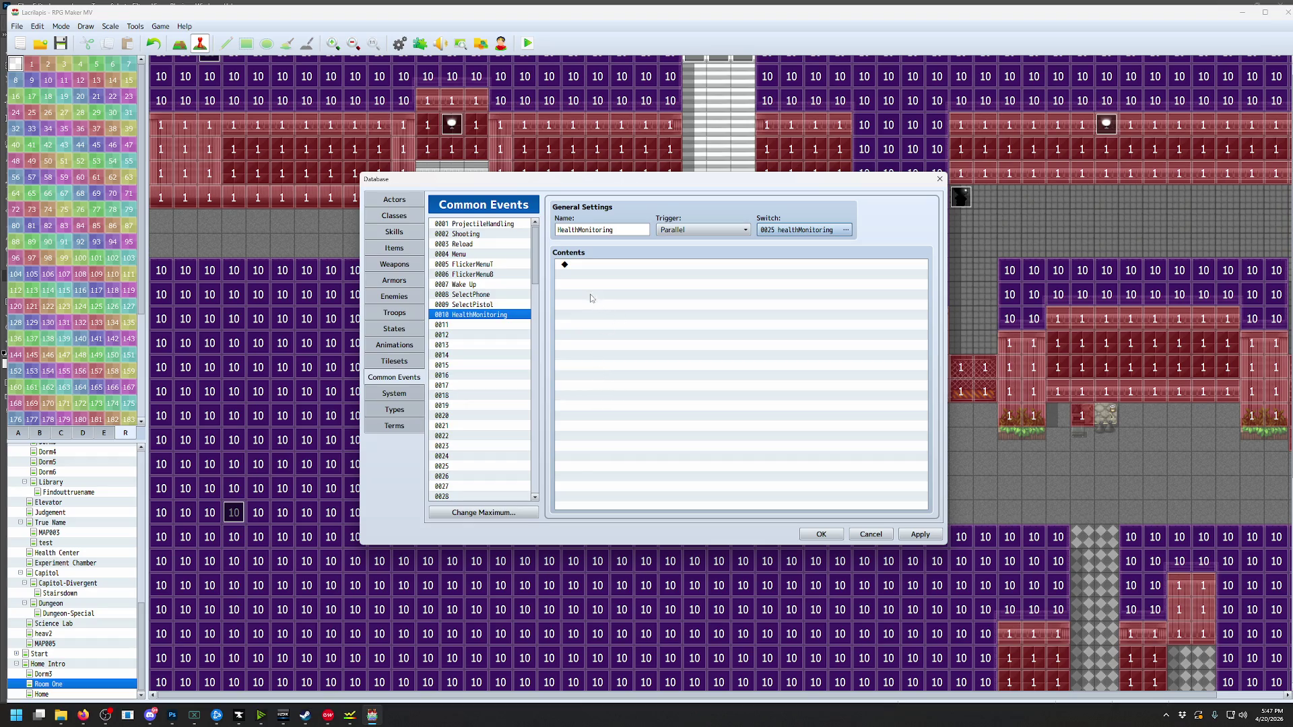
pyautogui.click(588, 264)
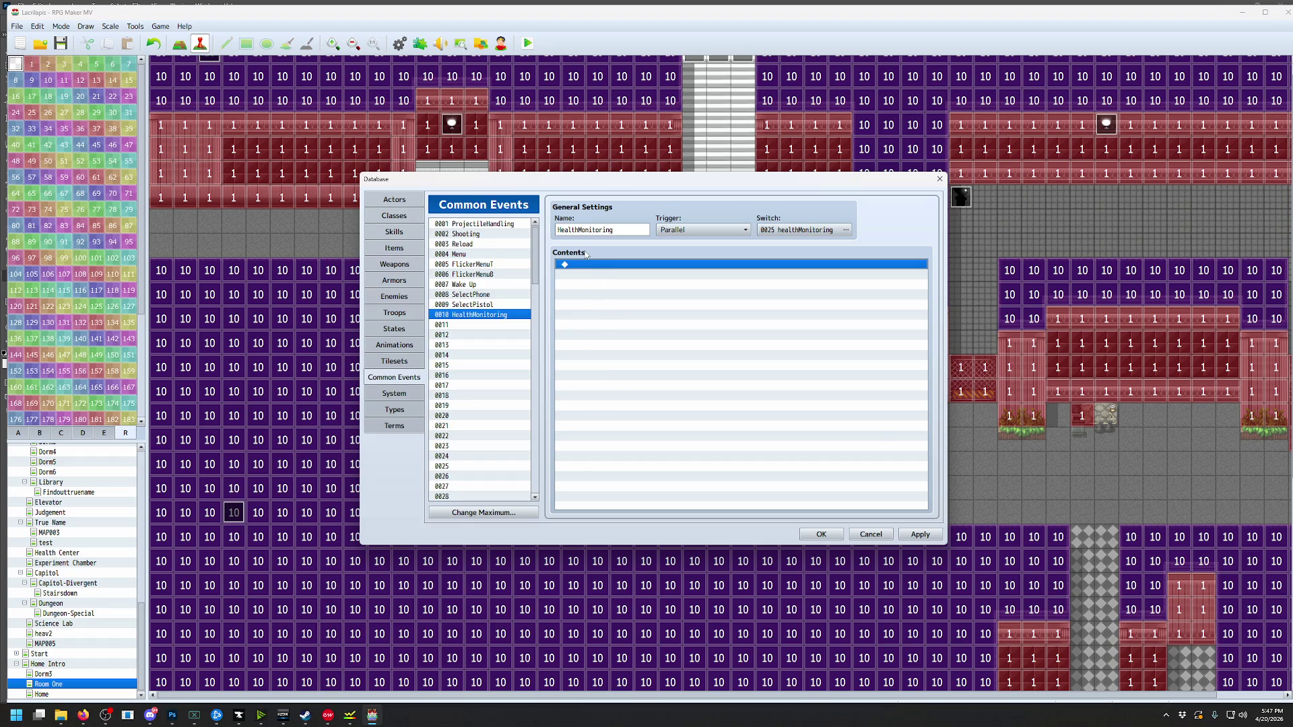
# Add a Wait of 5 frames to the HealthMonitoring common event
pyautogui.doubleClick(588, 265)
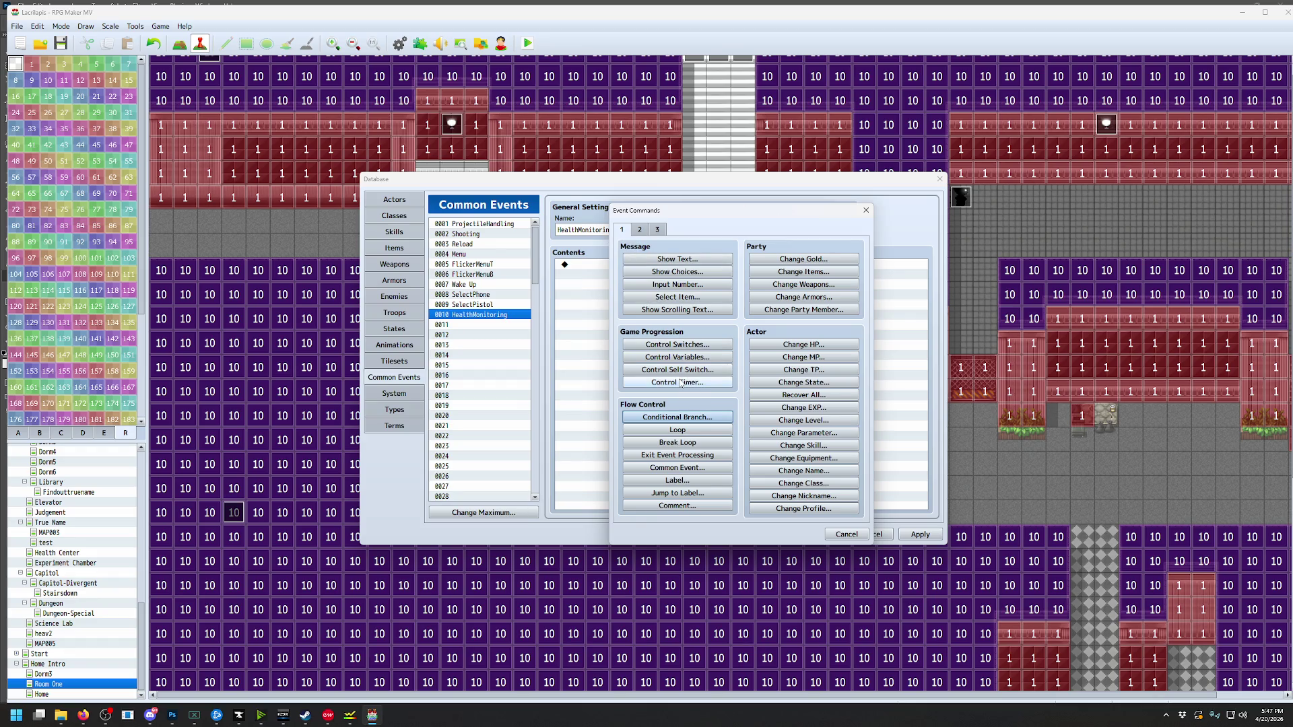
pyautogui.click(658, 230)
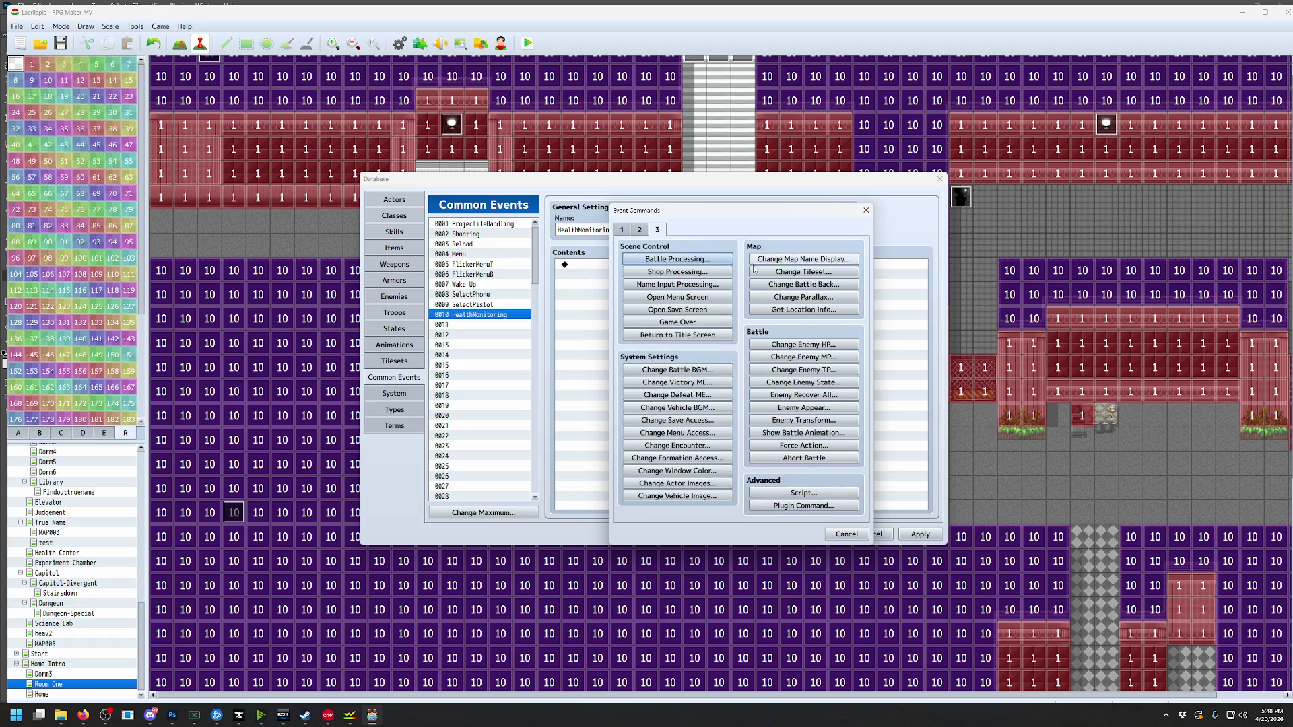
pyautogui.click(641, 231)
pyautogui.click(794, 259)
pyautogui.write('5')
pyautogui.click(726, 400)
# Add a Conditional Branch testing whether variable playerHP is less than or equal to 50
pyautogui.doubleClick(671, 273)
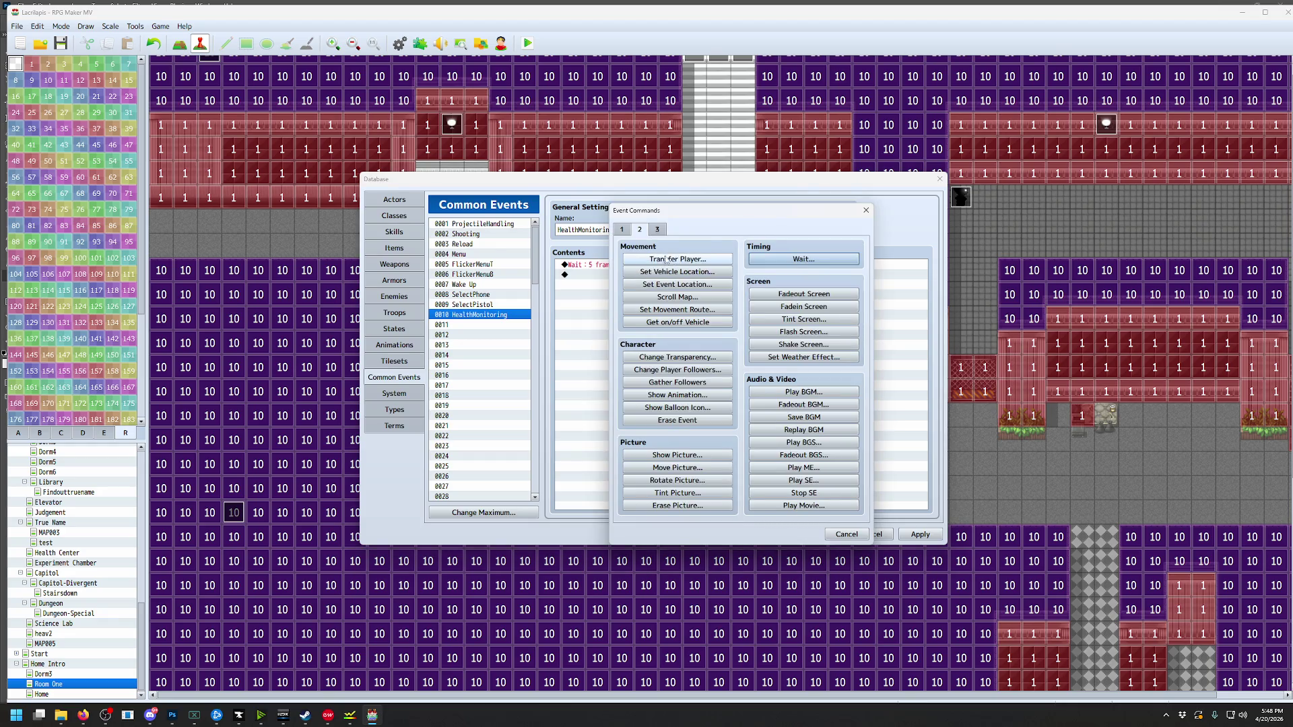
pyautogui.click(629, 230)
pyautogui.click(682, 417)
pyautogui.doubleClick(709, 333)
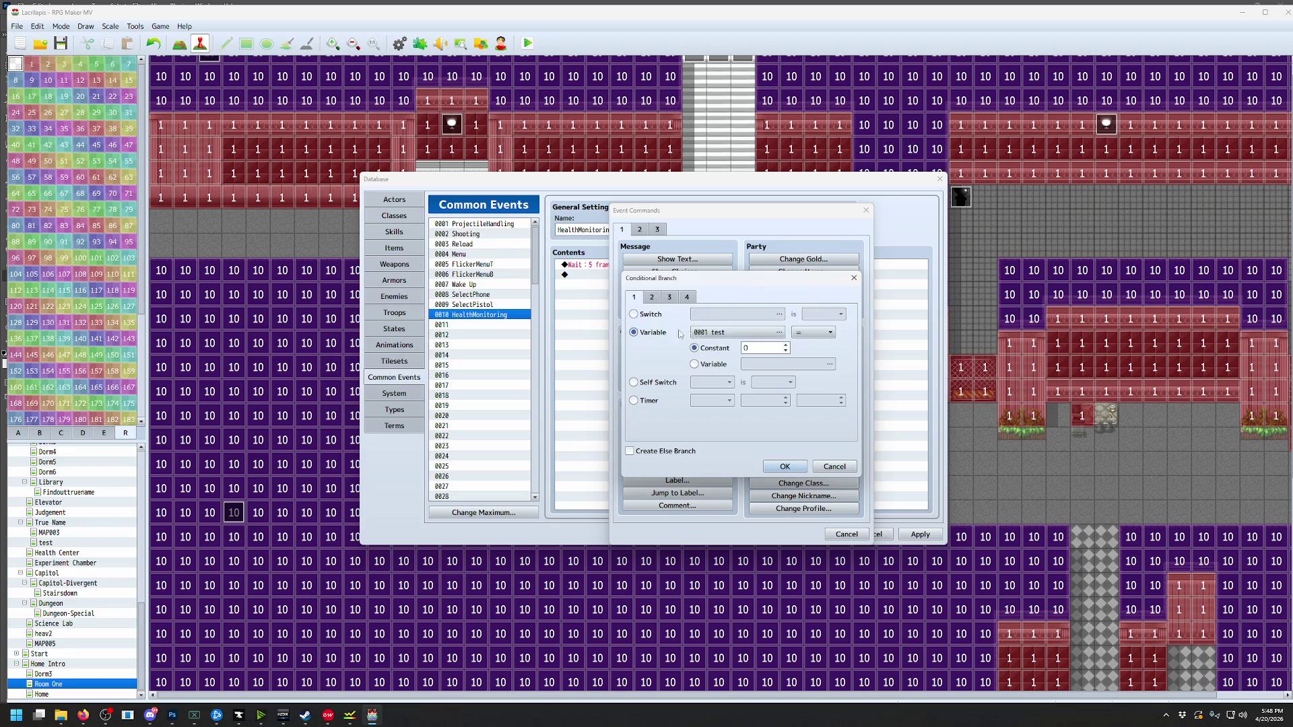
pyautogui.click(785, 398)
pyautogui.click(723, 501)
pyautogui.click(809, 335)
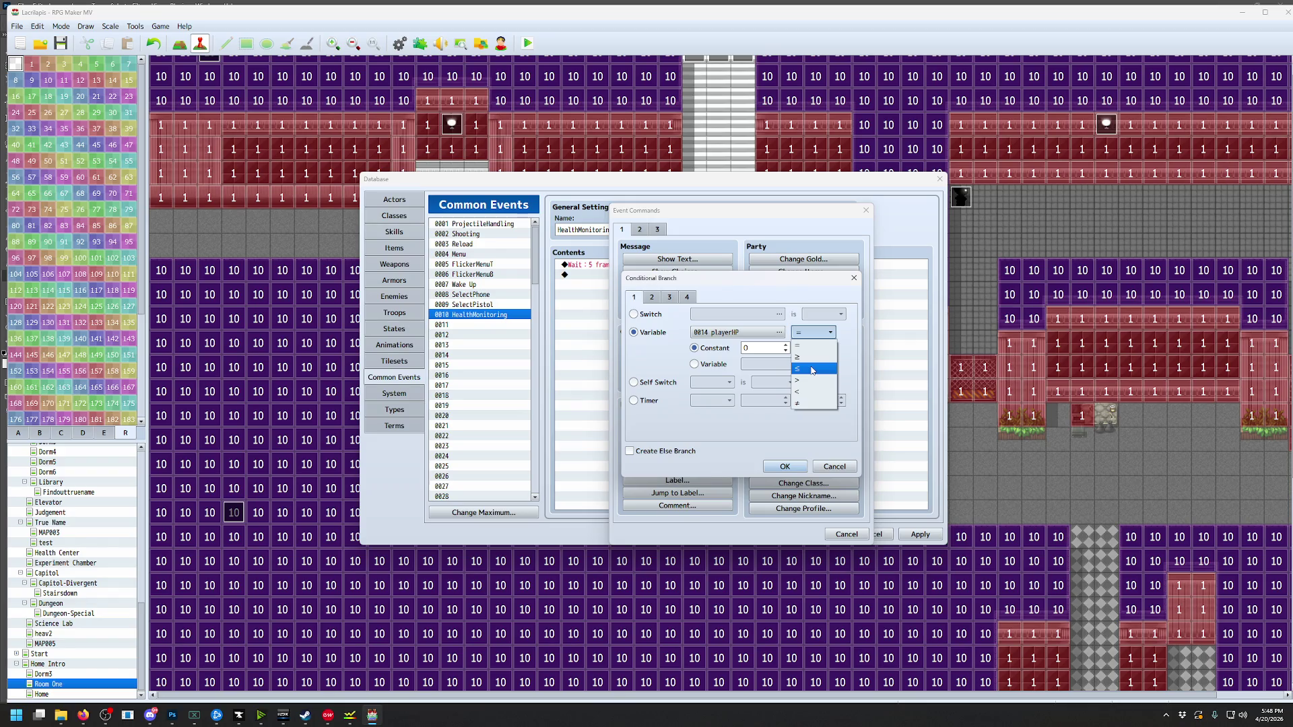
pyautogui.click(812, 370)
pyautogui.click(758, 348)
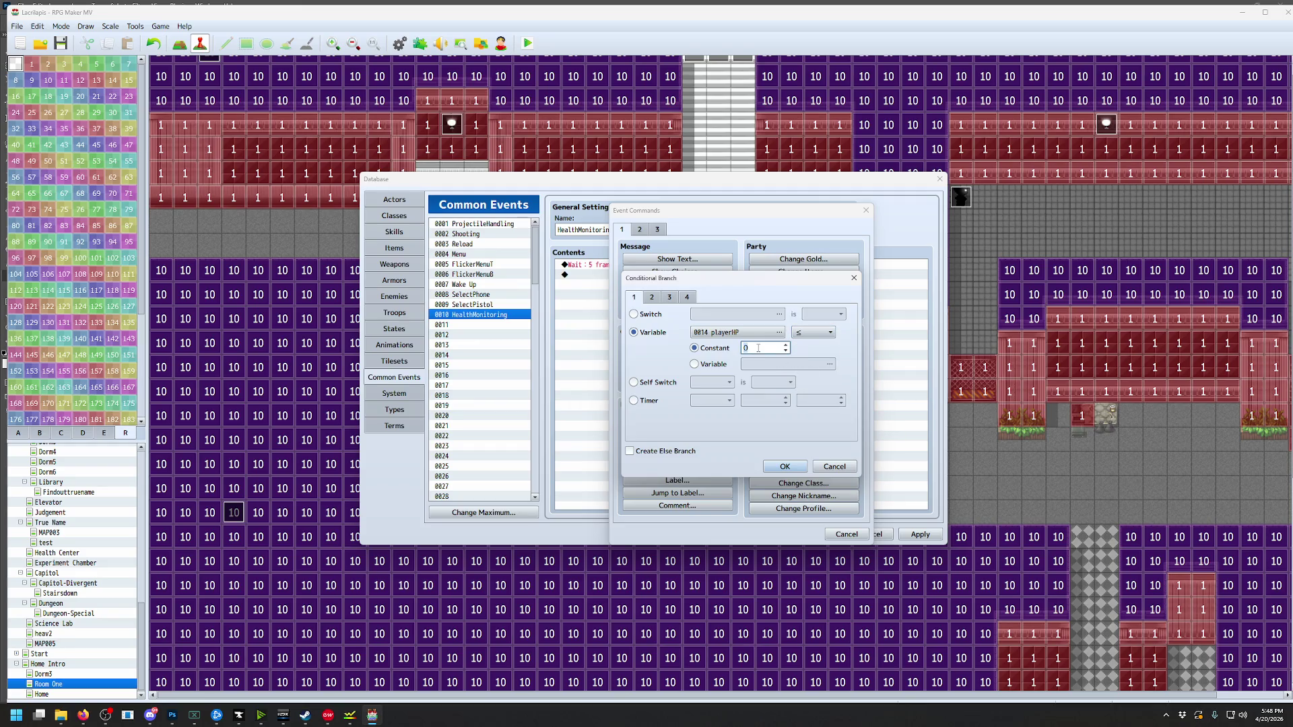
pyautogui.write('5')
pyautogui.click(781, 469)
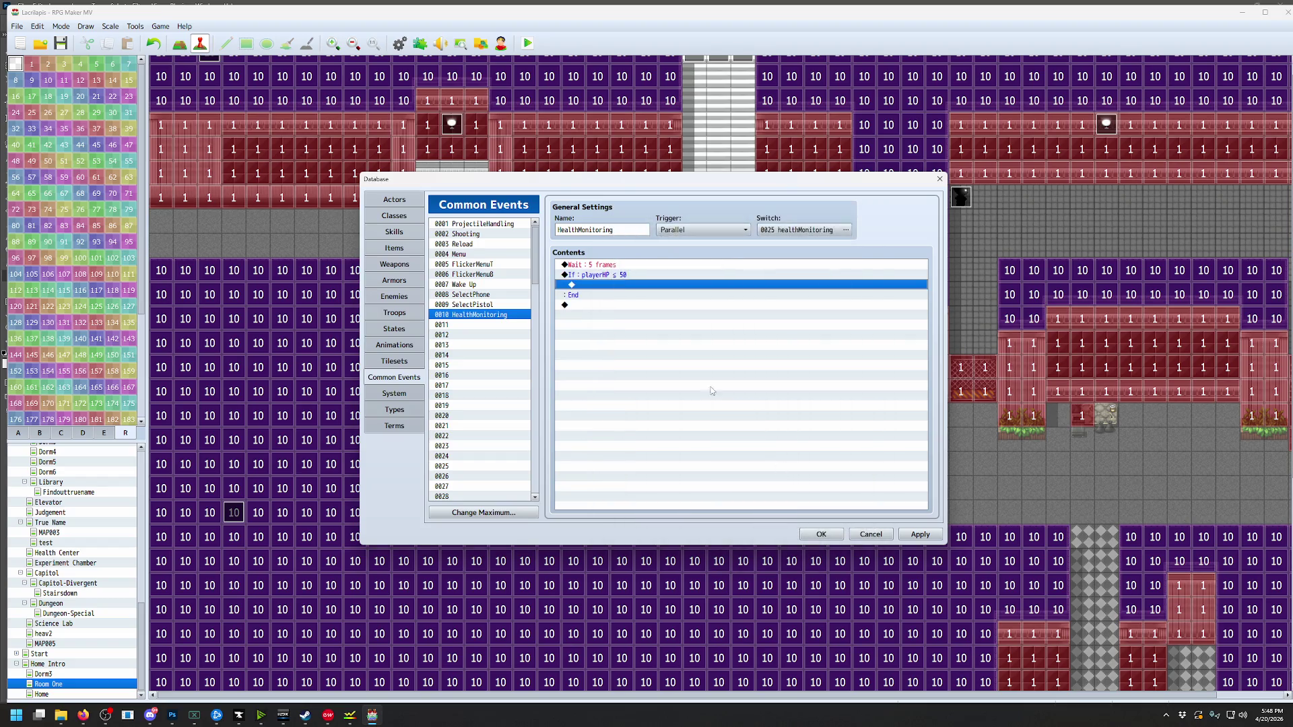
# Put a Show Text 'test' message inside the branch and close the Database with OK
pyautogui.doubleClick(618, 284)
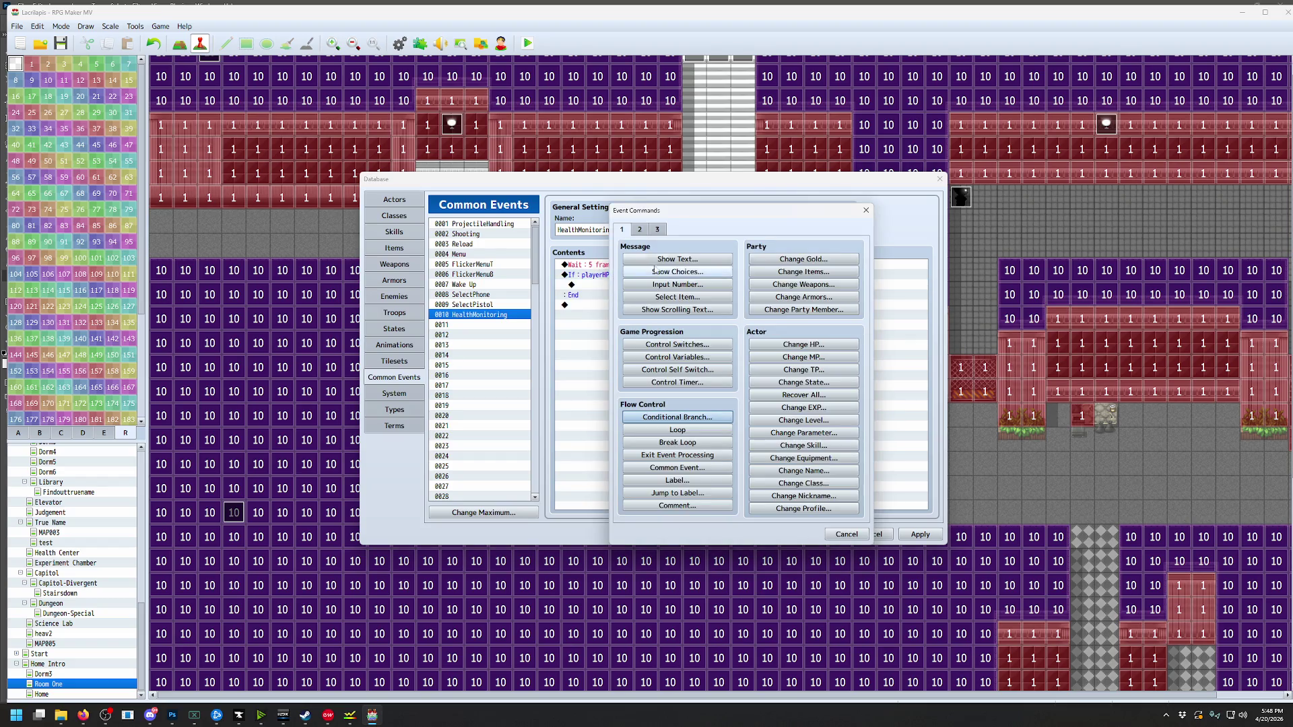
pyautogui.click(677, 258)
pyautogui.write('test')
pyautogui.click(808, 428)
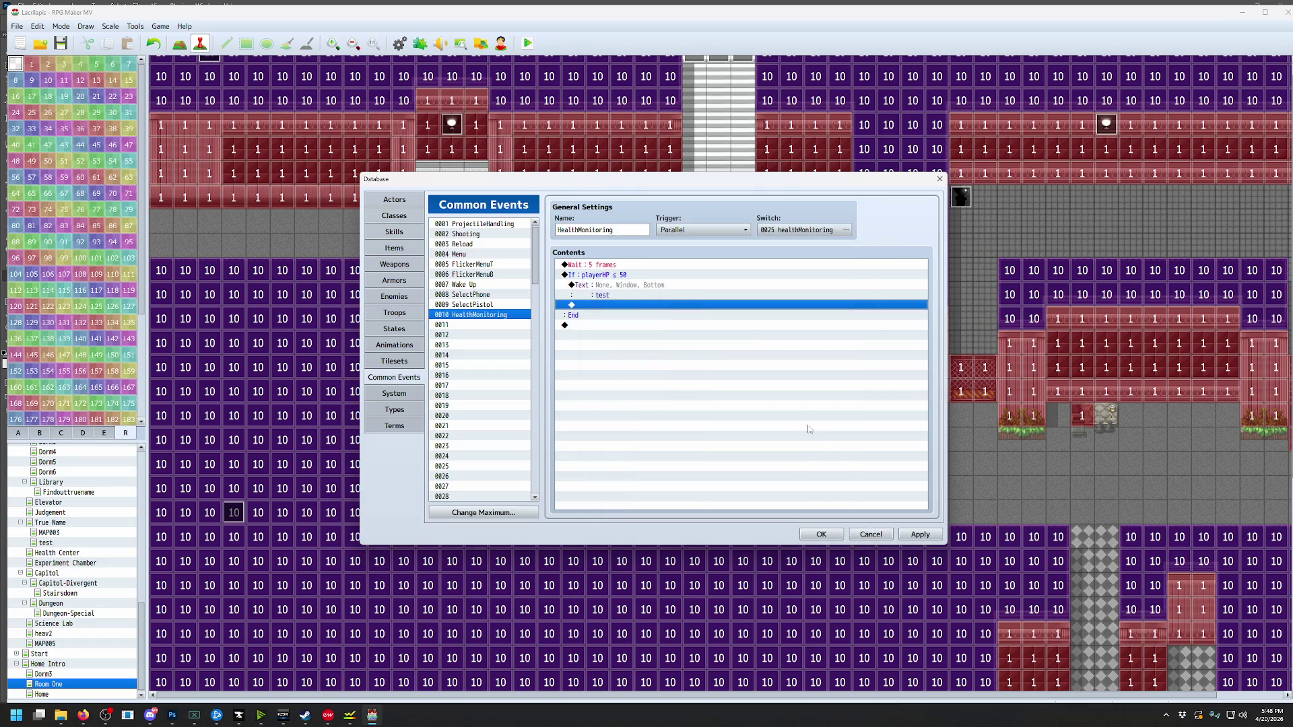
pyautogui.click(833, 535)
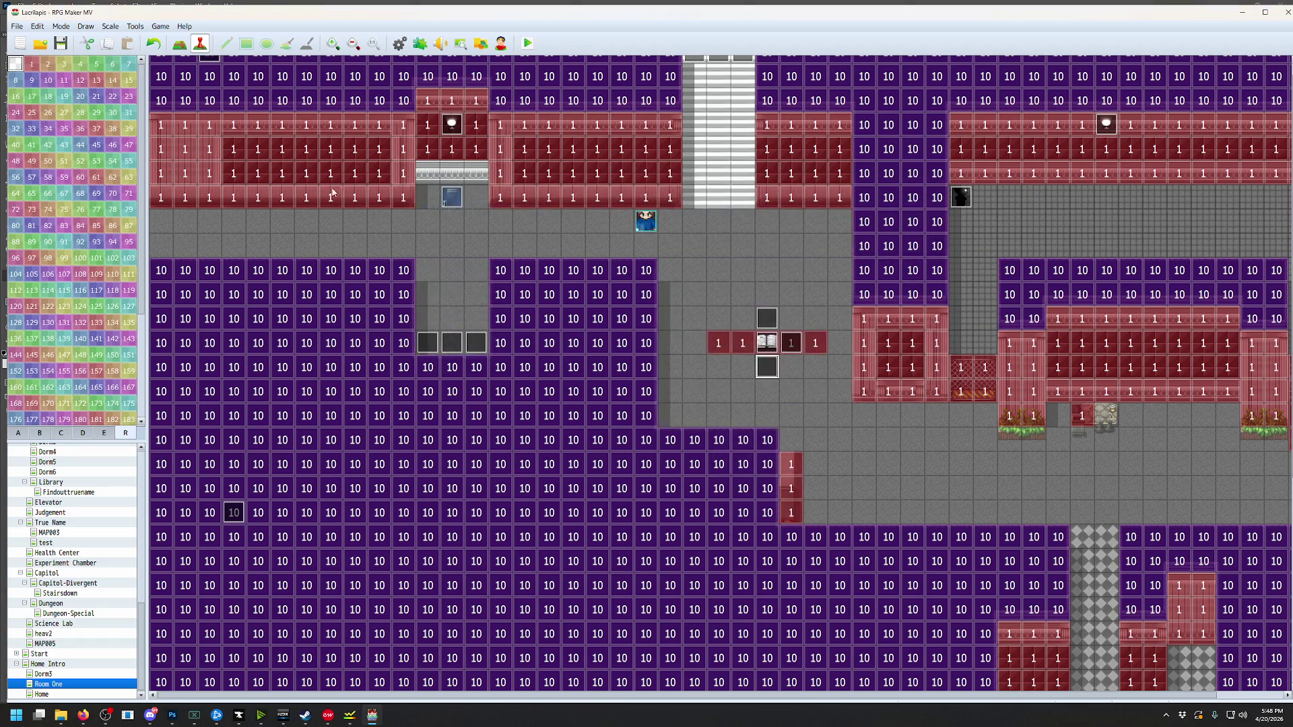
# Look at event EV009, then save the project and start a playtest
pyautogui.scroll(1, 207, 65)
pyautogui.doubleClick(207, 65)
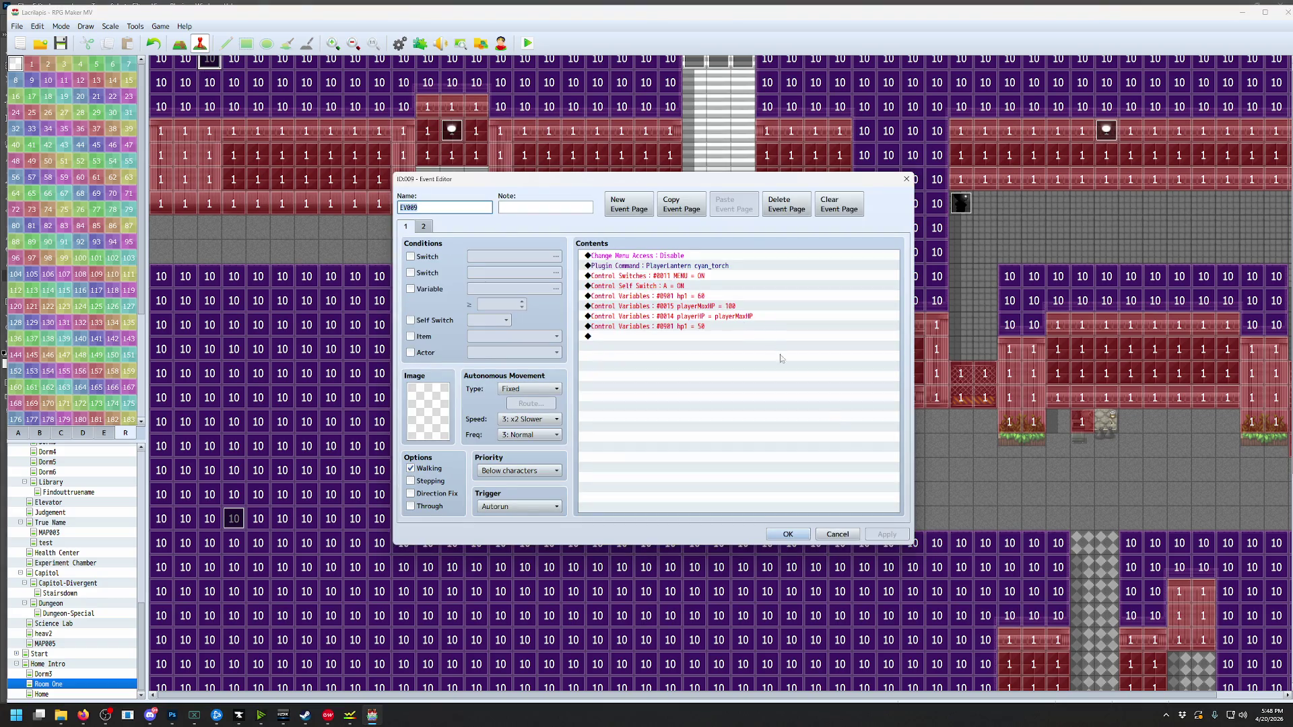
pyautogui.click(787, 535)
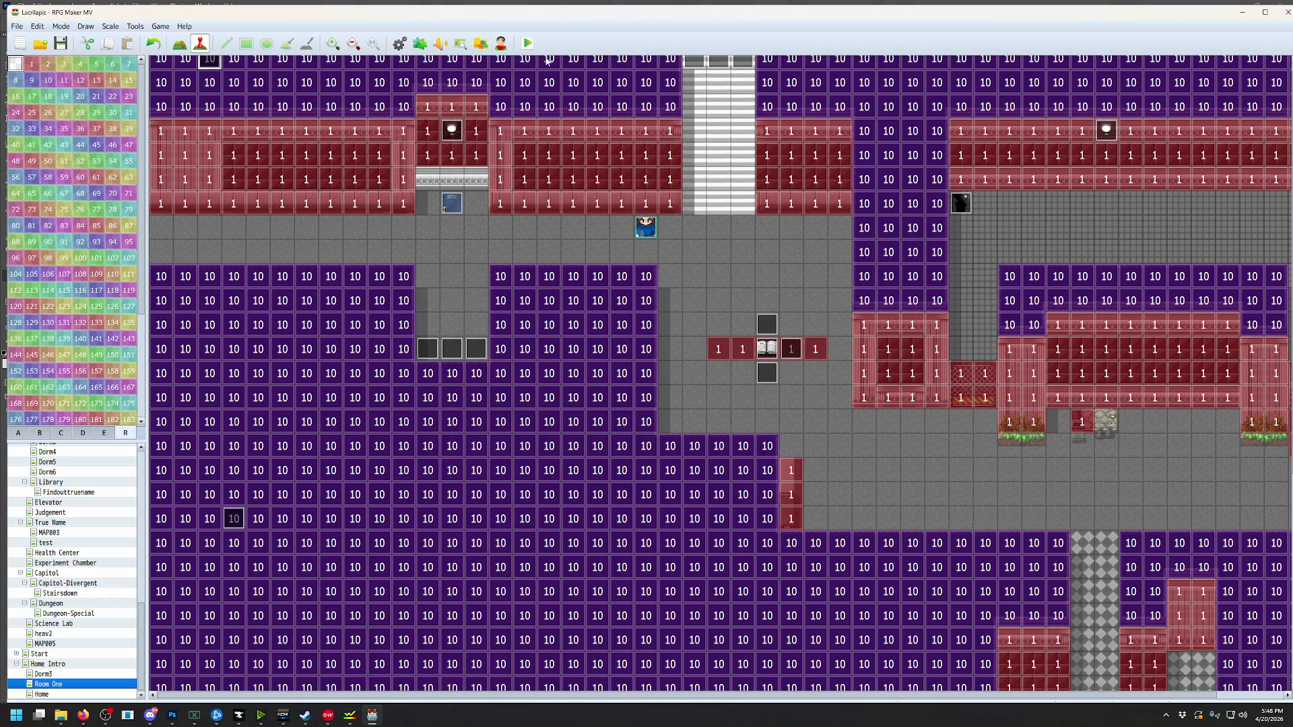
pyautogui.click(527, 43)
pyautogui.click(611, 380)
# Walk the girl right and up beside the dark figure, then end the playtest
pyautogui.press('Right')
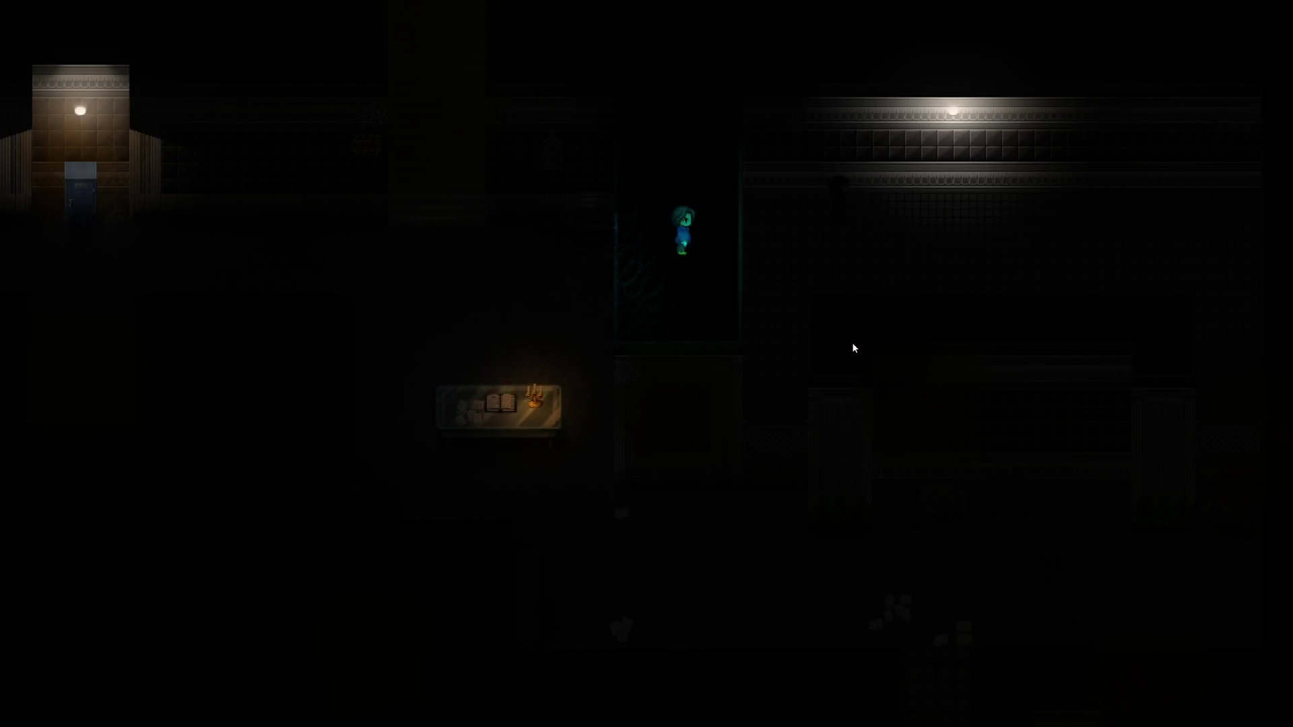
pyautogui.press('Right')
pyautogui.press('Up')
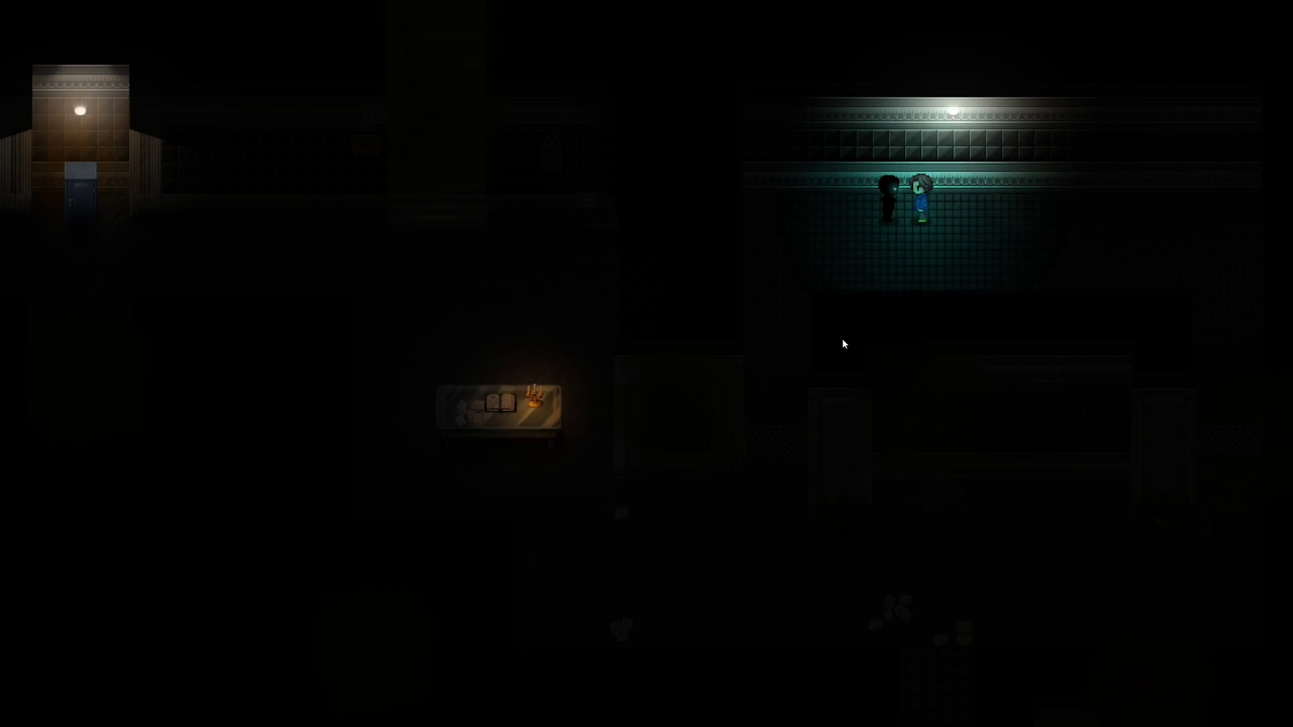
pyautogui.press('Right')
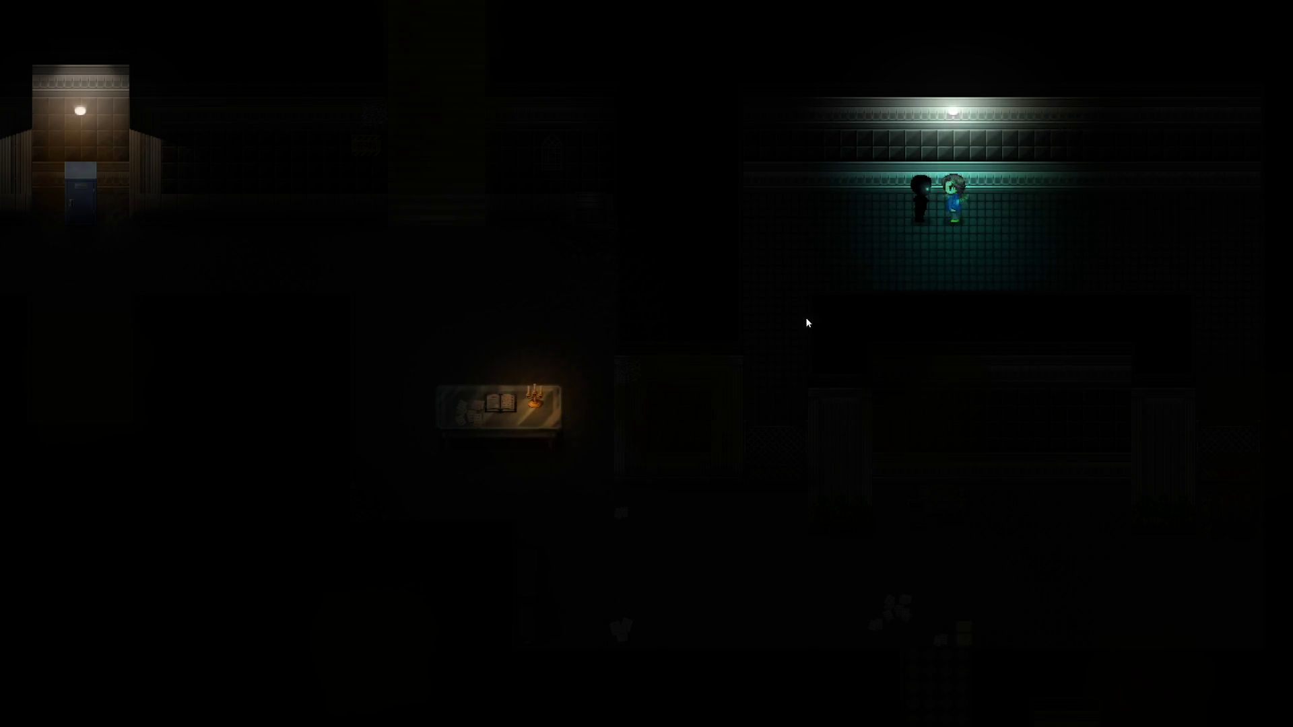
pyautogui.hotkey('alt', 'F4')
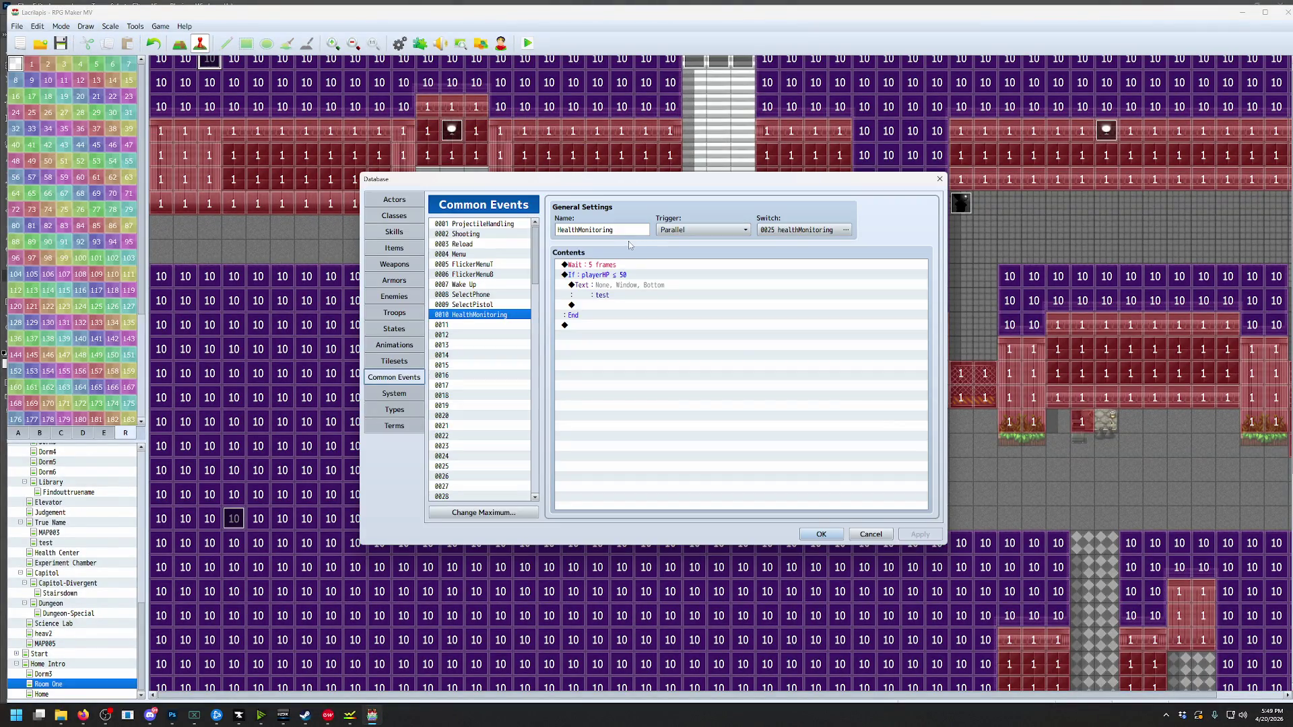
# In EV009, duplicate the MENU Control Switches command
pyautogui.click(821, 534)
pyautogui.doubleClick(693, 329)
pyautogui.click(674, 336)
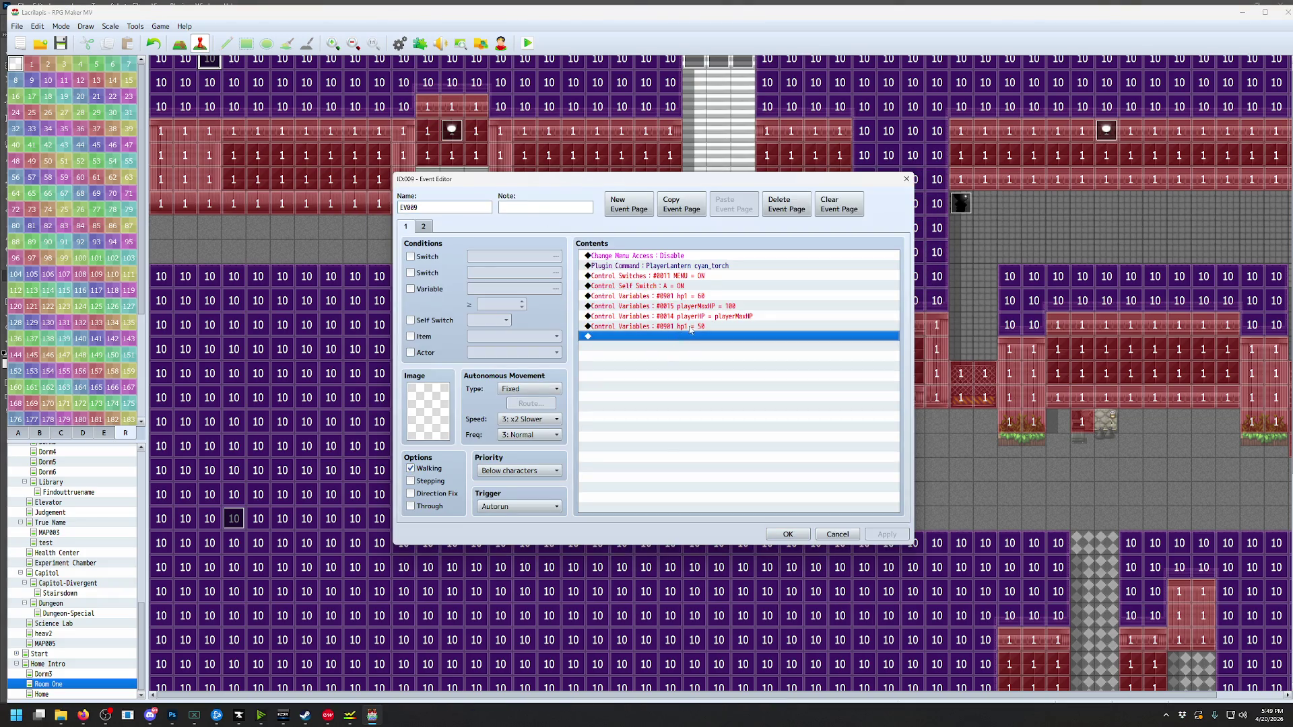
pyautogui.click(687, 276)
pyautogui.hotkey('ctrl', 'c')
pyautogui.hotkey('ctrl', 'v')
# Change the copy to set switch #0025 healthMonitoring ON and save the event
pyautogui.doubleClick(686, 286)
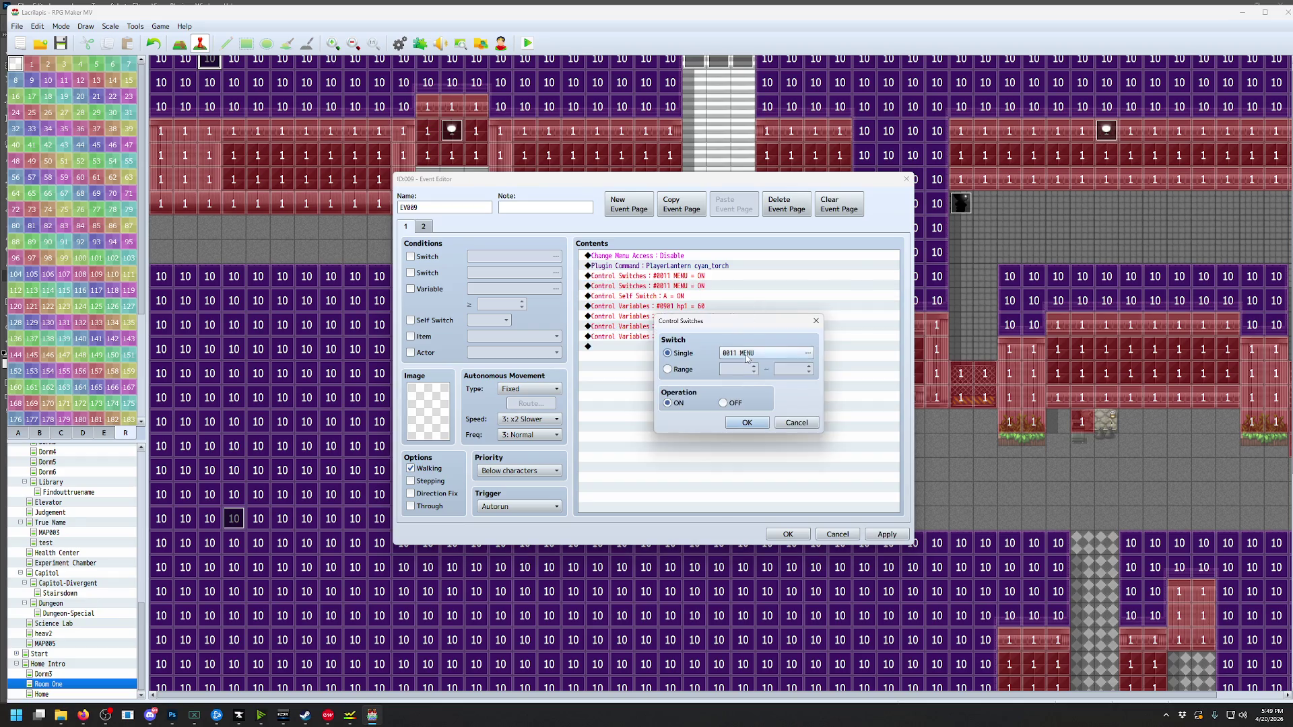
pyautogui.click(807, 355)
pyautogui.click(720, 501)
pyautogui.click(746, 426)
pyautogui.click(788, 534)
# Save and playtest again up to the shadow figure, then reopen the Database on Common Events
pyautogui.hotkey('ctrl', 'r')
pyautogui.press('Return')
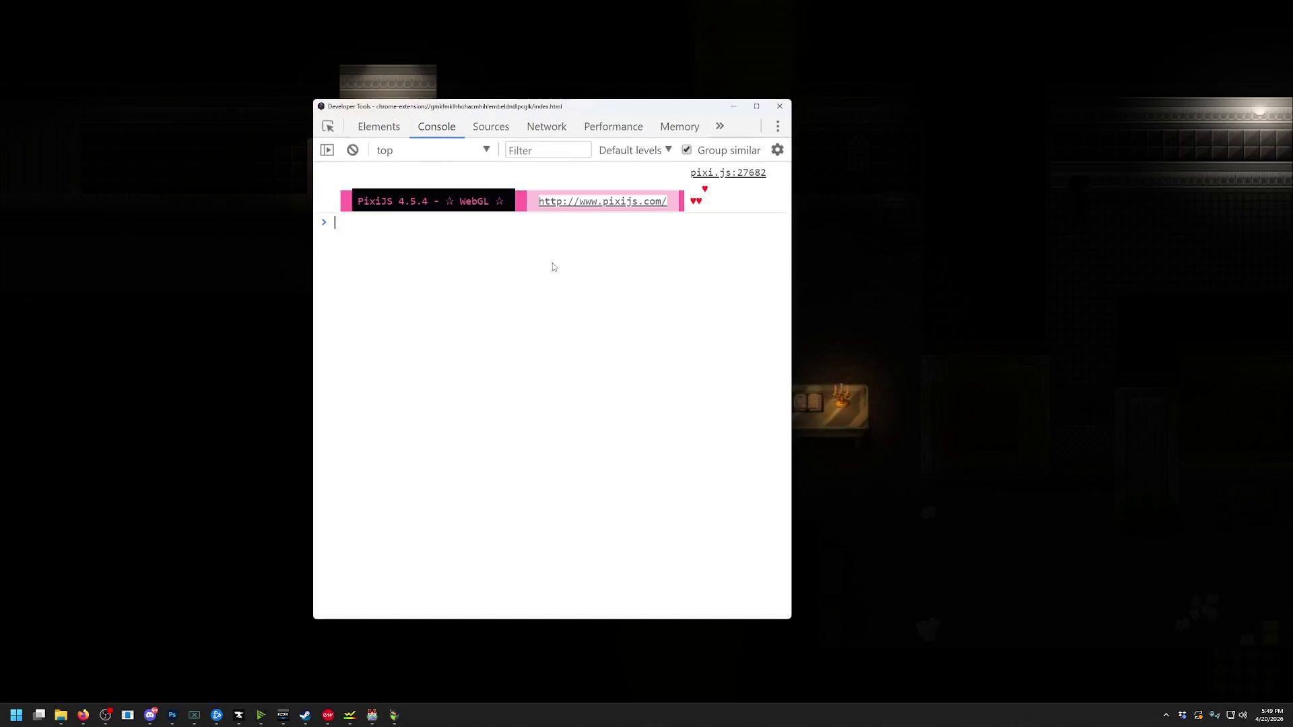
pyautogui.press('Right')
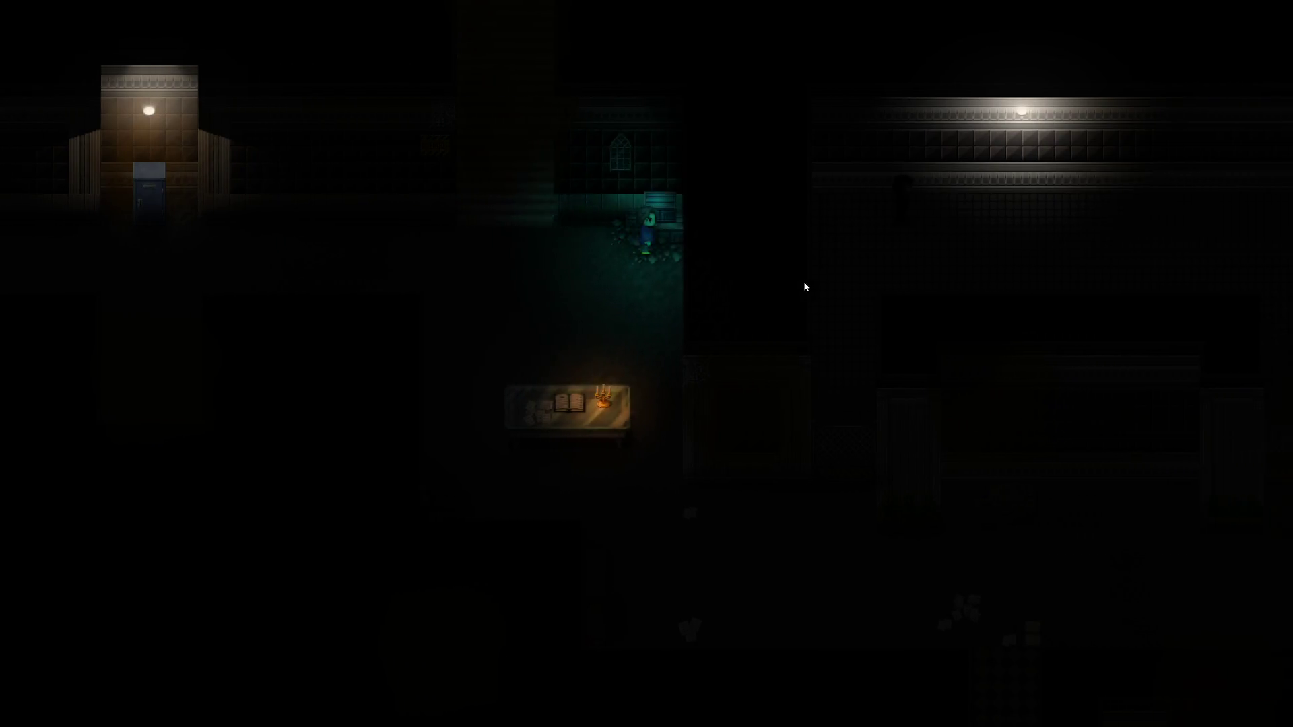
pyautogui.press('Right')
pyautogui.press('Up')
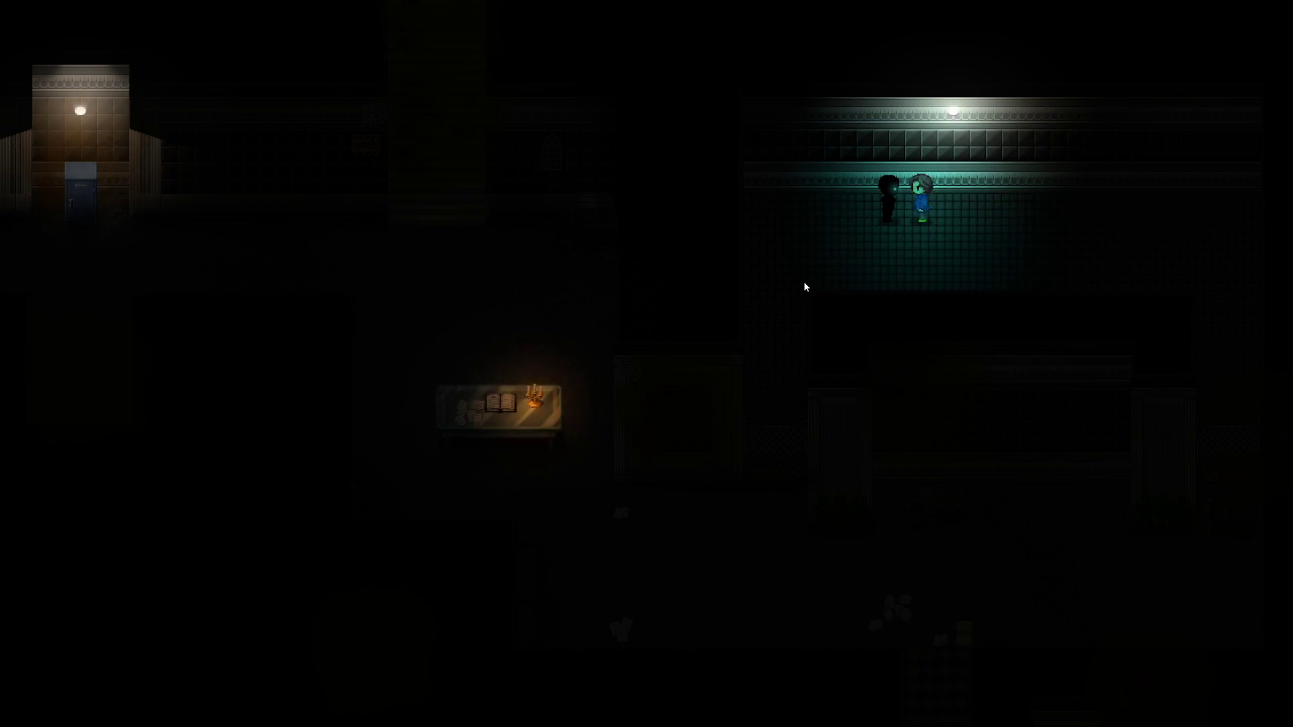
pyautogui.hotkey('alt', 'F4')
pyautogui.click(135, 25)
pyautogui.click(145, 38)
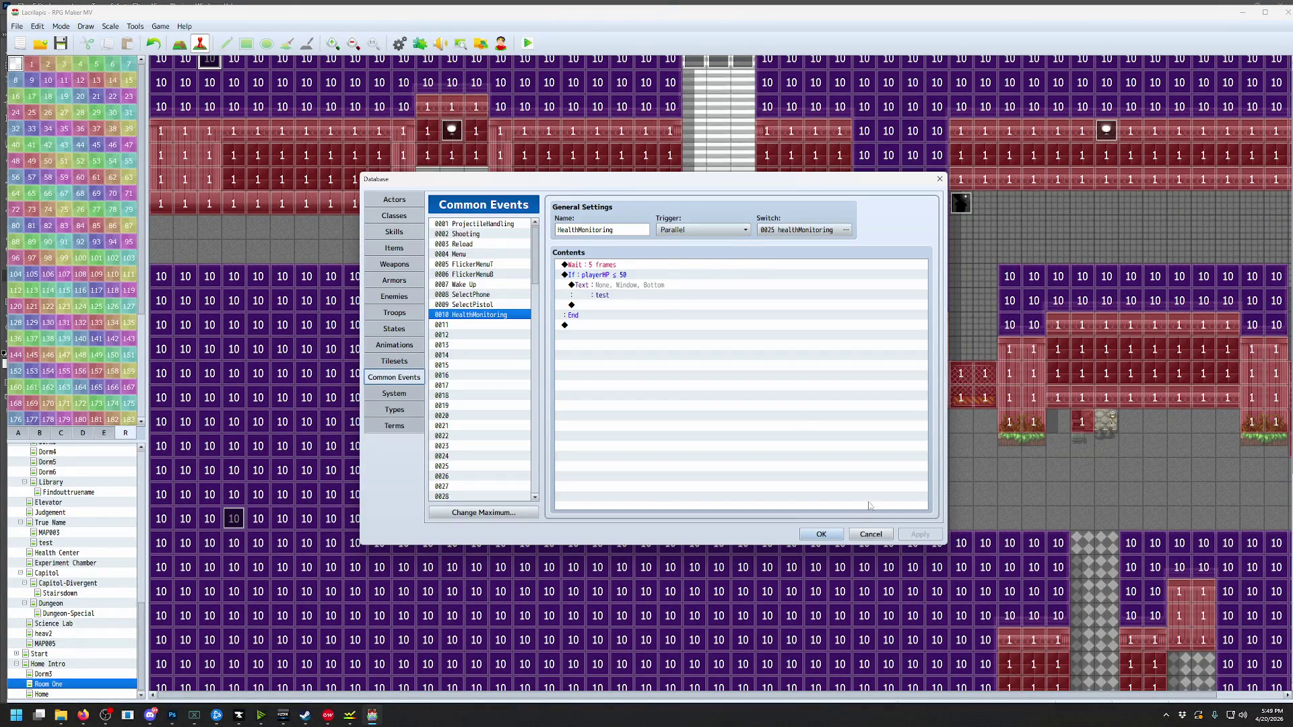
# Close and reopen the Database, then open map event EV011 in the Event Editor
pyautogui.click(823, 535)
pyautogui.click(134, 26)
pyautogui.click(146, 39)
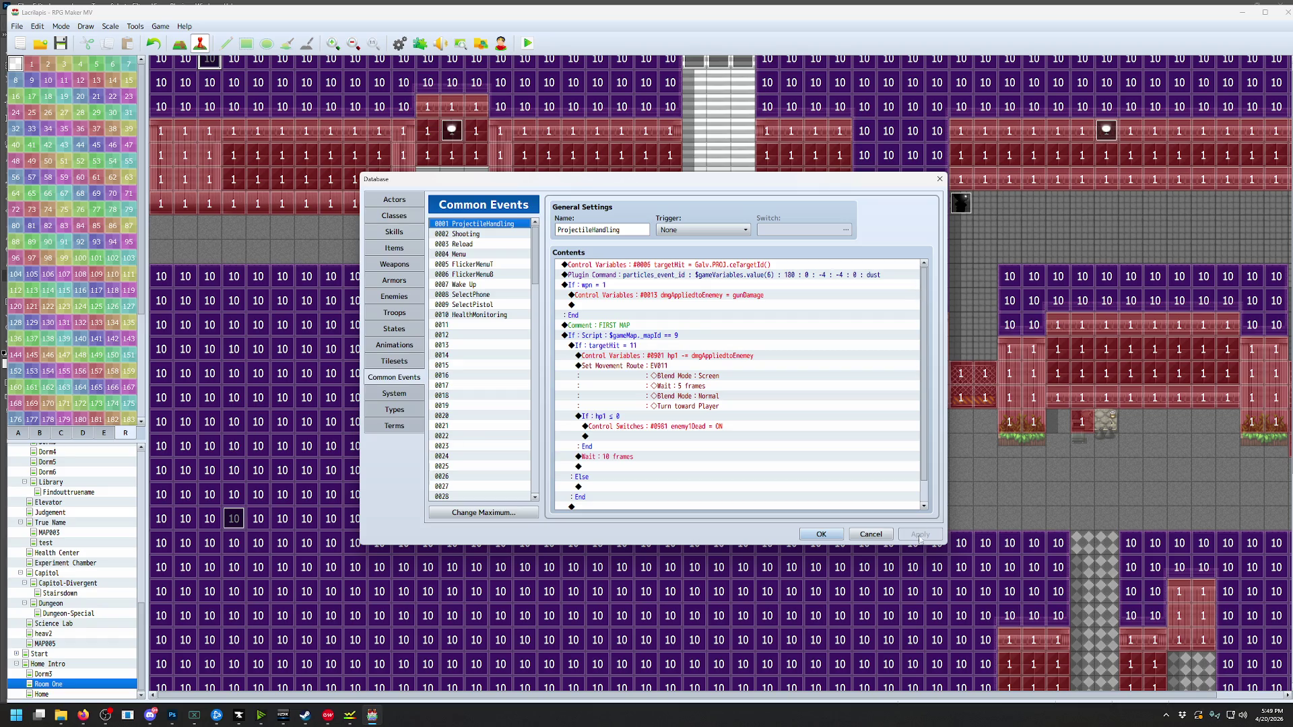
pyautogui.click(985, 211)
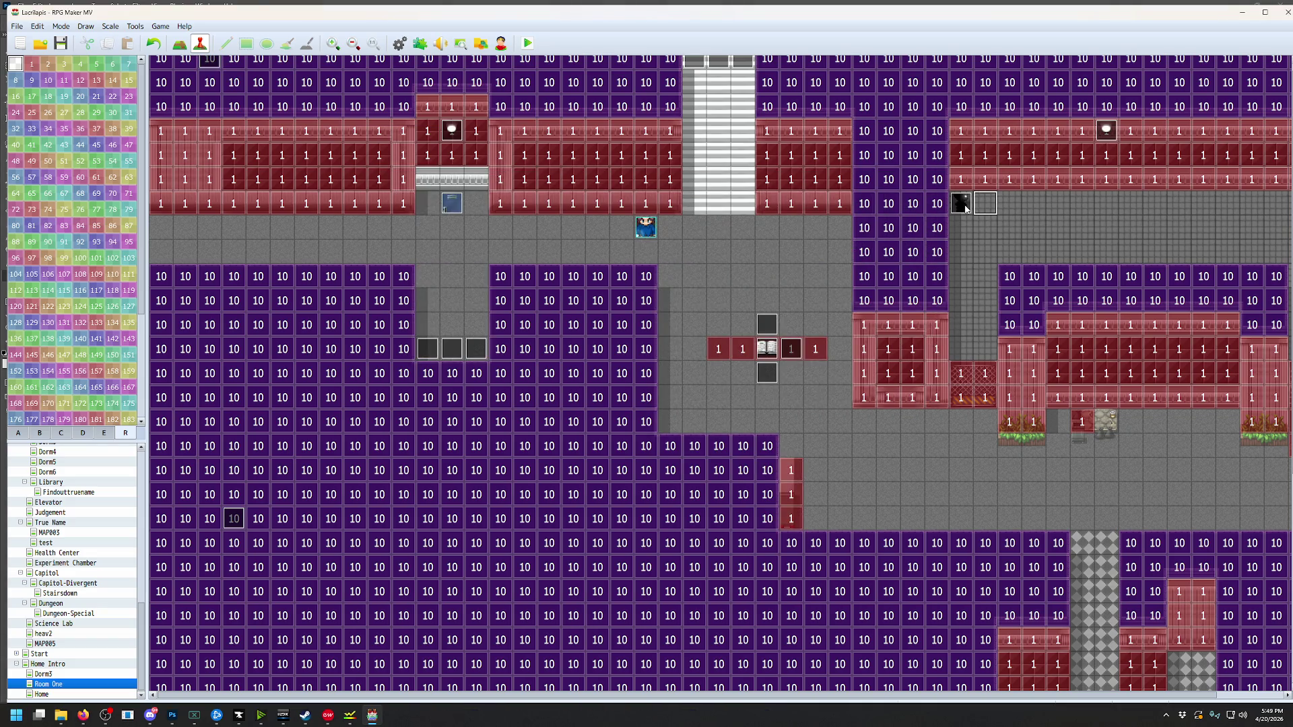
pyautogui.doubleClick(961, 209)
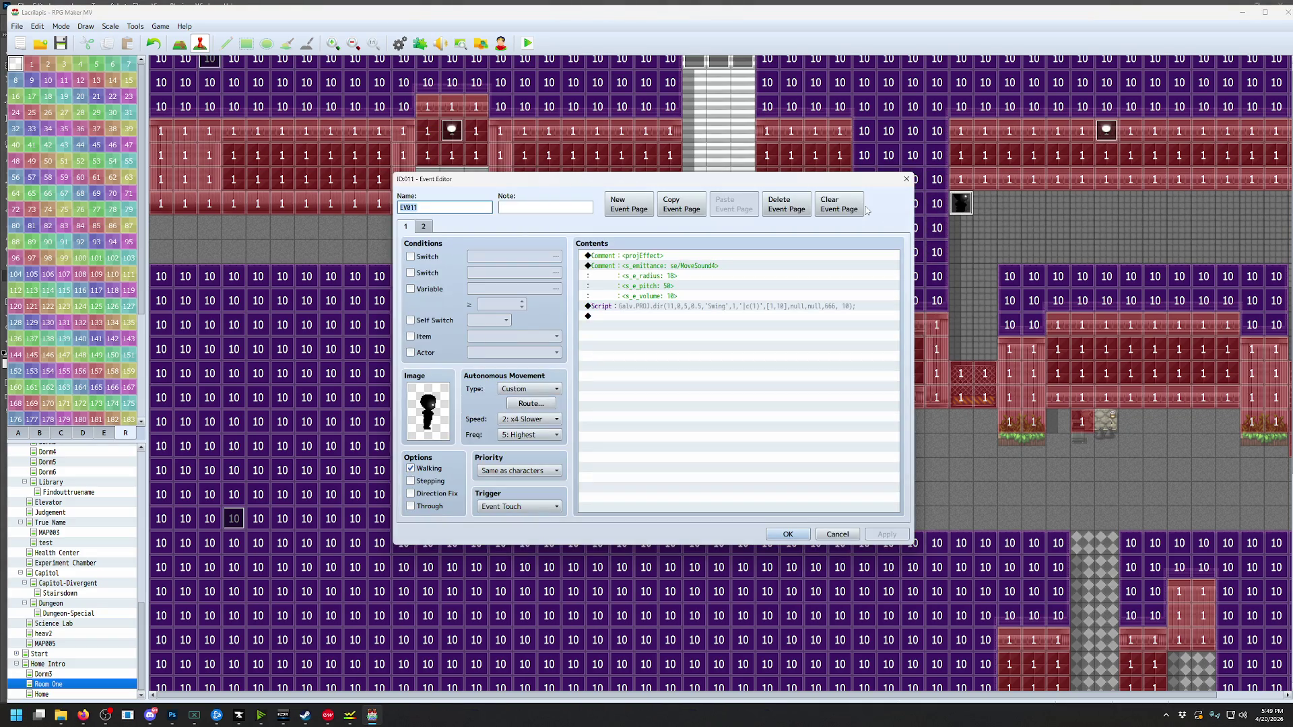
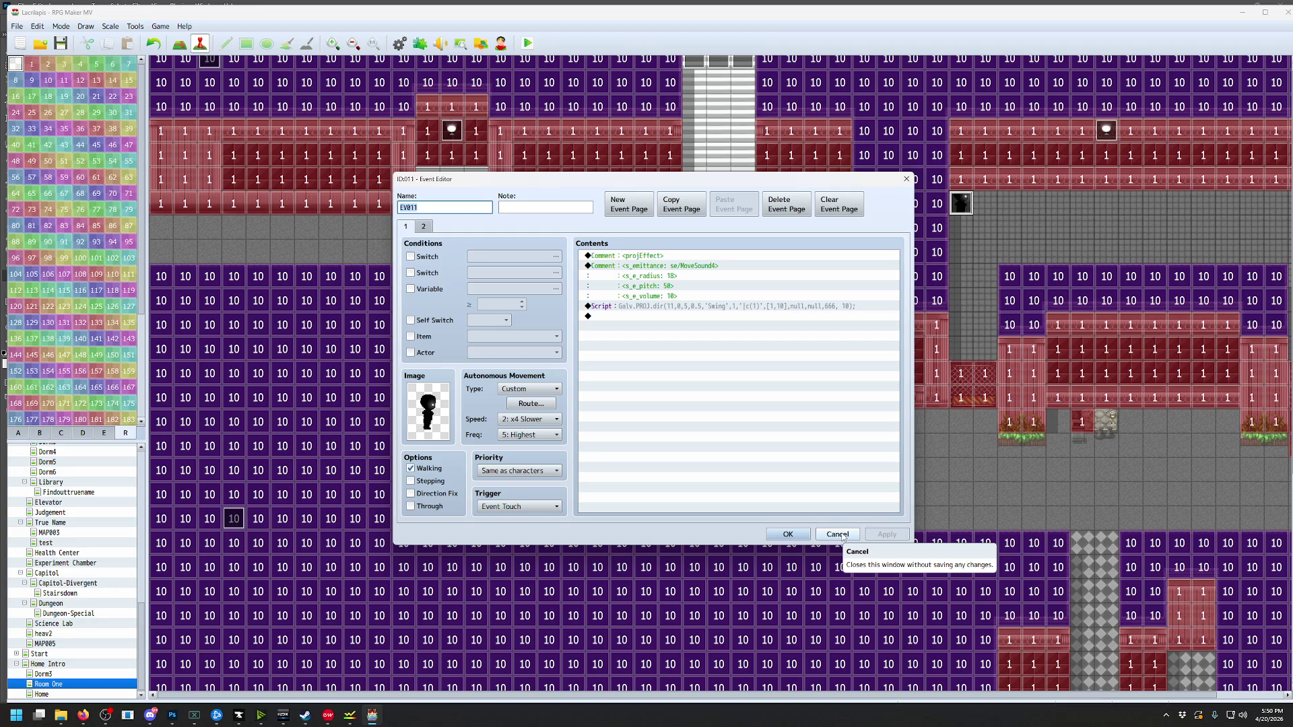
# Start a Control Variables command subtracting from playerHP, then cancel it and close the event editor
pyautogui.doubleClick(606, 316)
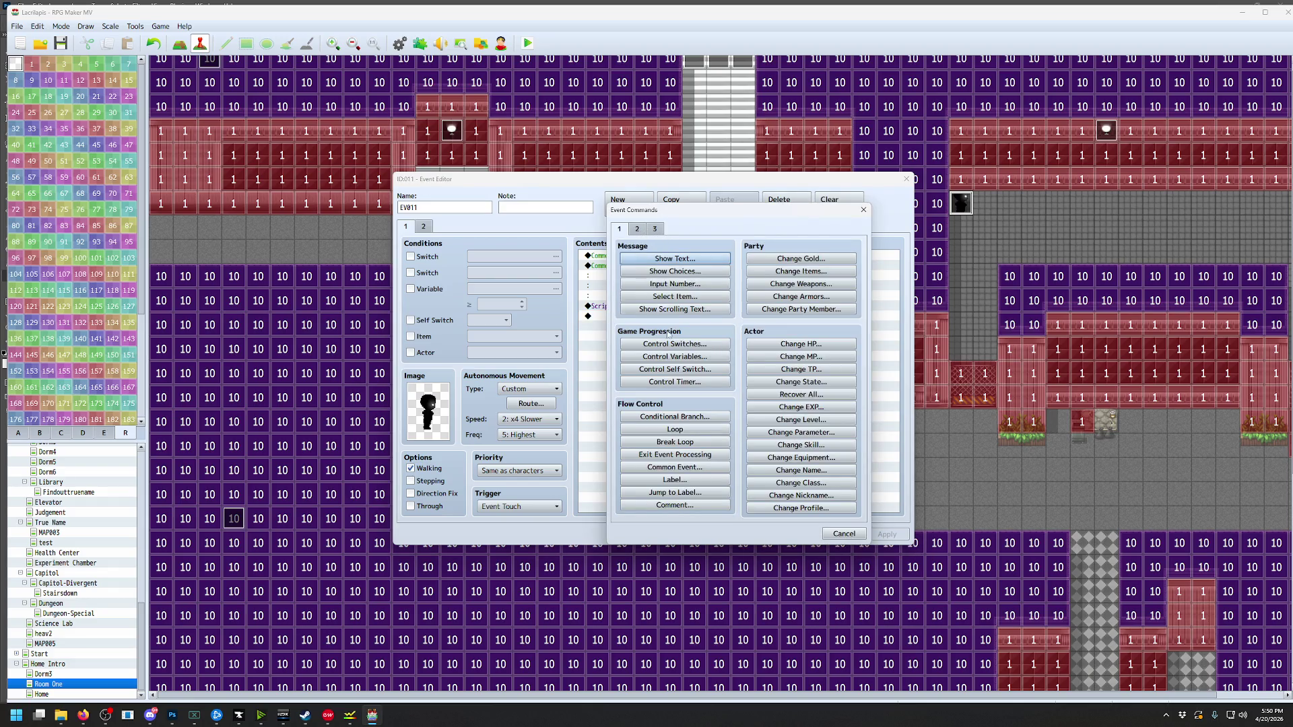
pyautogui.click(674, 357)
pyautogui.click(748, 304)
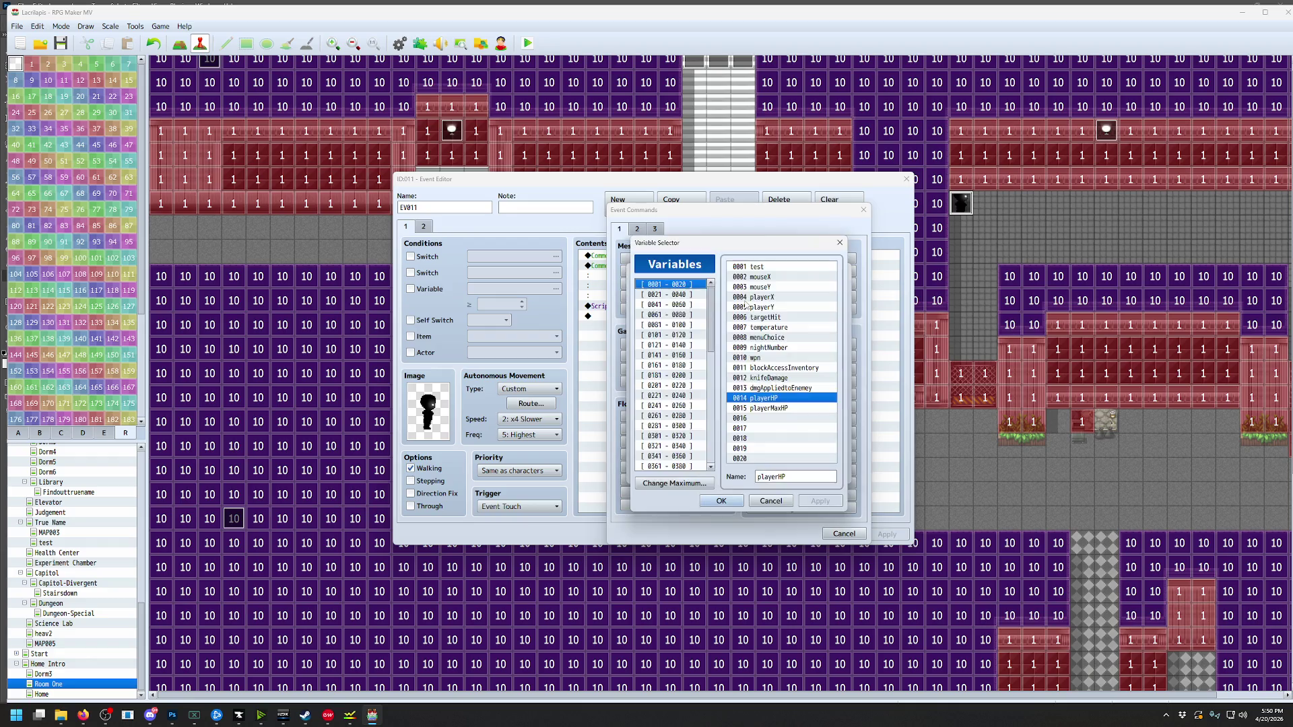
pyautogui.click(721, 500)
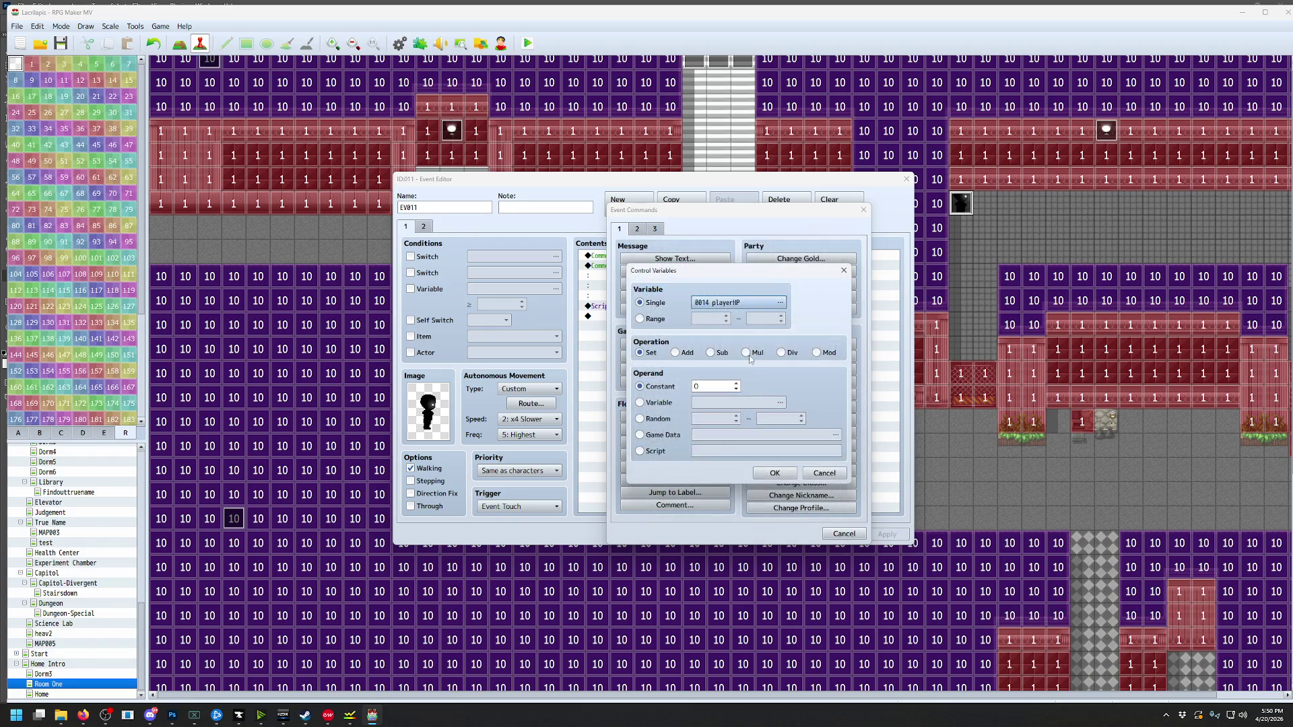
pyautogui.click(710, 355)
pyautogui.click(723, 385)
pyautogui.click(774, 472)
pyautogui.click(788, 535)
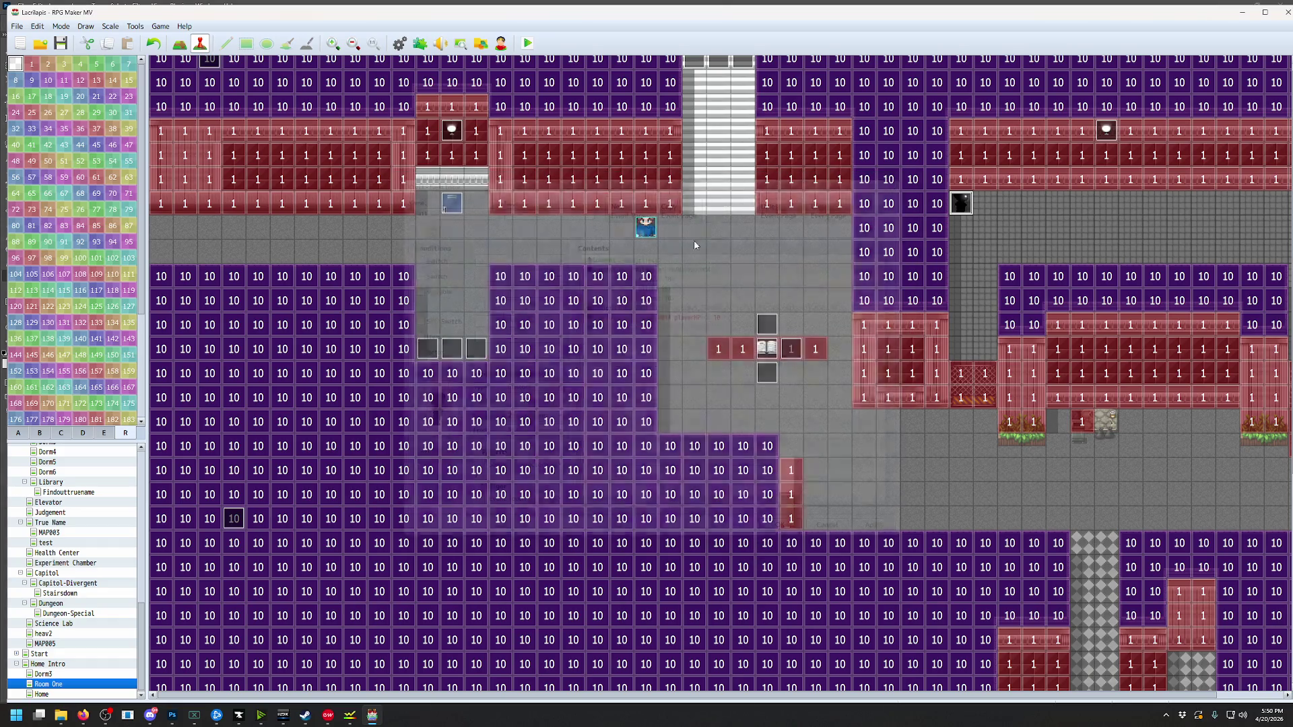
# Save and playtest the game, watch the 'test' message appear, then end the playtest
pyautogui.click(527, 45)
pyautogui.press('Return')
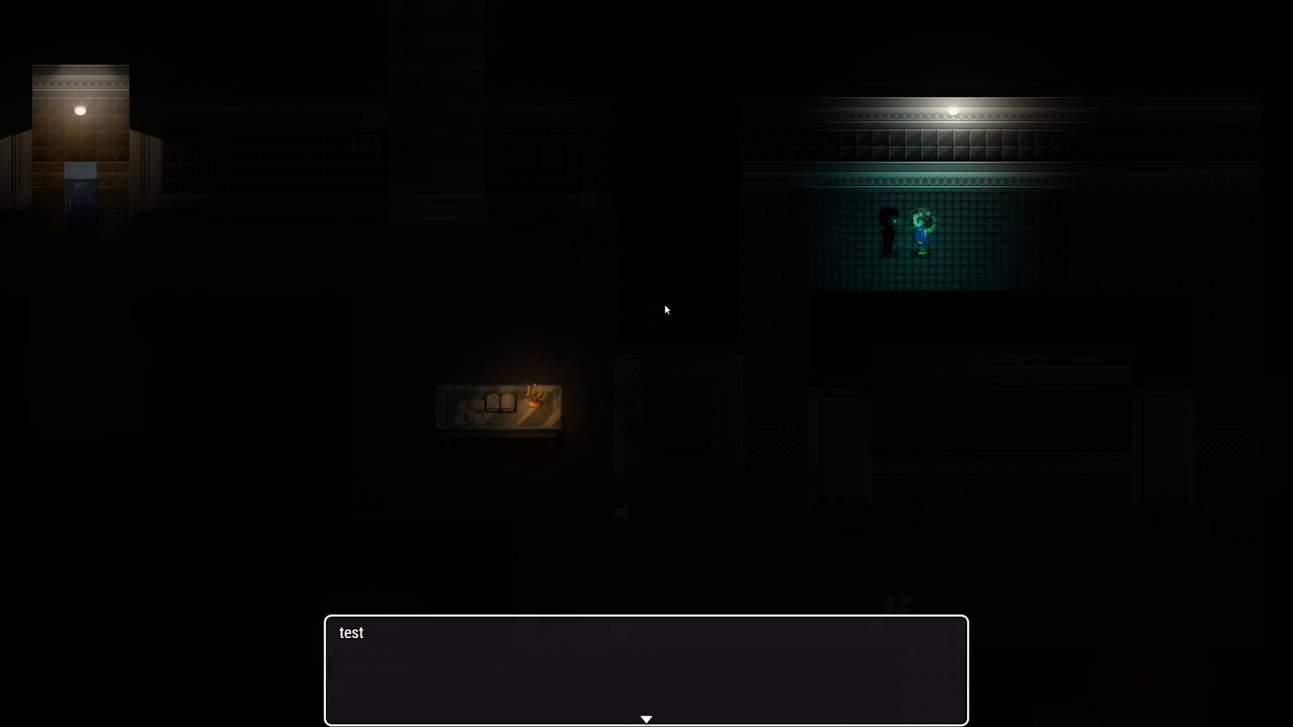
pyautogui.hotkey('alt', 'F4')
pyautogui.click(132, 26)
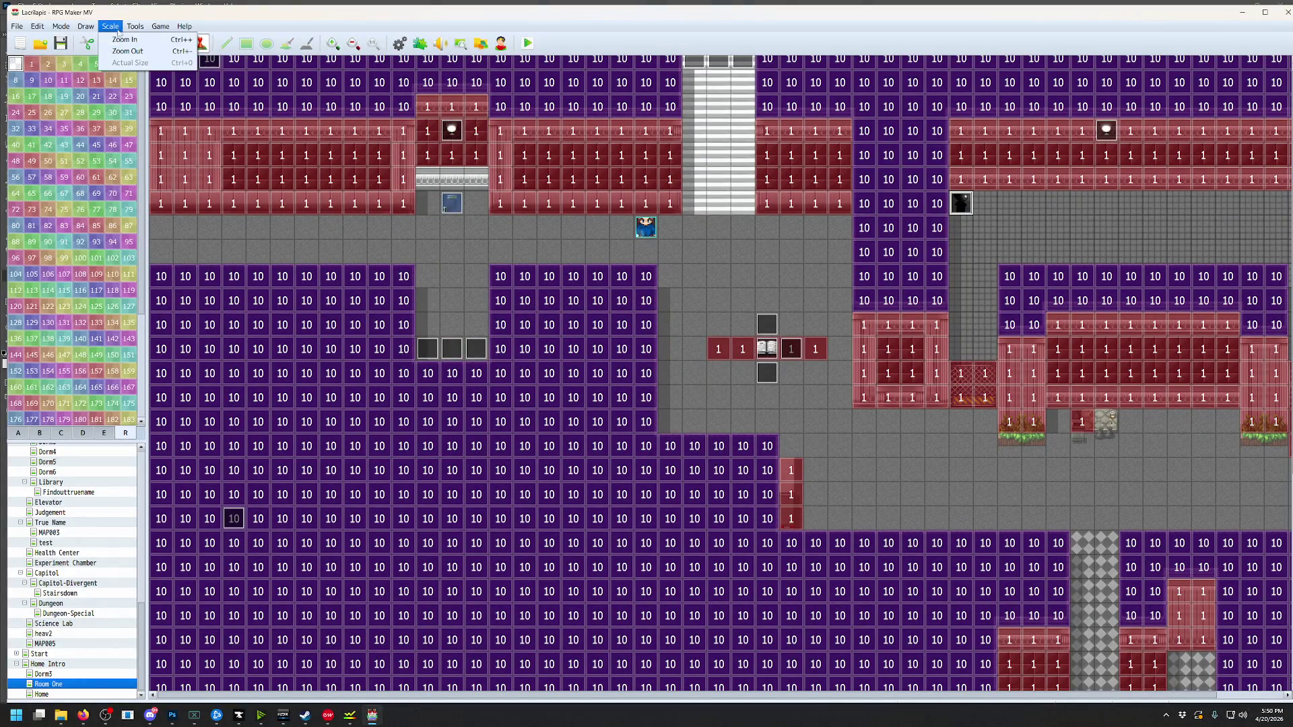
# Delete the 'Text: test' command from 0010 HealthMonitoring's playerHP ≤ 50 branch in Common Events
pyautogui.click(154, 40)
pyautogui.click(480, 315)
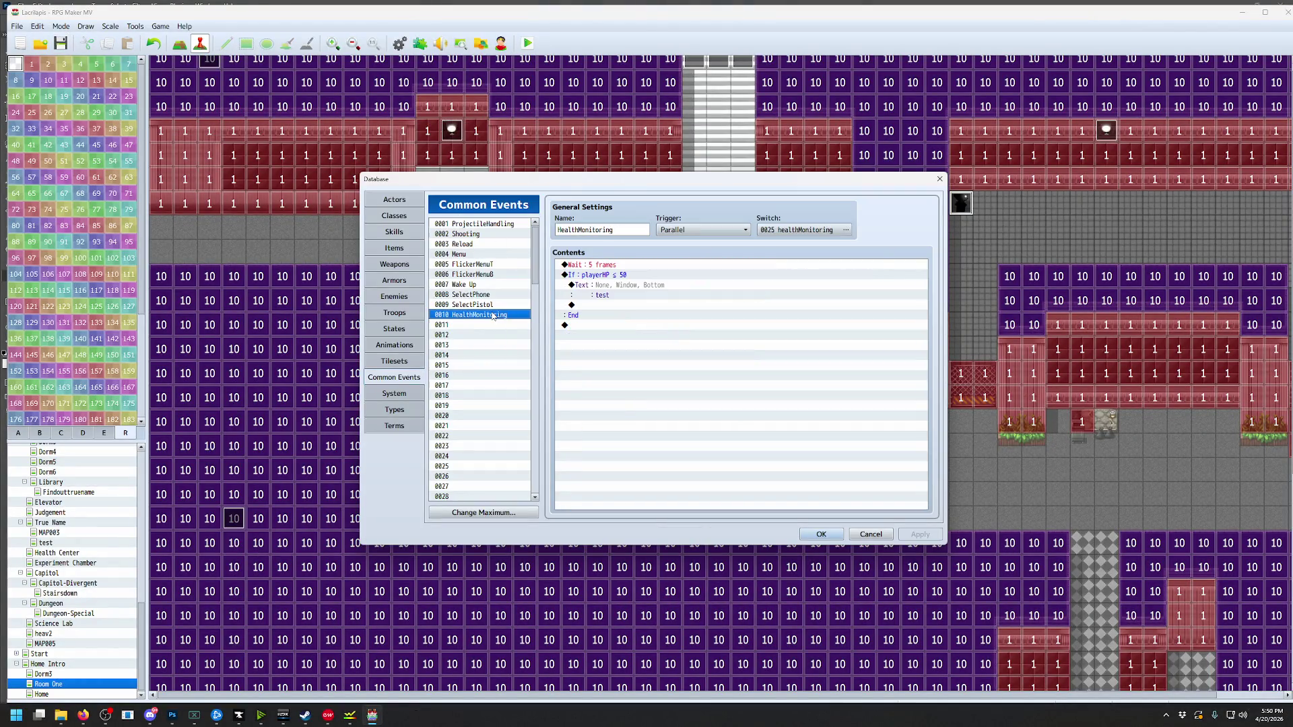
pyautogui.click(621, 285)
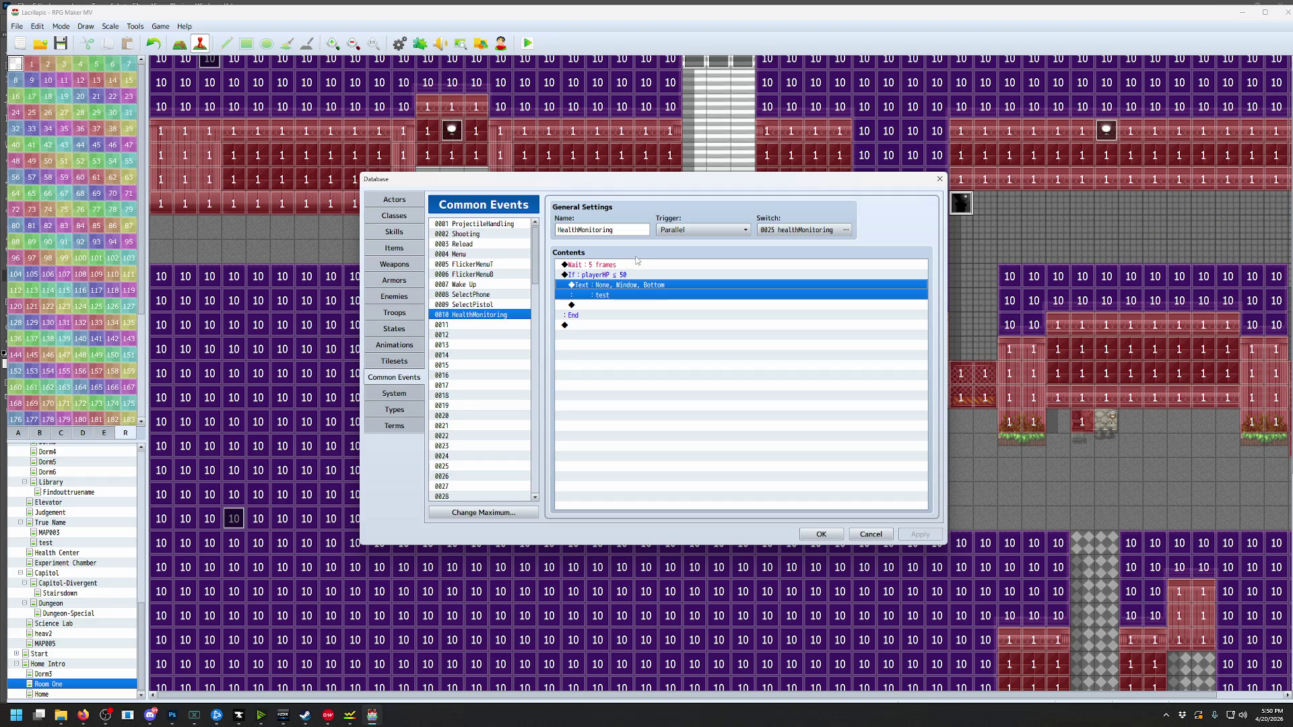
pyautogui.doubleClick(694, 305)
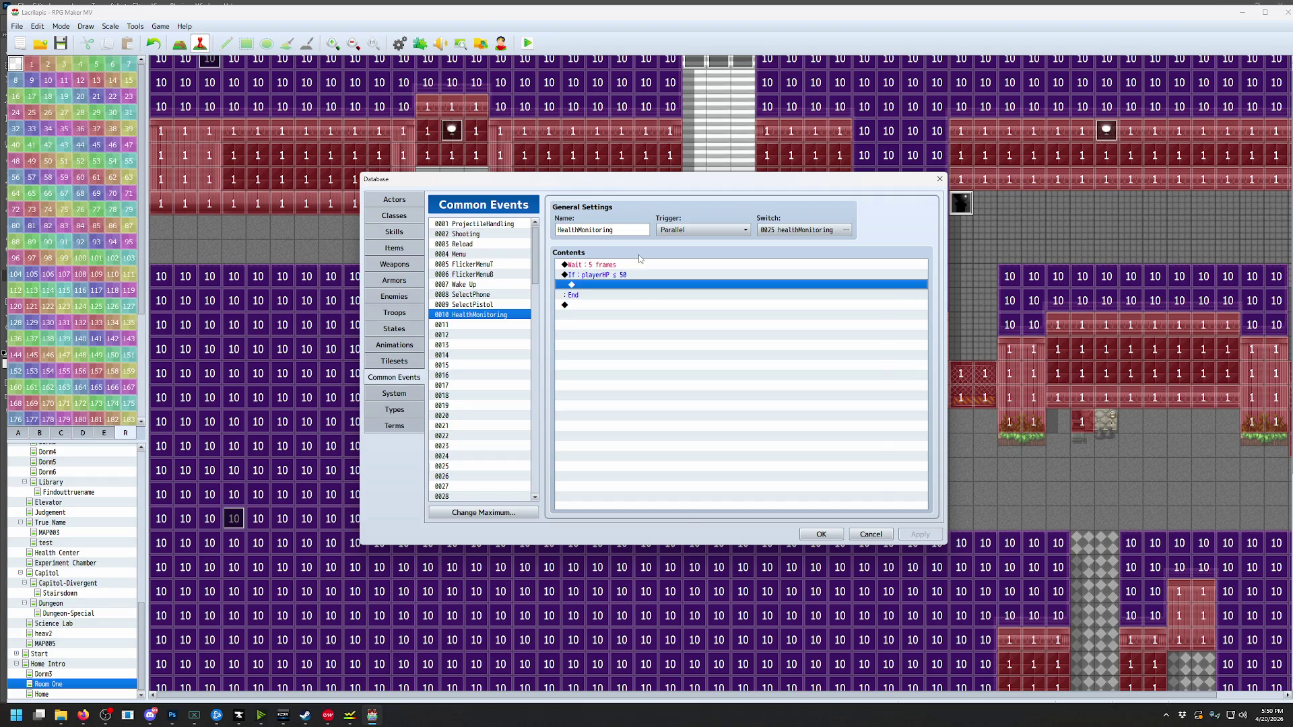
# Add a Show Picture #1 command using the Noise1 image with Screen blend mode
pyautogui.click(678, 456)
pyautogui.click(717, 313)
pyautogui.scroll(-5, 667, 316)
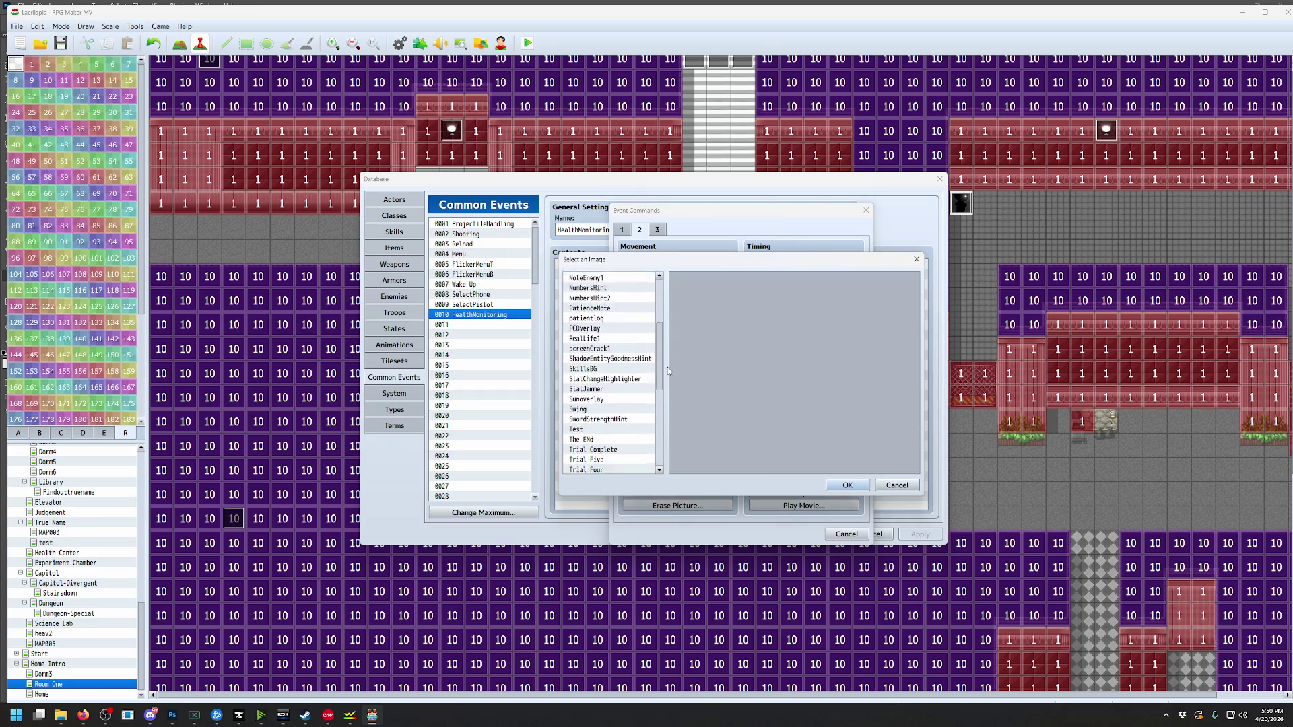
pyautogui.moveTo(670, 375)
pyautogui.mouseDown()
pyautogui.moveTo(669, 447)
pyautogui.moveTo(678, 345)
pyautogui.moveTo(614, 313)
pyautogui.mouseUp()
pyautogui.click(580, 315)
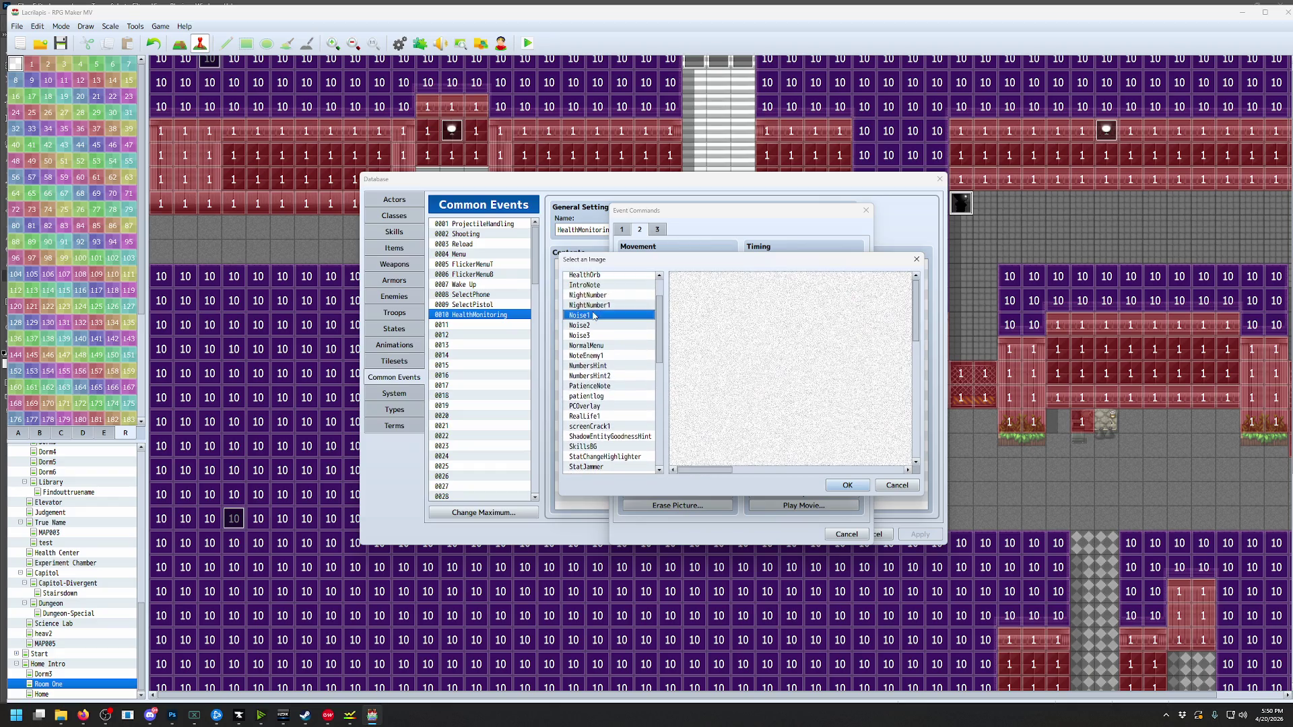
pyautogui.click(847, 485)
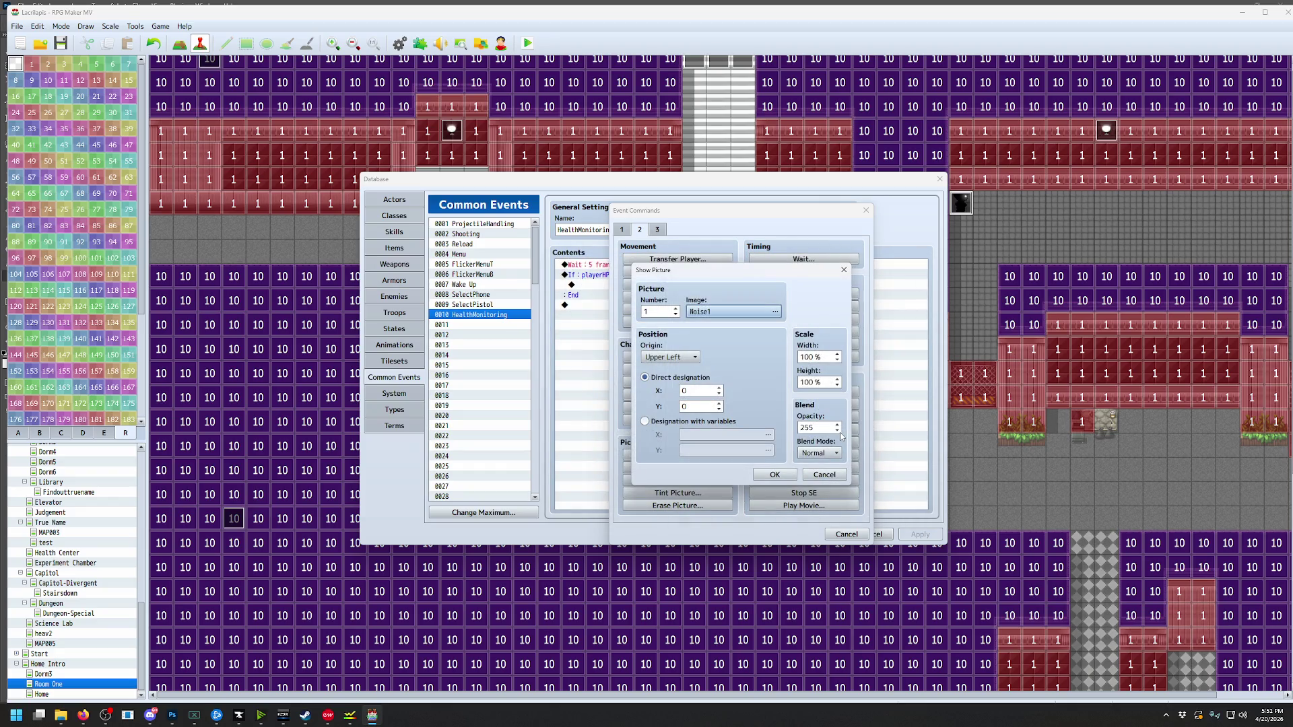
pyautogui.click(818, 453)
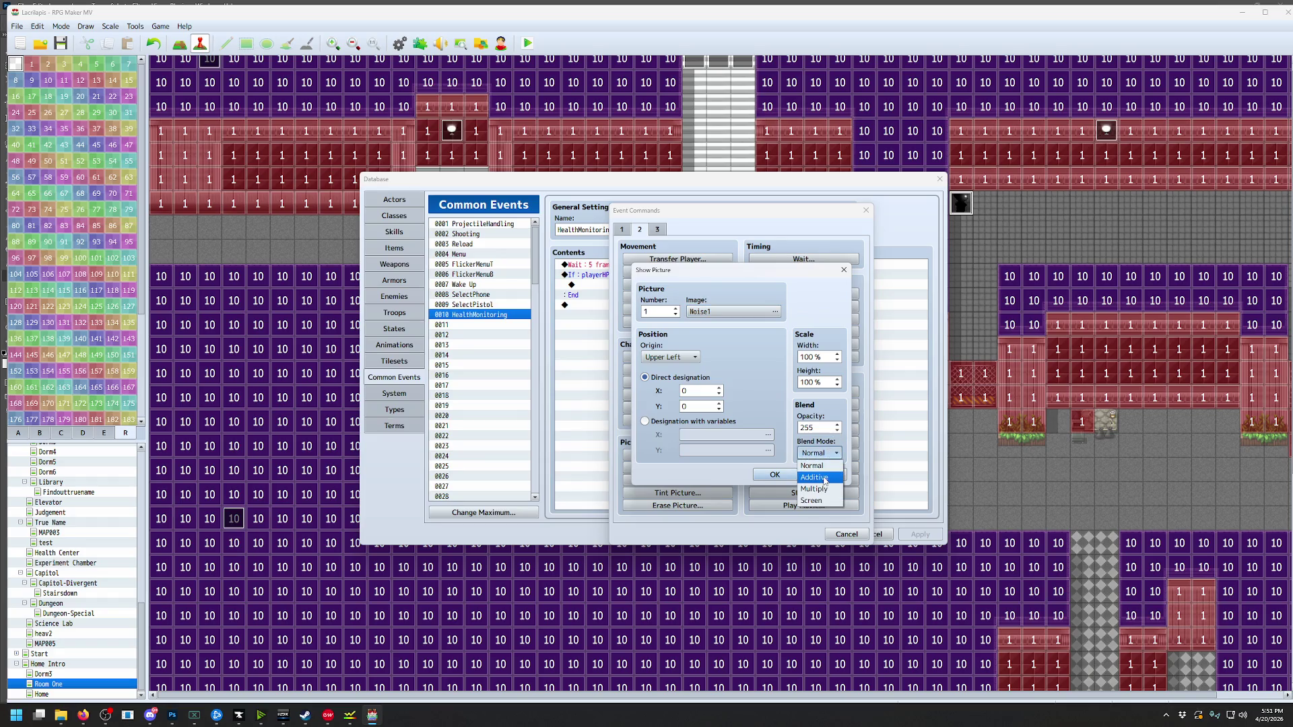
pyautogui.click(815, 500)
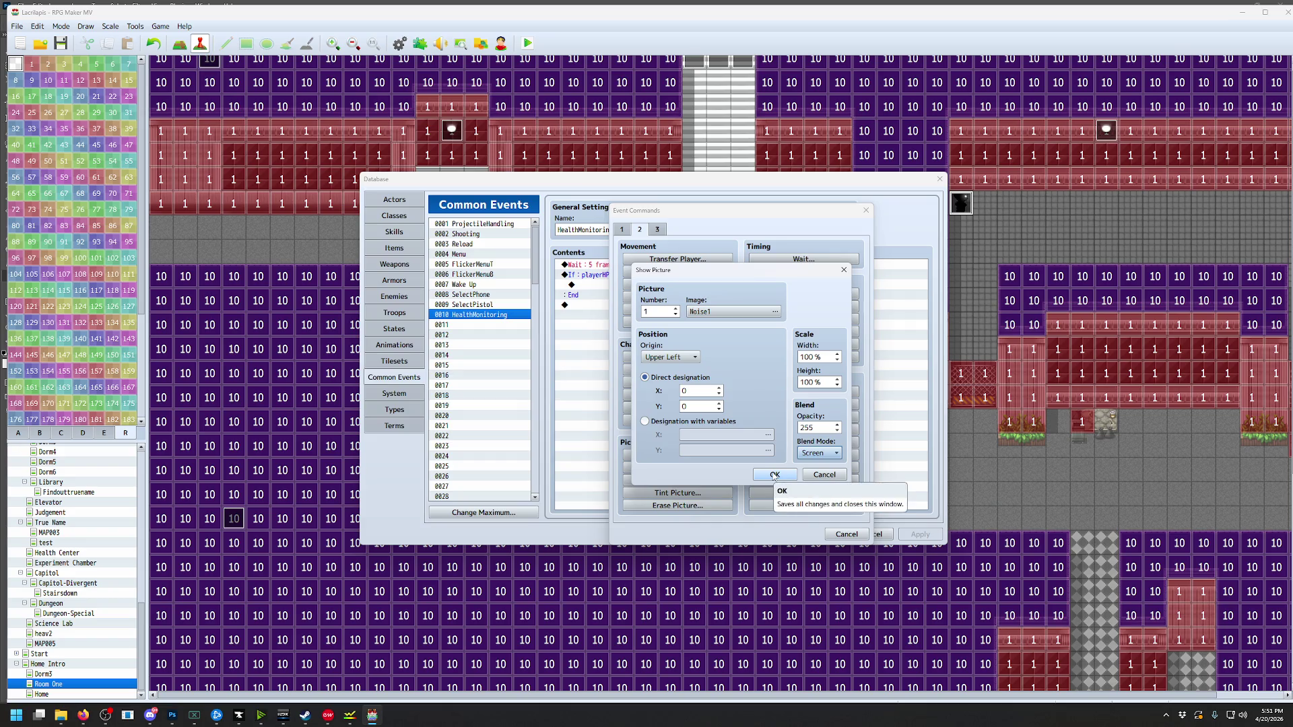
pyautogui.click(774, 474)
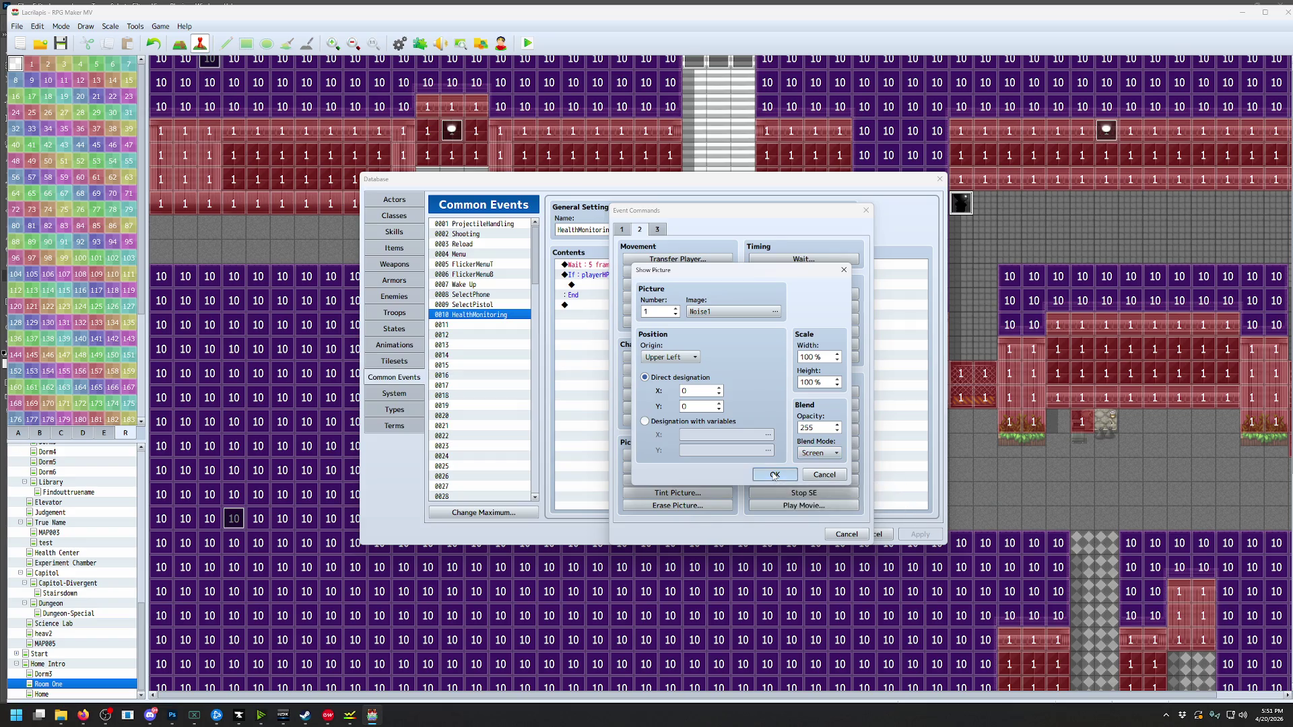
# Add a 2-frame wait and paste a duplicate Noise1 Show Picture command below it
pyautogui.doubleClick(625, 300)
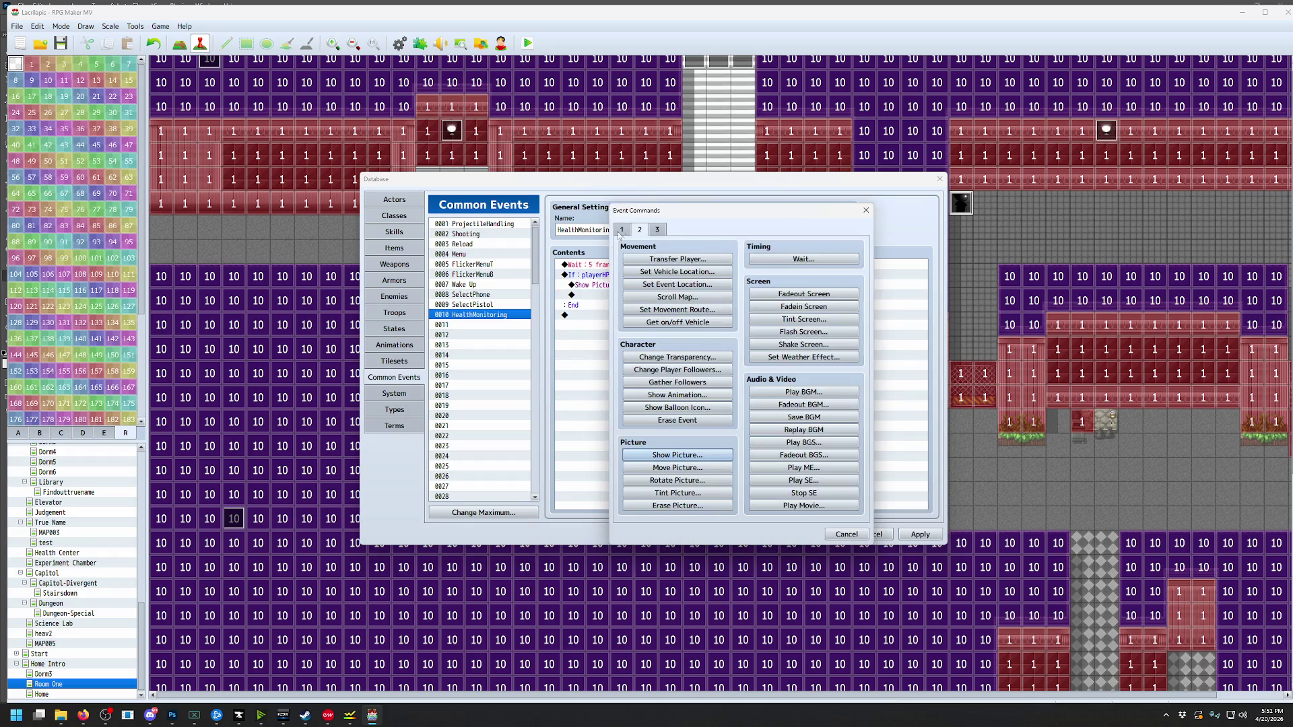
pyautogui.click(803, 259)
pyautogui.write('2')
pyautogui.click(726, 398)
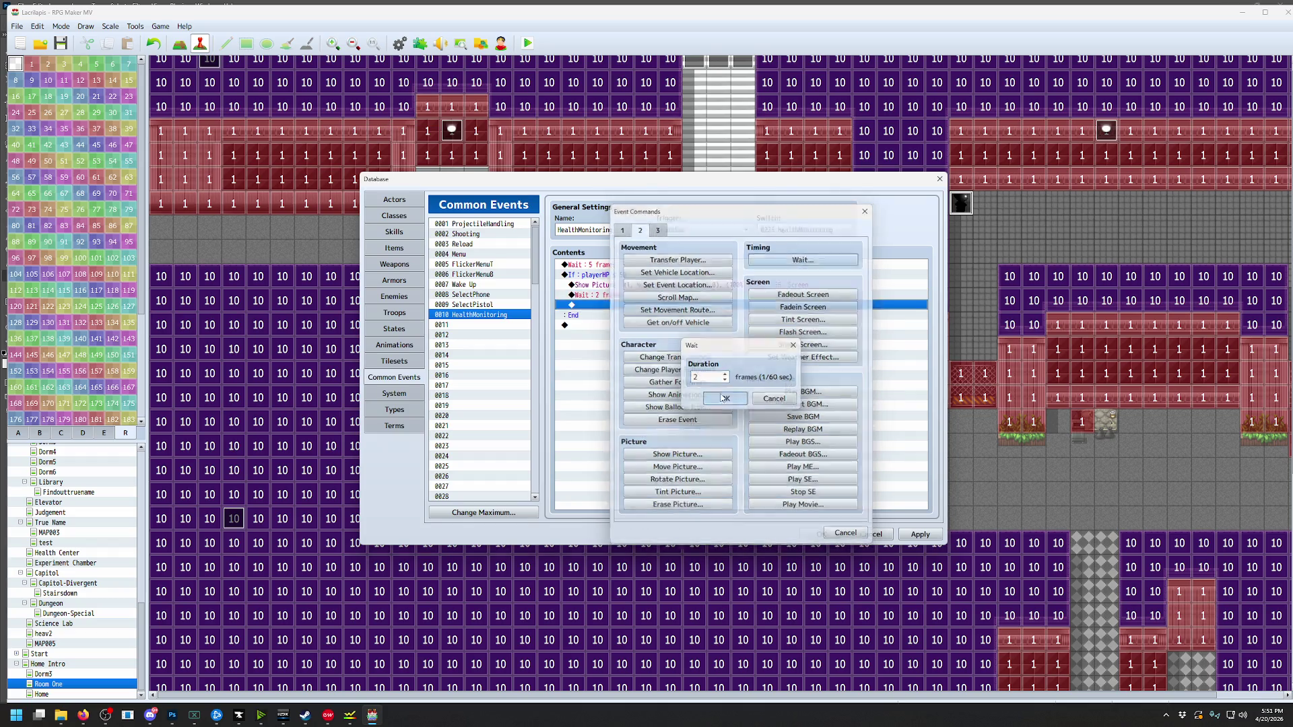
pyautogui.click(620, 305)
pyautogui.hotkey('ctrl', 'v')
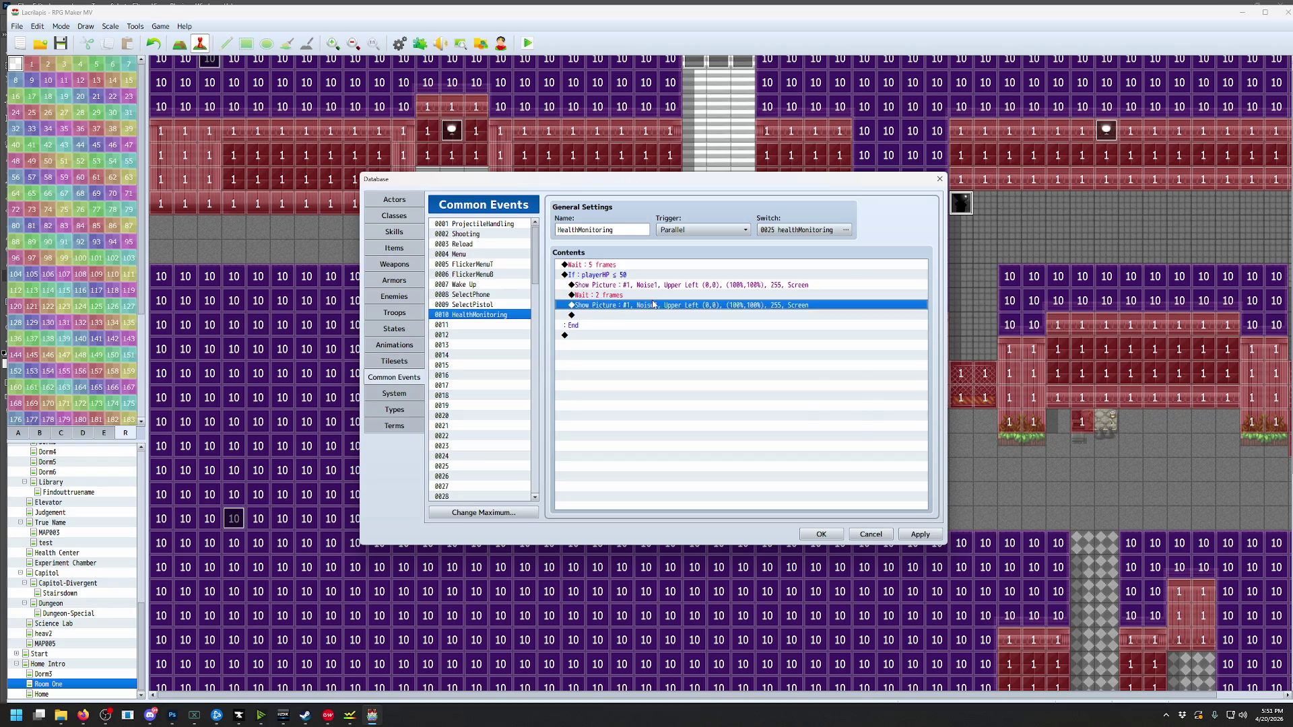
pyautogui.doubleClick(620, 305)
pyautogui.click(731, 318)
# Switch the duplicate picture to Noise2, then copy the wait and Noise2 commands below
pyautogui.click(602, 370)
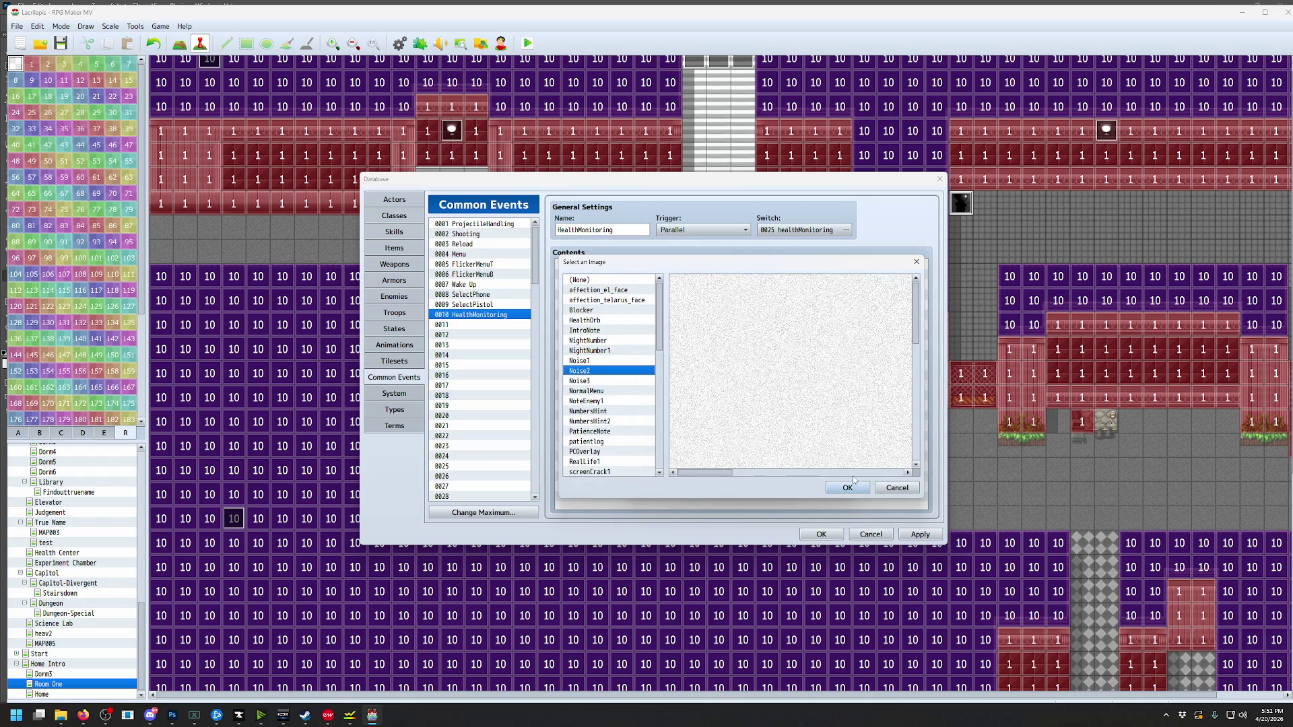
pyautogui.click(847, 487)
pyautogui.click(776, 483)
pyautogui.hotkey('shift', 'Up')
pyautogui.hotkey('ctrl', 'c')
pyautogui.click(626, 315)
pyautogui.hotkey('ctrl', 'v')
# Change the pasted Show Picture command's image to Noise3
pyautogui.click(644, 325)
pyautogui.doubleClick(652, 327)
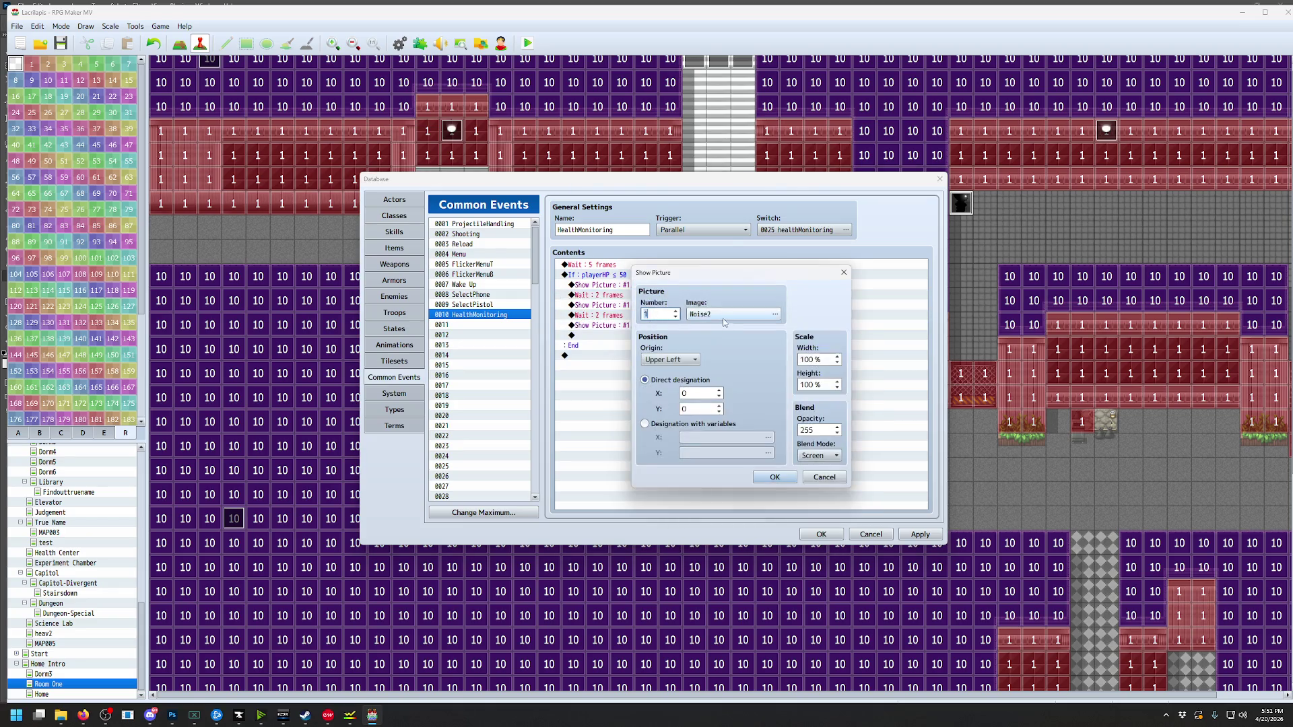
pyautogui.click(731, 318)
pyautogui.click(597, 381)
pyautogui.click(847, 488)
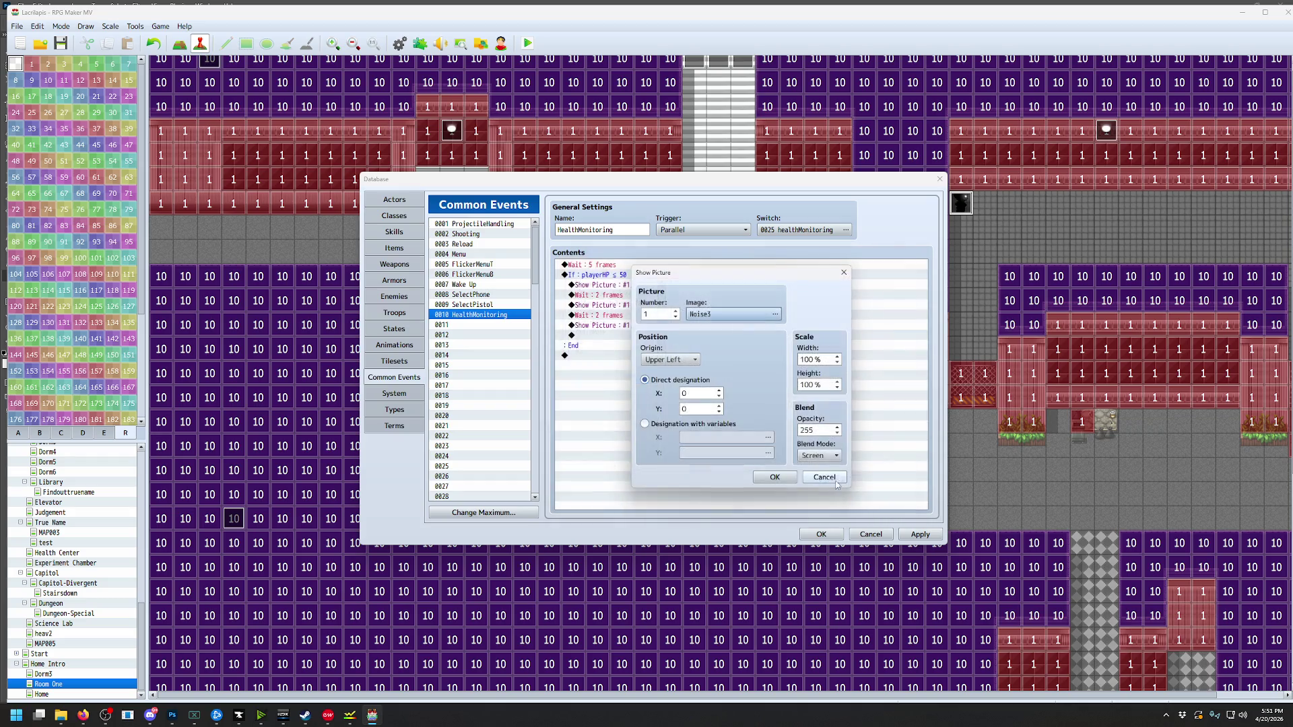
pyautogui.click(772, 478)
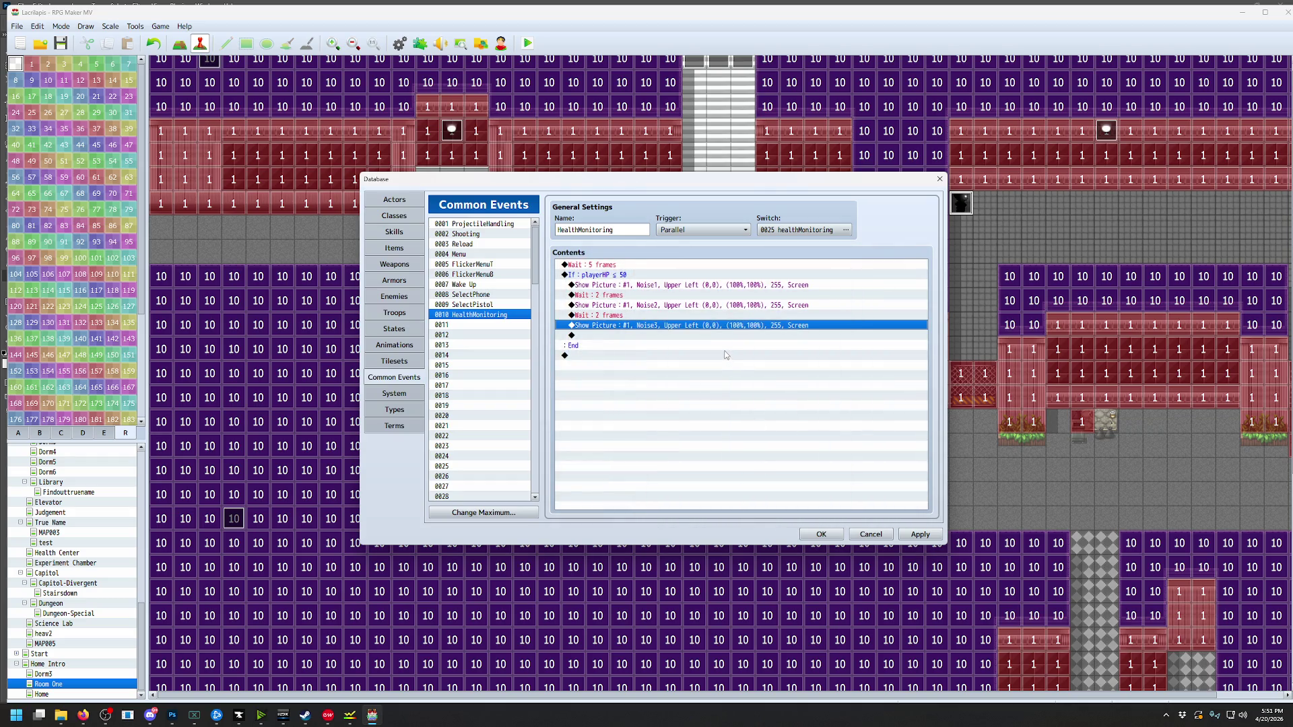
# Delete the 5-frame wait, paste a 2-frame wait after Noise3, then close the database and playtest
pyautogui.click(625, 267)
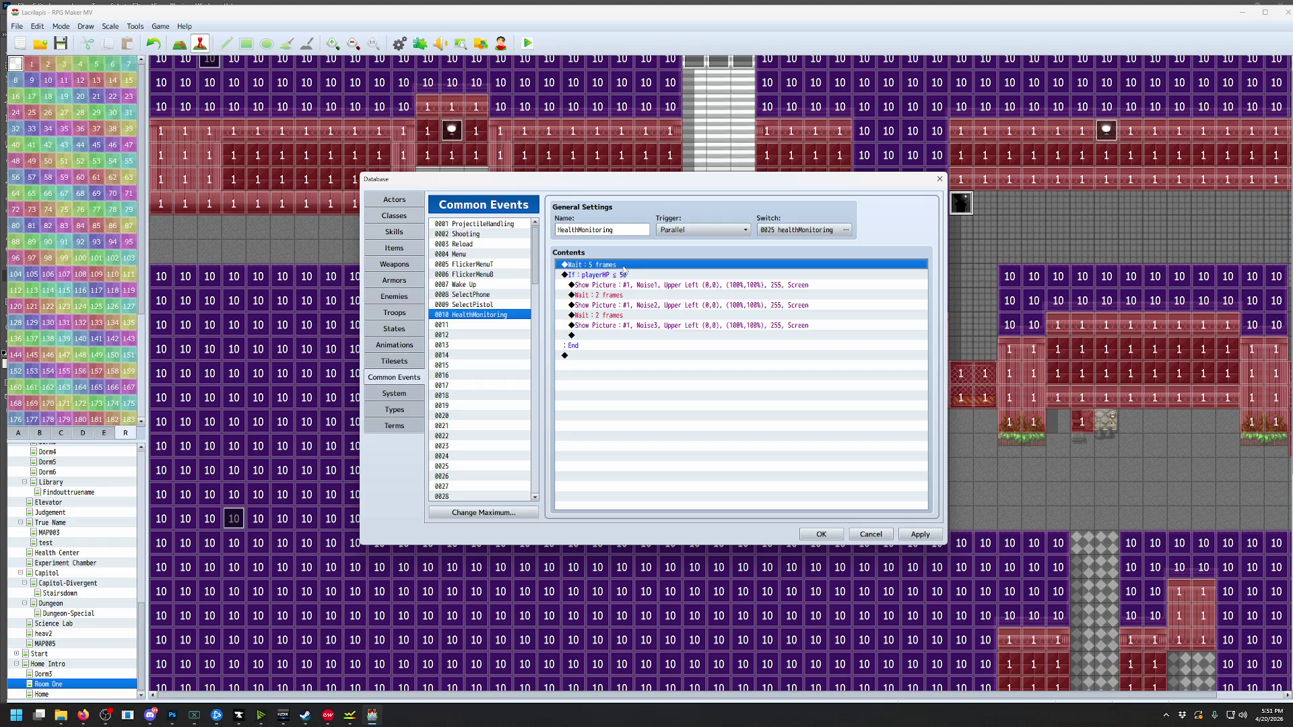
pyautogui.press('Delete')
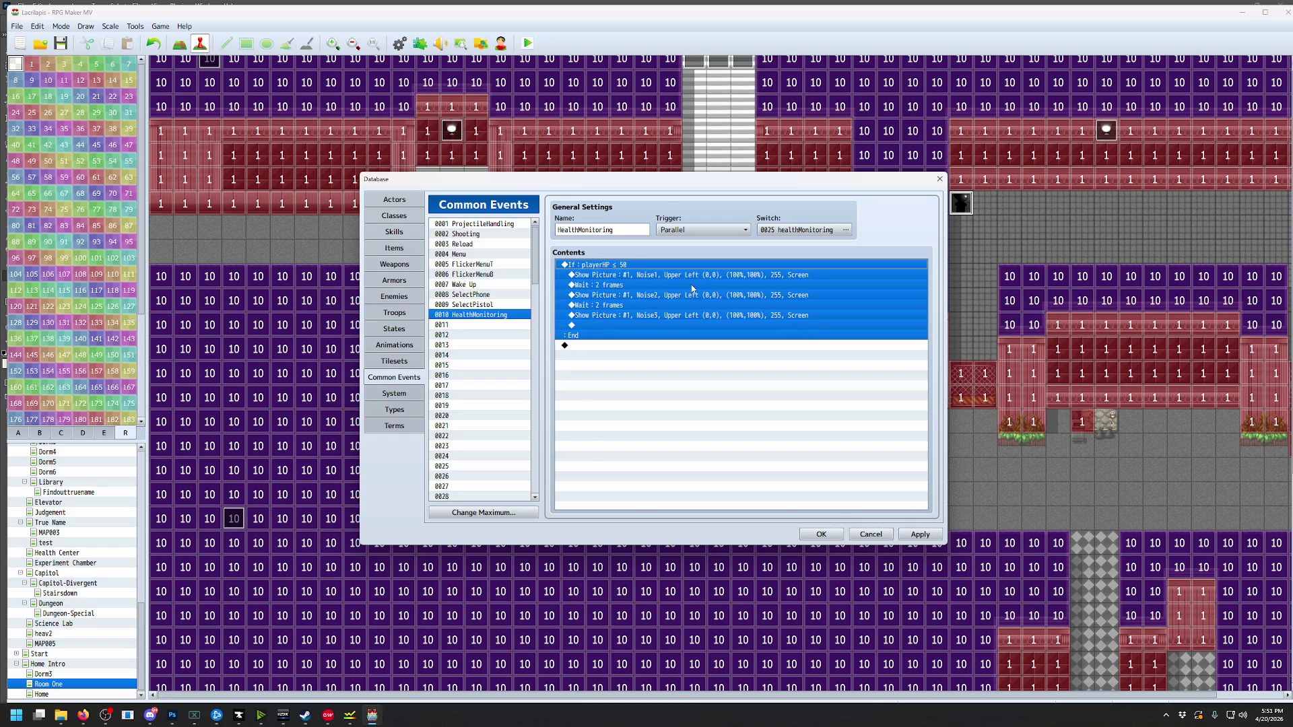
pyautogui.click(625, 307)
pyautogui.hotkey('ctrl', 'c')
pyautogui.click(611, 326)
pyautogui.hotkey('ctrl', 'v')
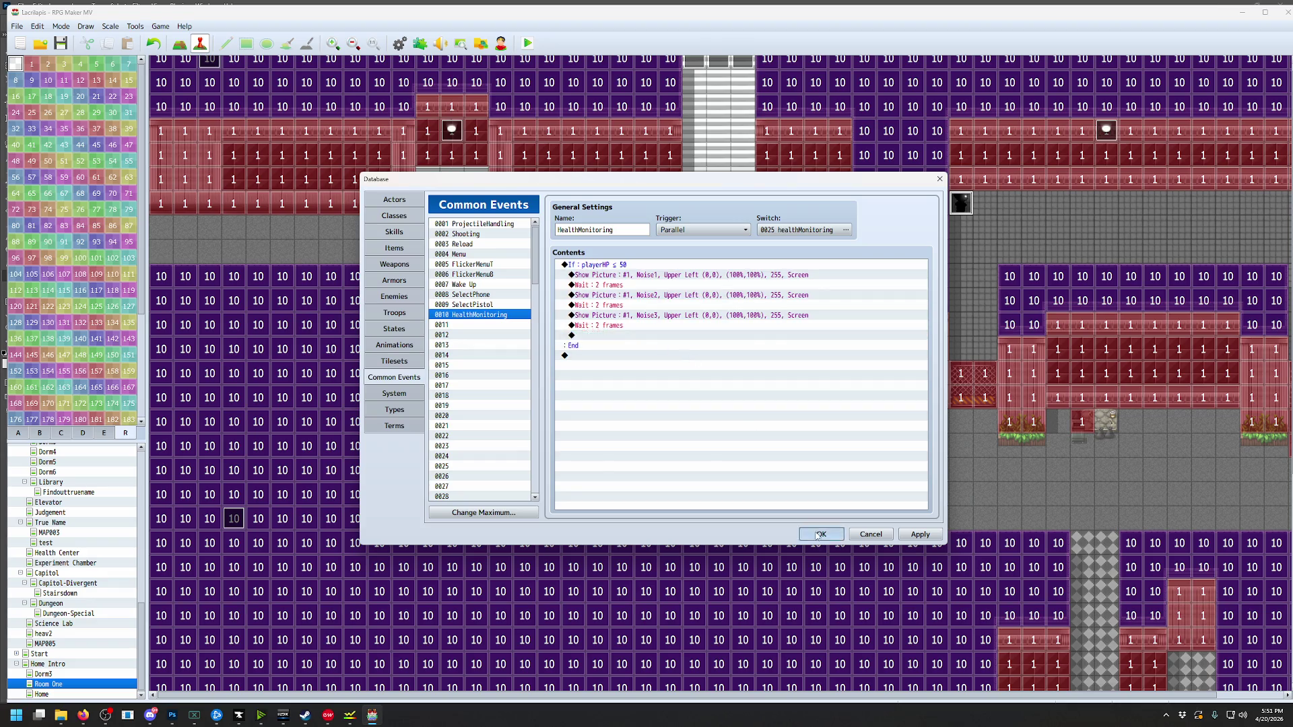
pyautogui.click(821, 534)
pyautogui.click(527, 43)
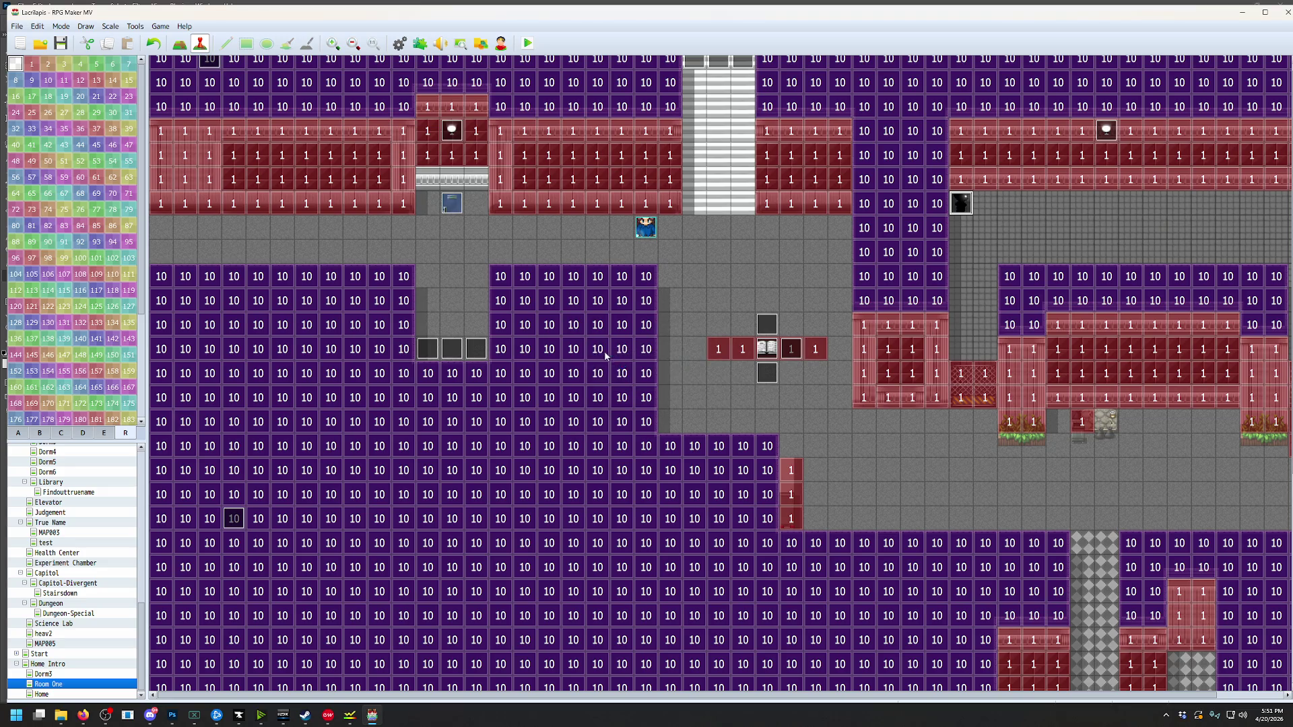
# Walk the character right into the teal room to see the noise, then reopen Common Events
pyautogui.press('Right')
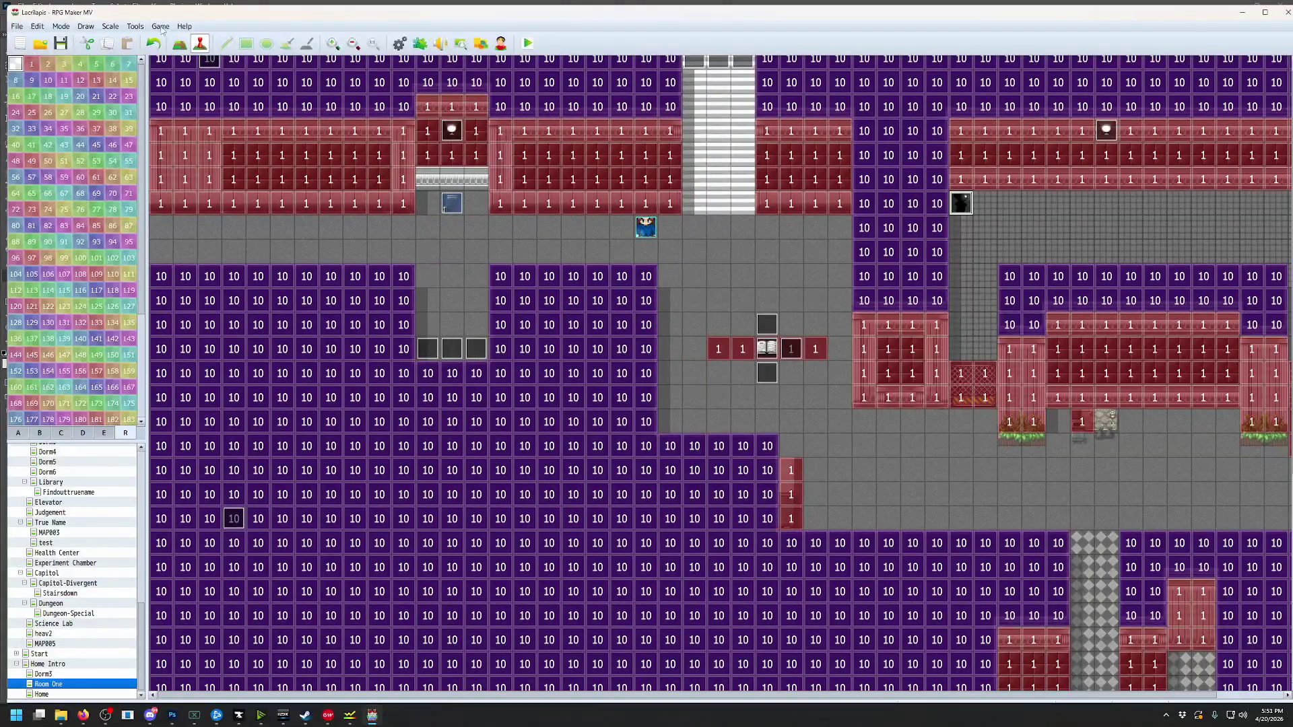
pyautogui.click(135, 26)
pyautogui.click(143, 42)
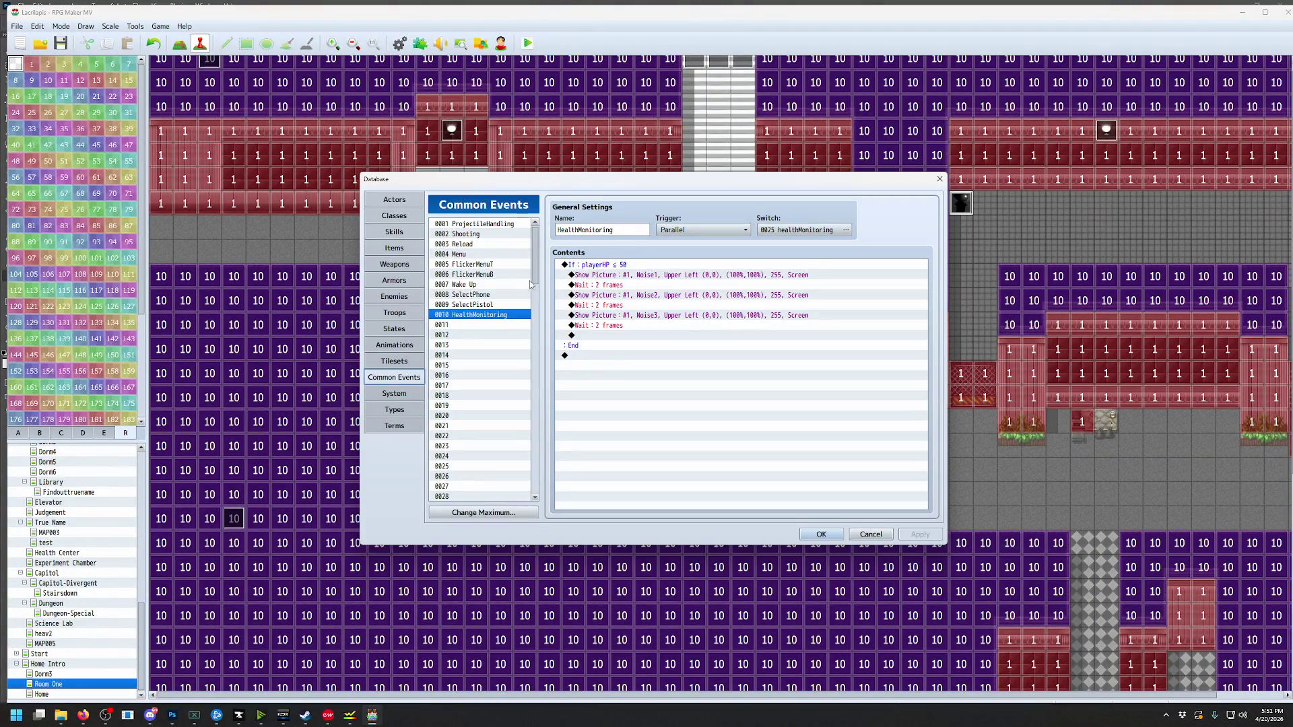
# Change the Noise1 and Noise2 Show Picture blend modes from Screen to Multiply
pyautogui.doubleClick(649, 276)
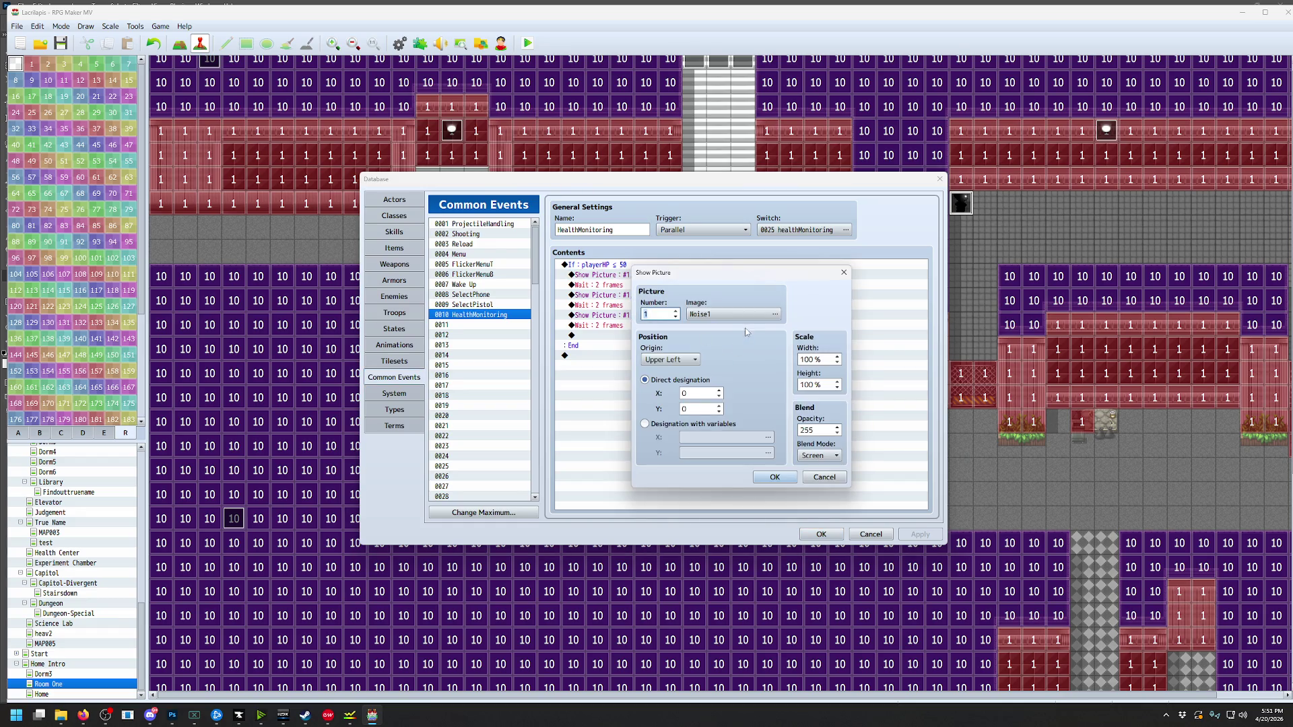
pyautogui.click(818, 455)
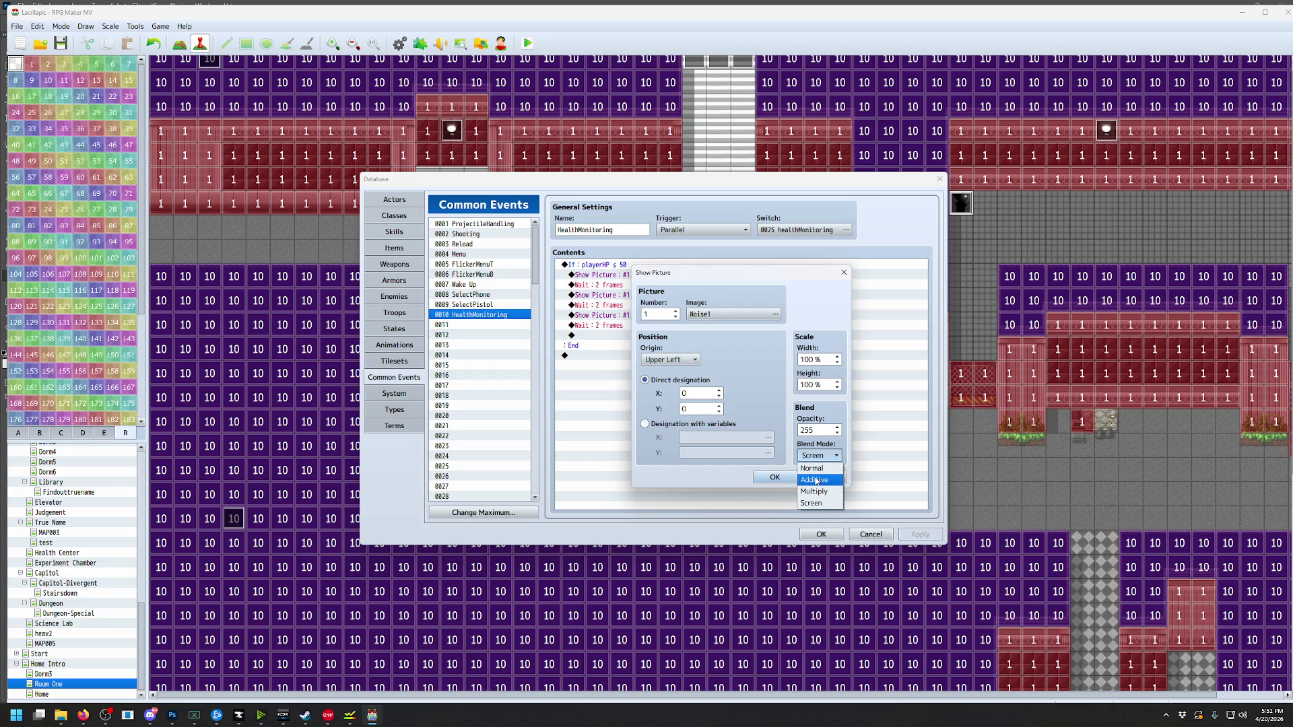
pyautogui.click(820, 493)
pyautogui.press('Return')
pyautogui.press('Down')
pyautogui.press('Down')
pyautogui.press('Return')
pyautogui.click(819, 455)
pyautogui.click(820, 492)
pyautogui.click(774, 477)
# Set Noise3's blend mode to Multiply, close the database, save, and start a playtest
pyautogui.doubleClick(773, 319)
pyautogui.click(818, 456)
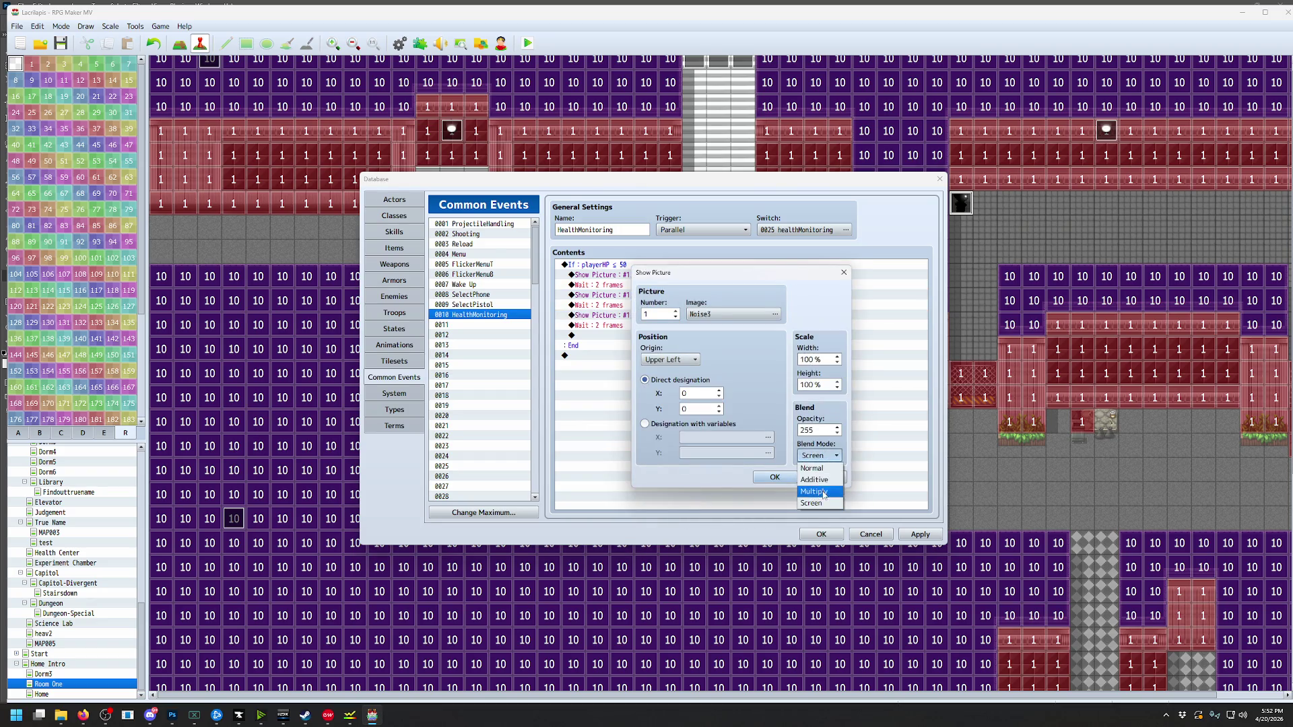
pyautogui.click(821, 493)
pyautogui.click(774, 476)
pyautogui.click(821, 534)
pyautogui.click(527, 44)
pyautogui.click(599, 375)
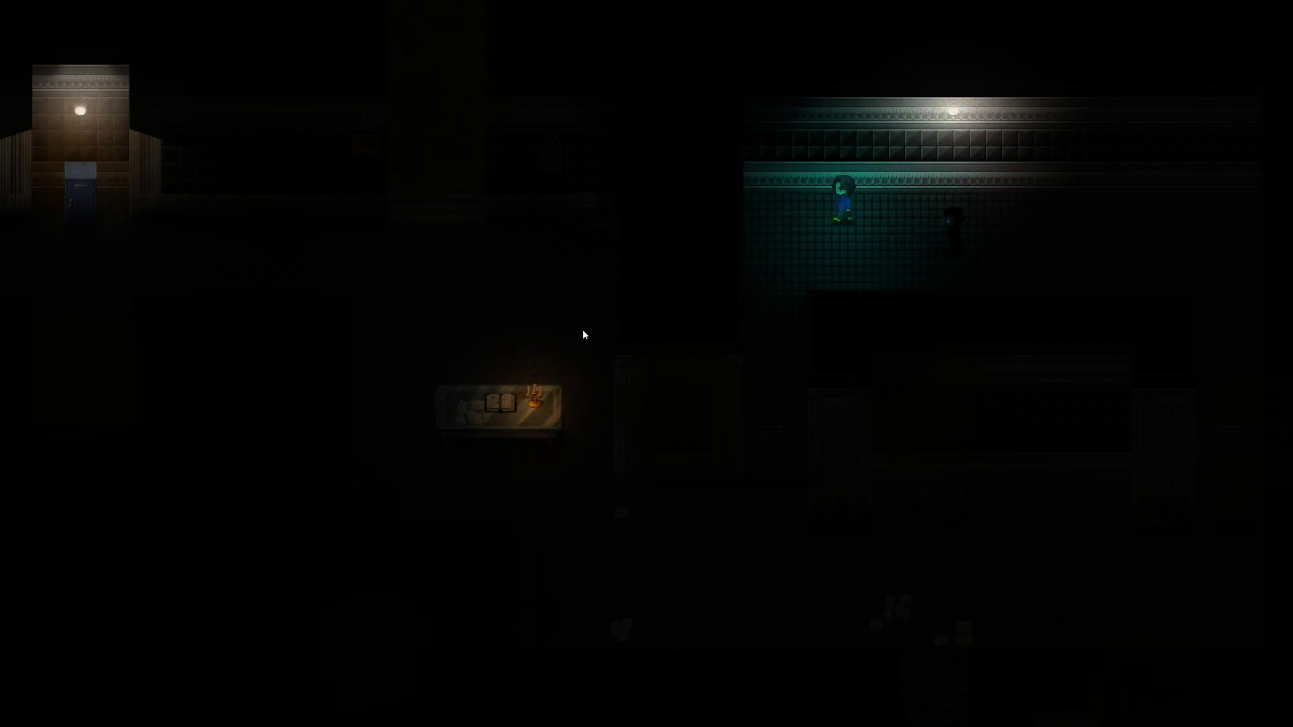
# Walk down the corridor, then reopen HealthMonitoring and select its playerHP ≤ 50 block
pyautogui.press('Down')
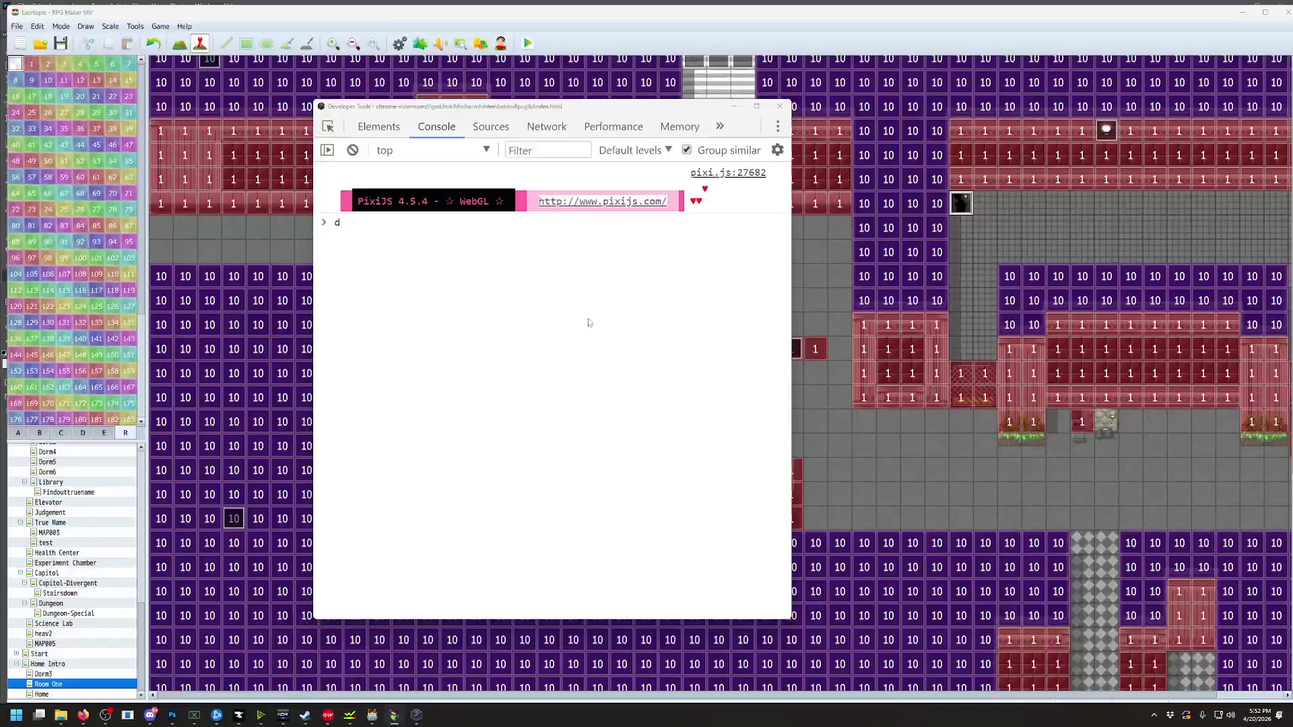
pyautogui.click(135, 26)
pyautogui.click(154, 37)
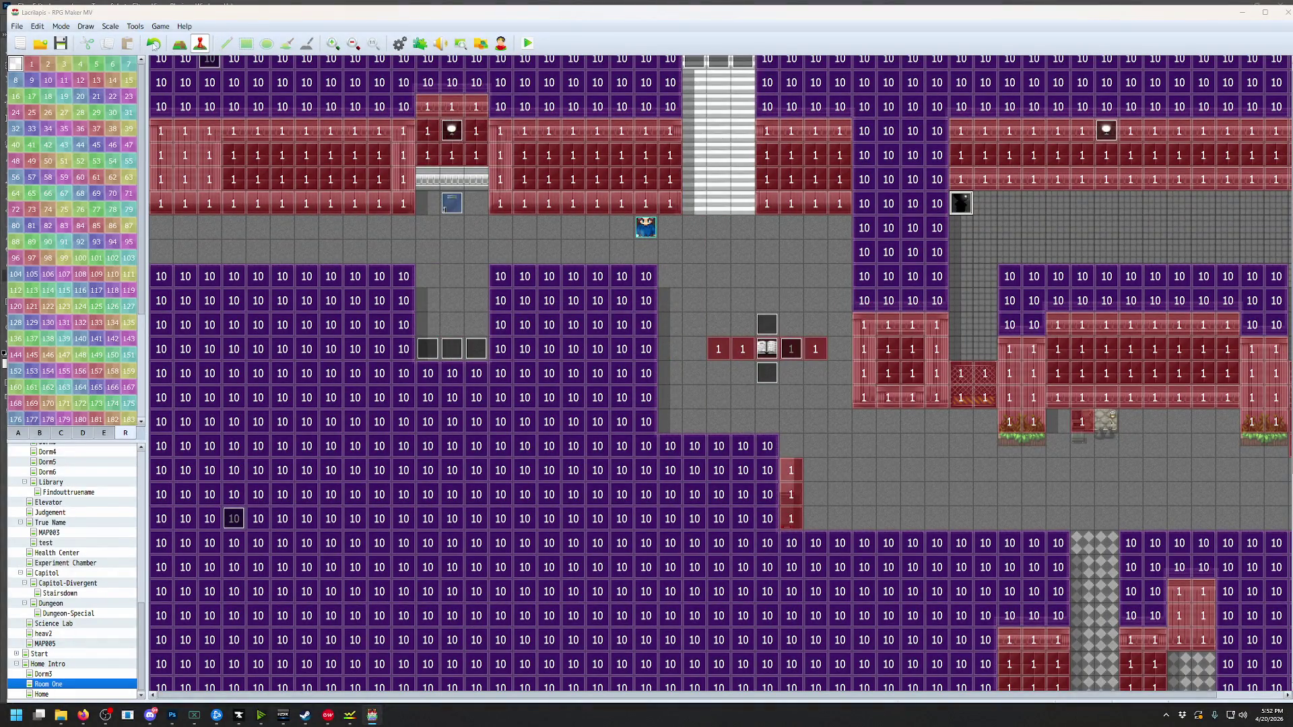
pyautogui.click(607, 265)
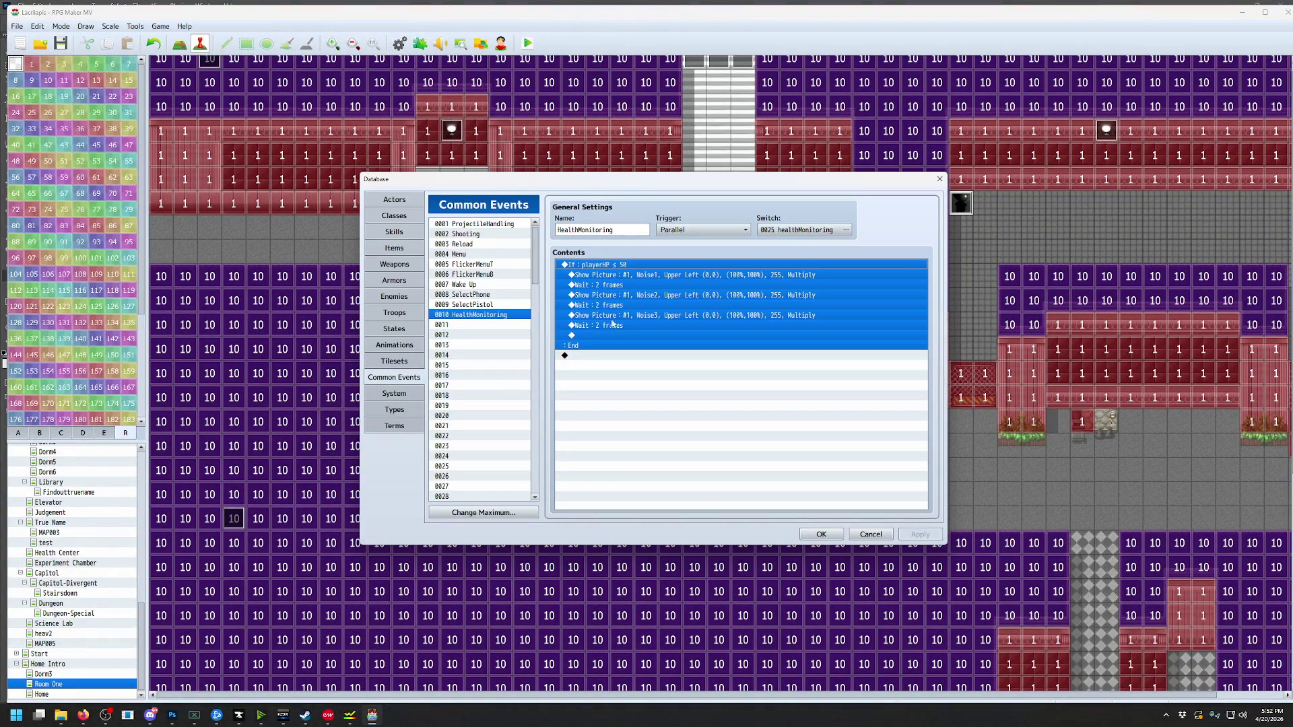
# Enable Create Else Branch on the playerHP ≤ 50 condition and paste the copied block inside Else
pyautogui.doubleClick(643, 268)
pyautogui.click(670, 453)
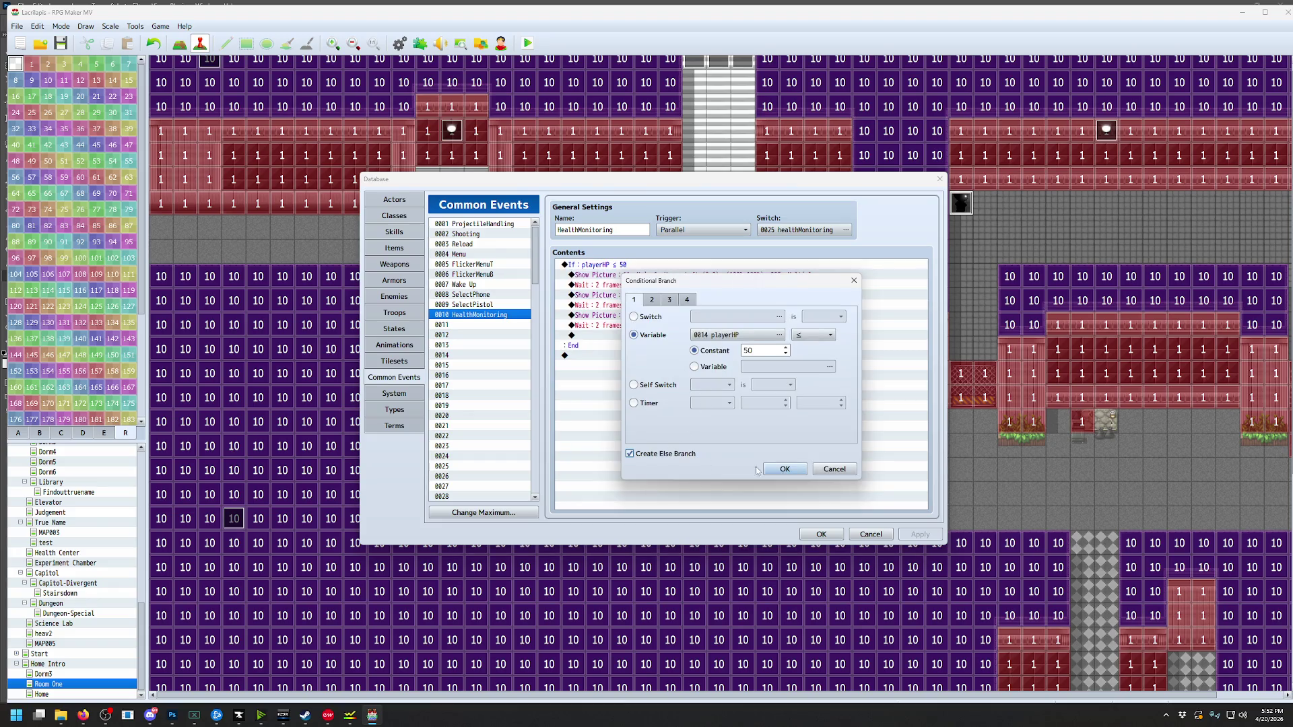
pyautogui.click(785, 469)
pyautogui.hotkey('ctrl', 'c')
pyautogui.click(595, 355)
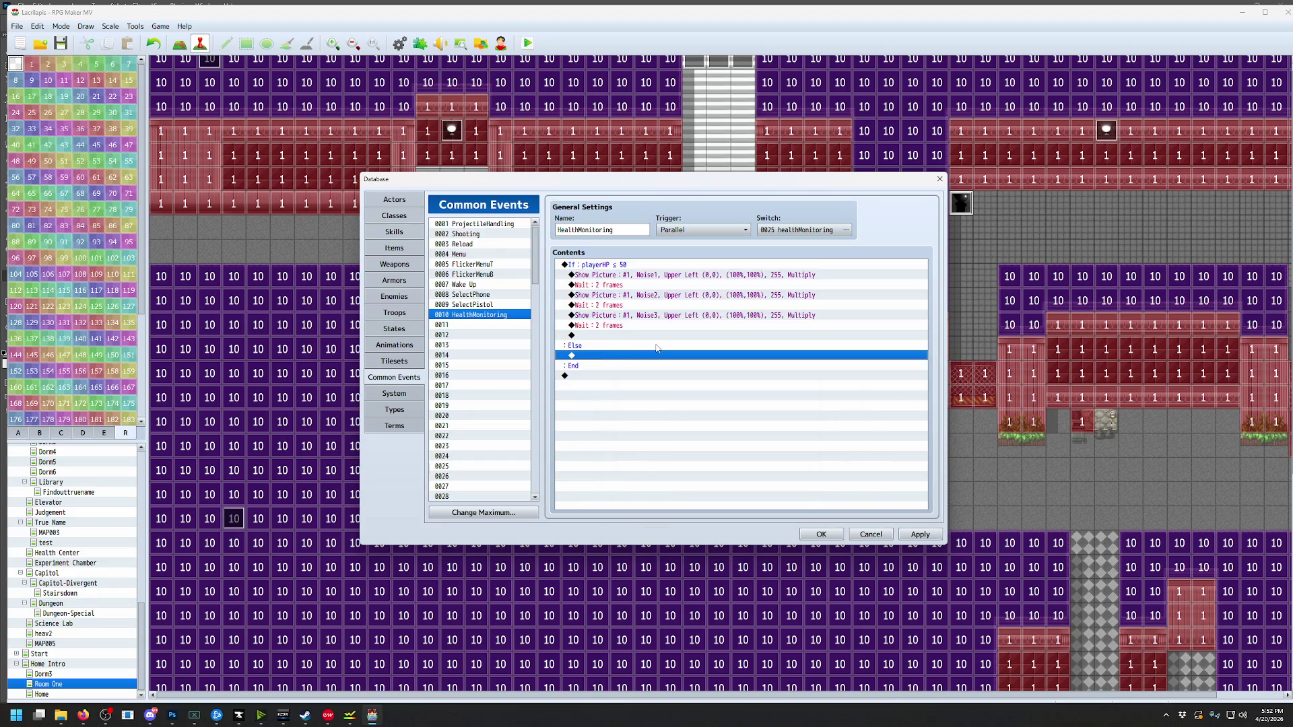
pyautogui.hotkey('ctrl', 'v')
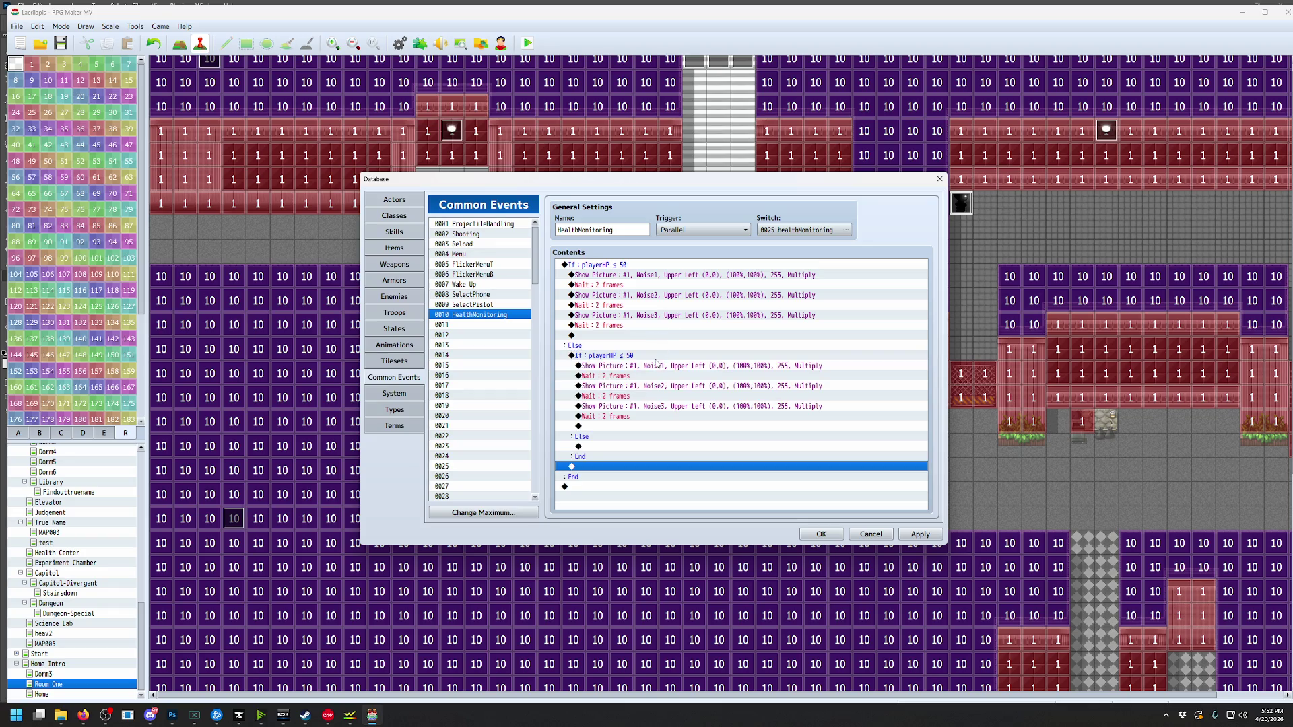
# Inspect the nested Noise1 Show Picture and Move Picture settings, cancelling both without changes
pyautogui.doubleClick(654, 367)
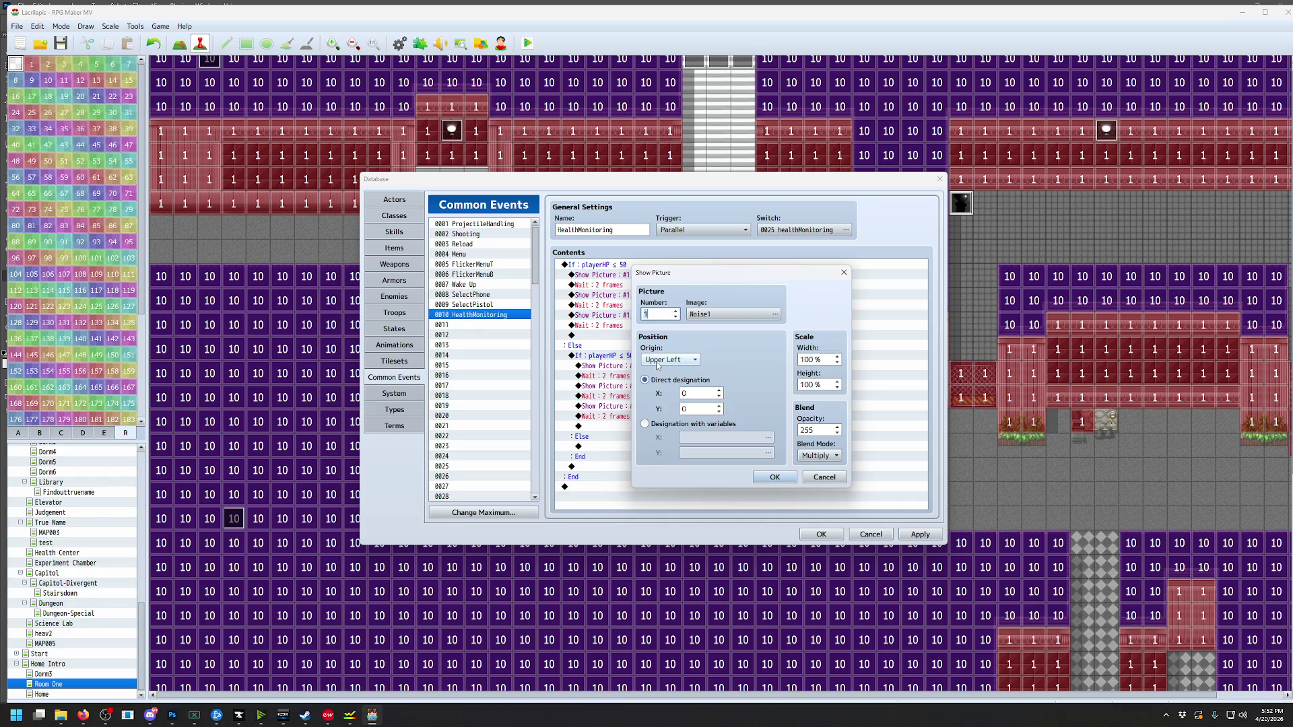
pyautogui.click(823, 477)
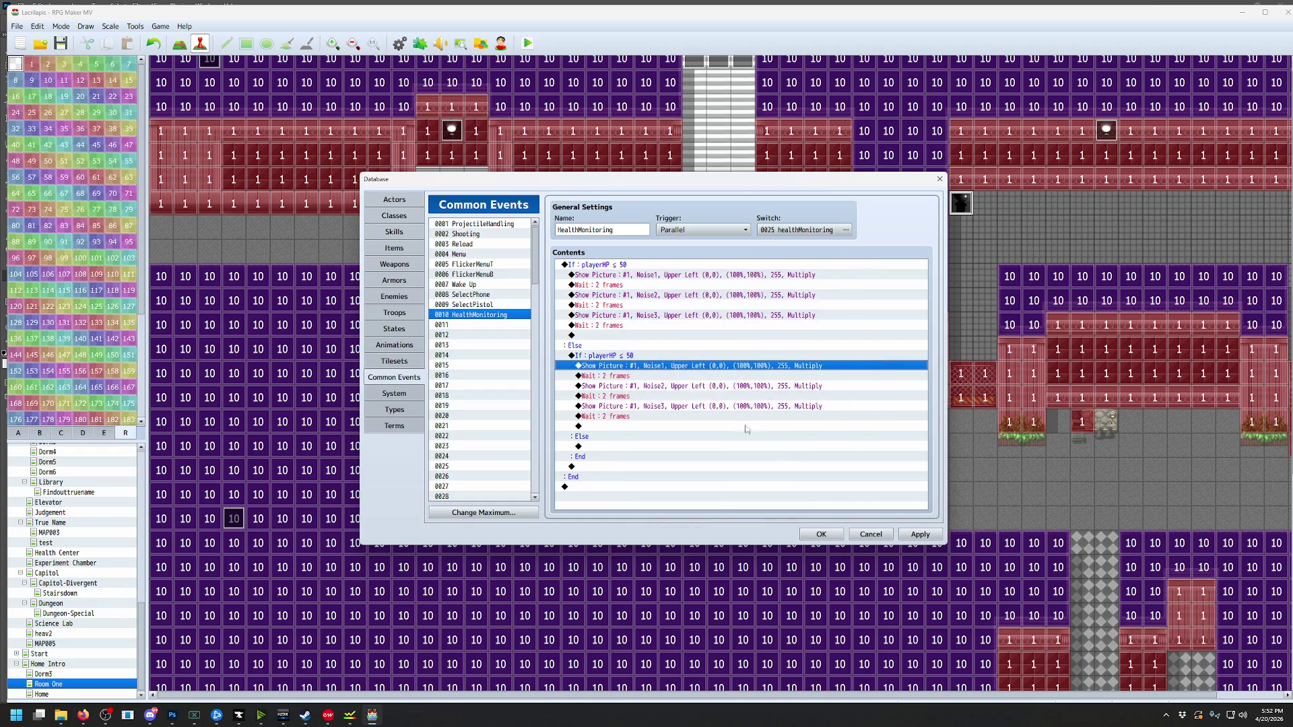
pyautogui.click(619, 376)
pyautogui.press('Insert')
pyautogui.click(679, 468)
pyautogui.click(831, 492)
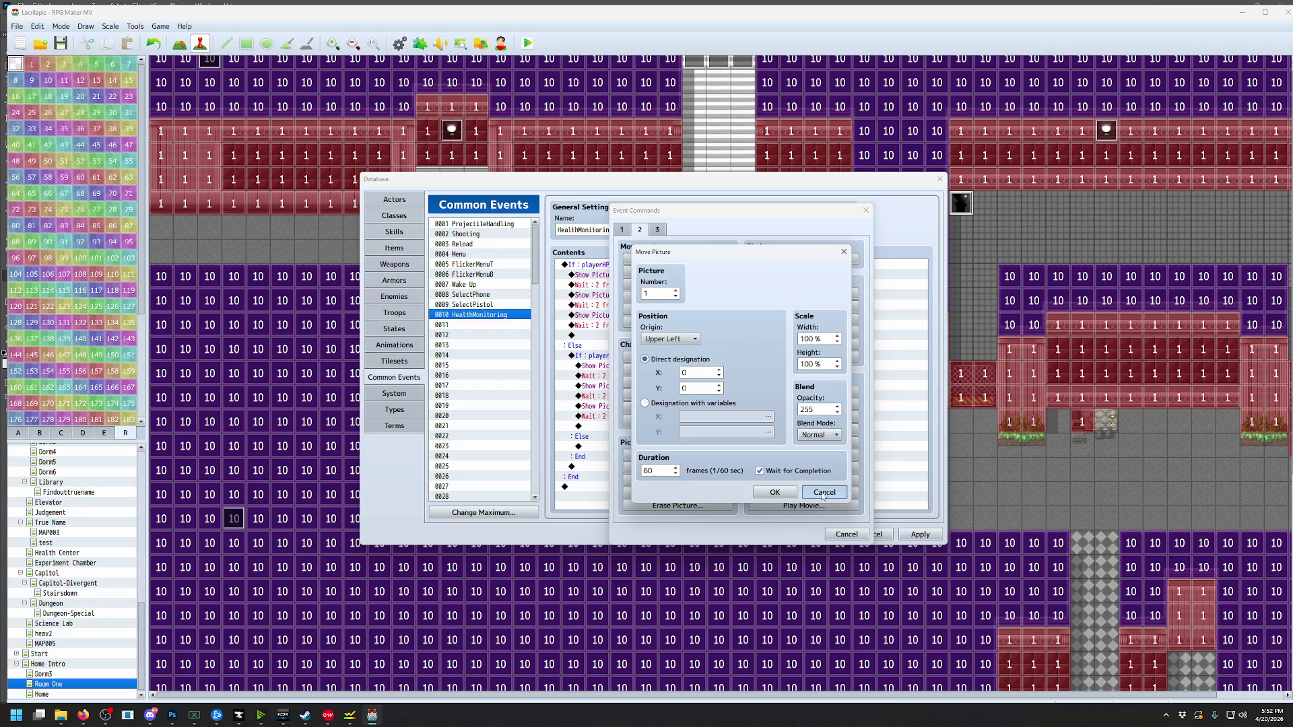
pyautogui.click(823, 493)
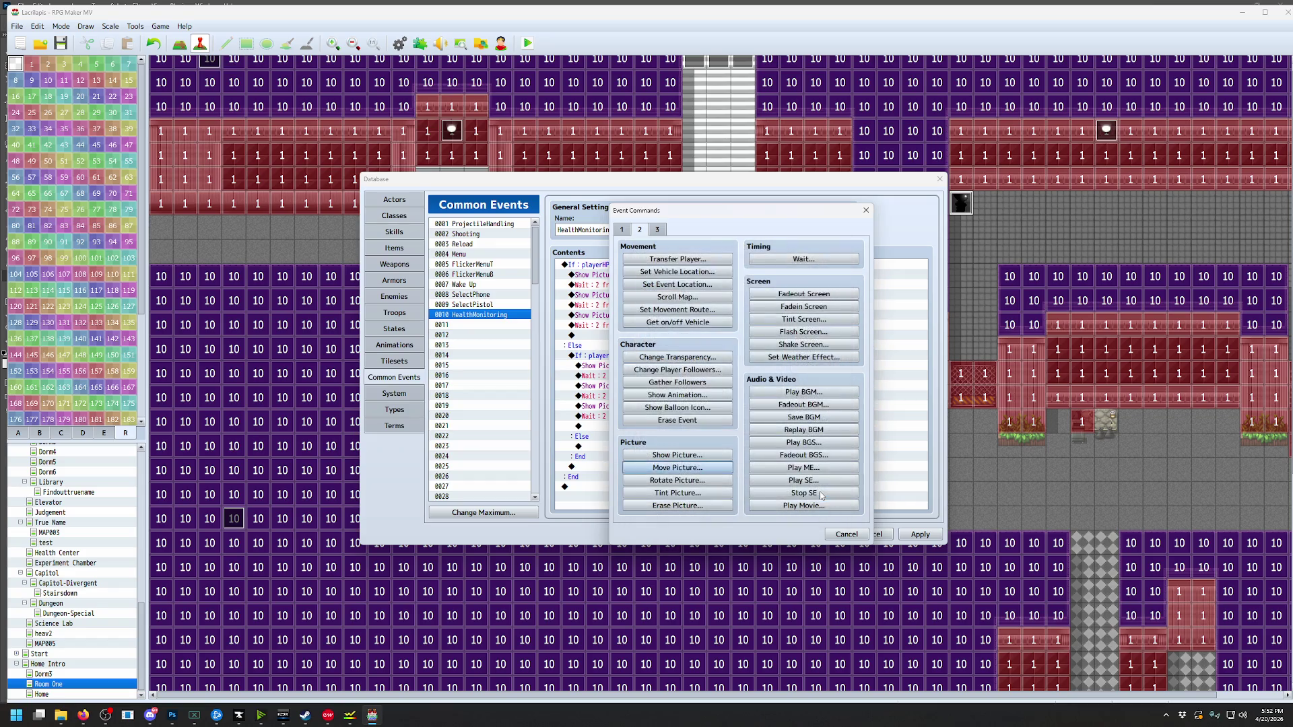
pyautogui.click(844, 532)
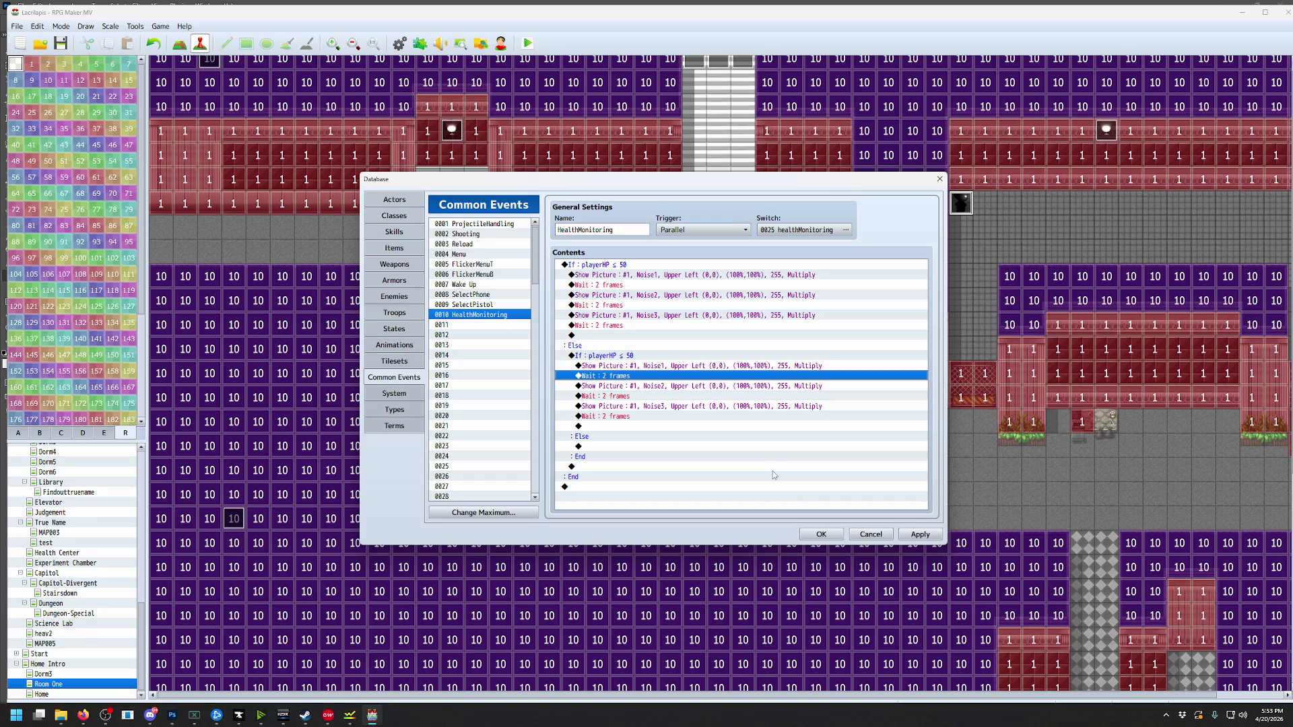
pyautogui.click(593, 266)
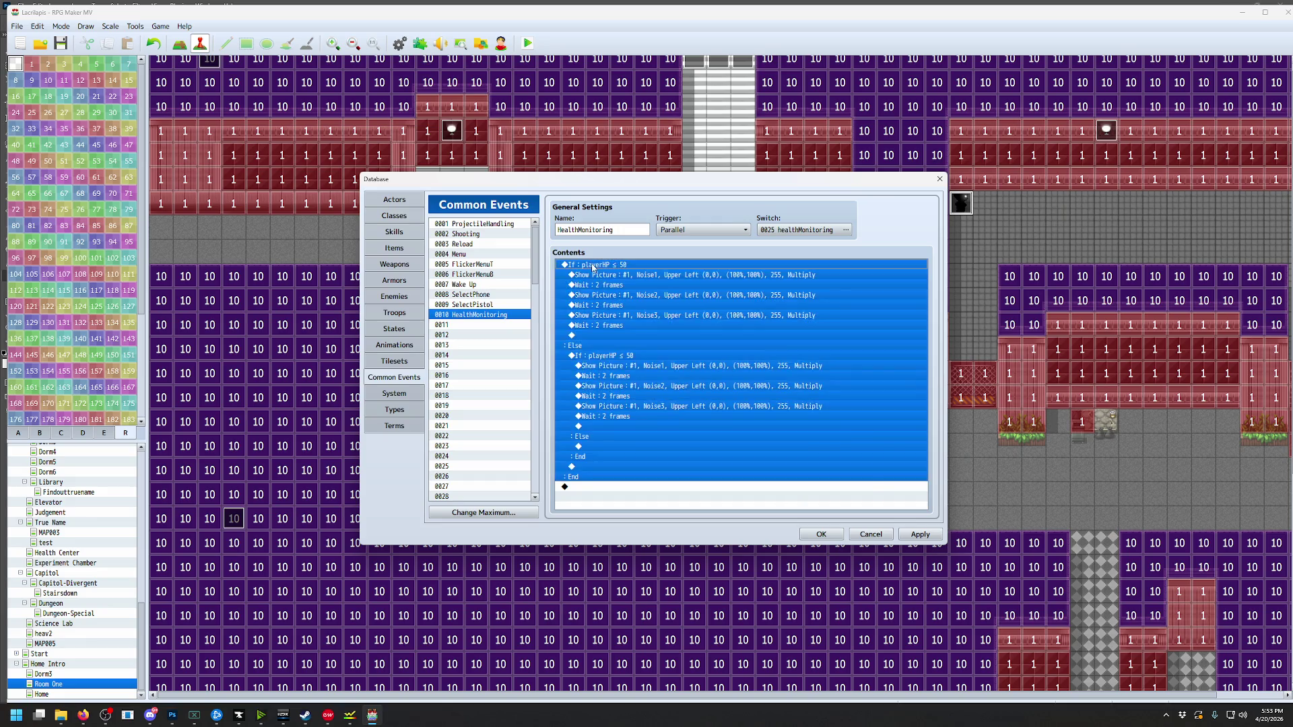
# Remove the Else branch from the playerHP ≤ 50 condition and apply the changes
pyautogui.doubleClick(592, 266)
pyautogui.click(784, 469)
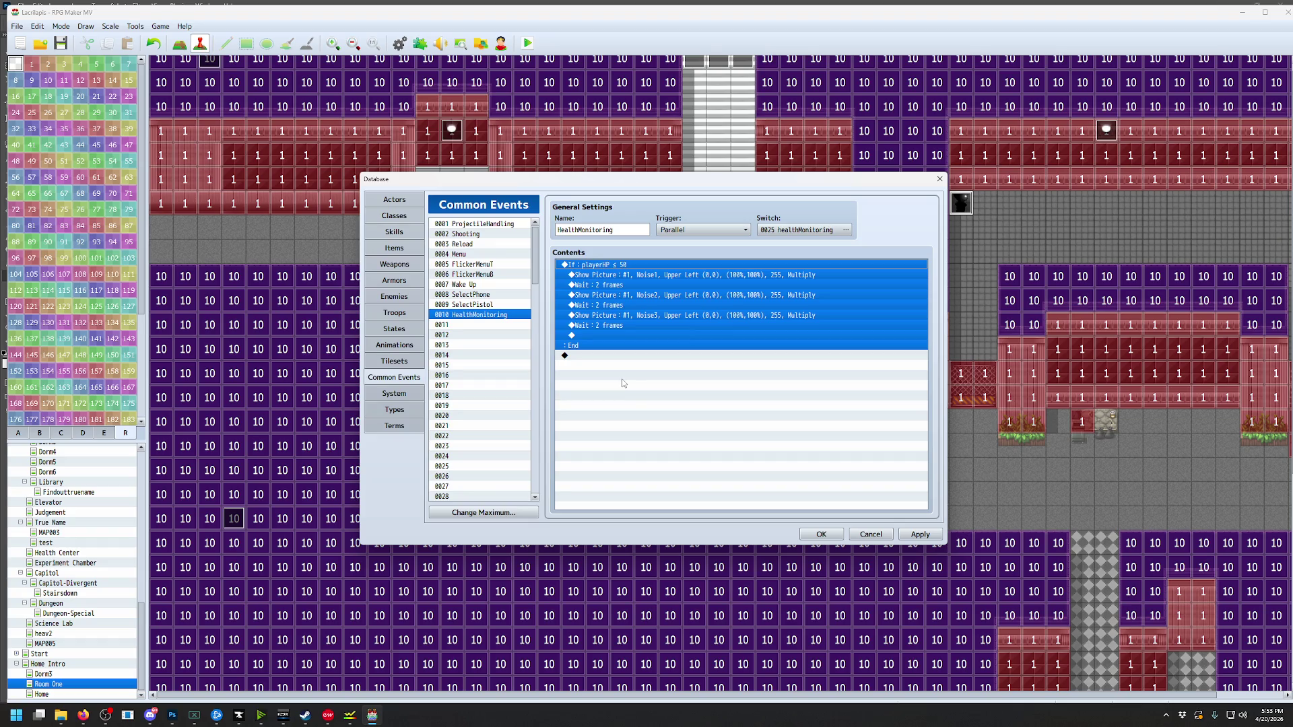
pyautogui.click(921, 534)
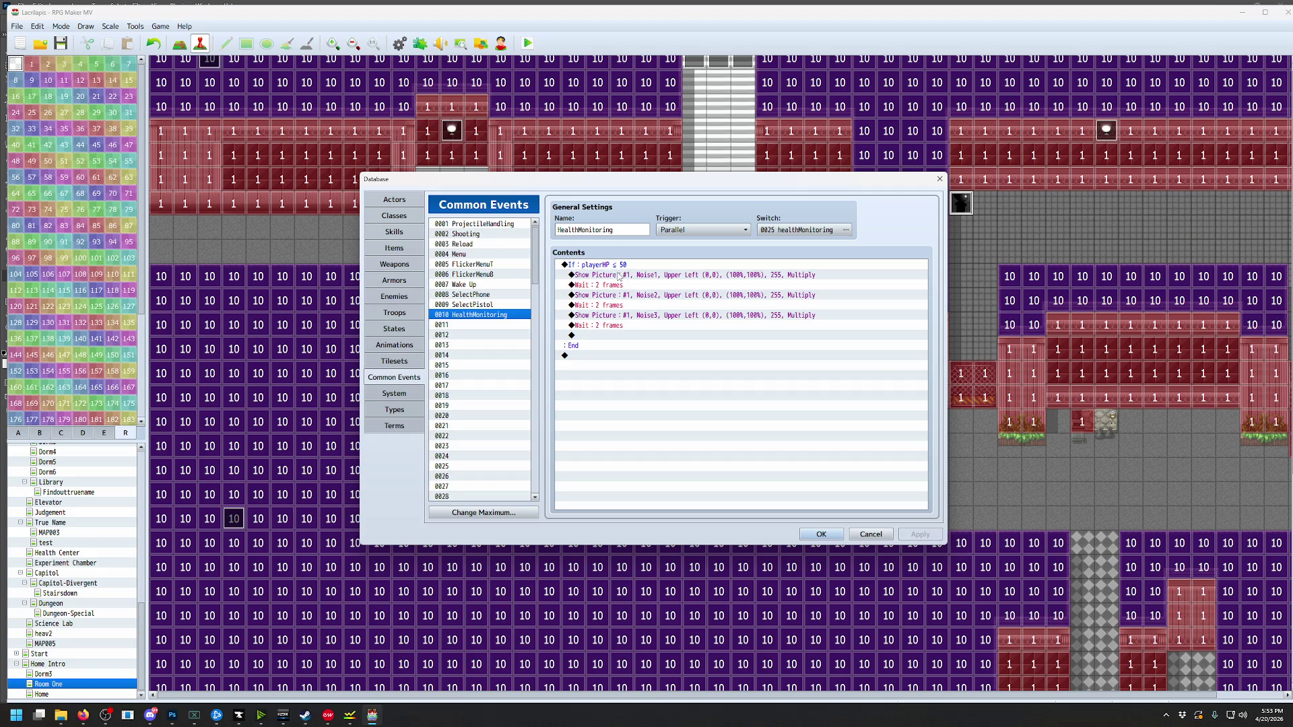
pyautogui.click(618, 276)
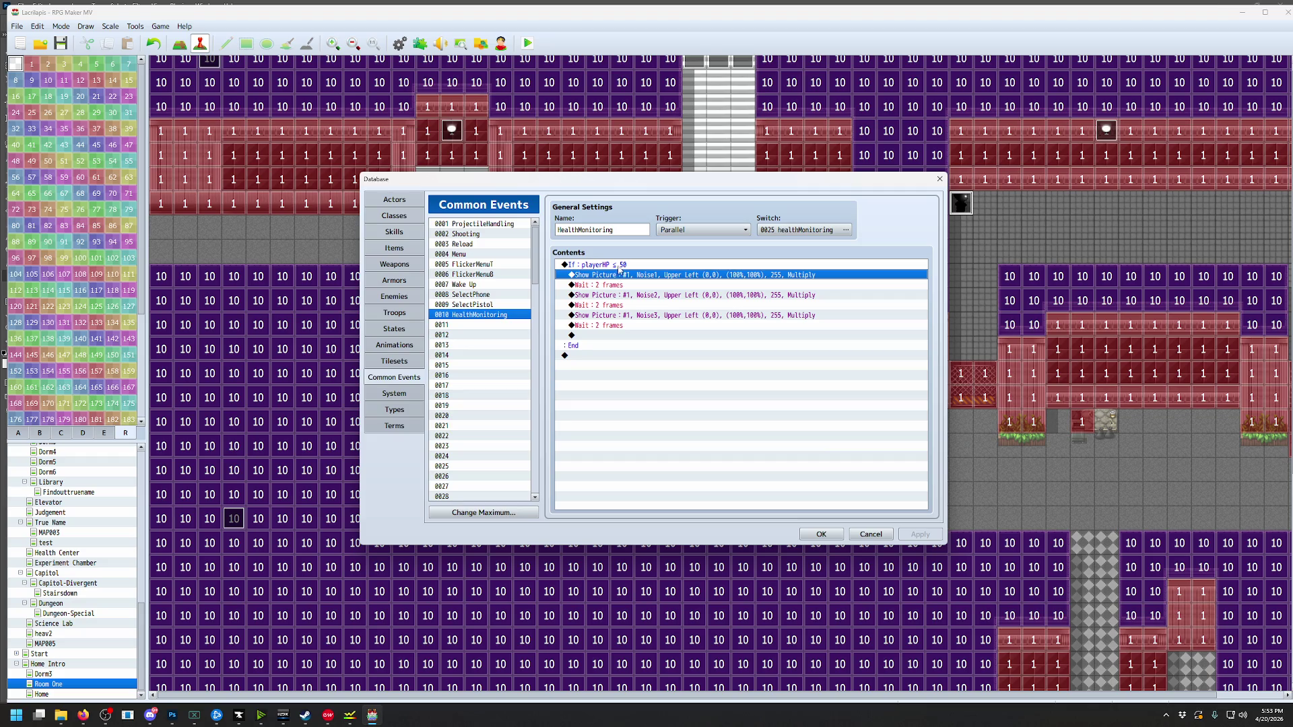
pyautogui.click(621, 266)
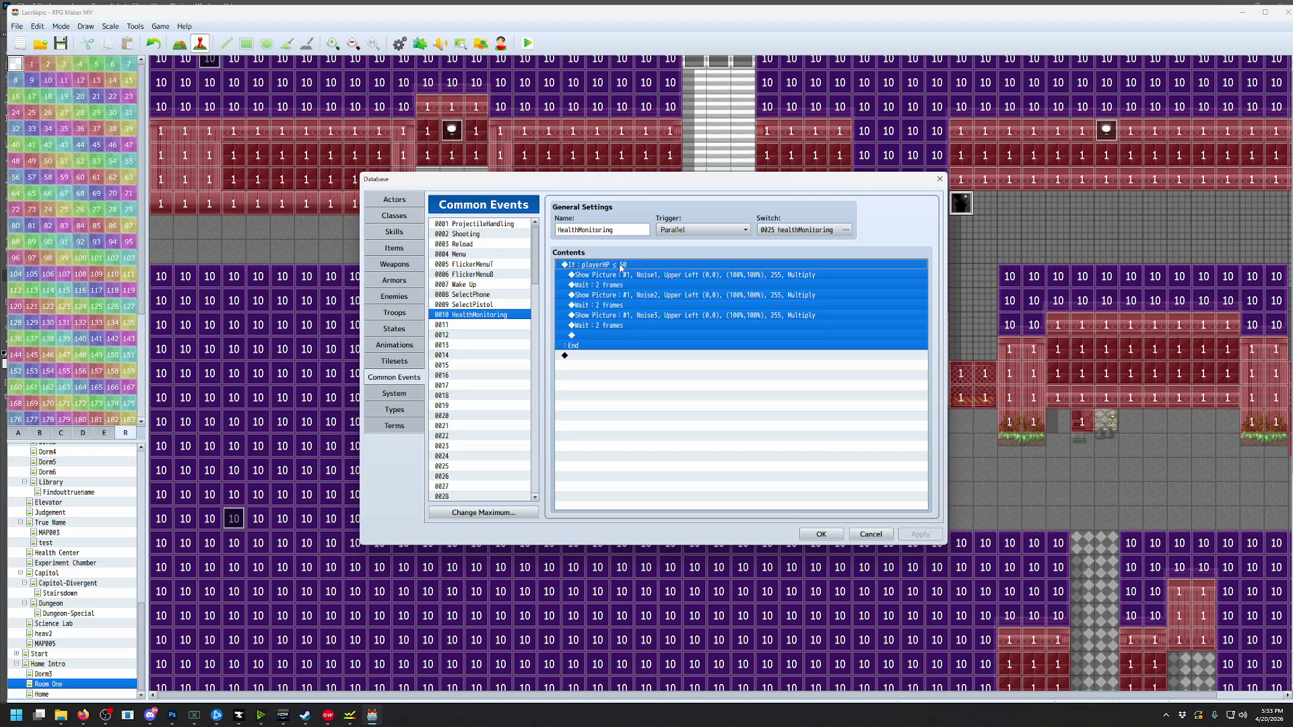
# Move the final 2-frame wait above the playerHP ≤ 50 condition, deleting the original
pyautogui.click(630, 327)
pyautogui.hotkey('ctrl', 'c')
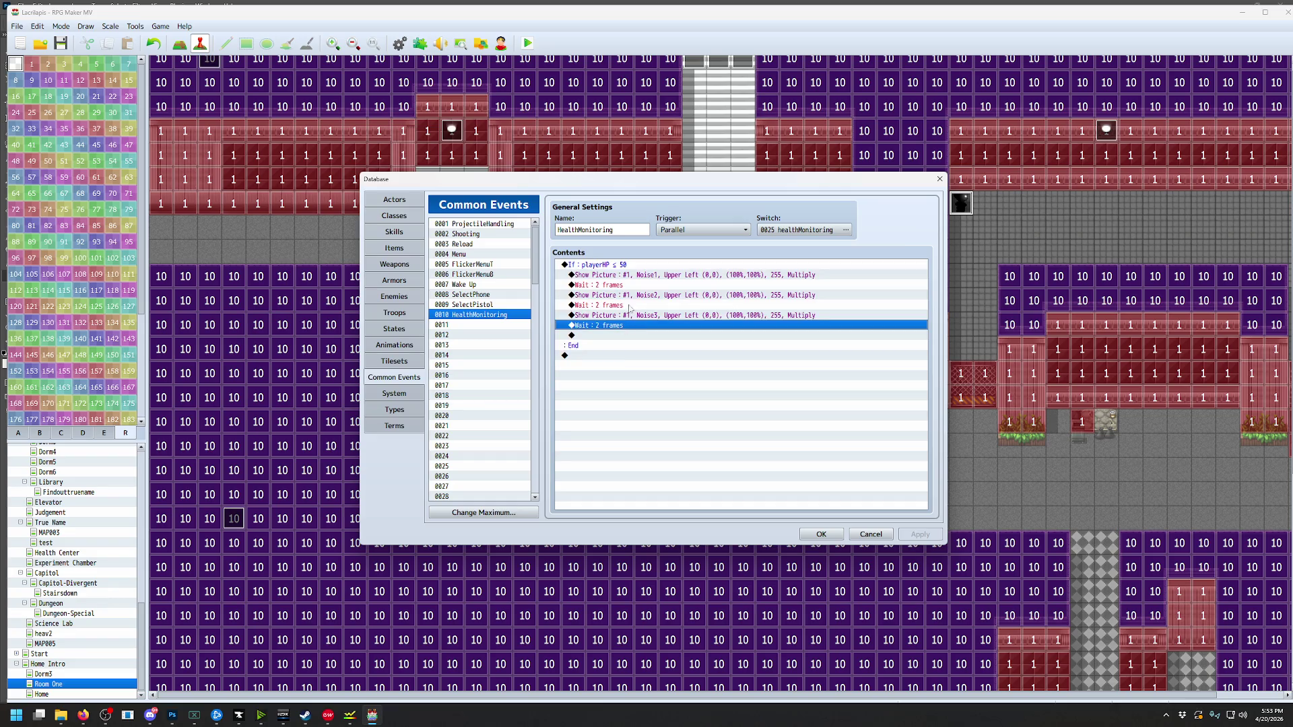
pyautogui.click(627, 267)
pyautogui.hotkey('ctrl', 'v')
pyautogui.click(623, 336)
pyautogui.press('Delete')
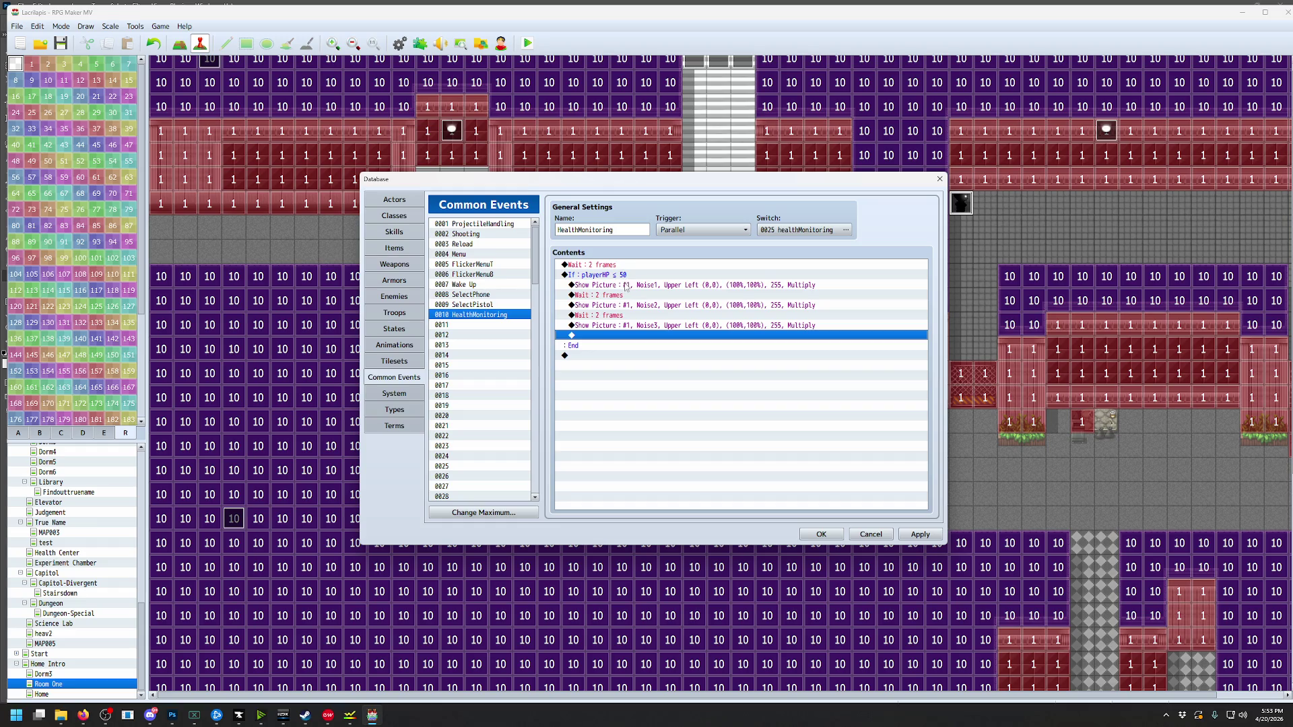
pyautogui.click(625, 285)
pyautogui.press('Insert')
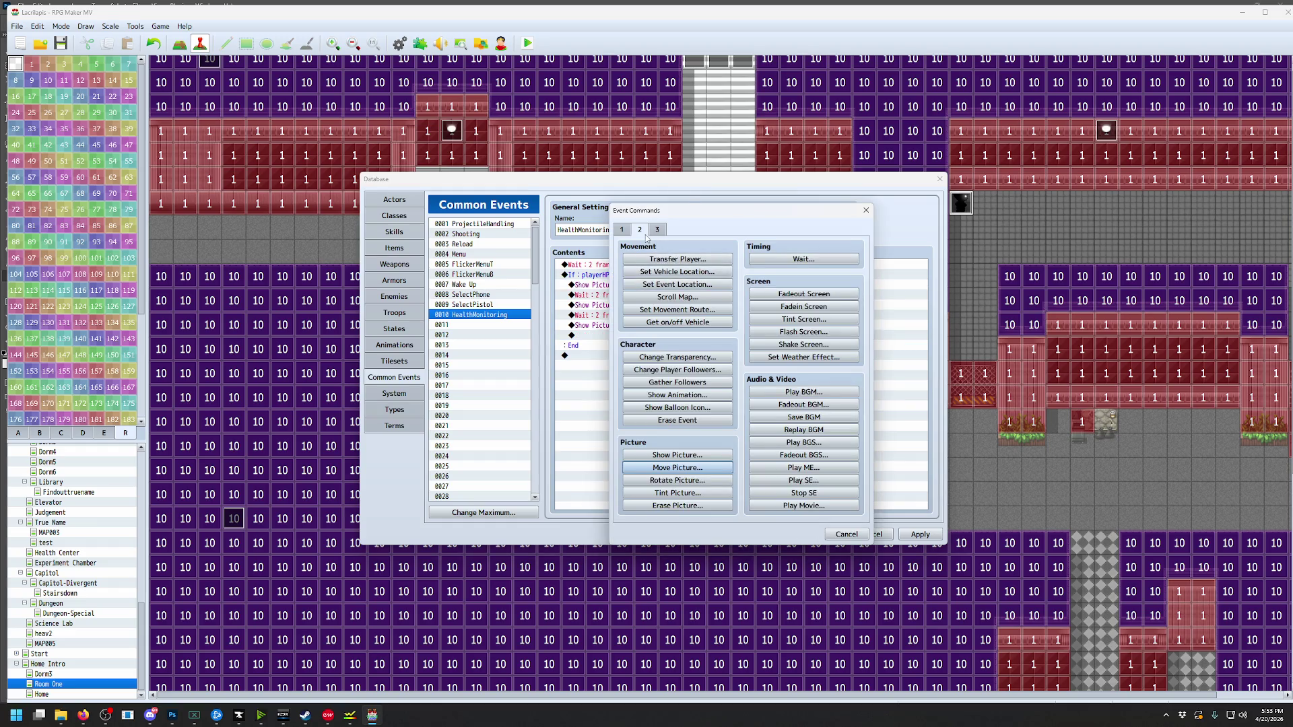
# Add a Tint Screen command of (17,0,0,0) over 60 frames without Wait for Completion
pyautogui.click(780, 319)
pyautogui.moveTo(717, 325); pyautogui.dragTo(720, 327)
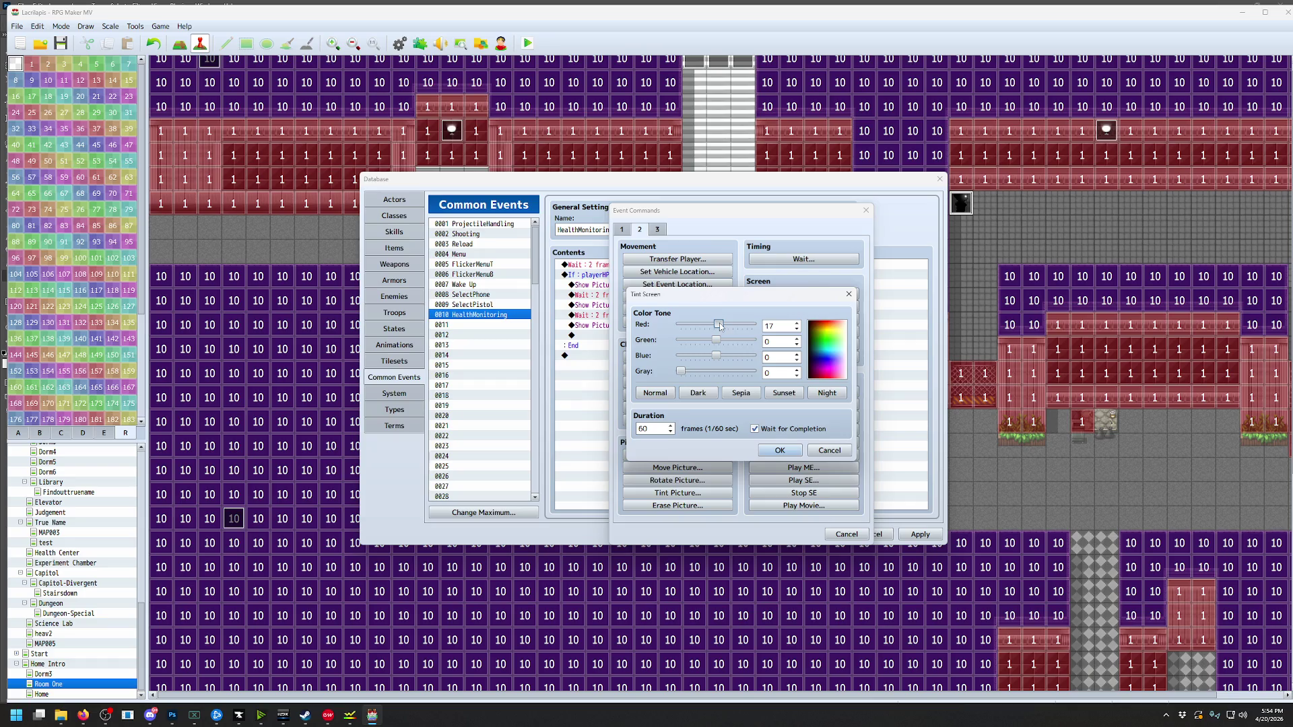
pyautogui.click(757, 429)
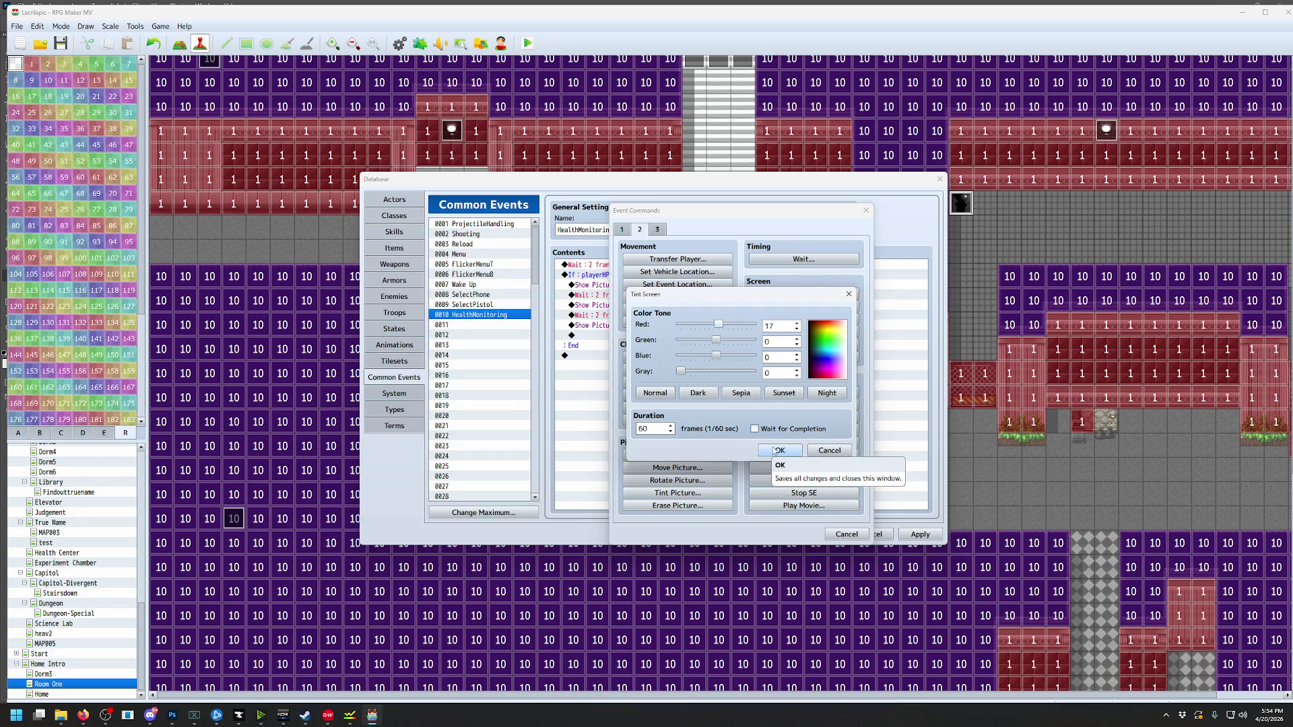
pyautogui.click(779, 450)
pyautogui.click(624, 287)
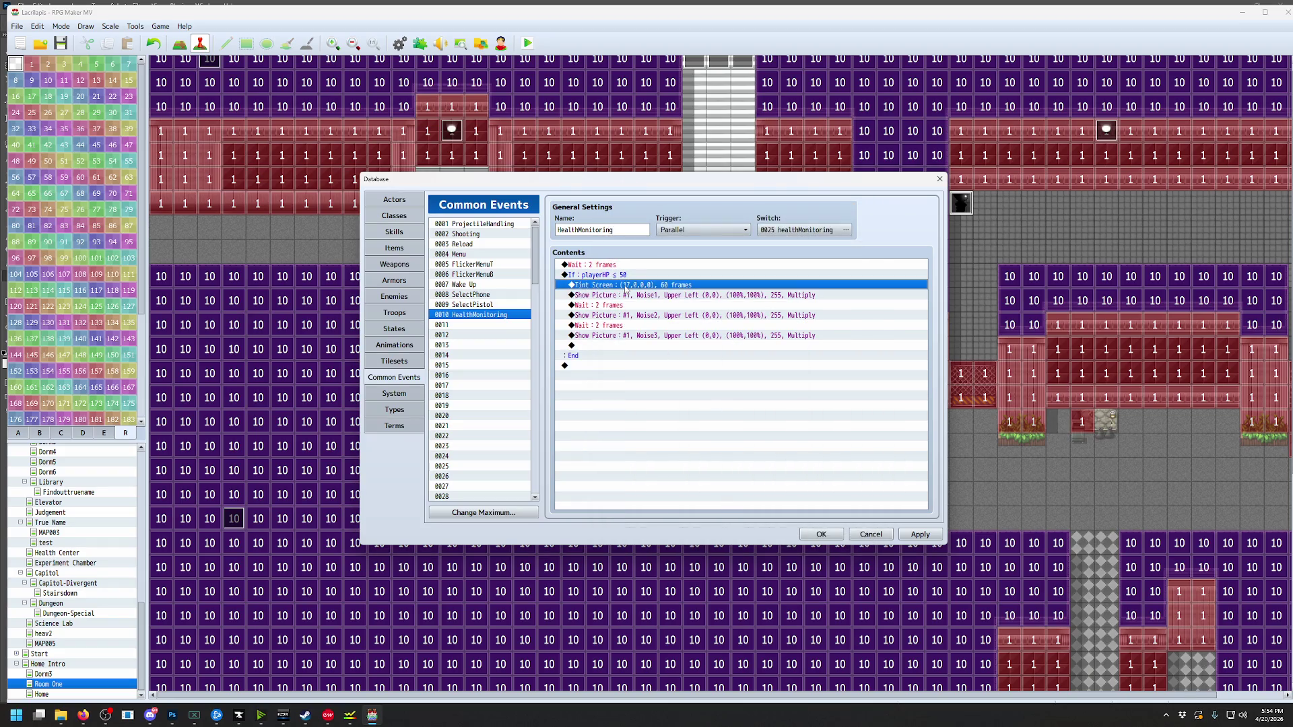
pyautogui.click(600, 275)
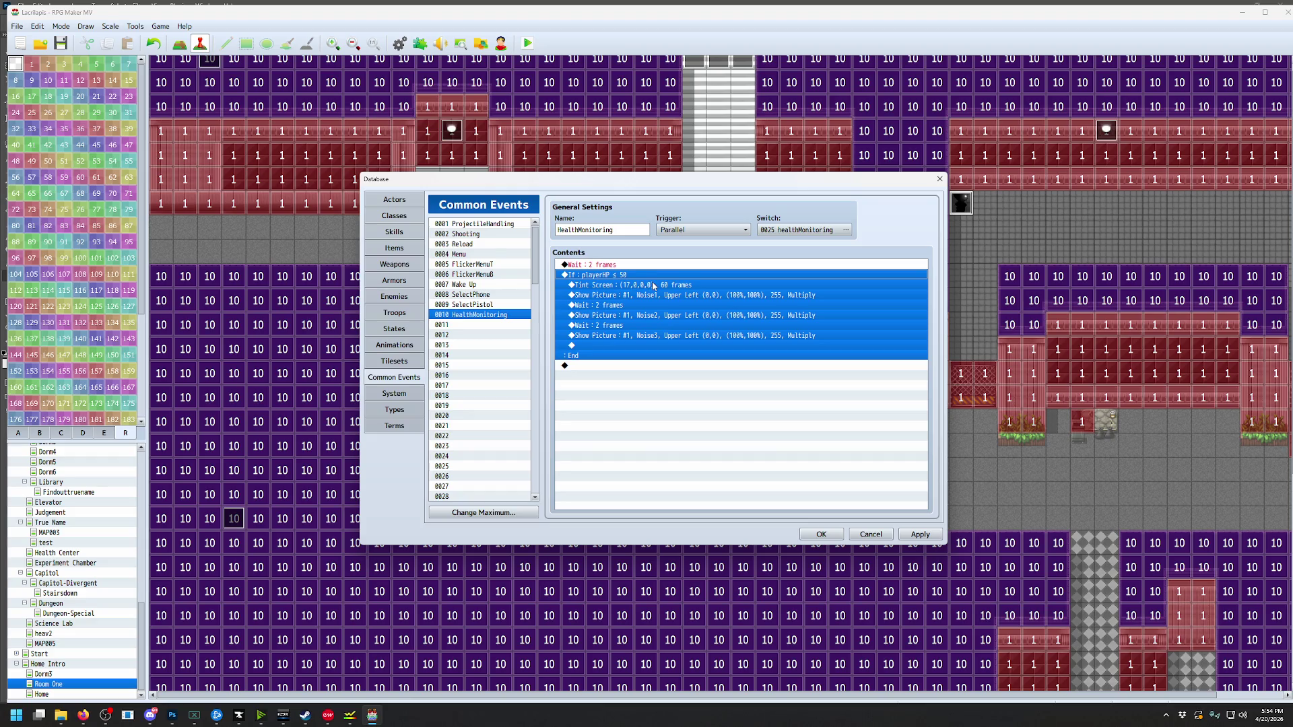
# Close the database, save the project, and start a playtest
pyautogui.click(820, 534)
pyautogui.click(528, 43)
pyautogui.click(611, 379)
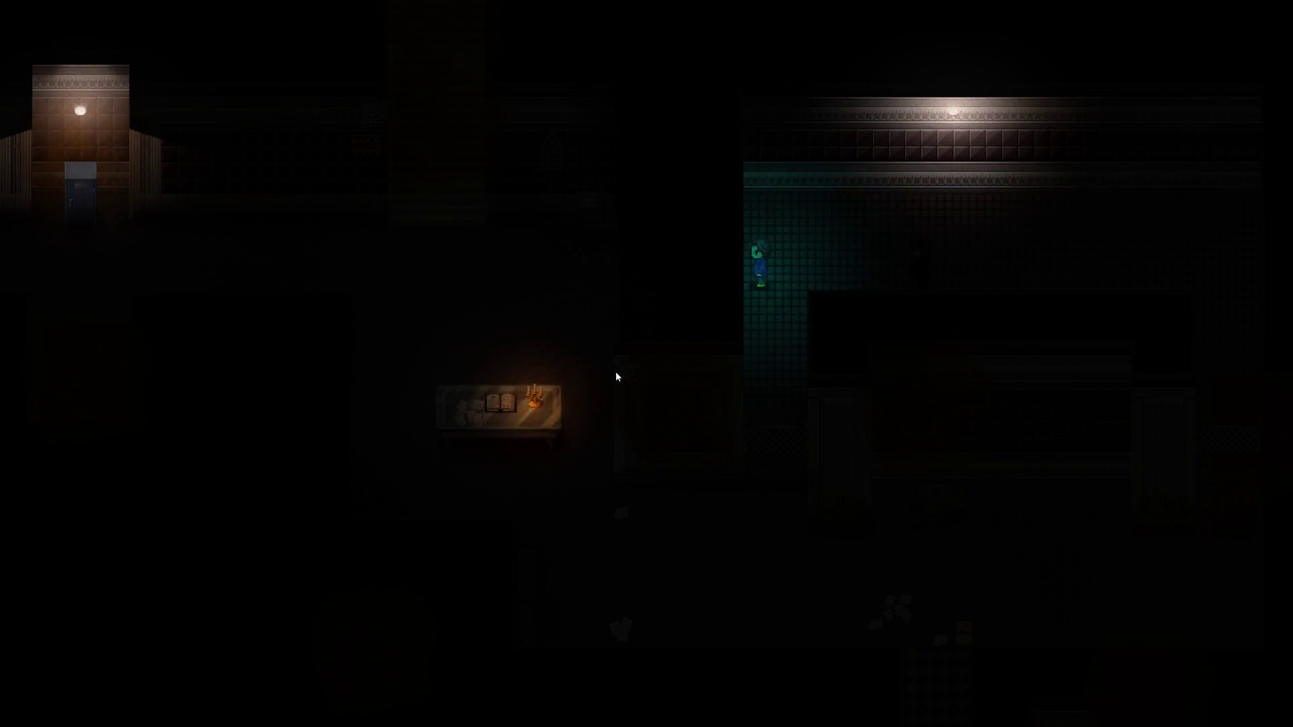
# Close the running playtest and raise HealthMonitoring's Tint Screen Red value to 153
pyautogui.hotkey('alt', 'F4')
pyautogui.click(136, 26)
pyautogui.click(151, 37)
pyautogui.doubleClick(640, 286)
pyautogui.moveTo(726, 329); pyautogui.dragTo(739, 329)
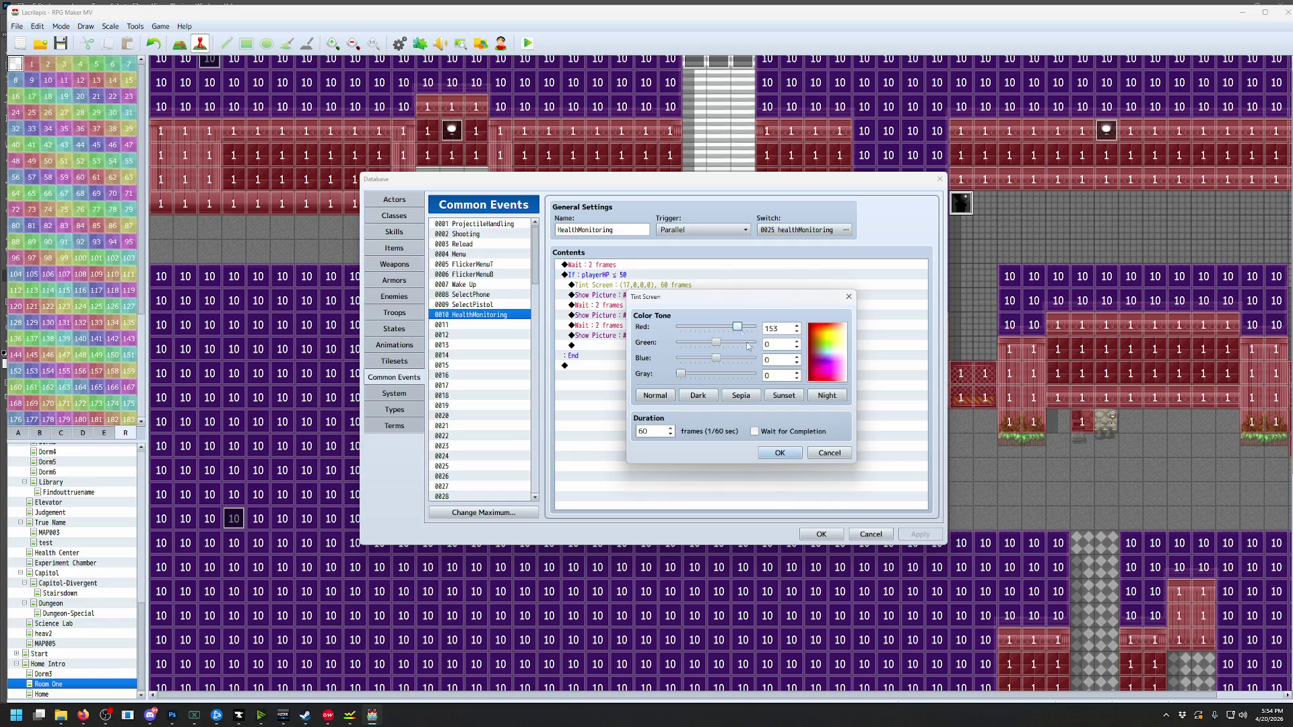
pyautogui.click(779, 452)
pyautogui.click(820, 536)
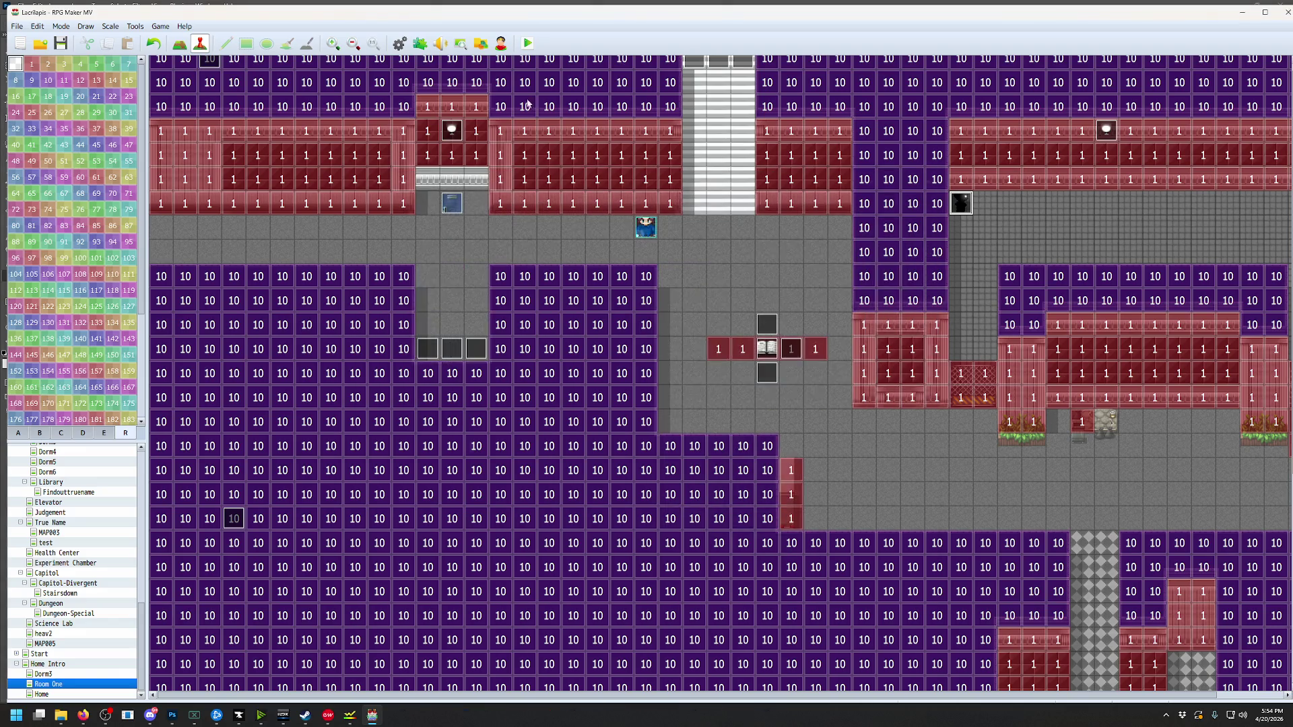
# Save and playtest, walking the character through the rooms to check the stronger red glow
pyautogui.click(527, 44)
pyautogui.click(608, 378)
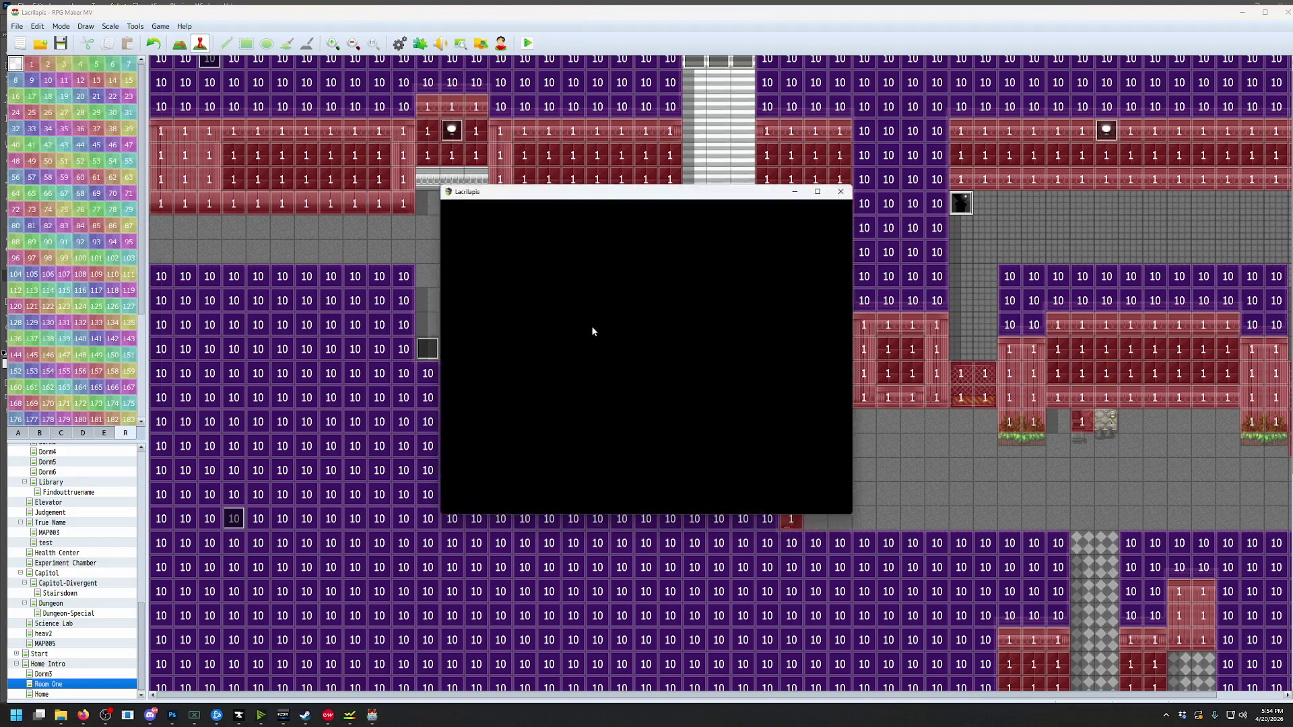
pyautogui.press('Right')
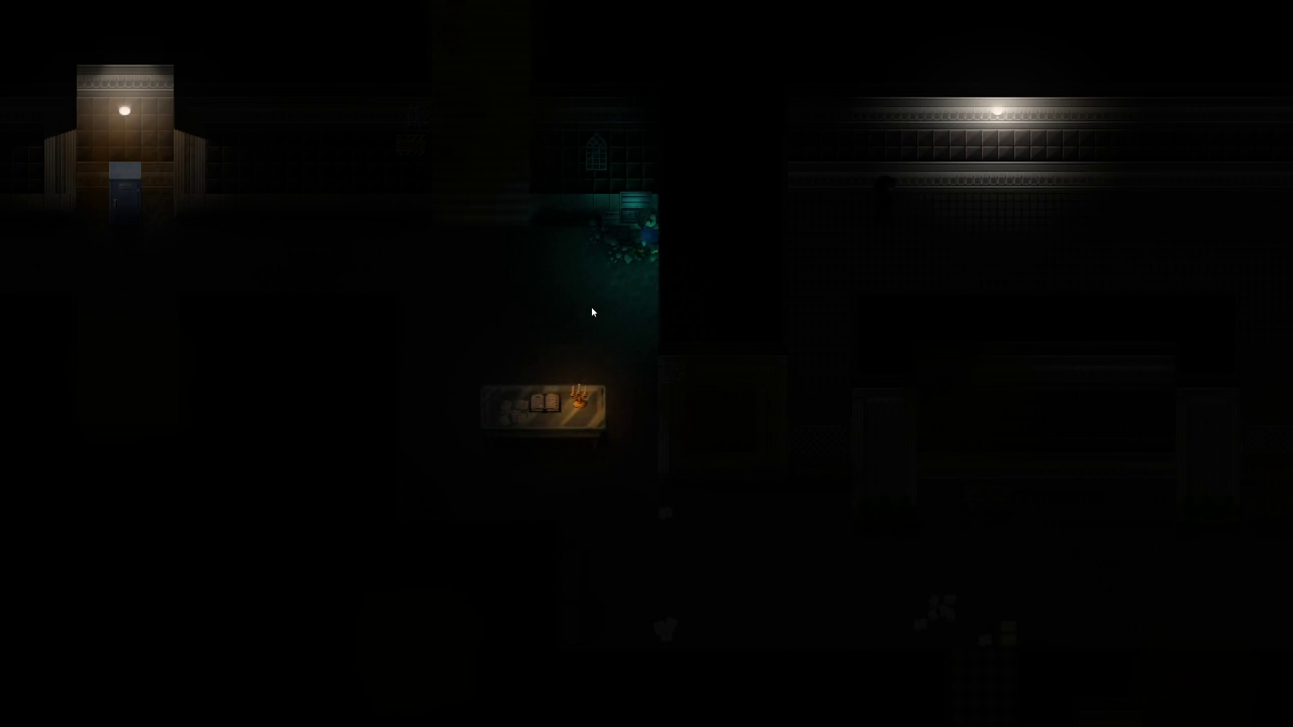
pyautogui.press('Right')
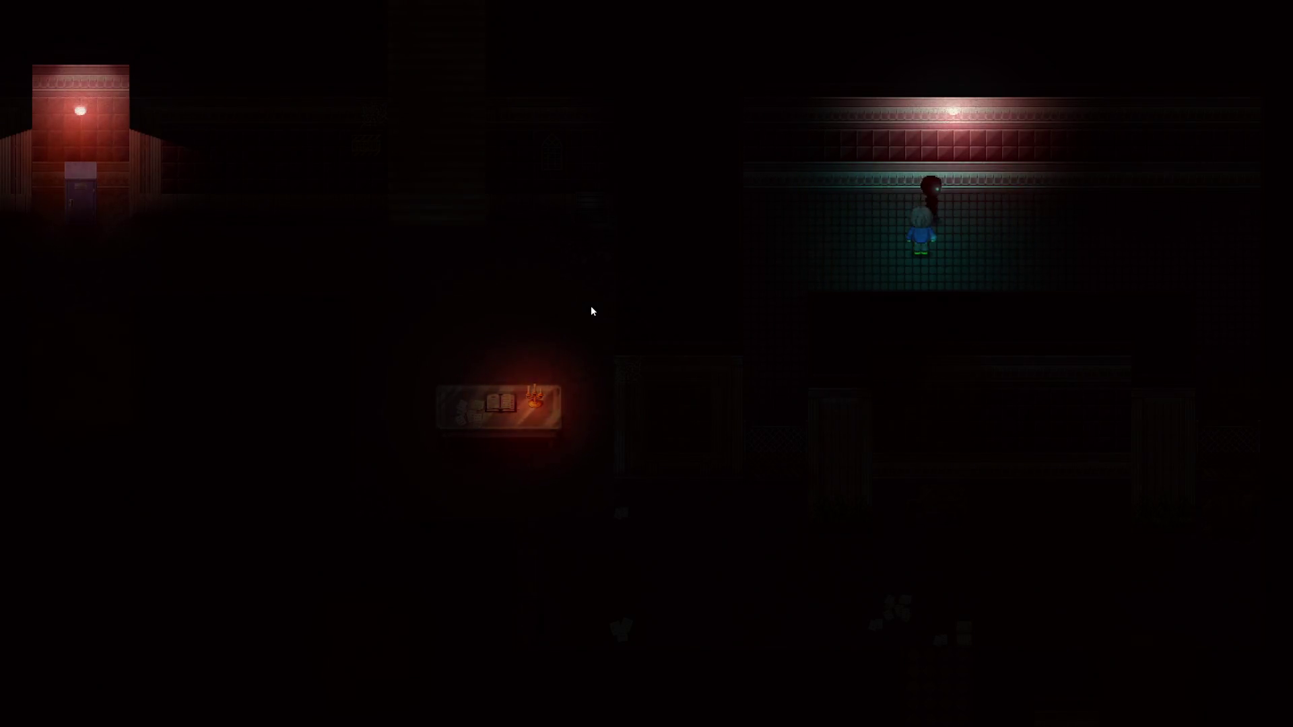
pyautogui.press('Left')
pyautogui.press('Down')
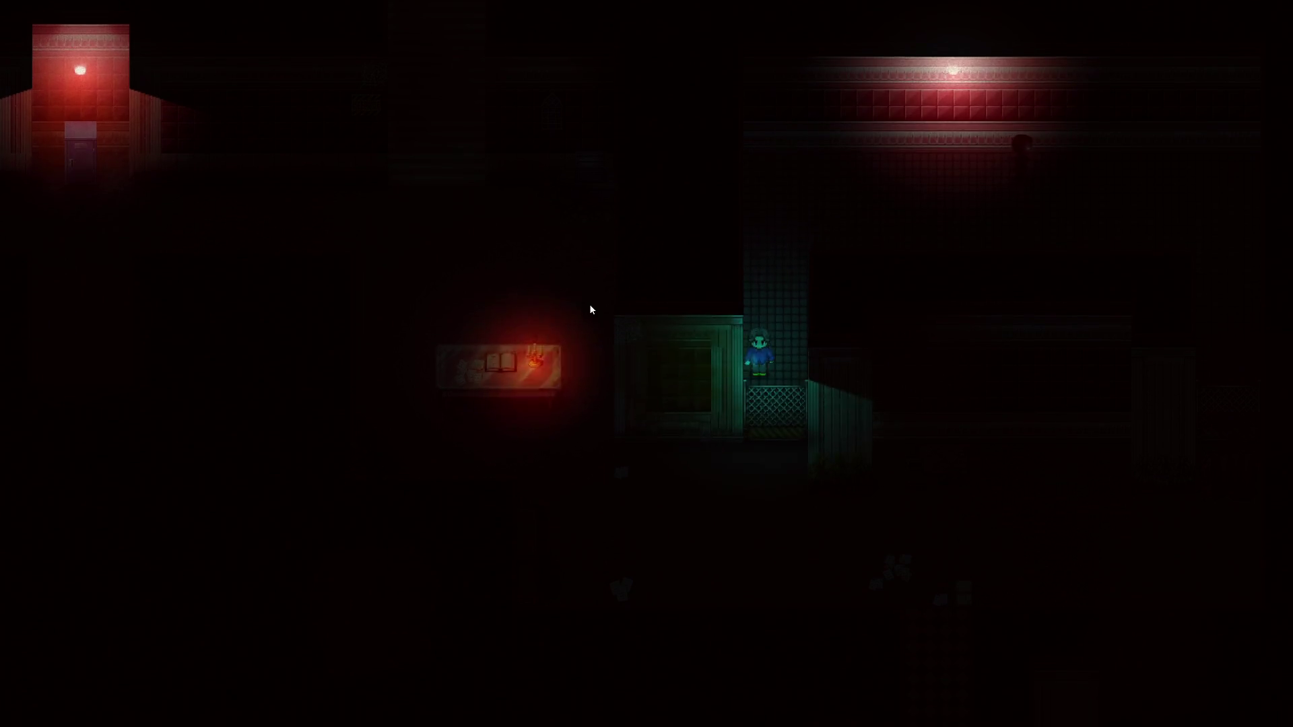
pyautogui.press('Down')
pyautogui.press('Left')
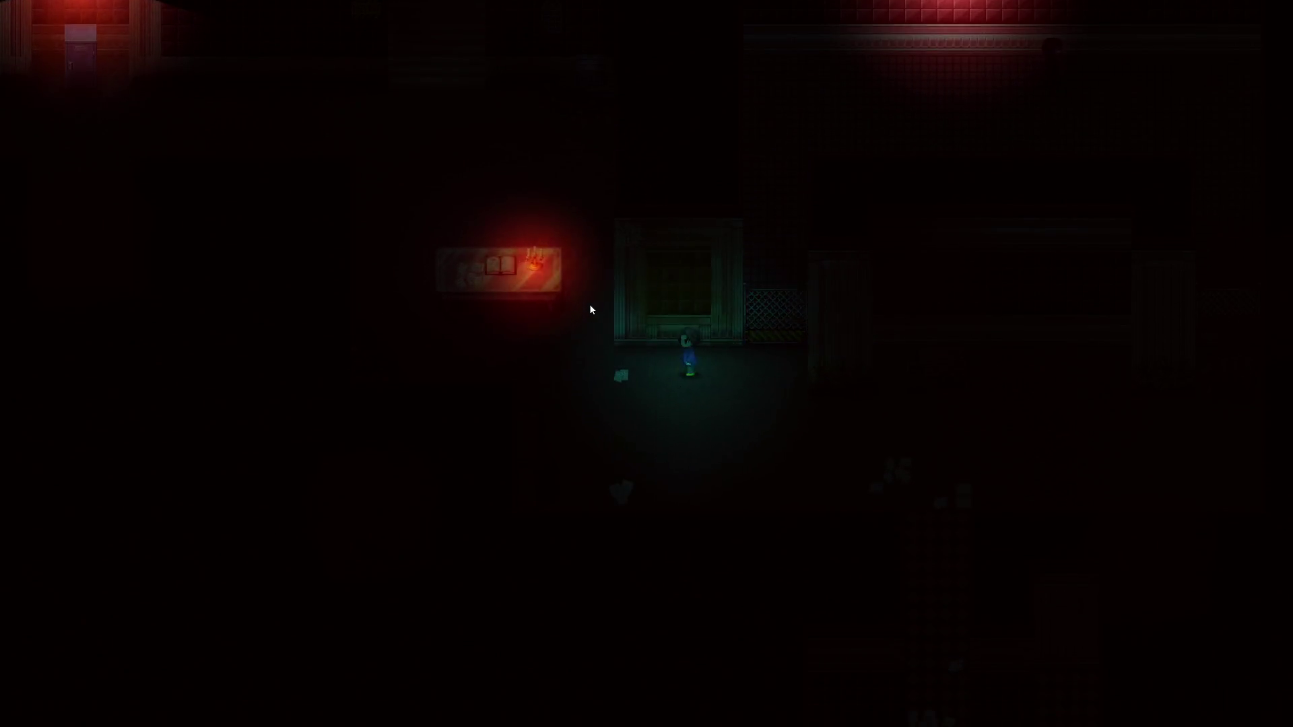
pyautogui.press('Left')
pyautogui.press('Up')
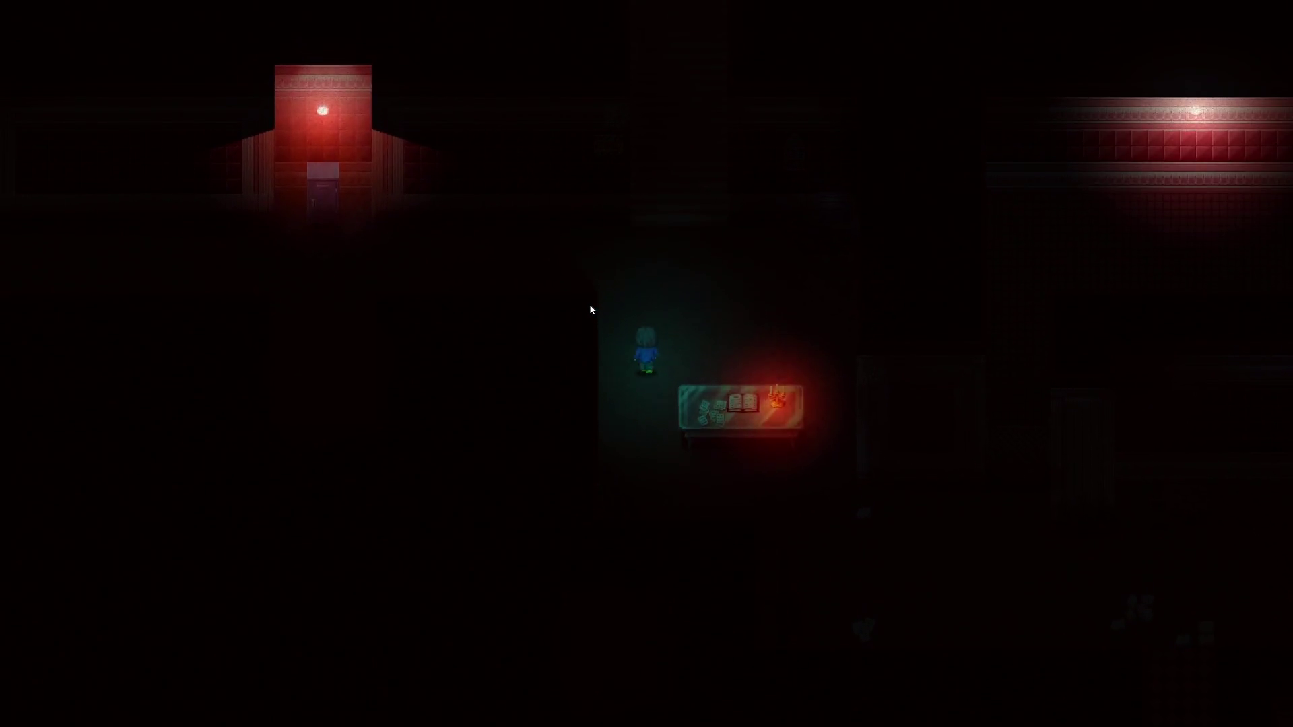
pyautogui.press('Up')
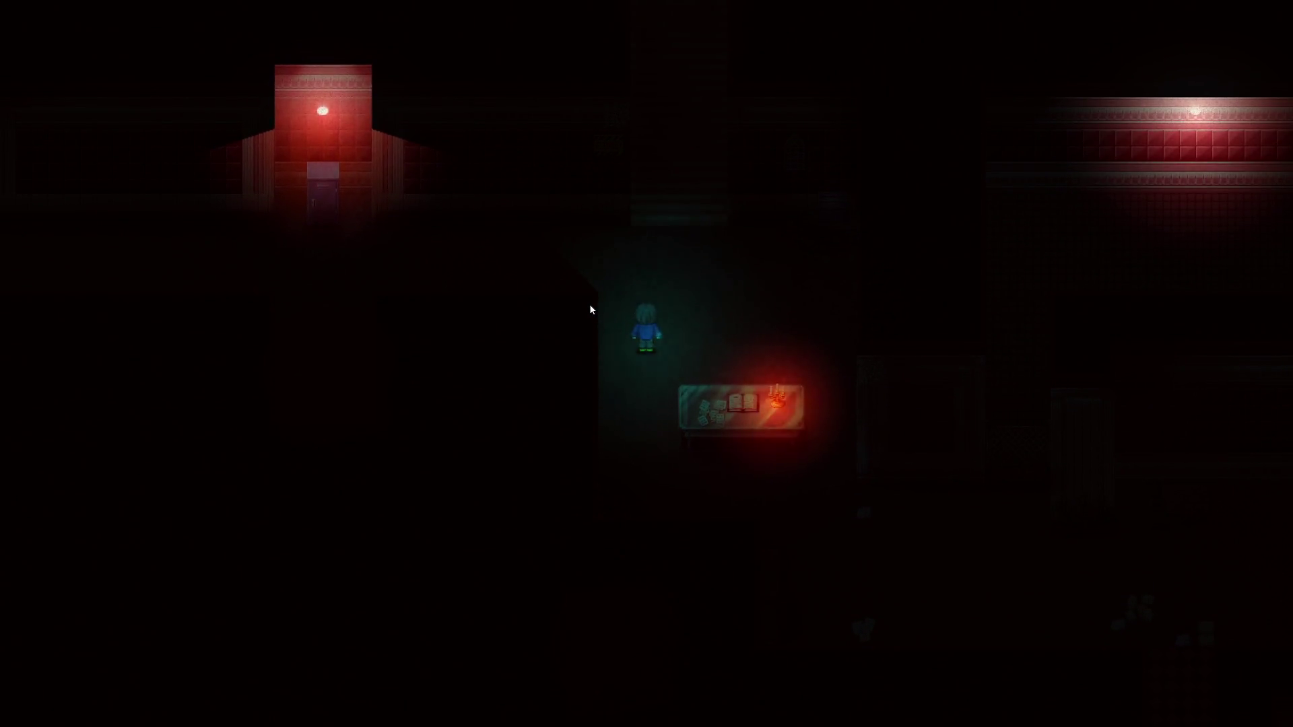
pyautogui.press('Right')
pyautogui.press('Right')
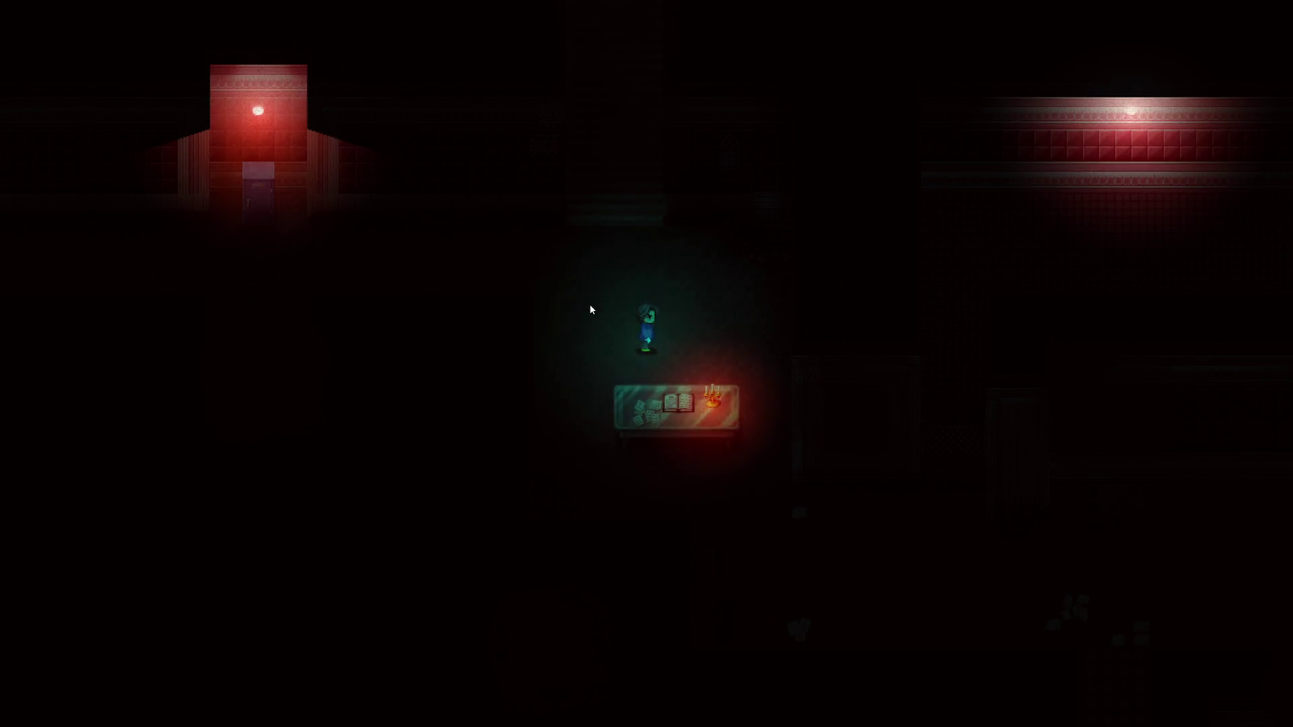
pyautogui.hotkey('alt', 'F4')
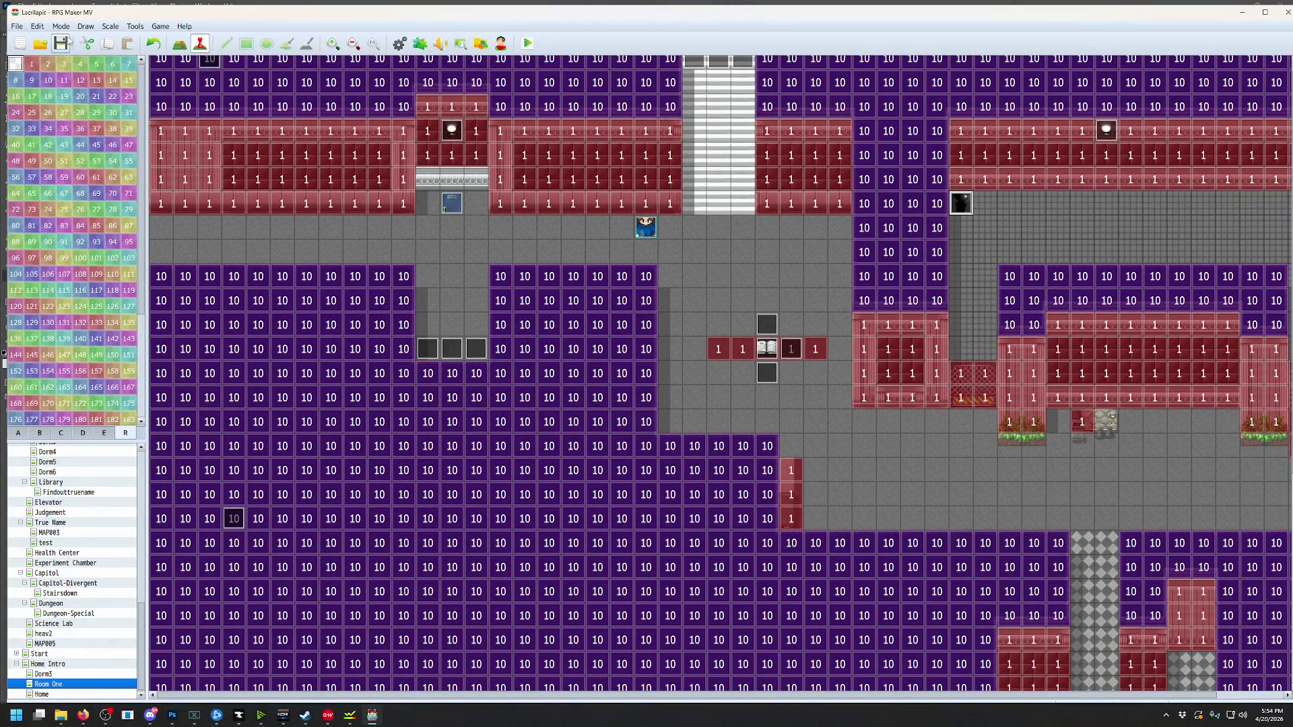
pyautogui.click(137, 27)
pyautogui.click(146, 39)
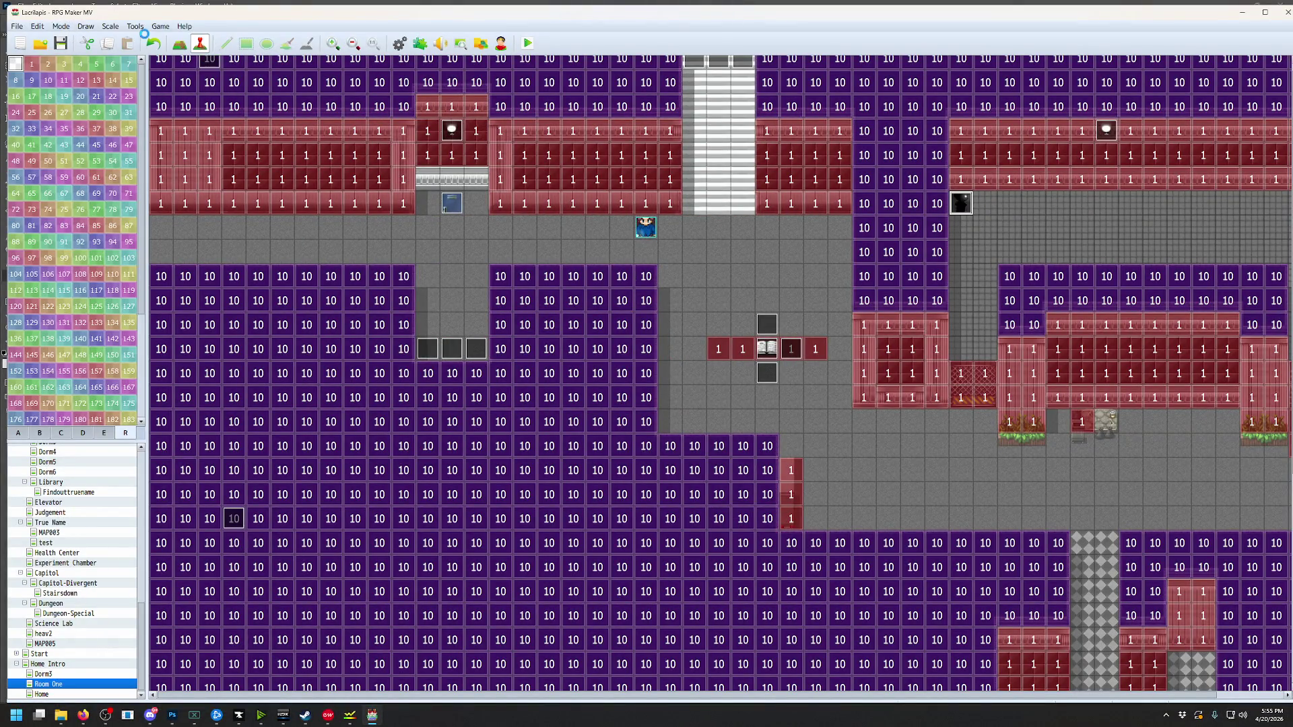